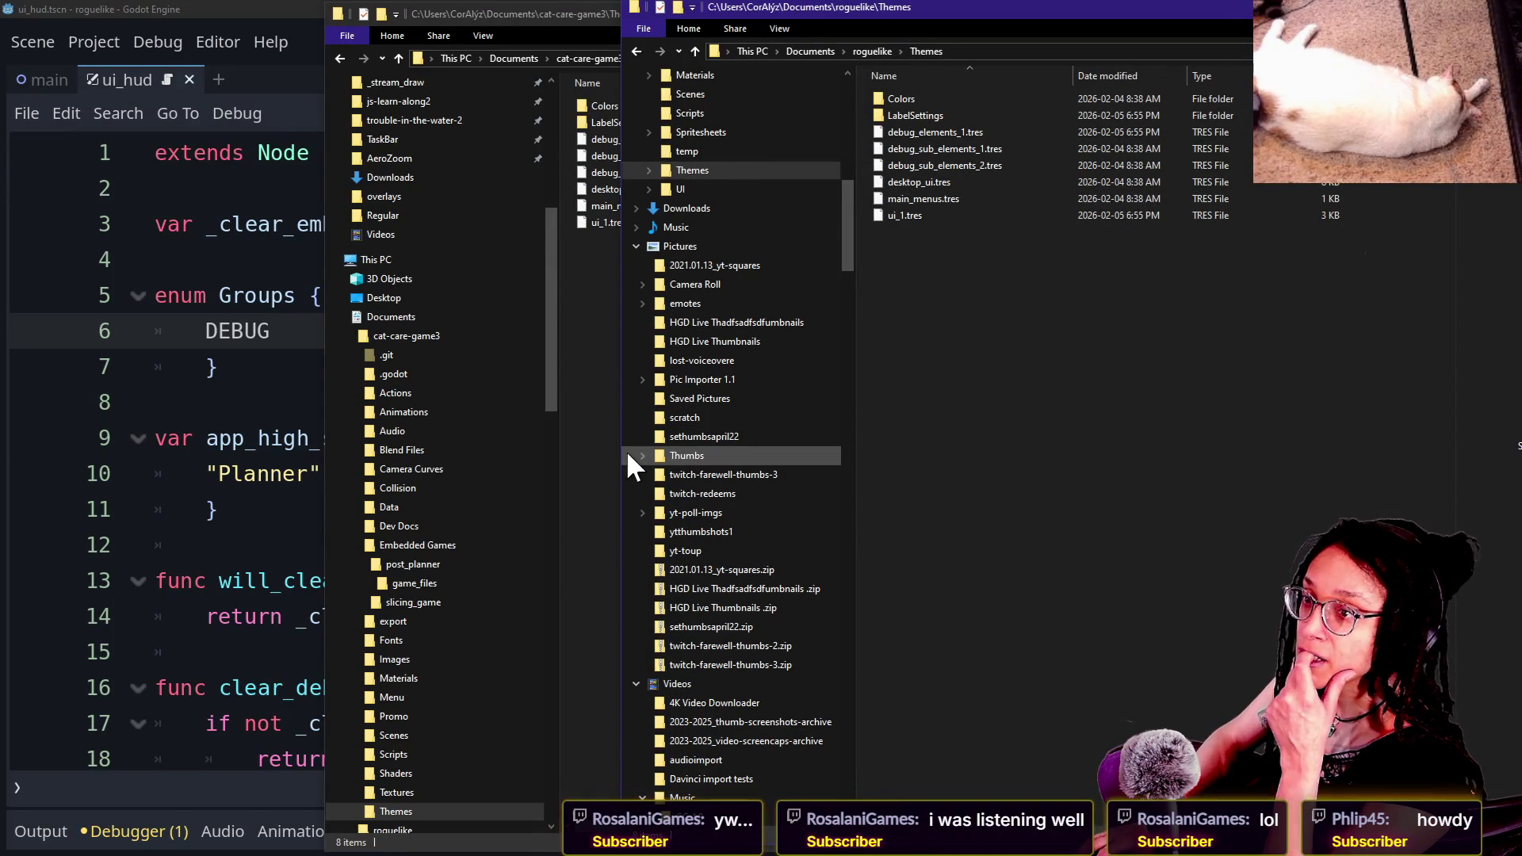
Step: Bring the browser forward and show the cat-care-game repository's main page on GitHub
{"action": "key", "text": "alt+Tab"}
{"action": "left_click", "coordinate": [887, 14]}
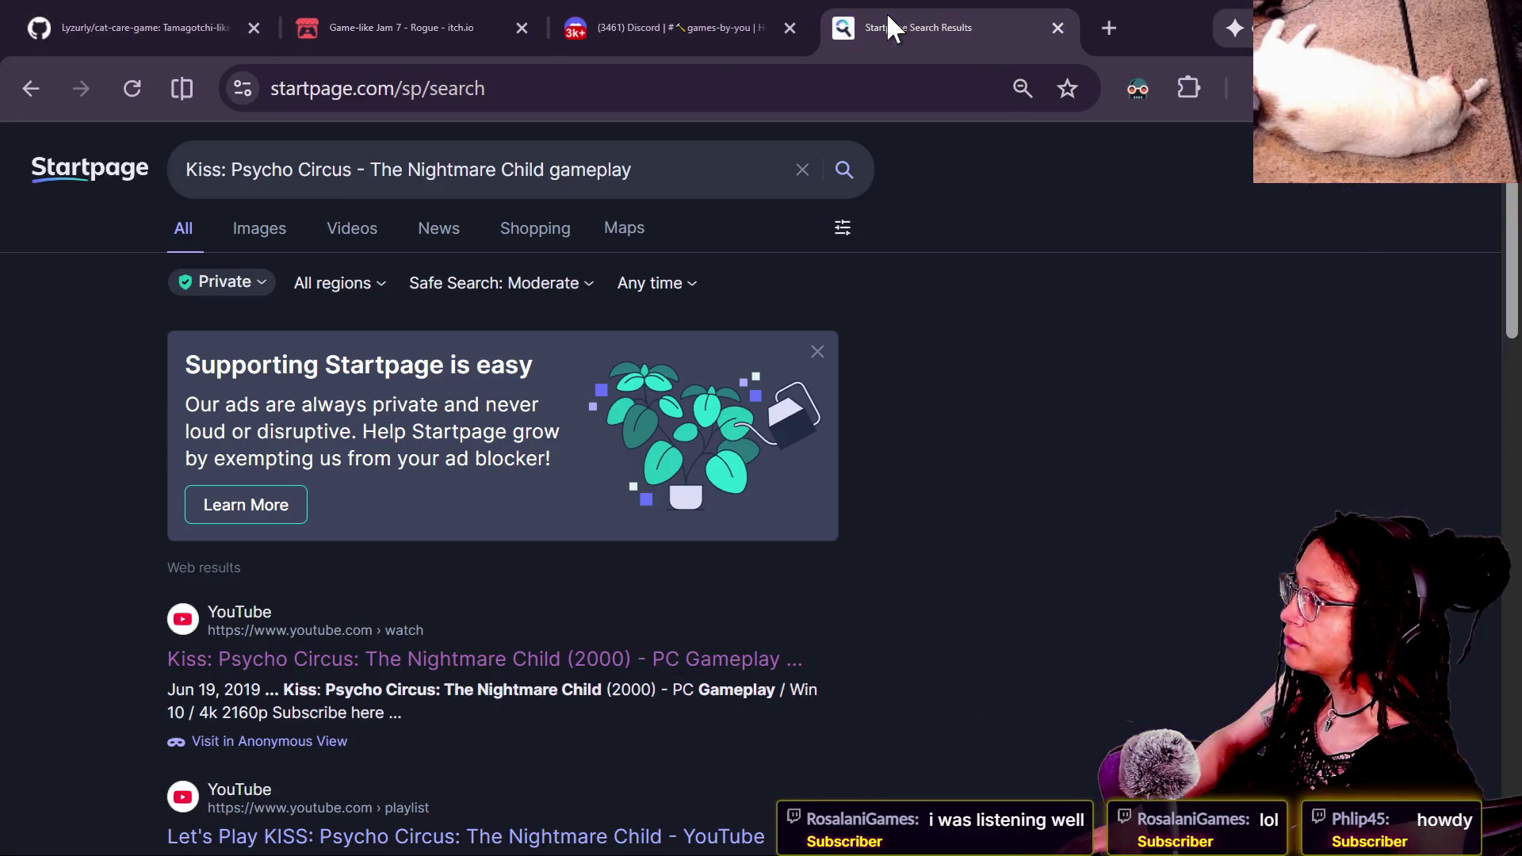
{"action": "left_click", "coordinate": [171, 32]}
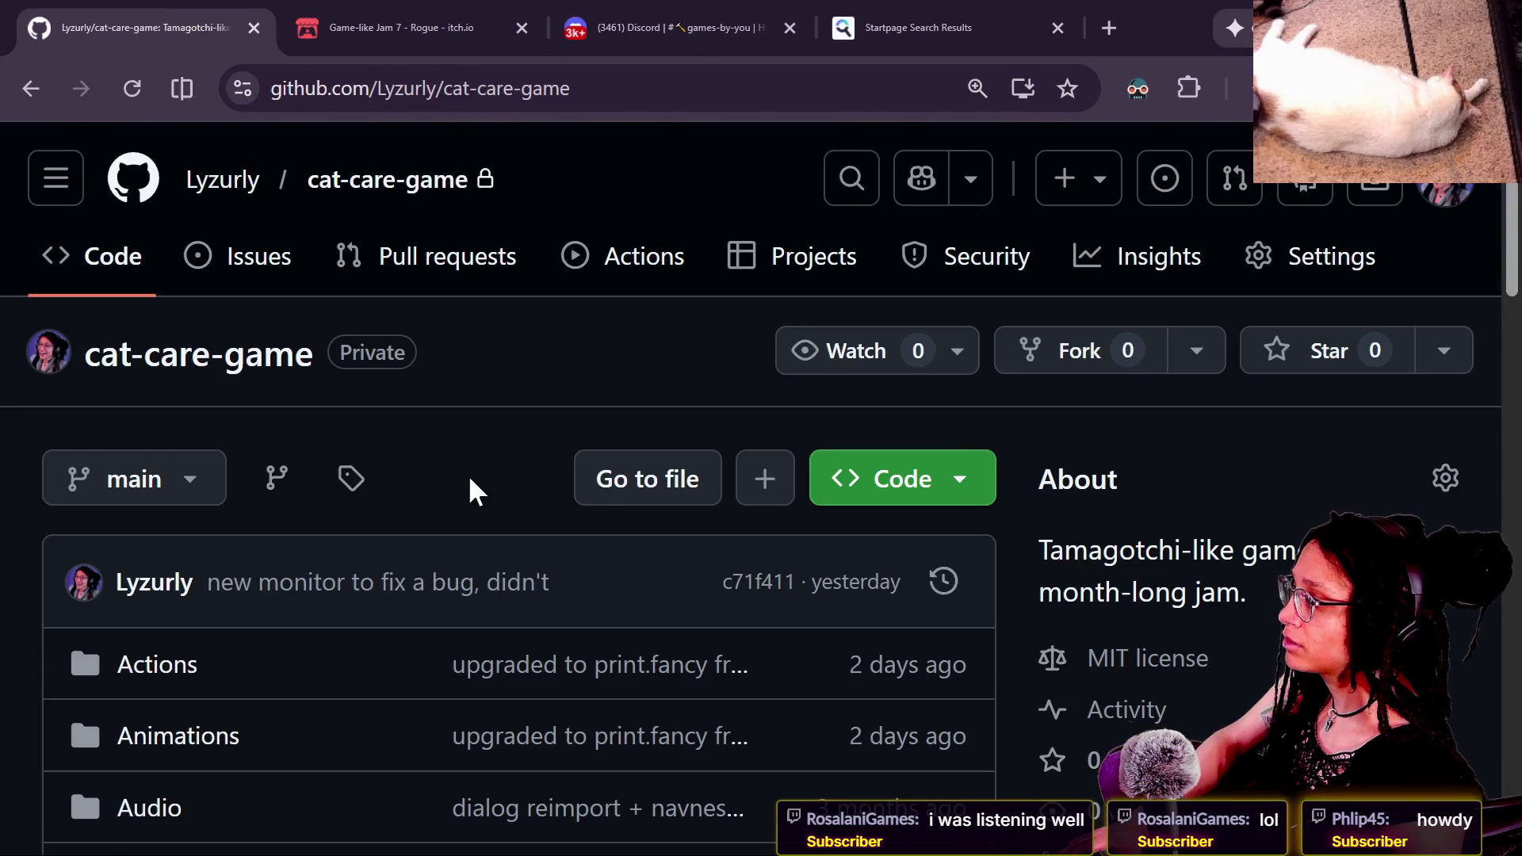
{"action": "scroll", "coordinate": [468, 474], "scroll_direction": "down", "scroll_amount": 3}
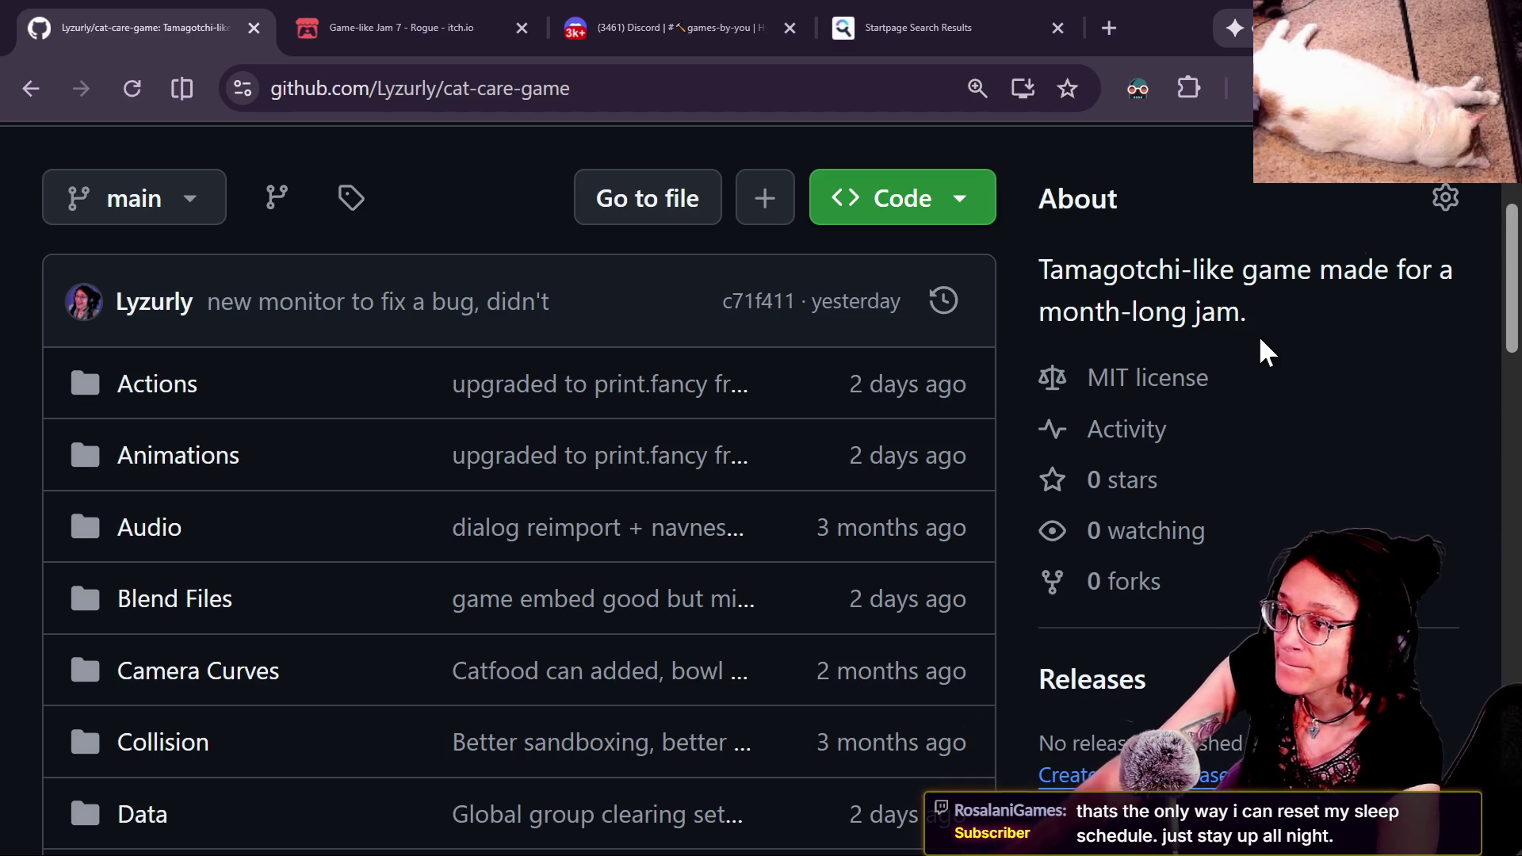
Step: Open the main branch's commit history from the latest-commit area of the repo page
{"action": "key", "text": "Tab"}
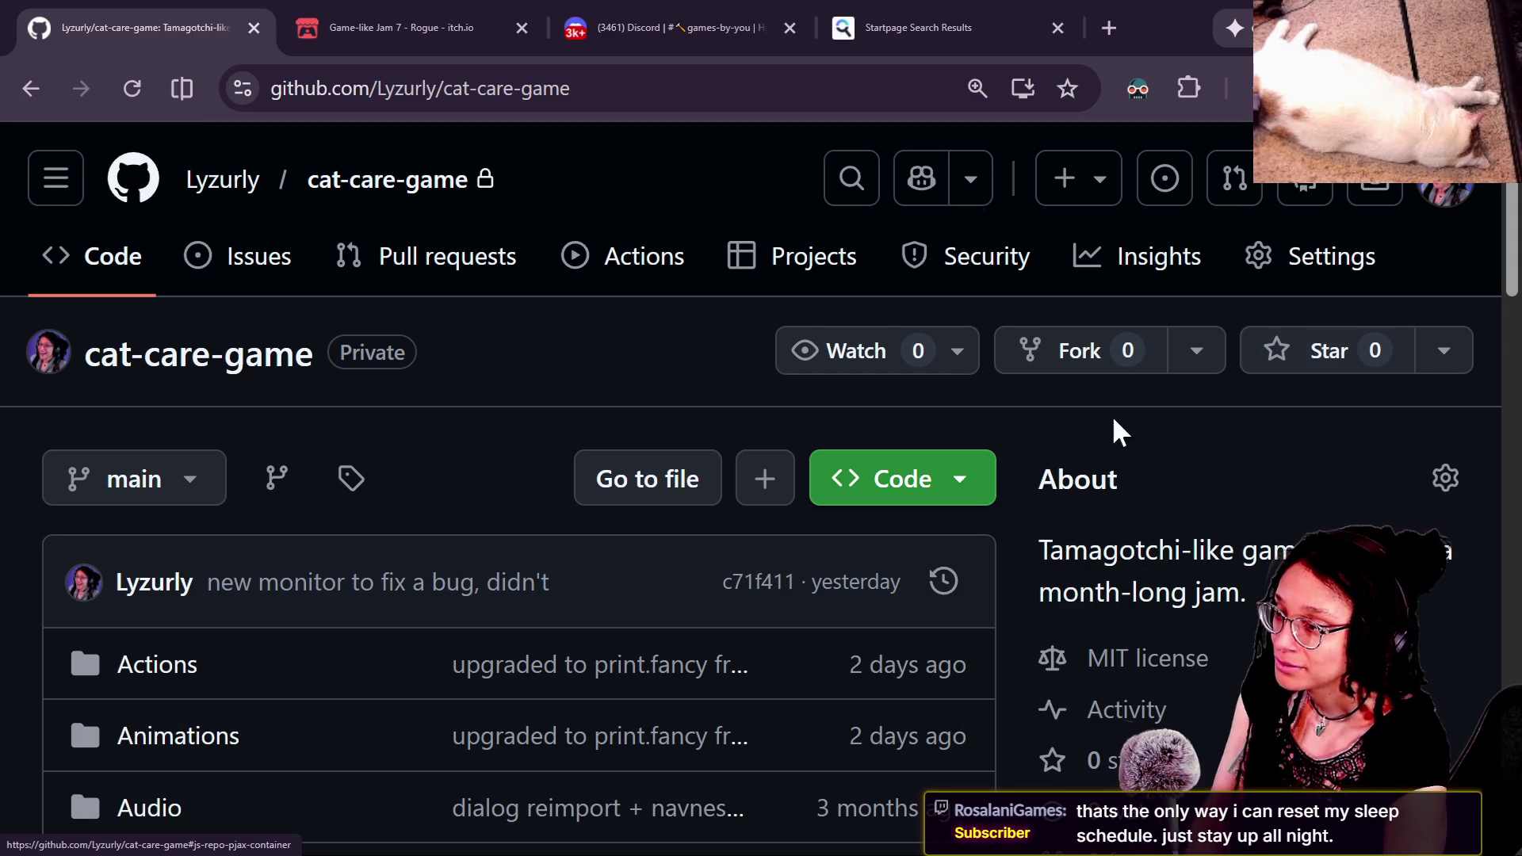
{"action": "scroll", "coordinate": [585, 424], "scroll_direction": "down", "scroll_amount": 15}
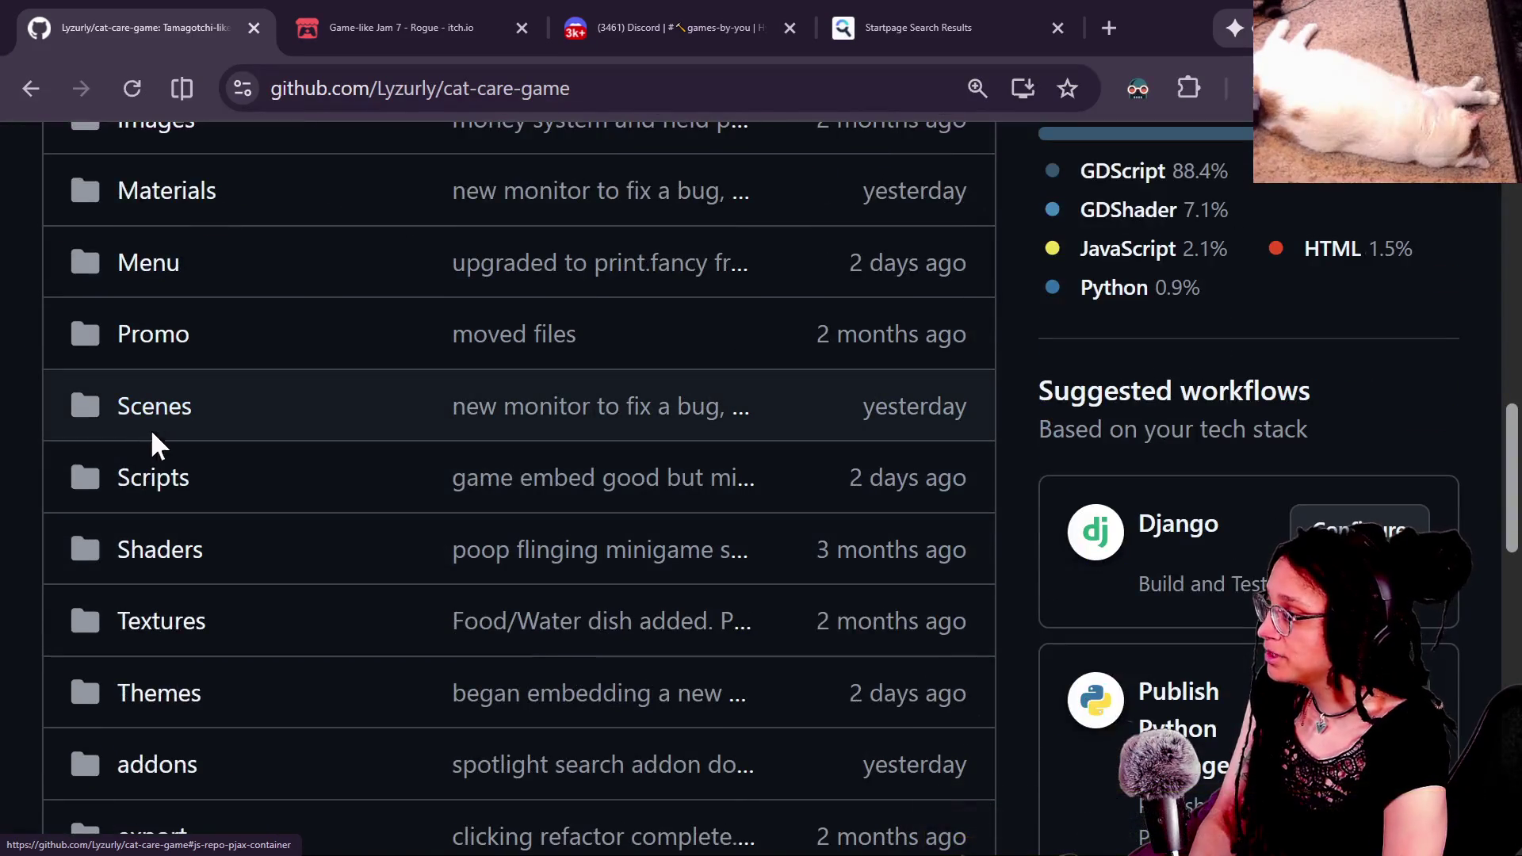
{"action": "scroll", "coordinate": [476, 387], "scroll_direction": "up", "scroll_amount": 10}
{"action": "scroll", "coordinate": [470, 388], "scroll_direction": "up", "scroll_amount": 2}
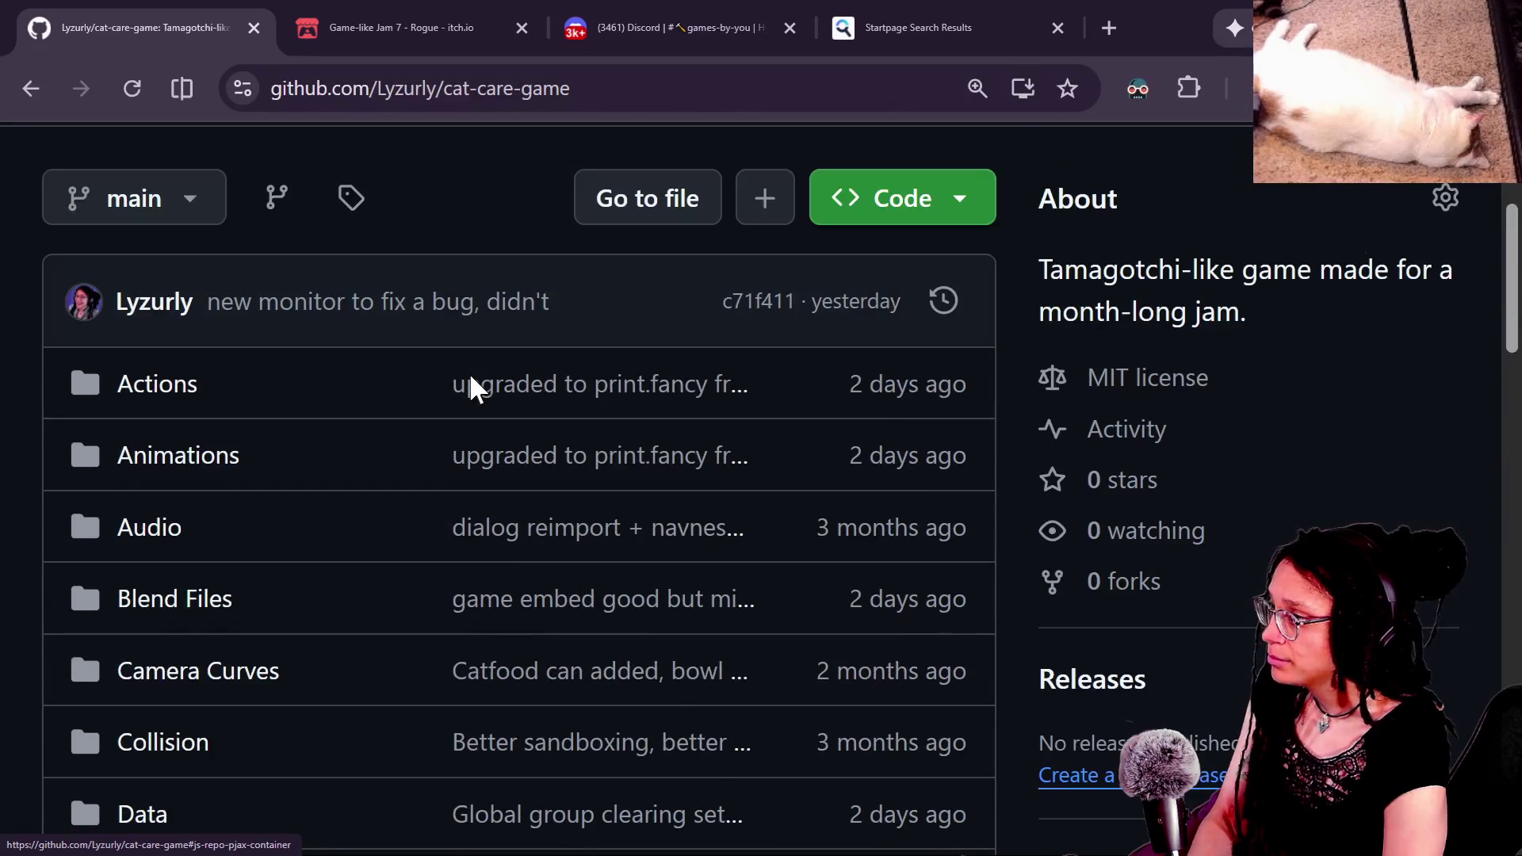
{"action": "left_click", "coordinate": [945, 305]}
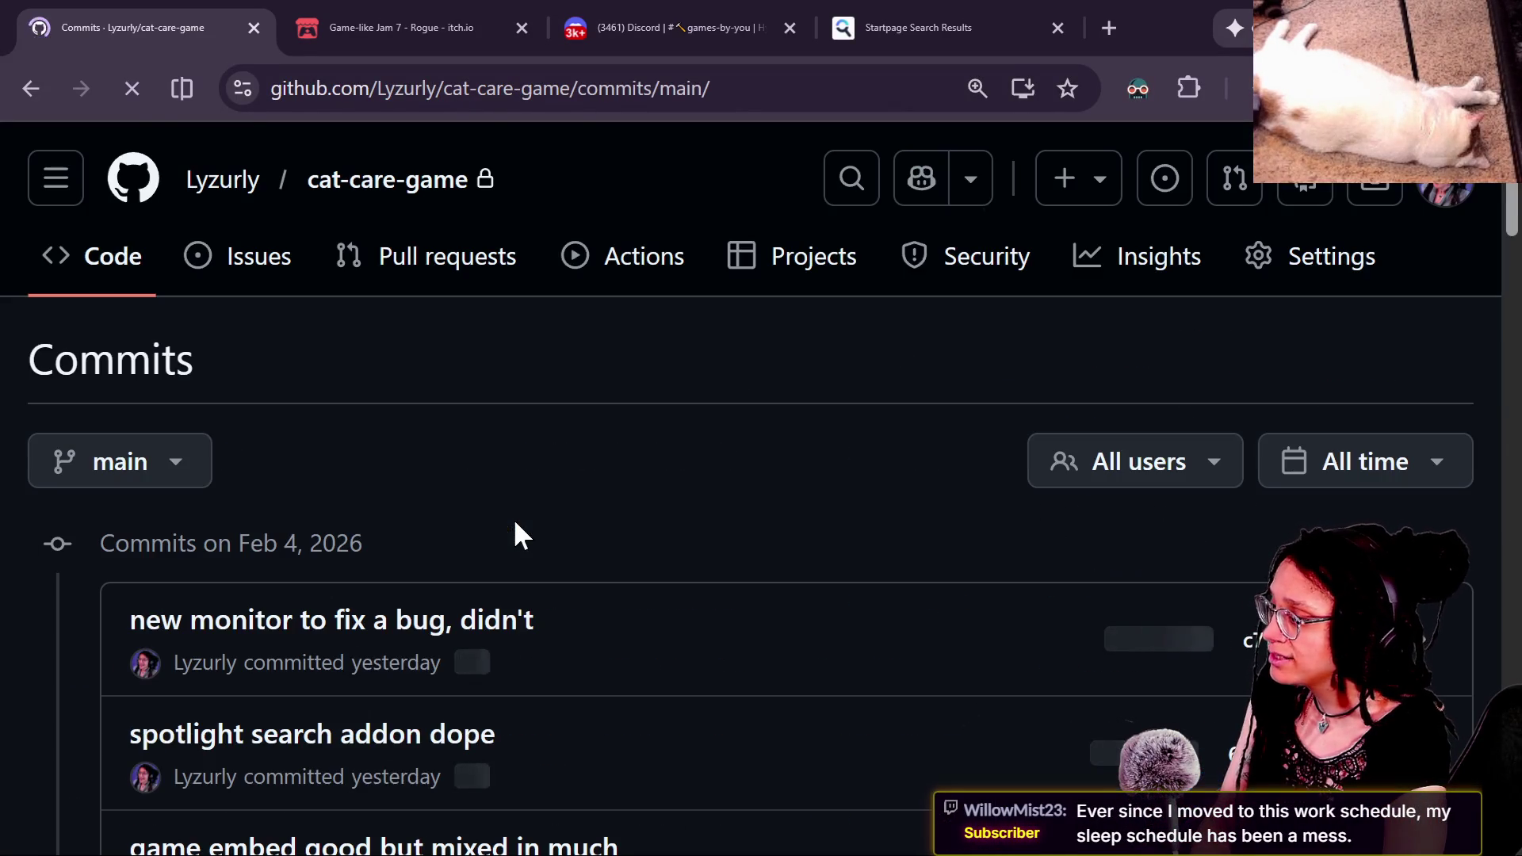
Step: Open commit 'new monitor to fix a bug, didn't' and review its three-file diff
{"action": "scroll", "coordinate": [516, 533], "scroll_direction": "down", "scroll_amount": 2}
{"action": "scroll", "coordinate": [574, 550], "scroll_direction": "down", "scroll_amount": 2}
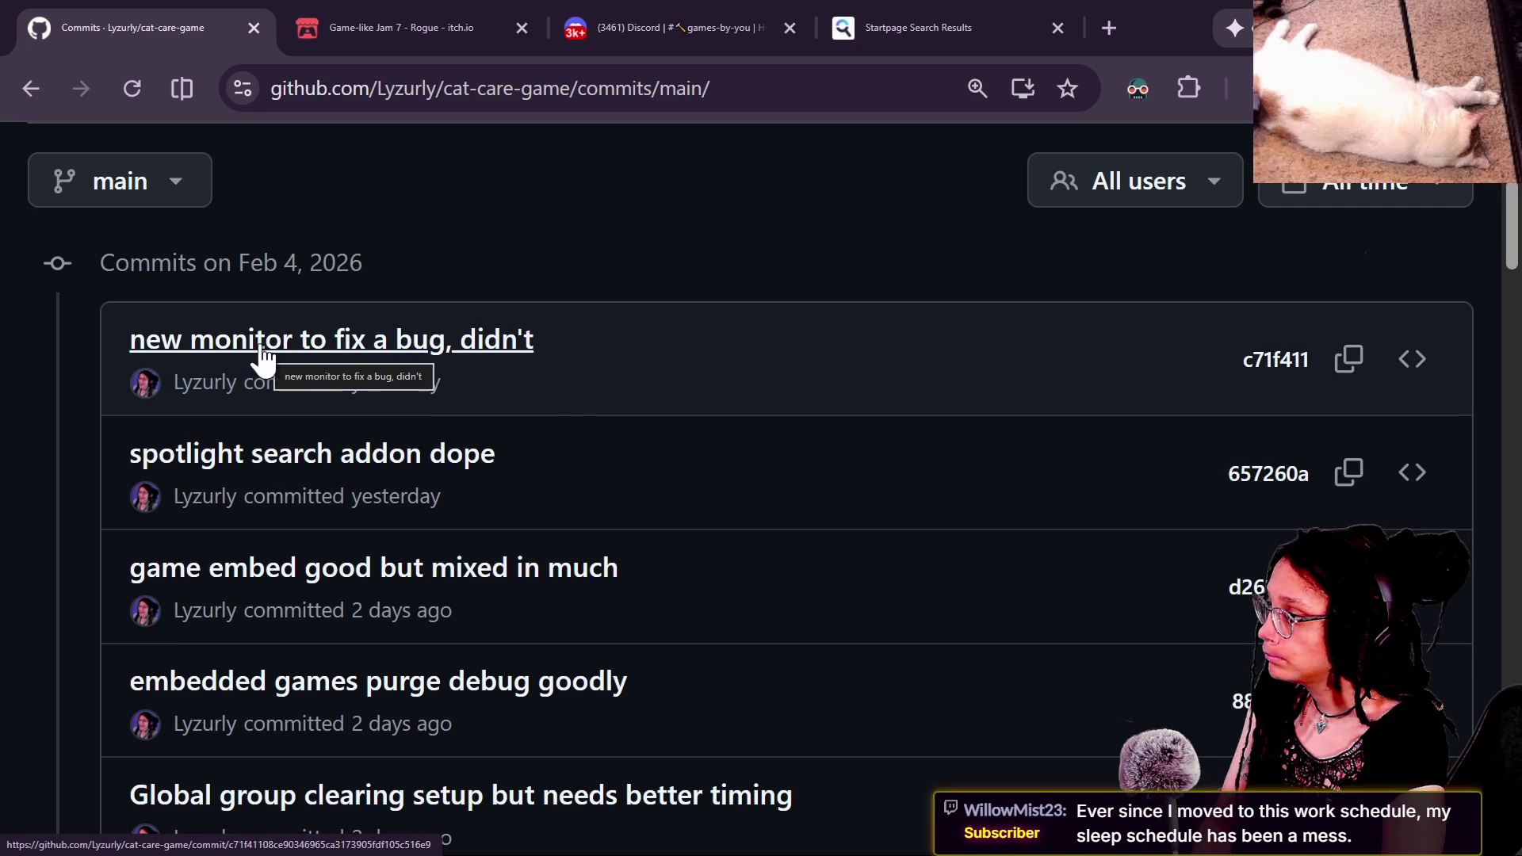
{"action": "left_click", "coordinate": [438, 356]}
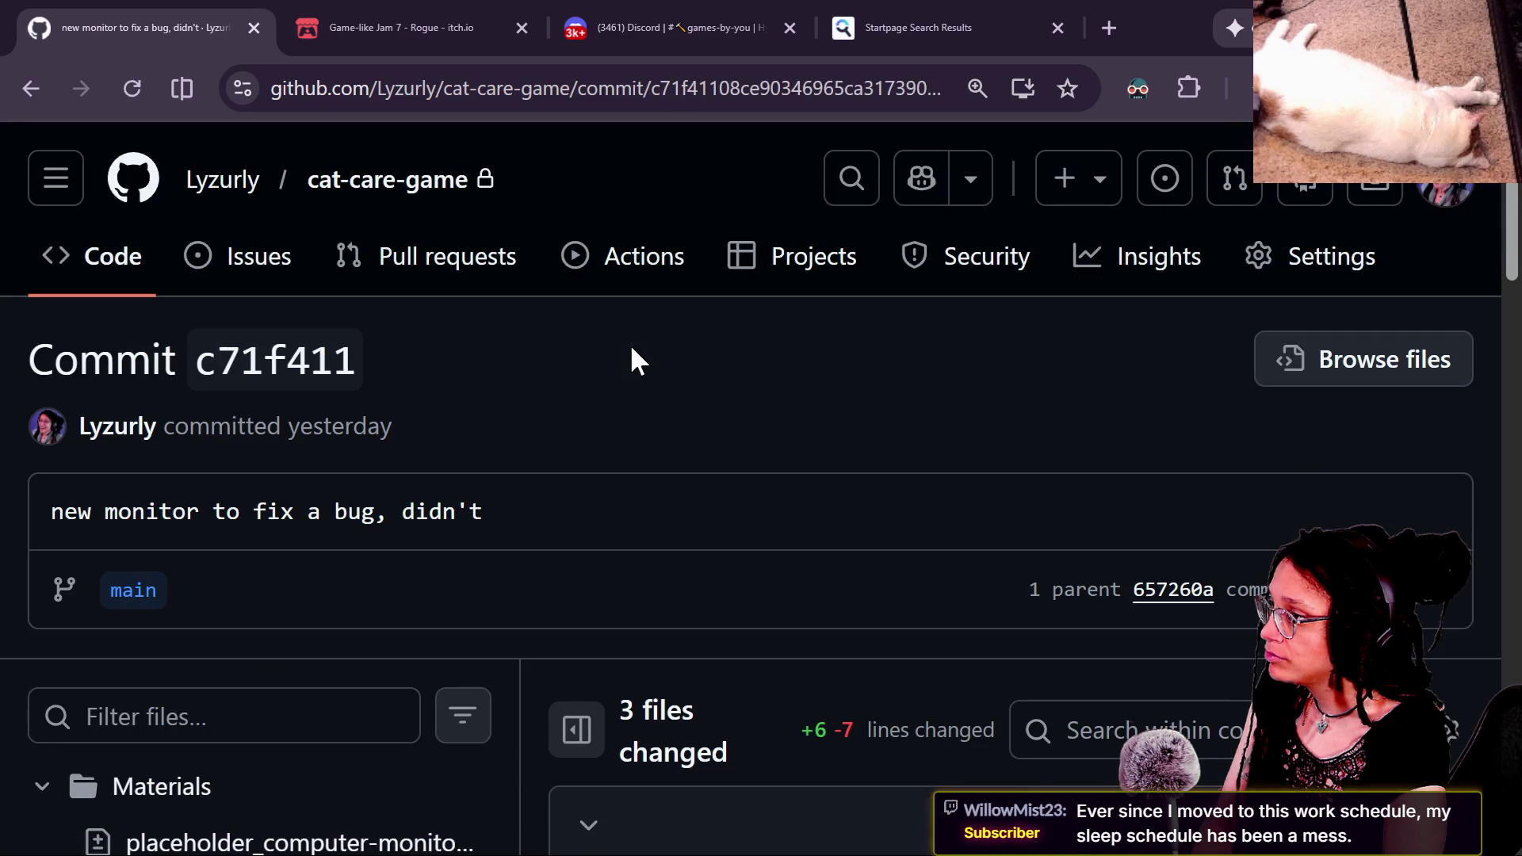
{"action": "scroll", "coordinate": [821, 397], "scroll_direction": "down", "scroll_amount": 5}
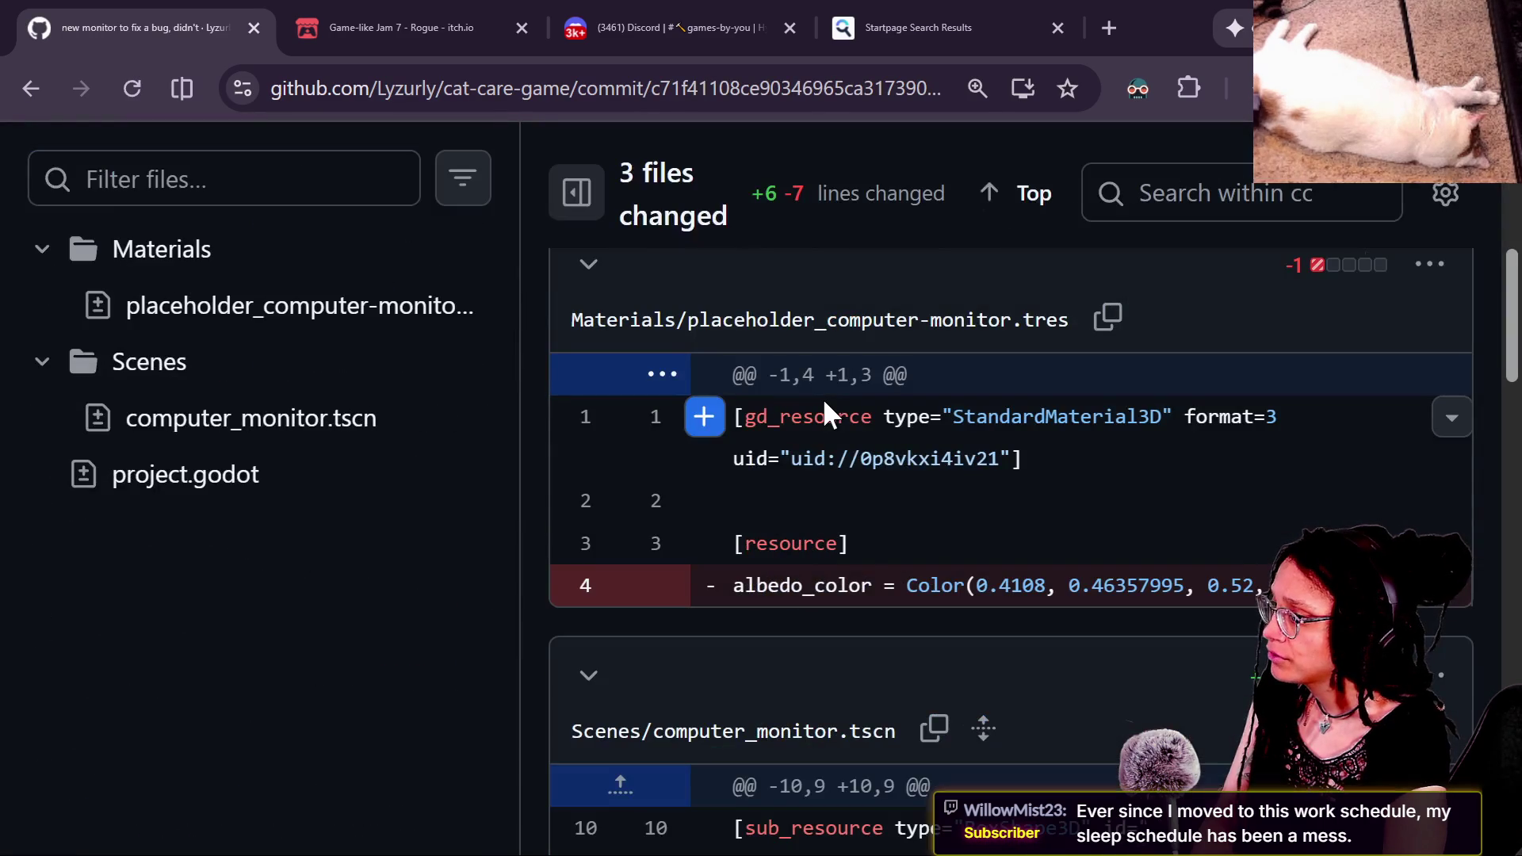
{"action": "scroll", "coordinate": [823, 400], "scroll_direction": "down", "scroll_amount": 3}
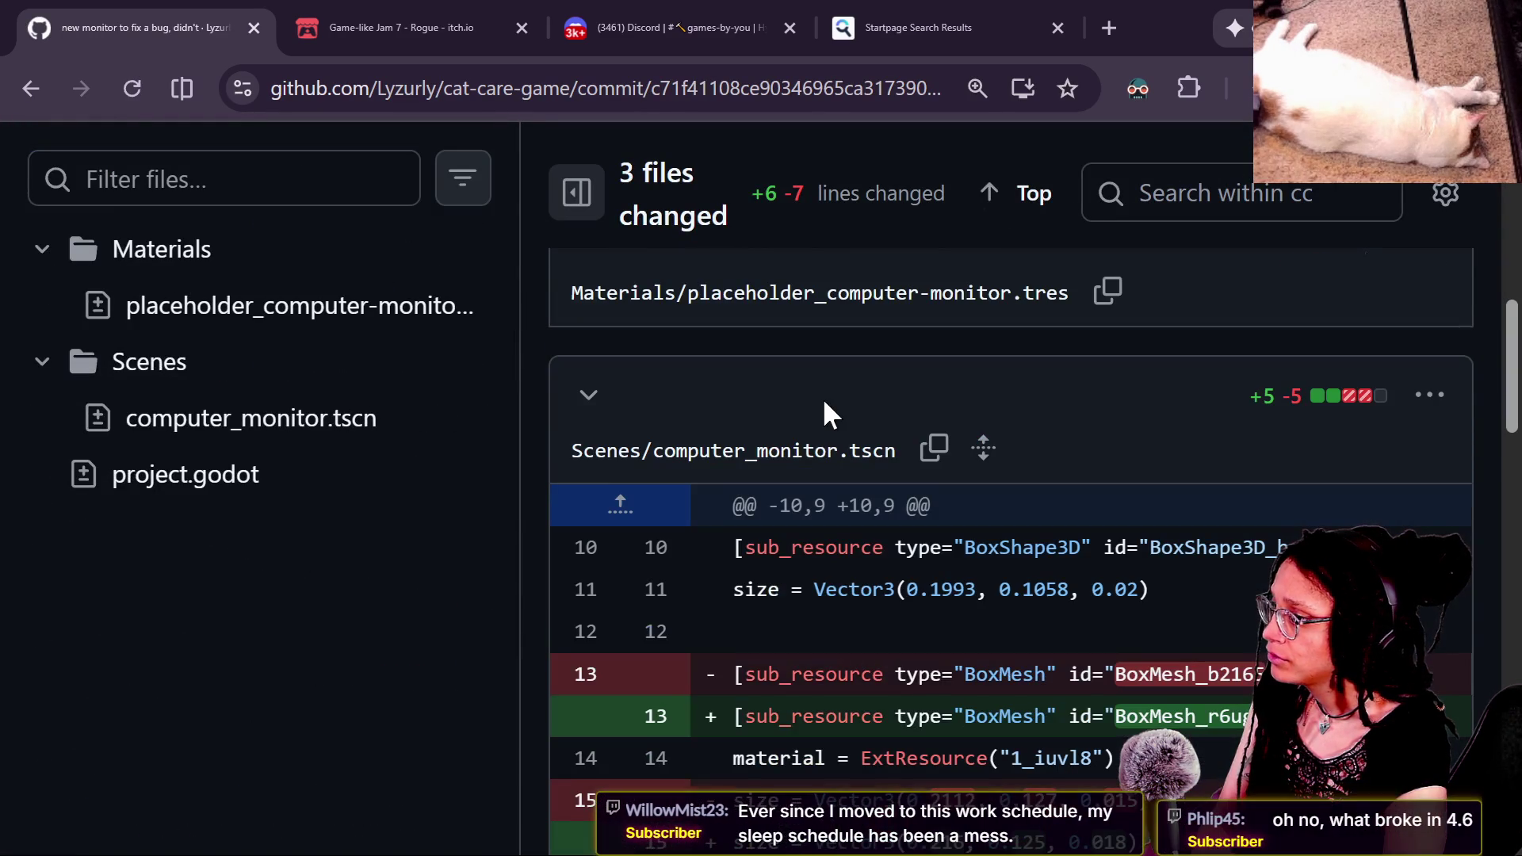
{"action": "scroll", "coordinate": [819, 477], "scroll_direction": "down", "scroll_amount": 3}
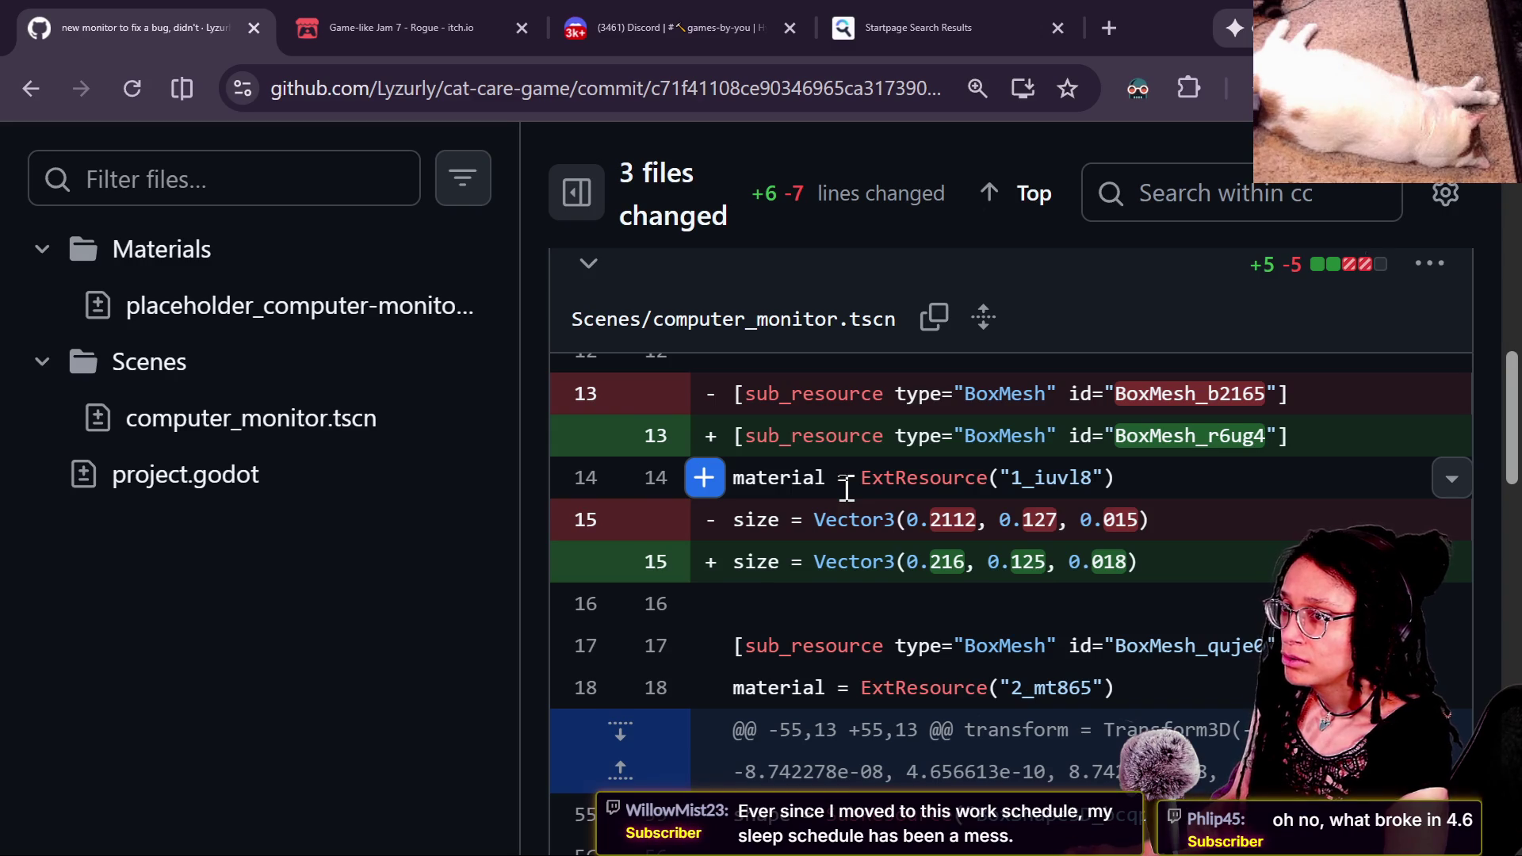
{"action": "key", "text": "alt+Tab"}
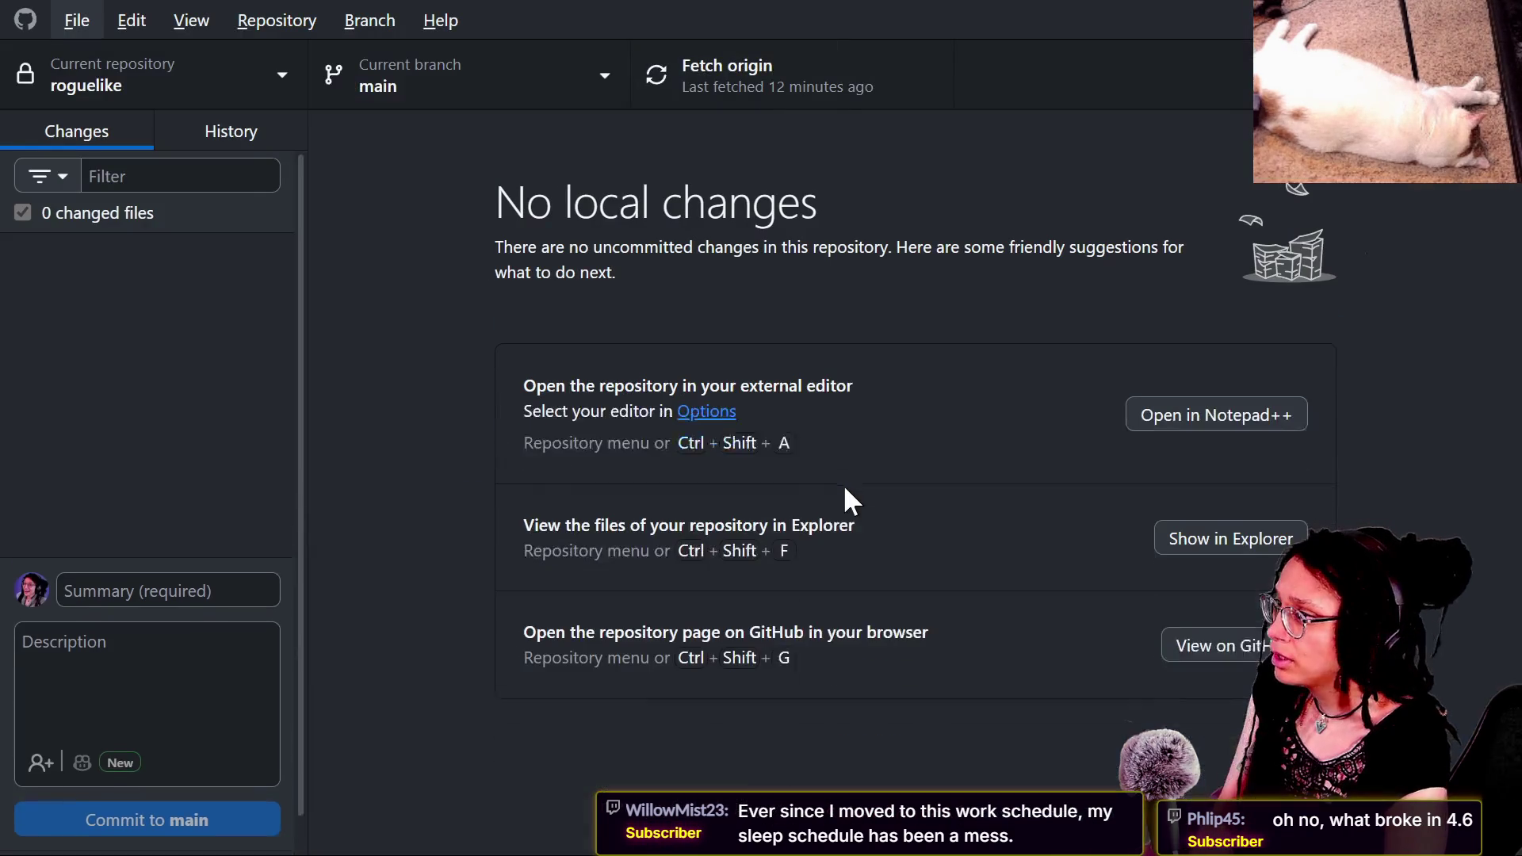
Step: Make cat-care-game the current repository in GitHub Desktop and look over its branches
{"action": "left_click", "coordinate": [226, 70]}
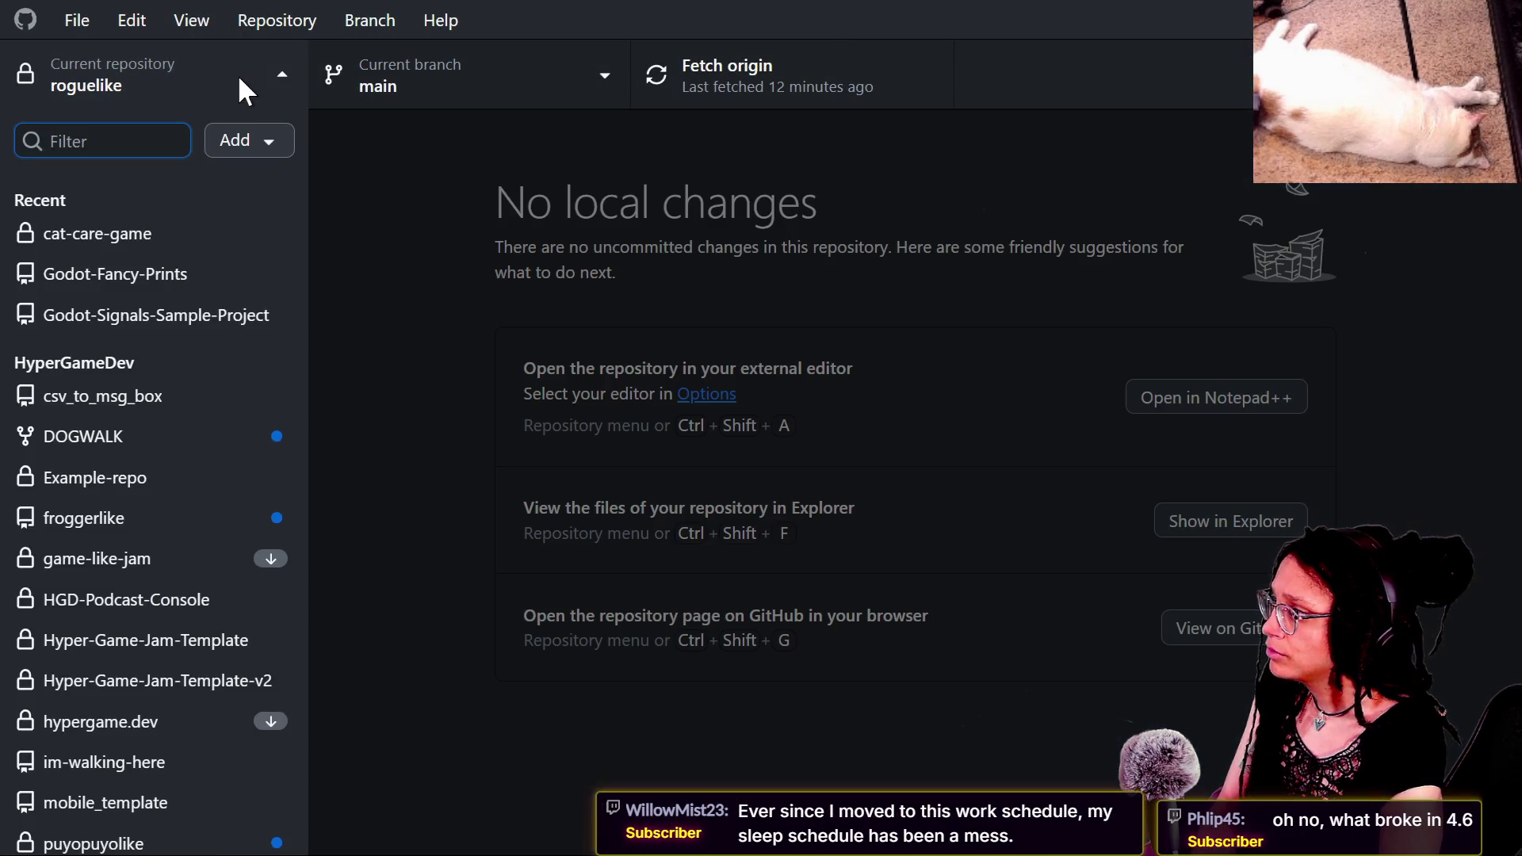
{"action": "left_click", "coordinate": [298, 65]}
{"action": "left_click", "coordinate": [288, 63]}
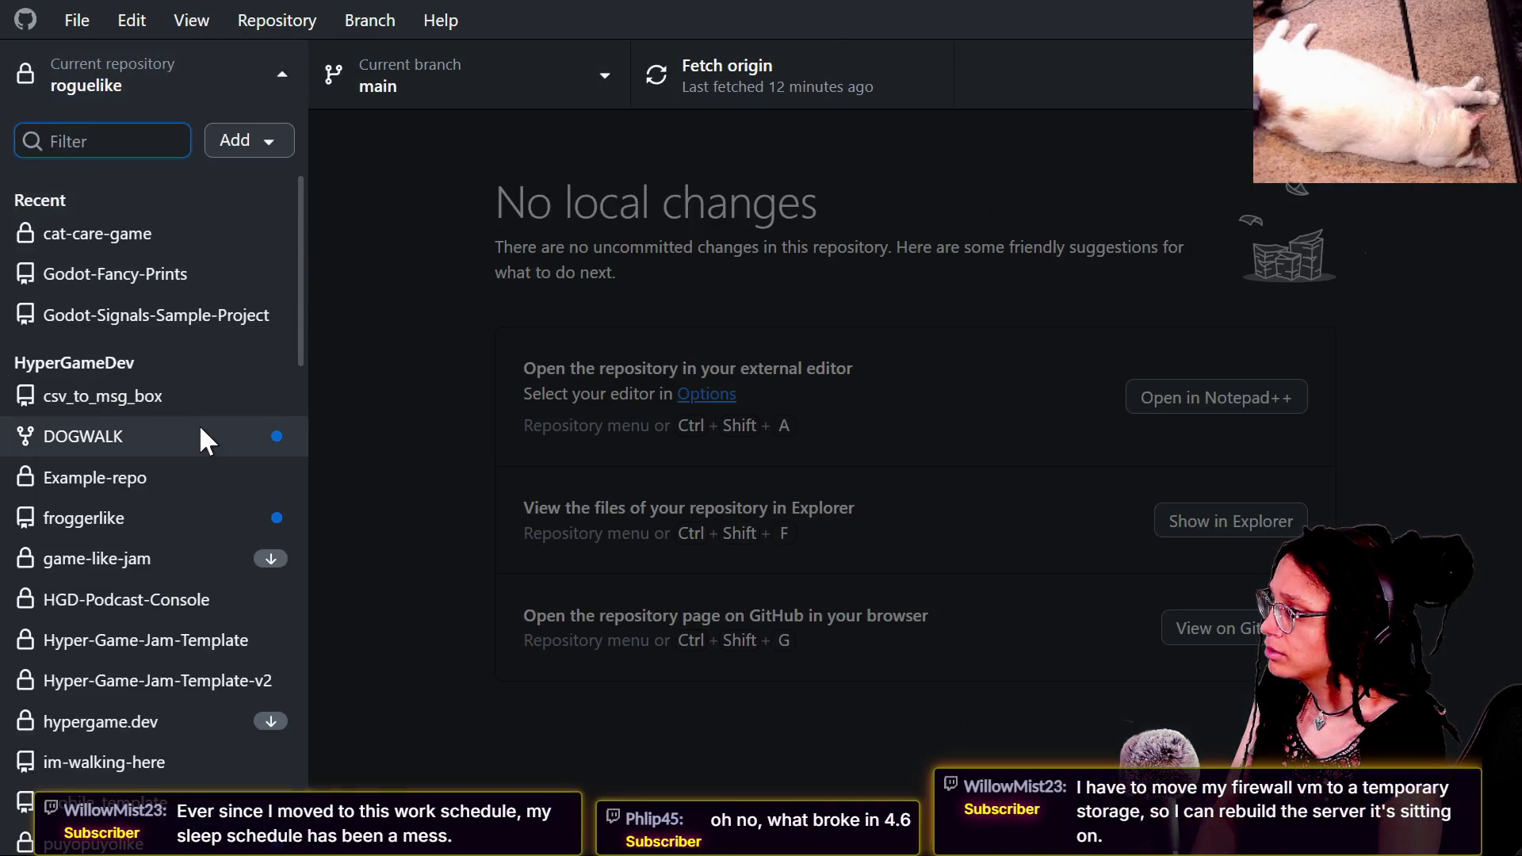
{"action": "left_click", "coordinate": [197, 235]}
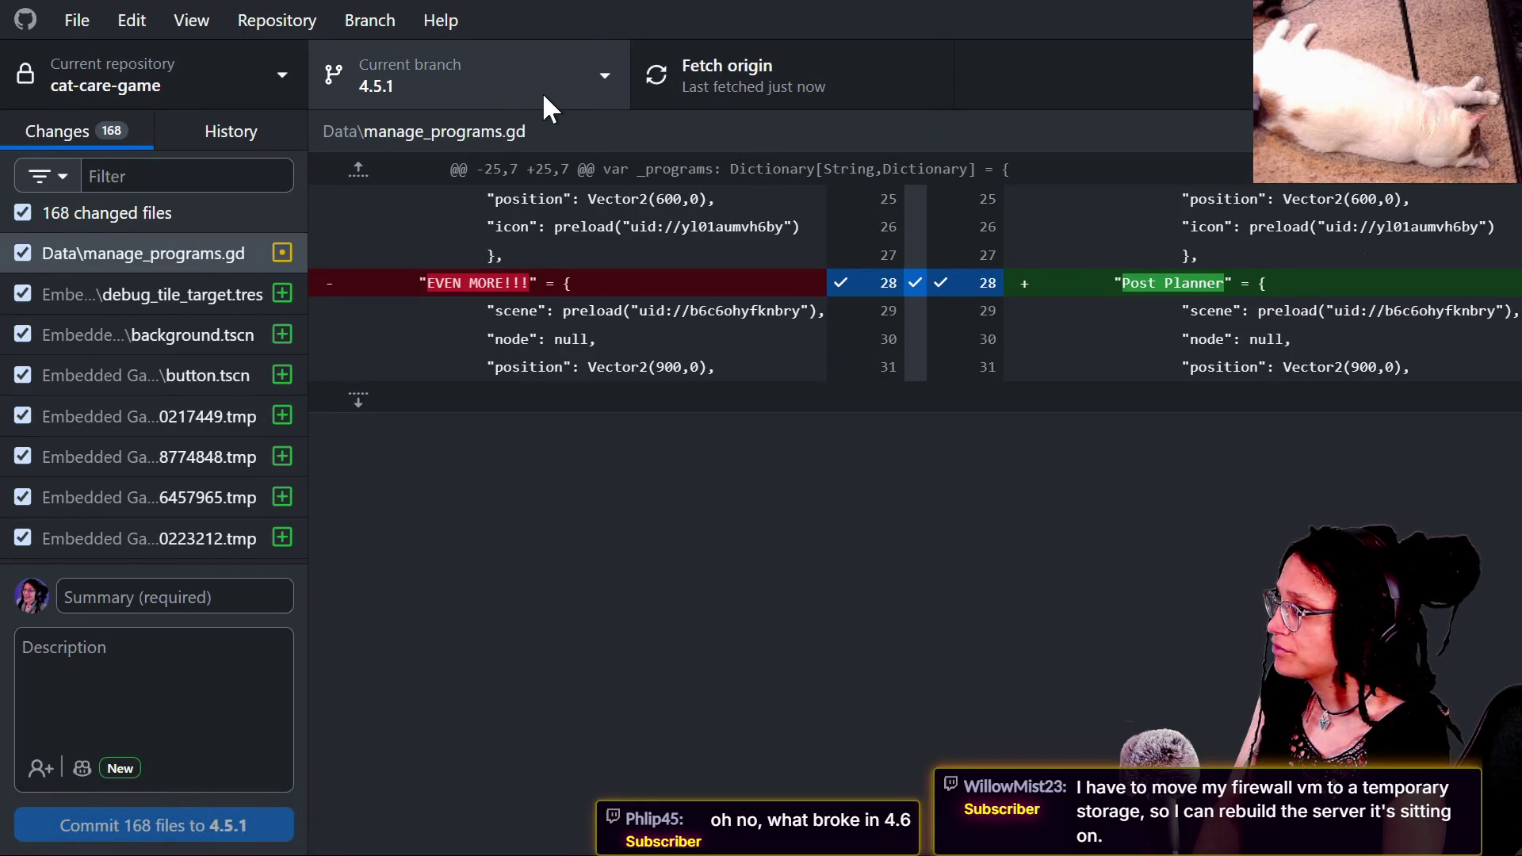
{"action": "left_click", "coordinate": [542, 92]}
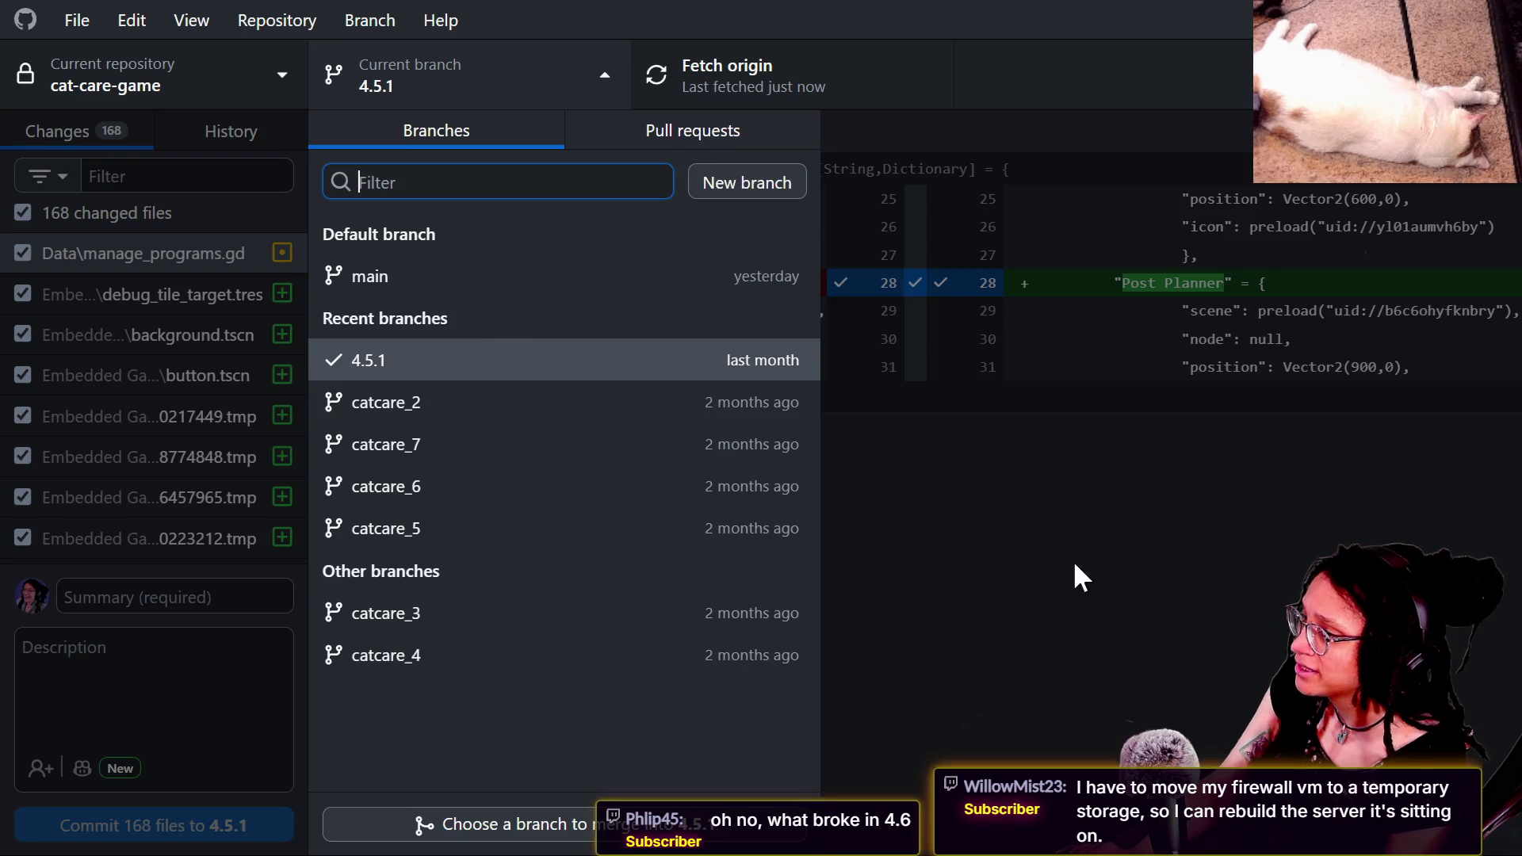
{"action": "left_click", "coordinate": [904, 475]}
{"action": "key", "text": "alt+Tab"}
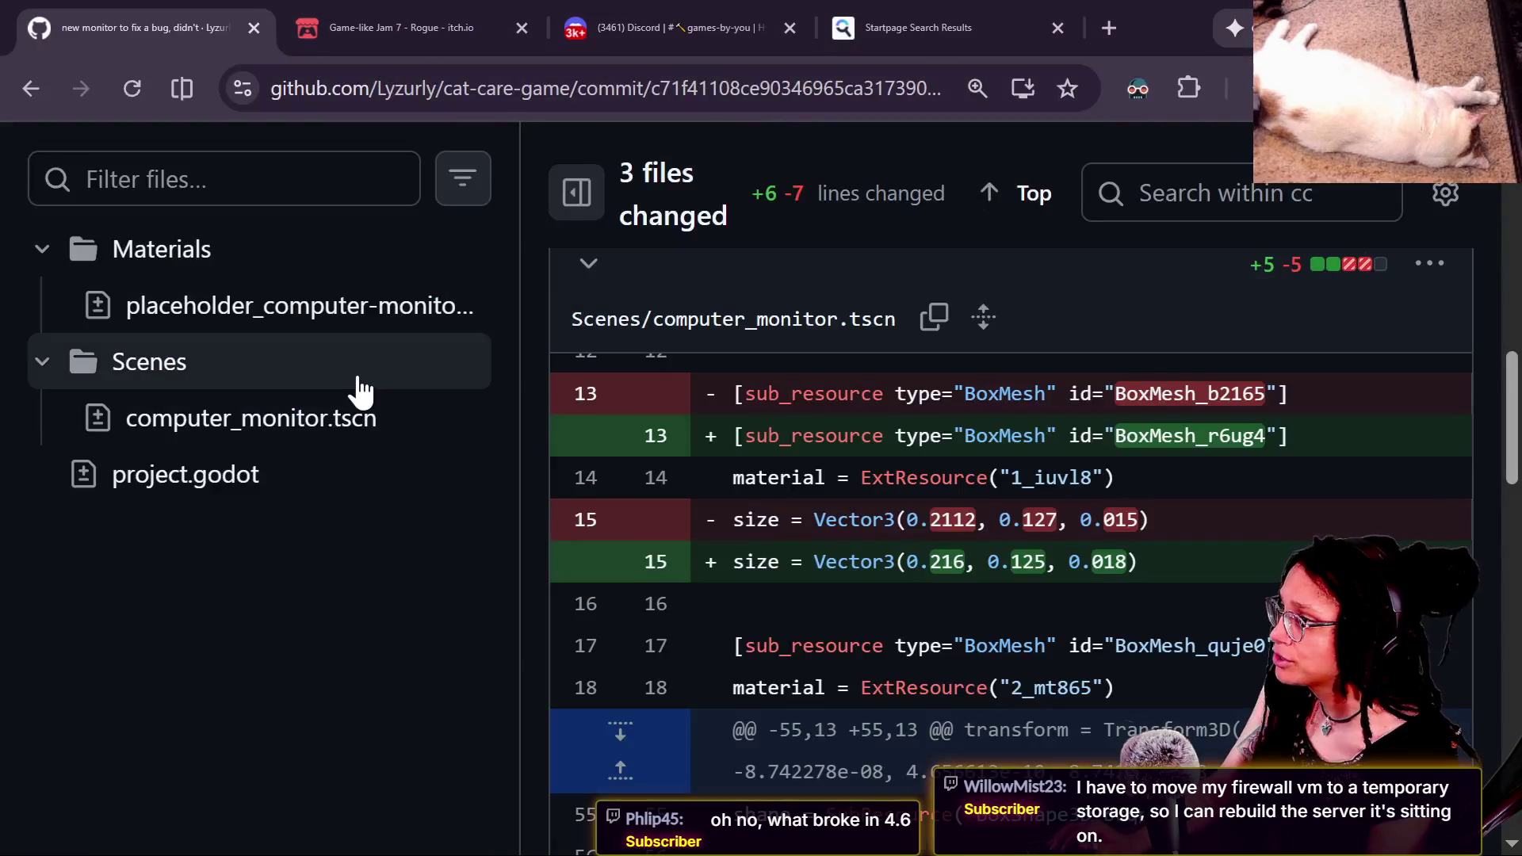
Step: Browse the repository files as of commit c71f411
{"action": "scroll", "coordinate": [357, 388], "scroll_direction": "up", "scroll_amount": 10}
{"action": "scroll", "coordinate": [555, 389], "scroll_direction": "down", "scroll_amount": 4}
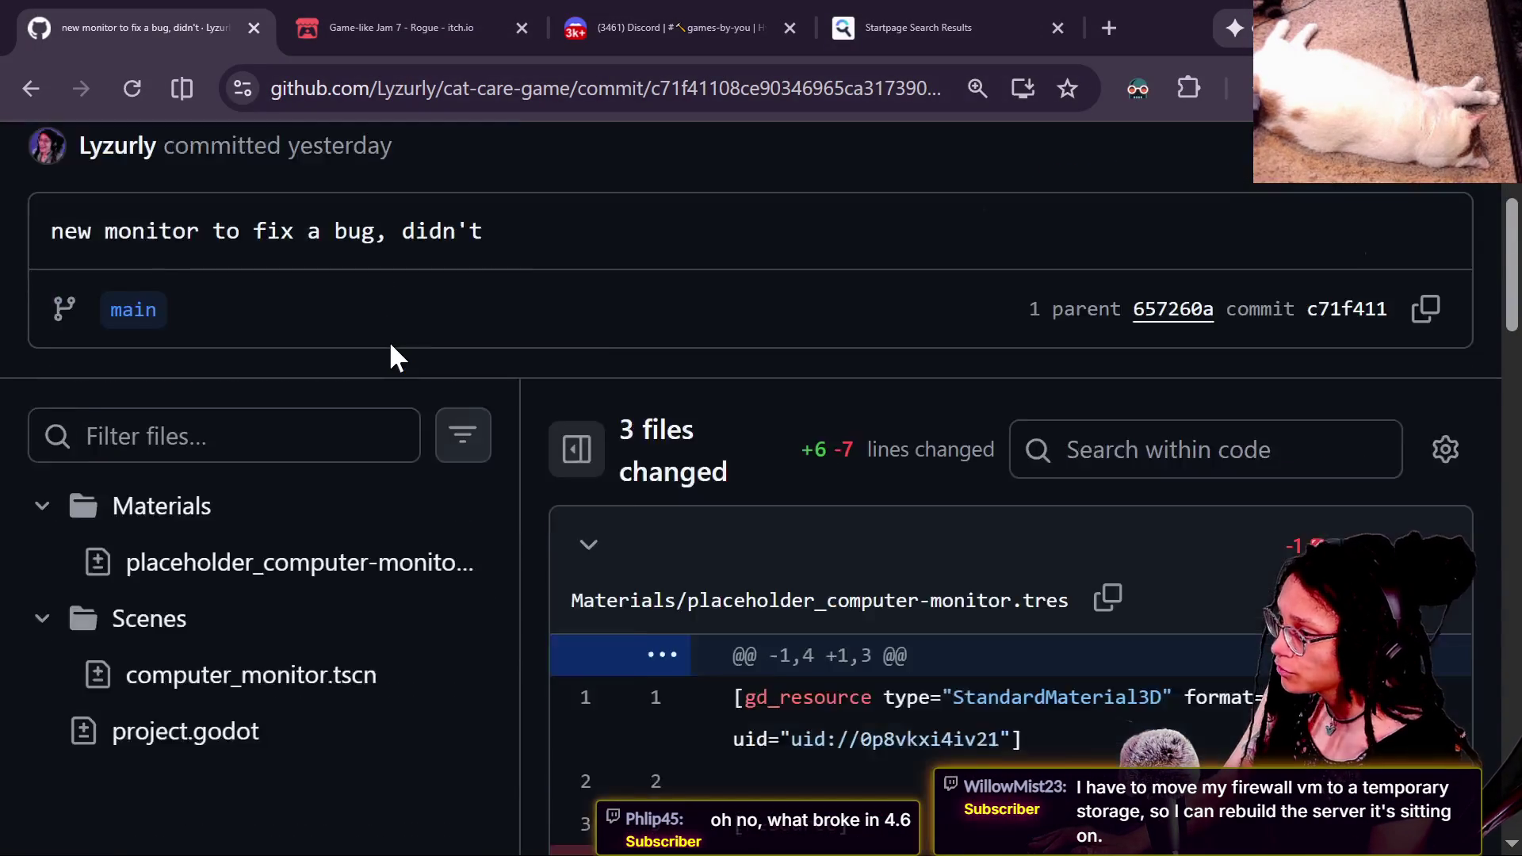
{"action": "scroll", "coordinate": [388, 340], "scroll_direction": "down", "scroll_amount": 3}
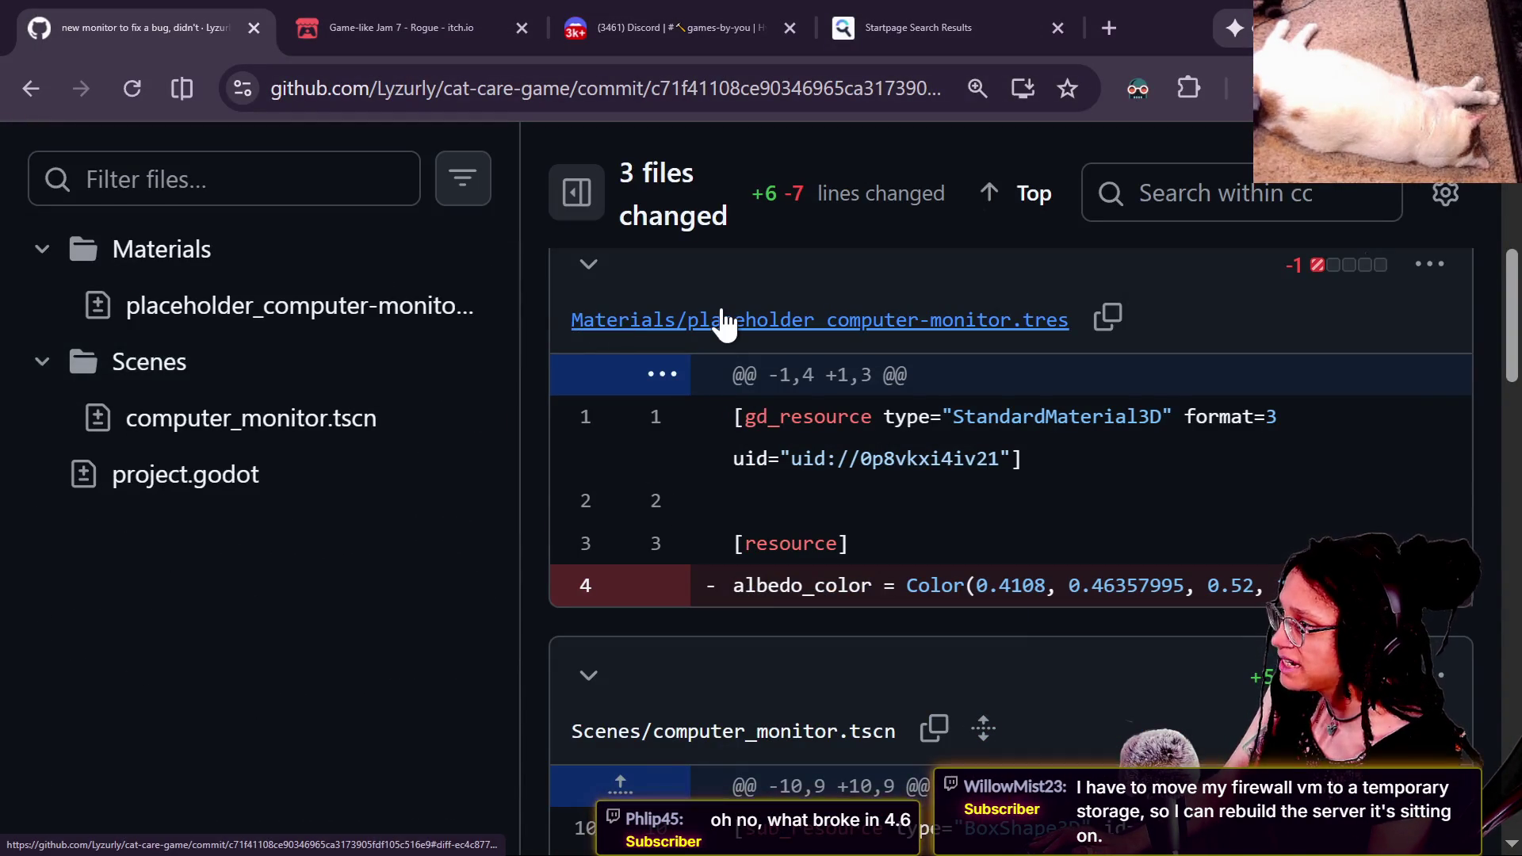
{"action": "scroll", "coordinate": [721, 317], "scroll_direction": "up", "scroll_amount": 6}
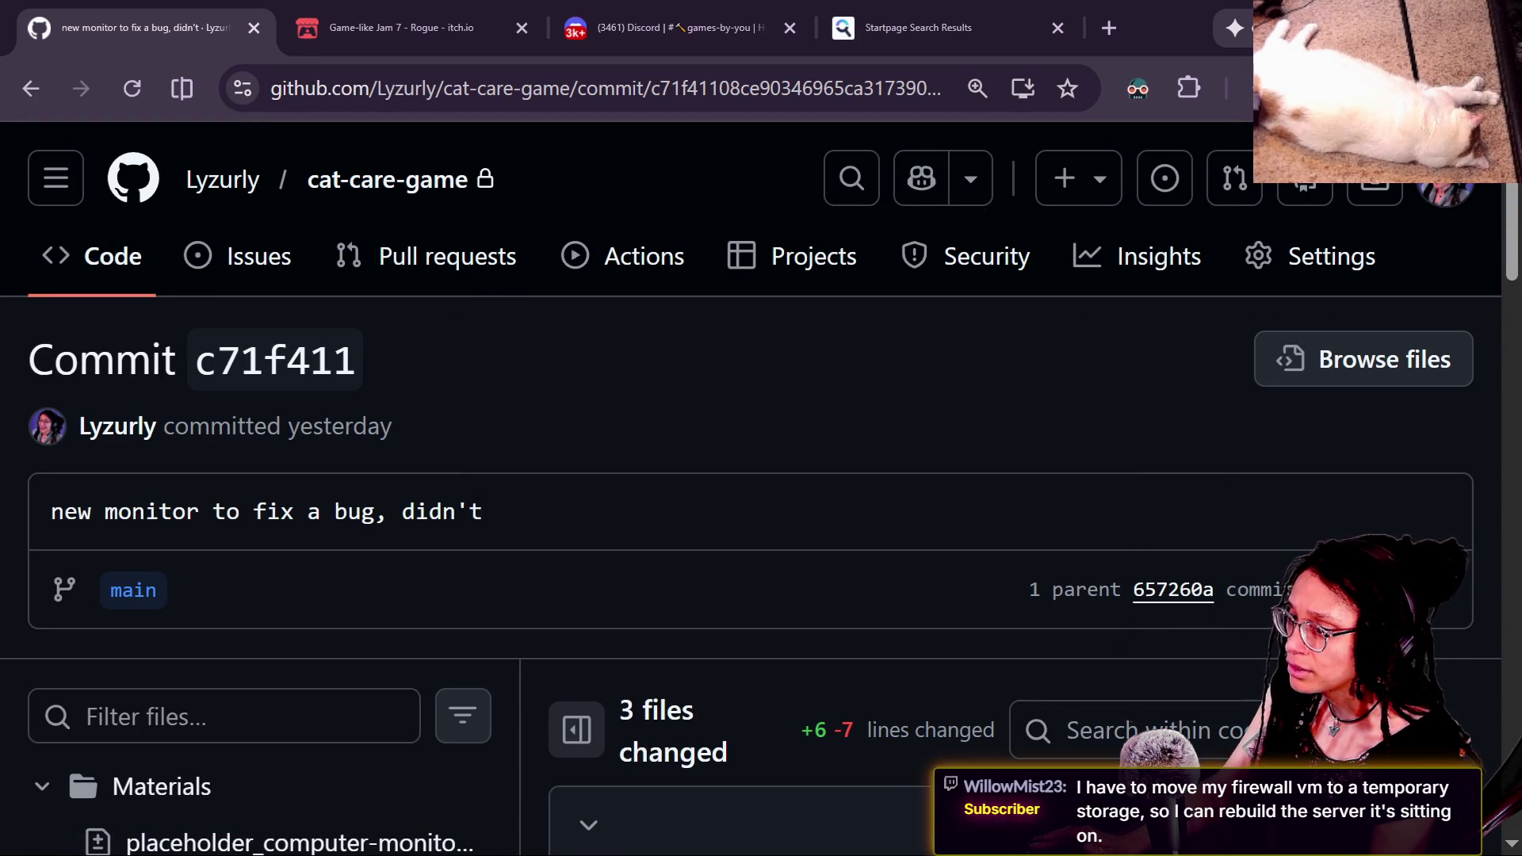
{"action": "left_click", "coordinate": [1369, 363]}
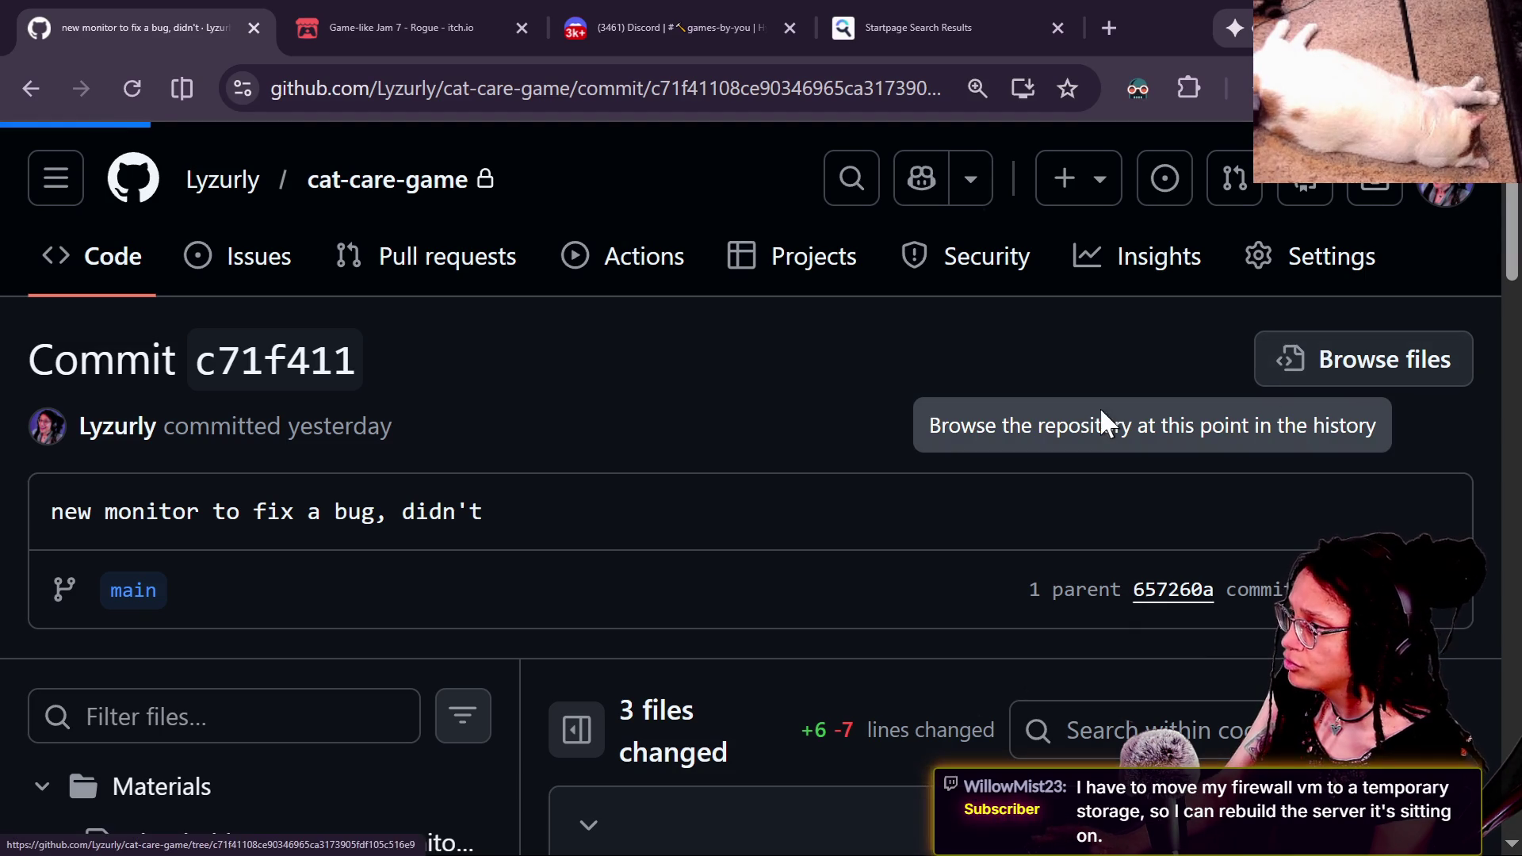
Step: Open the Scripts folder at c71f411 and check its options menu and branch switcher
{"action": "scroll", "coordinate": [638, 468], "scroll_direction": "down", "scroll_amount": 6}
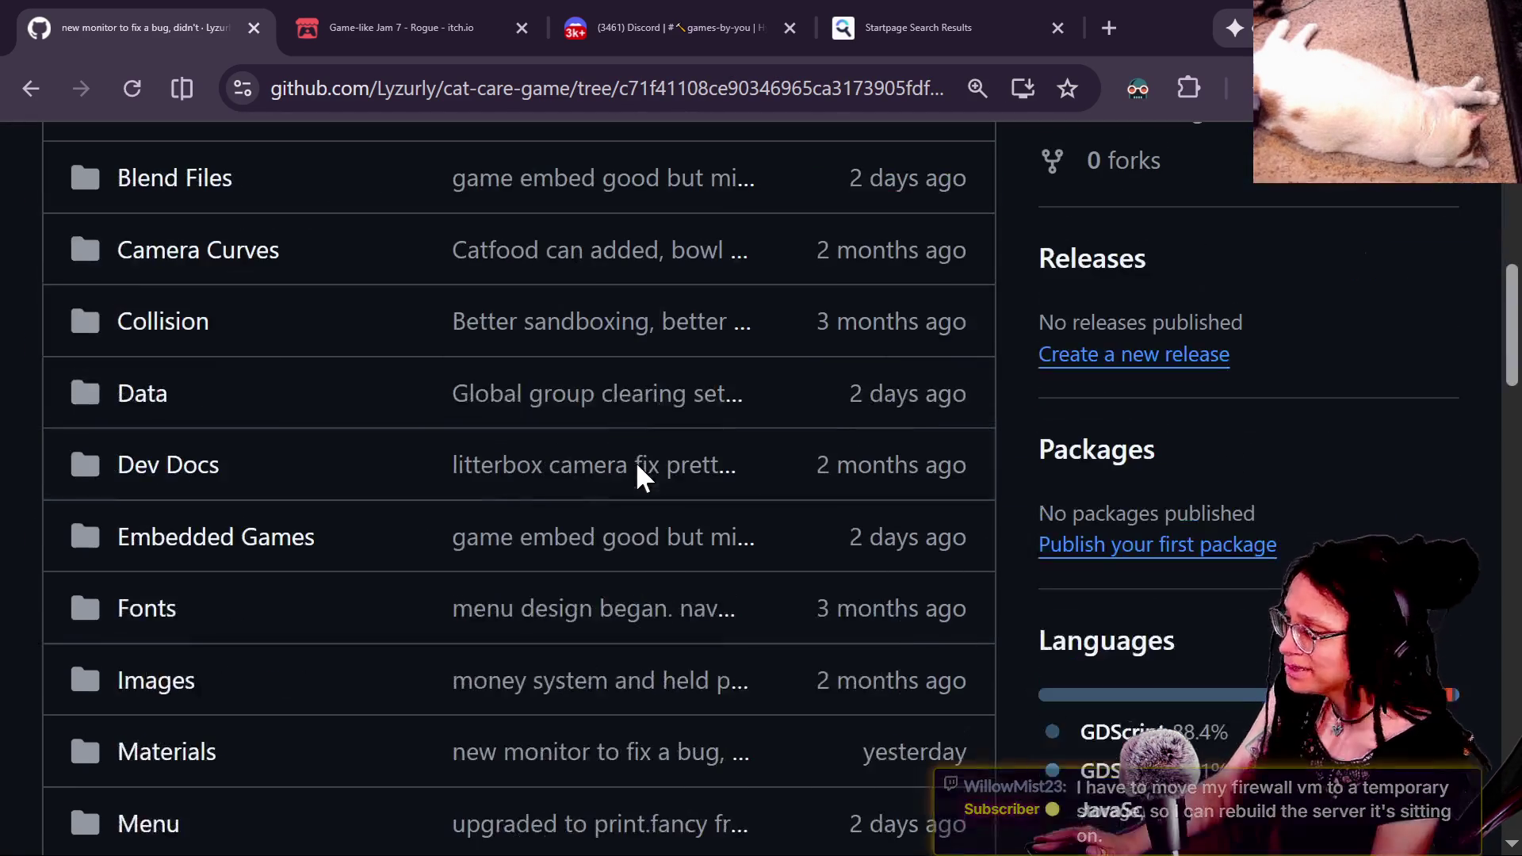
{"action": "scroll", "coordinate": [333, 571], "scroll_direction": "down", "scroll_amount": 8}
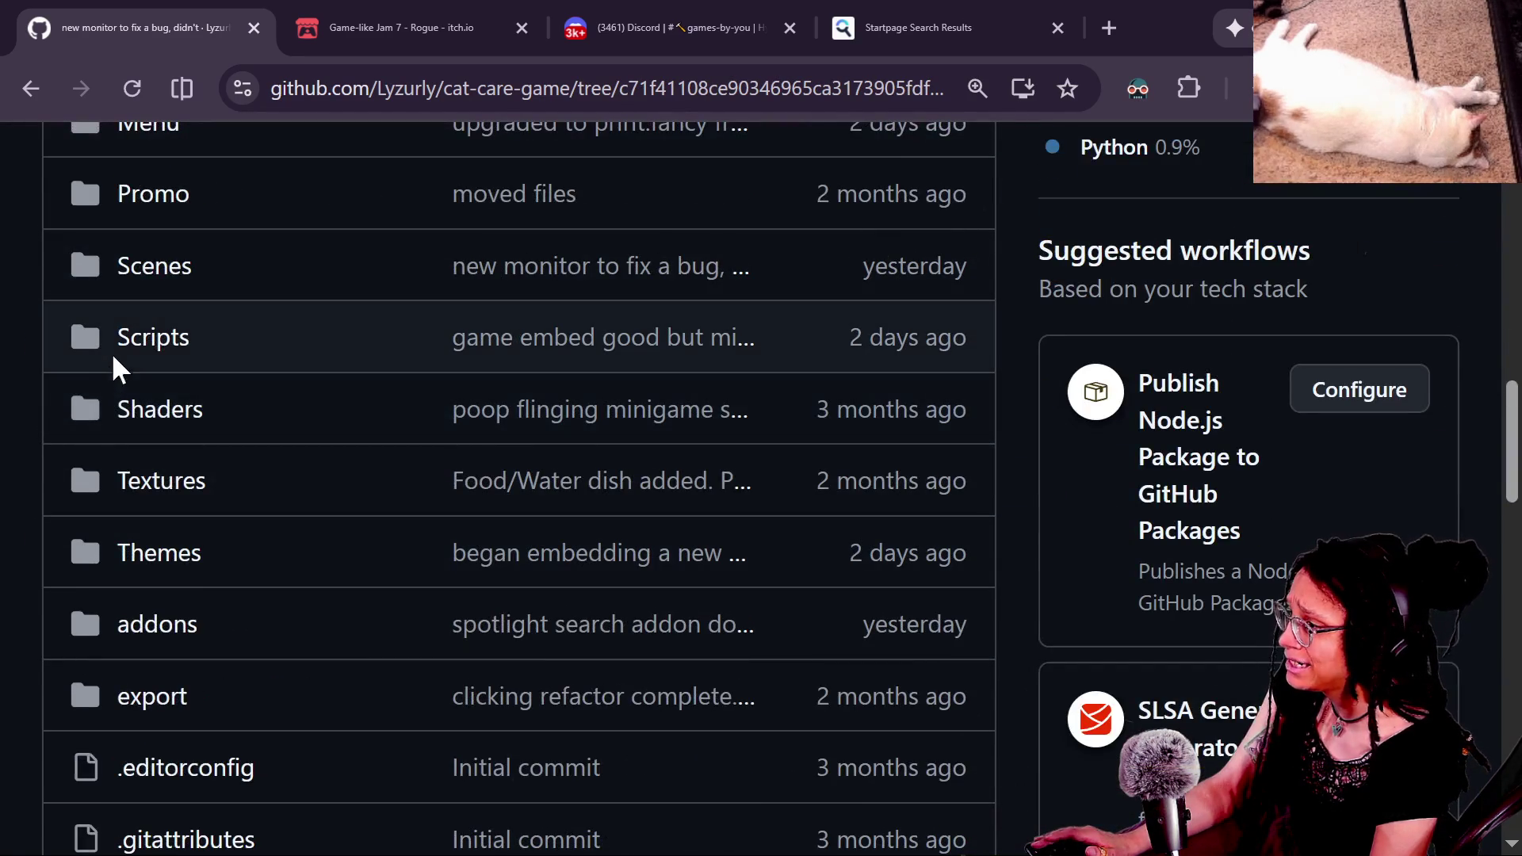
{"action": "left_click", "coordinate": [119, 340]}
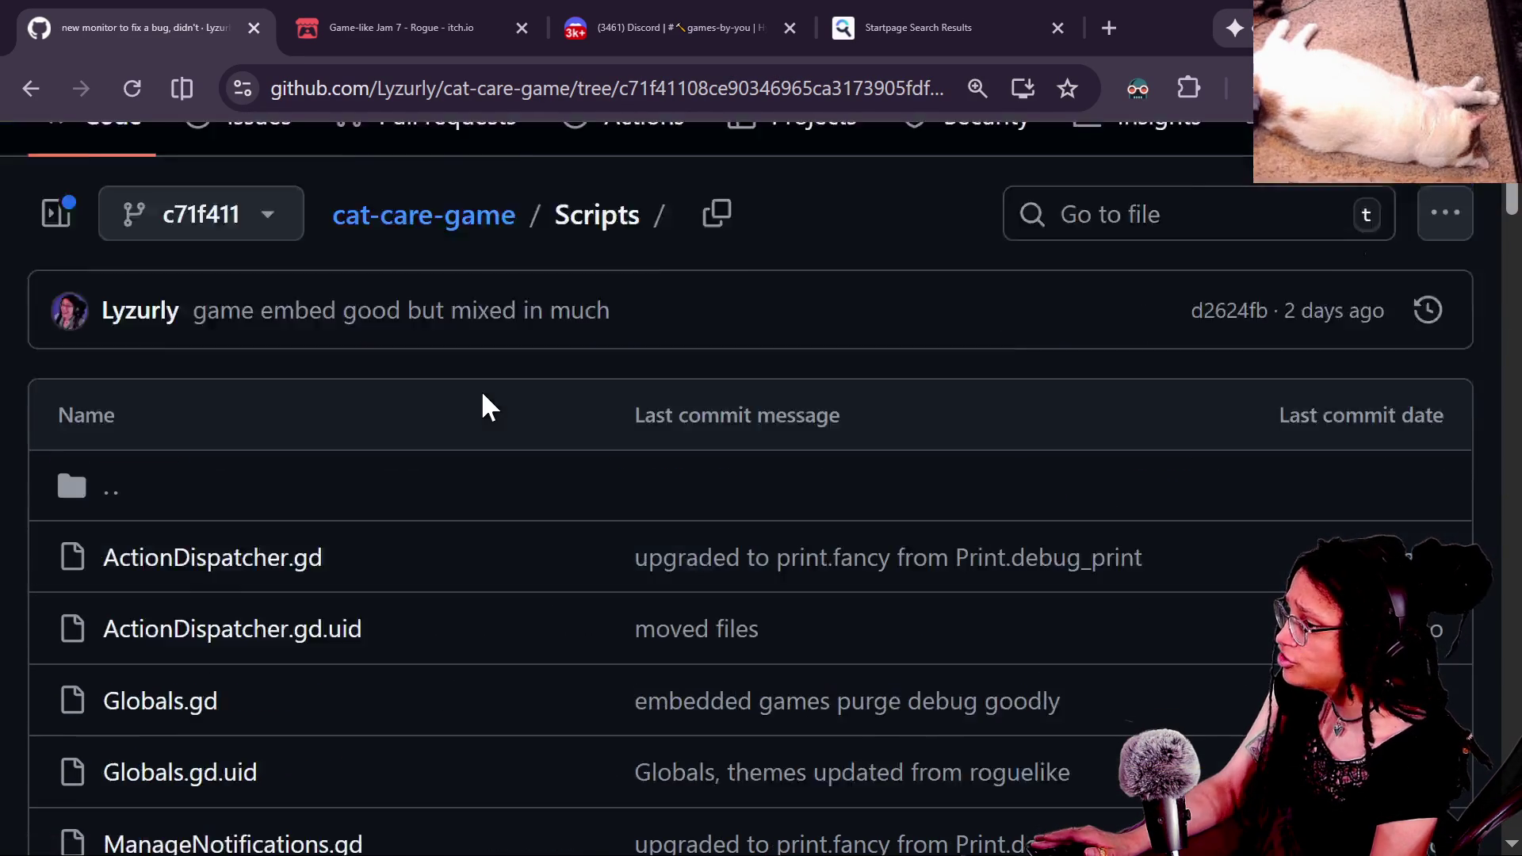
{"action": "scroll", "coordinate": [483, 394], "scroll_direction": "down", "scroll_amount": 3}
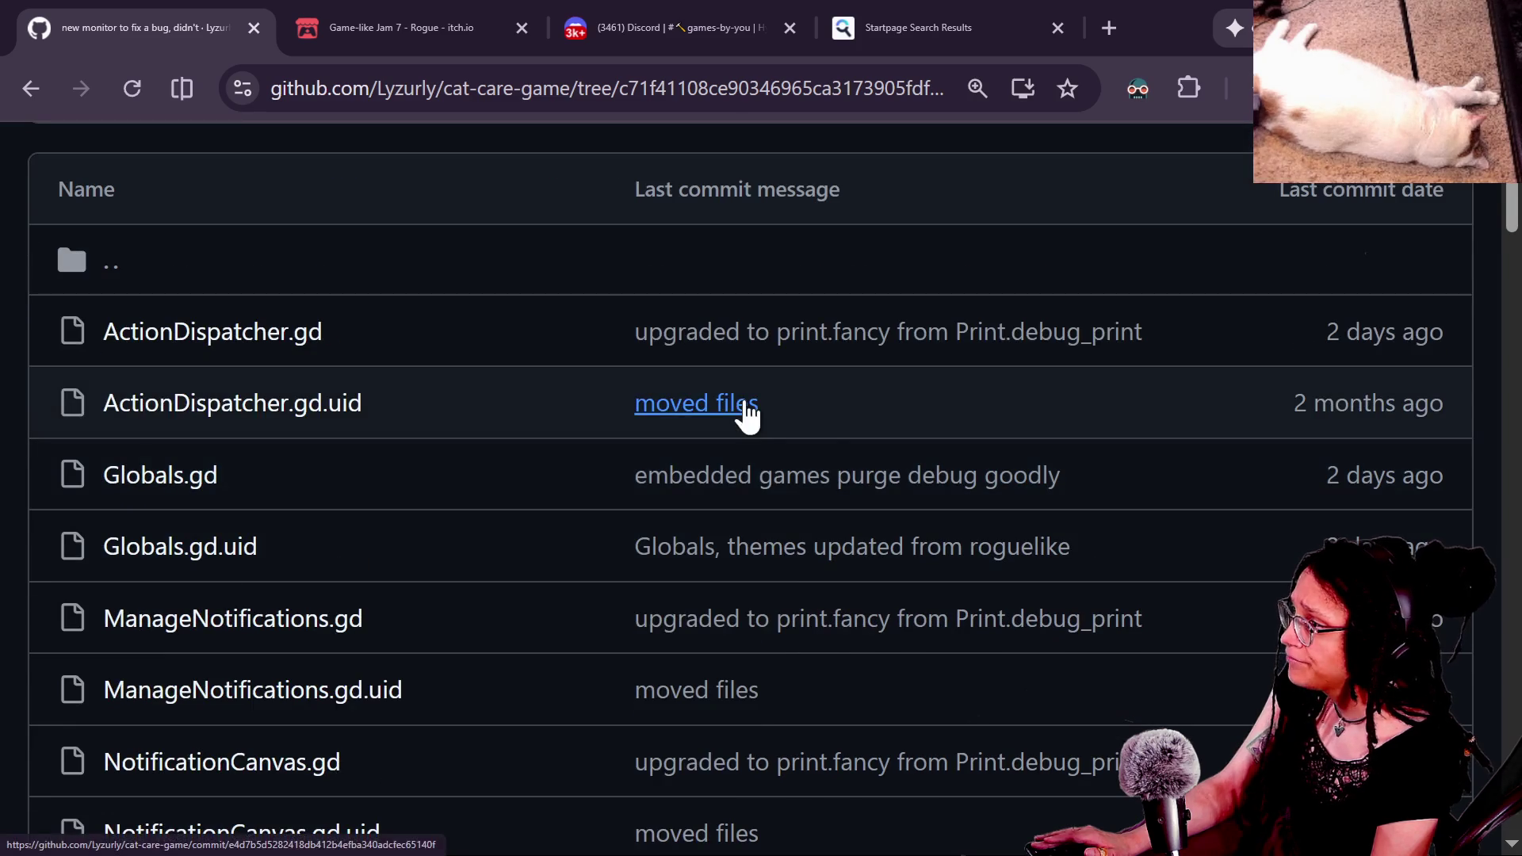
{"action": "scroll", "coordinate": [858, 501], "scroll_direction": "up", "scroll_amount": 2}
{"action": "scroll", "coordinate": [858, 501], "scroll_direction": "up", "scroll_amount": 3}
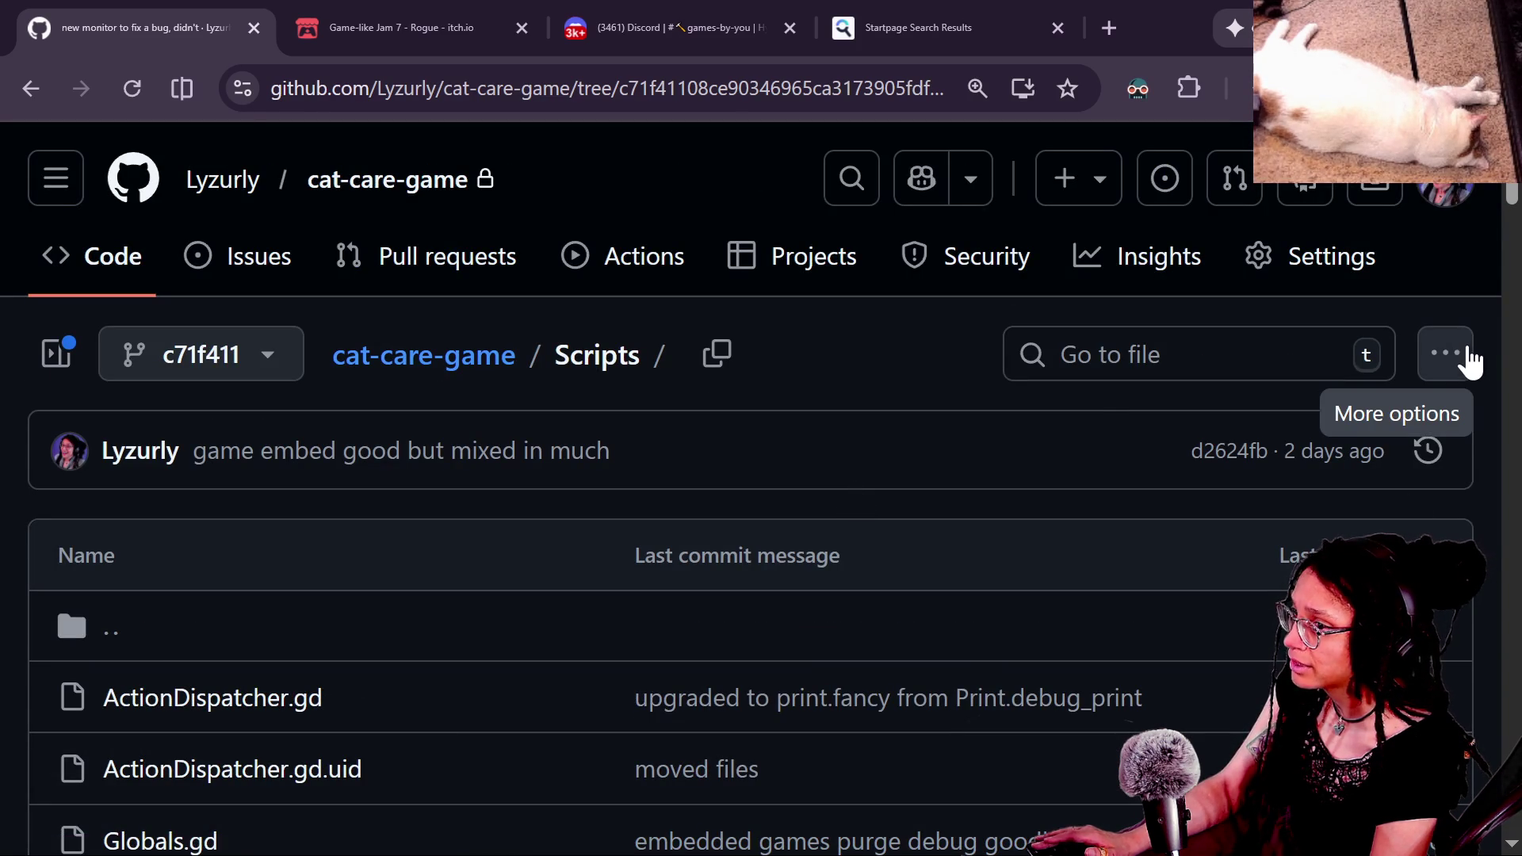
{"action": "left_click", "coordinate": [1469, 356]}
{"action": "left_click", "coordinate": [1121, 431]}
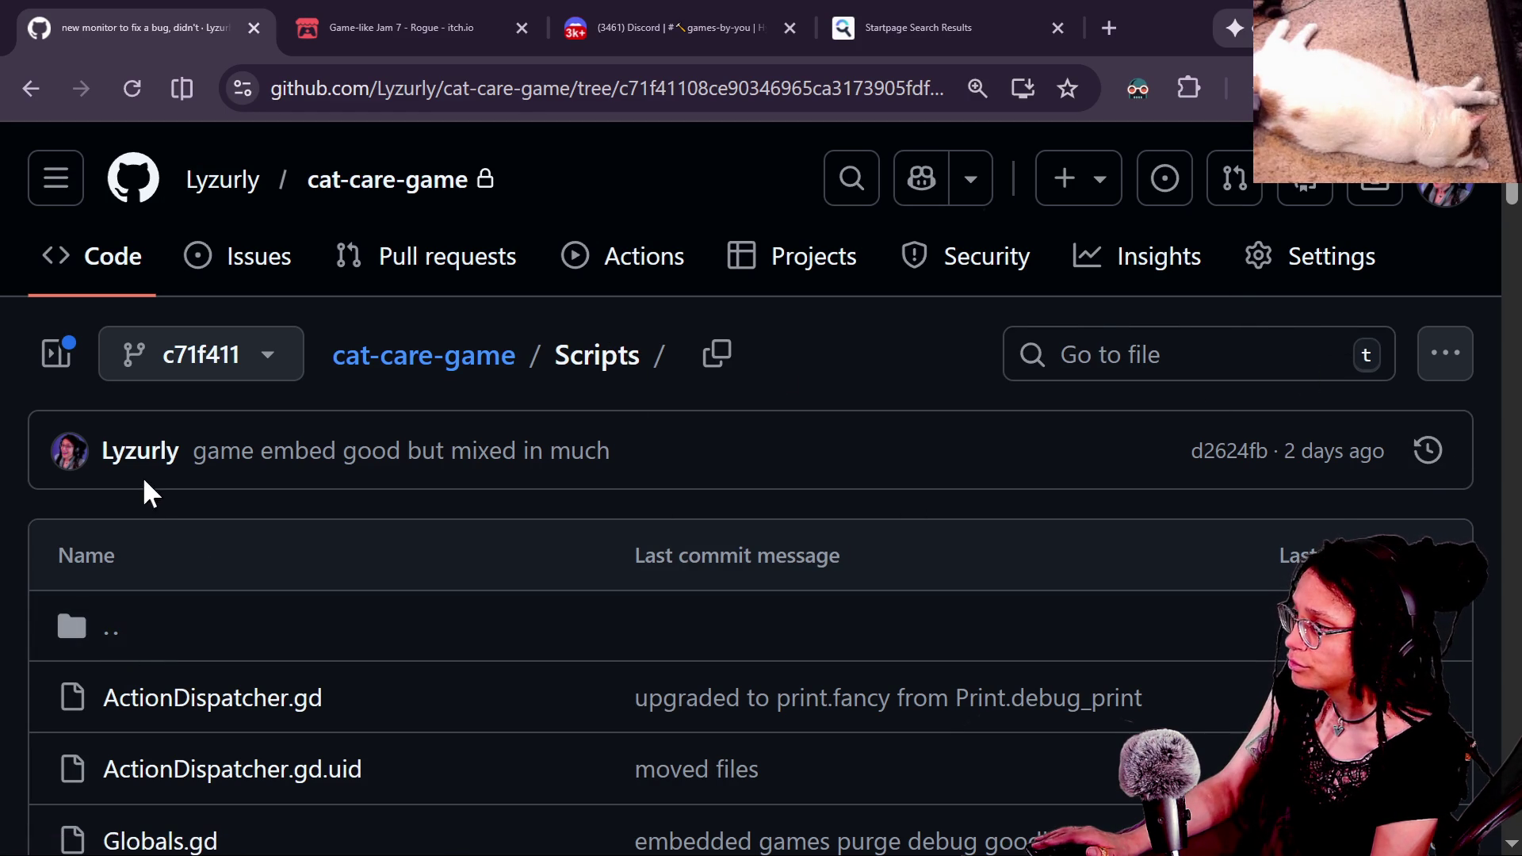
{"action": "left_click", "coordinate": [259, 373]}
{"action": "left_click", "coordinate": [713, 408]}
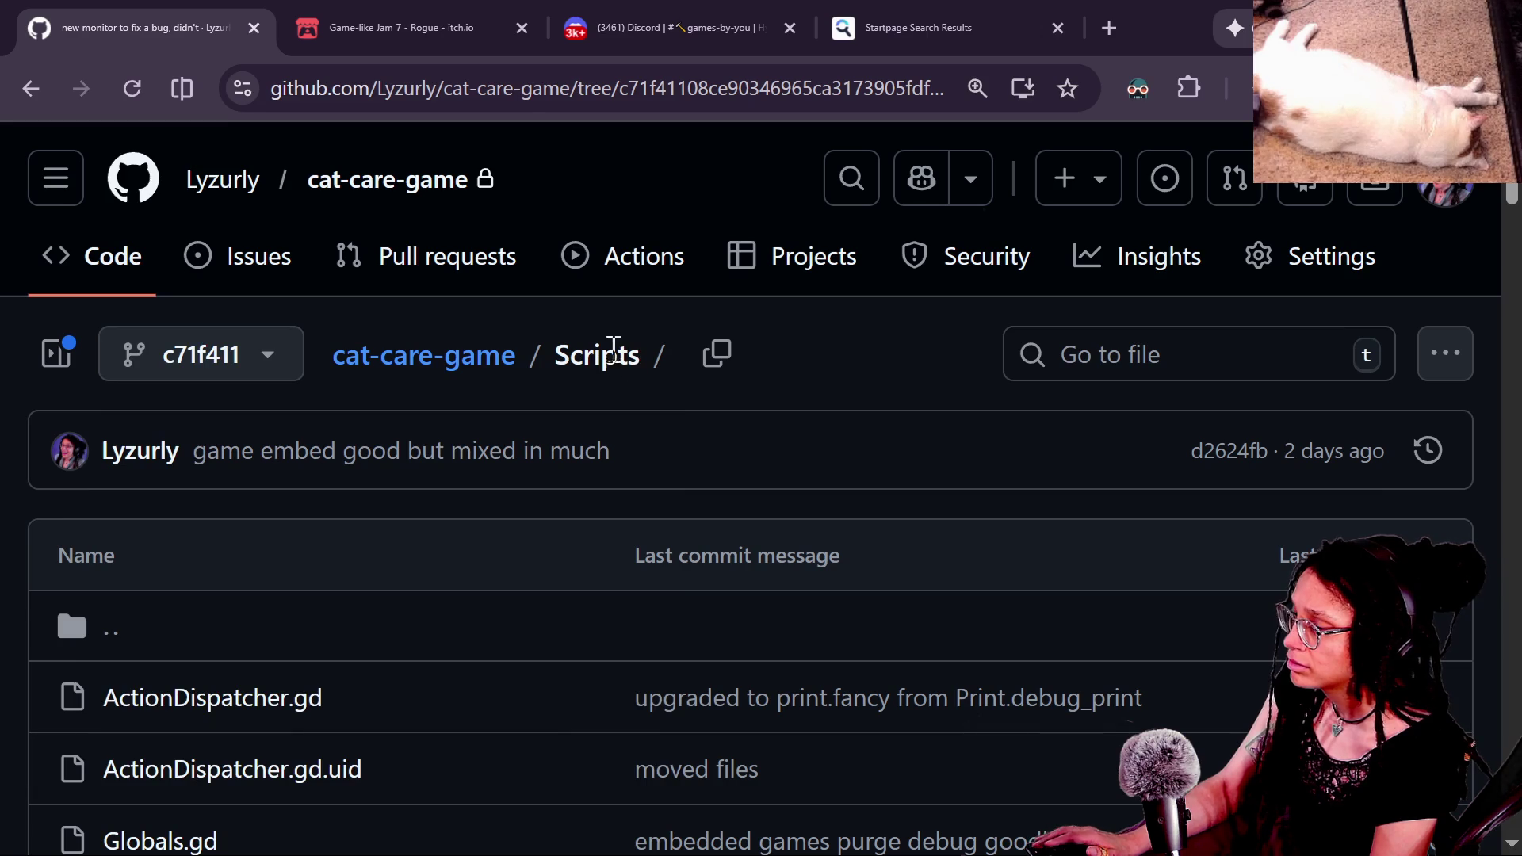
{"action": "left_click", "coordinate": [31, 89]}
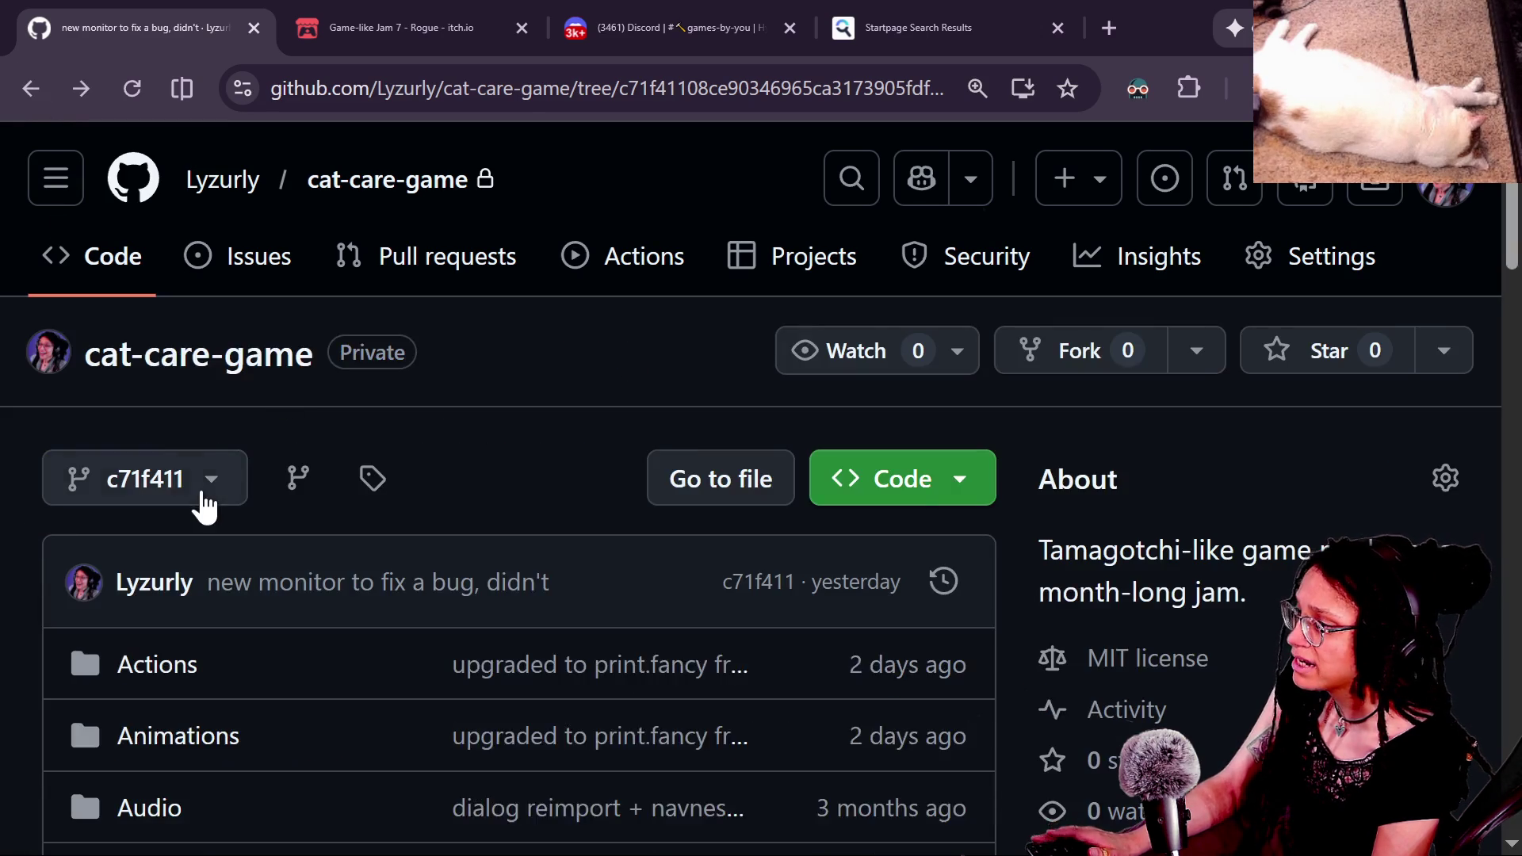
Step: Reopen the Scripts folder and view its commit history
{"action": "scroll", "coordinate": [204, 502], "scroll_direction": "down", "scroll_amount": 10}
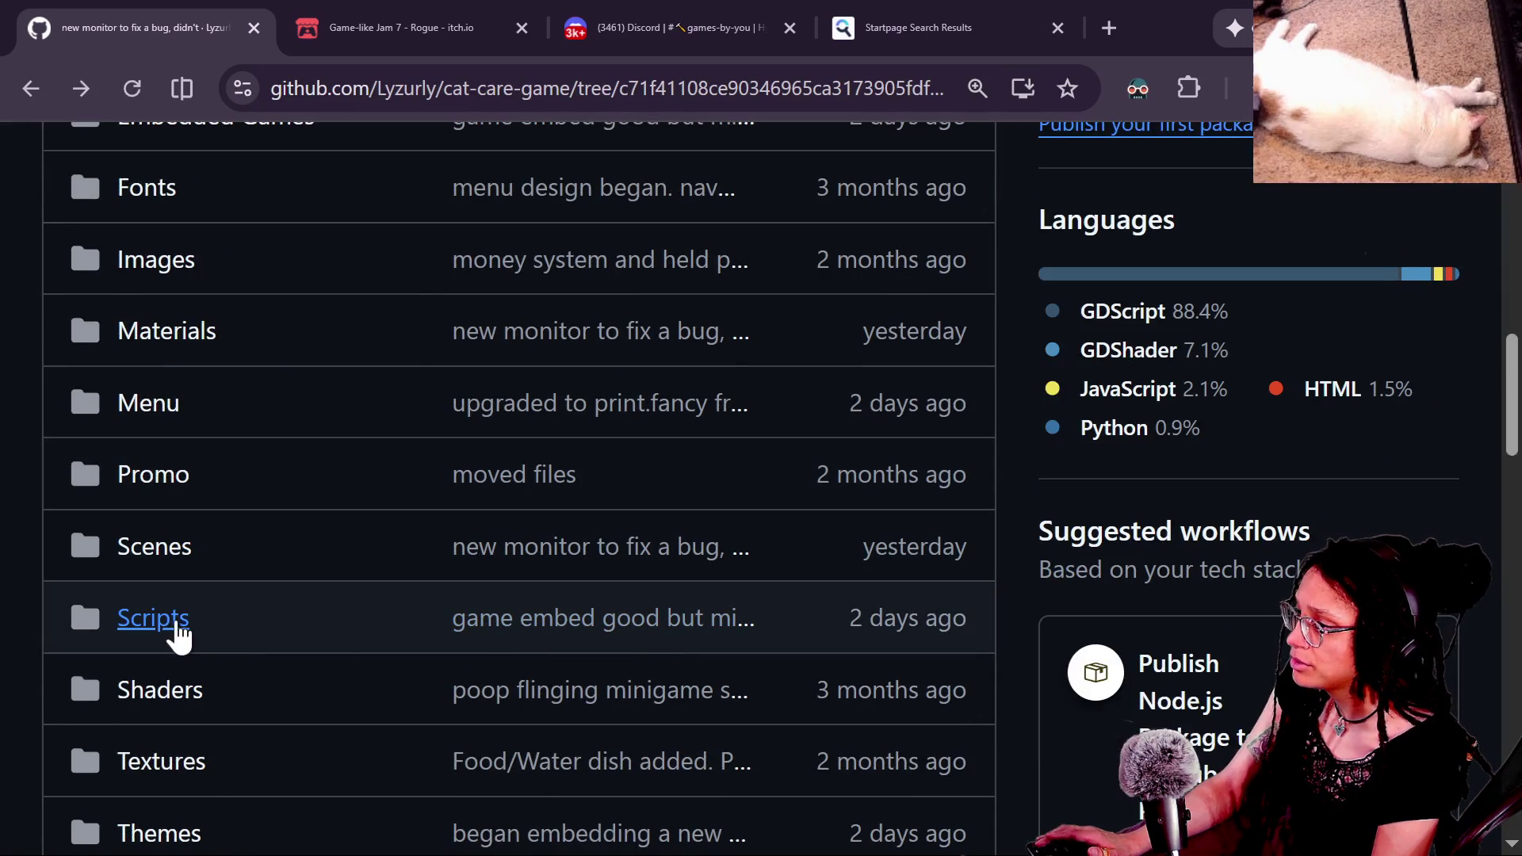
{"action": "right_click", "coordinate": [176, 632]}
{"action": "key", "text": "Escape"}
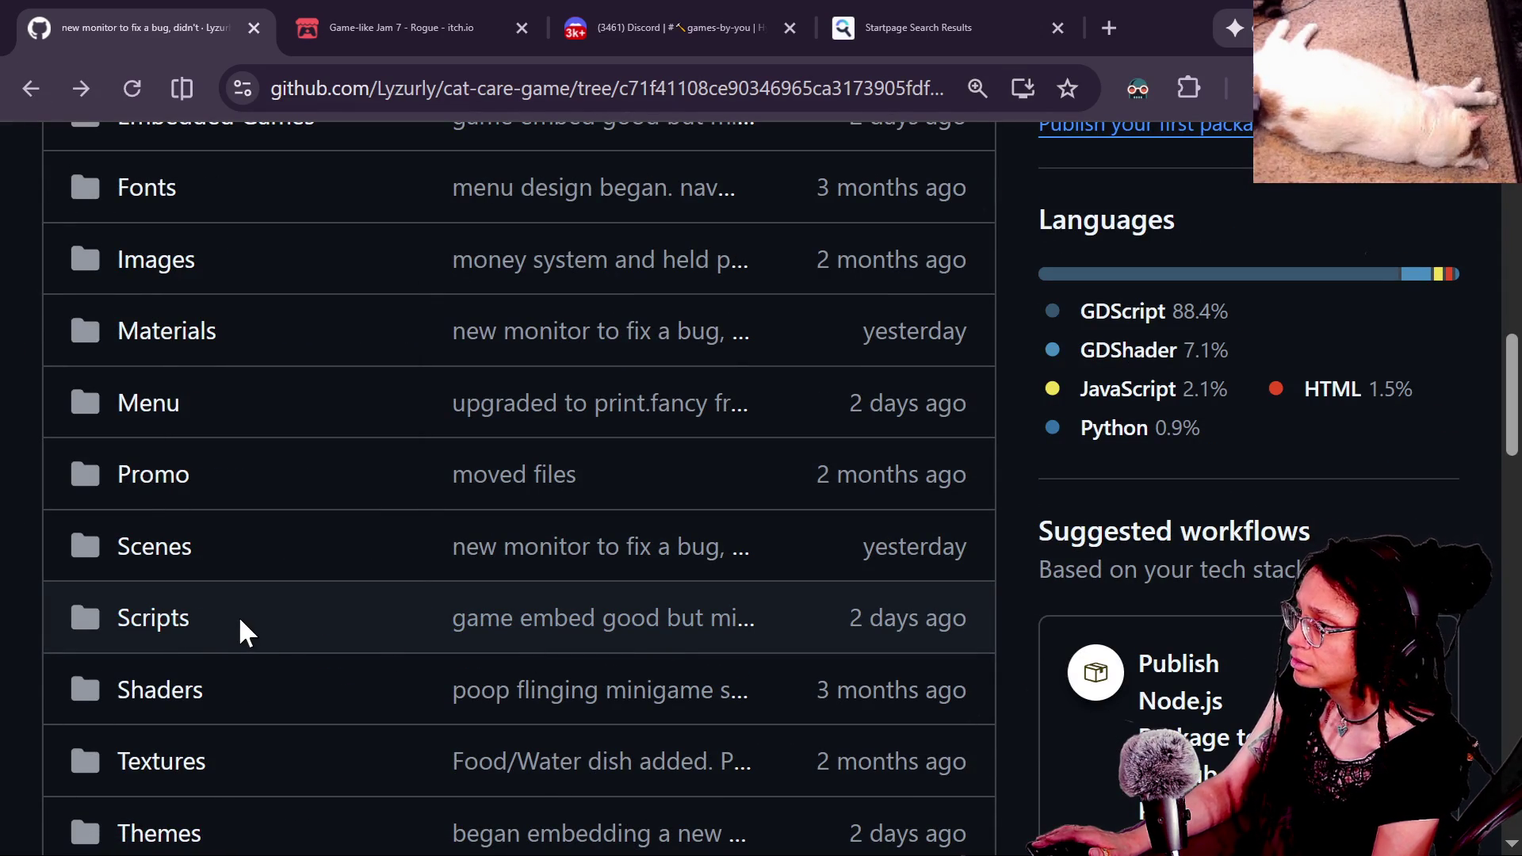
{"action": "scroll", "coordinate": [206, 630], "scroll_direction": "down", "scroll_amount": 3}
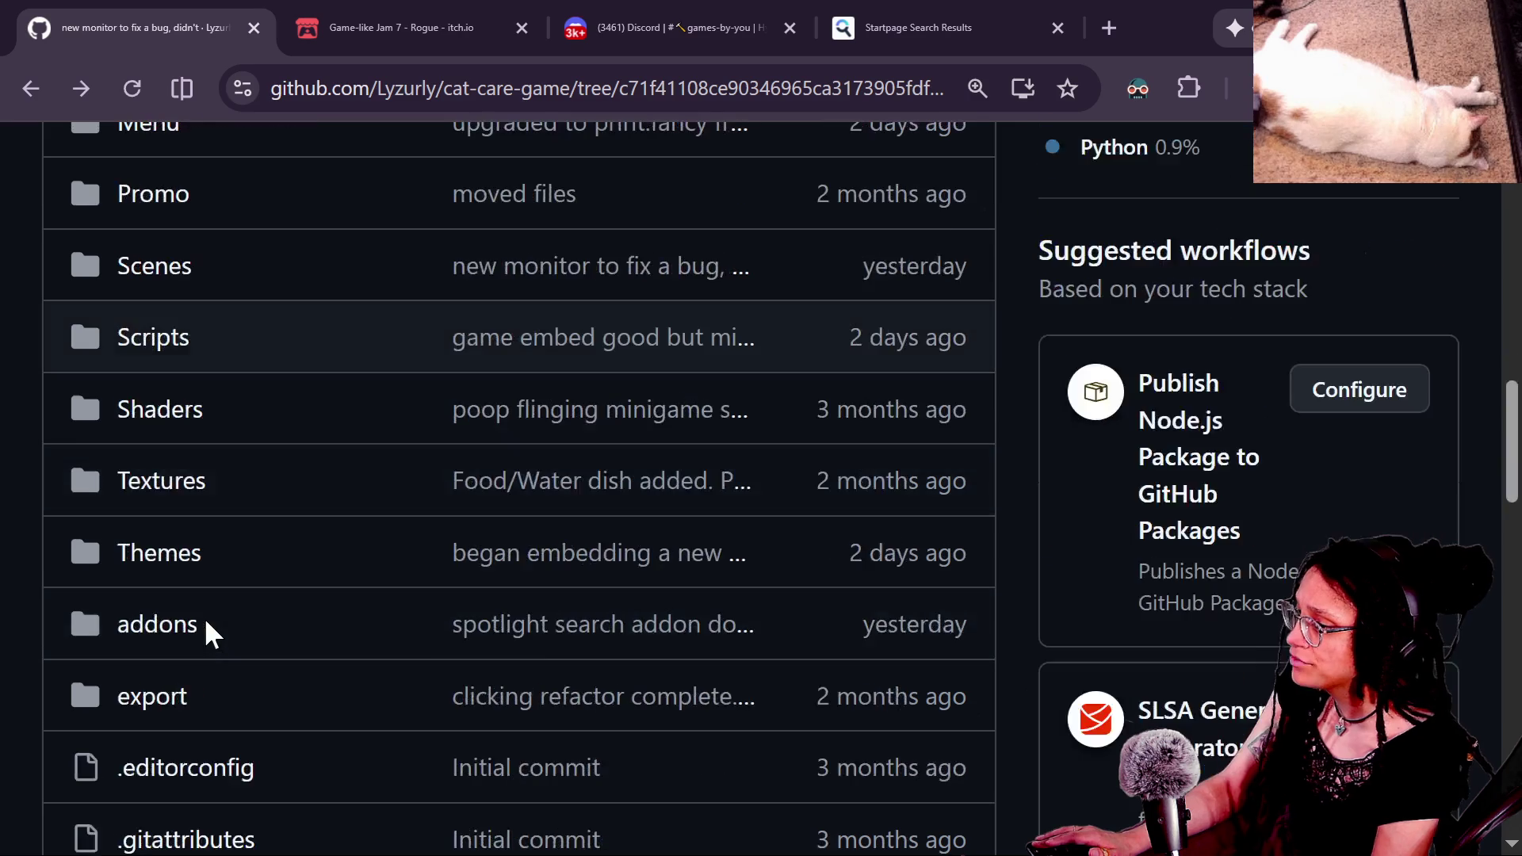
{"action": "scroll", "coordinate": [204, 629], "scroll_direction": "down", "scroll_amount": 4}
{"action": "scroll", "coordinate": [204, 630], "scroll_direction": "up", "scroll_amount": 7}
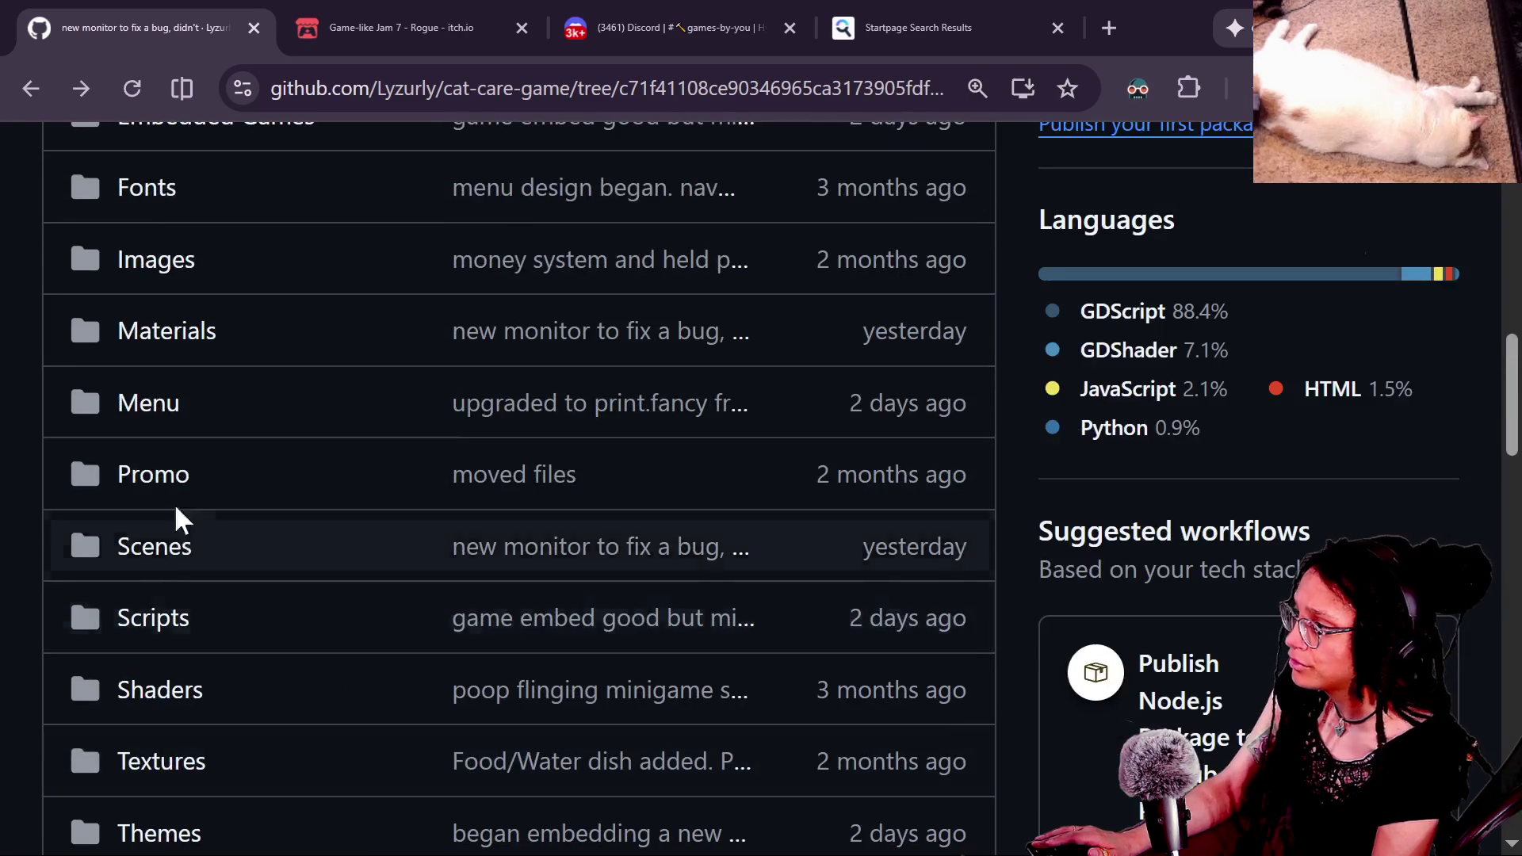
{"action": "left_click", "coordinate": [552, 548]}
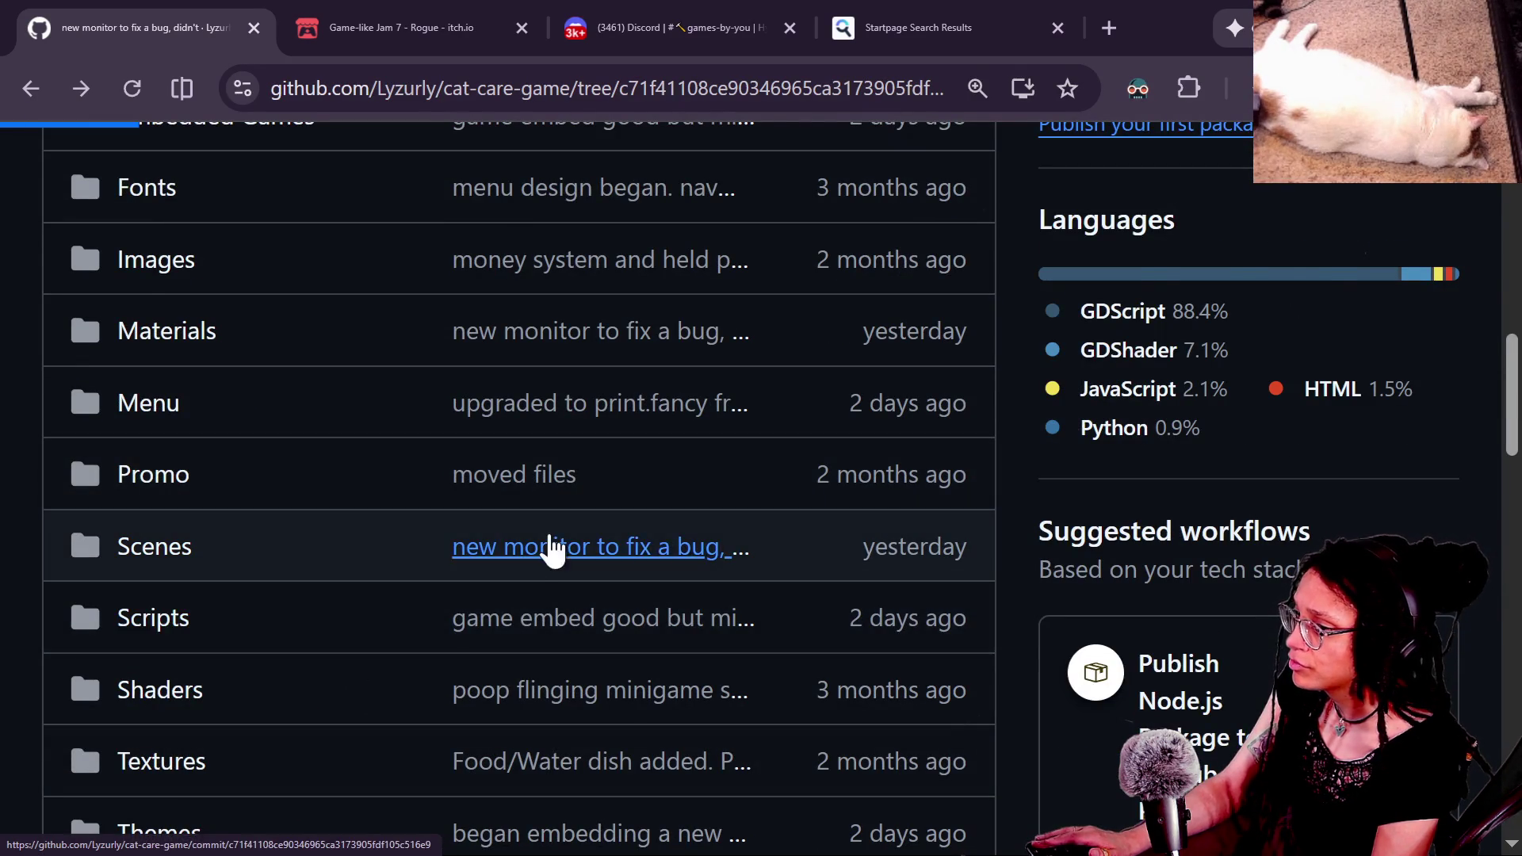
{"action": "left_click", "coordinate": [1430, 468]}
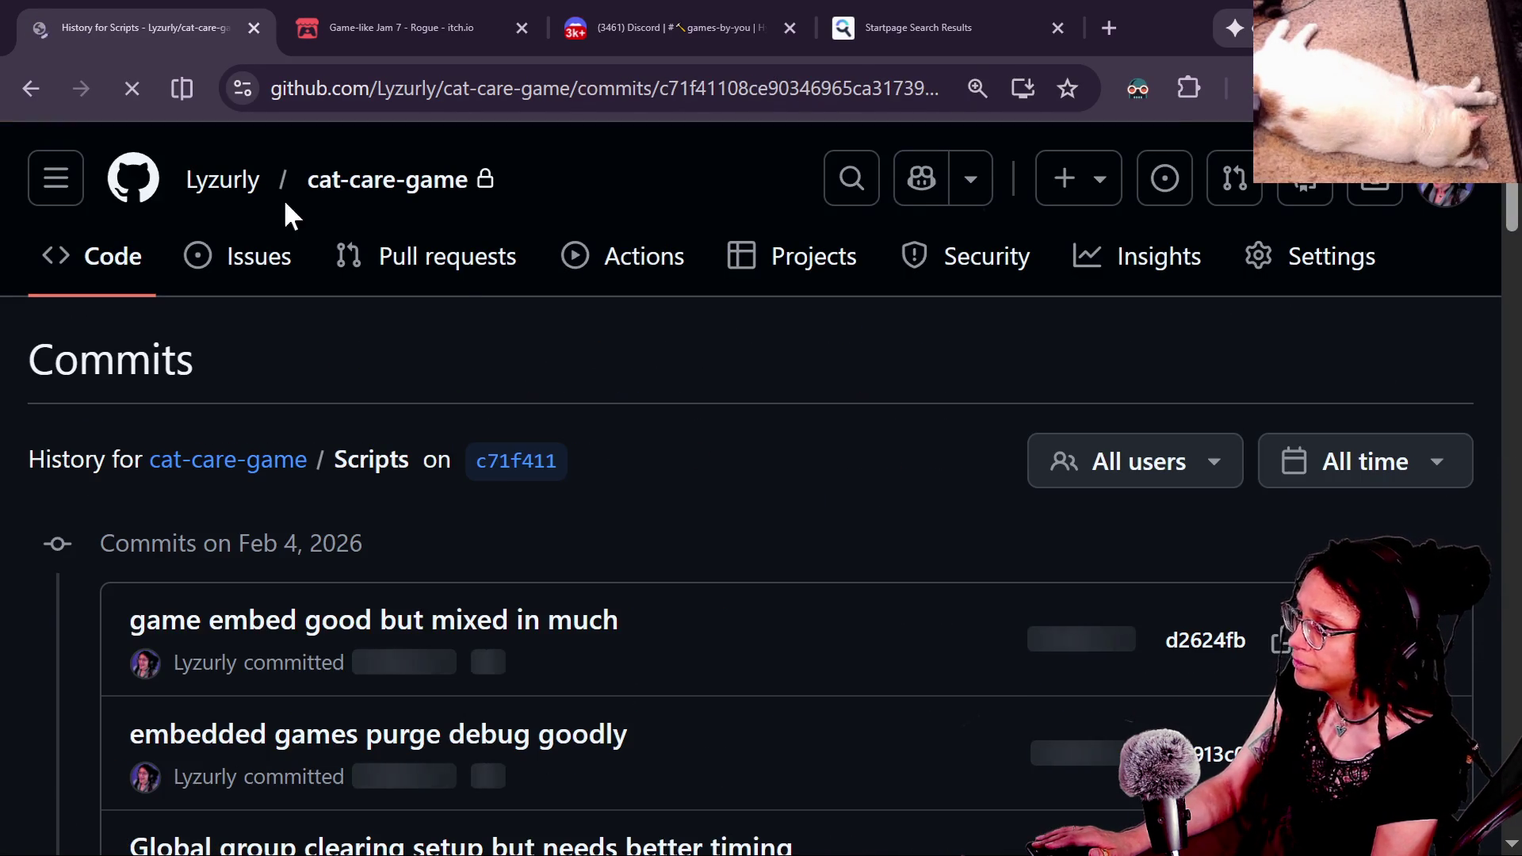
{"action": "left_click", "coordinate": [36, 88]}
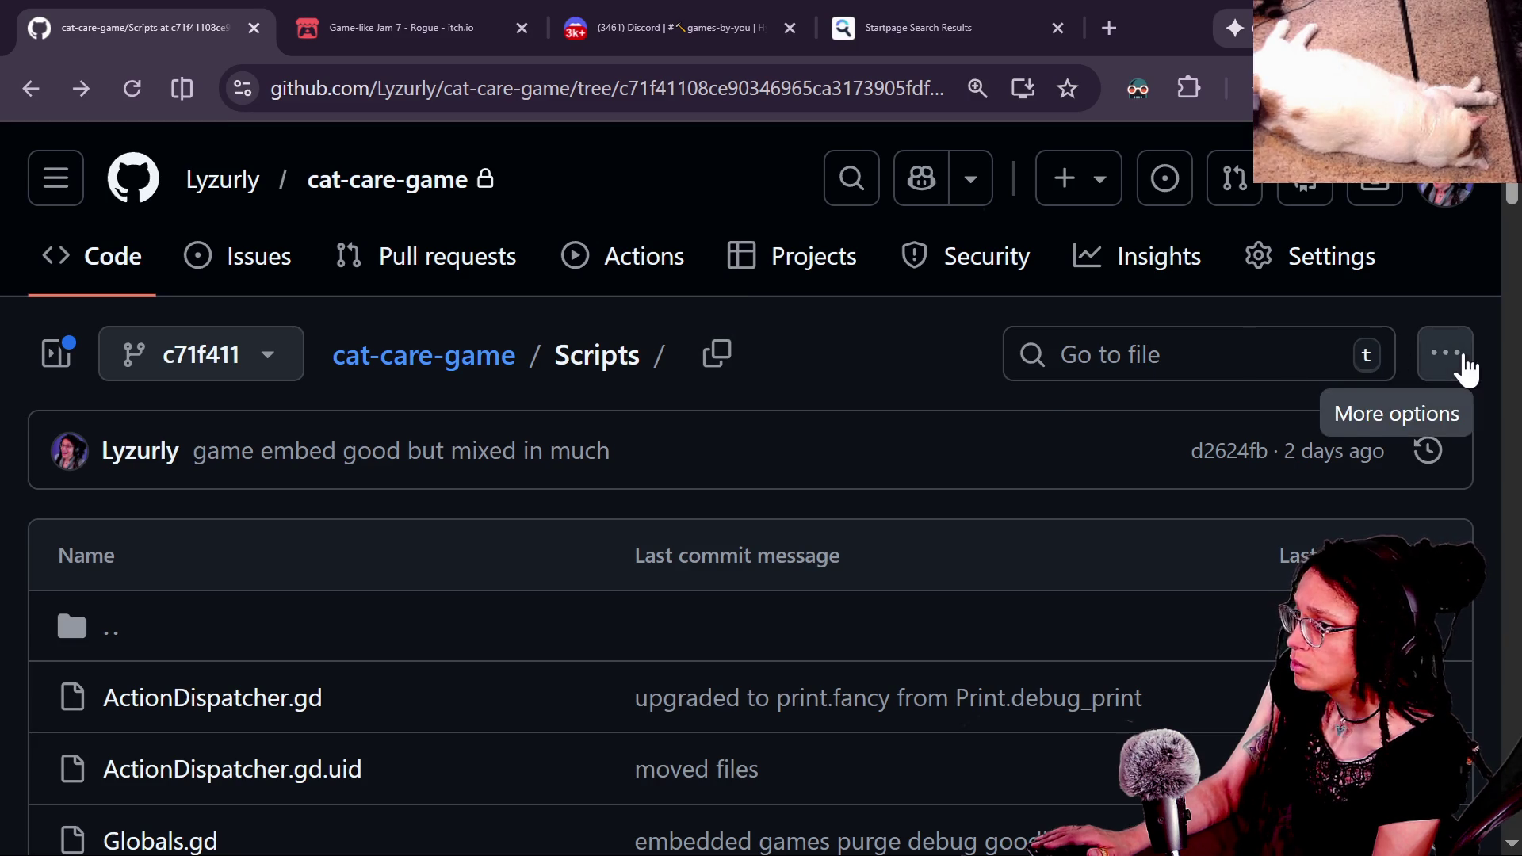
{"action": "left_click", "coordinate": [1450, 355]}
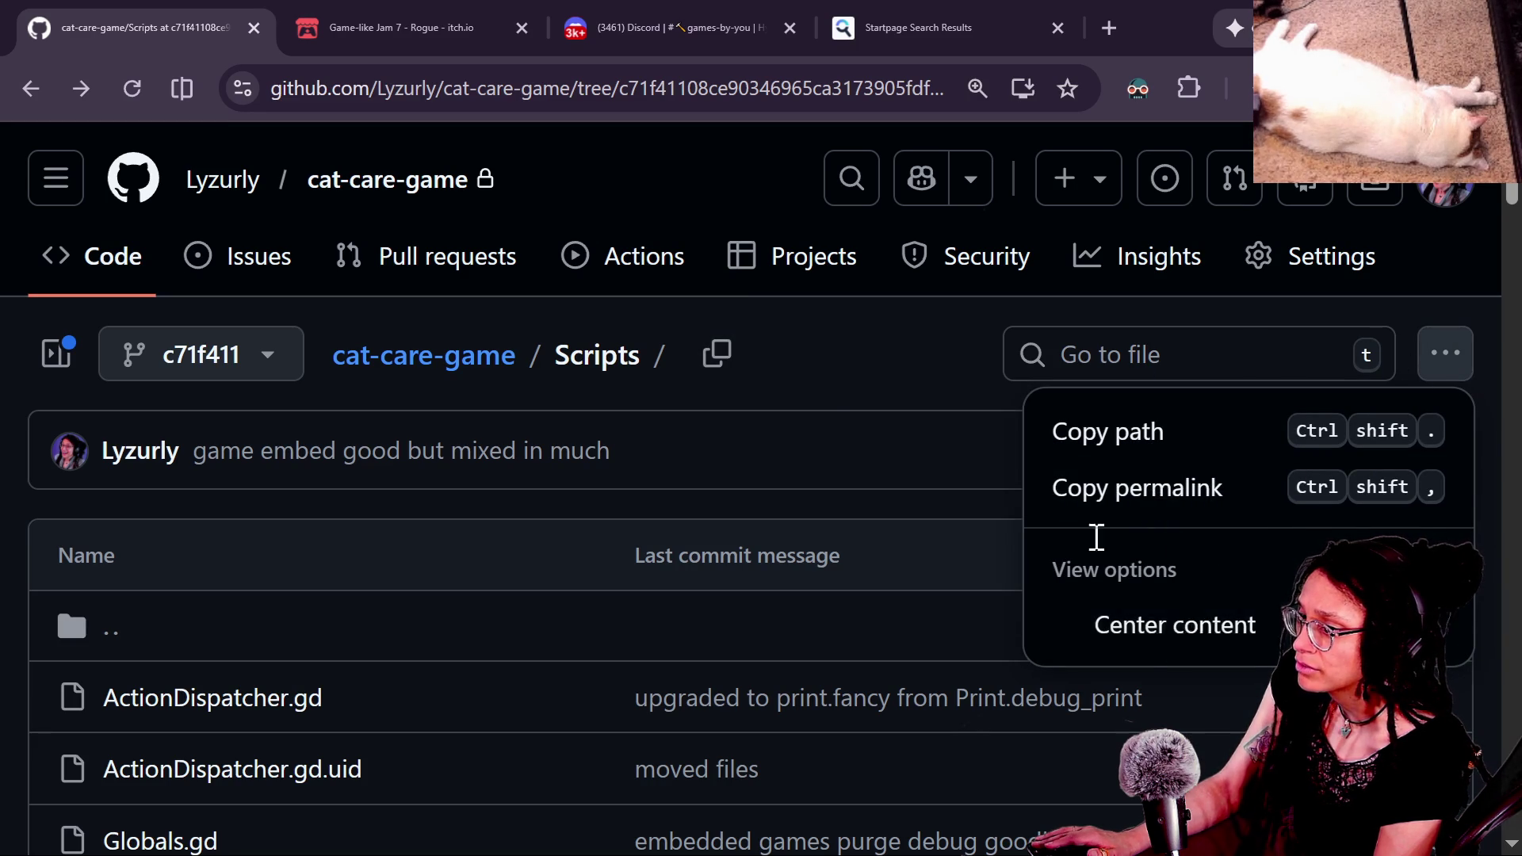
{"action": "left_click", "coordinate": [1193, 624]}
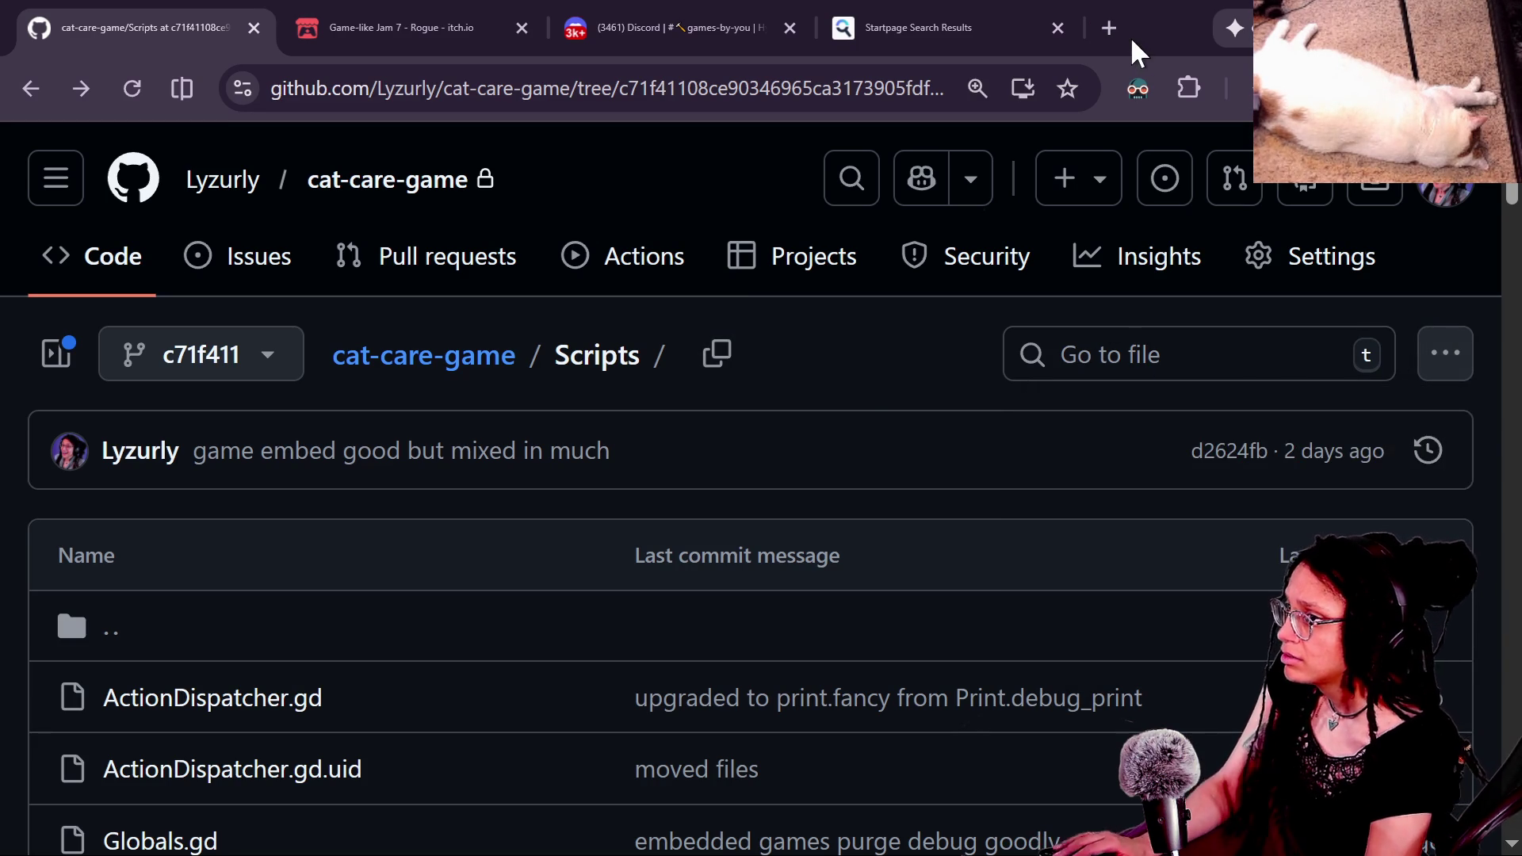
{"action": "left_click", "coordinate": [968, 27]}
Step: Search Startpage for 'github web download entire director' and scan the results
{"action": "left_click", "coordinate": [892, 102]}
{"action": "type", "text": "g"}
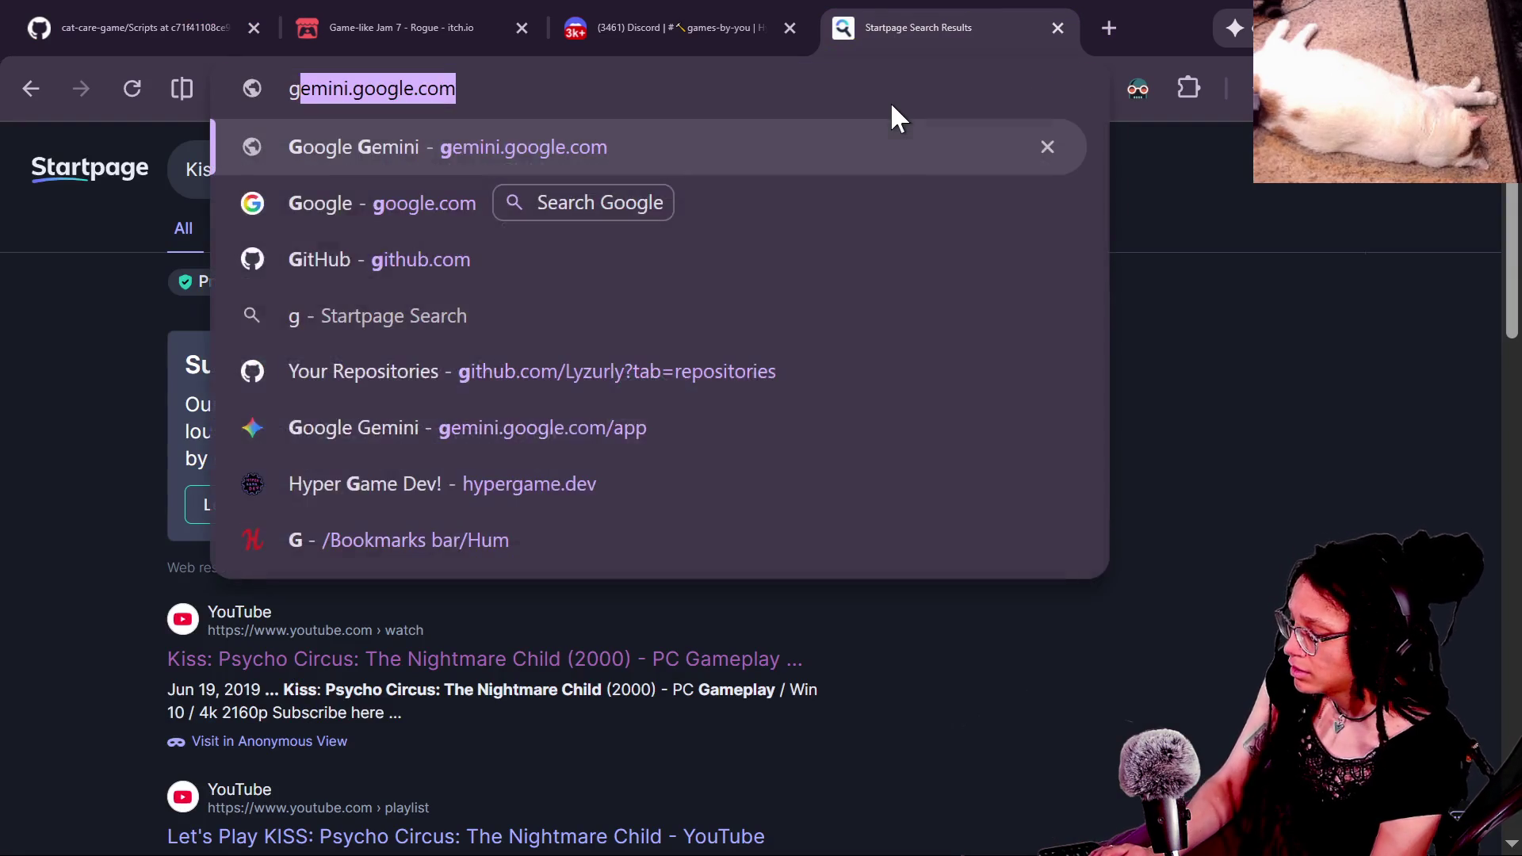
{"action": "type", "text": "ithub web downl"}
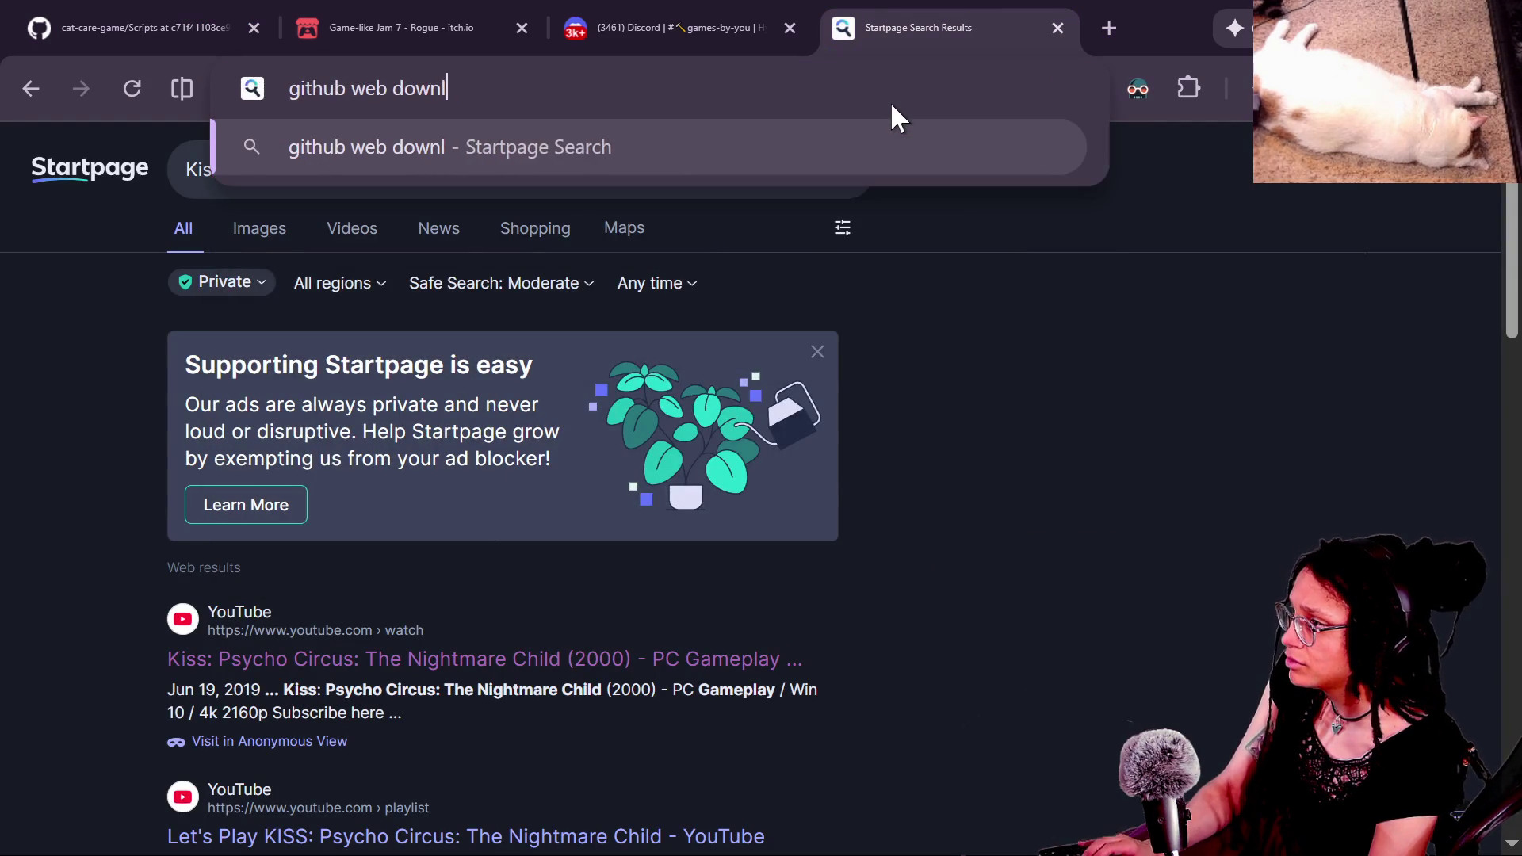
{"action": "type", "text": "oad entire director"}
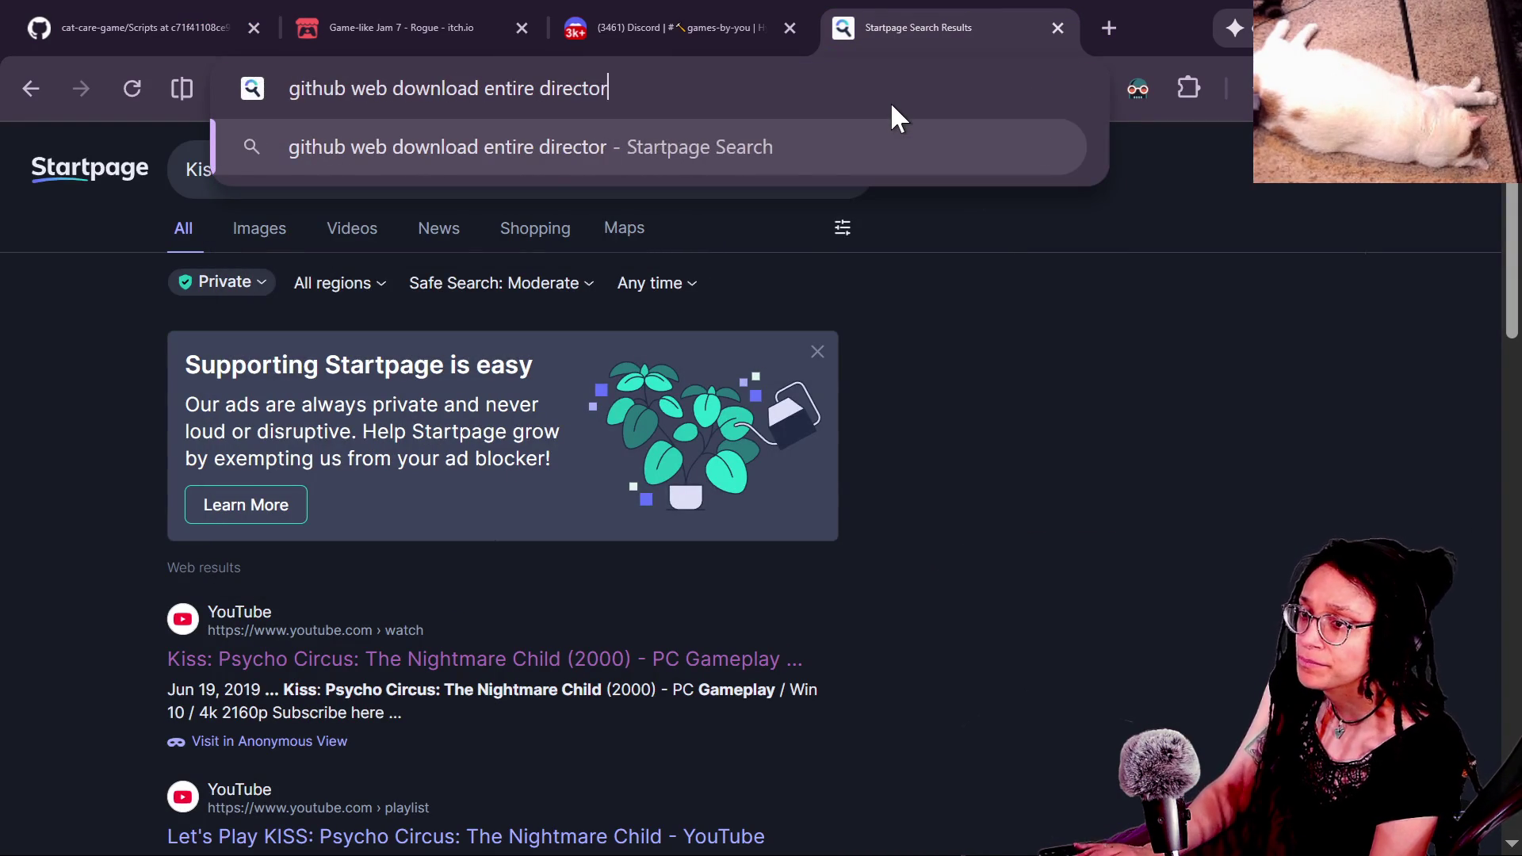
{"action": "key", "text": "Return"}
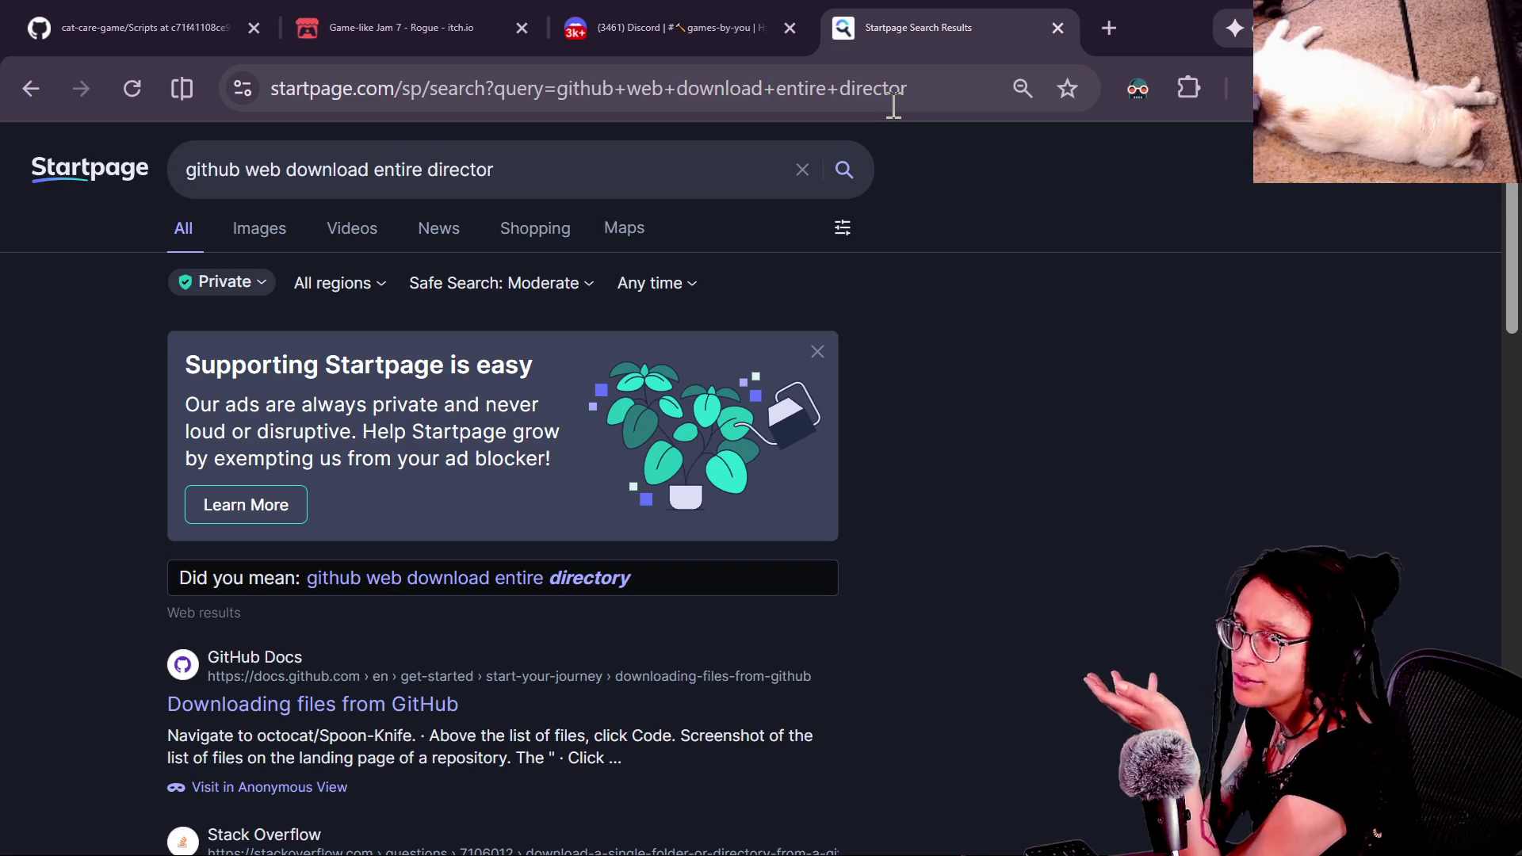
{"action": "scroll", "coordinate": [916, 396], "scroll_direction": "down", "scroll_amount": 2}
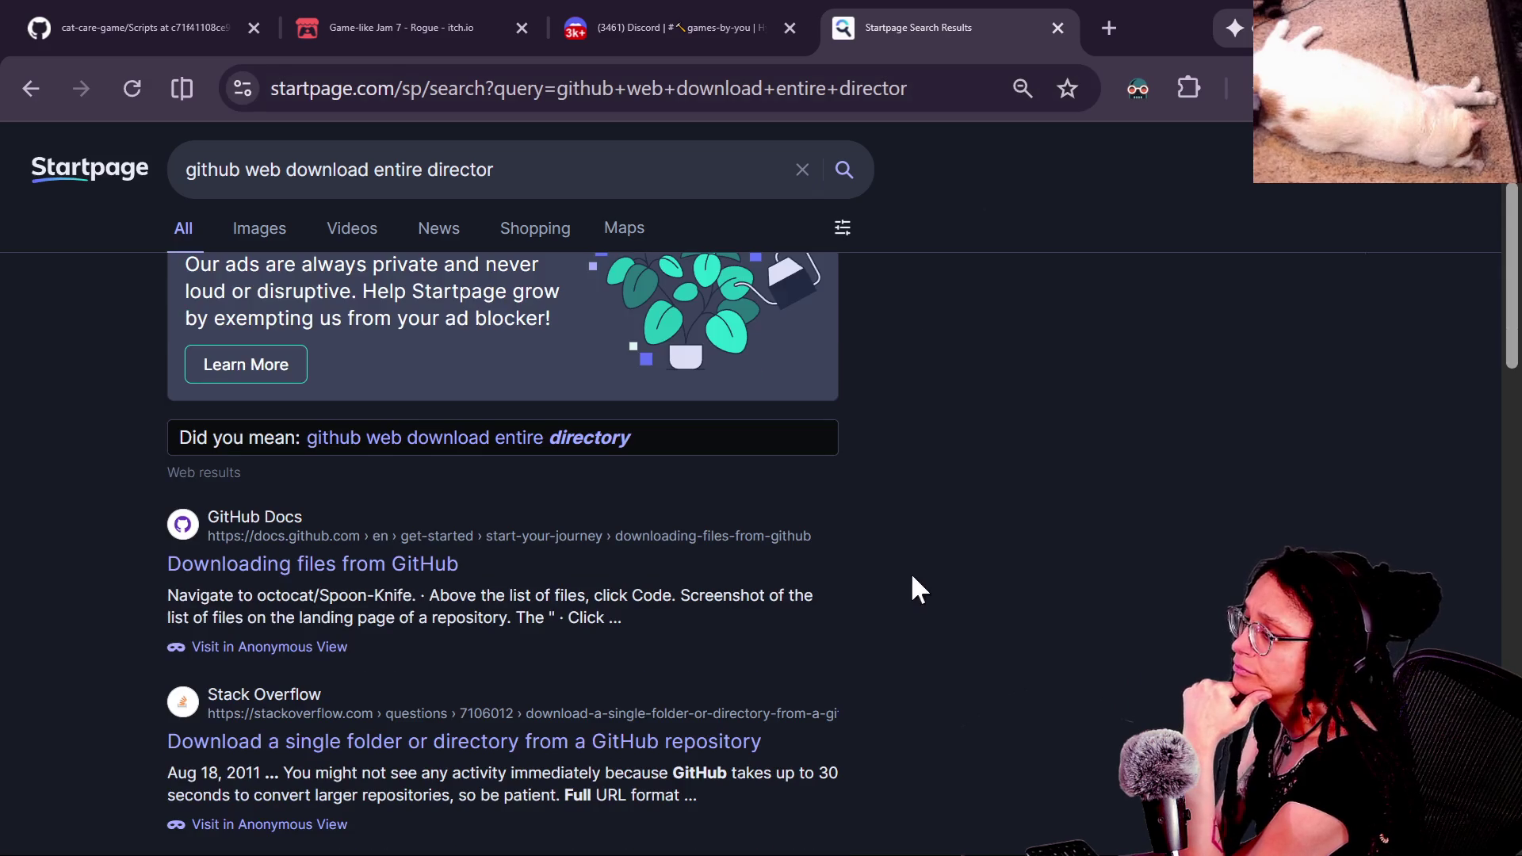
{"action": "scroll", "coordinate": [912, 587], "scroll_direction": "down", "scroll_amount": 2}
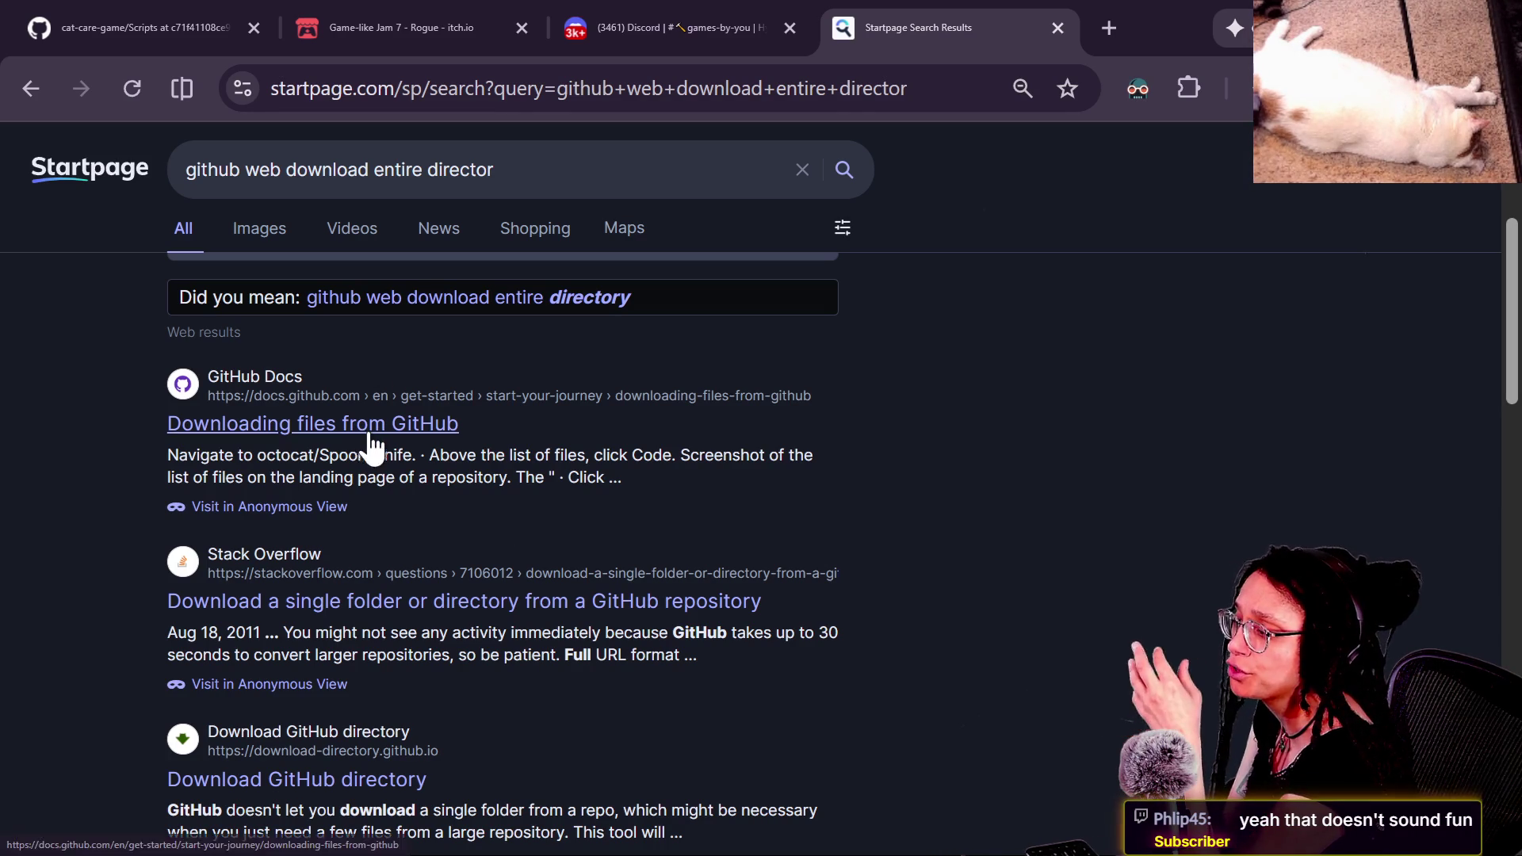
Step: Read the top Stack Overflow answer on downloading one GitHub folder, recommending Download Directory, GitZip and DownGit
{"action": "left_click", "coordinate": [497, 607]}
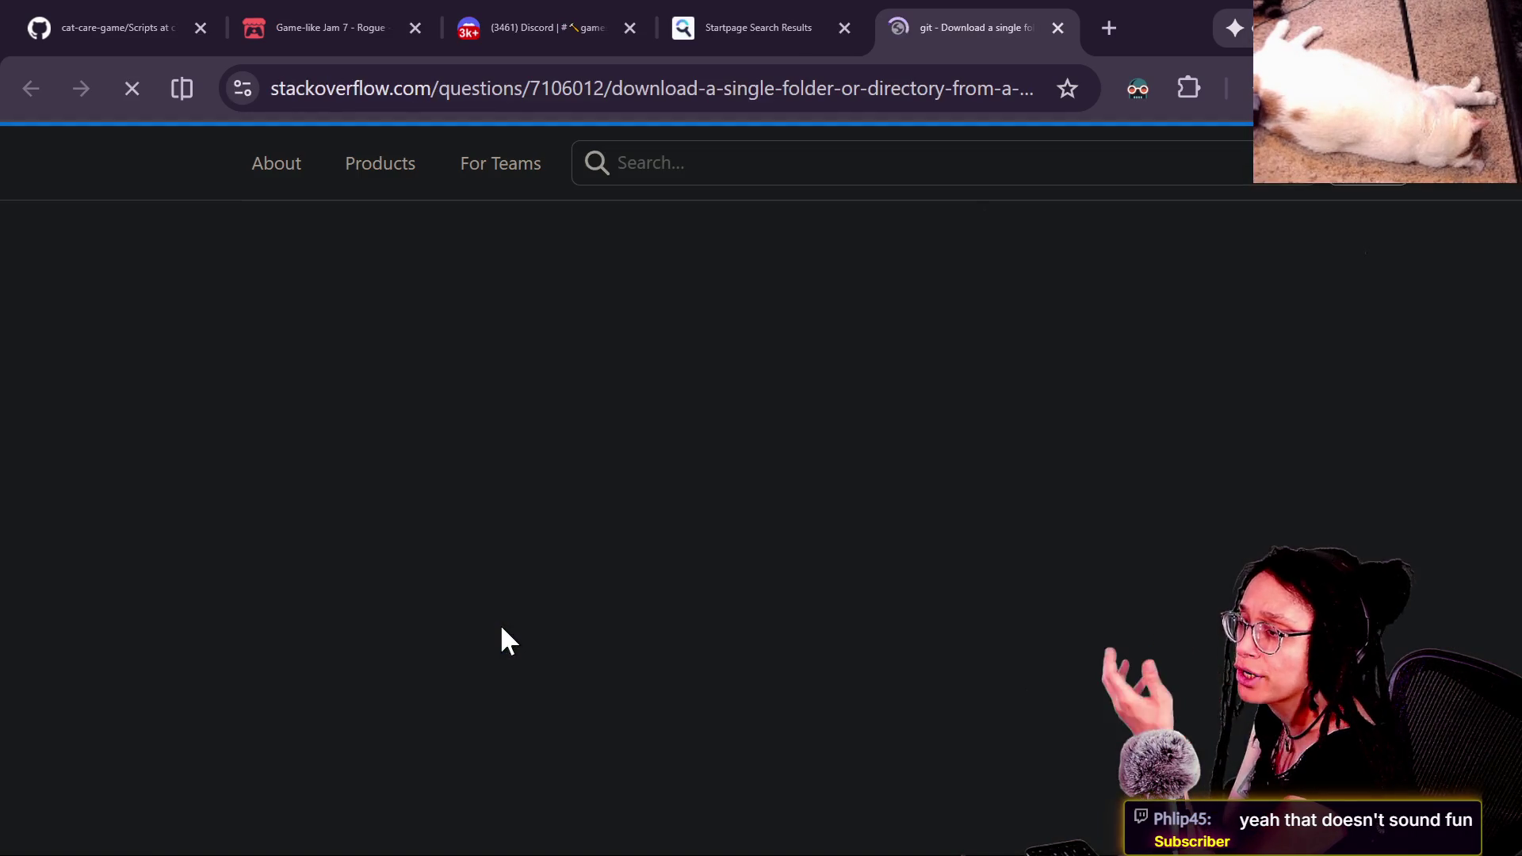
{"action": "scroll", "coordinate": [555, 619], "scroll_direction": "down", "scroll_amount": 2}
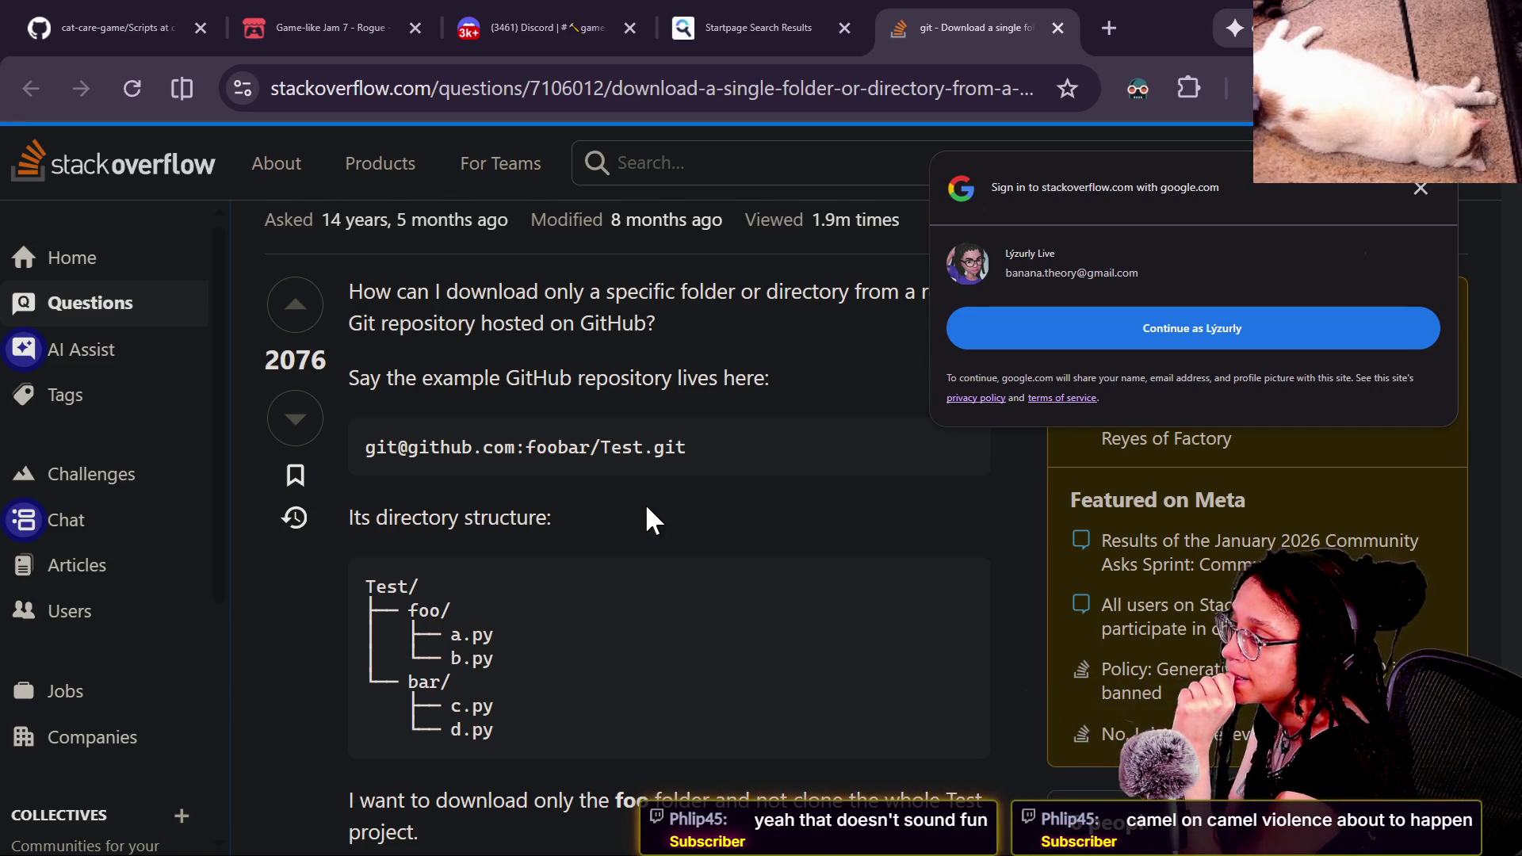
{"action": "scroll", "coordinate": [648, 519], "scroll_direction": "down", "scroll_amount": 10}
{"action": "scroll", "coordinate": [646, 507], "scroll_direction": "down", "scroll_amount": 8}
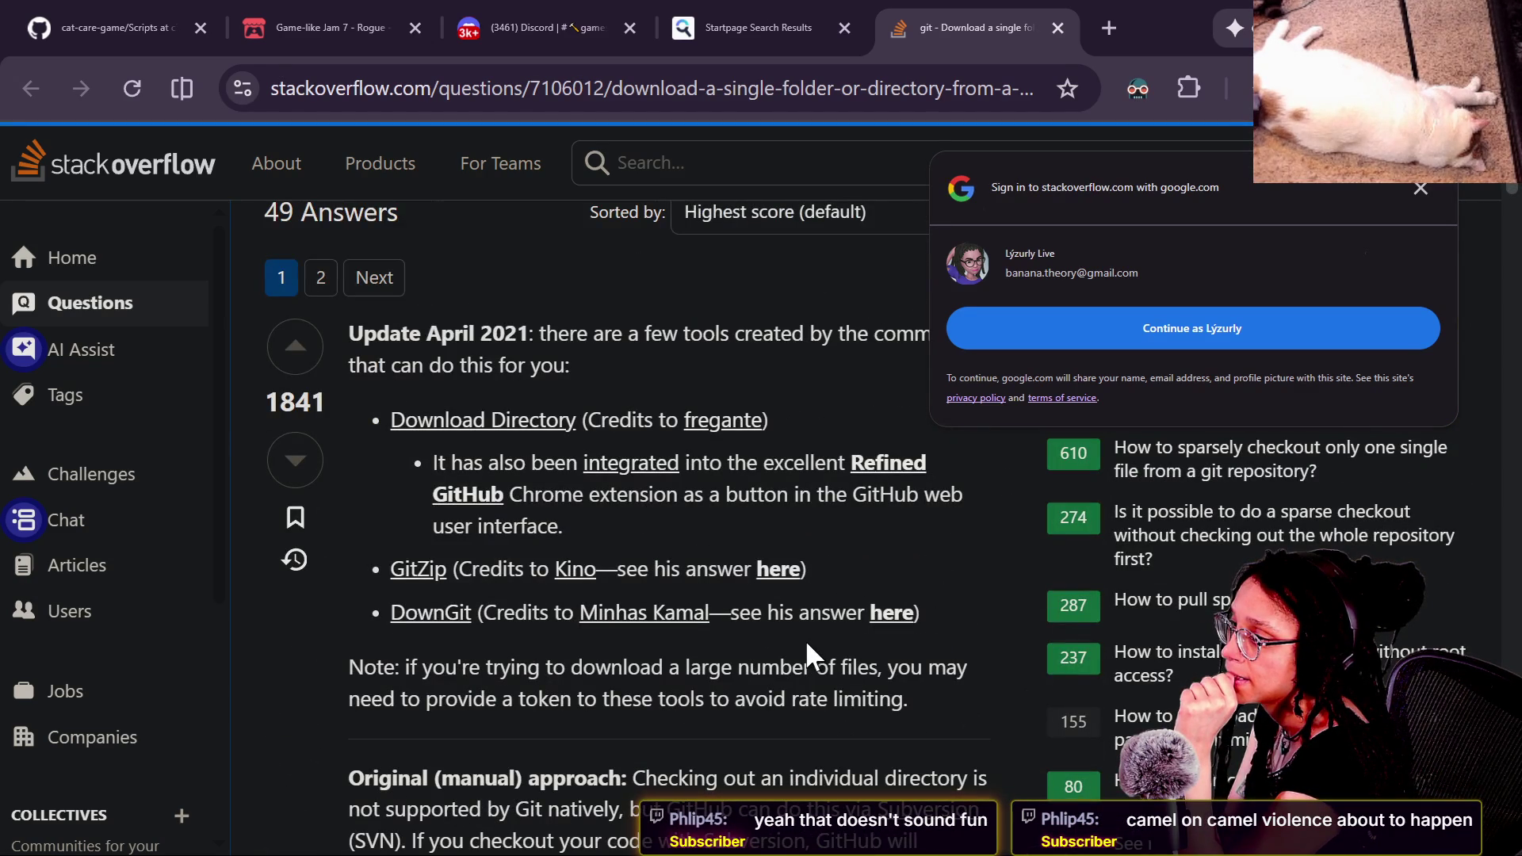
{"action": "left_click", "coordinate": [1419, 190]}
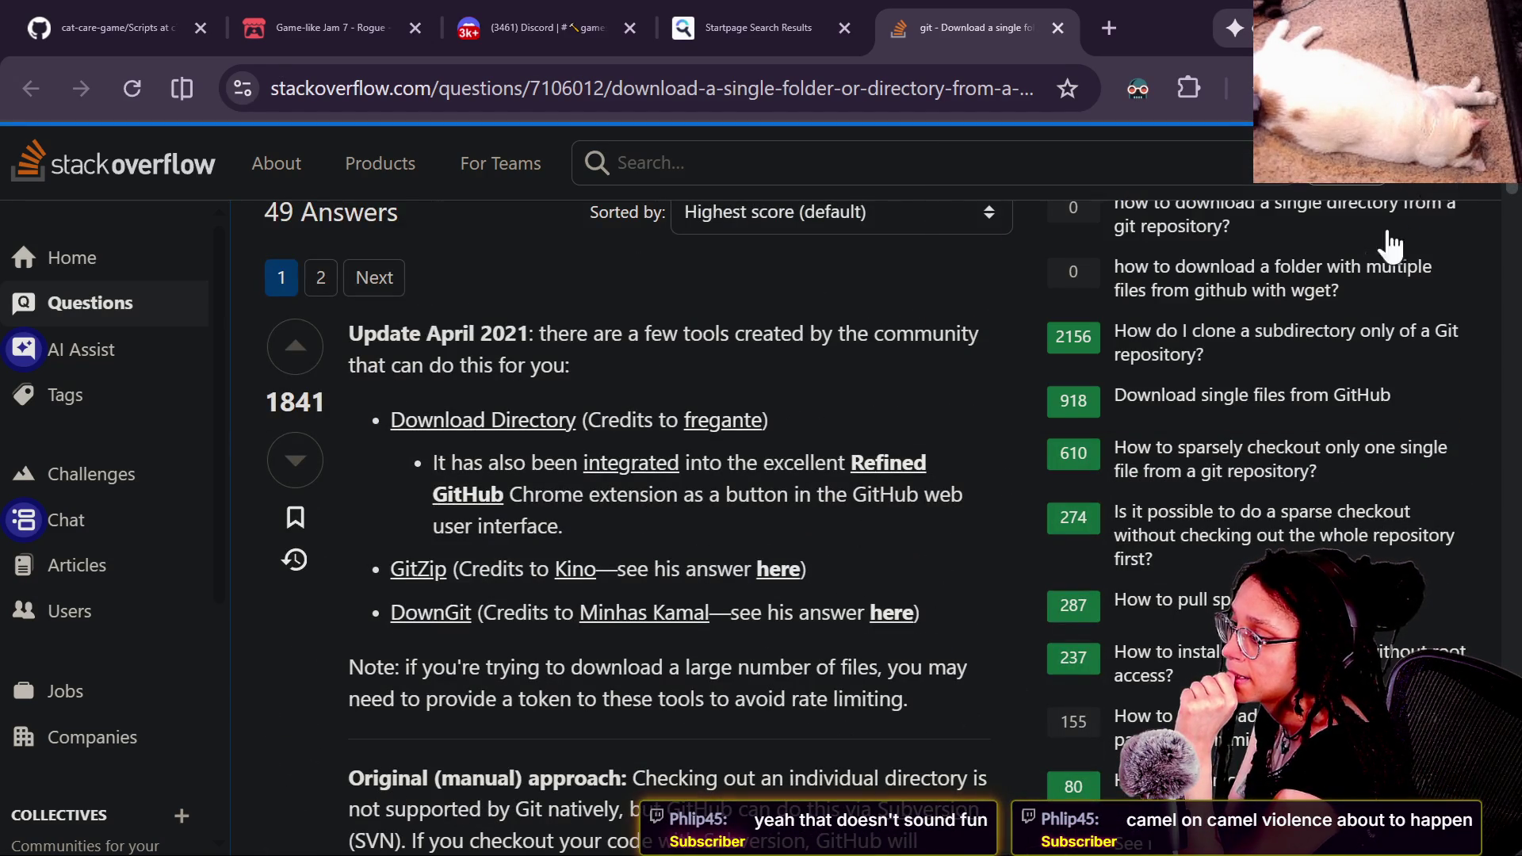
{"action": "scroll", "coordinate": [816, 590], "scroll_direction": "down", "scroll_amount": 2}
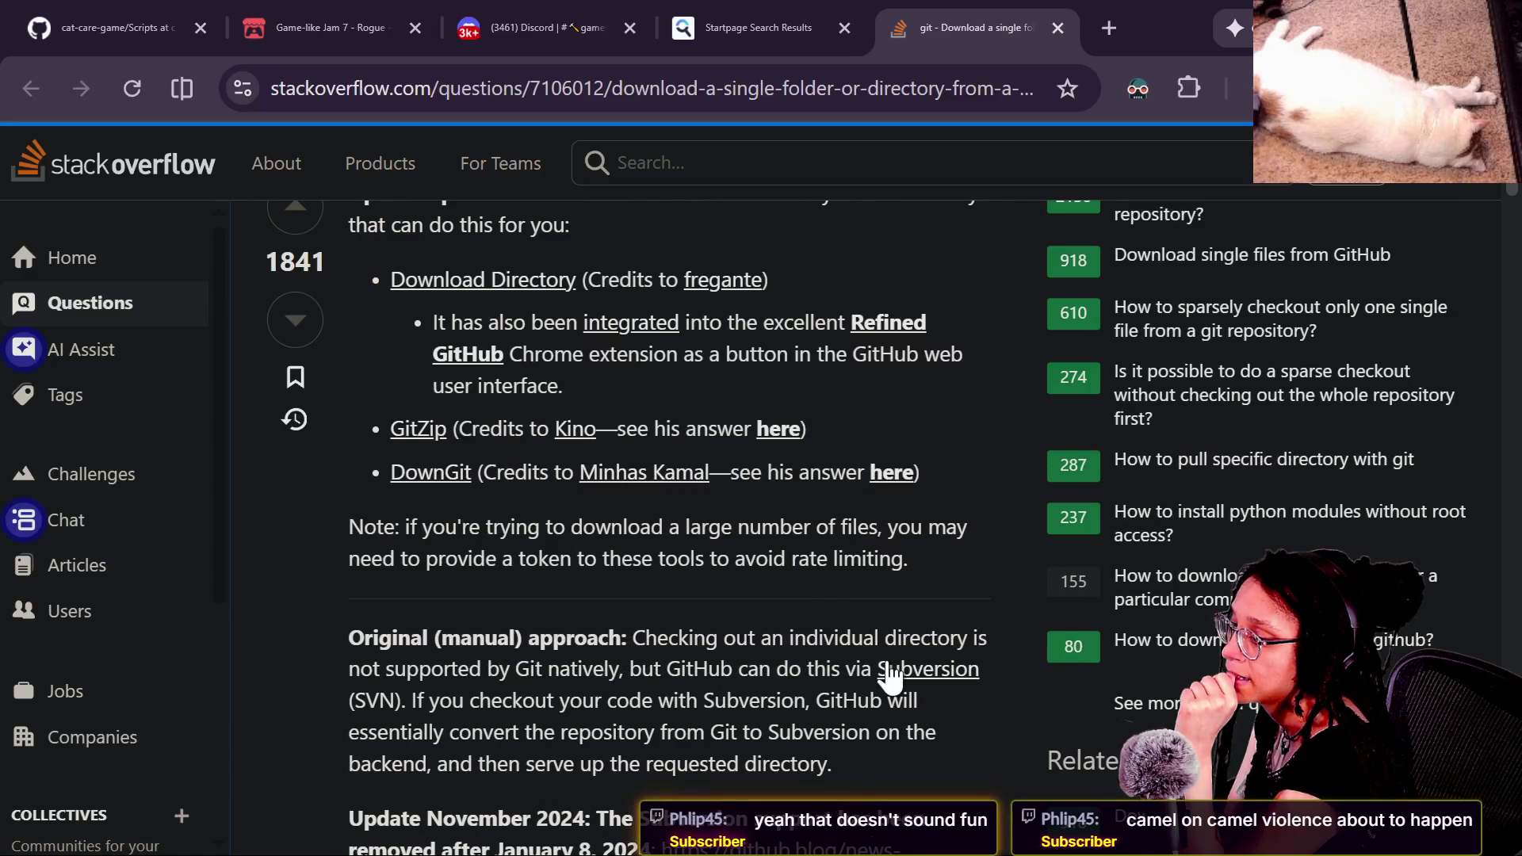
{"action": "scroll", "coordinate": [888, 676], "scroll_direction": "down", "scroll_amount": 2}
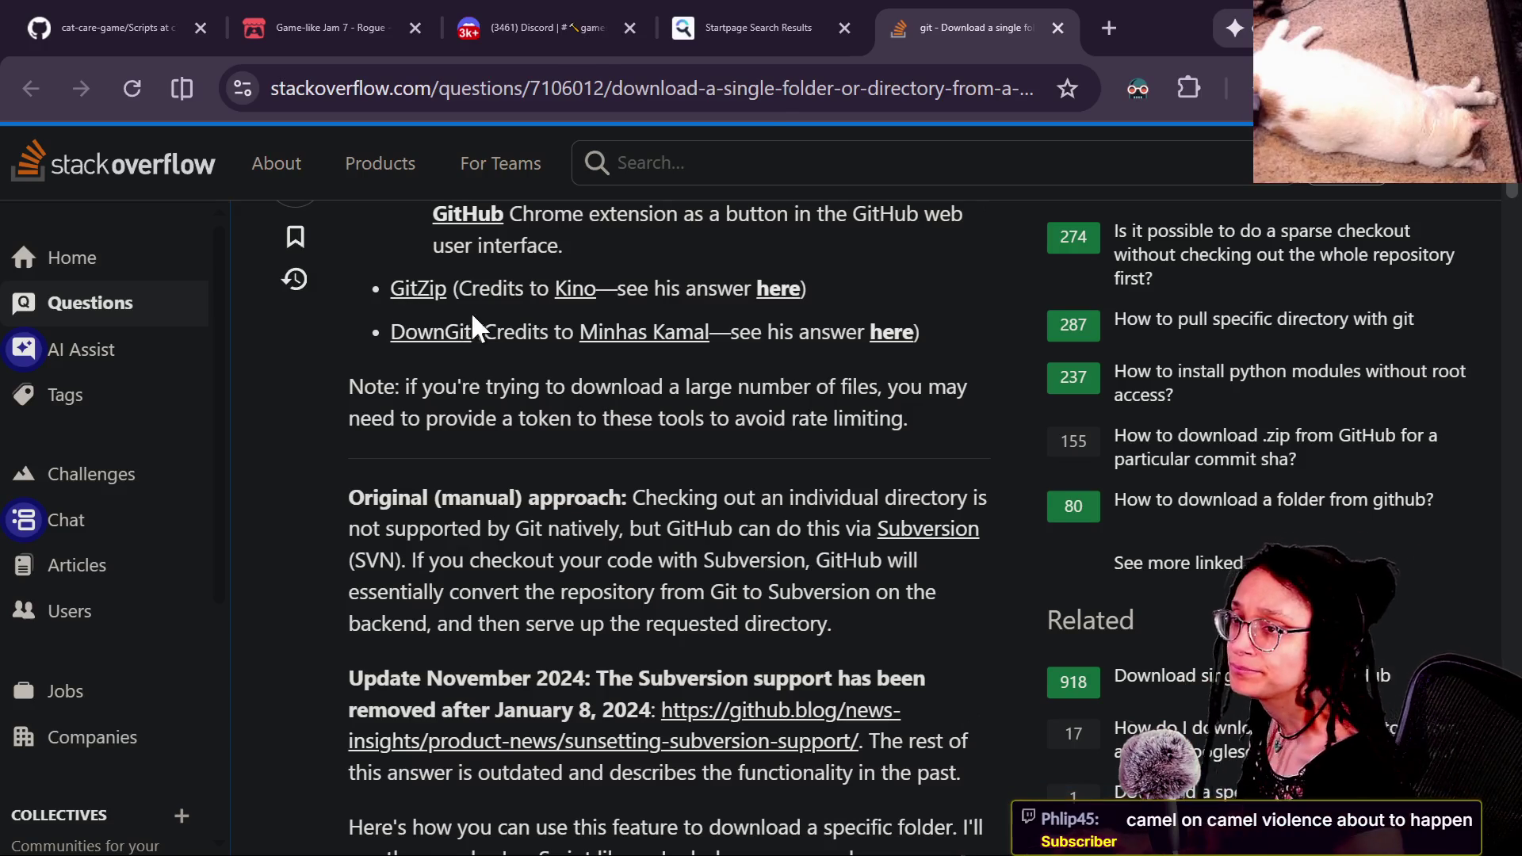
{"action": "key", "text": "alt+Tab"}
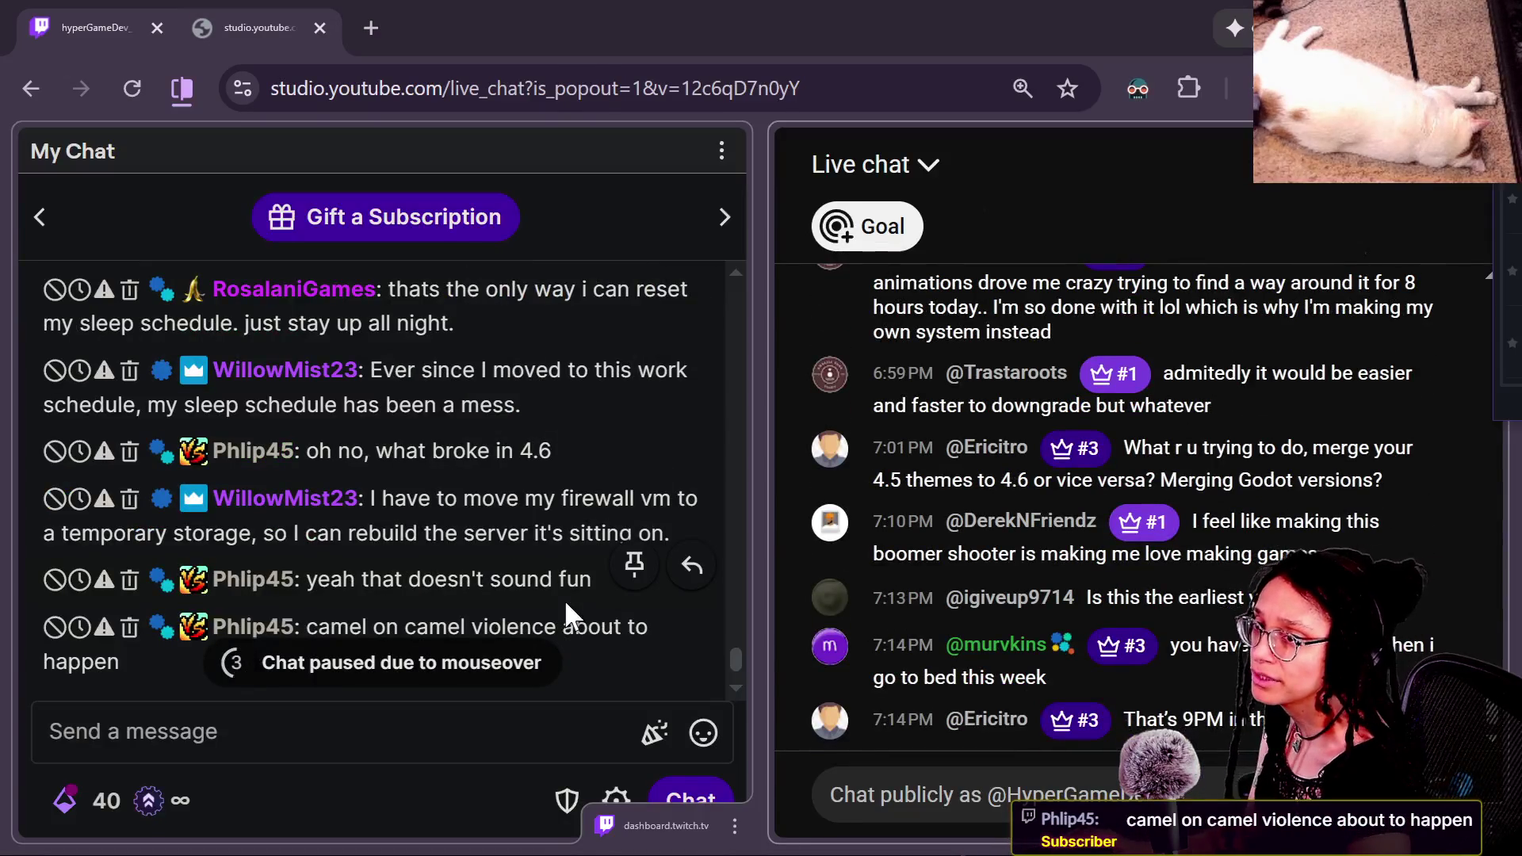
Step: Catch up on the Twitch and YouTube live chat, then return to GitHub Desktop
{"action": "mouse_move", "coordinate": [1159, 520]}
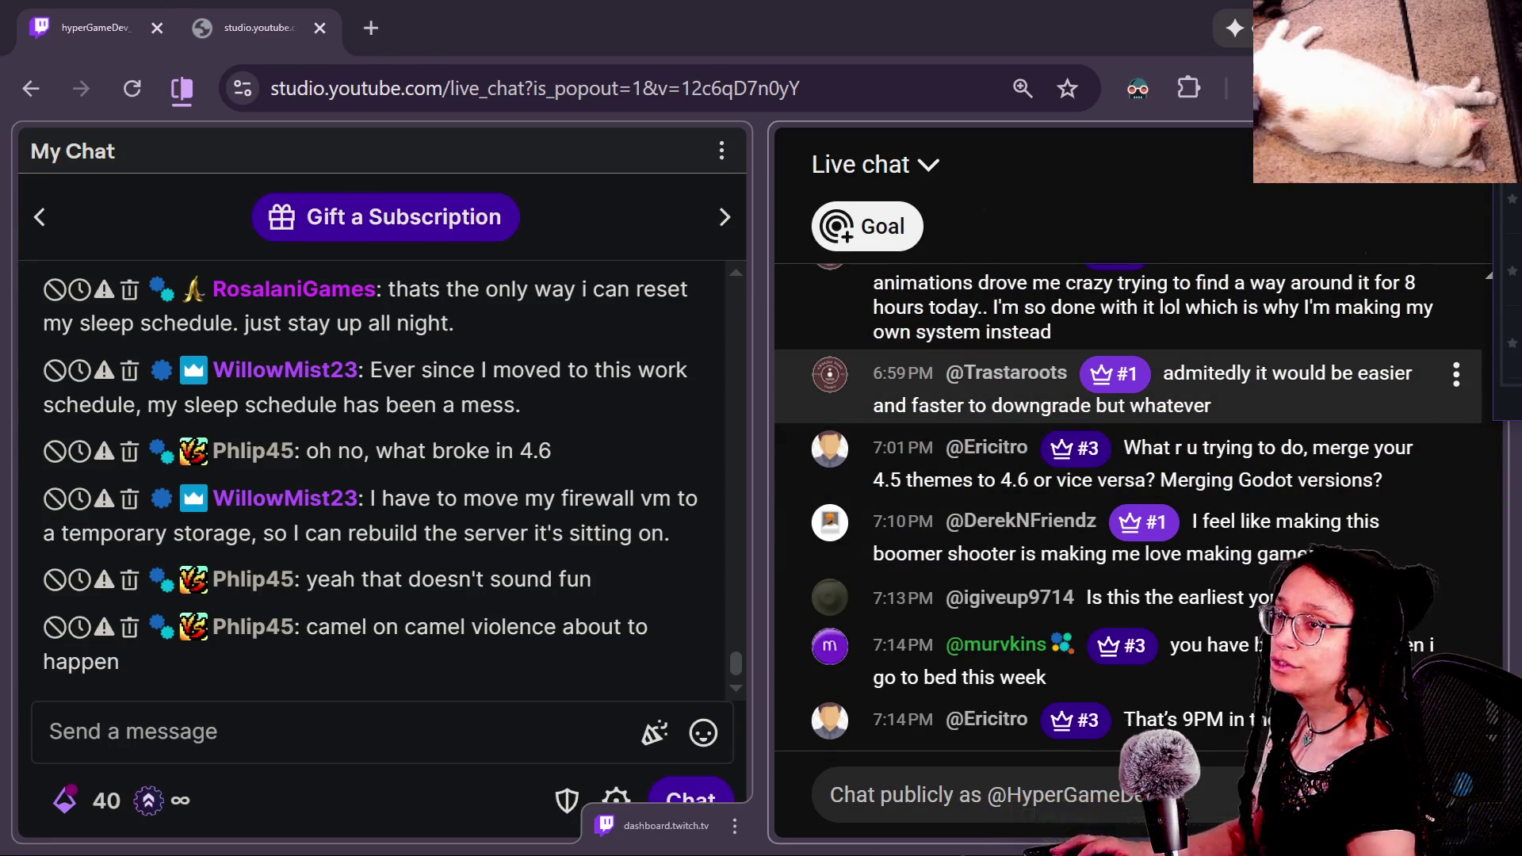
{"action": "key", "text": "alt+Tab"}
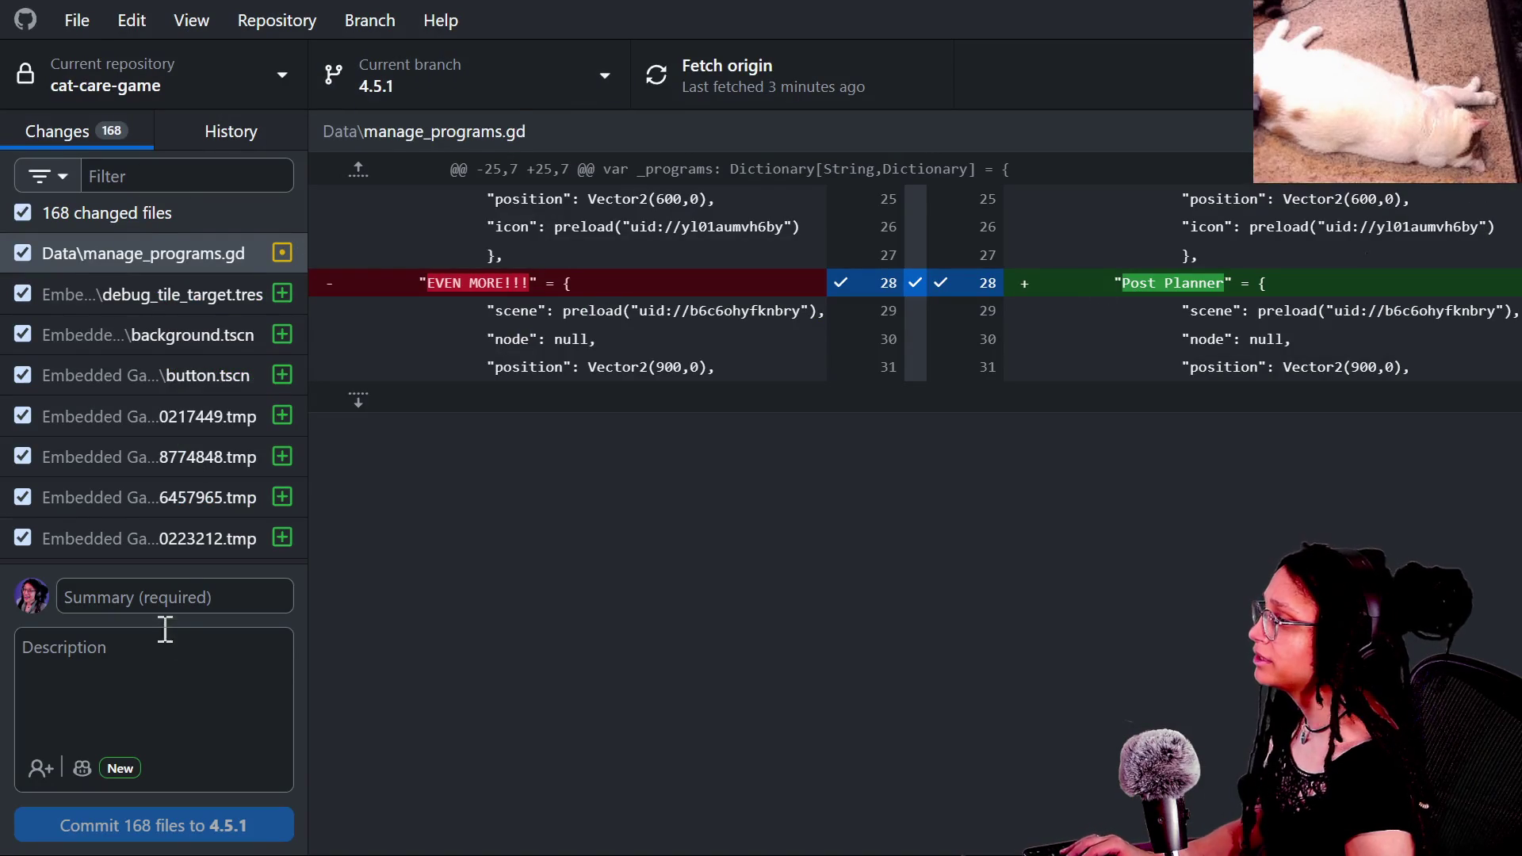
Step: Enter summary 'post_planner files added' and commit all 168 files to branch 4.5.1
{"action": "left_click", "coordinate": [174, 590]}
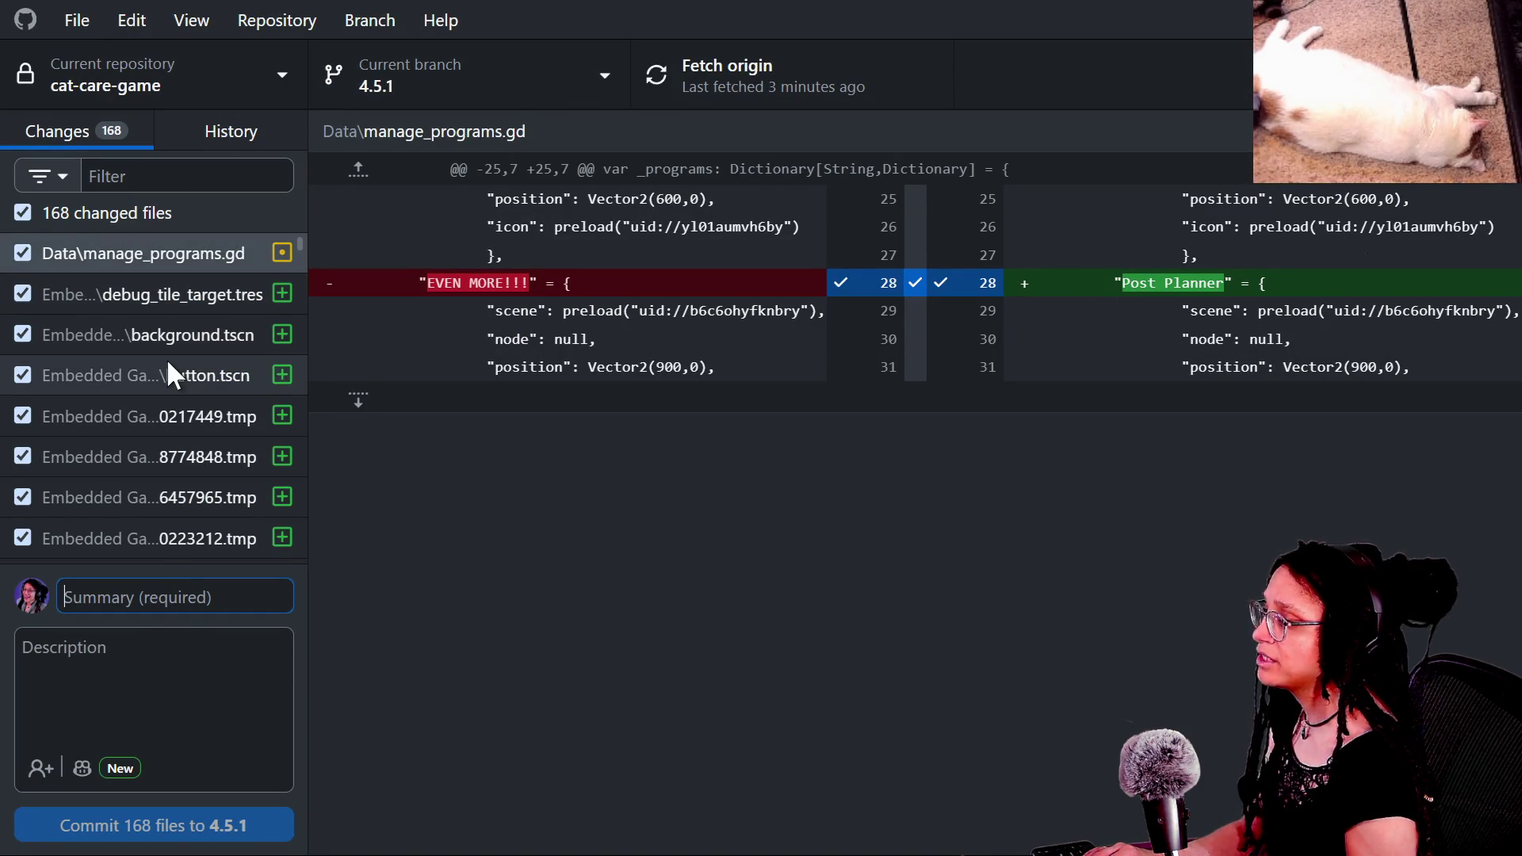
{"action": "scroll", "coordinate": [165, 358], "scroll_direction": "down", "scroll_amount": 15}
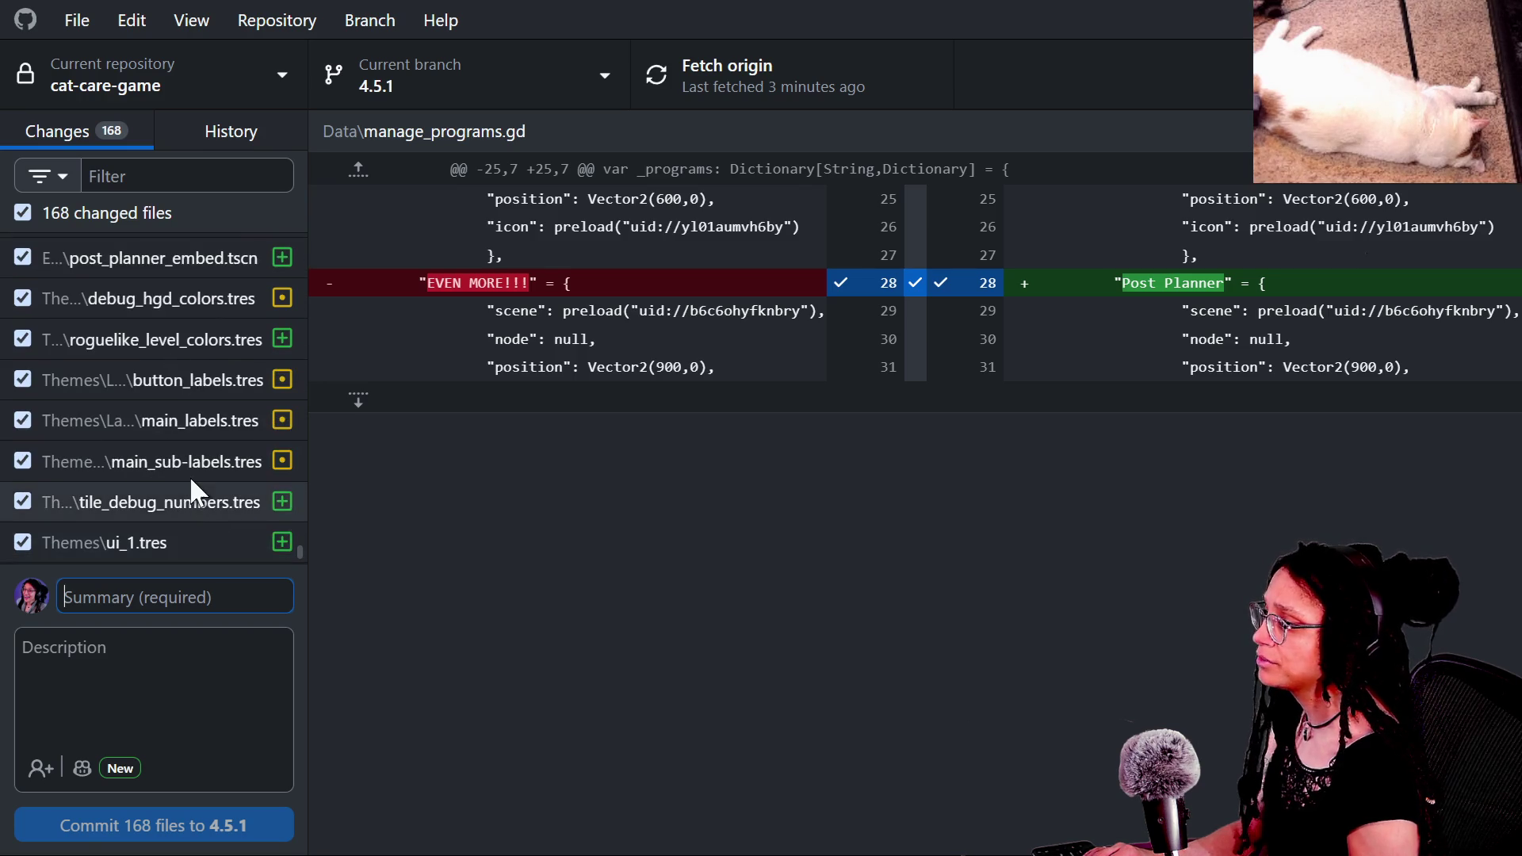
{"action": "scroll", "coordinate": [195, 420], "scroll_direction": "up", "scroll_amount": 3}
{"action": "scroll", "coordinate": [195, 420], "scroll_direction": "up", "scroll_amount": 8}
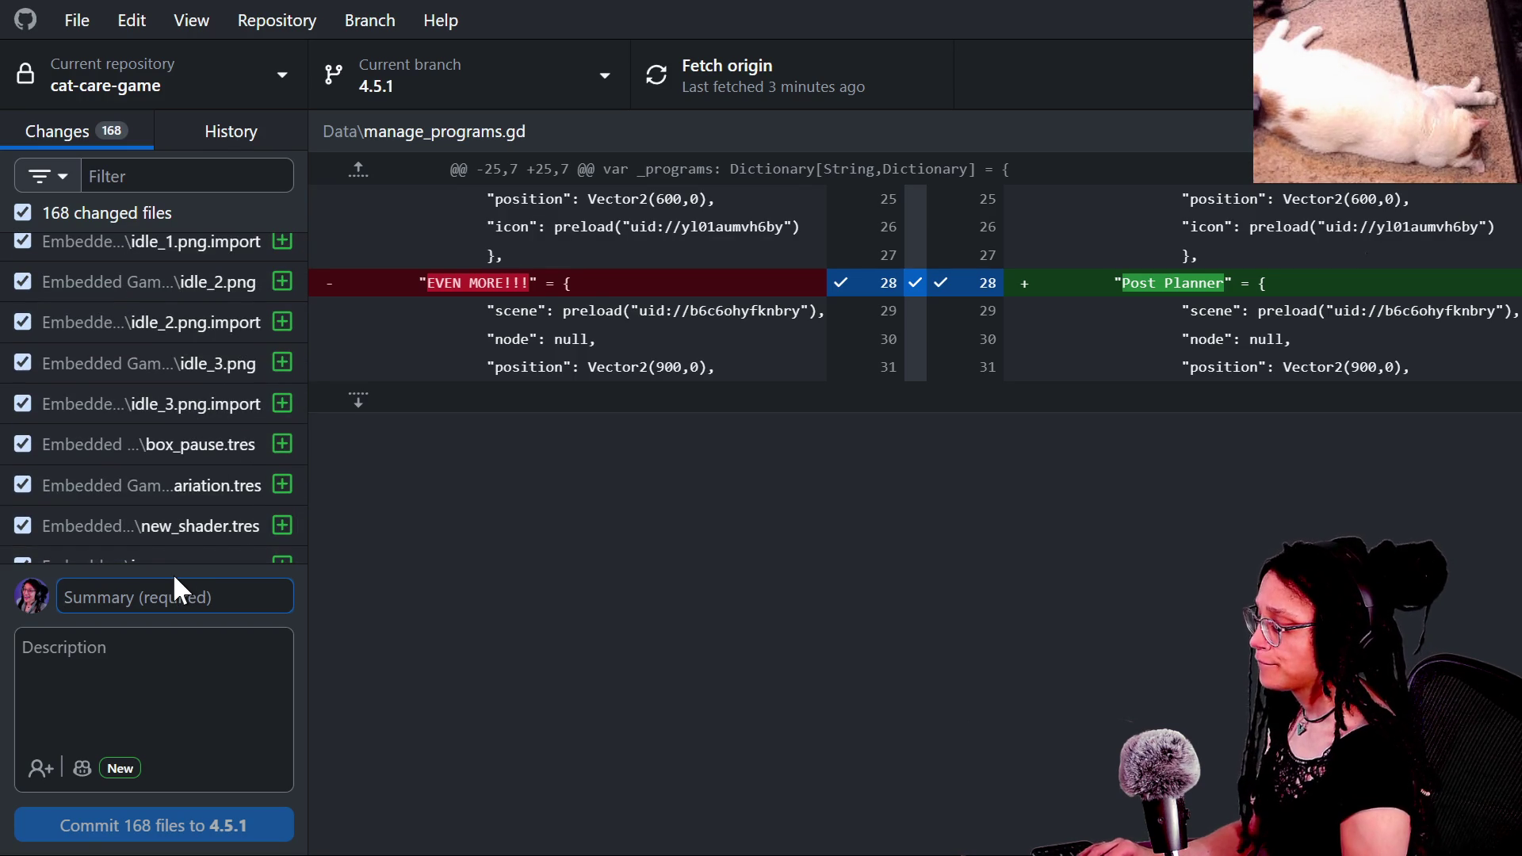
{"action": "type", "text": "post_planner embedded"}
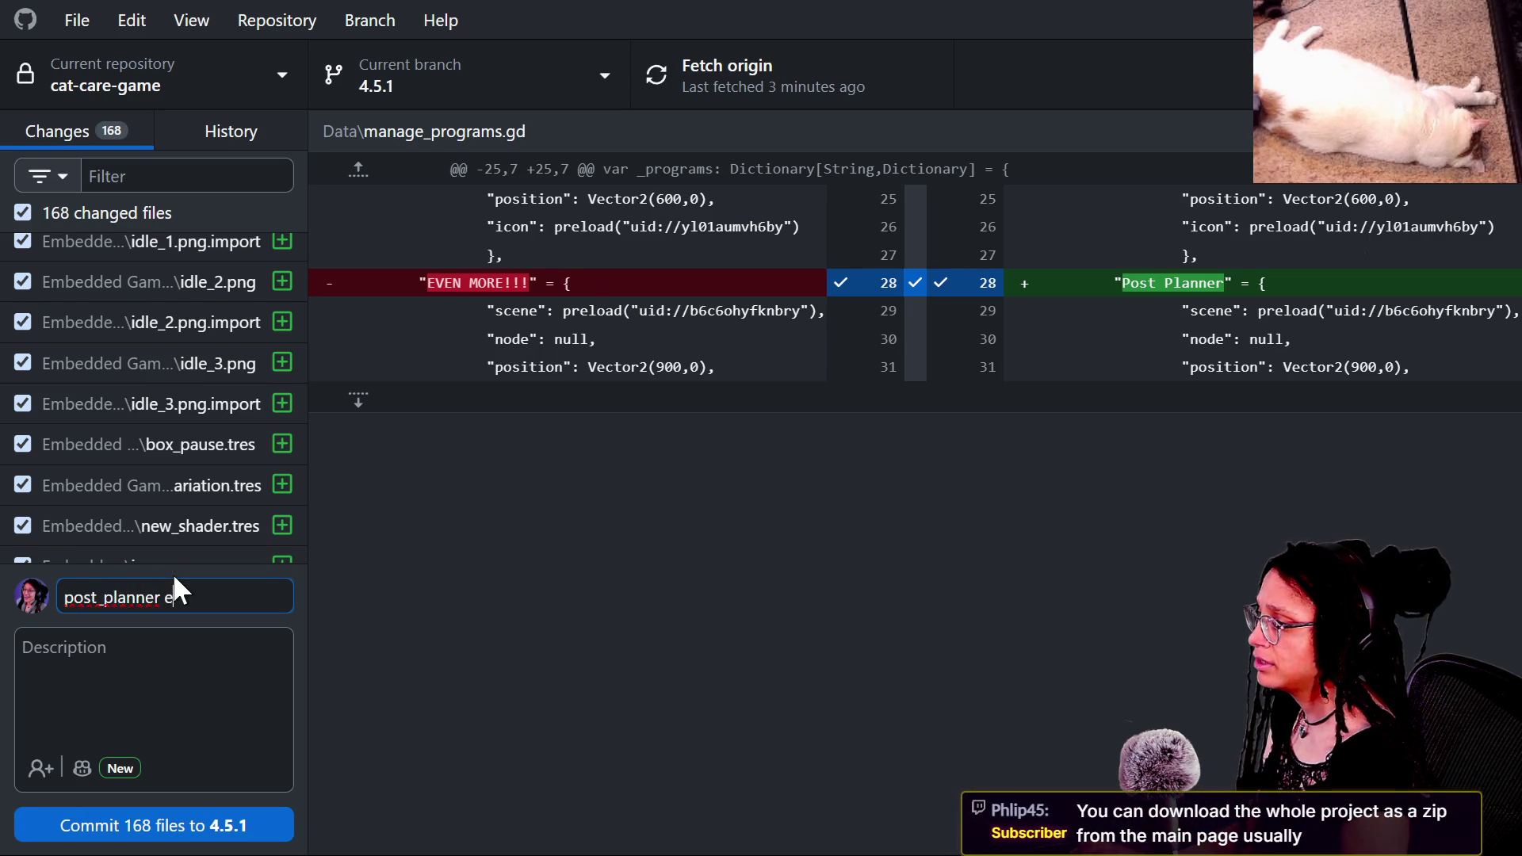
{"action": "key", "text": "BackSpace"}
{"action": "key", "text": "BackSpace"}
{"action": "key", "text": "BackSpace"}
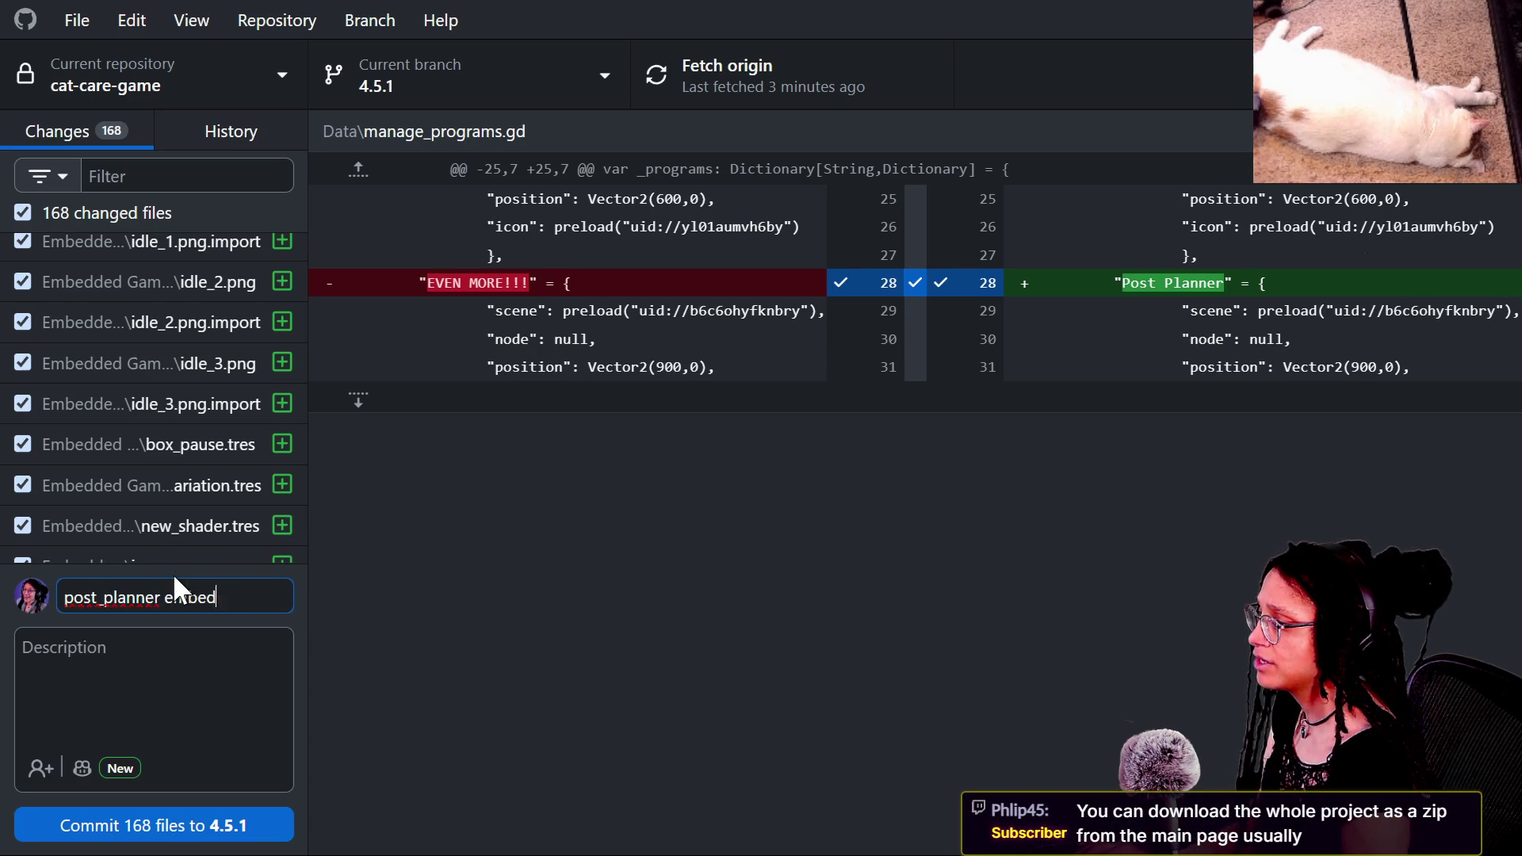
{"action": "key", "text": "BackSpace"}
{"action": "key", "text": "BackSpace"}
{"action": "type", "text": "files added"}
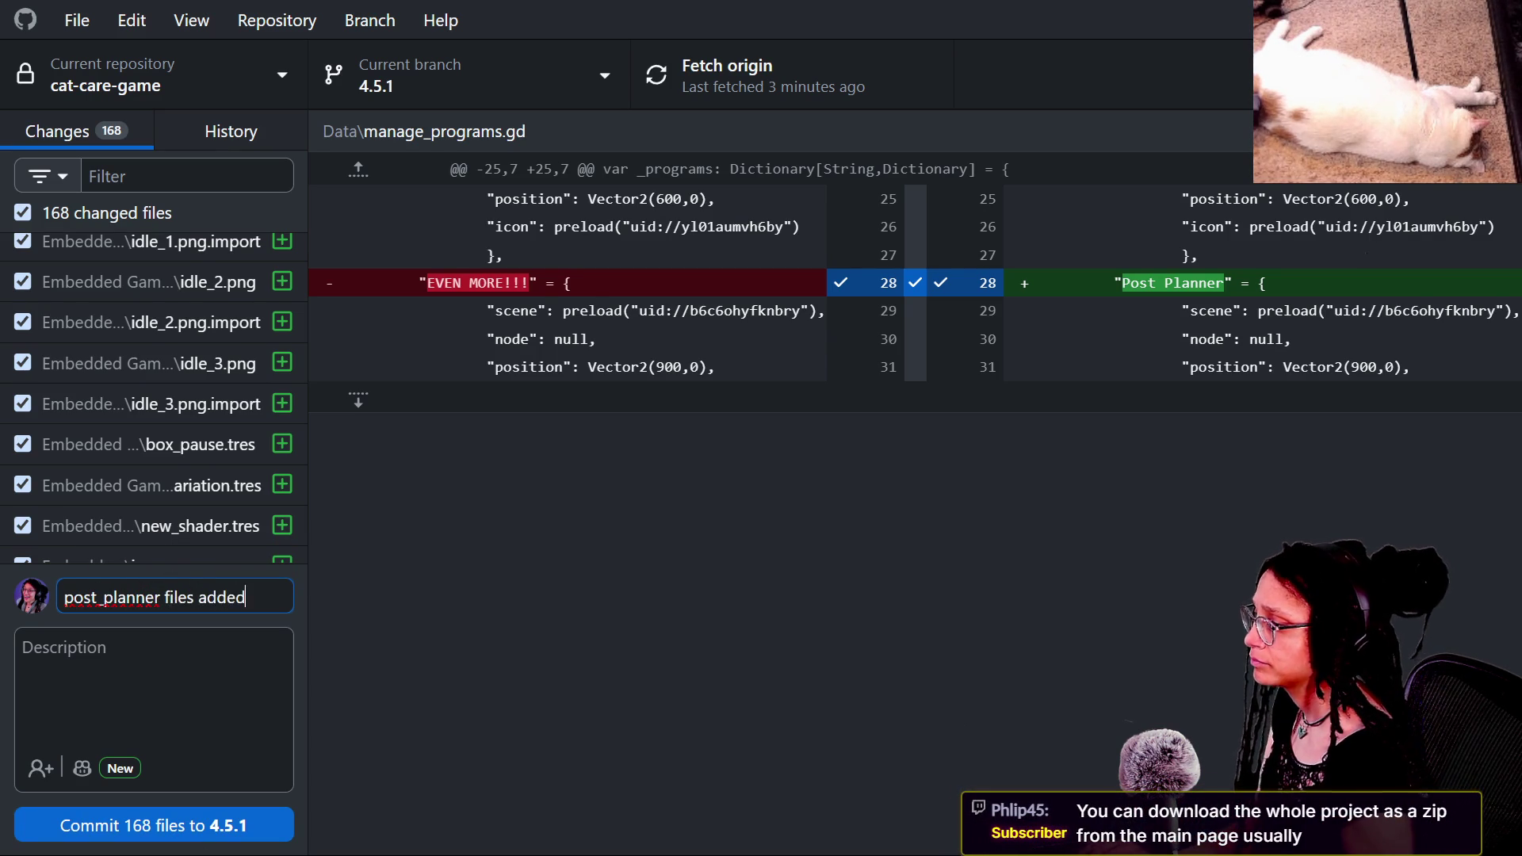
{"action": "left_click", "coordinate": [155, 825]}
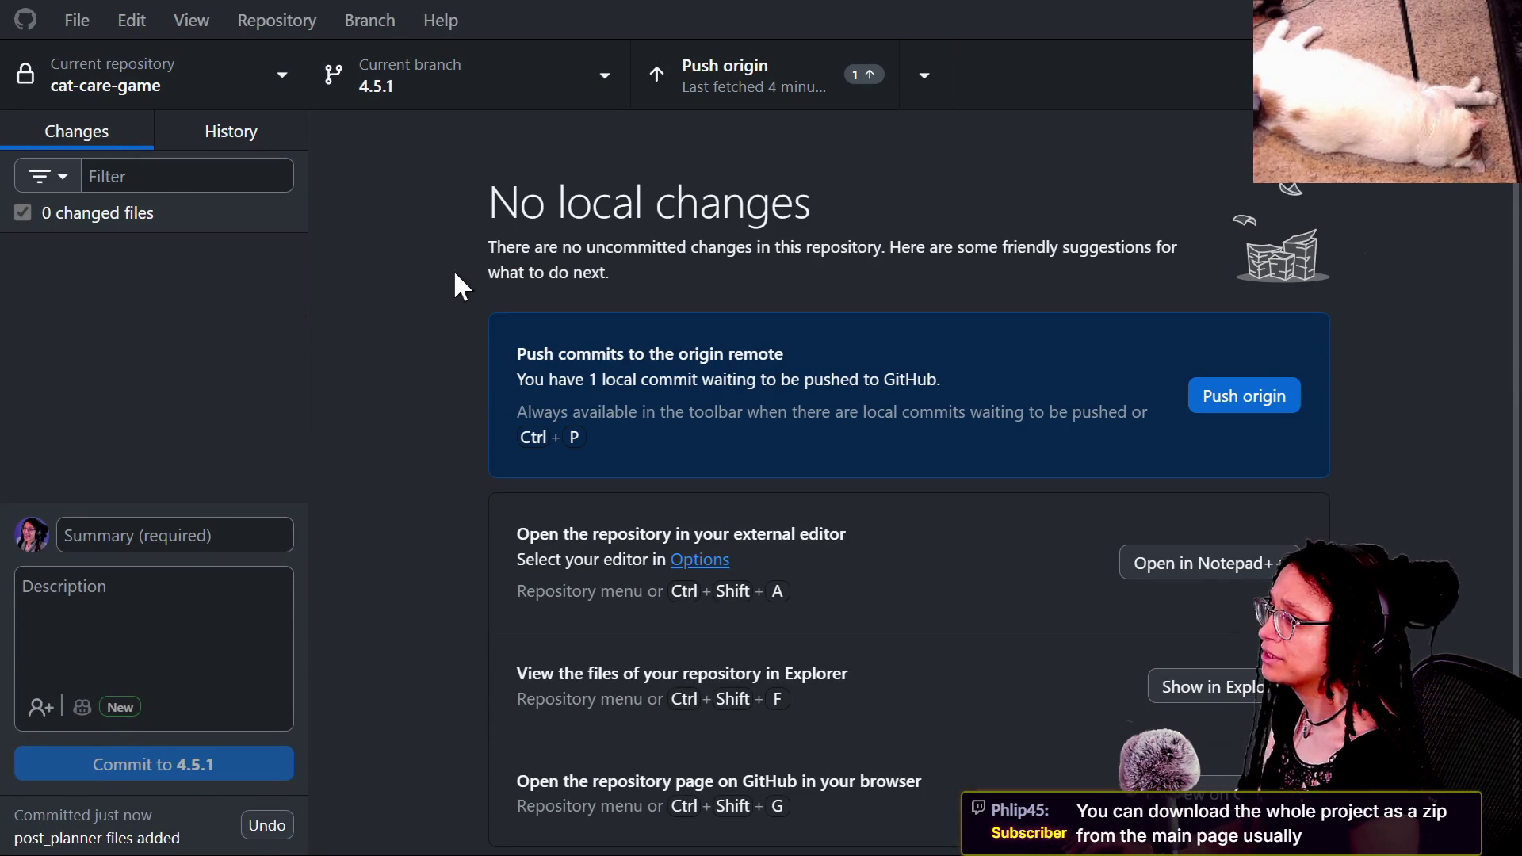
Step: Check out main for cat-care-game in GitHub Desktop, then bring the stream chat forward
{"action": "left_click", "coordinate": [539, 80]}
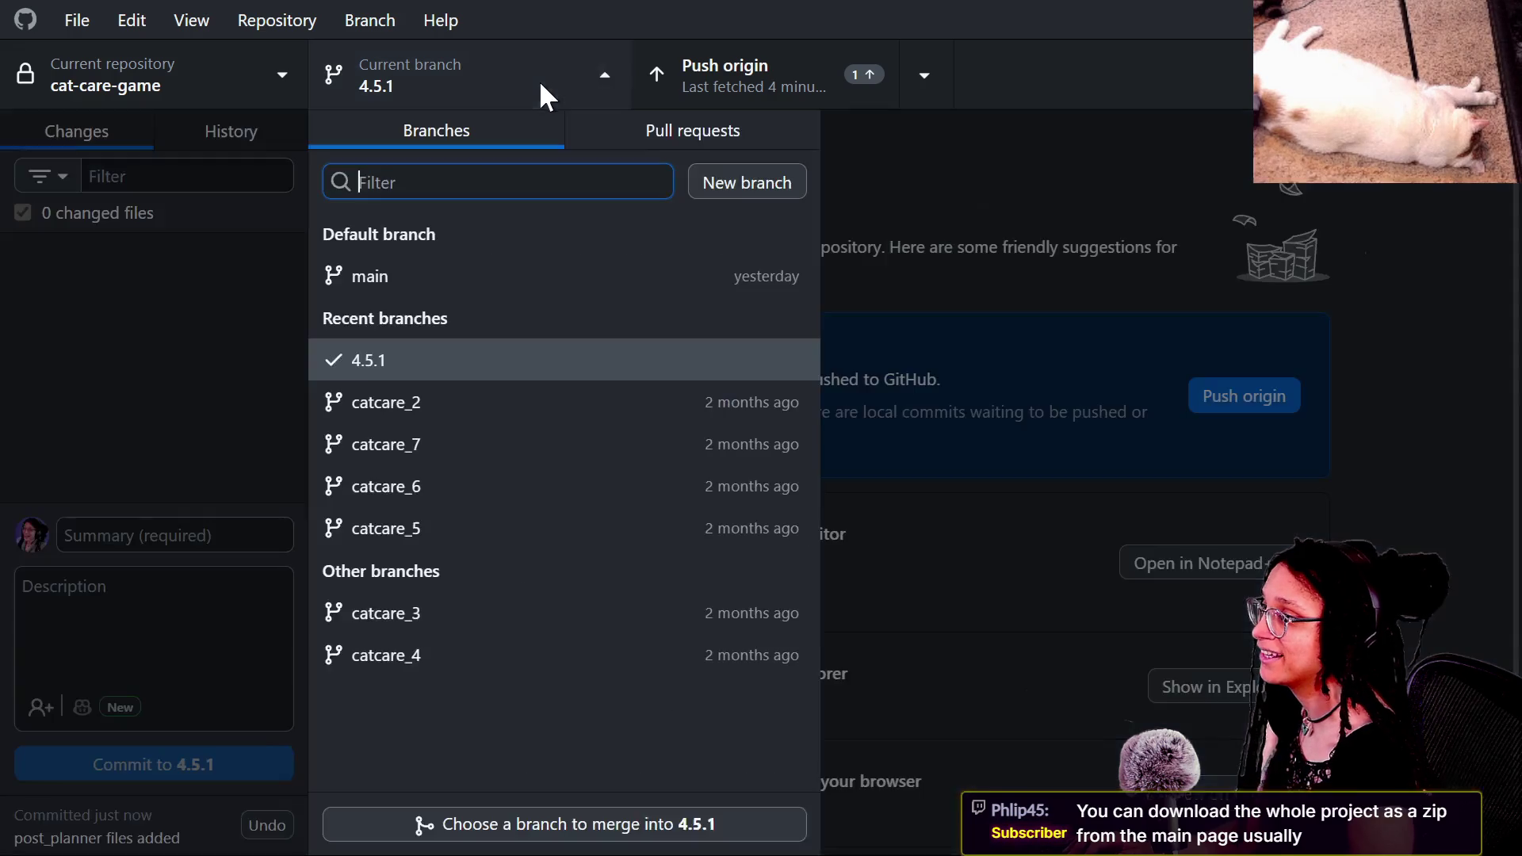
{"action": "left_click", "coordinate": [388, 276]}
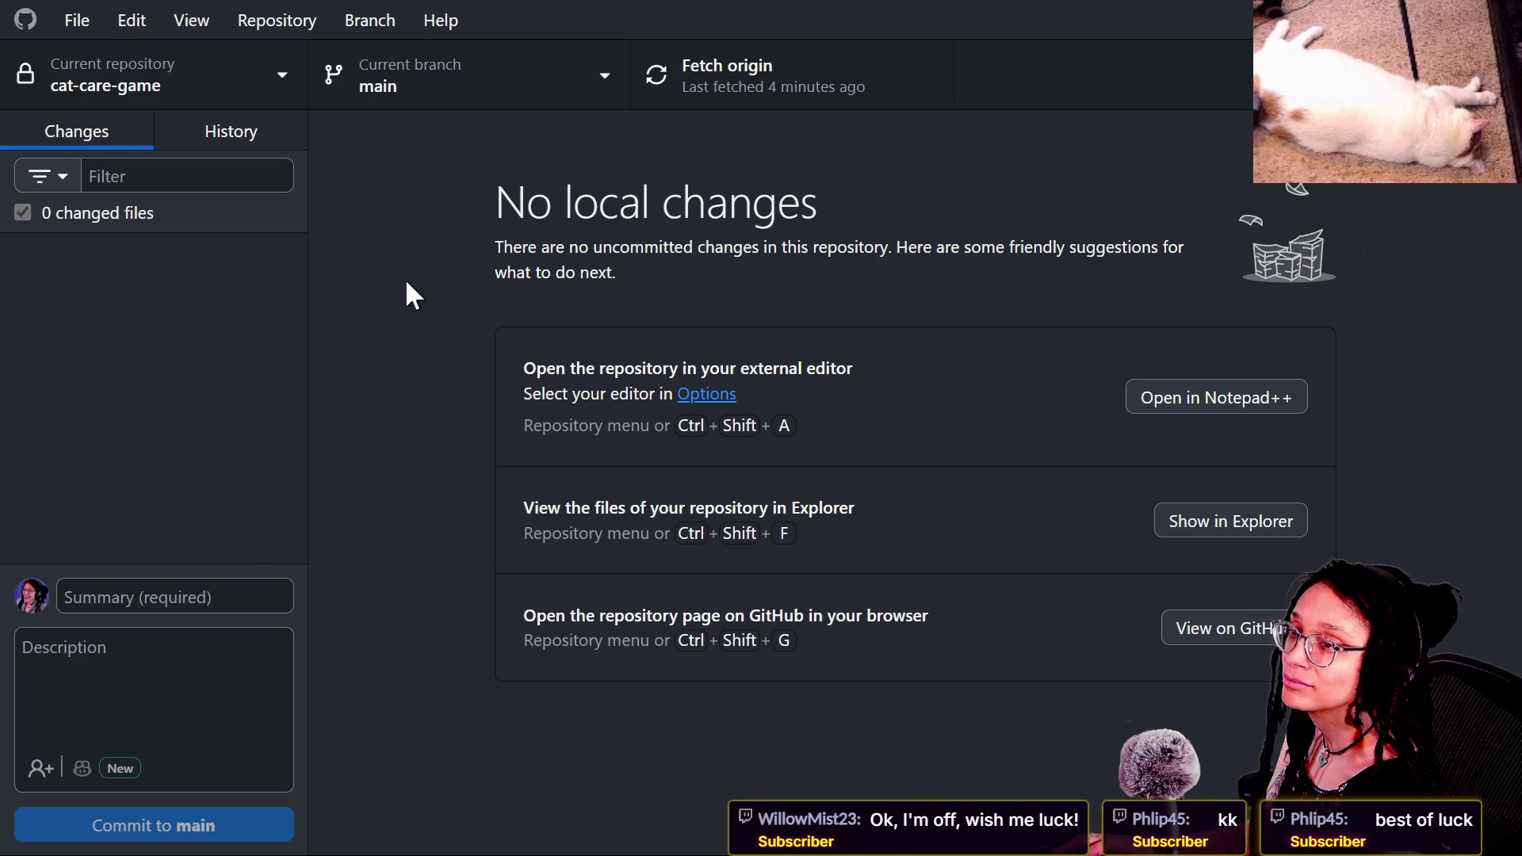
{"action": "key", "text": "alt+Tab"}
{"action": "scroll", "coordinate": [500, 446], "scroll_direction": "up", "scroll_amount": 3}
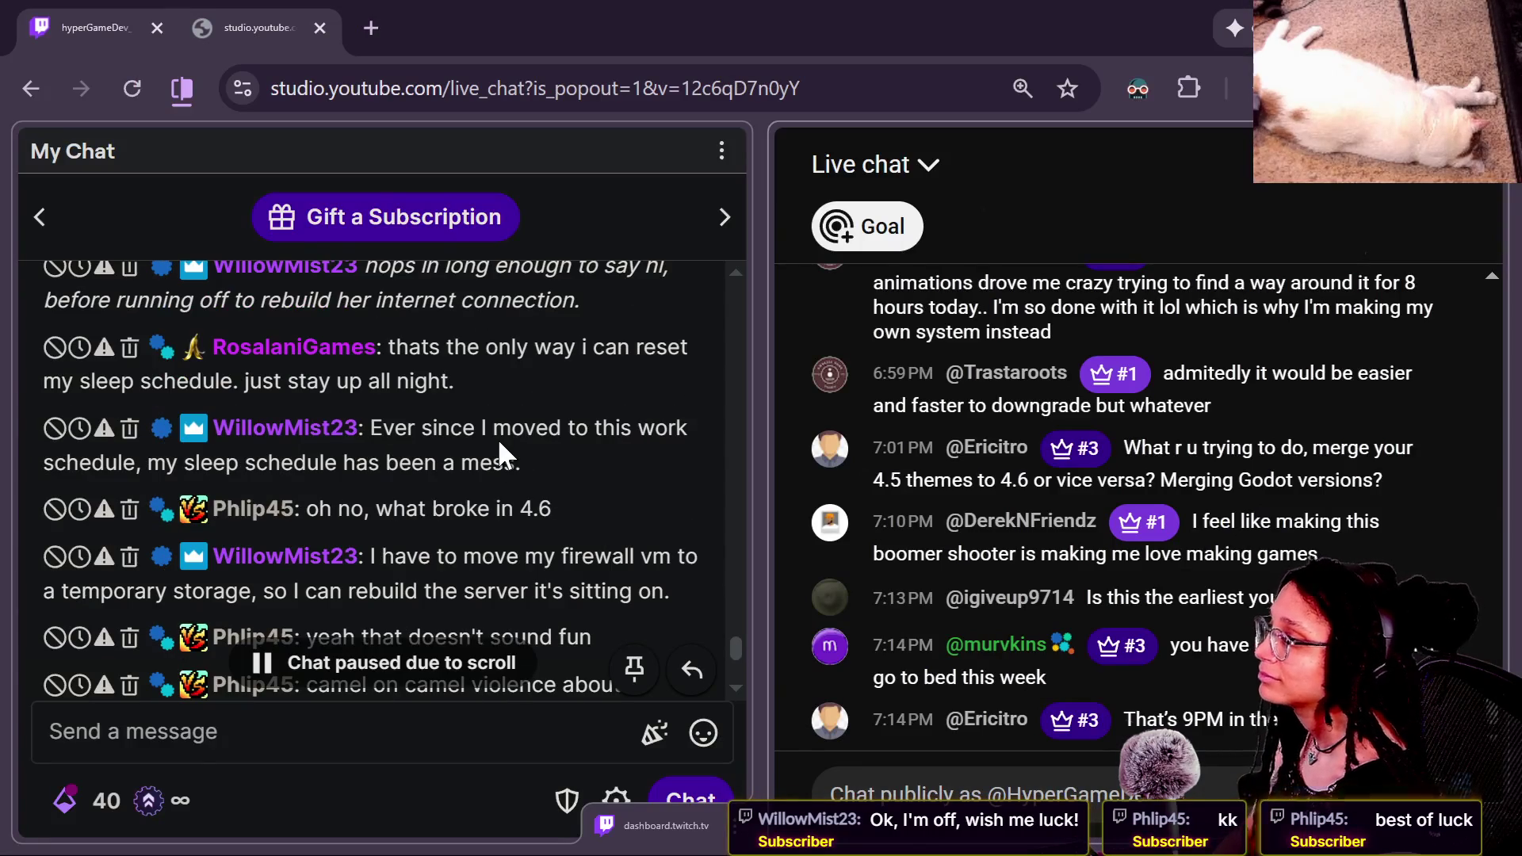
Step: Scroll to the newest chat messages and select the VMware-to-Proxmox one, then return to Stack Overflow
{"action": "scroll", "coordinate": [498, 439], "scroll_direction": "up", "scroll_amount": 2}
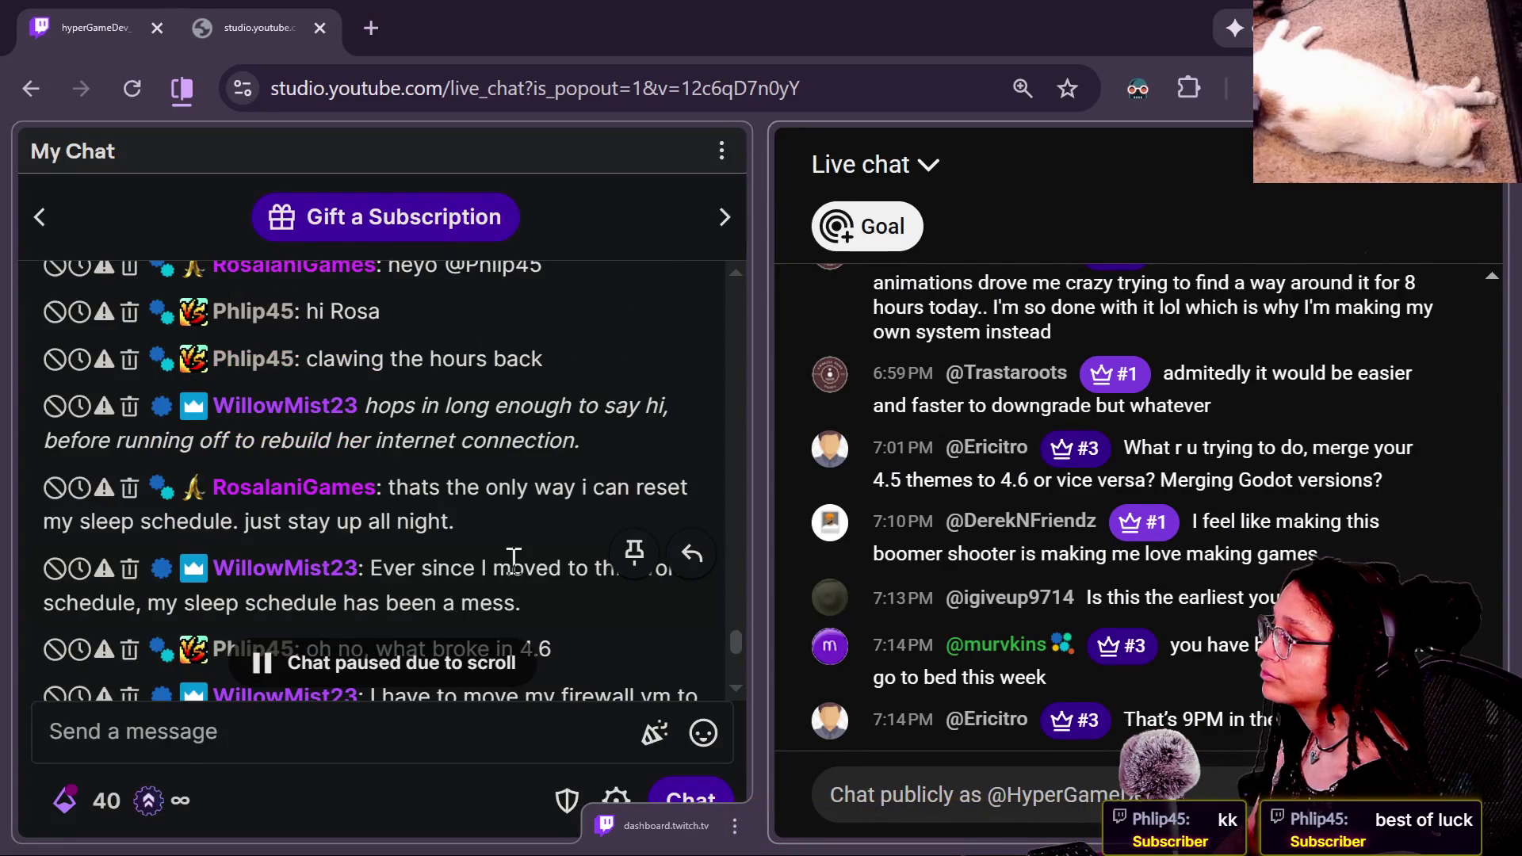
{"action": "scroll", "coordinate": [511, 555], "scroll_direction": "down", "scroll_amount": 5}
{"action": "scroll", "coordinate": [514, 560], "scroll_direction": "down", "scroll_amount": 2}
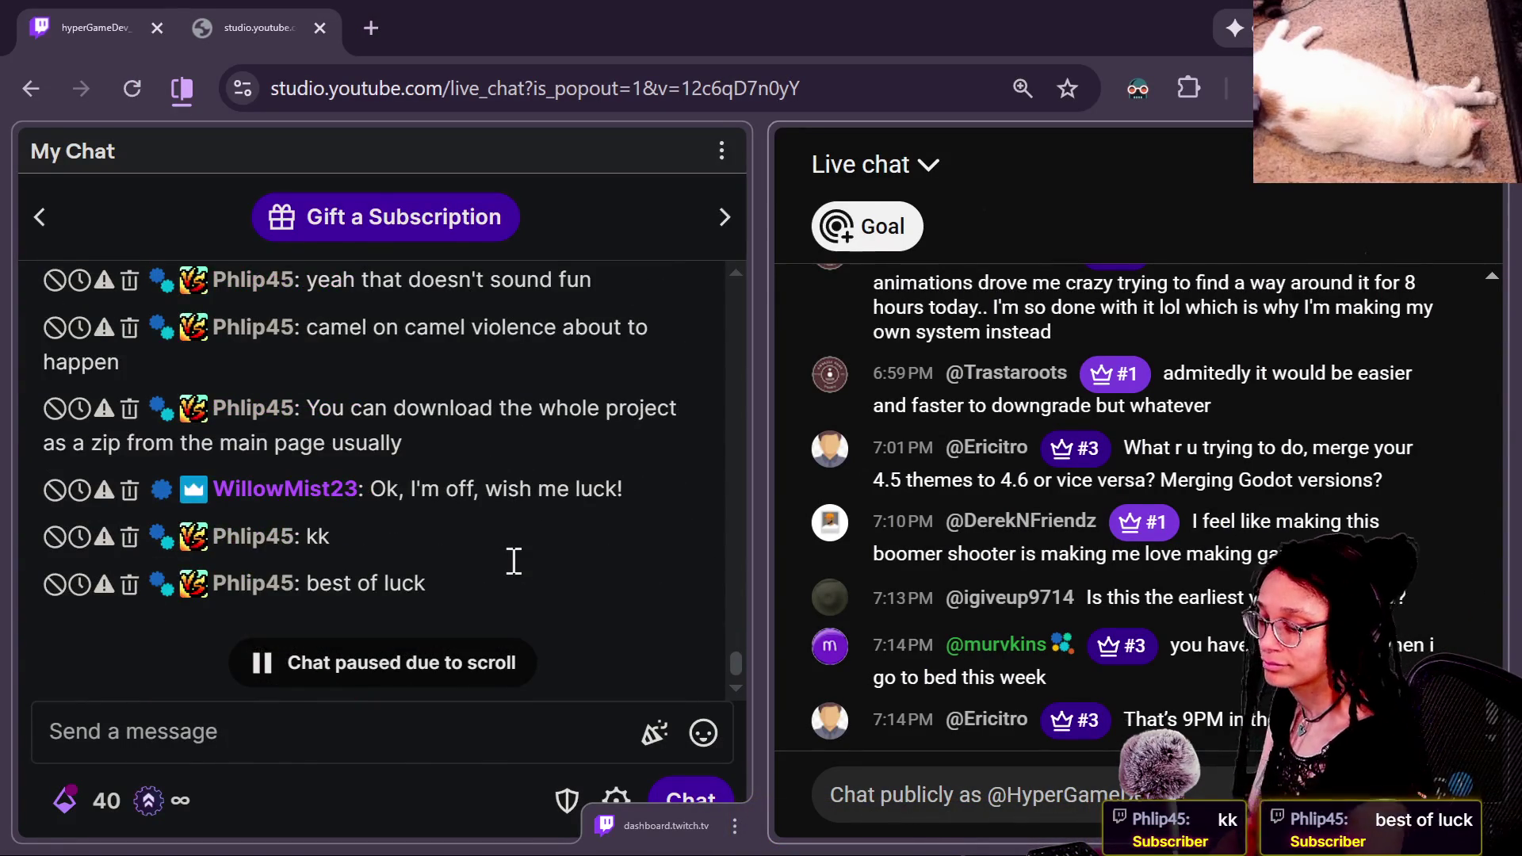
{"action": "scroll", "coordinate": [514, 561], "scroll_direction": "up", "scroll_amount": 1}
{"action": "scroll", "coordinate": [514, 561], "scroll_direction": "down", "scroll_amount": 2}
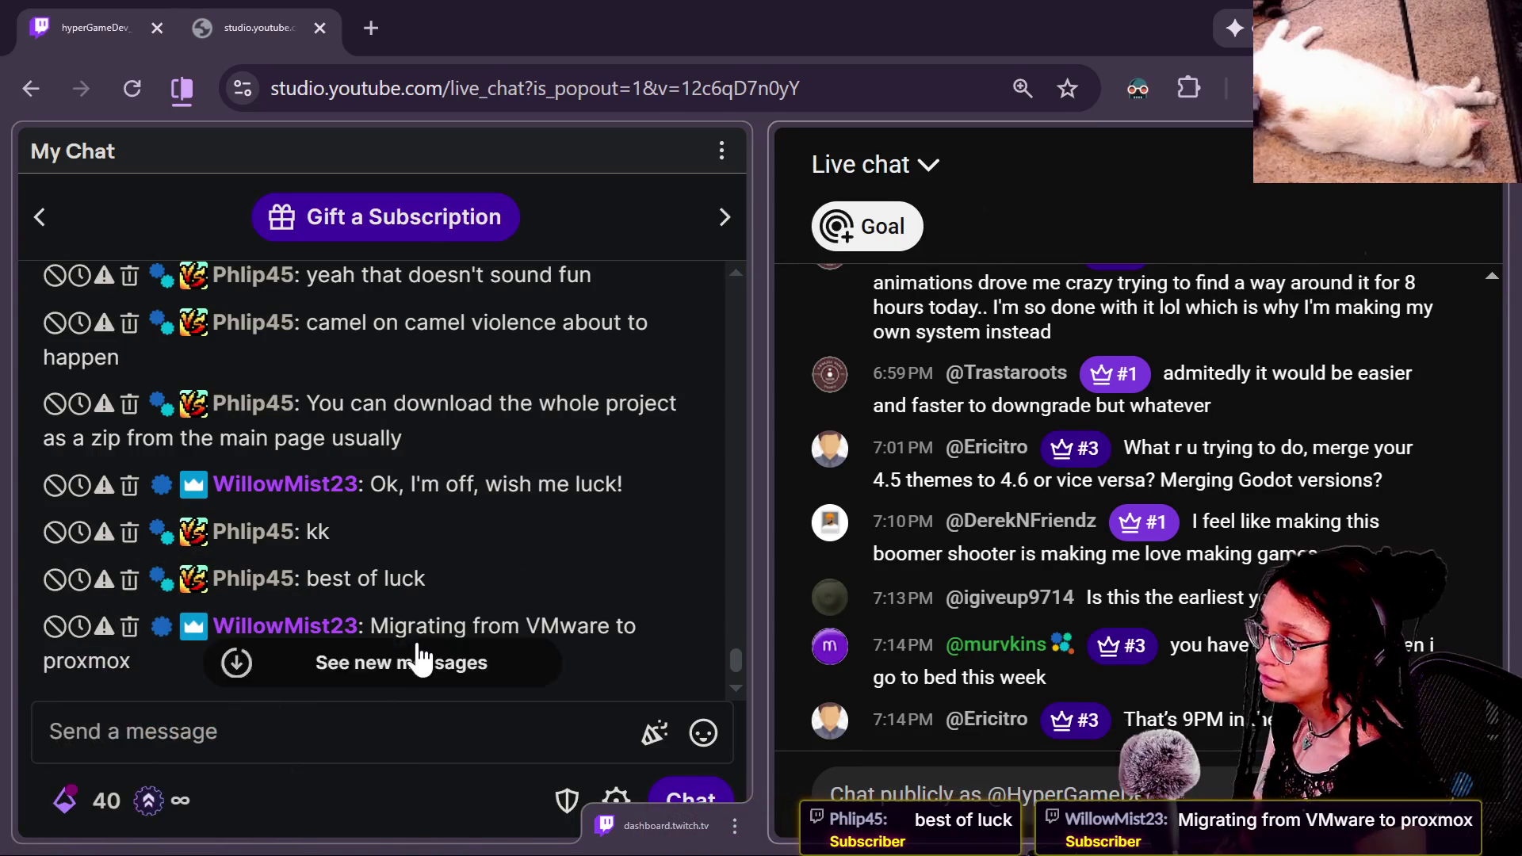
{"action": "triple_click", "coordinate": [396, 658]}
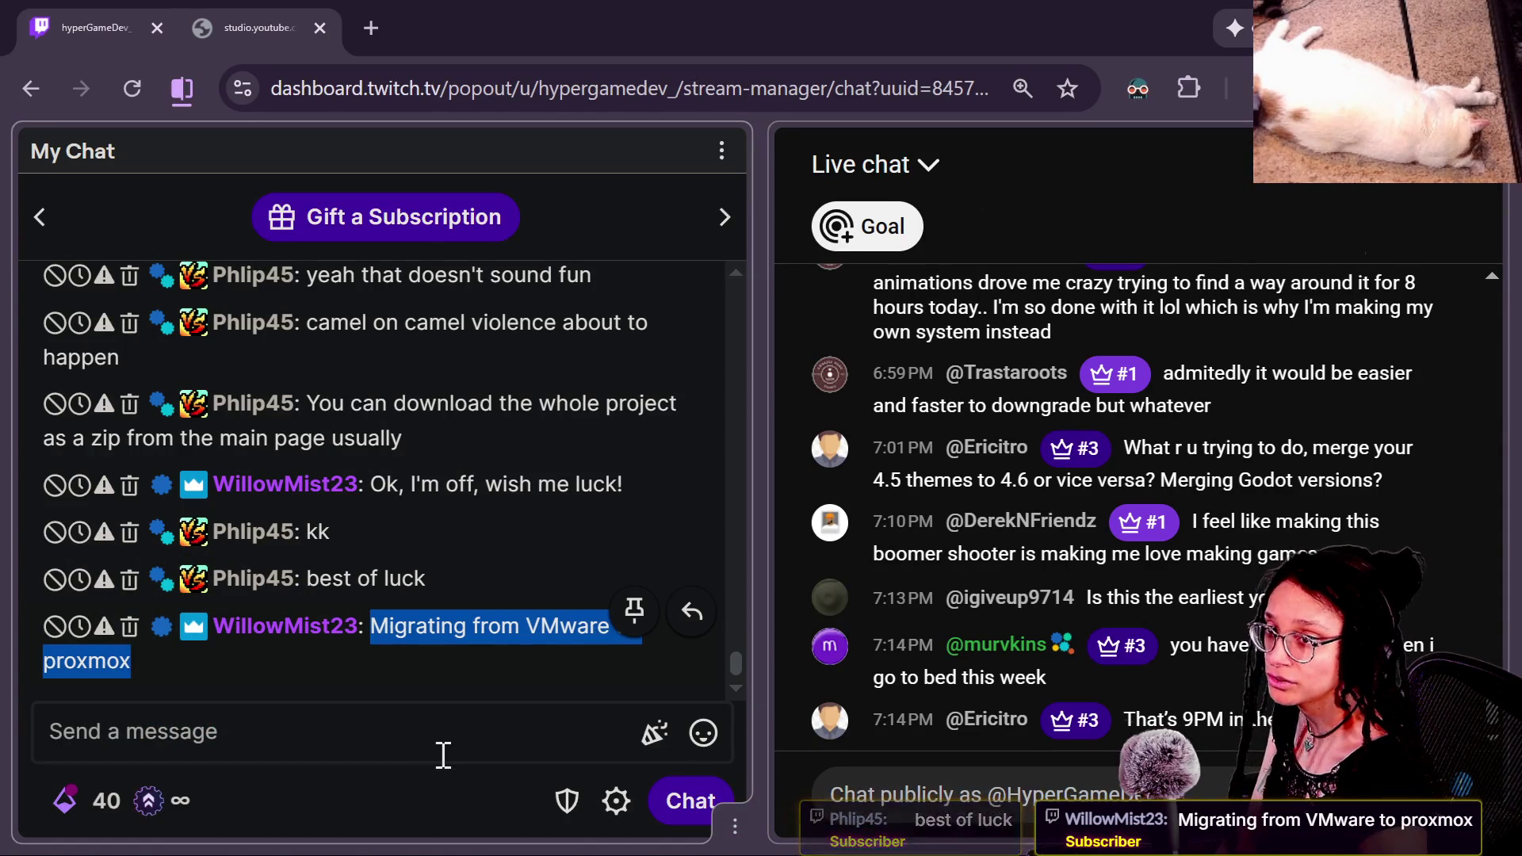
{"action": "left_click", "coordinate": [487, 573]}
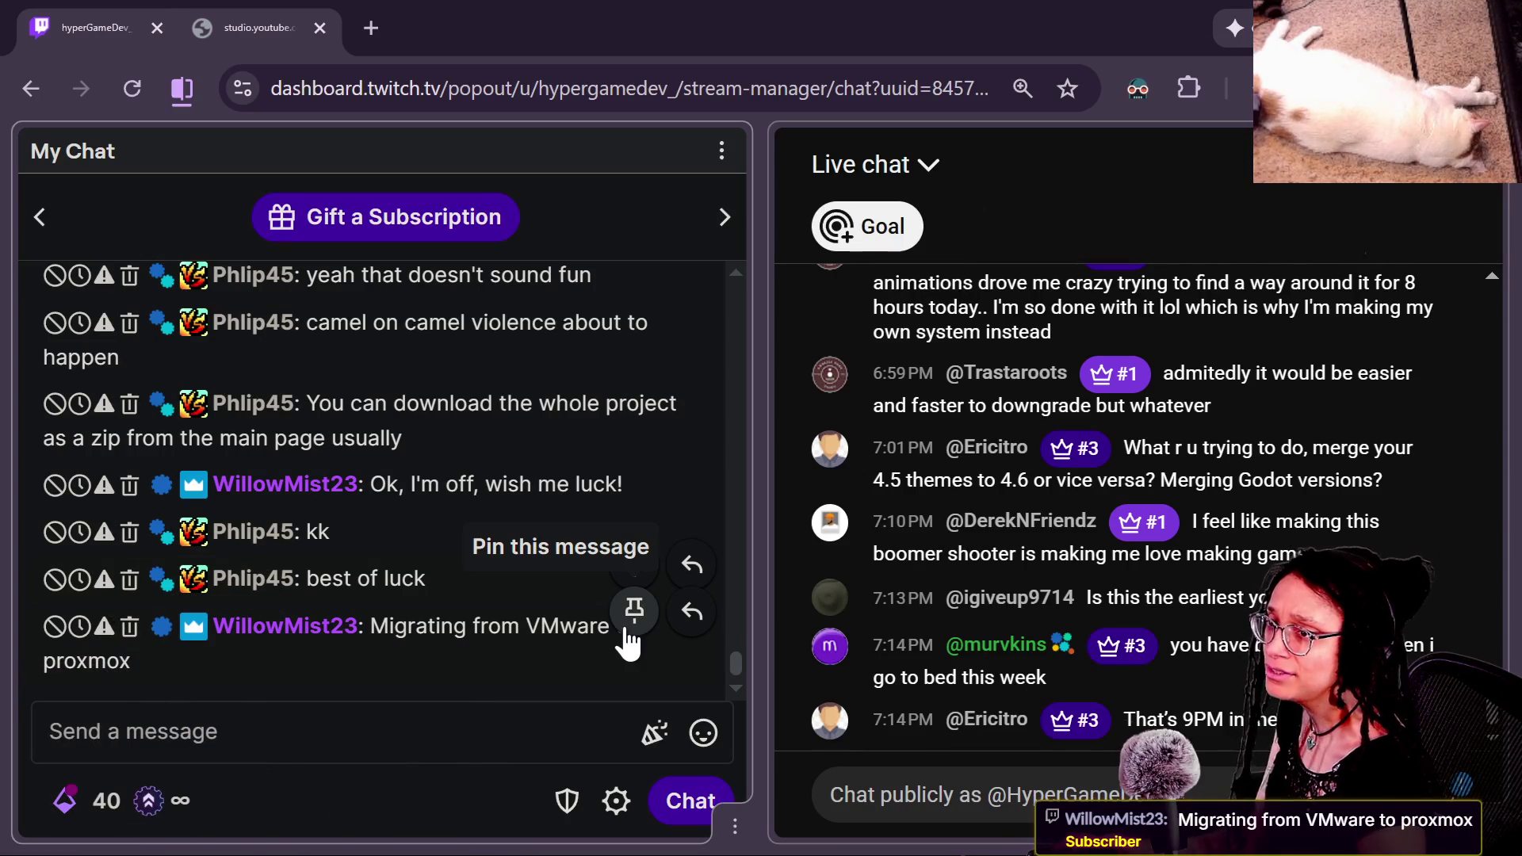
{"action": "key", "text": "alt+Tab"}
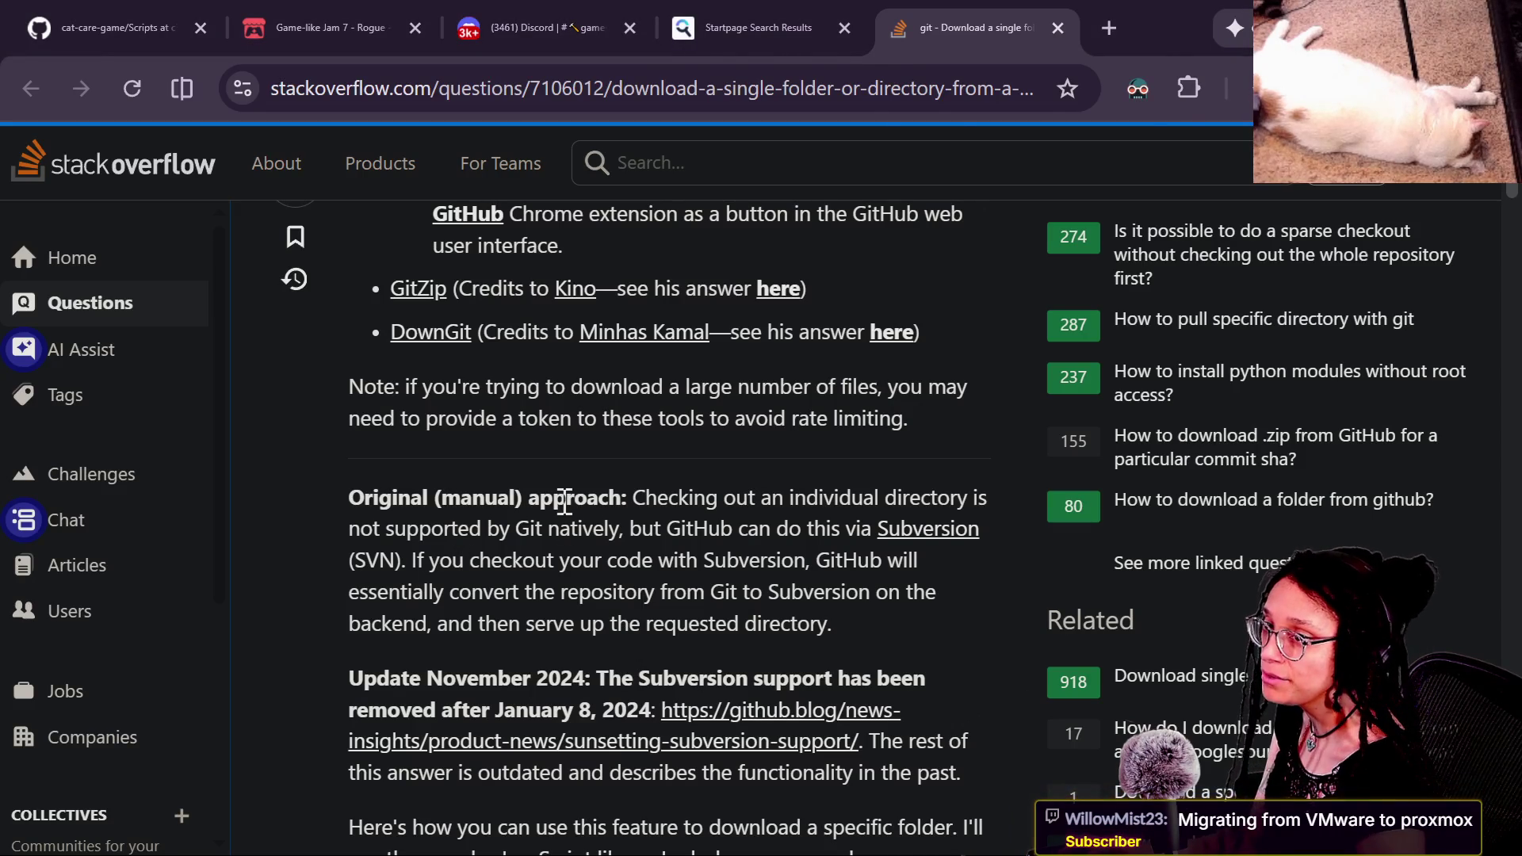
Step: Bring up the cat-care-game3 project folder in Explorer and check the repository's branch list
{"action": "key", "text": "alt+Tab"}
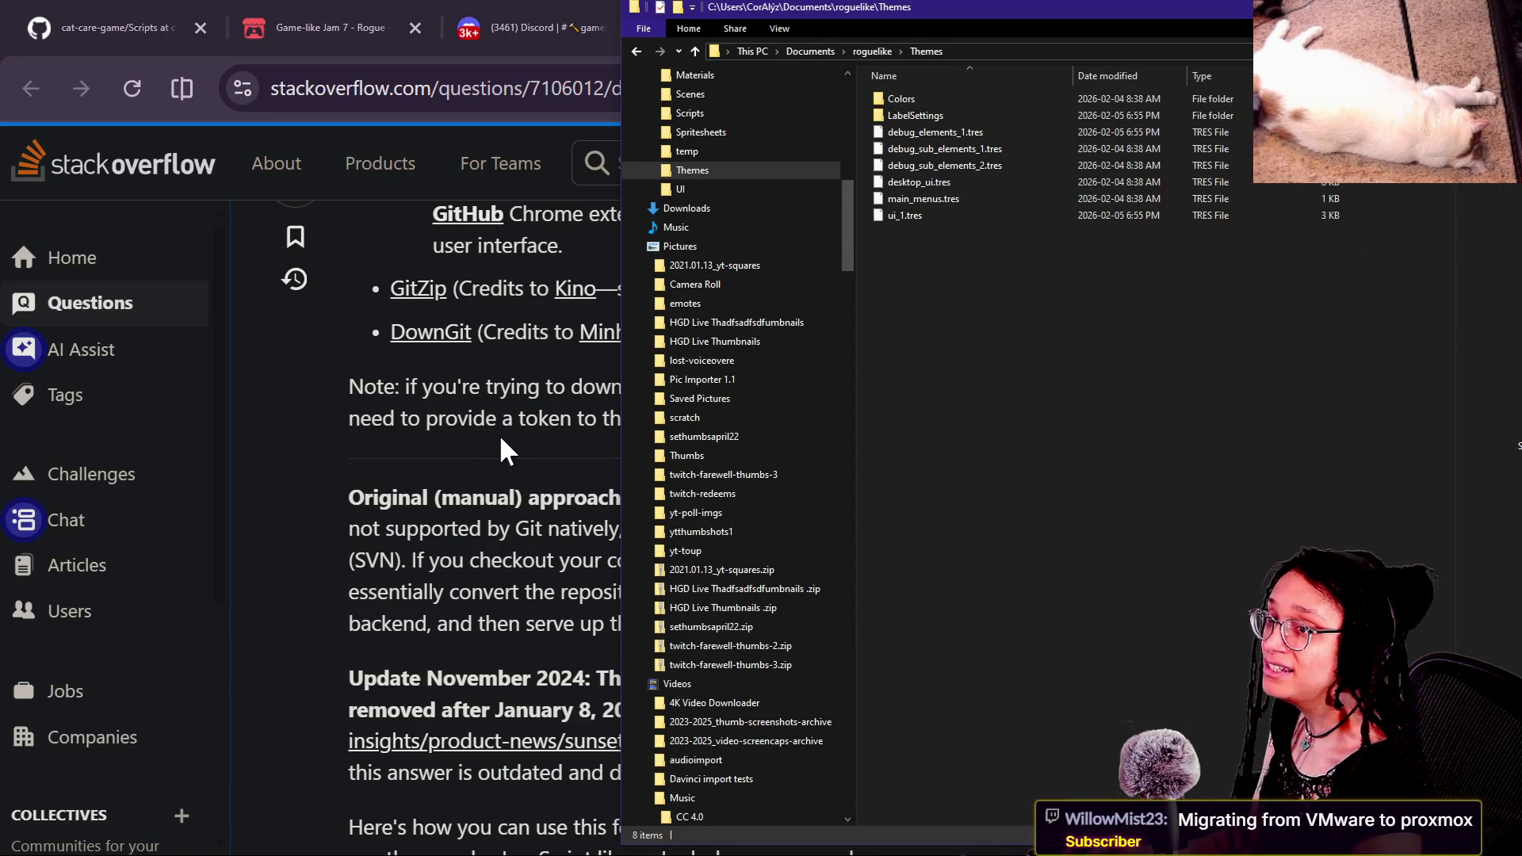
{"action": "key", "text": "alt+Tab"}
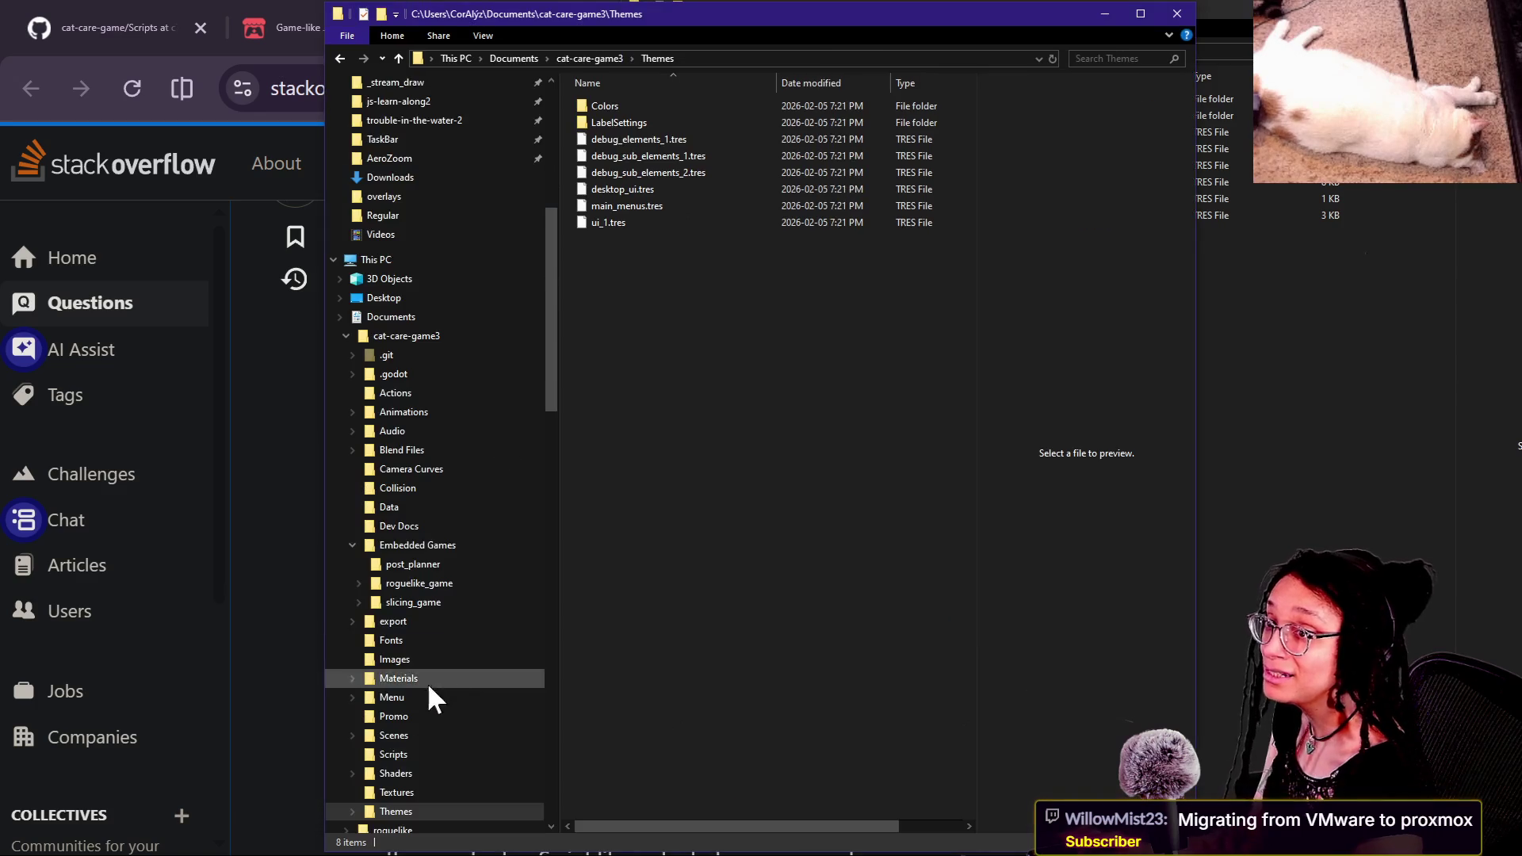
{"action": "left_click", "coordinate": [398, 57]}
{"action": "left_click", "coordinate": [691, 782]}
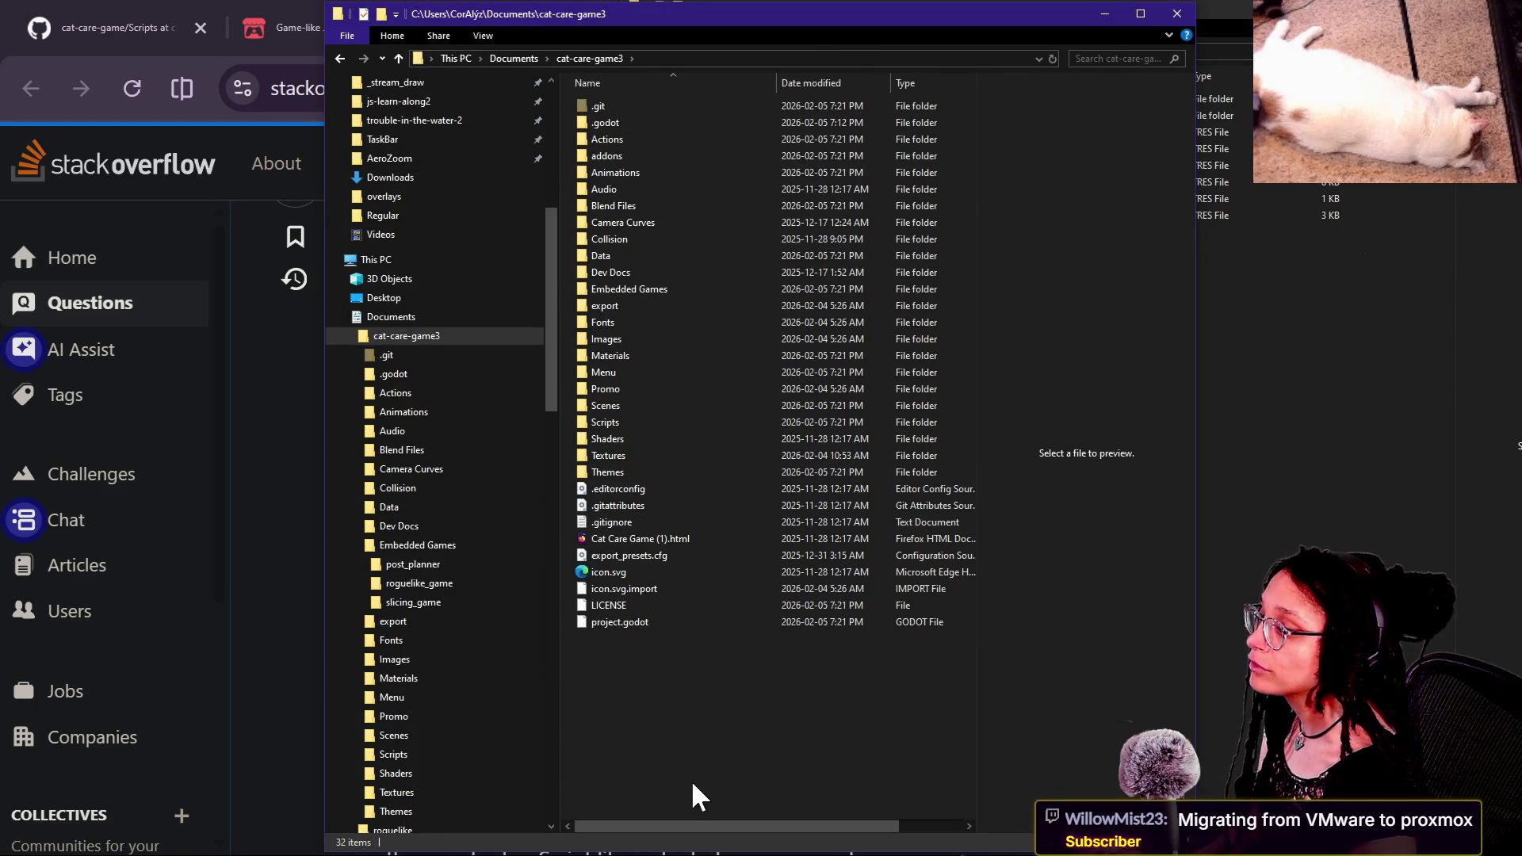
{"action": "key", "text": "alt+Tab"}
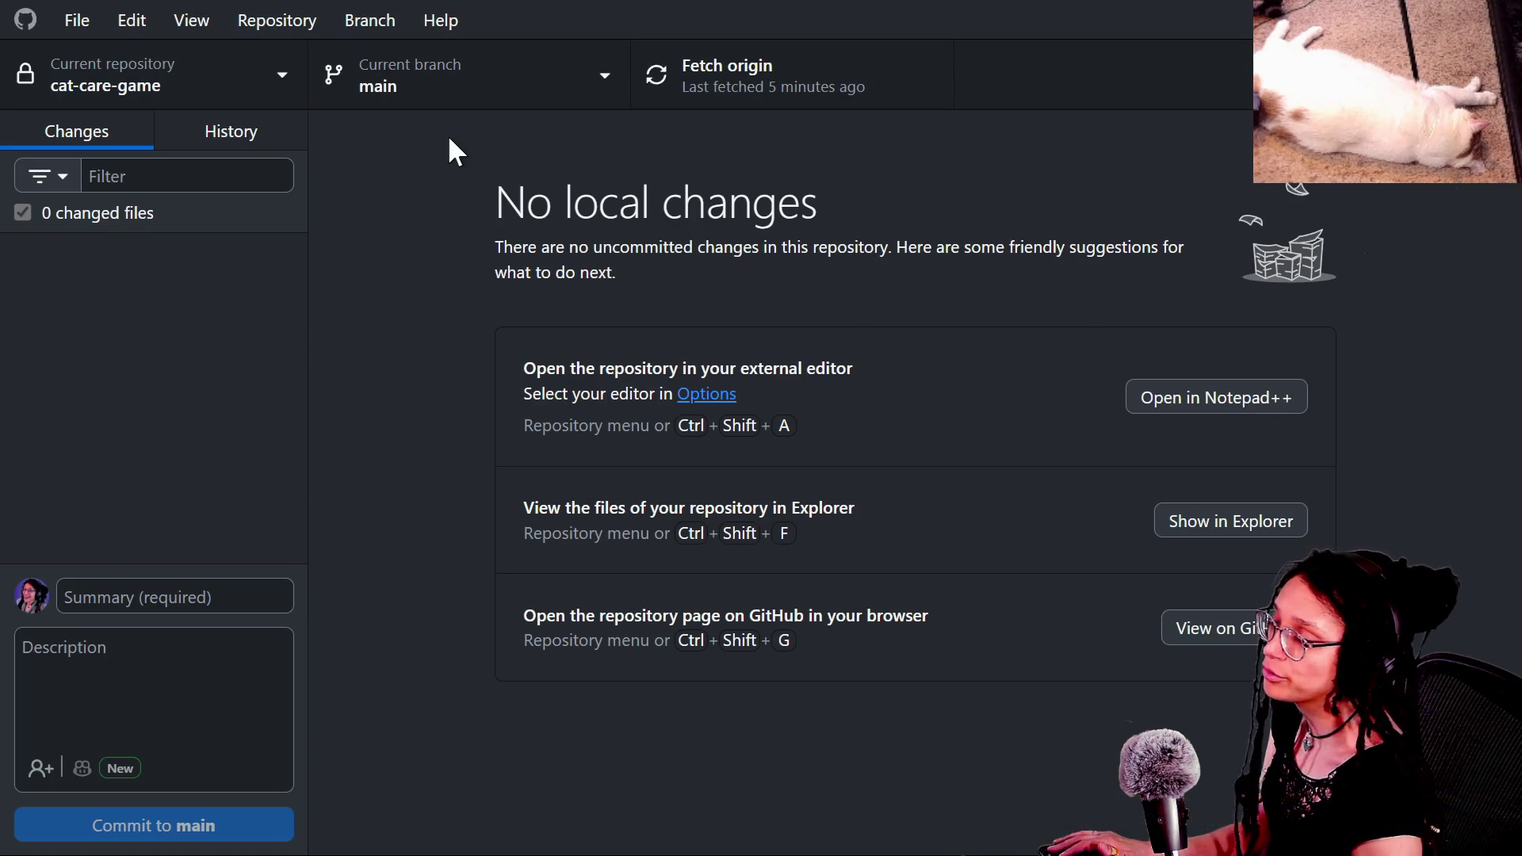
{"action": "left_click", "coordinate": [481, 56]}
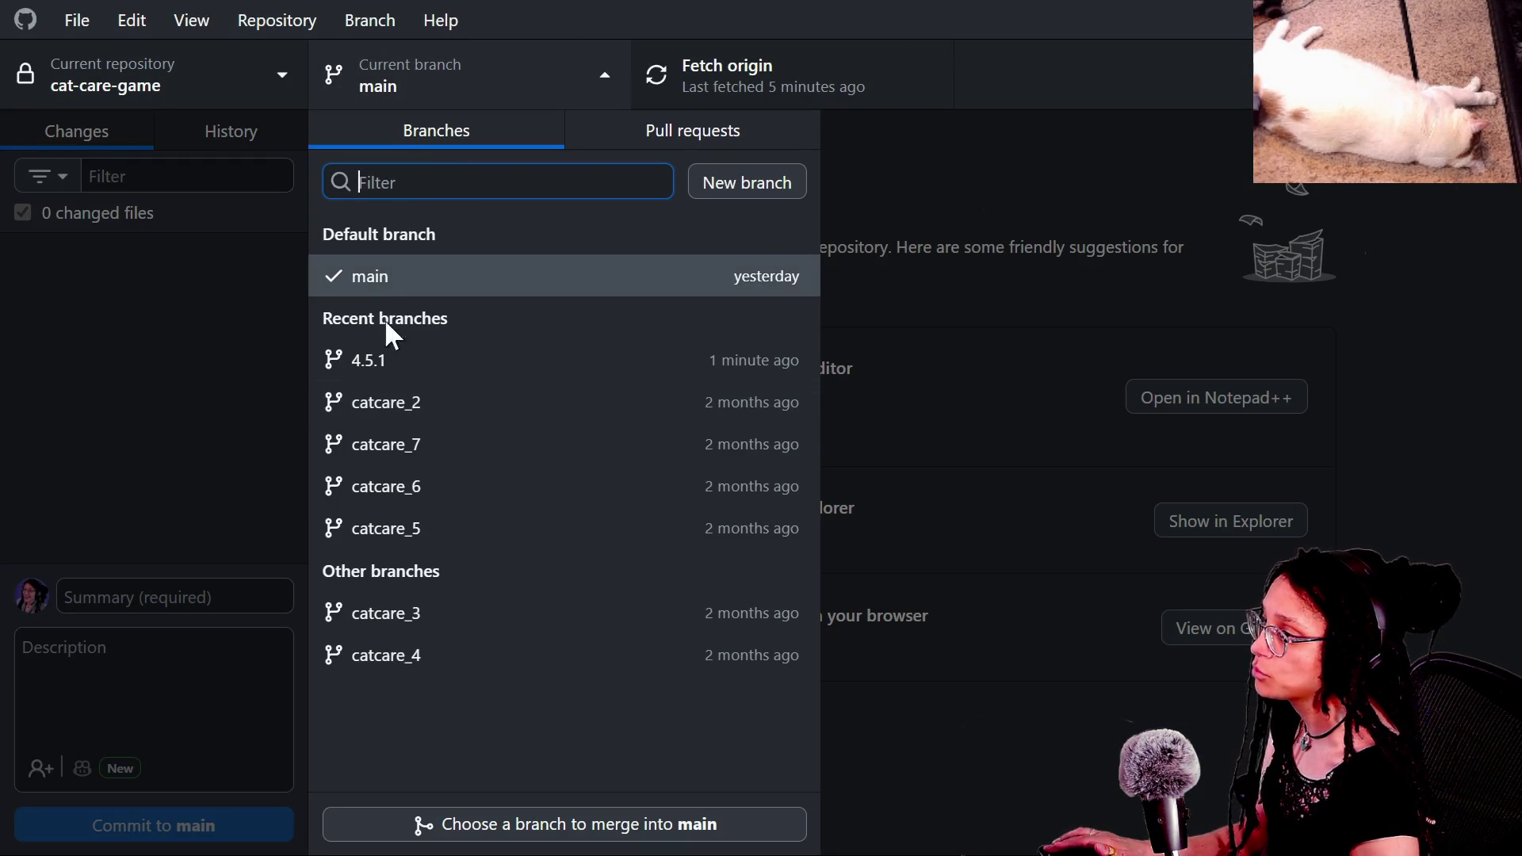
{"action": "left_click", "coordinate": [183, 267]}
{"action": "key", "text": "alt+Tab"}
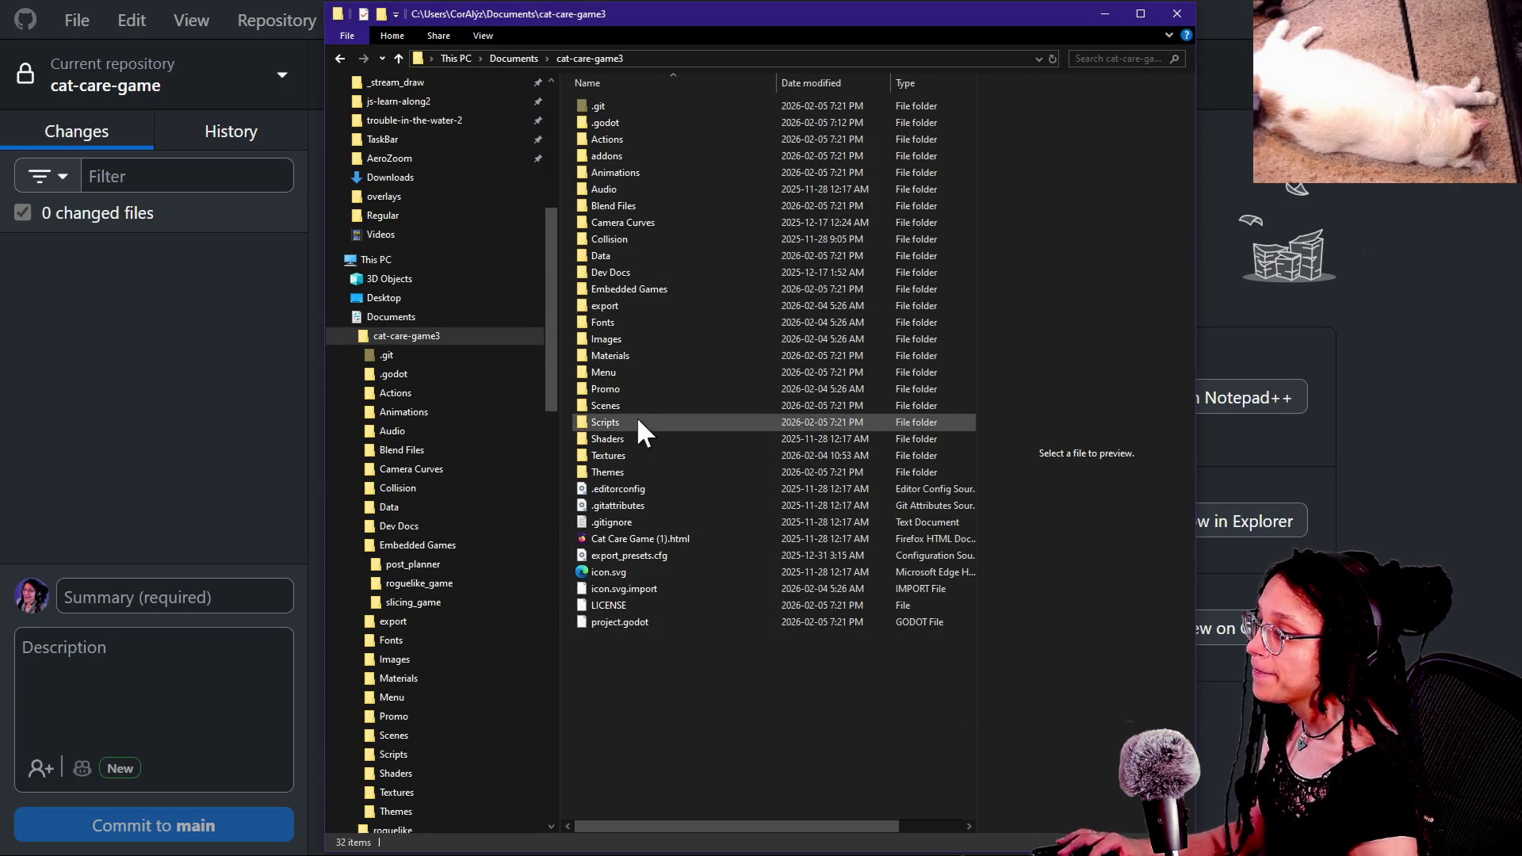
Step: Copy cat-care-game3's Scripts folder and paste it into the empty Desktop\temp folder
{"action": "left_click", "coordinate": [611, 421]}
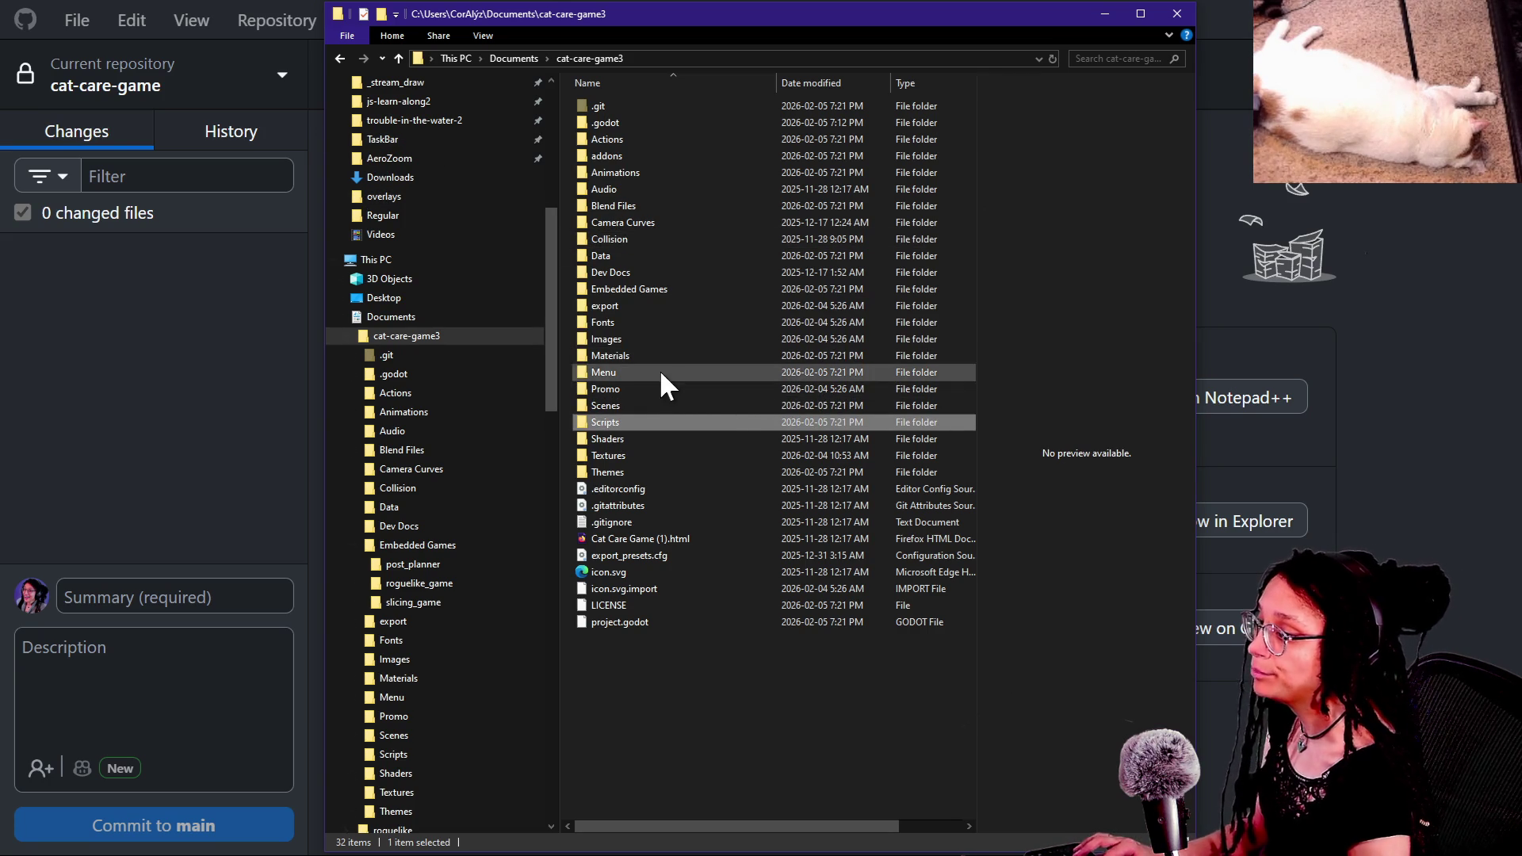
{"action": "left_click", "coordinate": [619, 471]}
{"action": "left_click", "coordinate": [610, 421]}
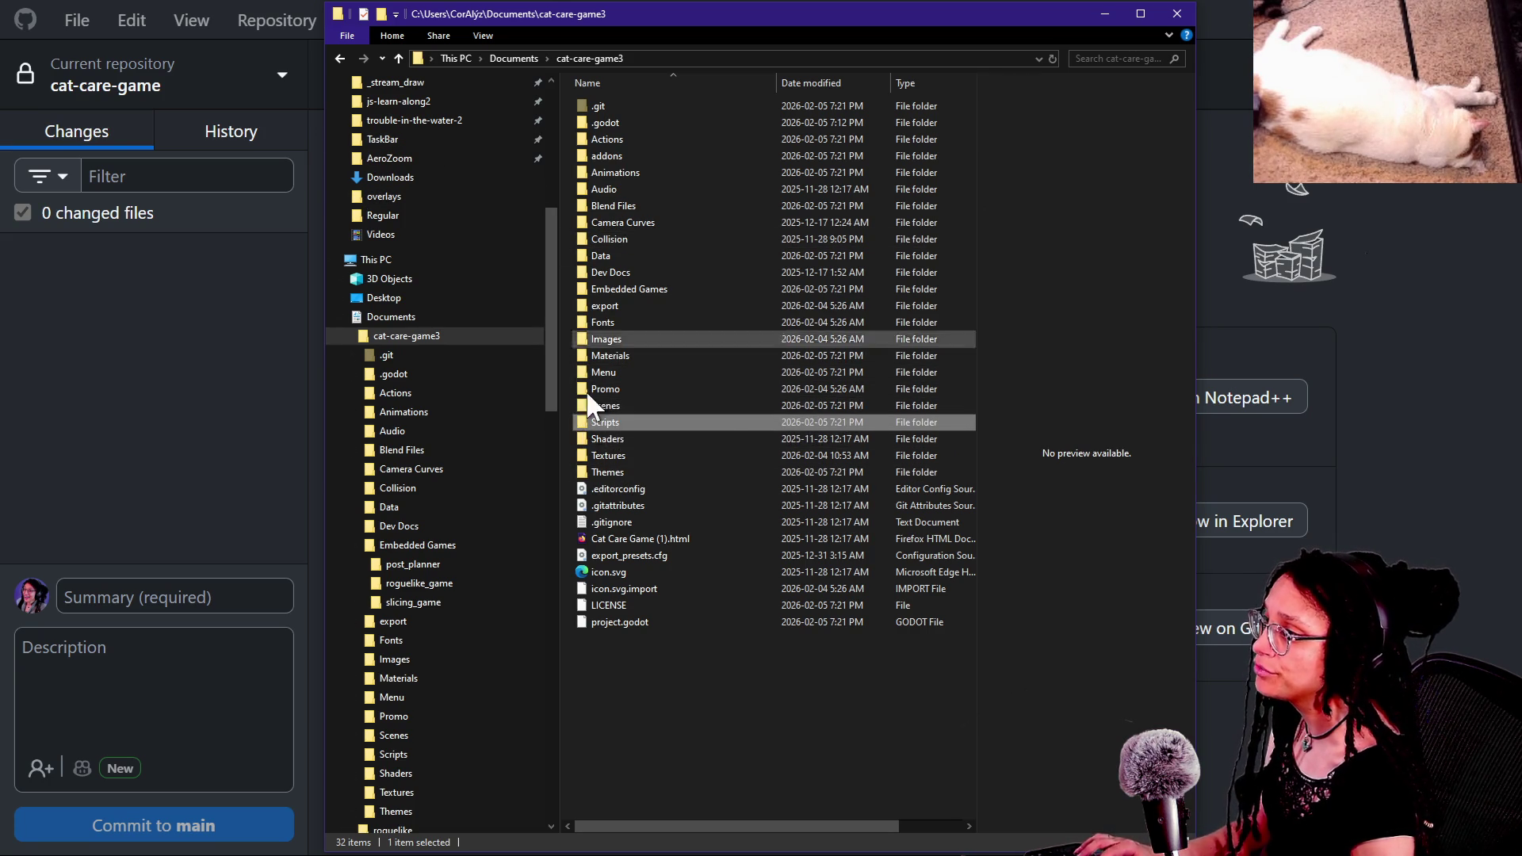
{"action": "left_click", "coordinate": [399, 58]}
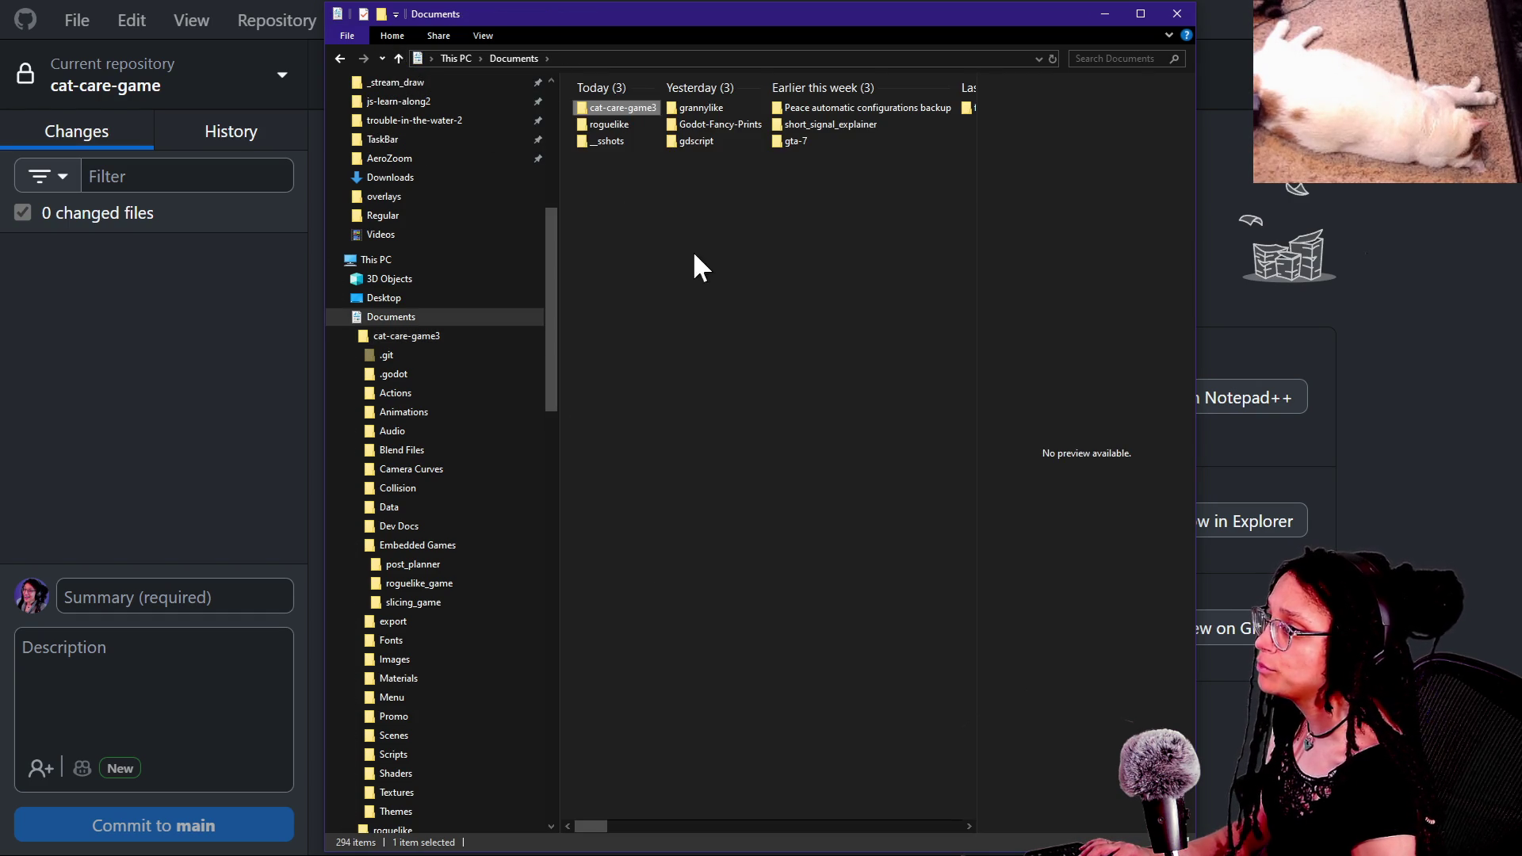
{"action": "type", "text": "test"}
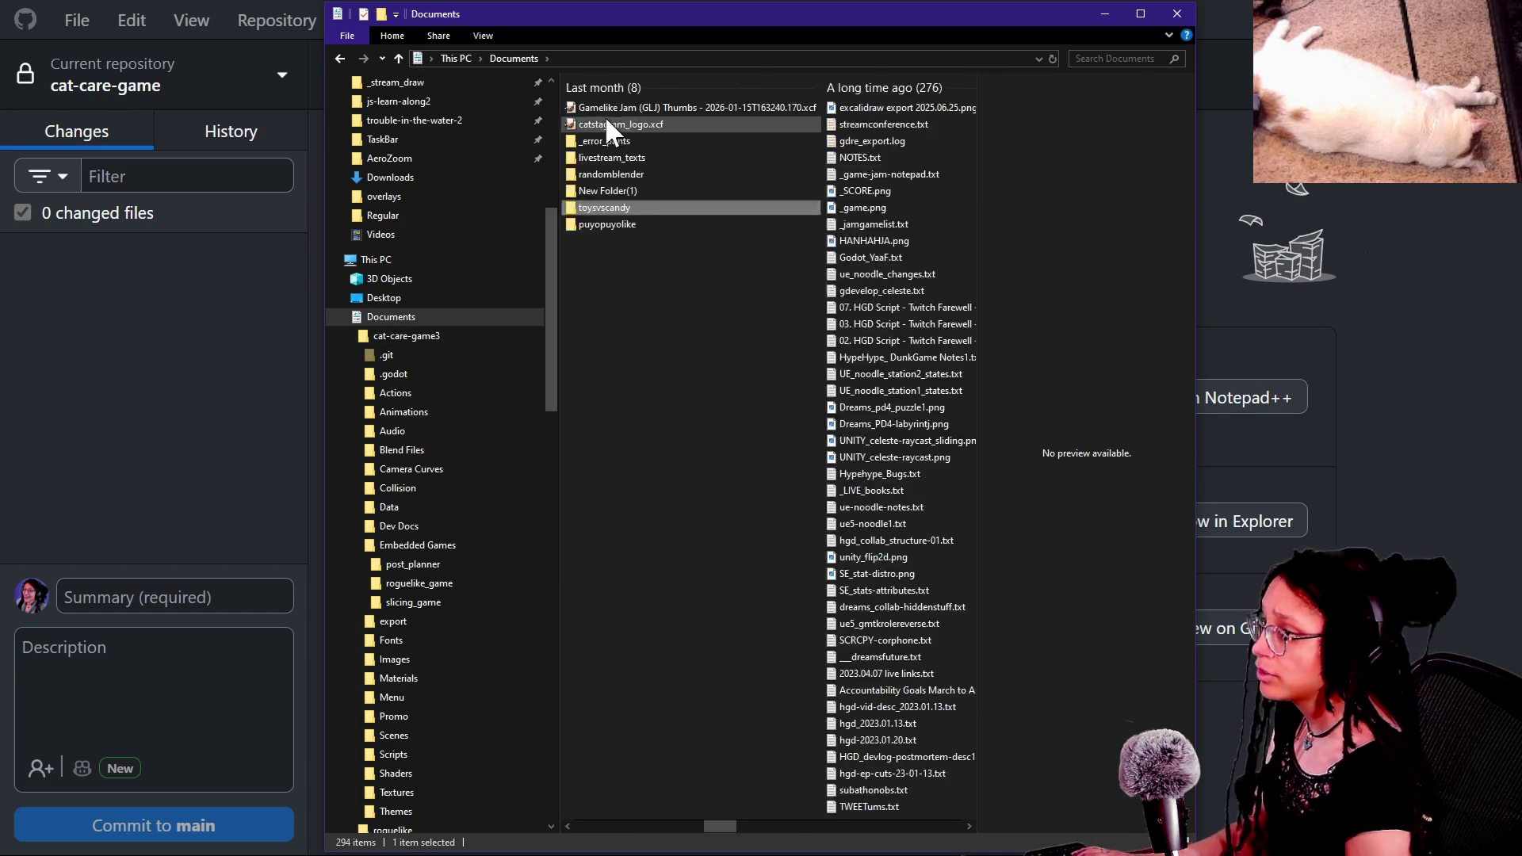
{"action": "scroll", "coordinate": [670, 460], "scroll_direction": "up", "scroll_amount": 10}
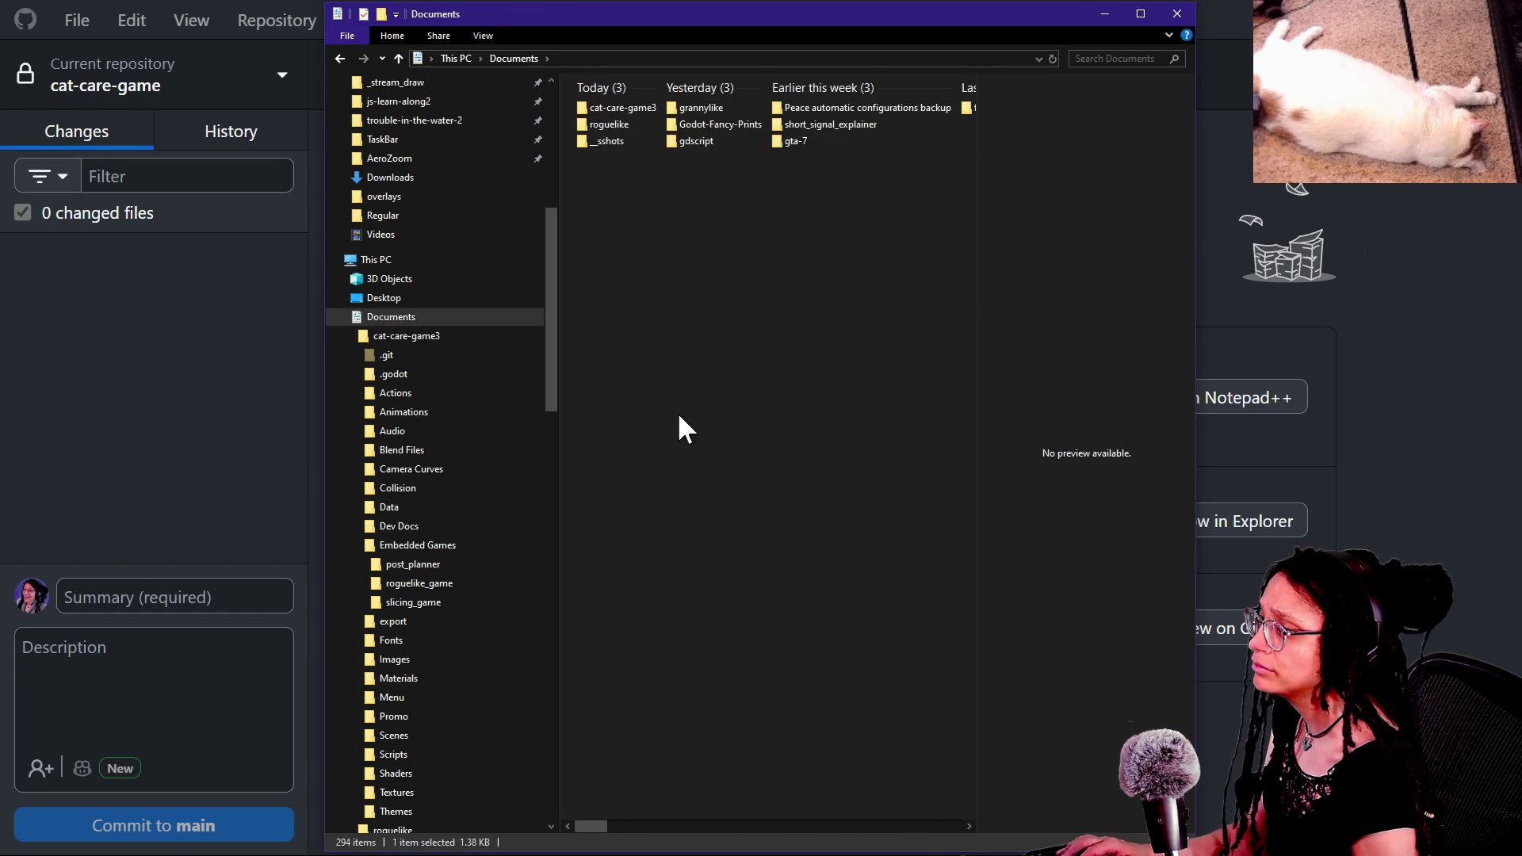
{"action": "left_click", "coordinate": [444, 295]}
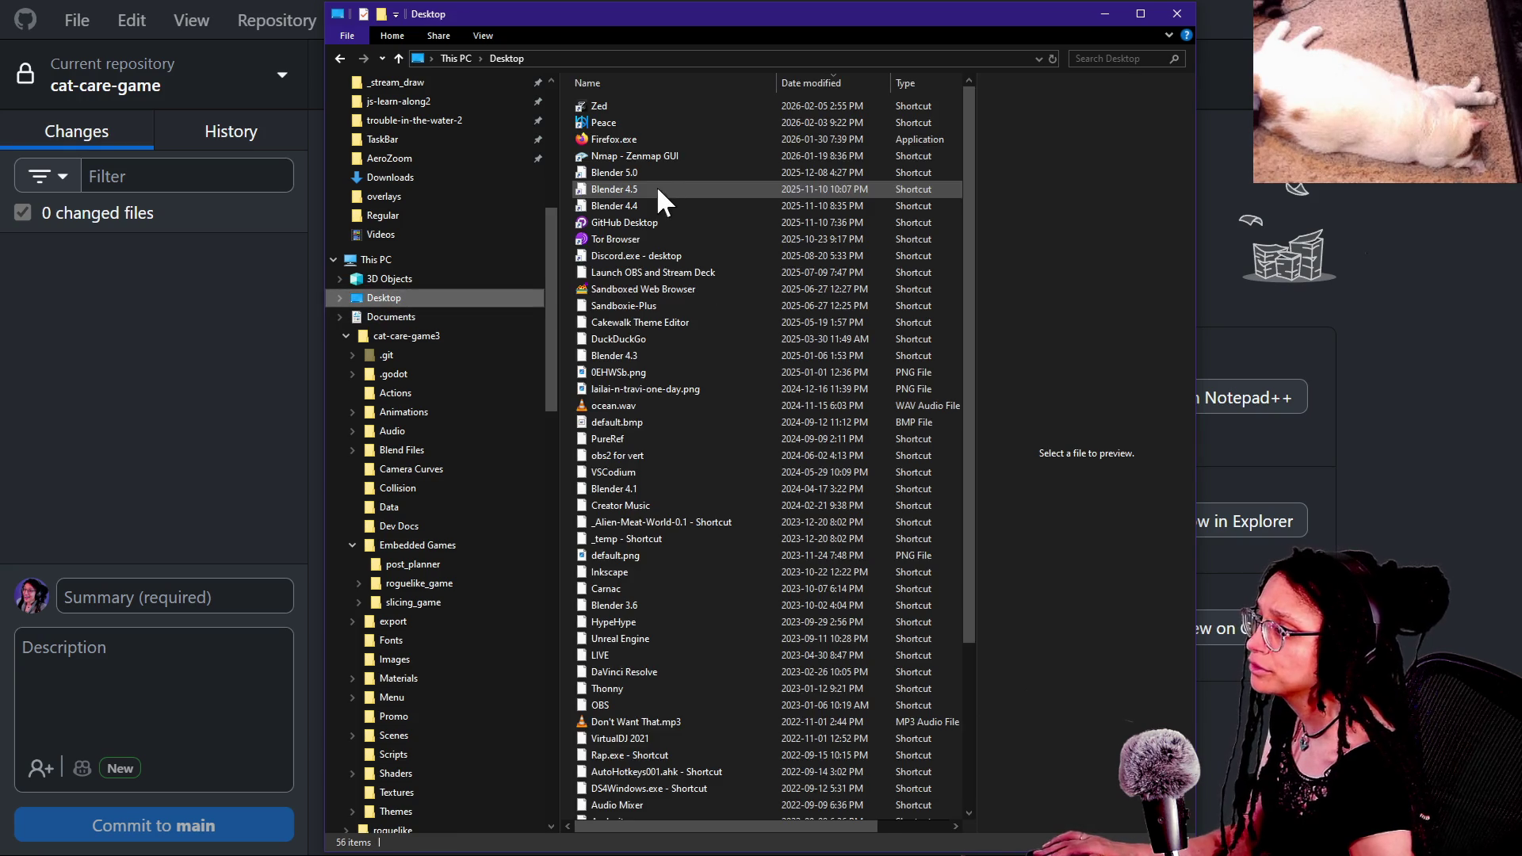
{"action": "type", "text": "temp"}
{"action": "key", "text": "Return"}
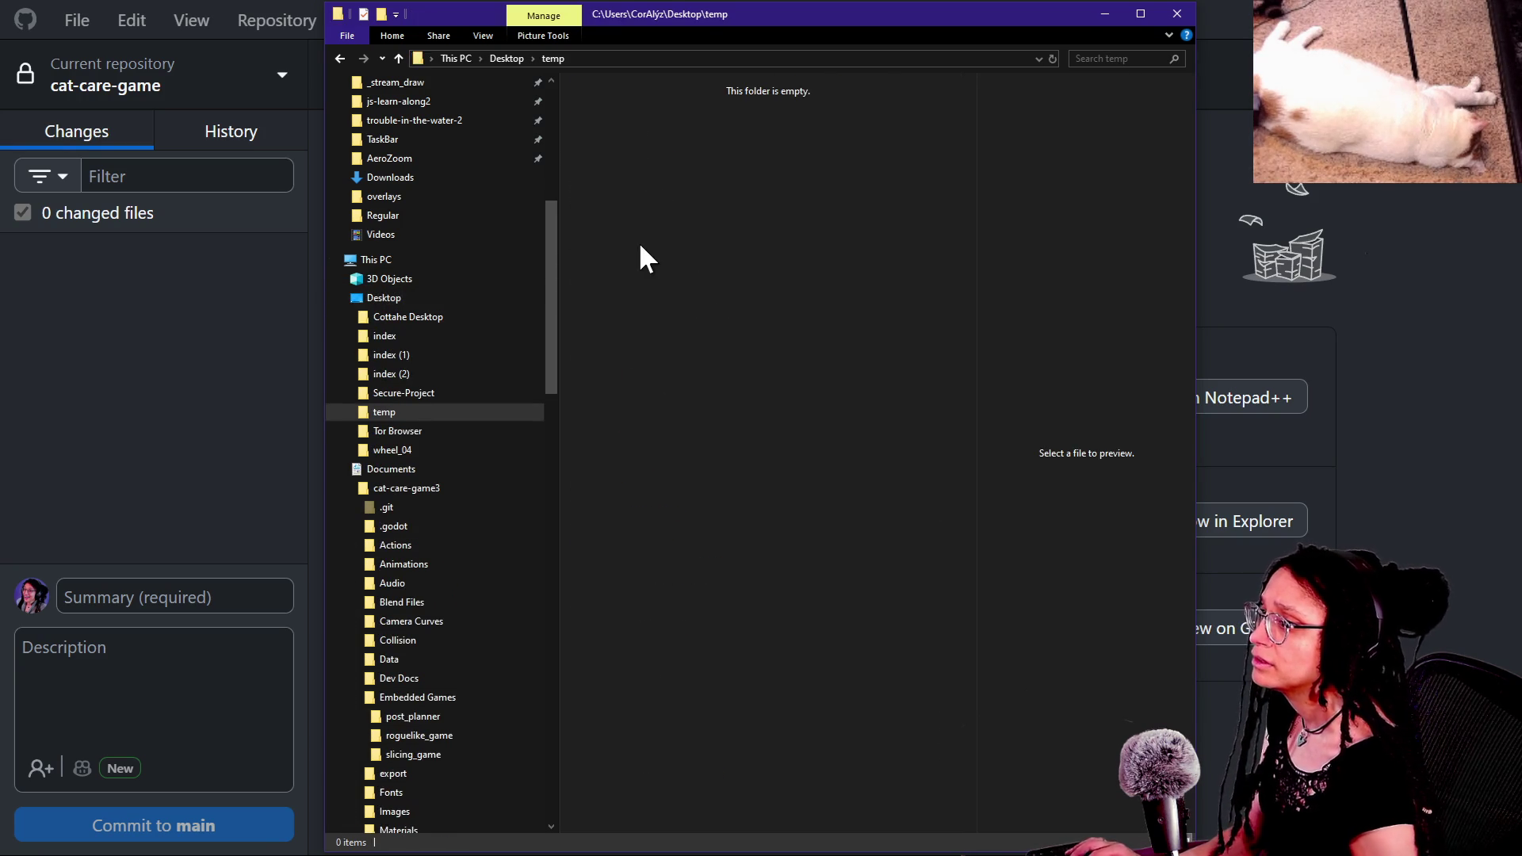
{"action": "key", "text": "ctrl+v"}
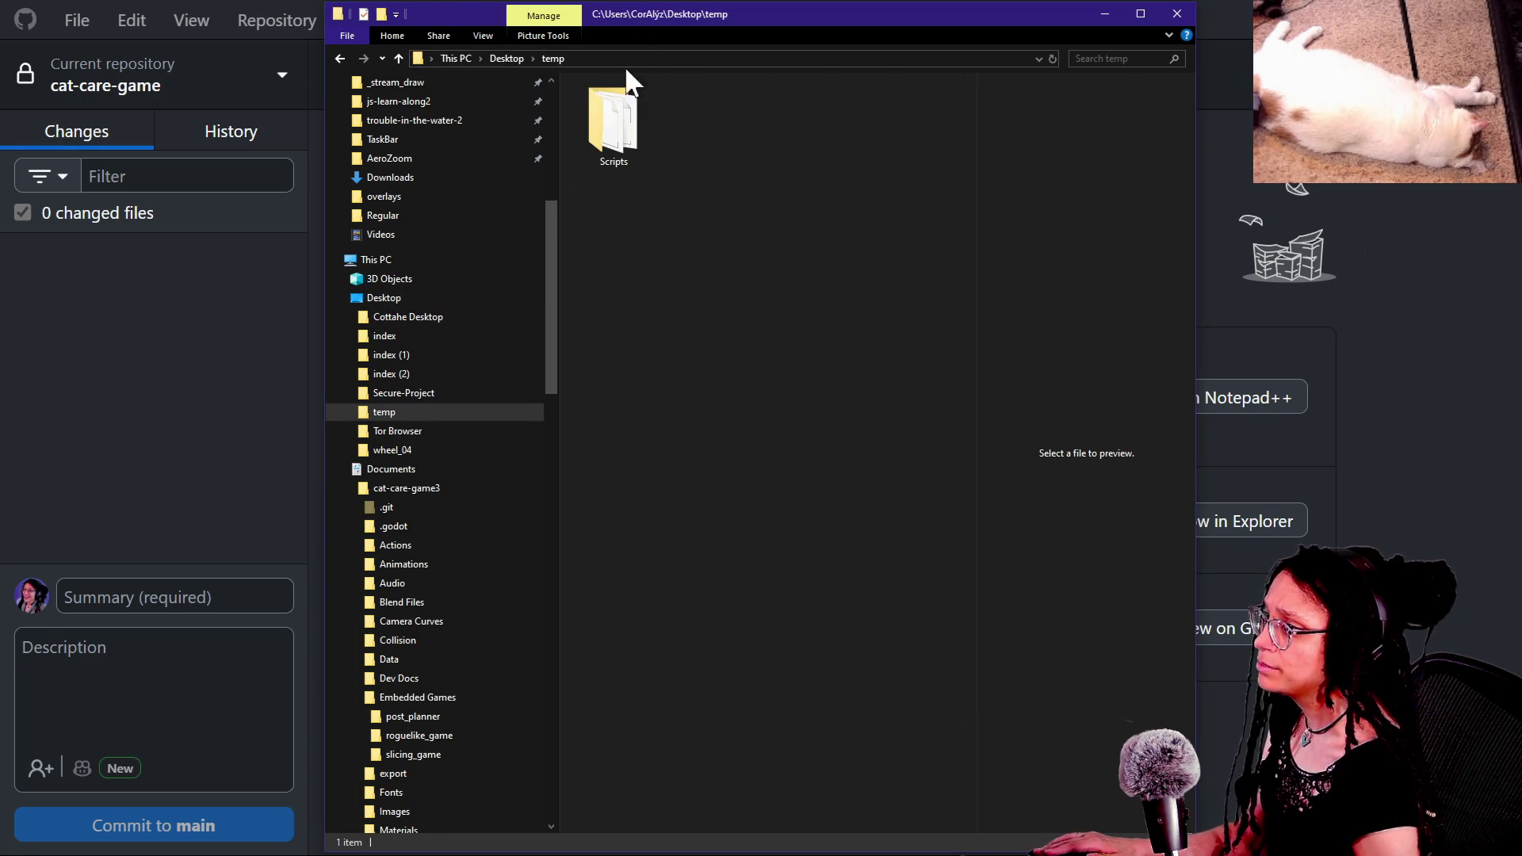
{"action": "mouse_move", "coordinate": [639, 9]}
{"action": "left_mouse_down"}
{"action": "mouse_move", "coordinate": [714, 231]}
{"action": "mouse_move", "coordinate": [703, 195]}
{"action": "left_mouse_up"}
{"action": "left_click", "coordinate": [396, 96]}
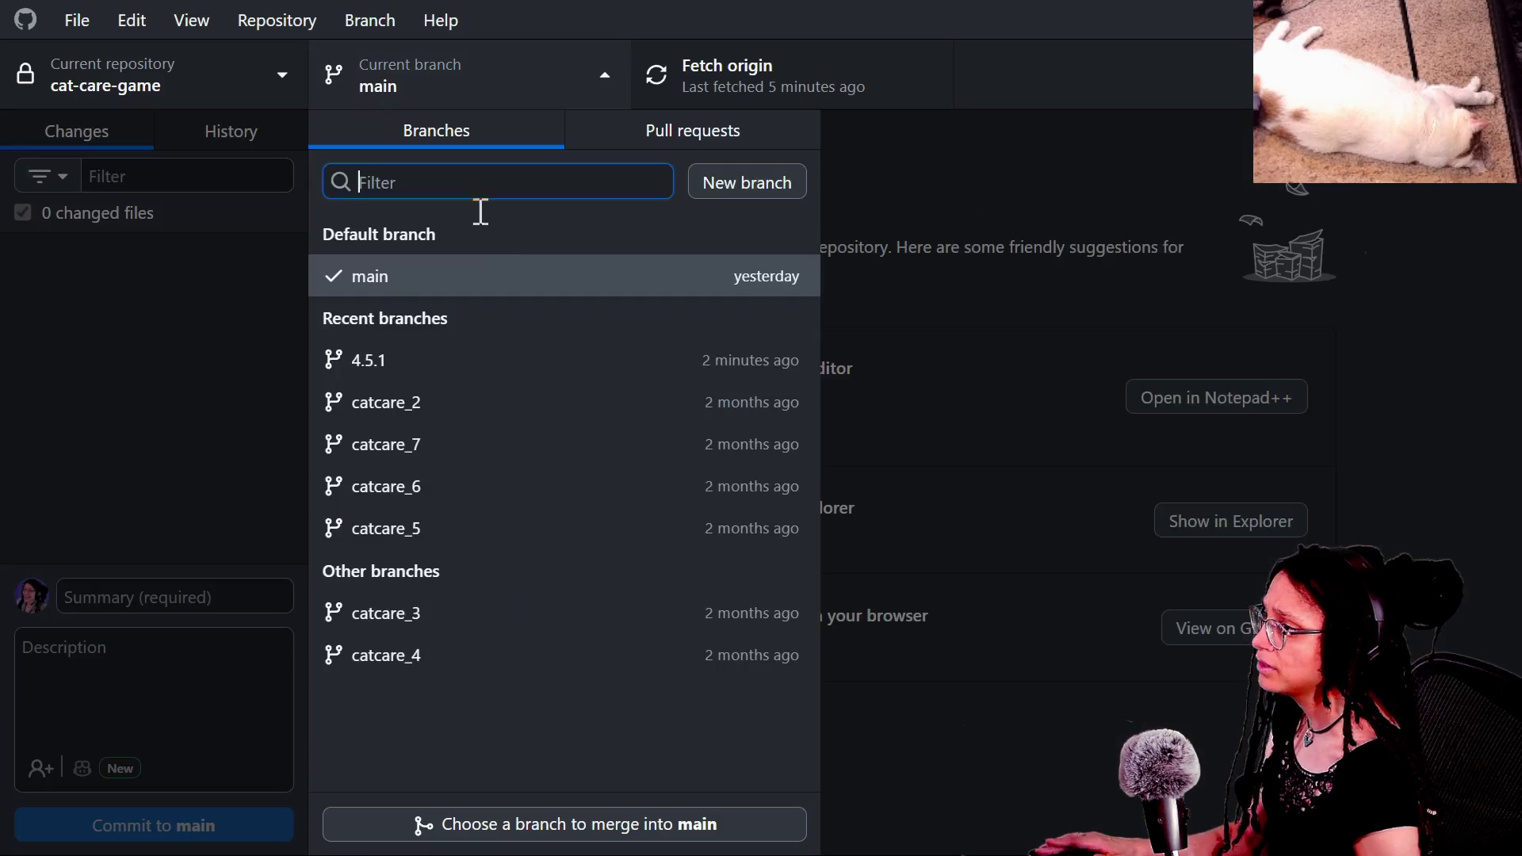
Step: Check out the 4.5.1 branch from Recent branches for cat-care-game
{"action": "left_click", "coordinate": [374, 366]}
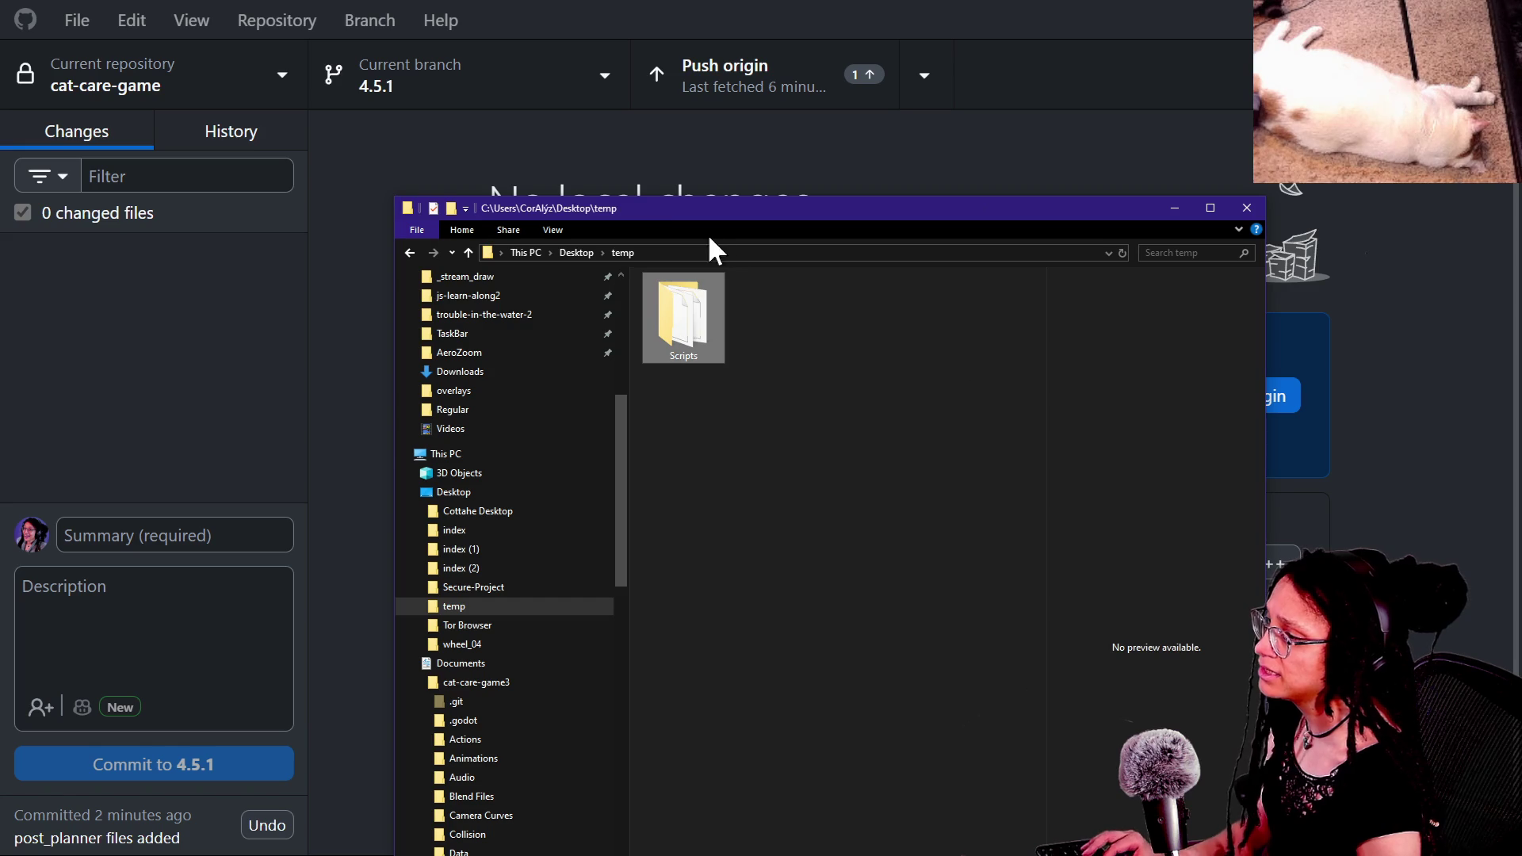
Step: Paste the temp Scripts copy into cat-care-game3, replacing the 108 same-named files, then switch to Godot
{"action": "left_click", "coordinate": [469, 253]}
{"action": "left_click", "coordinate": [410, 253]}
{"action": "left_click", "coordinate": [411, 252]}
{"action": "left_click", "coordinate": [410, 252]}
{"action": "left_click", "coordinate": [411, 252]}
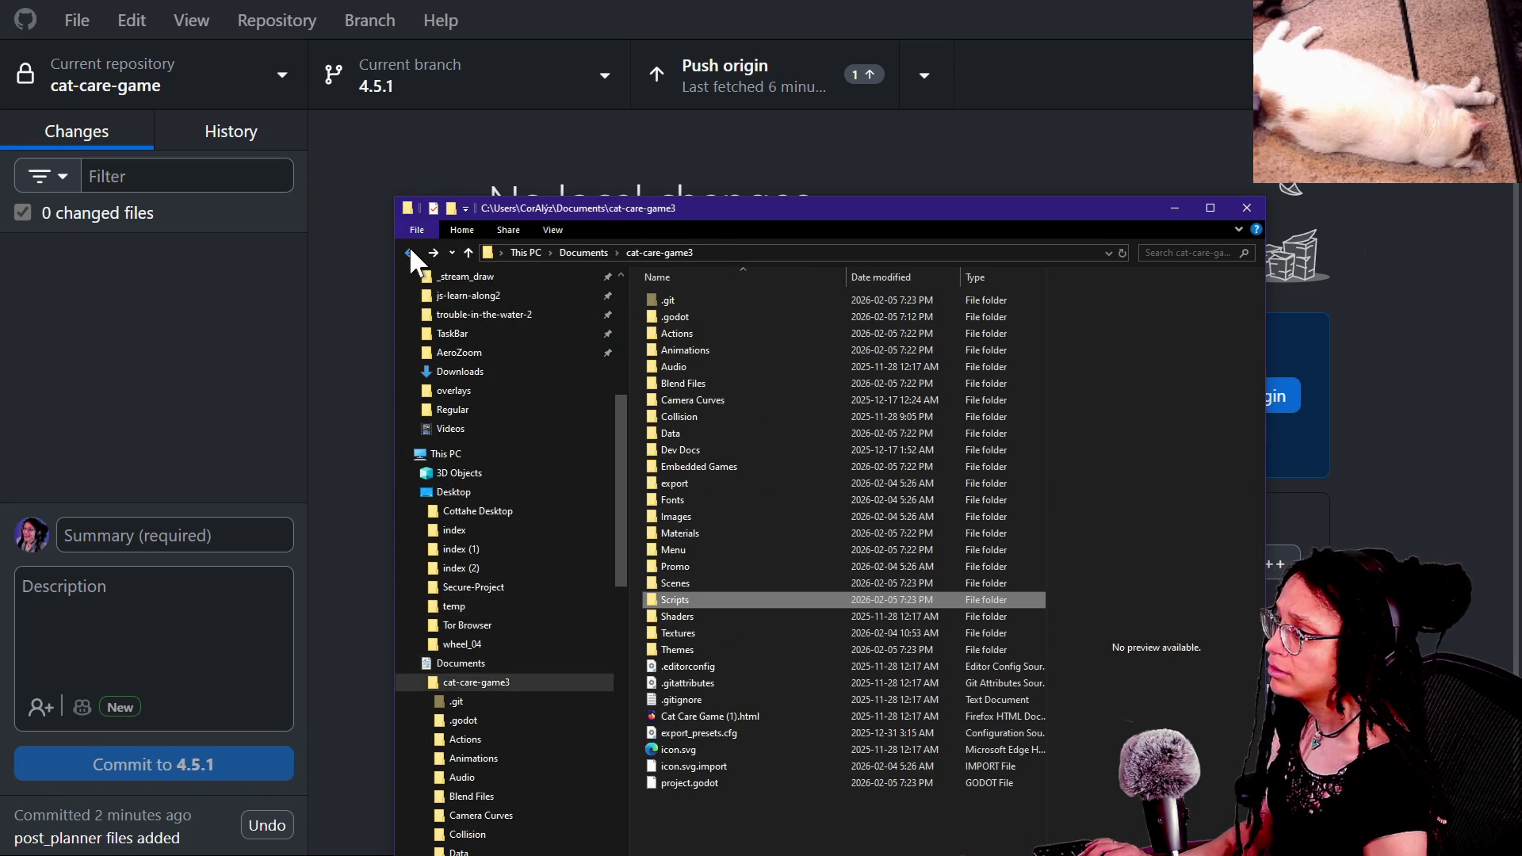
{"action": "left_click", "coordinate": [789, 827]}
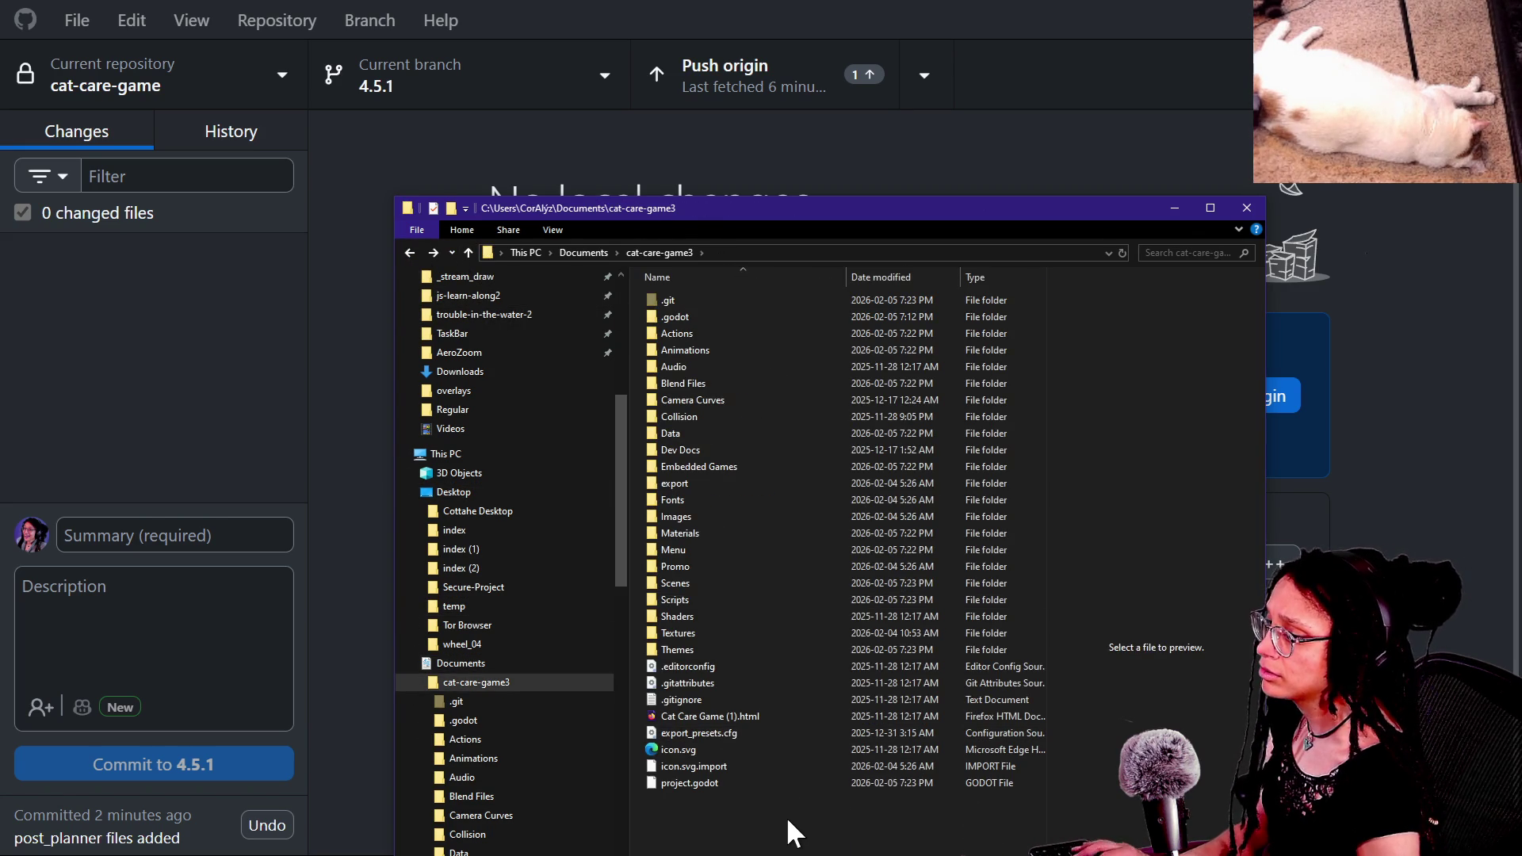
{"action": "key", "text": "ctrl+v"}
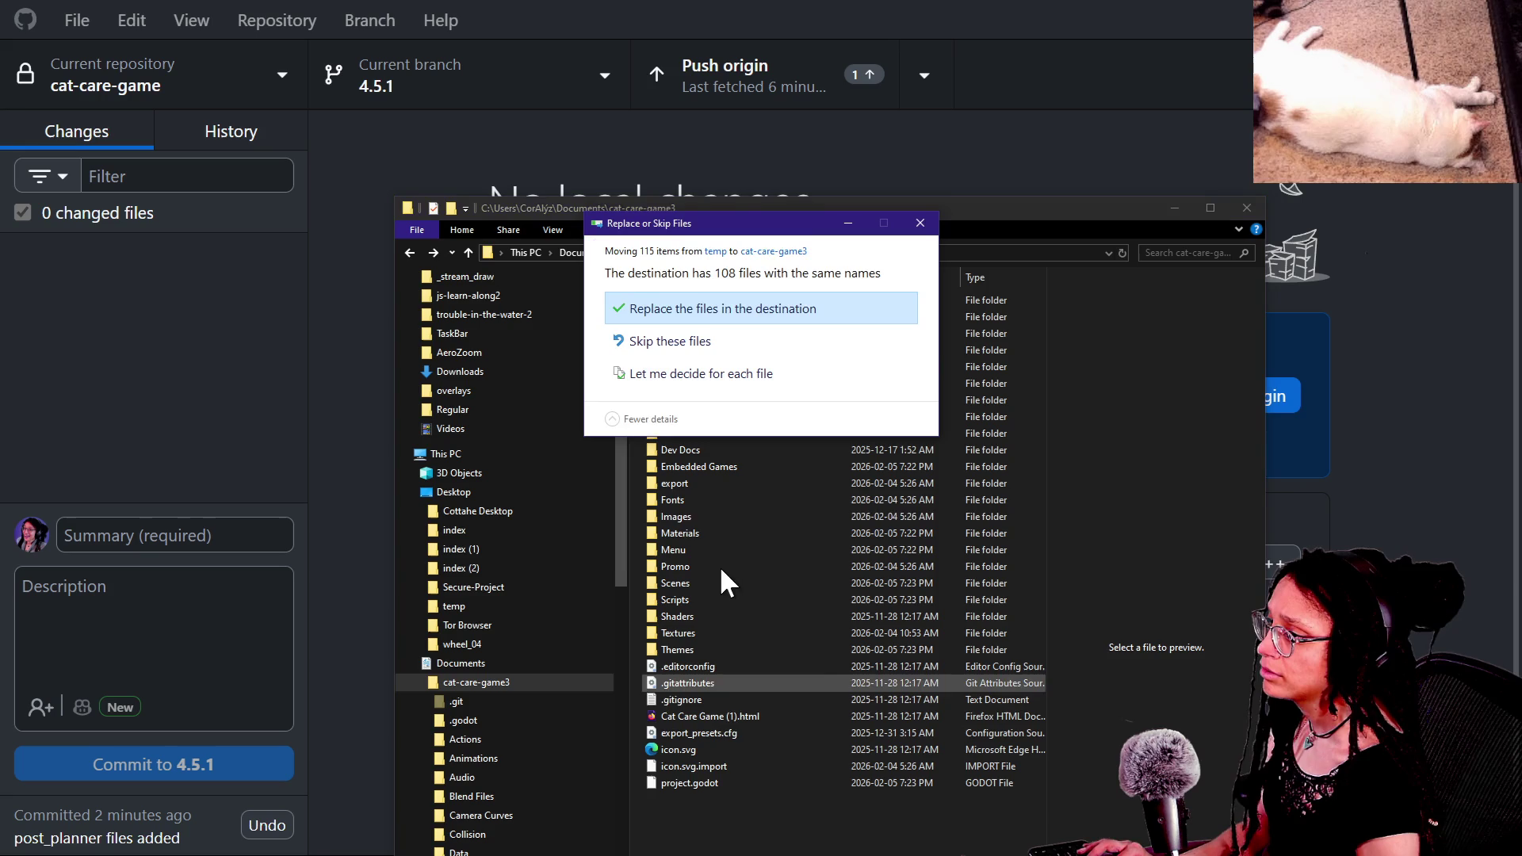
{"action": "left_click", "coordinate": [736, 311]}
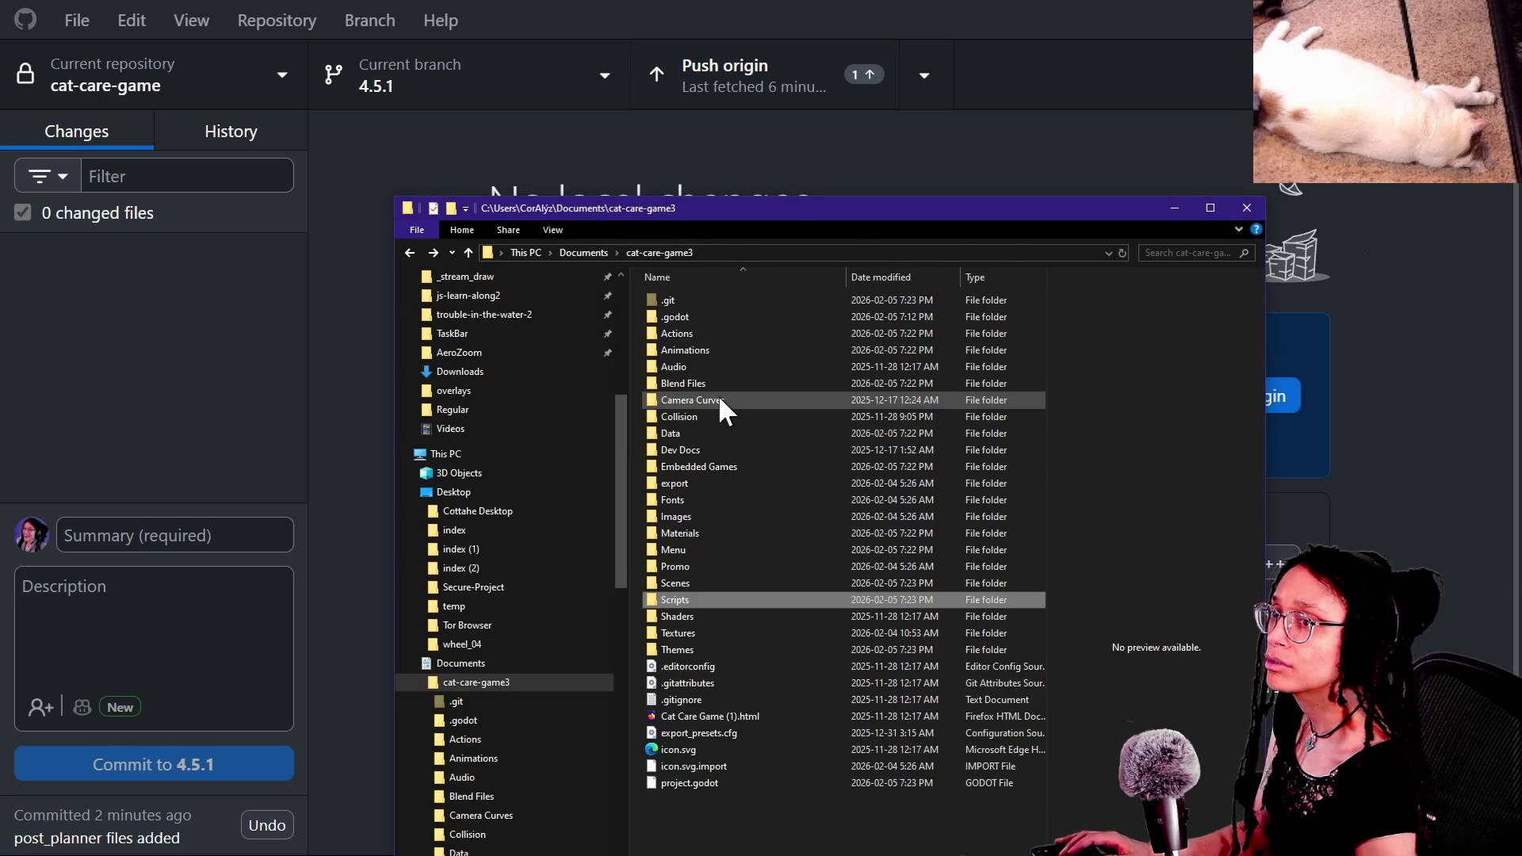
{"action": "key", "text": "alt+Tab"}
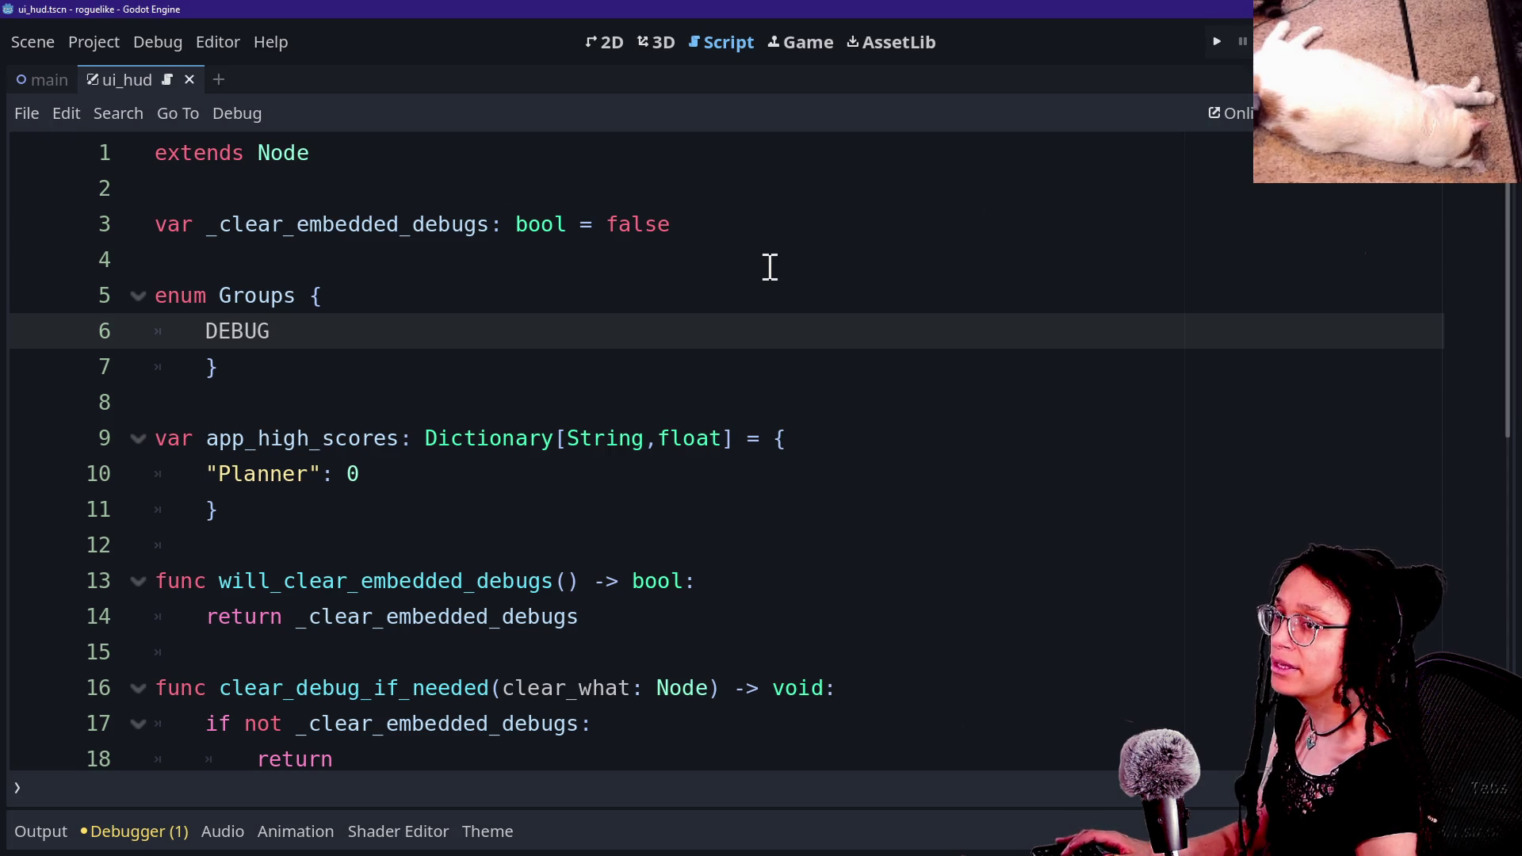
Step: Reopen the cat-care-game project and edit ui_hud.gd line 58 into a print.fancy call with FFX.HIGHLIGHT
{"action": "mouse_move", "coordinate": [1521, 72]}
{"action": "left_mouse_down"}
{"action": "mouse_move", "coordinate": [1366, 220]}
{"action": "mouse_move", "coordinate": [730, 164]}
{"action": "left_mouse_up"}
{"action": "double_click", "coordinate": [667, 374]}
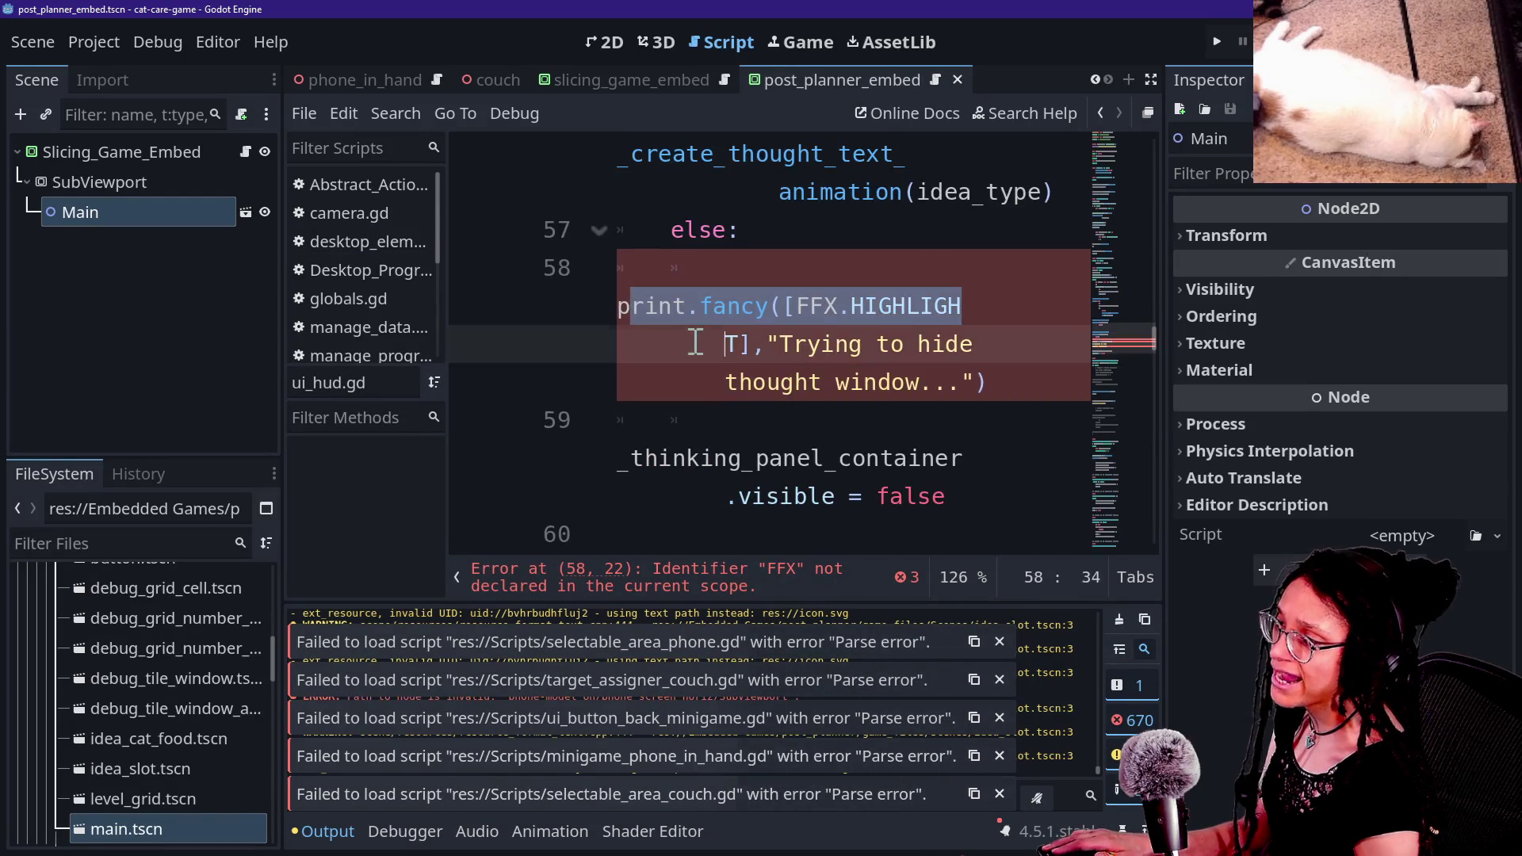
{"action": "left_click", "coordinate": [724, 341]}
{"action": "triple_click", "coordinate": [724, 340]}
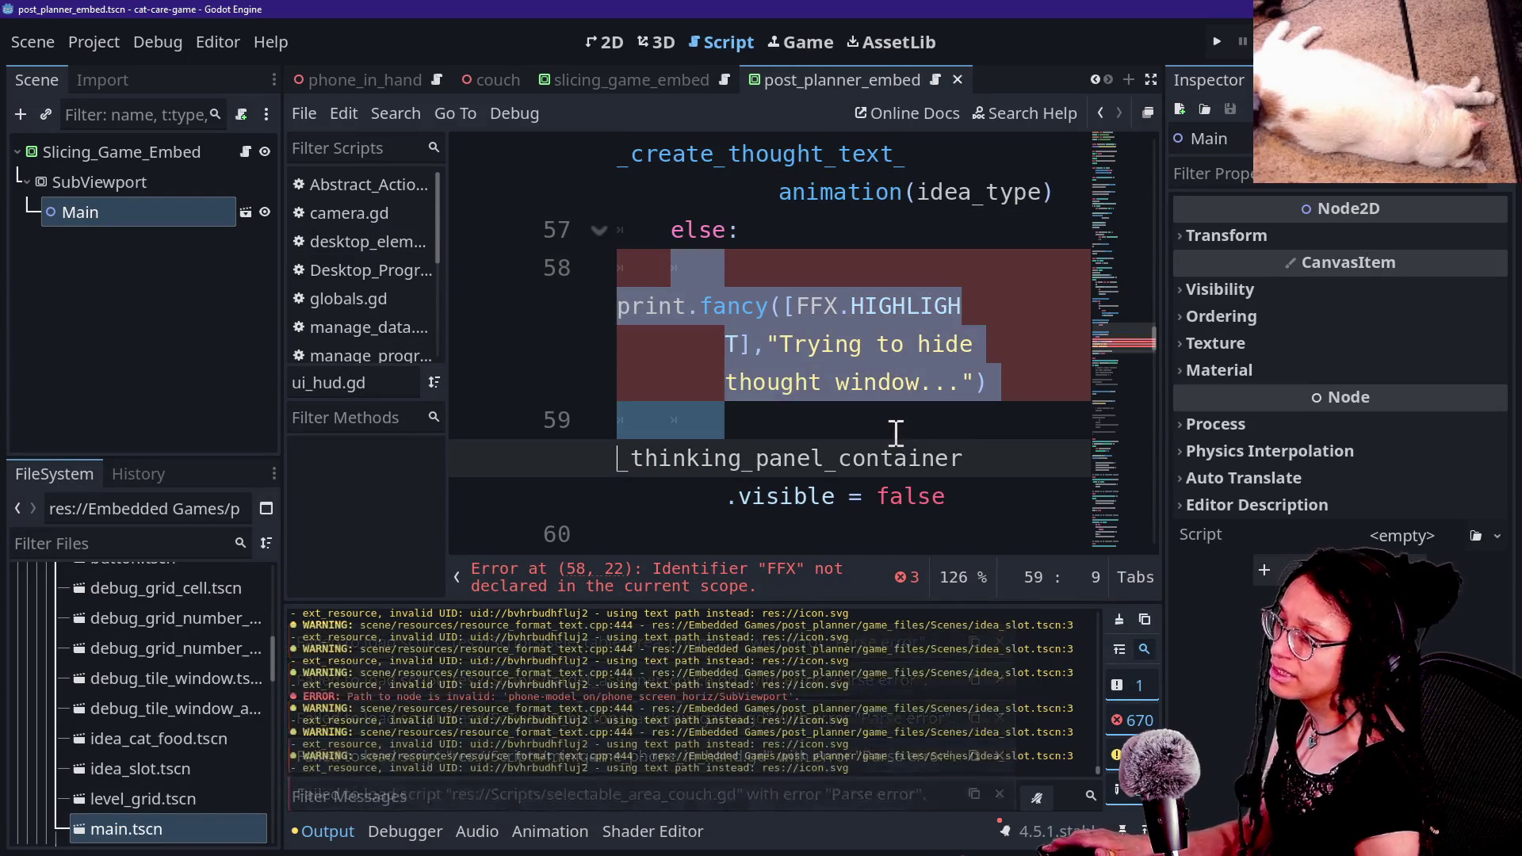
{"action": "left_click", "coordinate": [737, 344]}
{"action": "left_click", "coordinate": [757, 308]}
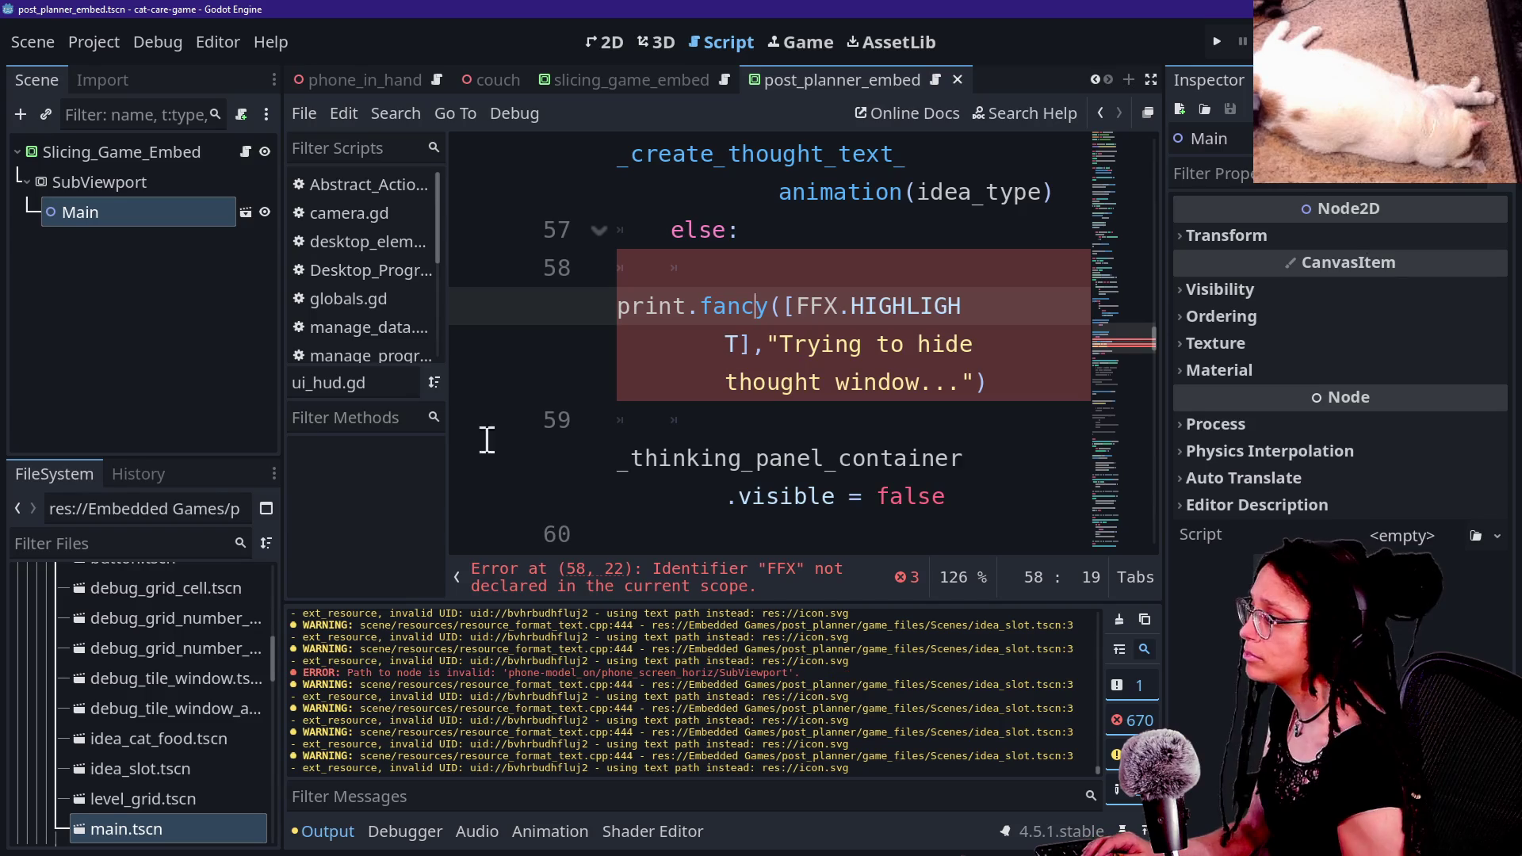
Step: Delete the Print autoload (res://Scripts/Print.gd) under Project Settings > Globals > Autoload
{"action": "left_click", "coordinate": [102, 48]}
{"action": "left_click", "coordinate": [119, 69]}
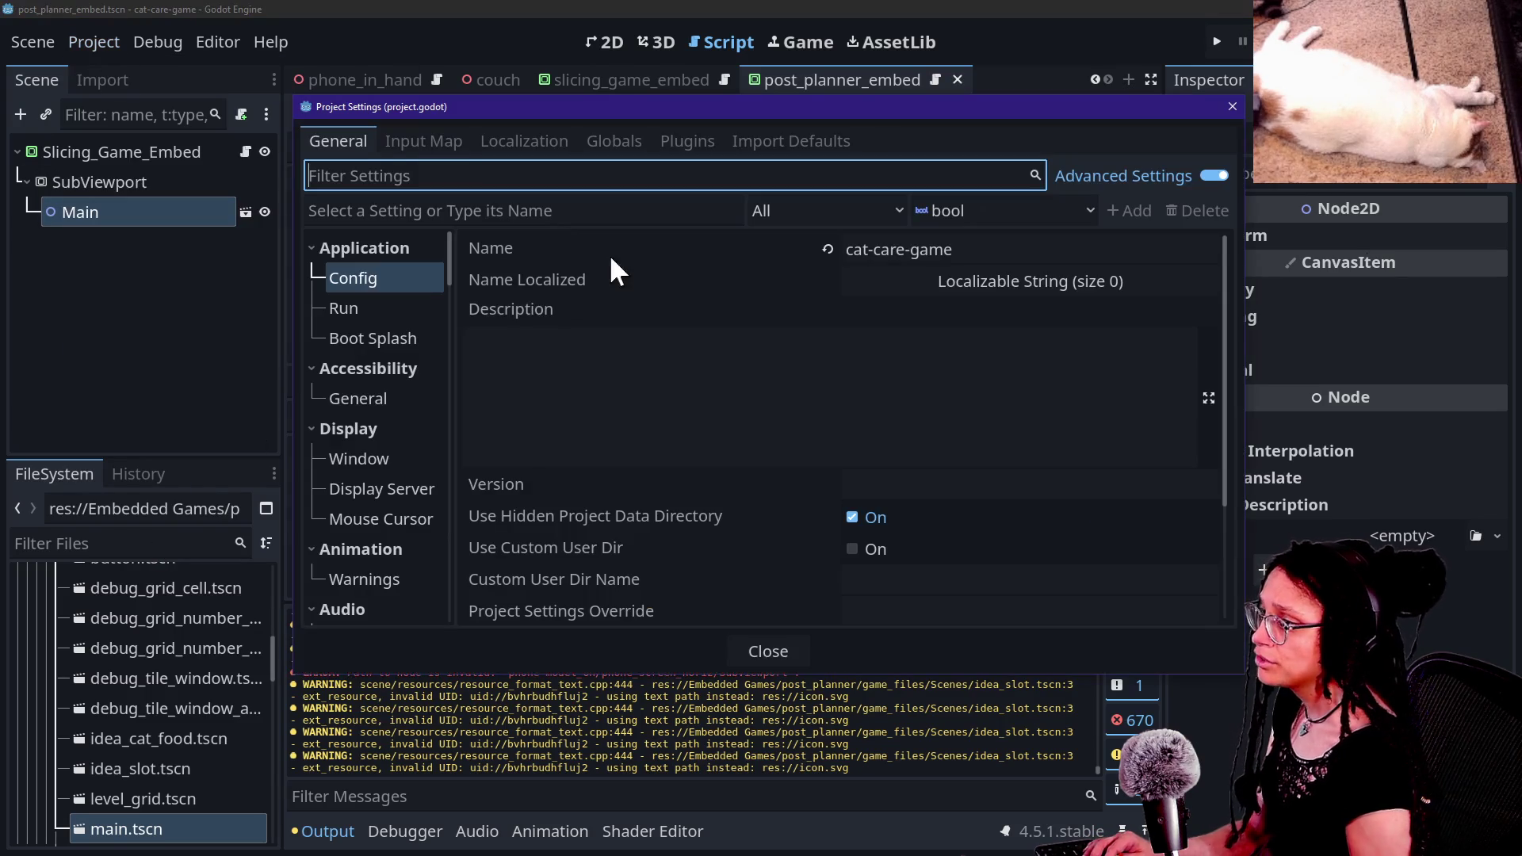
{"action": "left_click", "coordinate": [615, 141]}
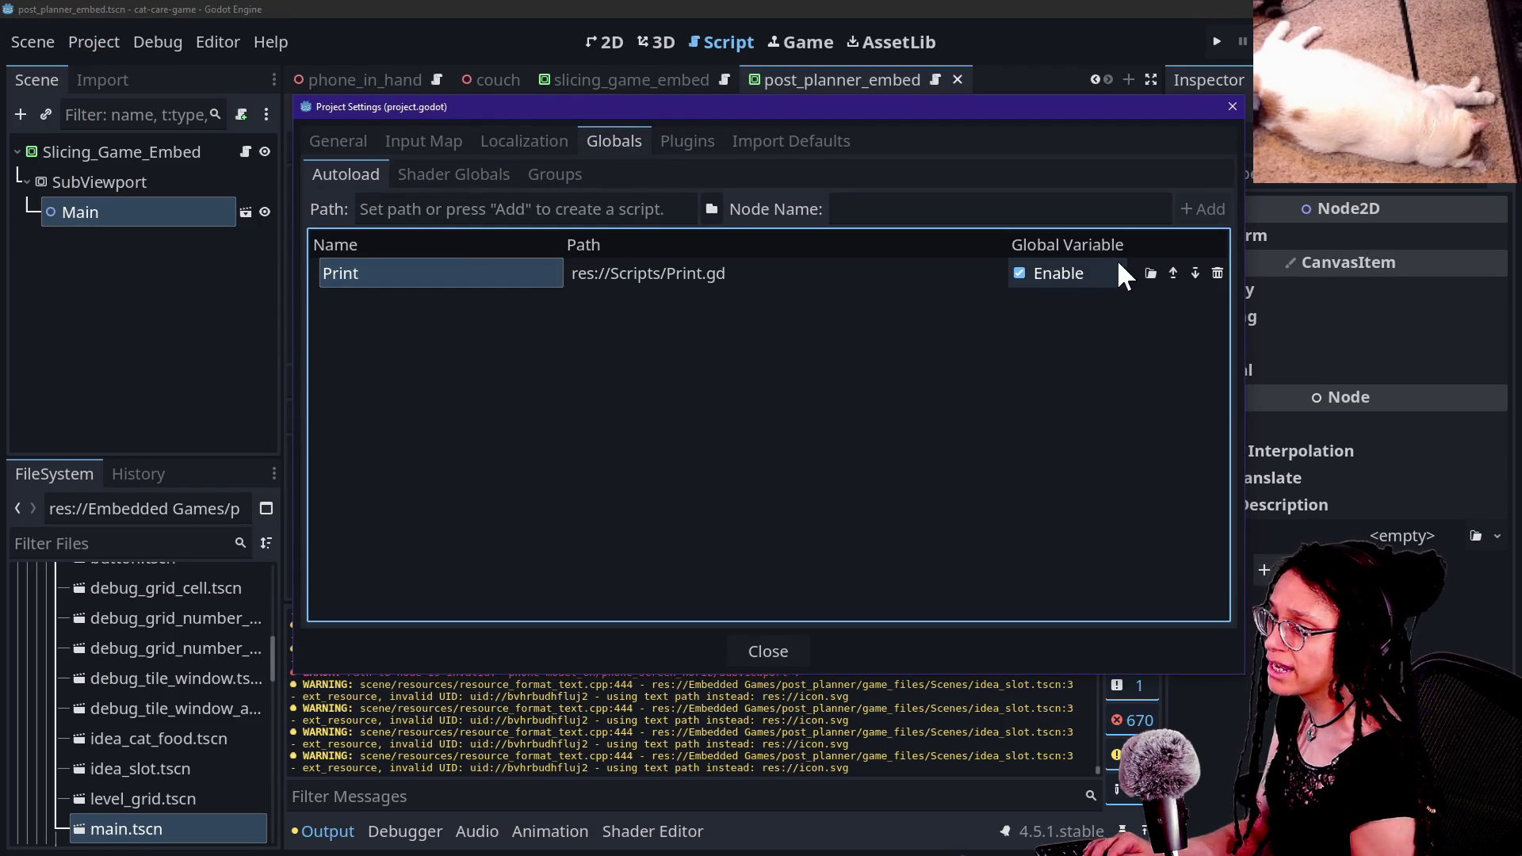
{"action": "left_click", "coordinate": [1216, 273]}
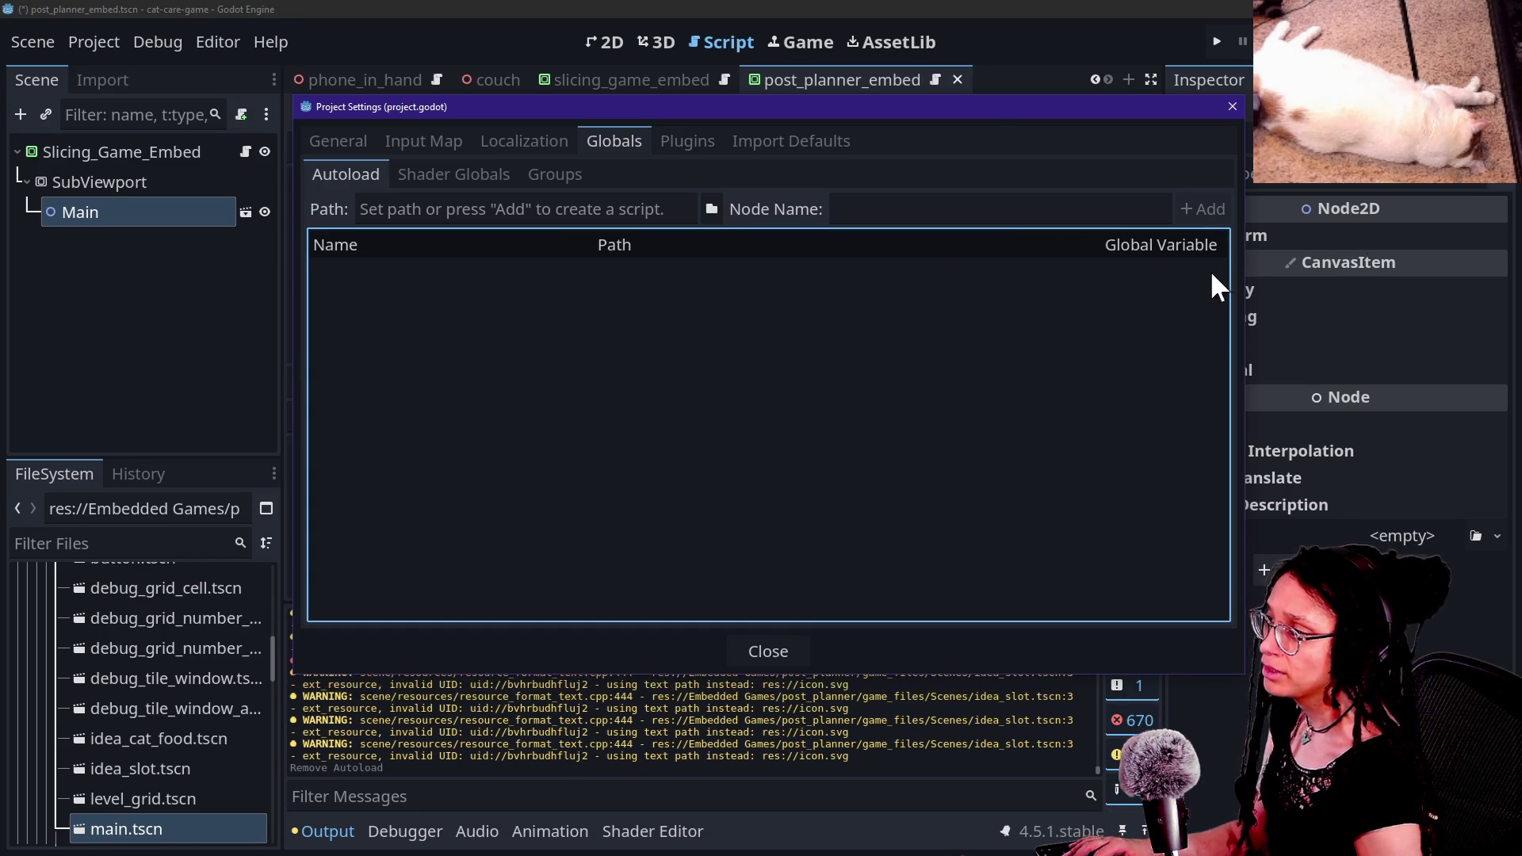
{"action": "left_click", "coordinate": [776, 651]}
{"action": "left_click", "coordinate": [115, 301]}
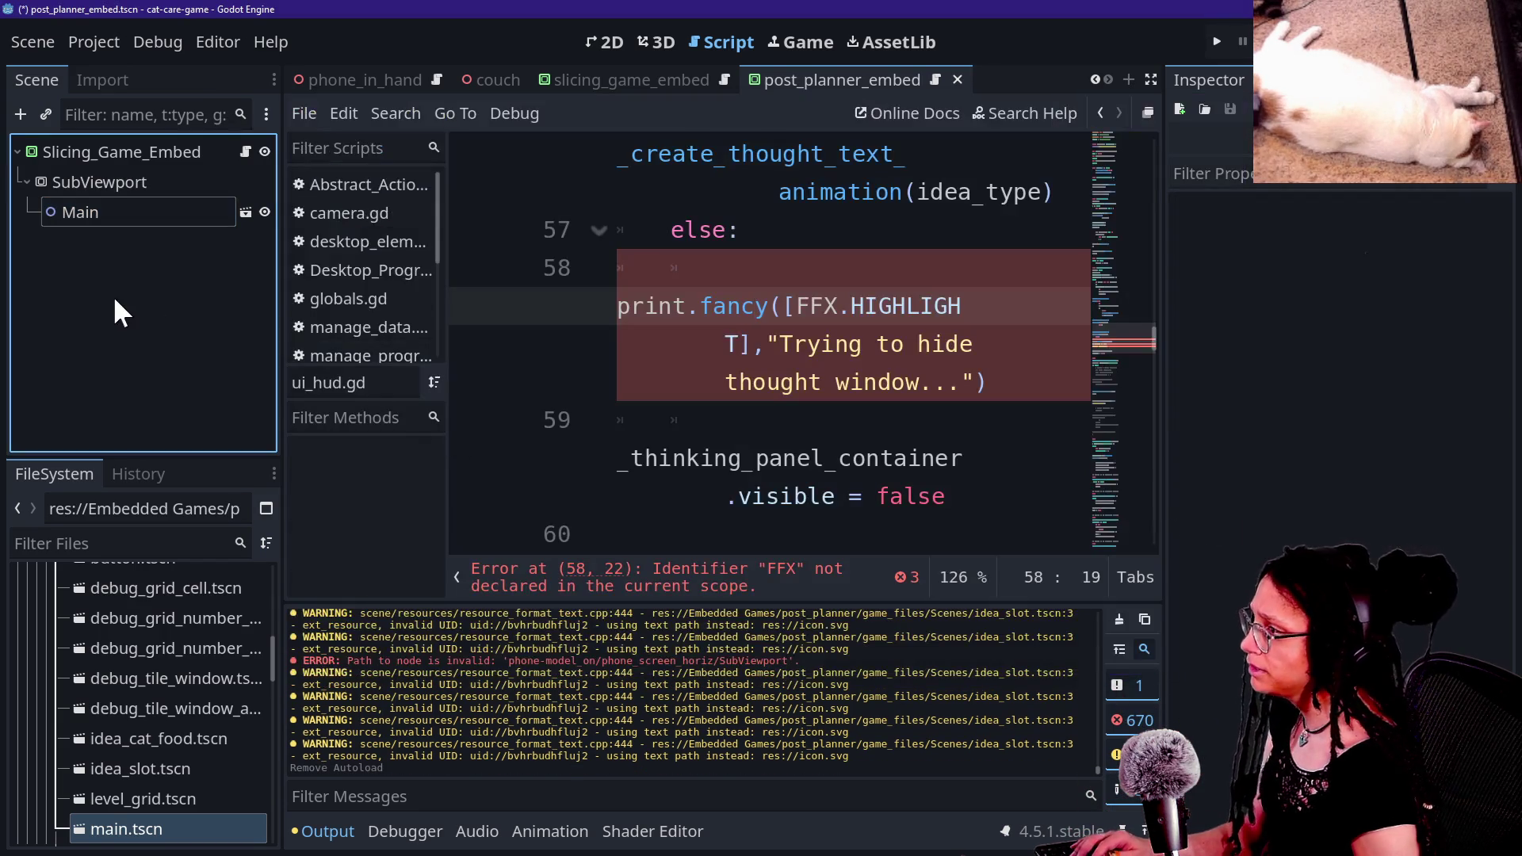
Step: Find the roguelike project's addons folder in Explorer and copy it
{"action": "key", "text": "alt+Tab"}
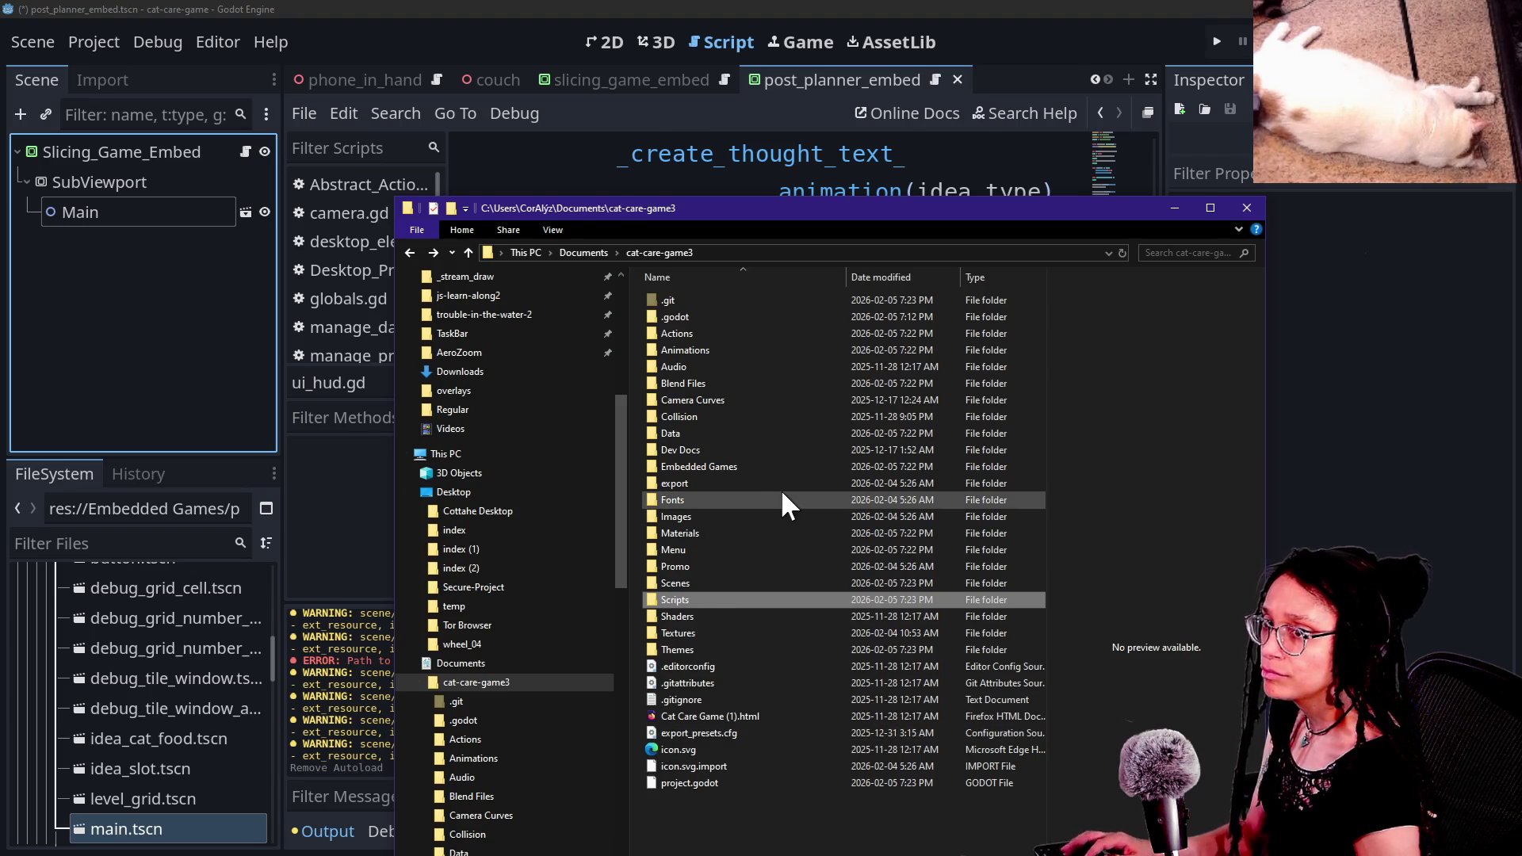
{"action": "key", "text": "alt+Tab"}
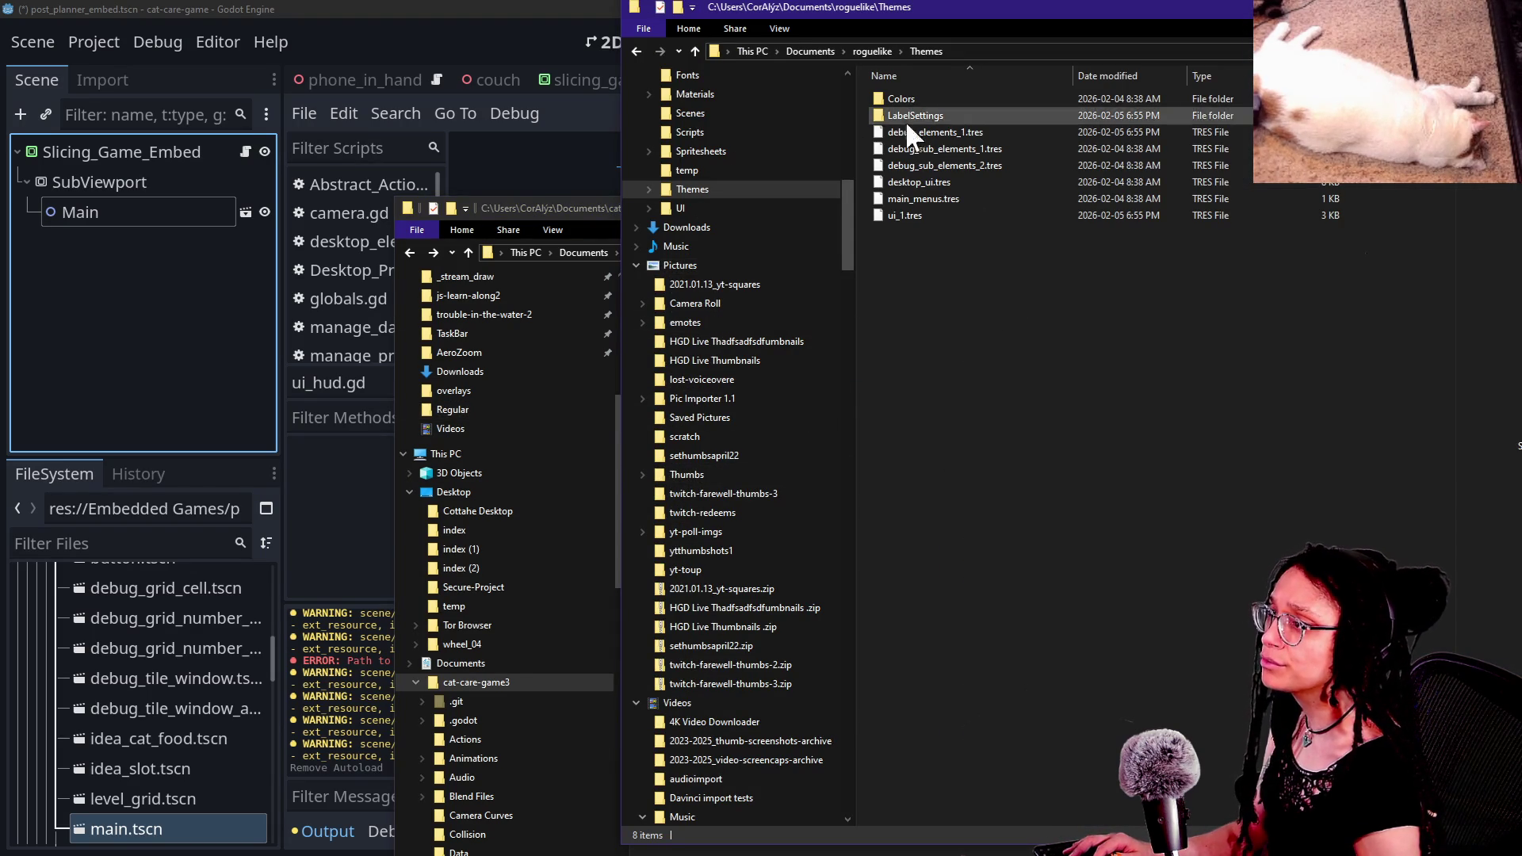
{"action": "left_click", "coordinate": [692, 50]}
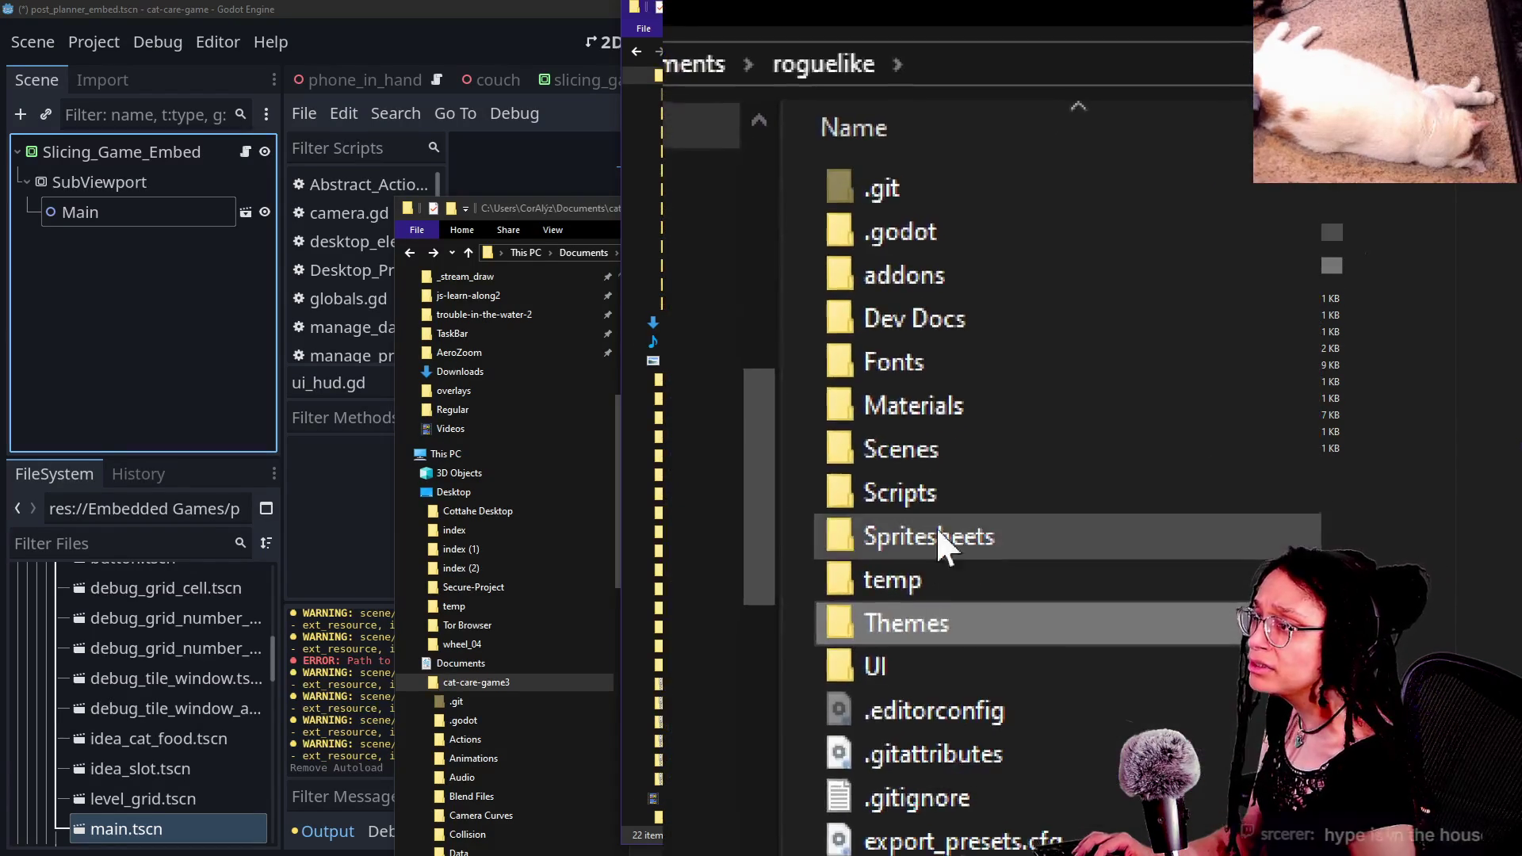
{"action": "double_click", "coordinate": [926, 345]}
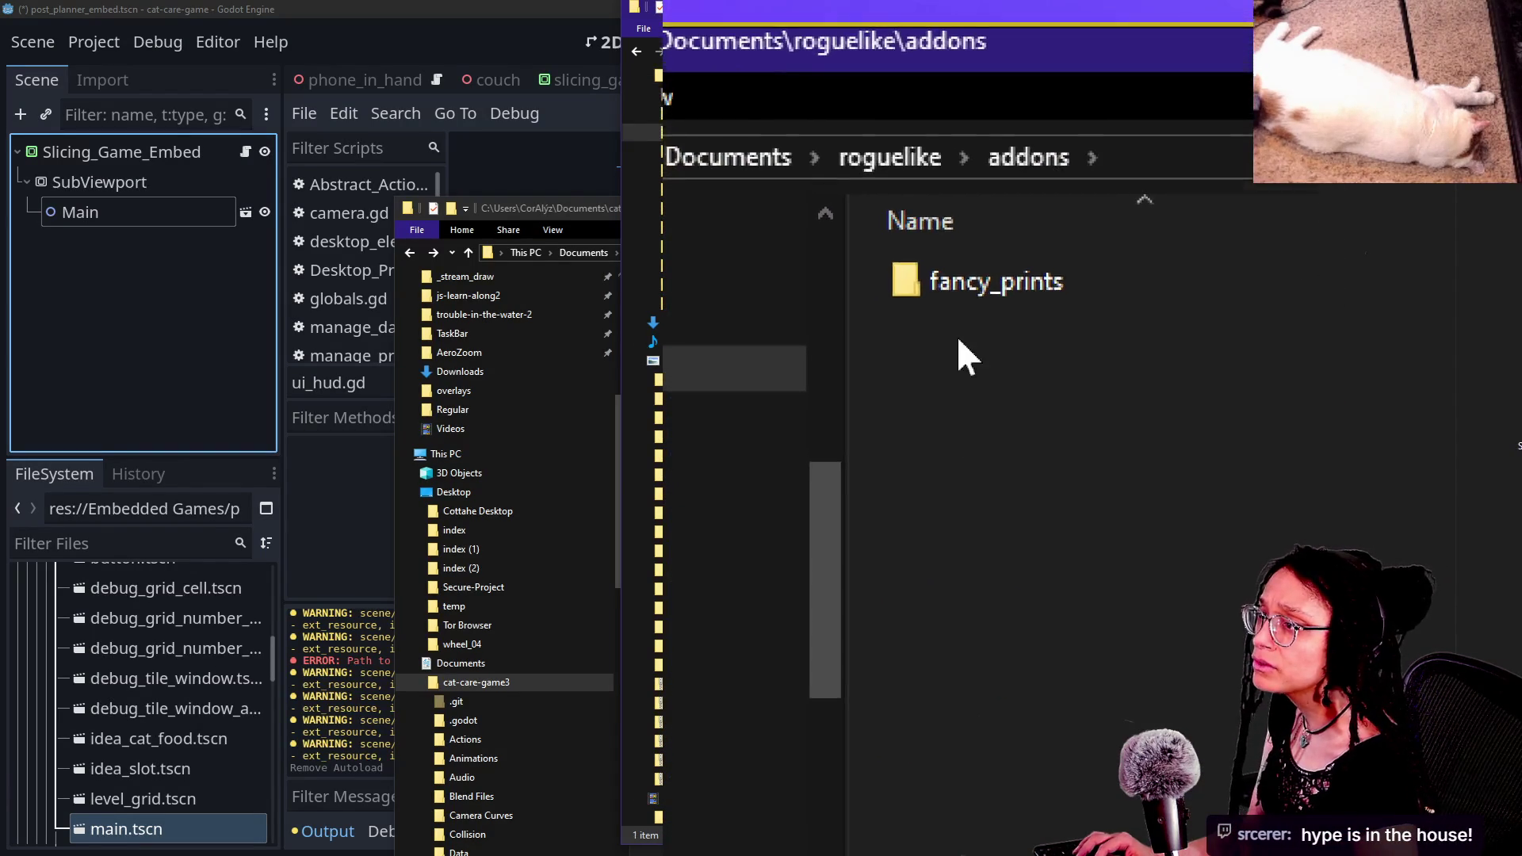
{"action": "scroll", "coordinate": [155, 734], "scroll_direction": "up", "scroll_amount": 10}
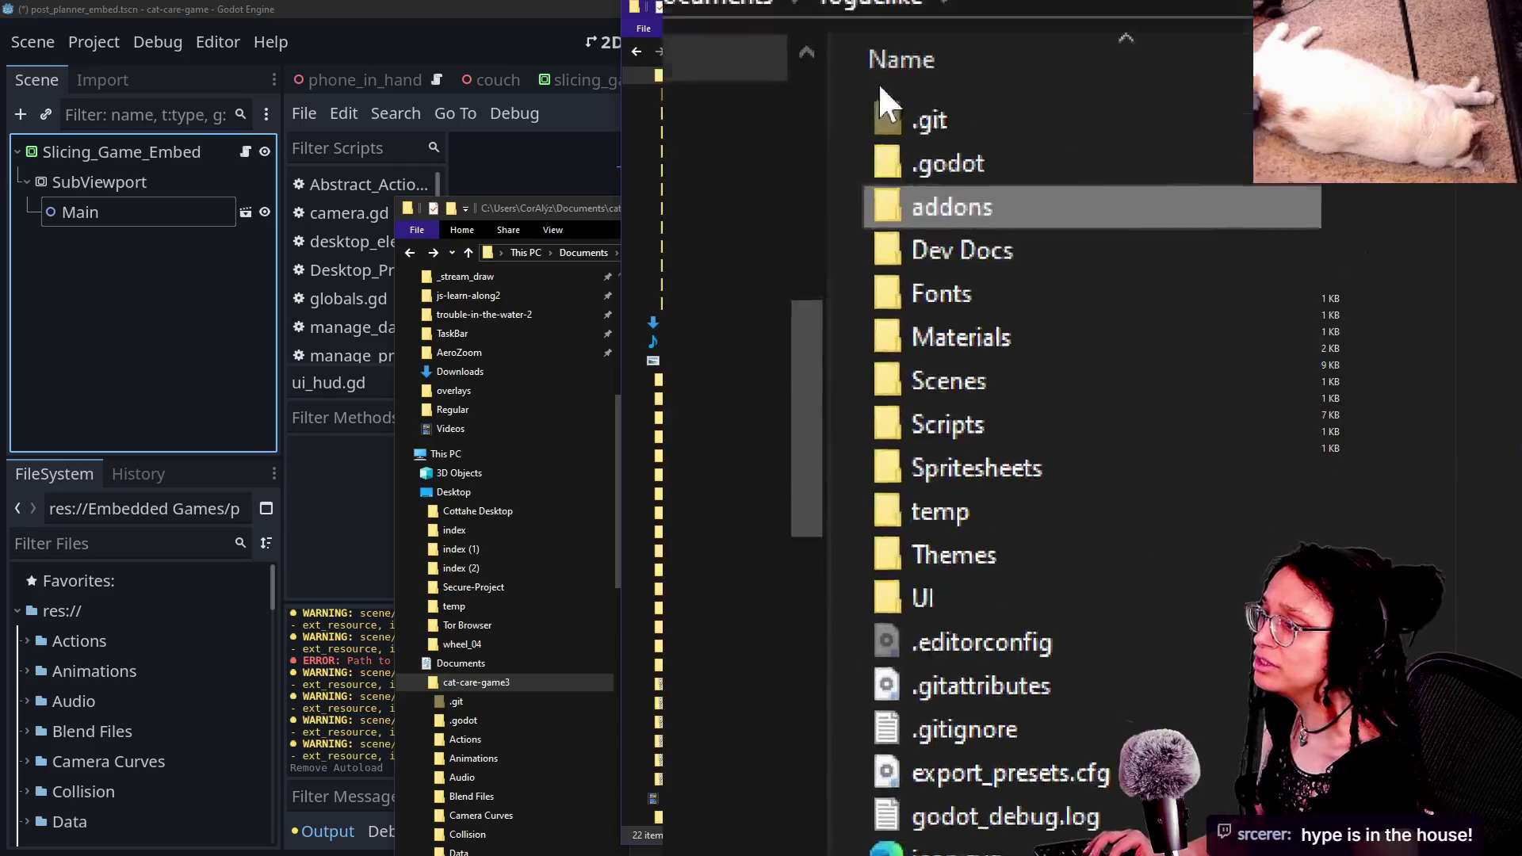
{"action": "right_click", "coordinate": [957, 348]}
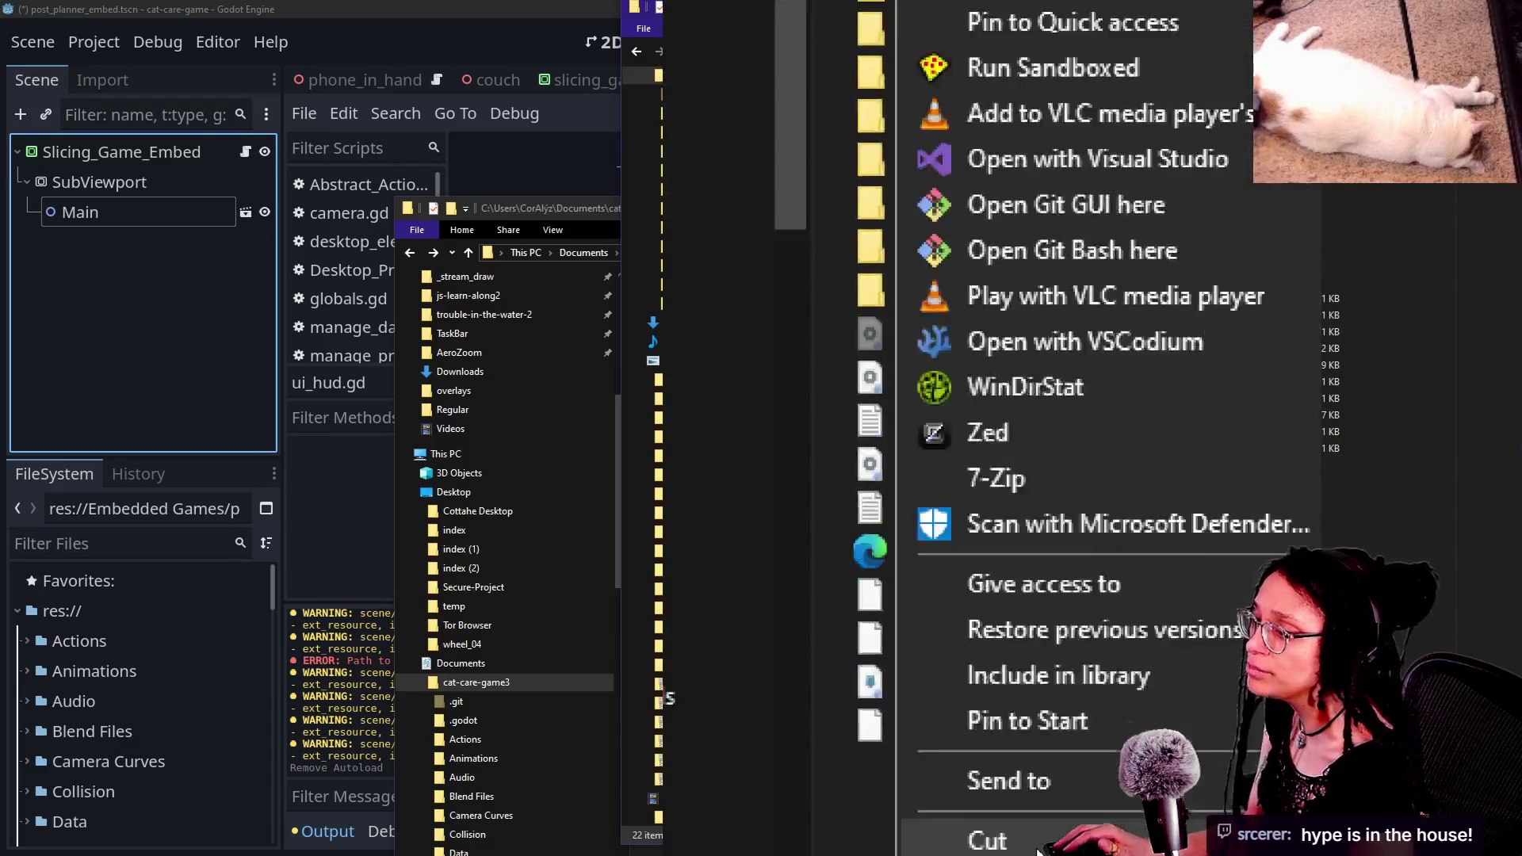
{"action": "left_click", "coordinate": [1023, 705]}
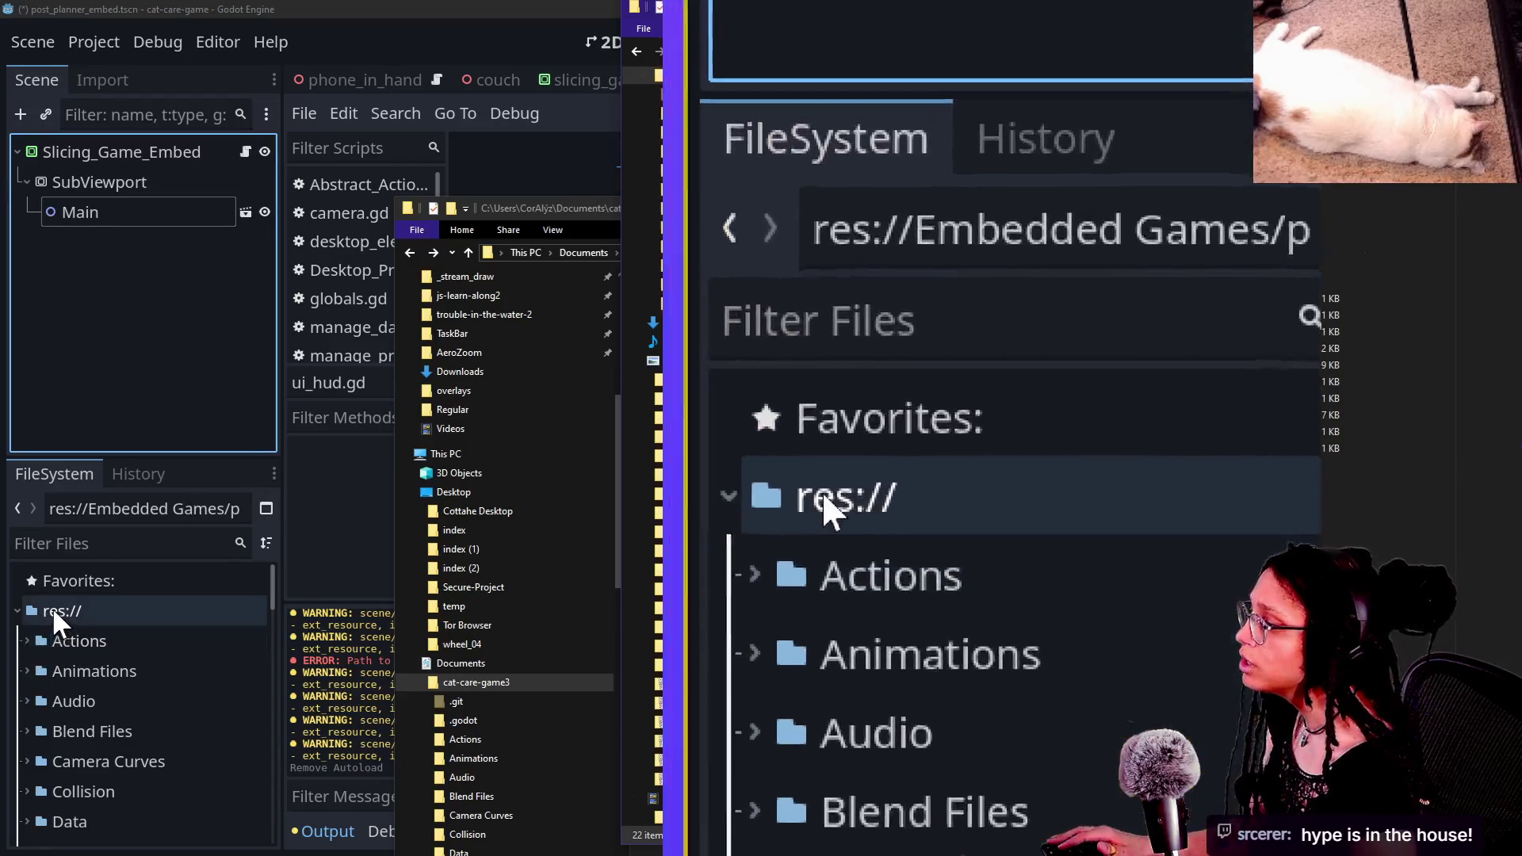
Step: Drag the addons folder into the res:// root in Godot's FileSystem
{"action": "right_click", "coordinate": [53, 609]}
{"action": "left_click", "coordinate": [100, 739]}
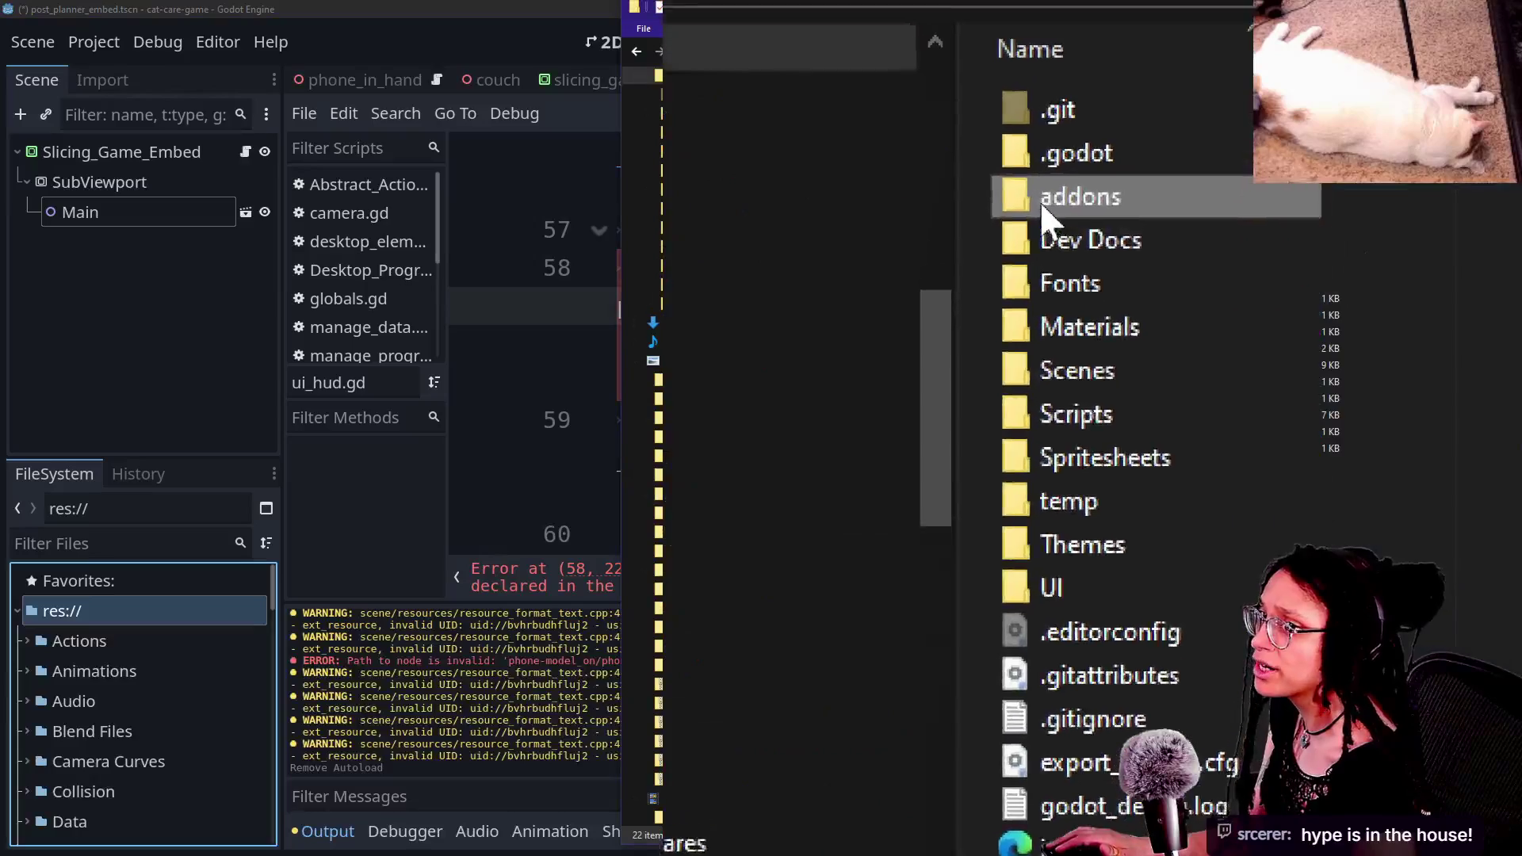
{"action": "mouse_move", "coordinate": [1022, 283]}
{"action": "left_mouse_down"}
{"action": "mouse_move", "coordinate": [135, 549]}
{"action": "mouse_move", "coordinate": [127, 604]}
{"action": "mouse_move", "coordinate": [95, 626]}
{"action": "mouse_move", "coordinate": [55, 618]}
{"action": "left_mouse_up"}
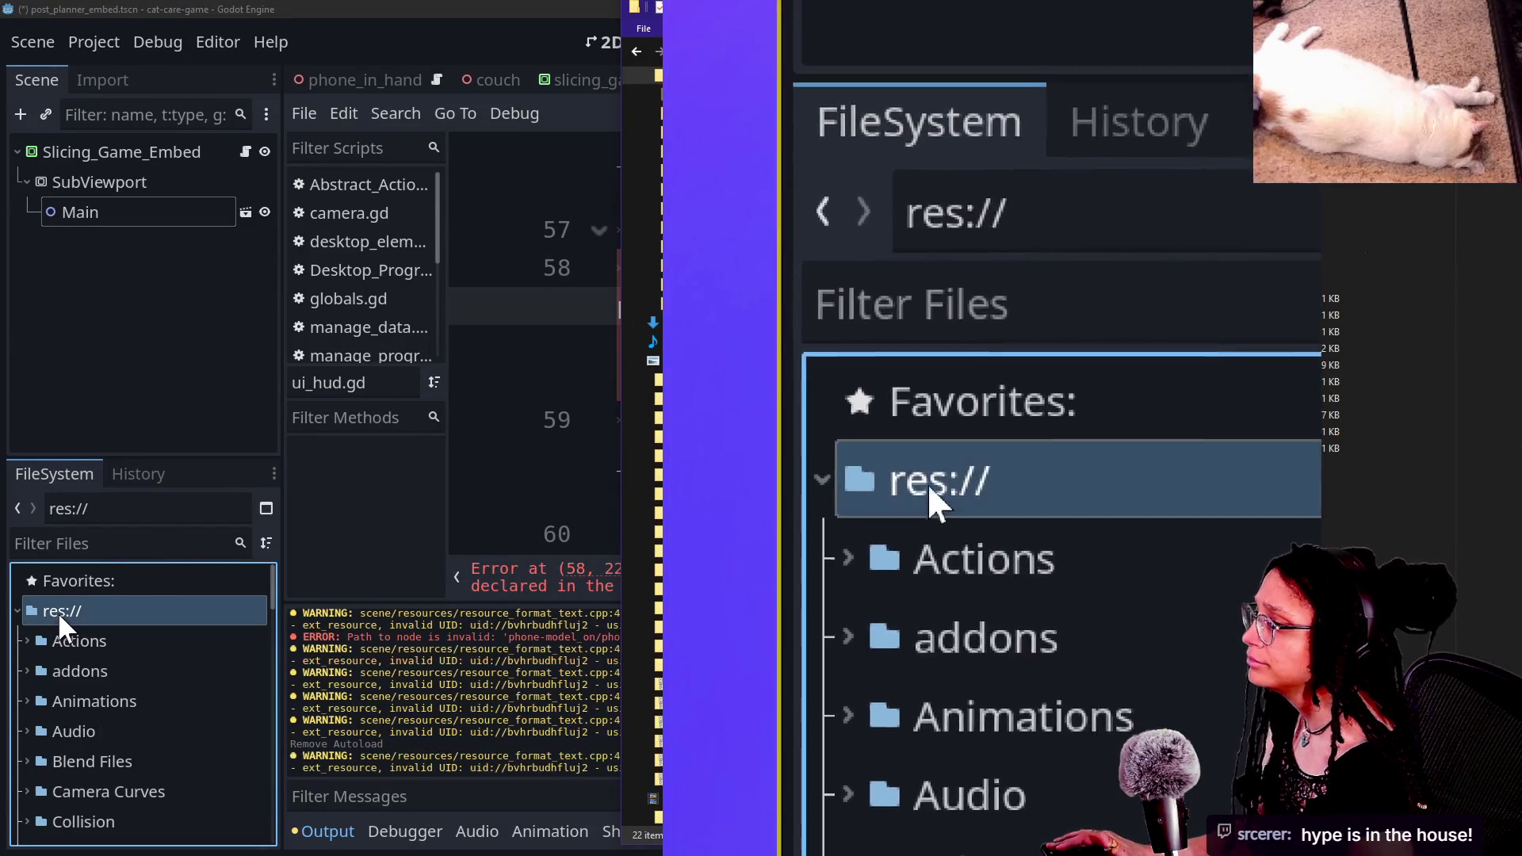
{"action": "scroll", "coordinate": [163, 657], "scroll_direction": "down", "scroll_amount": 5}
{"action": "left_click", "coordinate": [90, 46]}
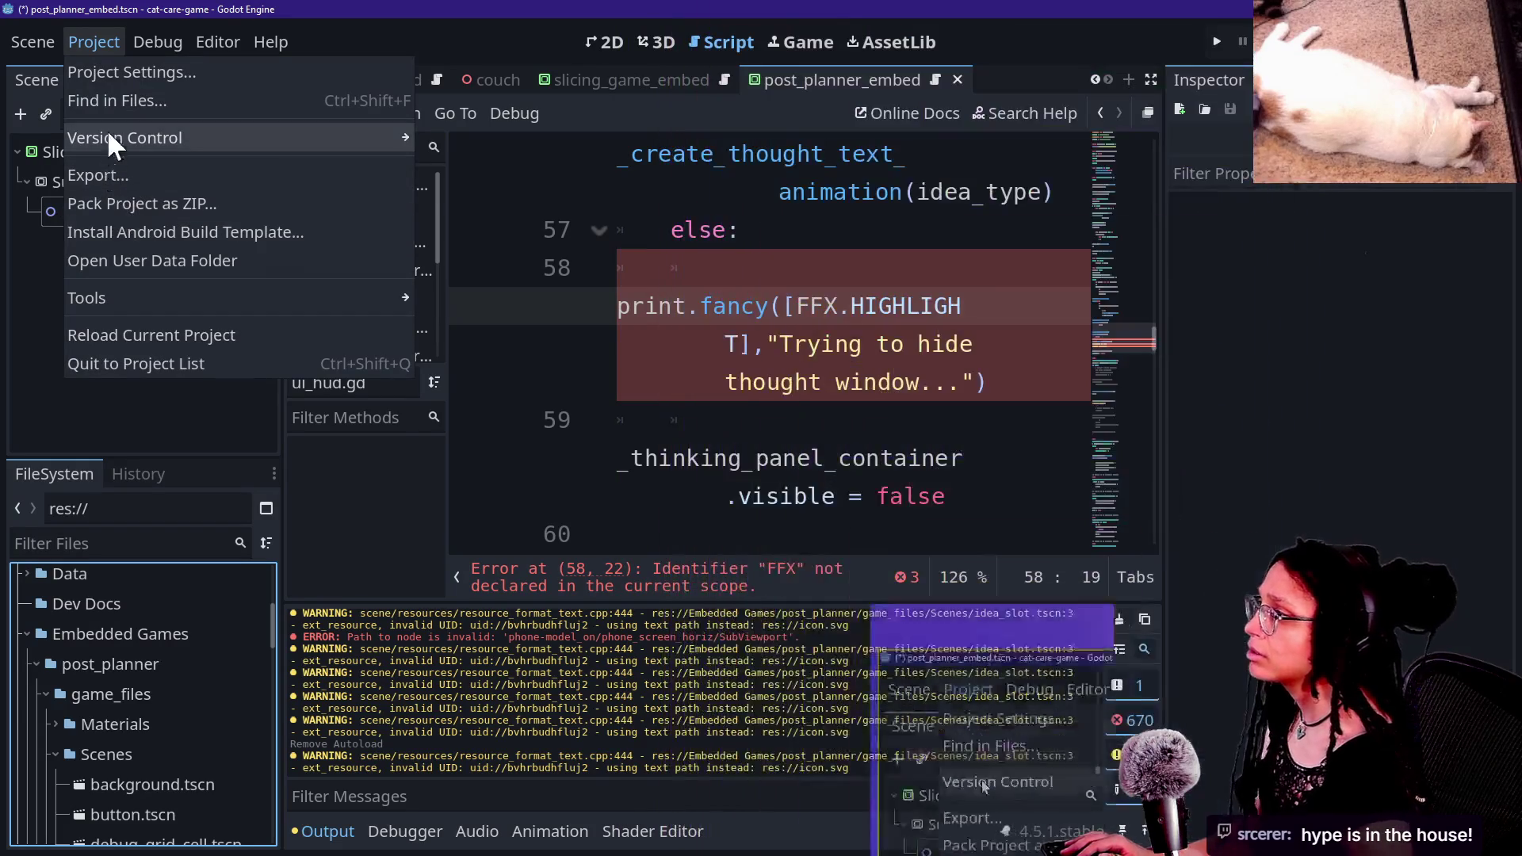
Step: Turn on the Fancy Prints plugin in Project Settings > Plugins
{"action": "left_click", "coordinate": [106, 70]}
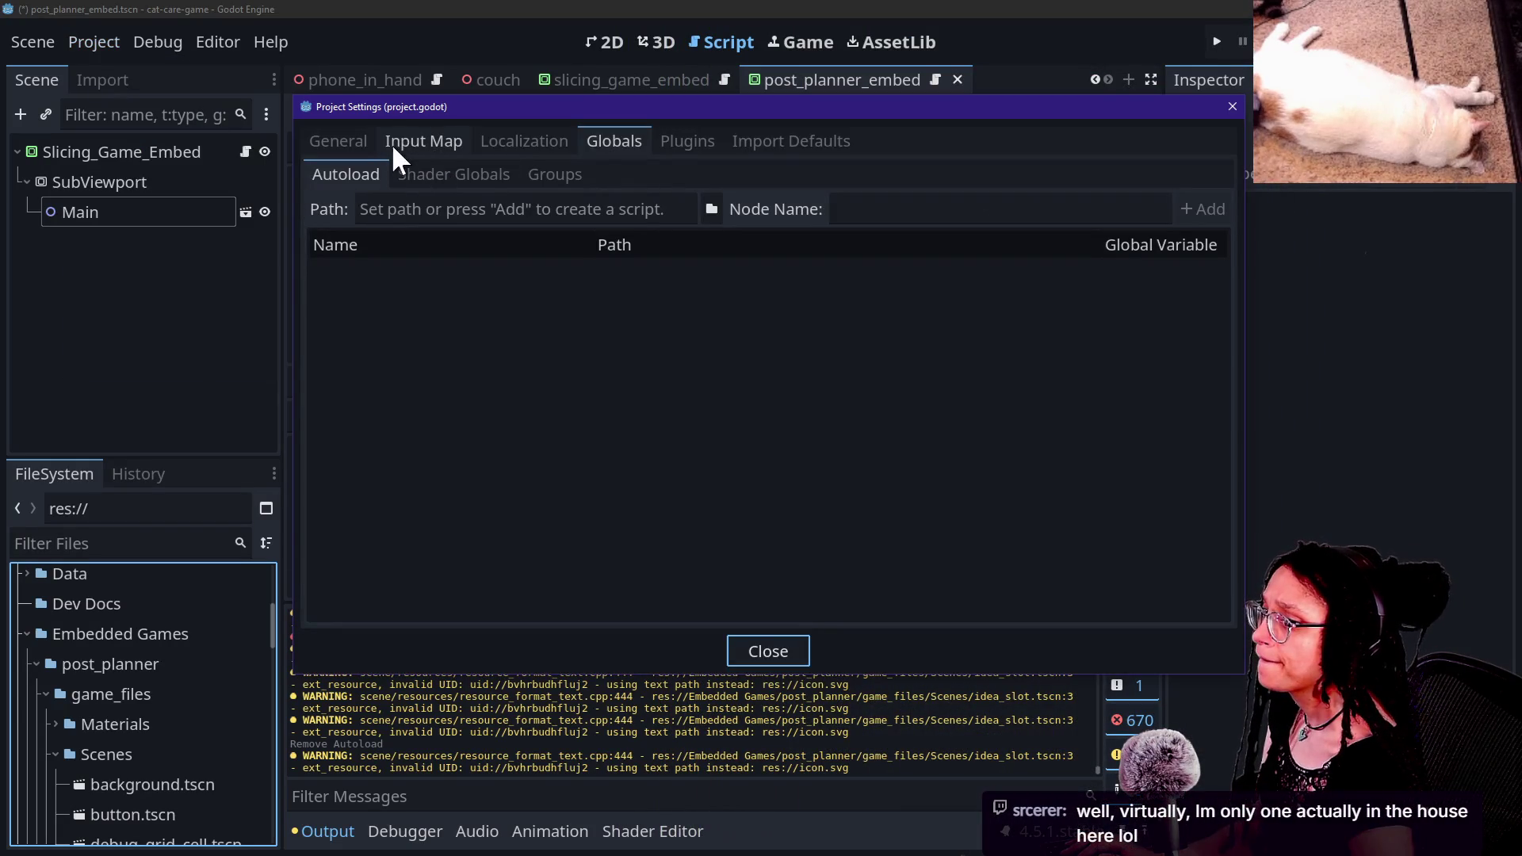
{"action": "left_click", "coordinate": [680, 144]}
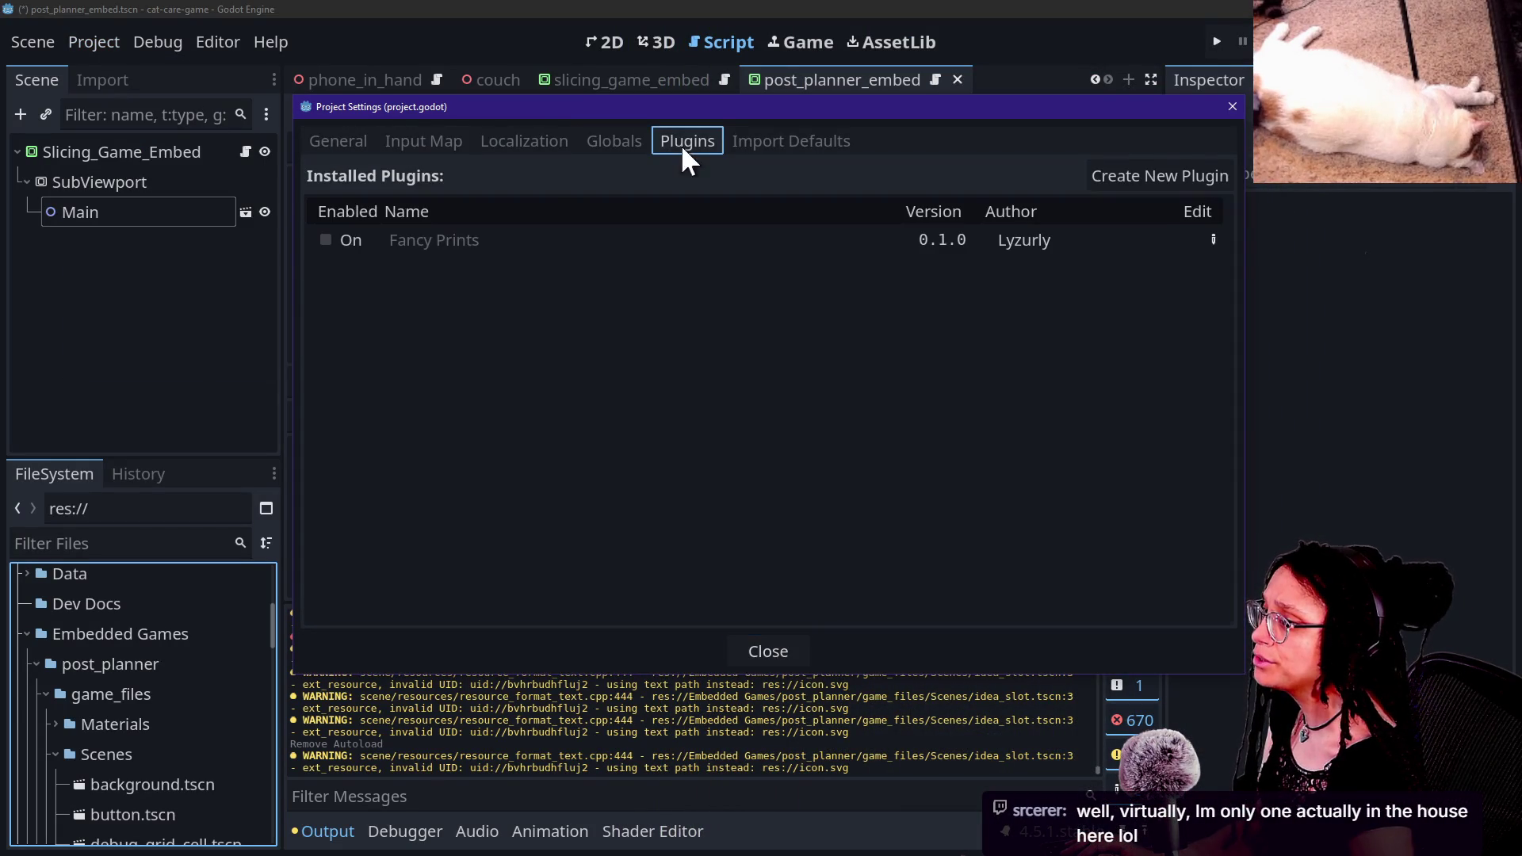
{"action": "left_click", "coordinate": [333, 240]}
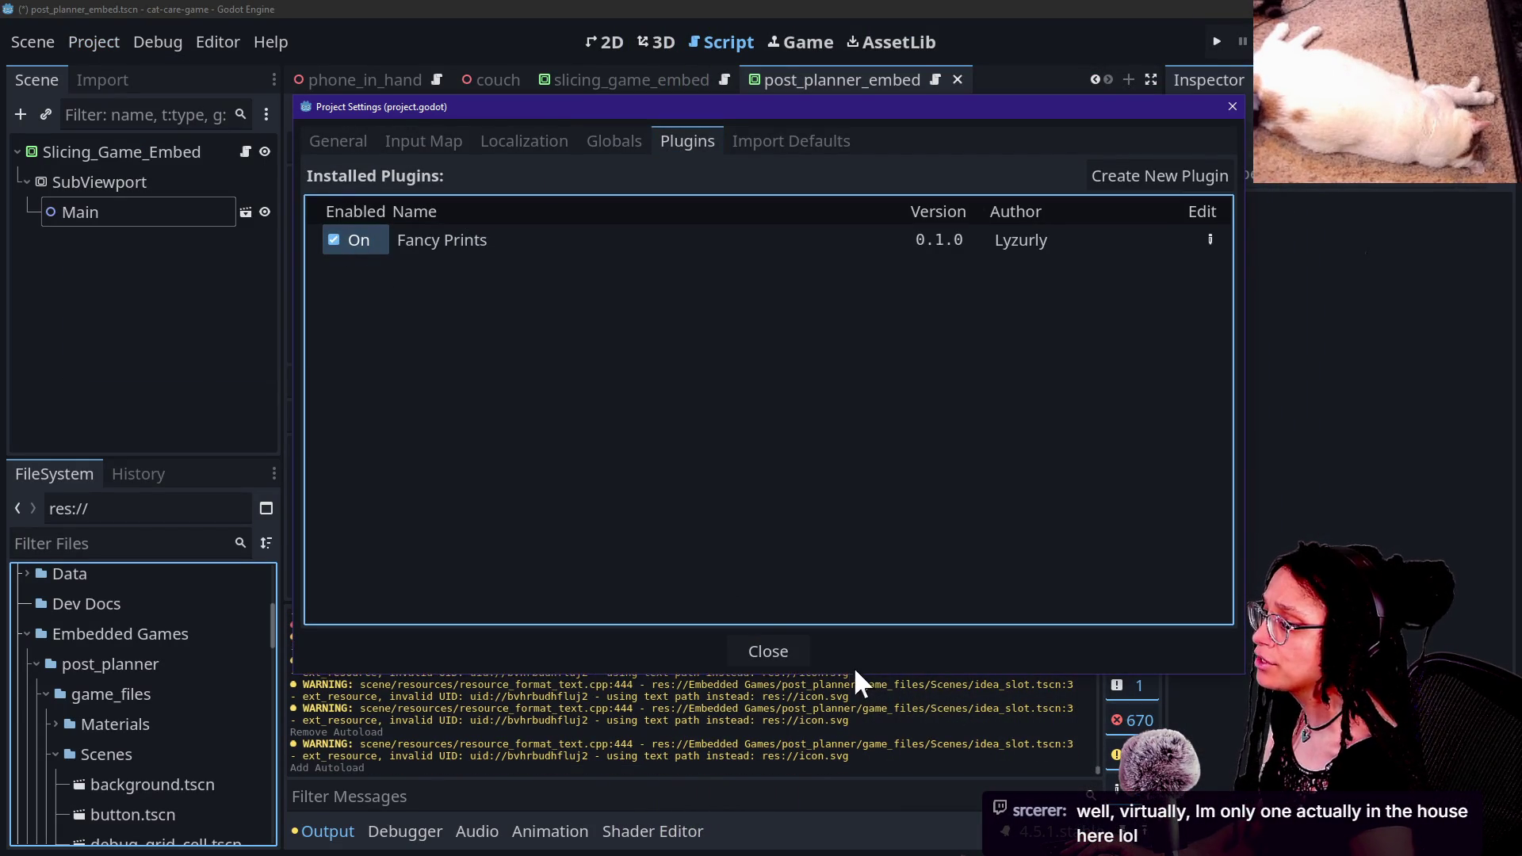
{"action": "left_click", "coordinate": [773, 652]}
{"action": "left_click", "coordinate": [983, 344]}
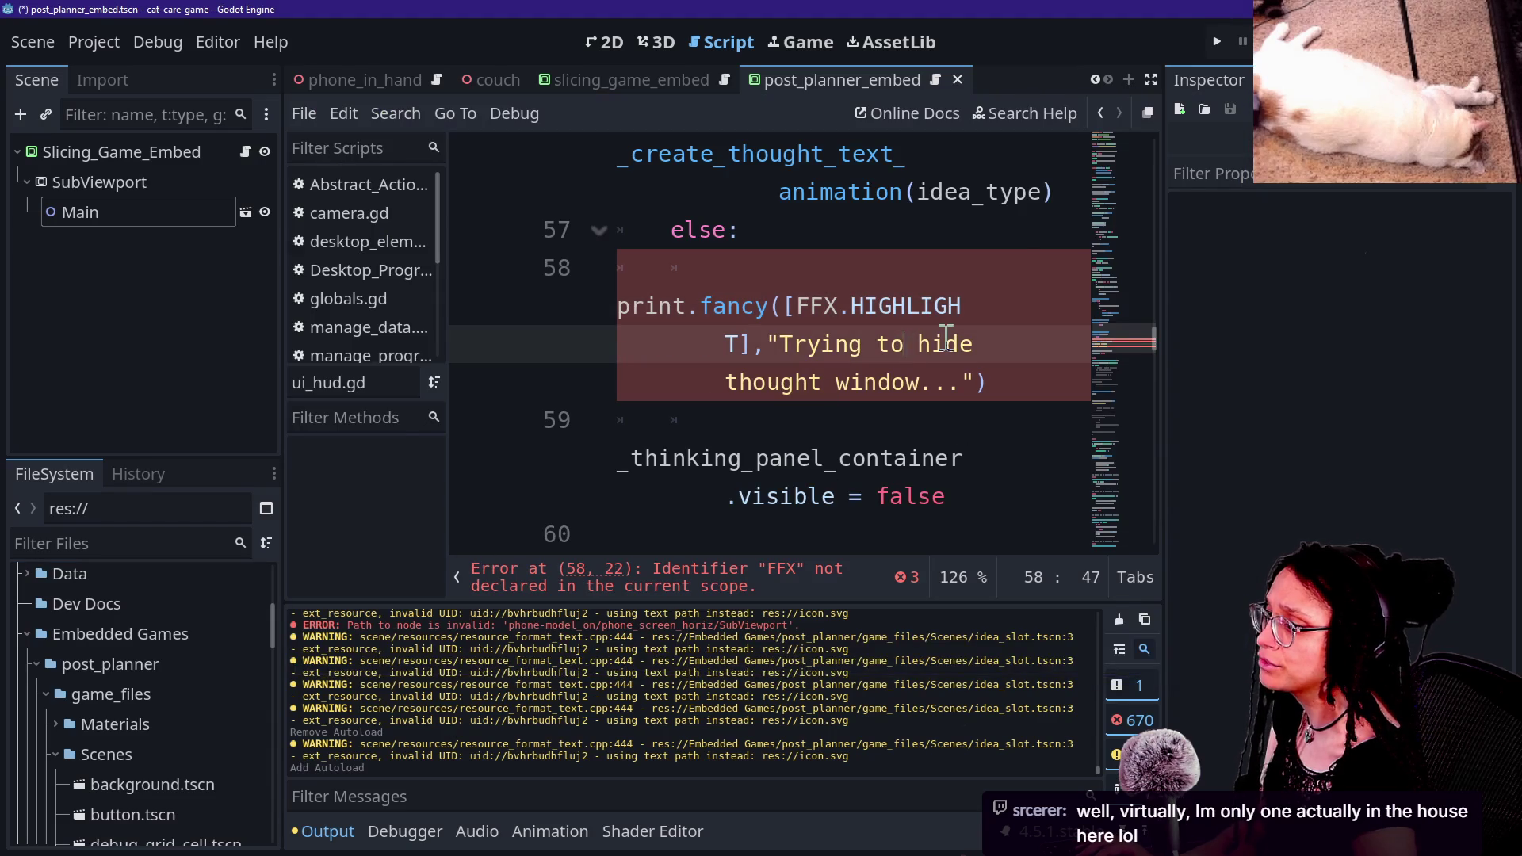
Step: Reload the current project, choosing Don't Save for modified resources
{"action": "left_click", "coordinate": [94, 42]}
{"action": "left_click", "coordinate": [198, 331]}
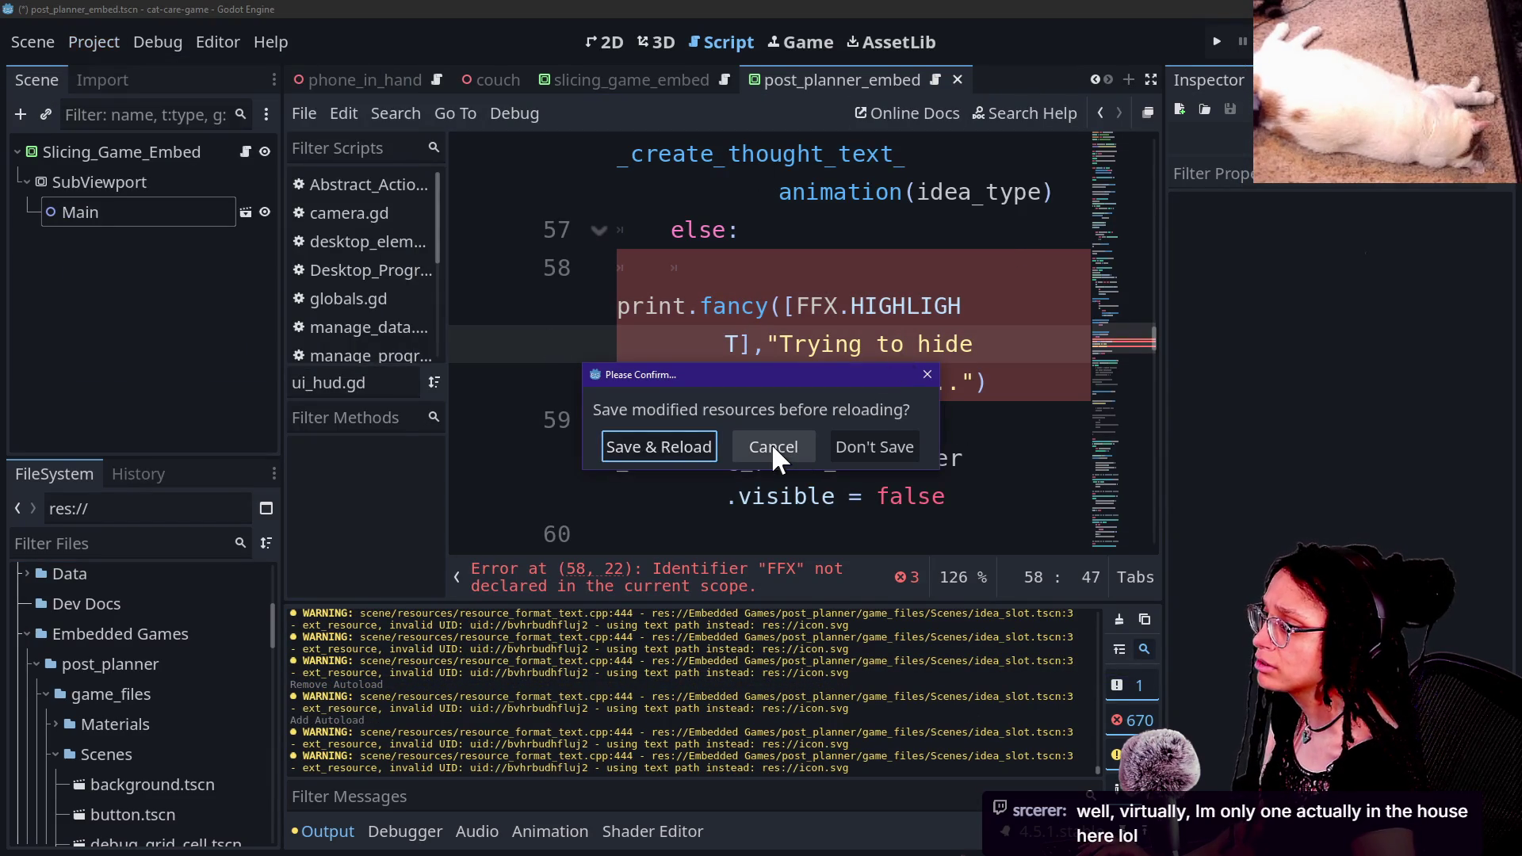
{"action": "left_click", "coordinate": [854, 447]}
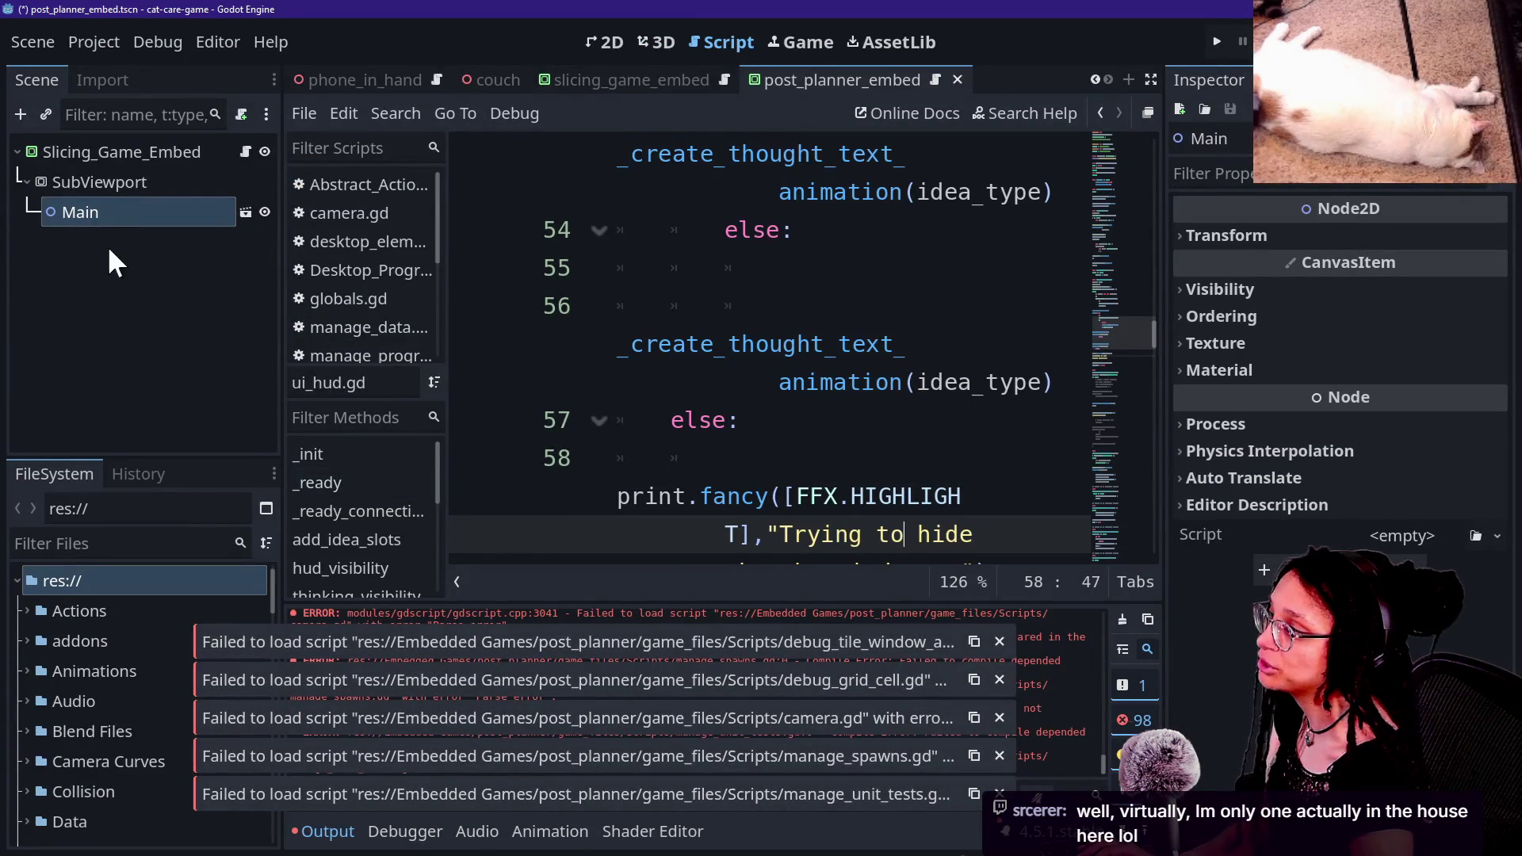
Step: Confirm Fancy Prints is still enabled in the Plugins list
{"action": "left_click", "coordinate": [93, 45]}
{"action": "left_click", "coordinate": [131, 75]}
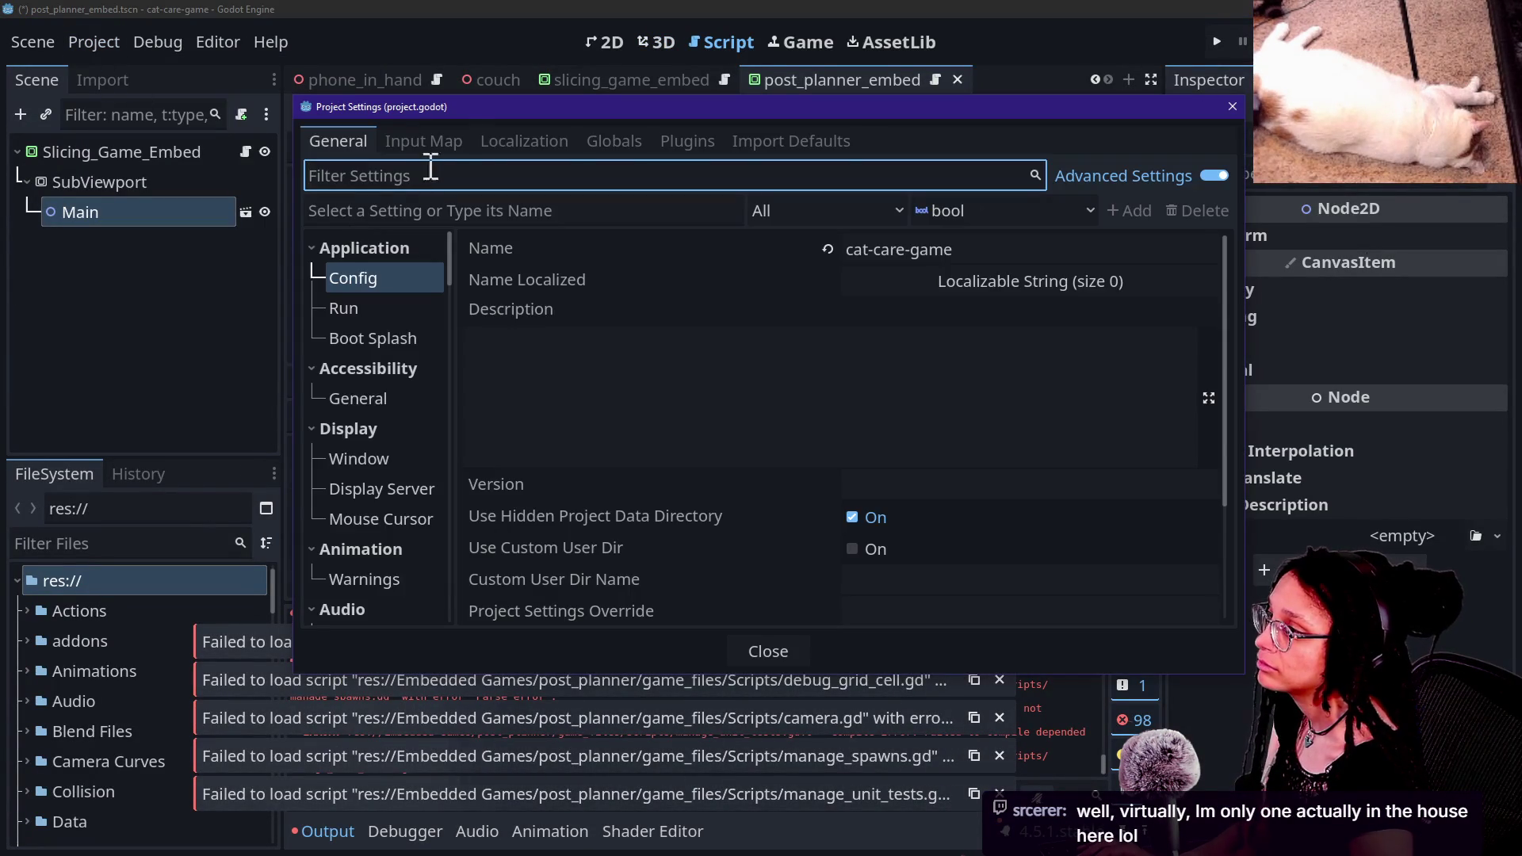
{"action": "left_click", "coordinate": [436, 142]}
{"action": "left_click", "coordinate": [670, 140]}
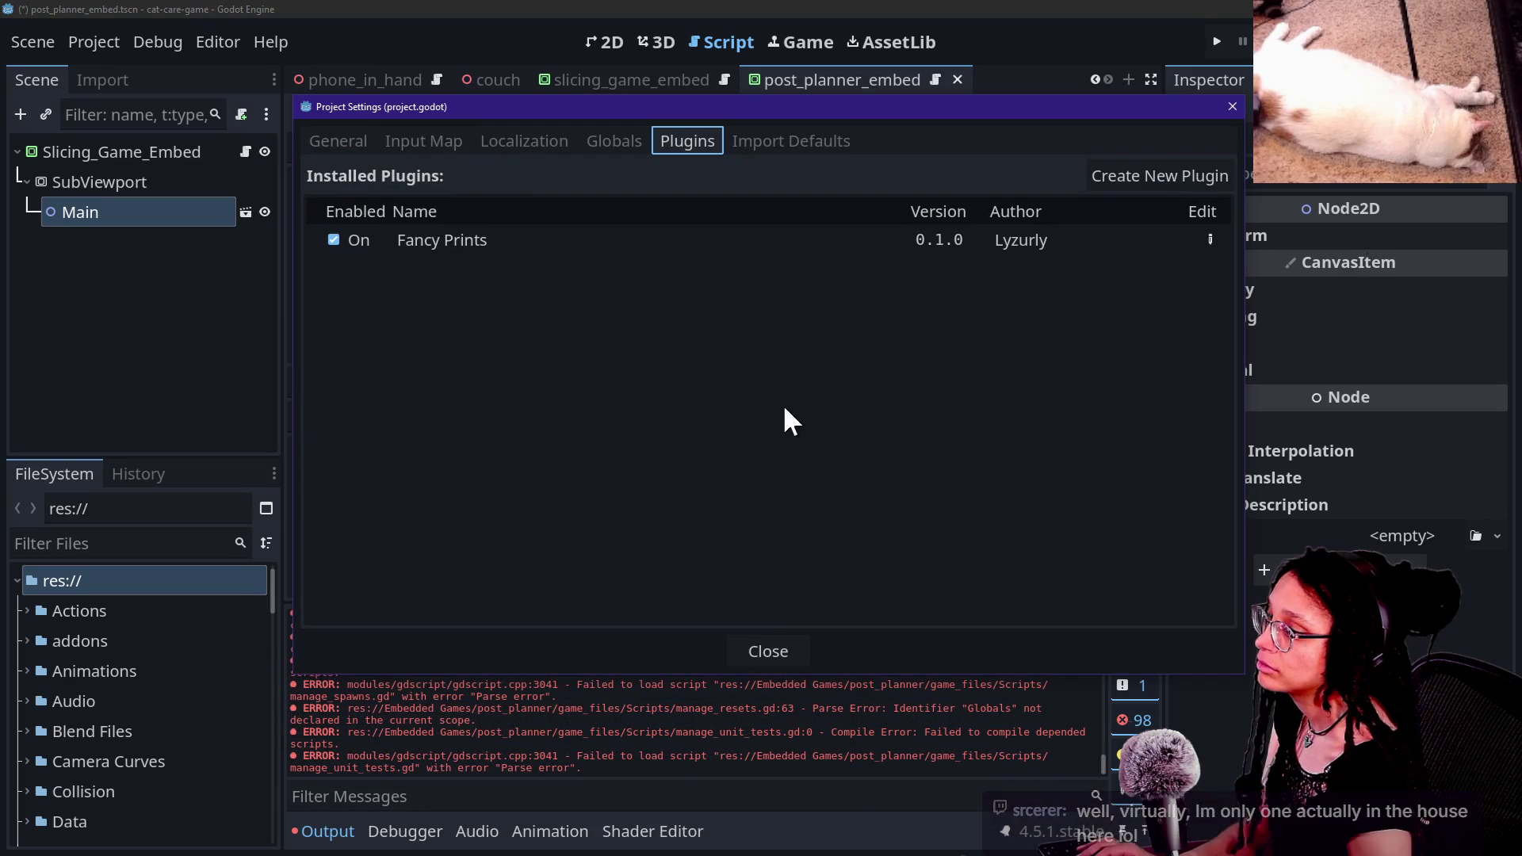
{"action": "left_click", "coordinate": [769, 653]}
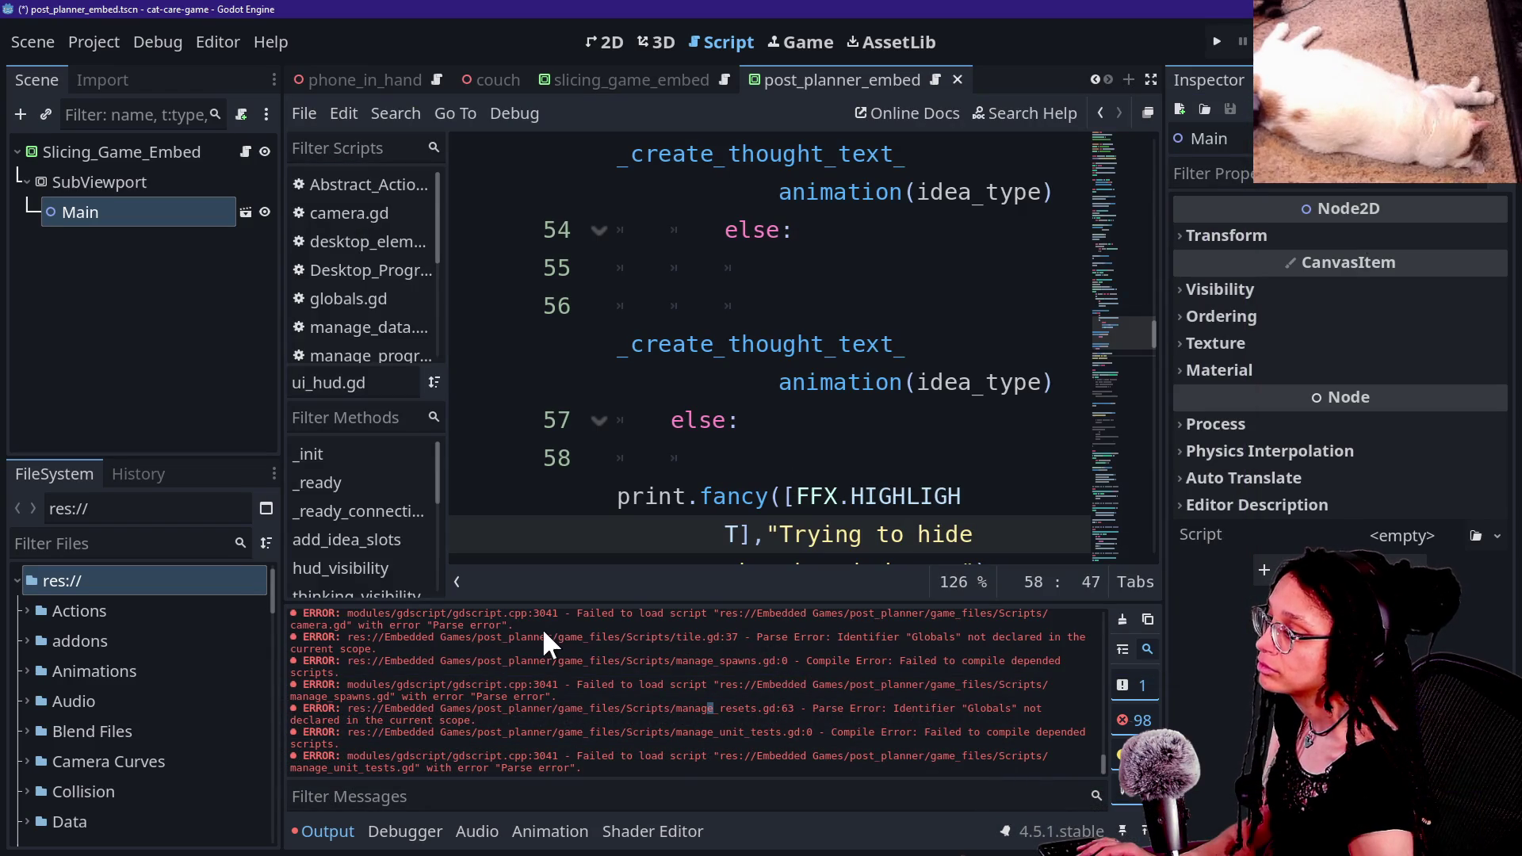
Step: Save and run the game, surfacing the undeclared Print error at target_assigner.gd line 26
{"action": "scroll", "coordinate": [774, 360], "scroll_direction": "down", "scroll_amount": 5}
{"action": "scroll", "coordinate": [872, 293], "scroll_direction": "up", "scroll_amount": 8}
{"action": "scroll", "coordinate": [872, 294], "scroll_direction": "up", "scroll_amount": 5}
{"action": "left_click", "coordinate": [1226, 43]}
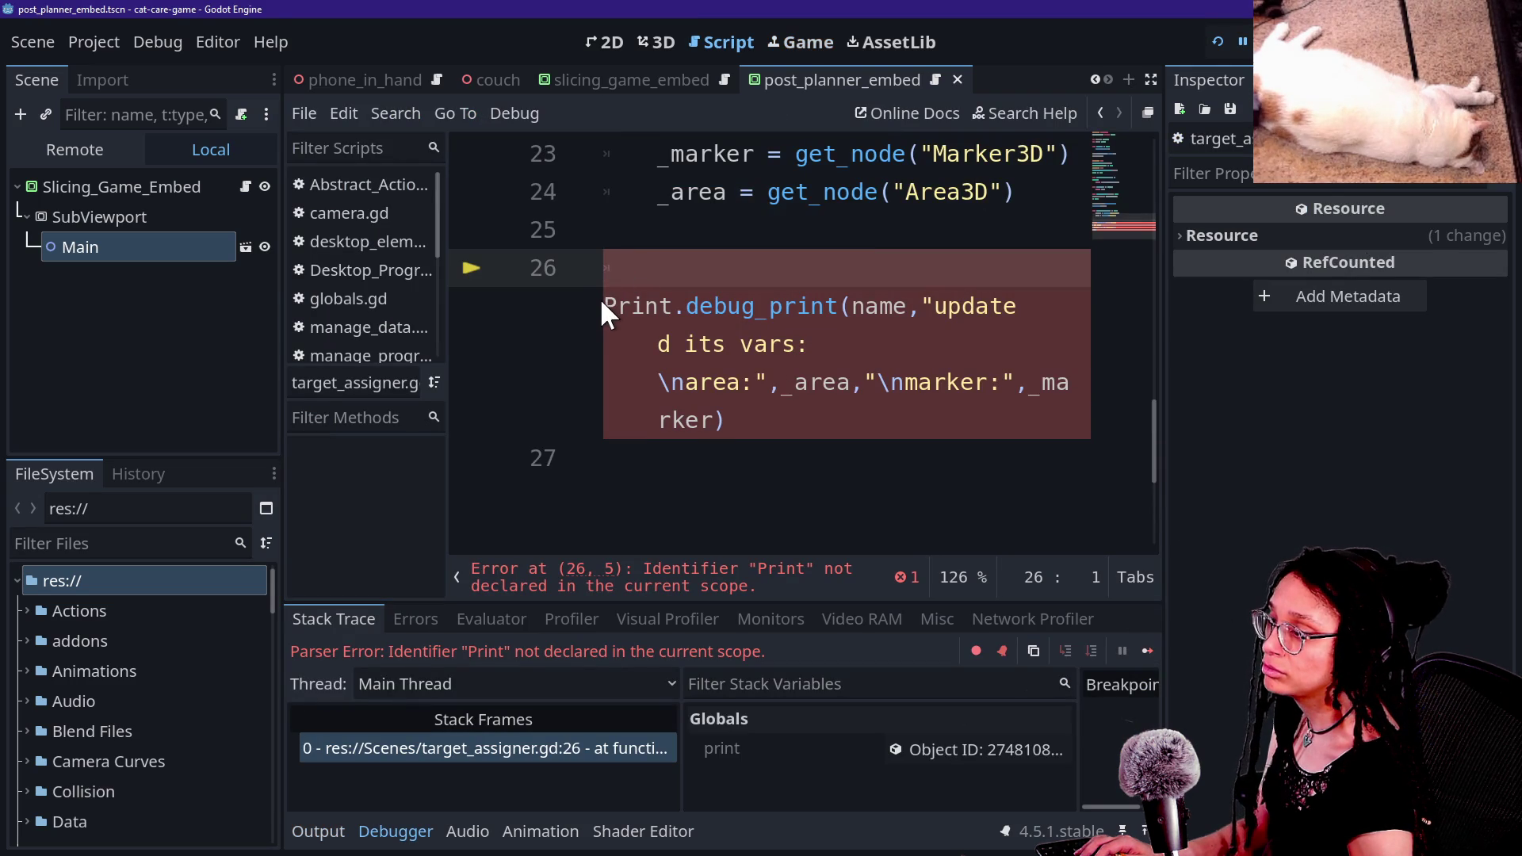
{"action": "scroll", "coordinate": [772, 354], "scroll_direction": "up", "scroll_amount": 4}
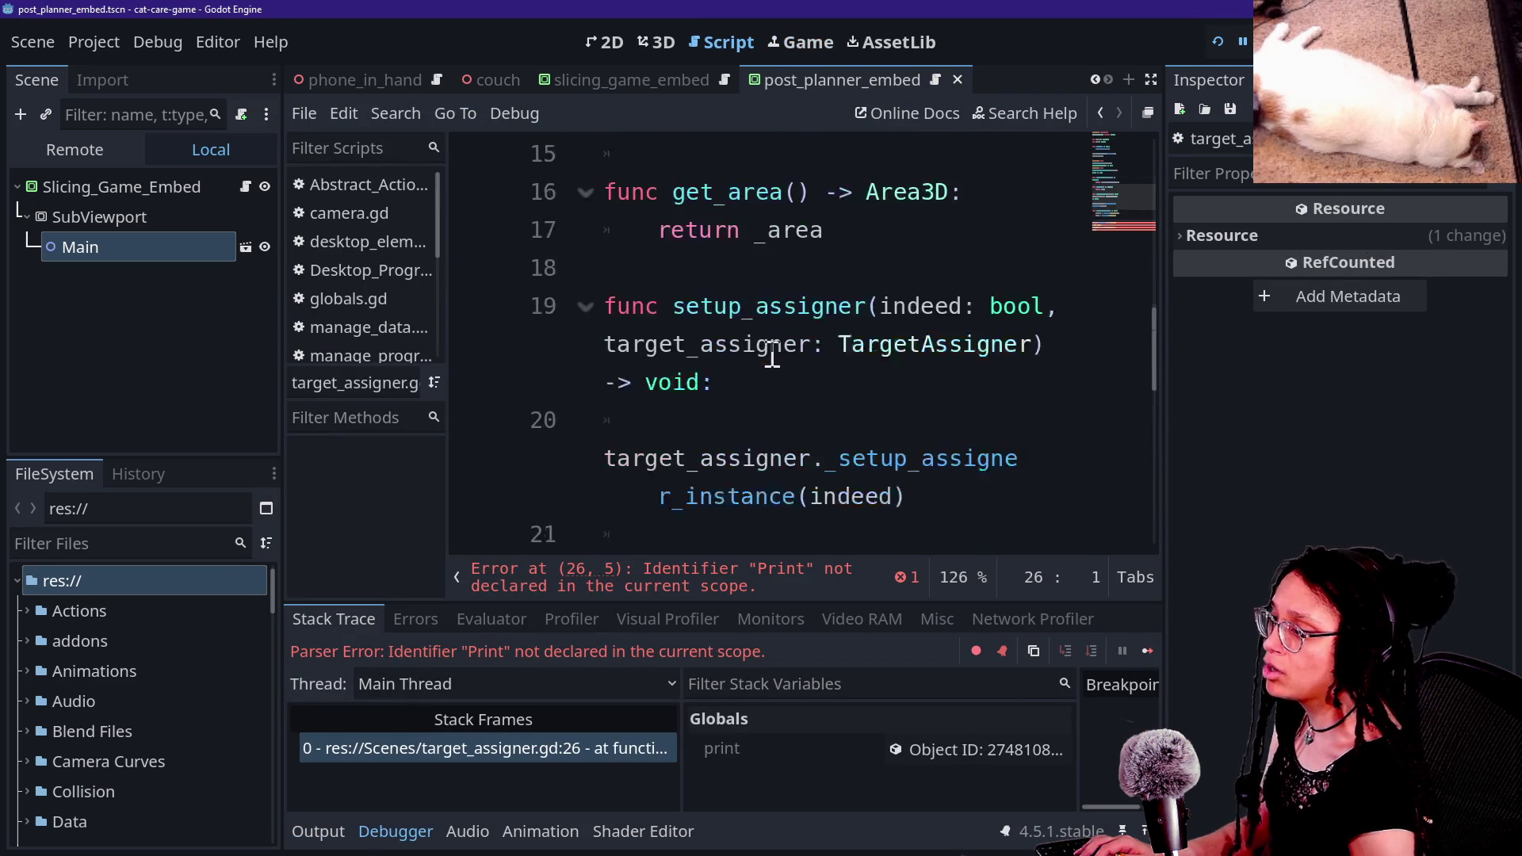
{"action": "left_click", "coordinate": [74, 41]}
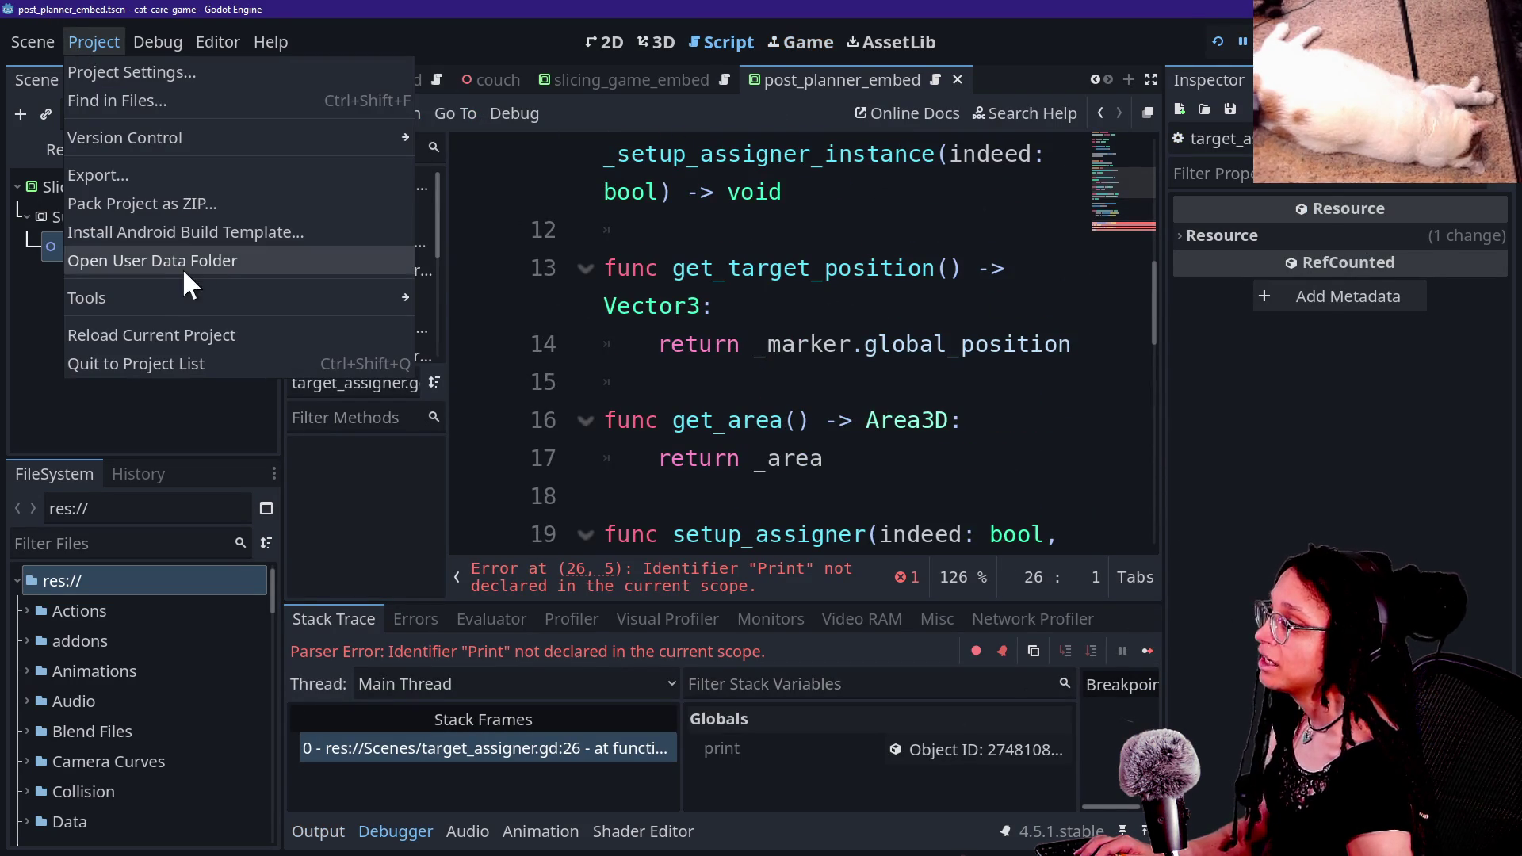
Step: Quit the Godot project editor and confirm closing it
{"action": "left_click", "coordinate": [703, 347]}
{"action": "left_click", "coordinate": [88, 42]}
{"action": "left_click", "coordinate": [150, 388]}
{"action": "left_click", "coordinate": [674, 438]}
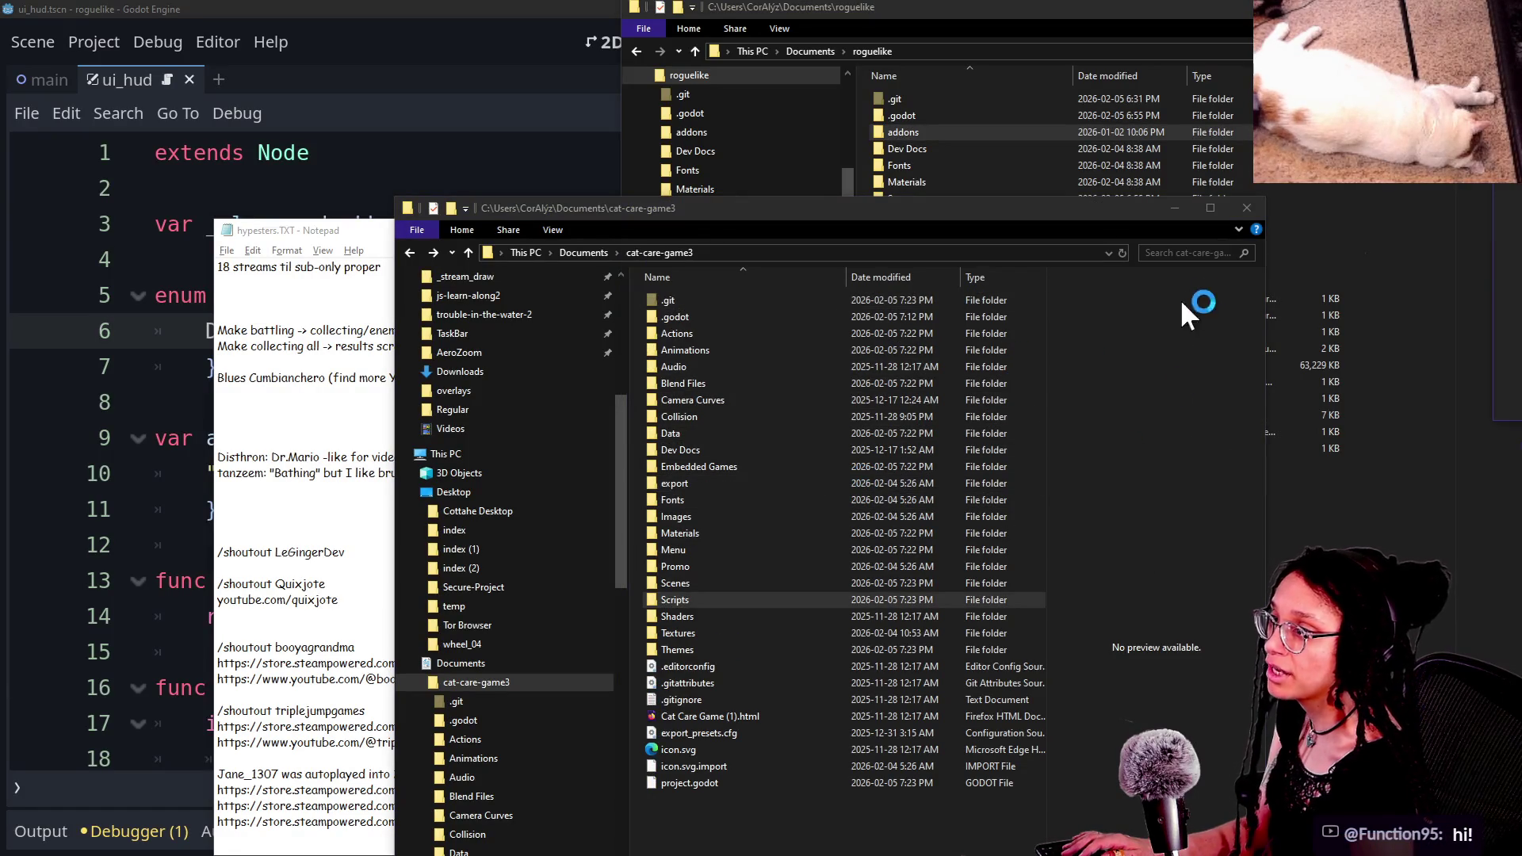
Step: Paste a backup copy of the Scripts folder into the Desktop temp folder
{"action": "left_click", "coordinate": [1300, 502]}
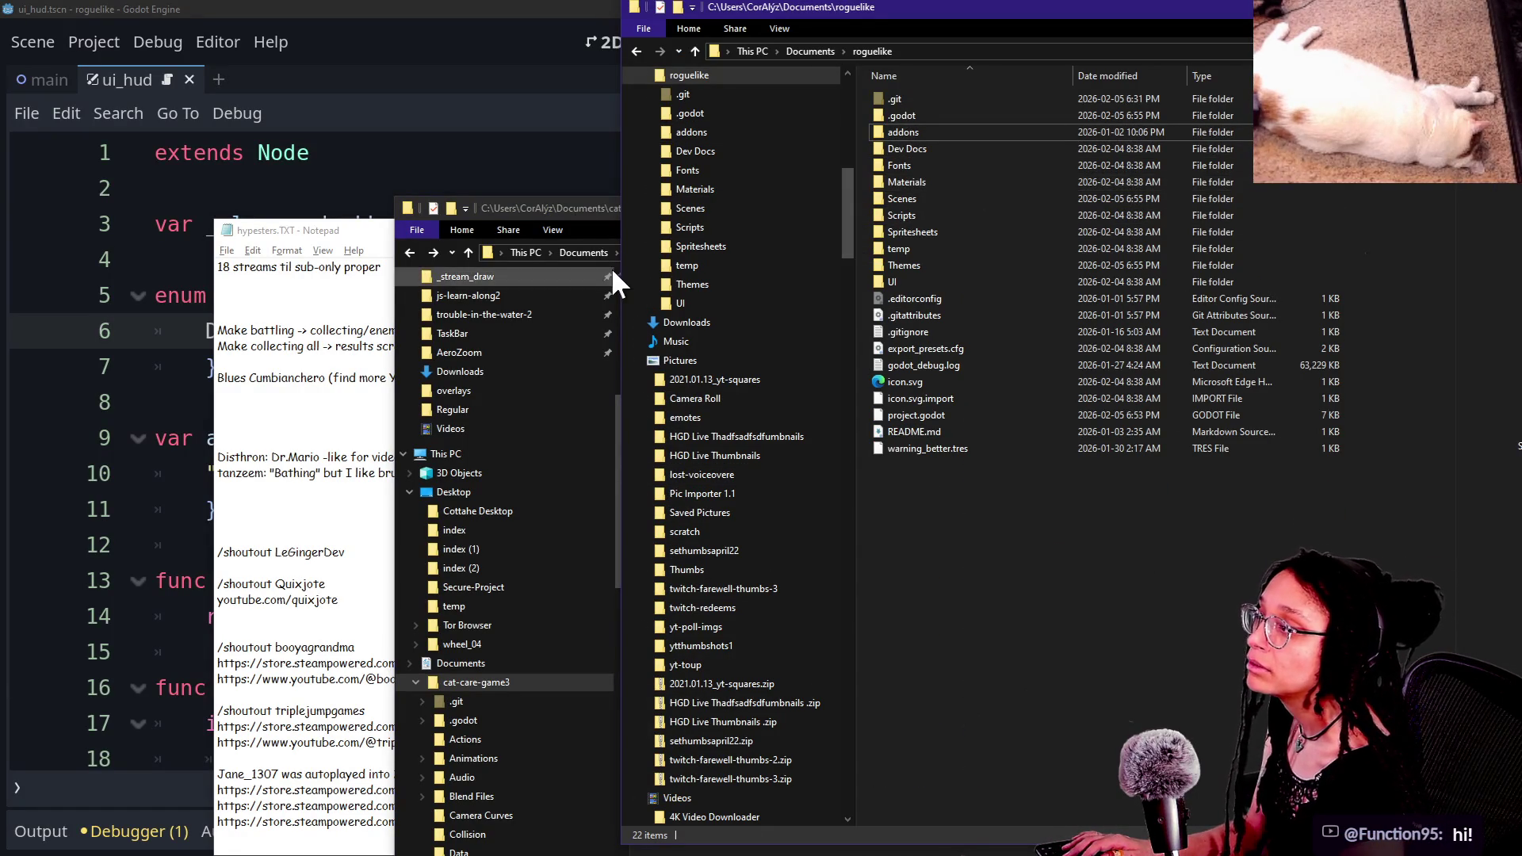
{"action": "scroll", "coordinate": [801, 265], "scroll_direction": "up", "scroll_amount": 10}
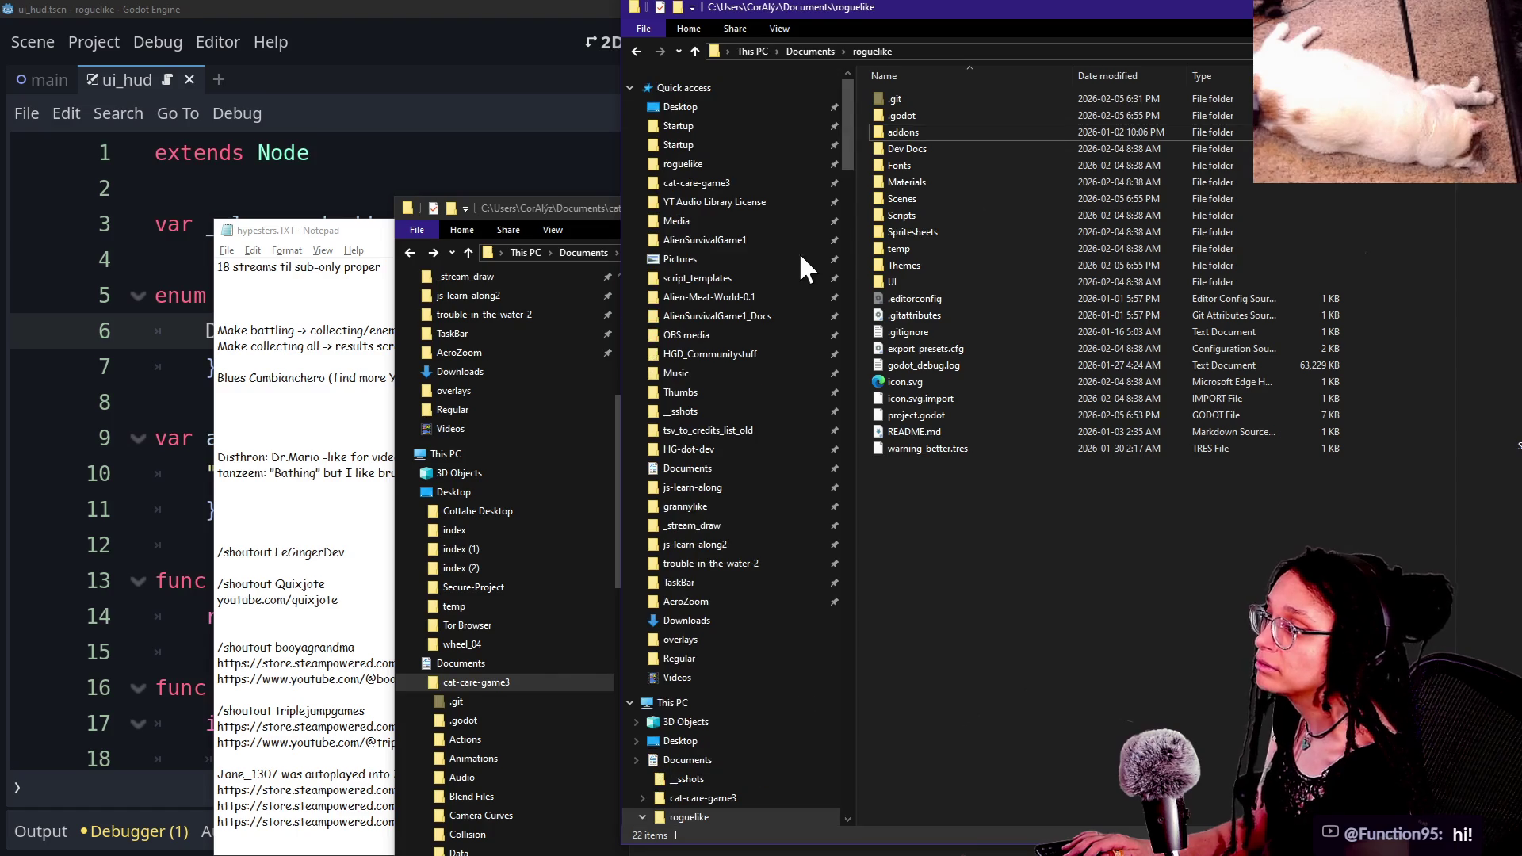
{"action": "left_click", "coordinate": [949, 286]}
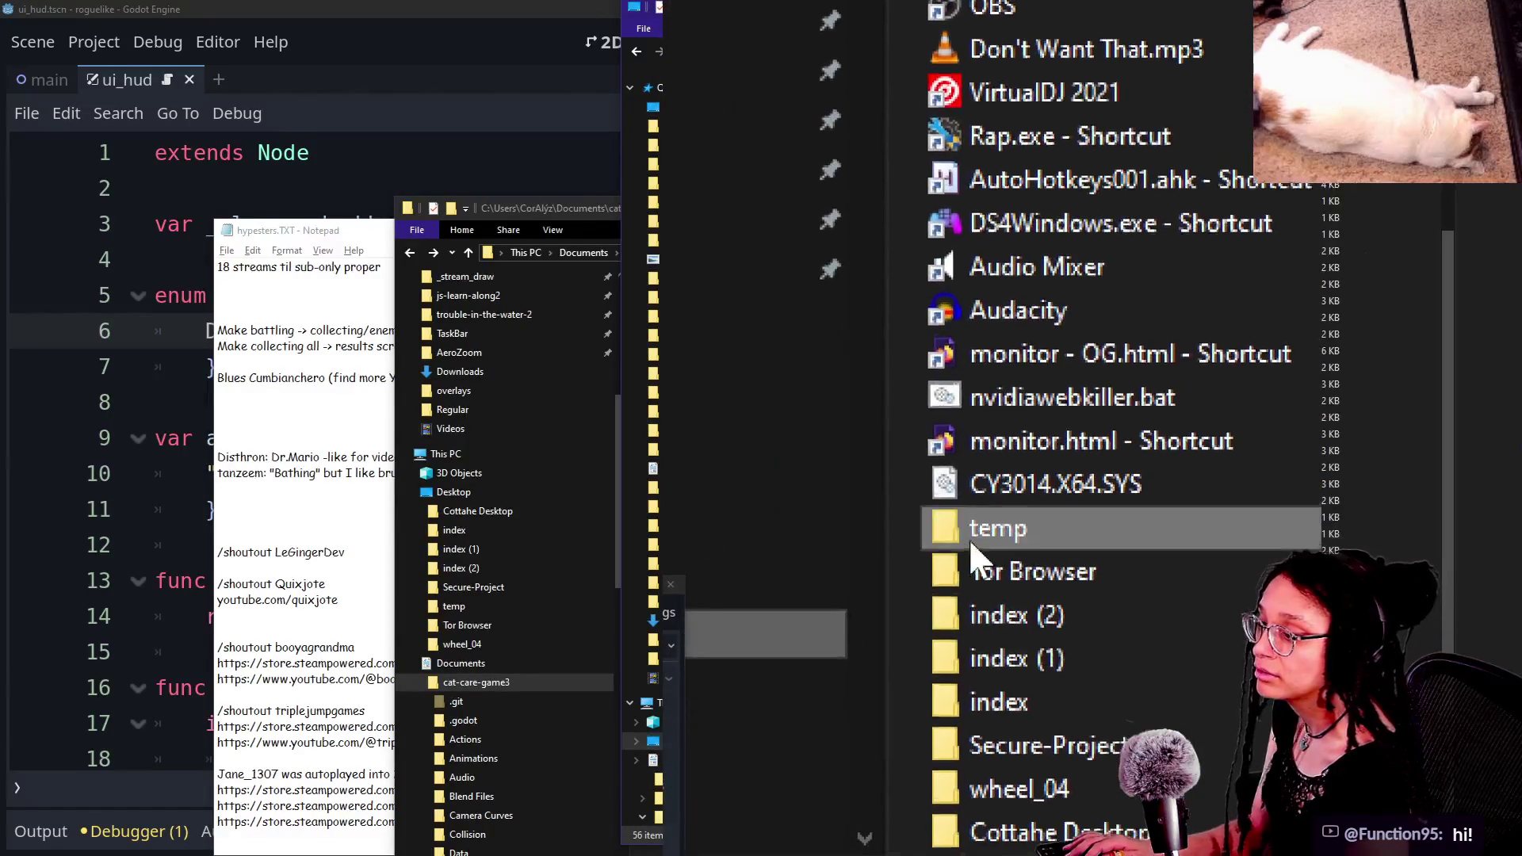
{"action": "double_click", "coordinate": [971, 532]}
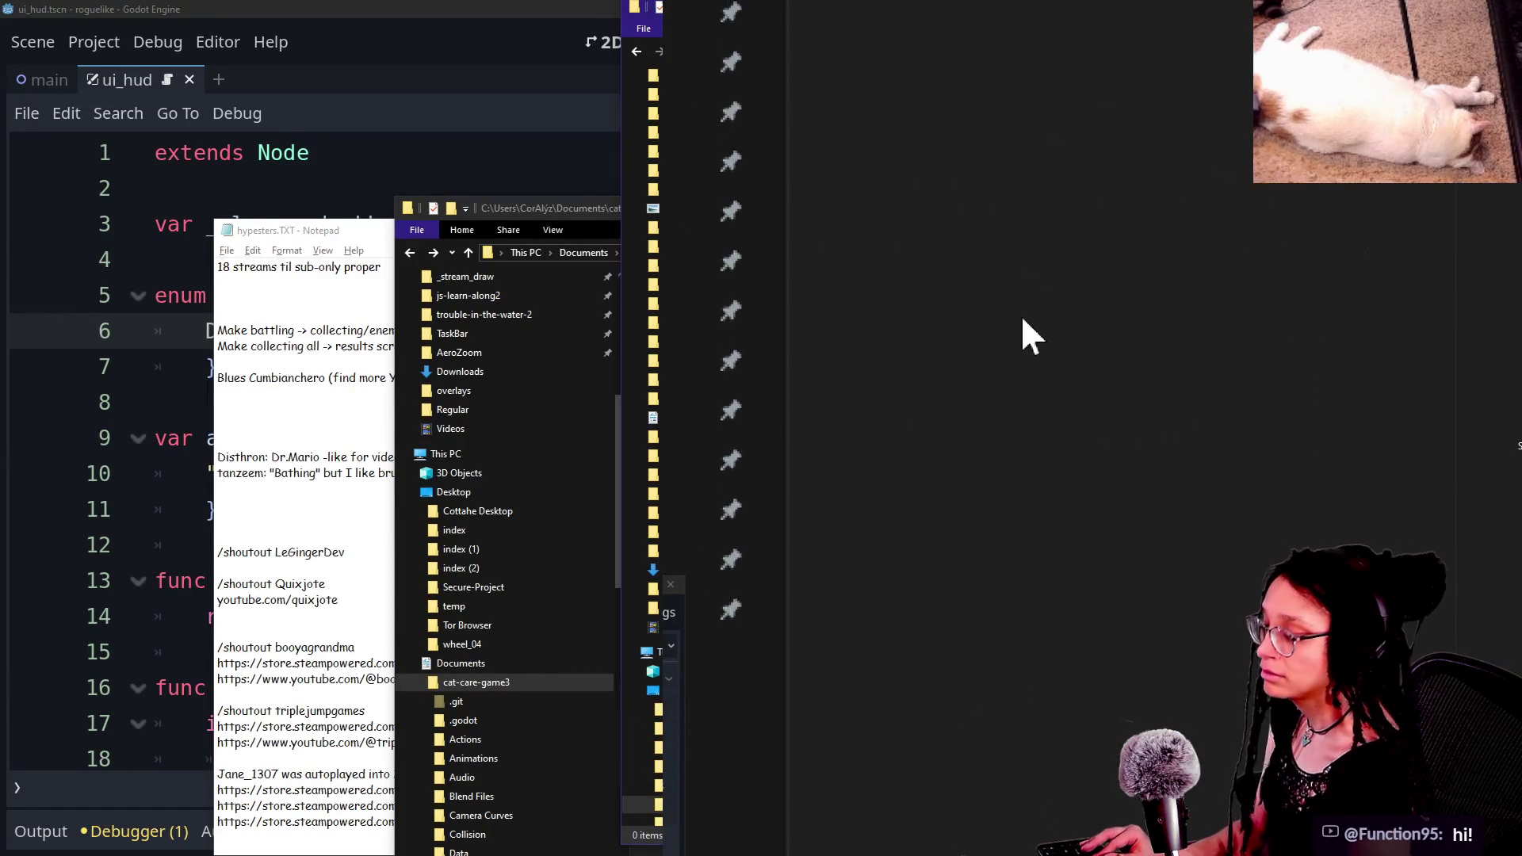
{"action": "key", "text": "ctrl+v"}
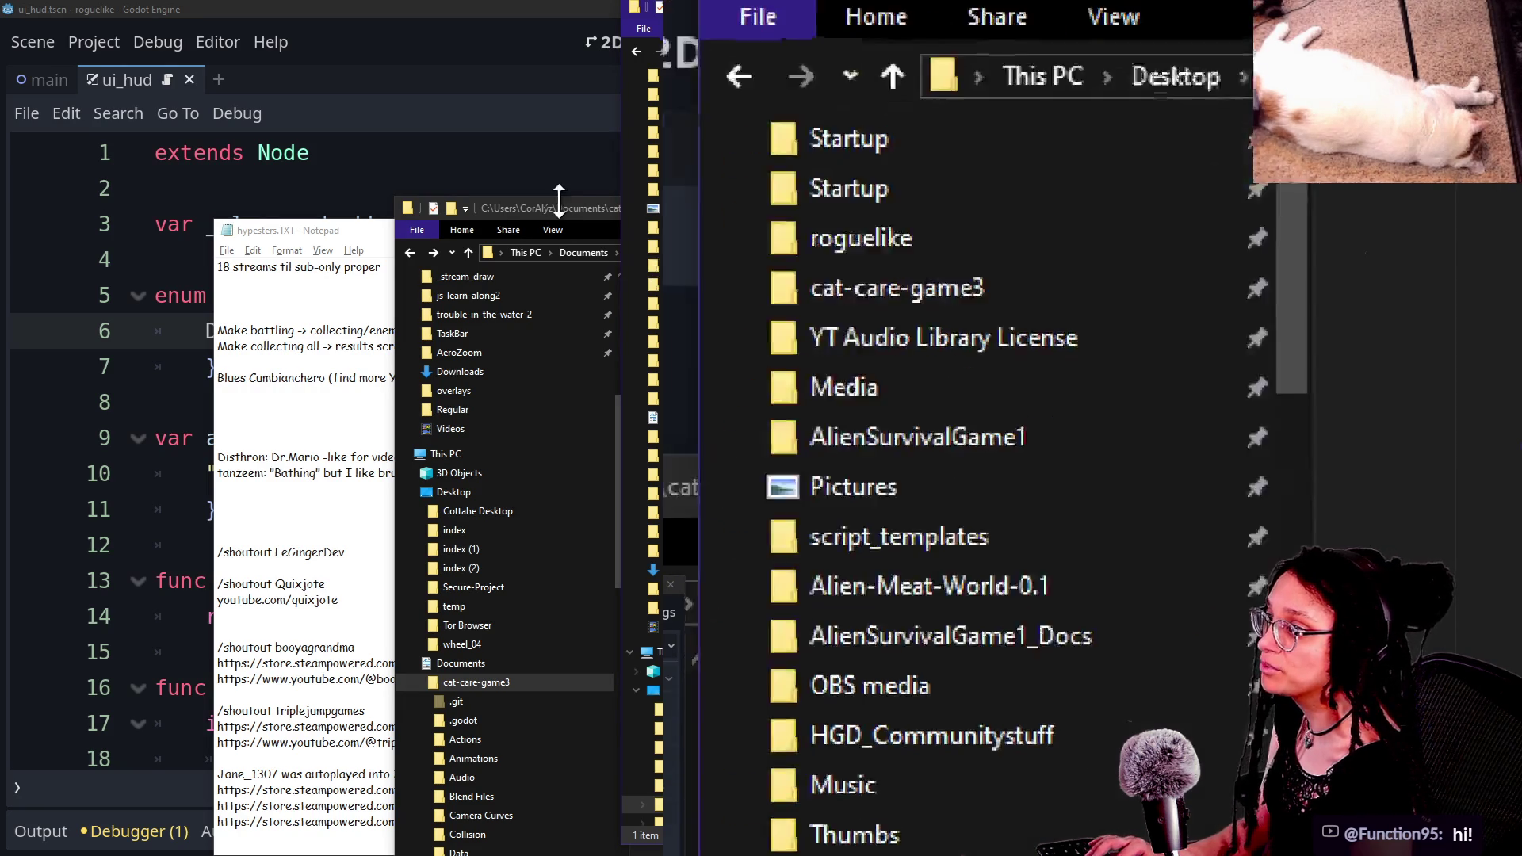
Step: Open the Scripts folder in the cat-care-game3 project window
{"action": "left_click", "coordinate": [641, 266]}
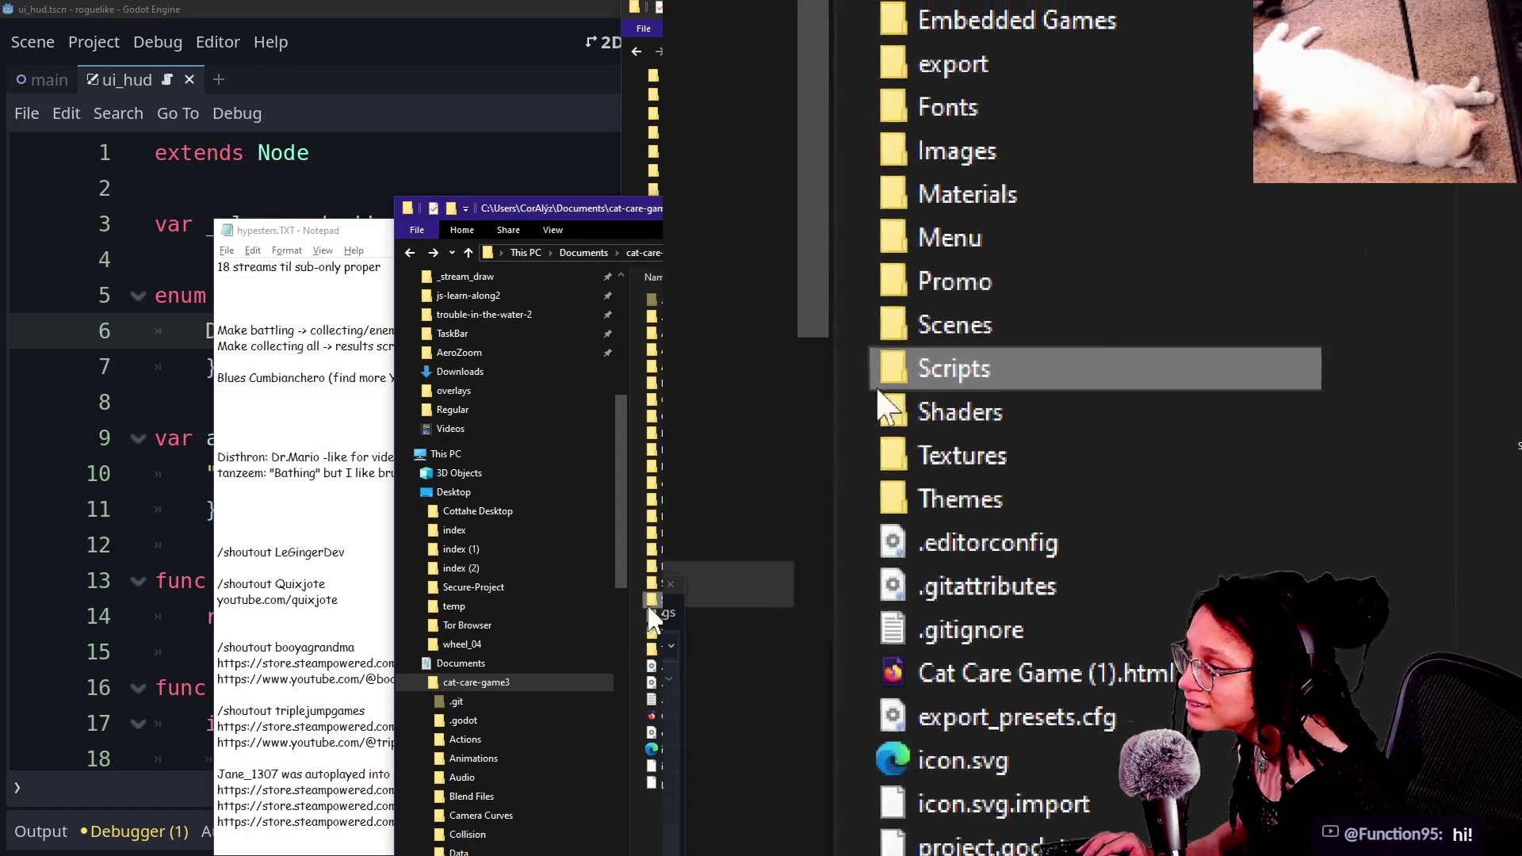
{"action": "double_click", "coordinate": [919, 387]}
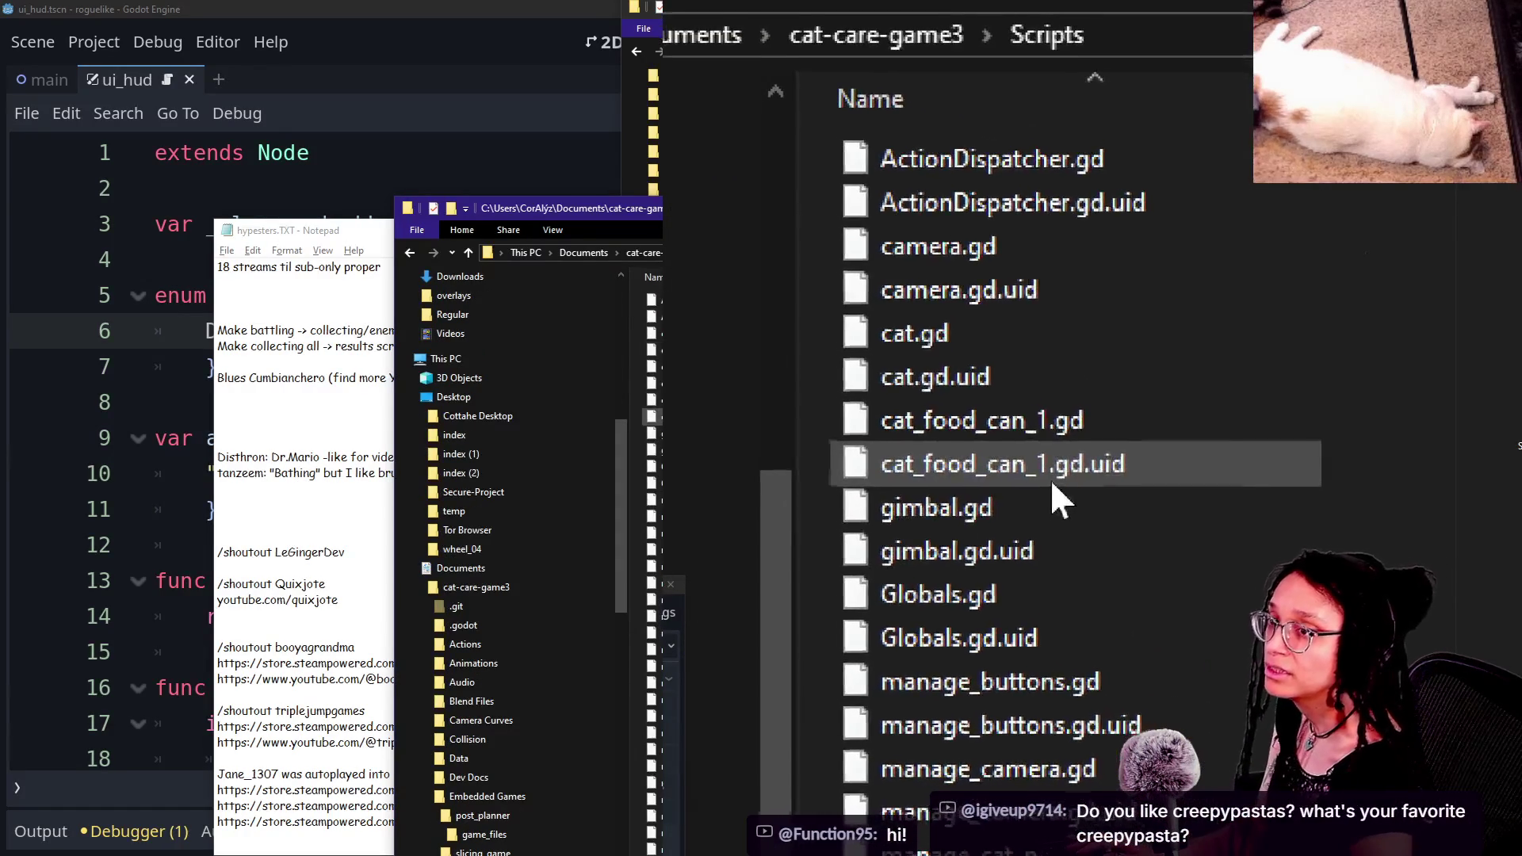
{"action": "key", "text": "alt+Tab"}
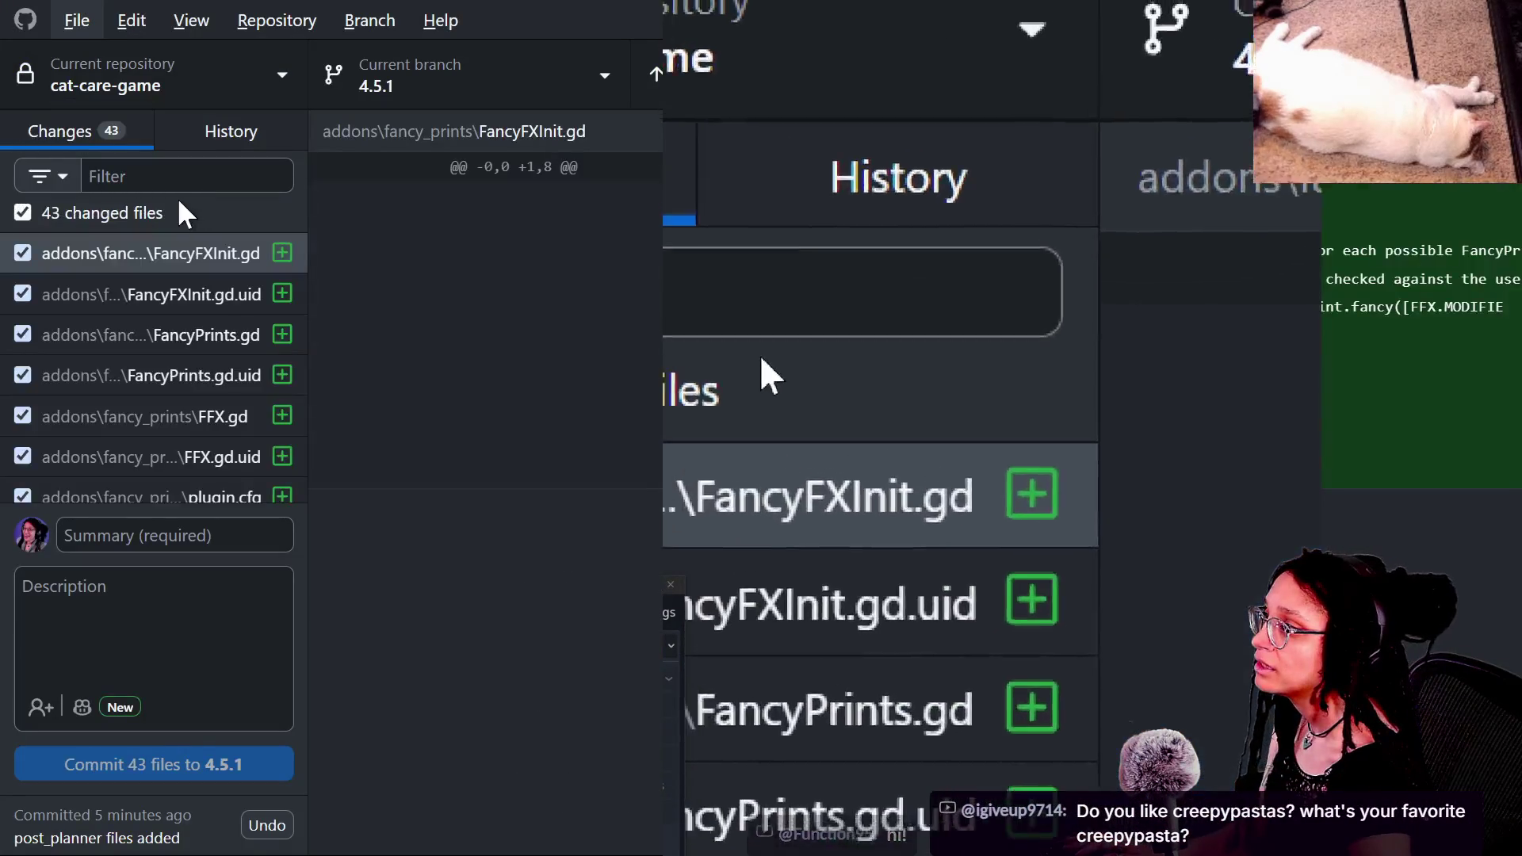
Step: Review the FancyFXInit.gd.uid, FFX.gd and target_assigner_couch.gd diffs, then move the Project Manager aside
{"action": "left_click", "coordinate": [164, 302]}
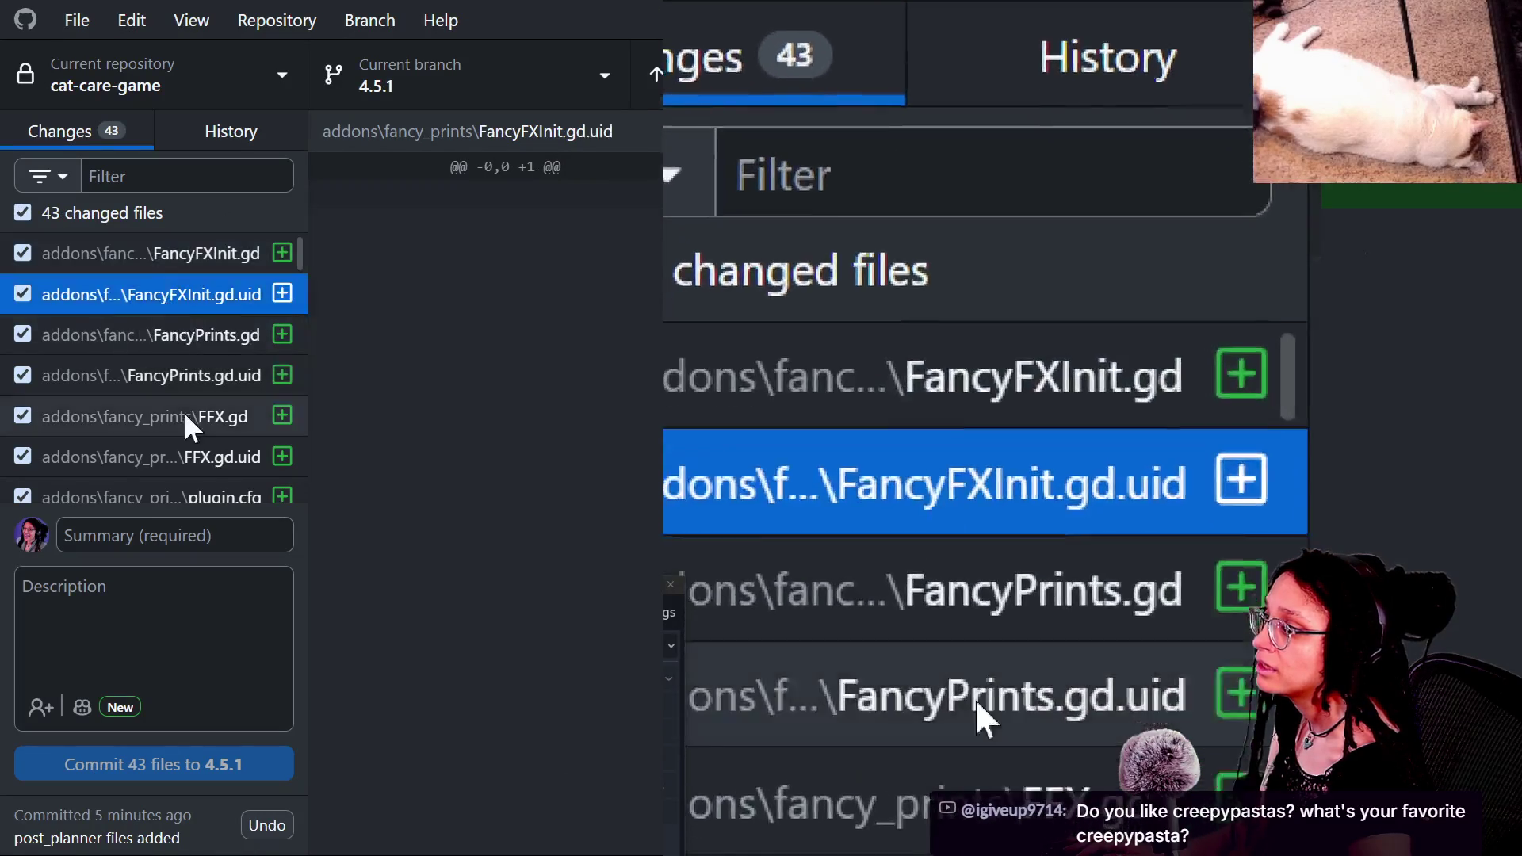
{"action": "left_click", "coordinate": [184, 413]}
{"action": "scroll", "coordinate": [186, 408], "scroll_direction": "down", "scroll_amount": 10}
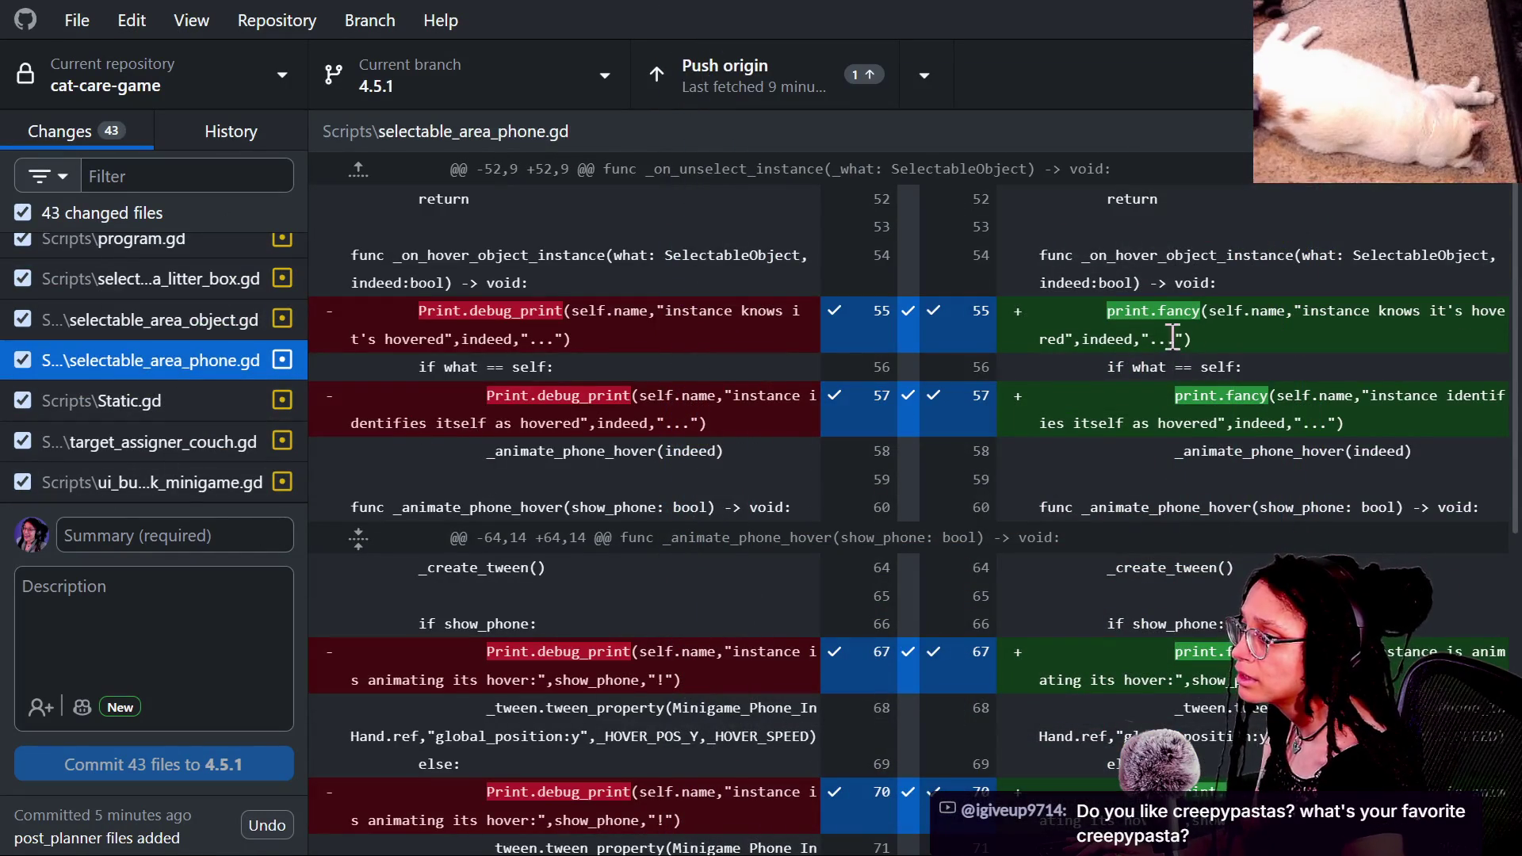
{"action": "left_click", "coordinate": [163, 454]}
{"action": "right_click", "coordinate": [160, 454]}
{"action": "left_click", "coordinate": [206, 626]}
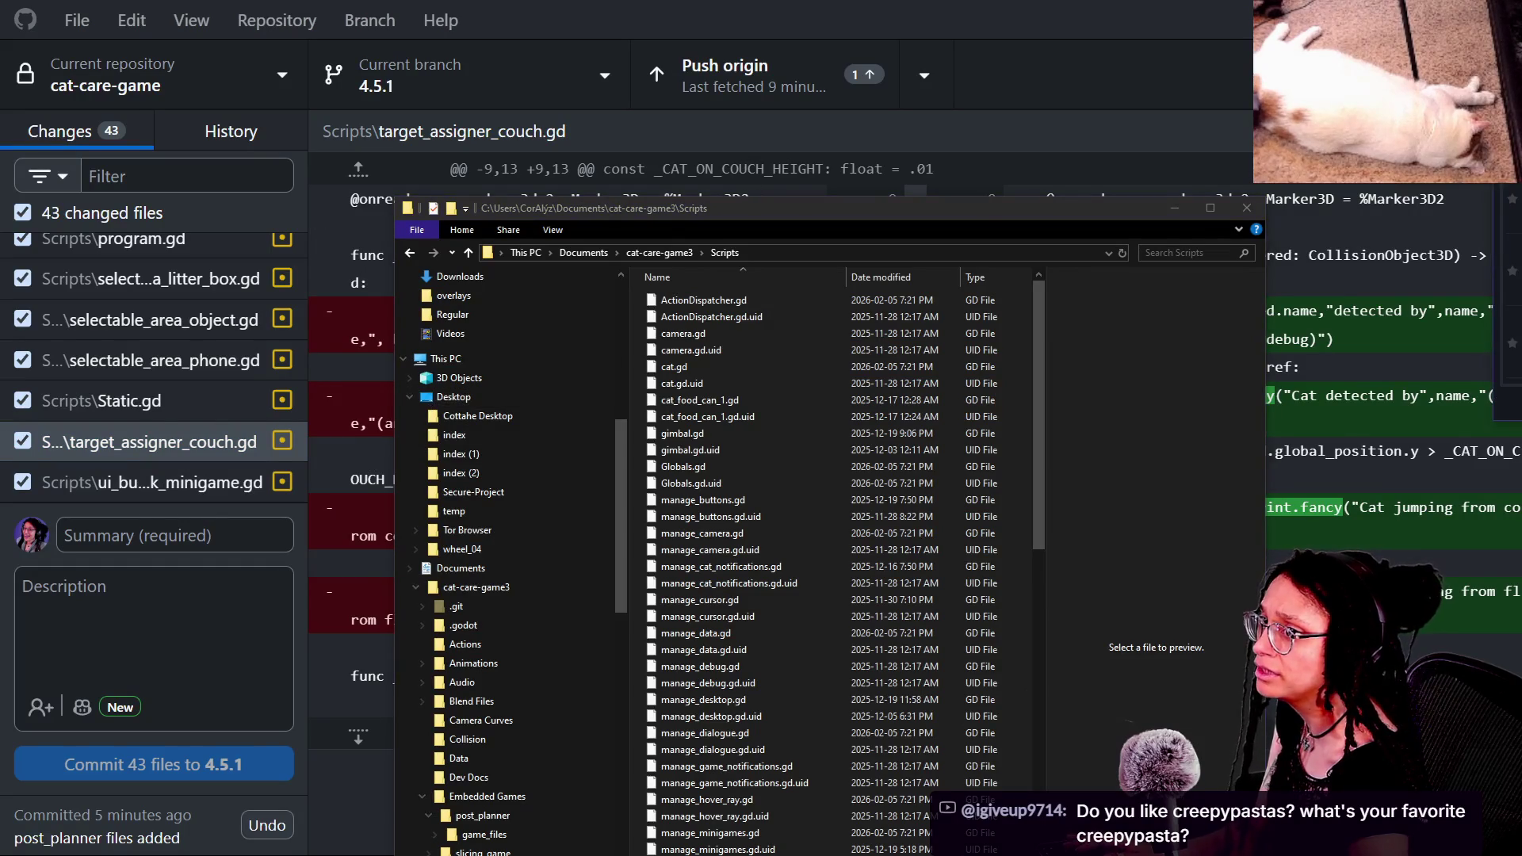
{"action": "left_click_drag", "start_coordinate": [1383, 321], "coordinate": [388, 41]}
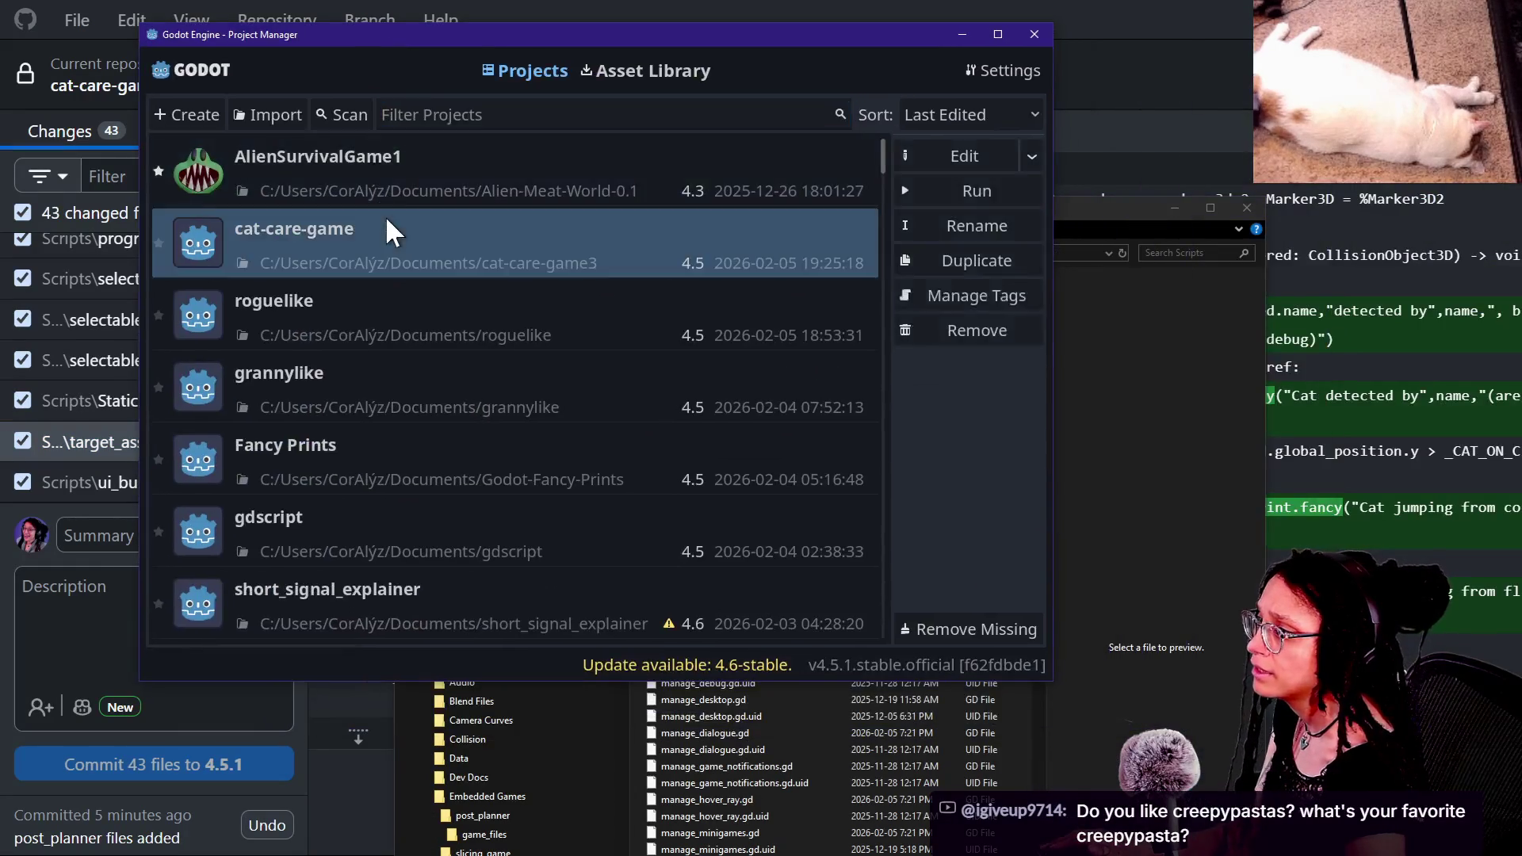
Step: Open cat-care-game from the Project Manager and let it load in the editor
{"action": "double_click", "coordinate": [385, 216]}
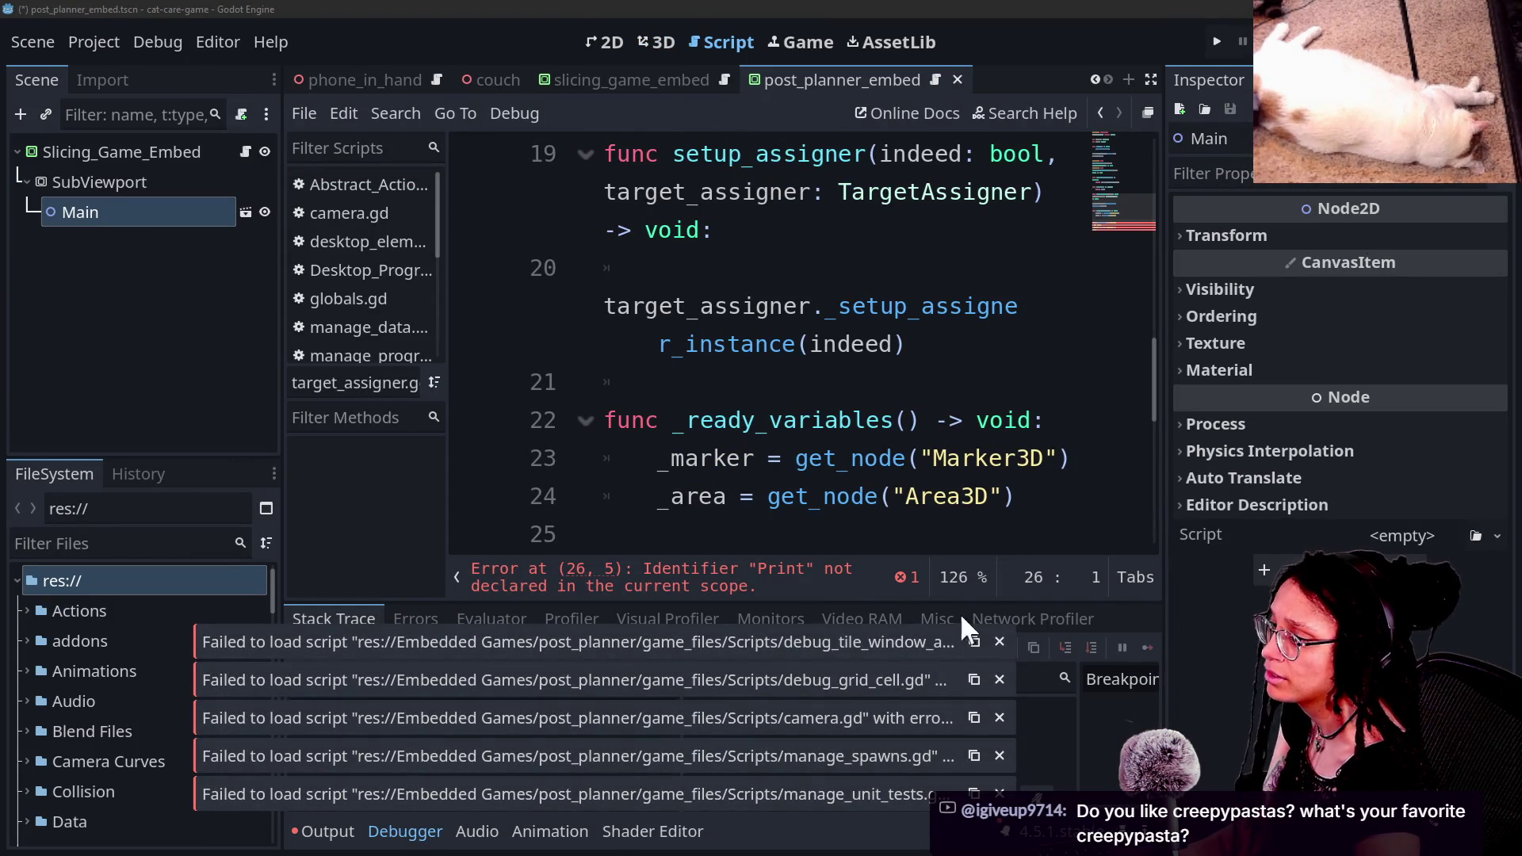
Step: Jump to the undeclared Print error at line 26 in the script
{"action": "left_click", "coordinate": [745, 587]}
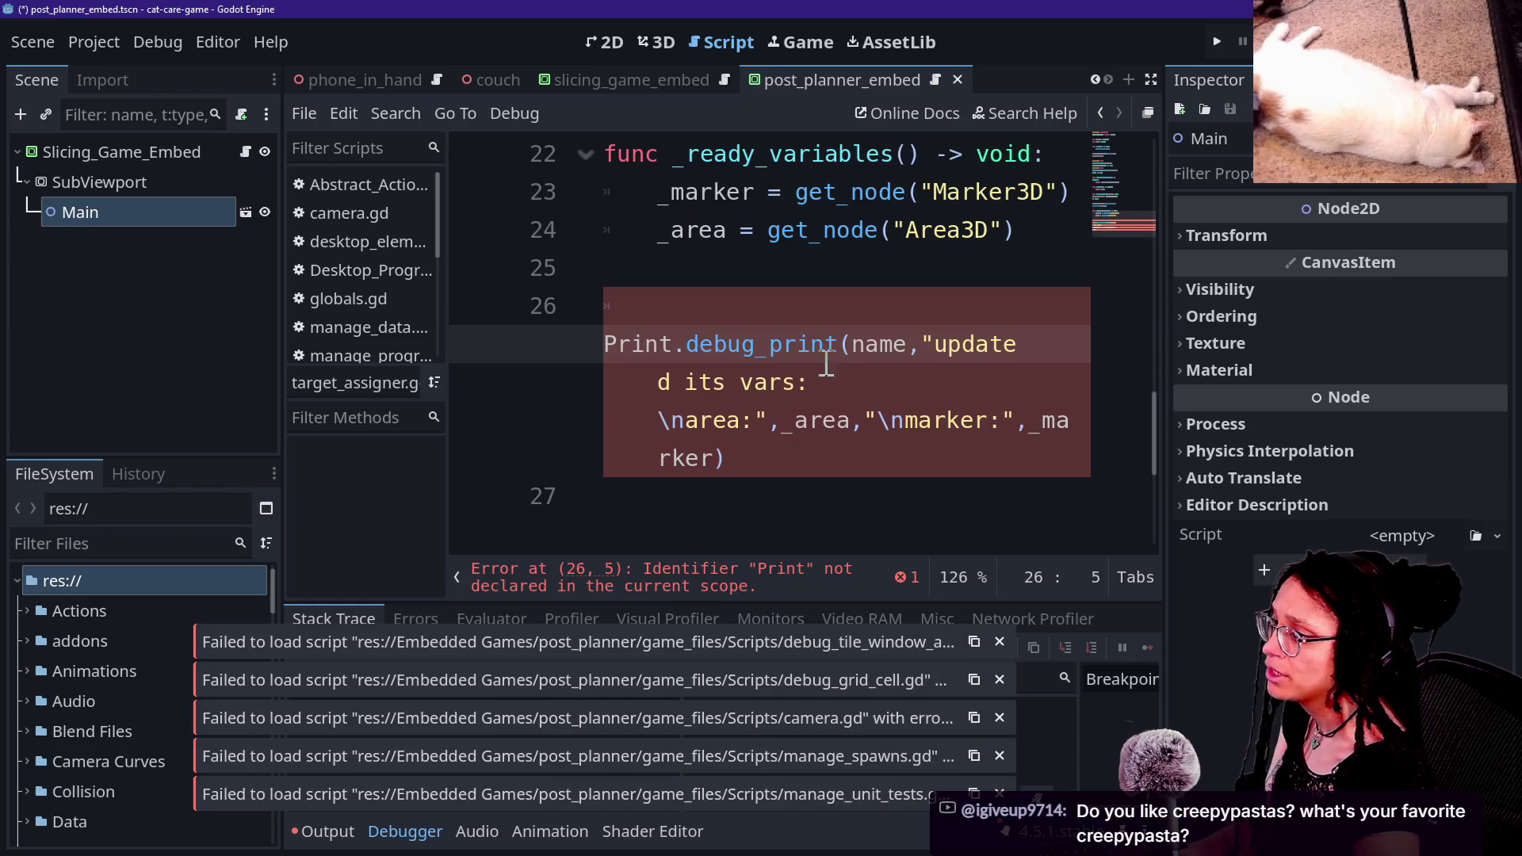
{"action": "key", "text": "Left"}
{"action": "key", "text": "Left"}
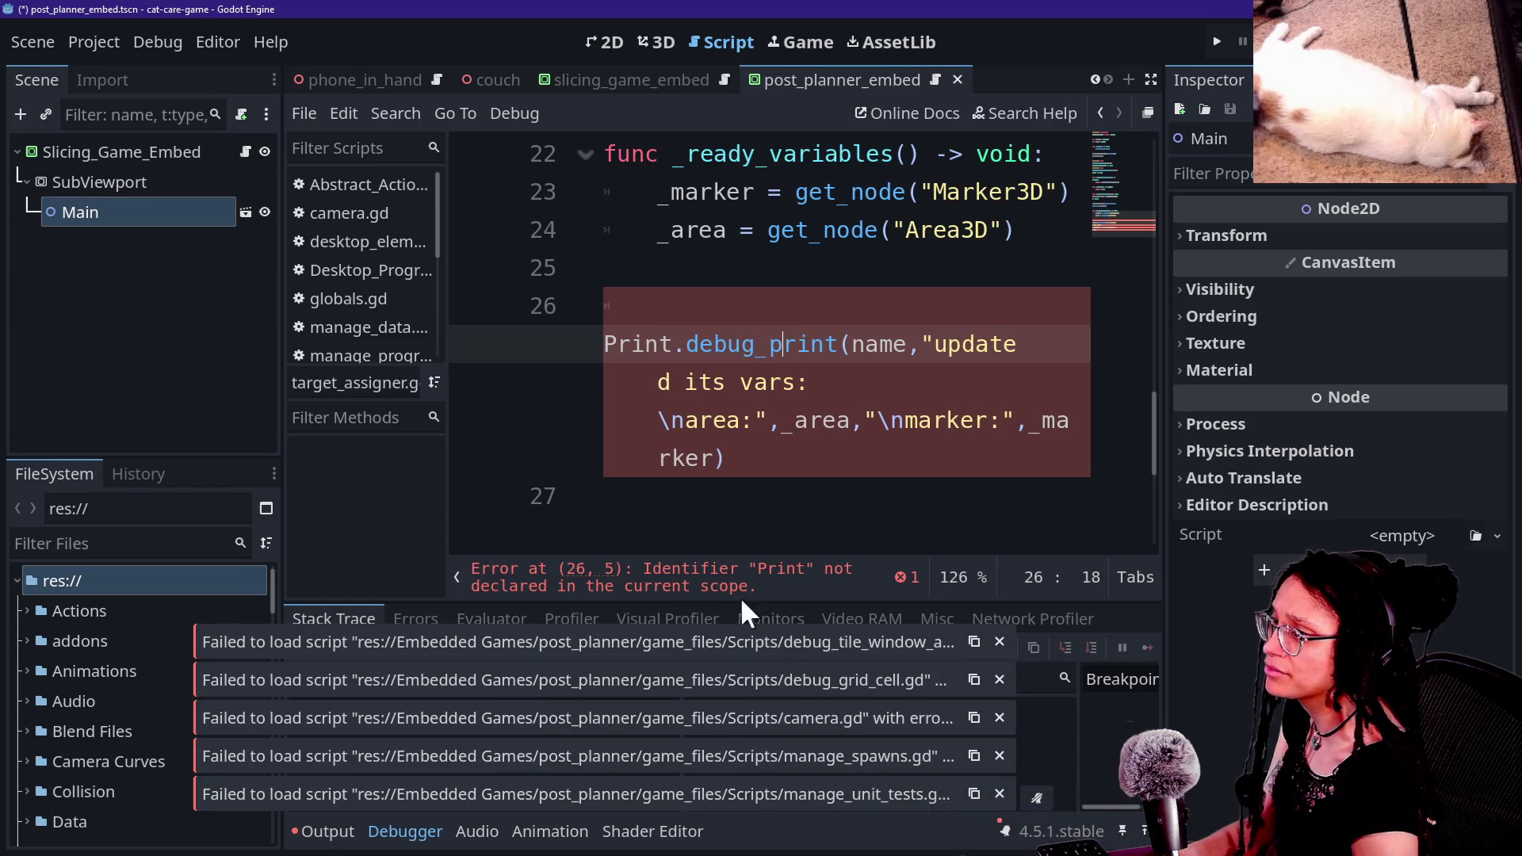
{"action": "scroll", "coordinate": [787, 496], "scroll_direction": "up", "scroll_amount": 1}
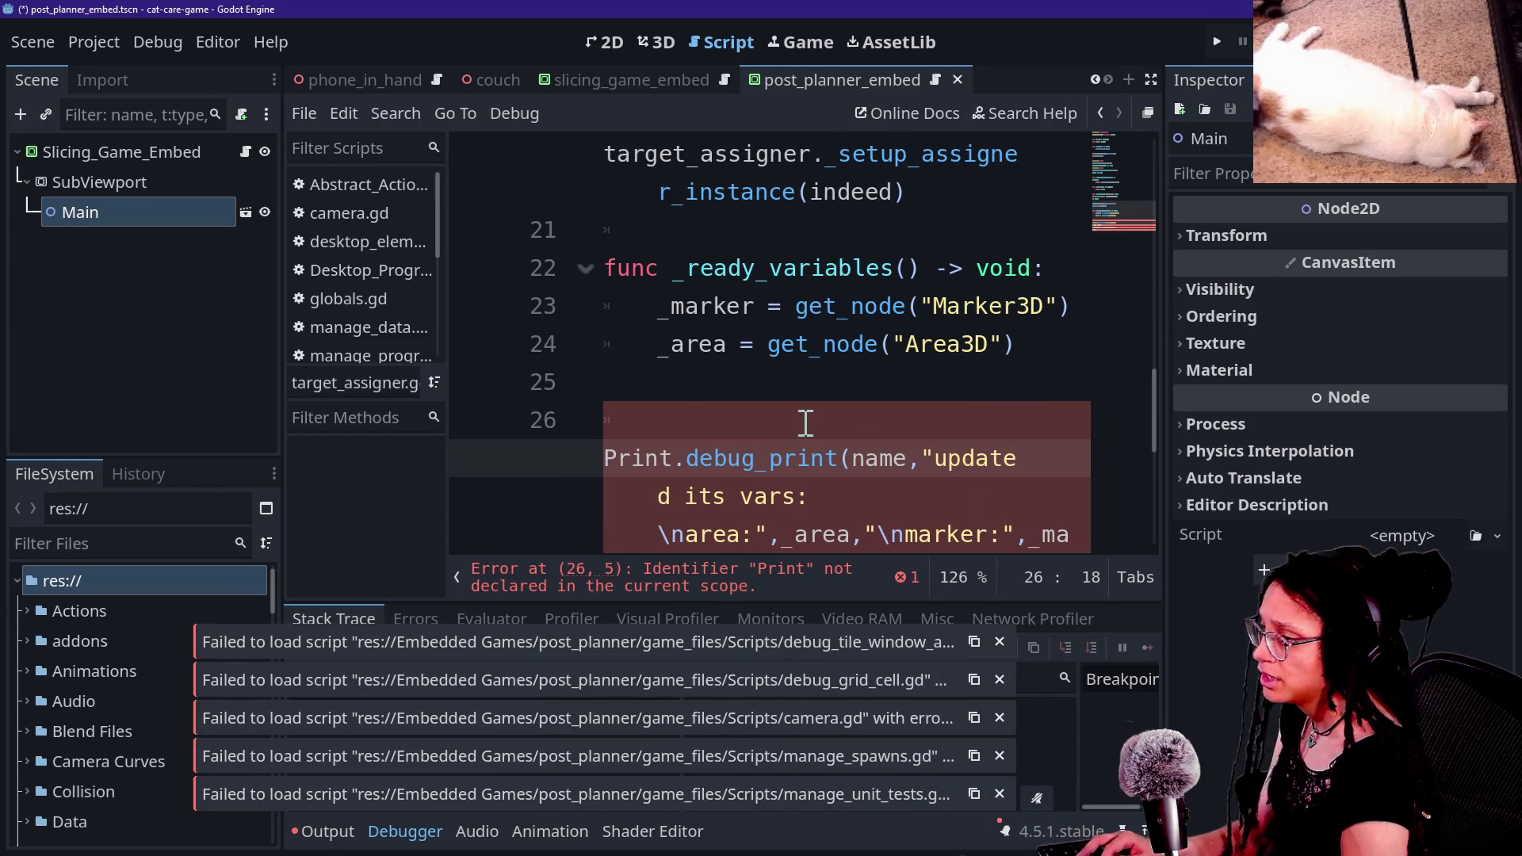
Step: Search the whole project for .ffx, finding no matches
{"action": "key", "text": "alt+shift+o"}
{"action": "type", "text": "ff"}
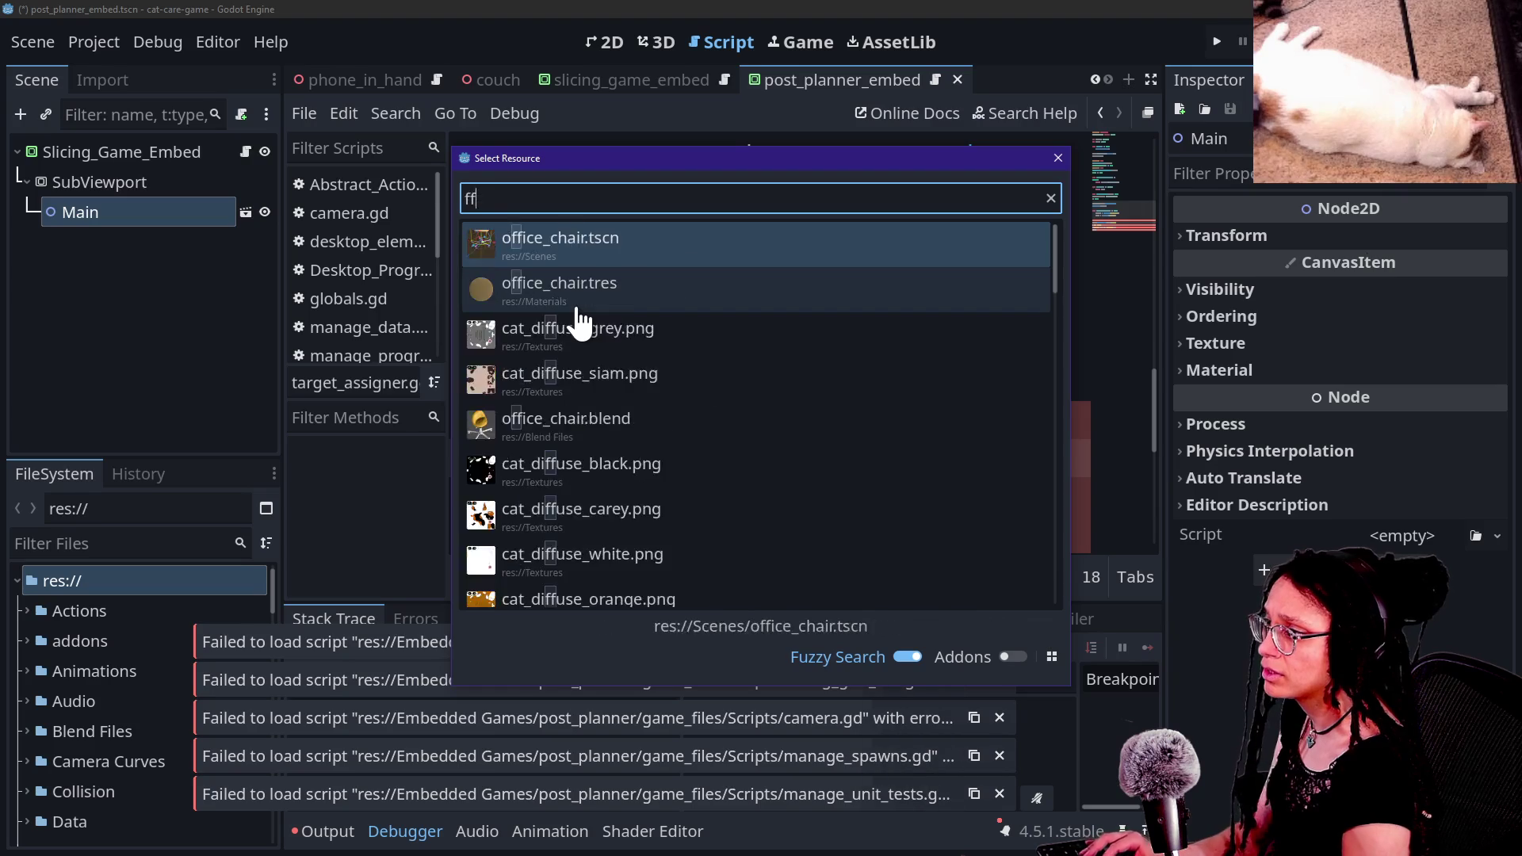
{"action": "key", "text": "BackSpace"}
{"action": "key", "text": "BackSpace"}
{"action": "type", "text": ".f"}
{"action": "key", "text": "Escape"}
{"action": "key", "text": "ctrl+shift+f"}
{"action": "type", "text": ".ffx"}
{"action": "key", "text": "Return"}
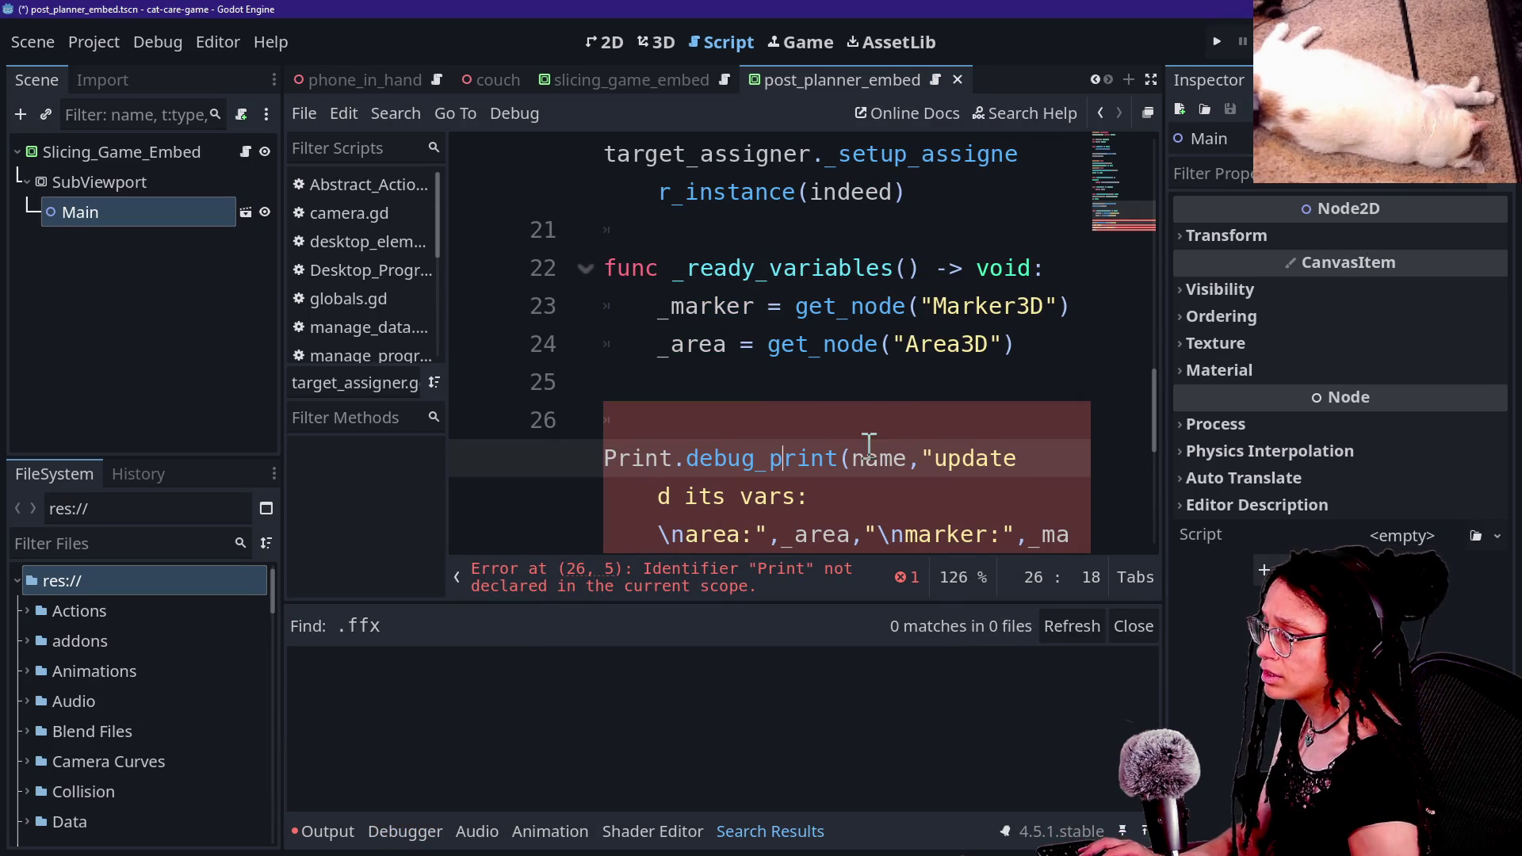
{"action": "left_click", "coordinate": [706, 344]}
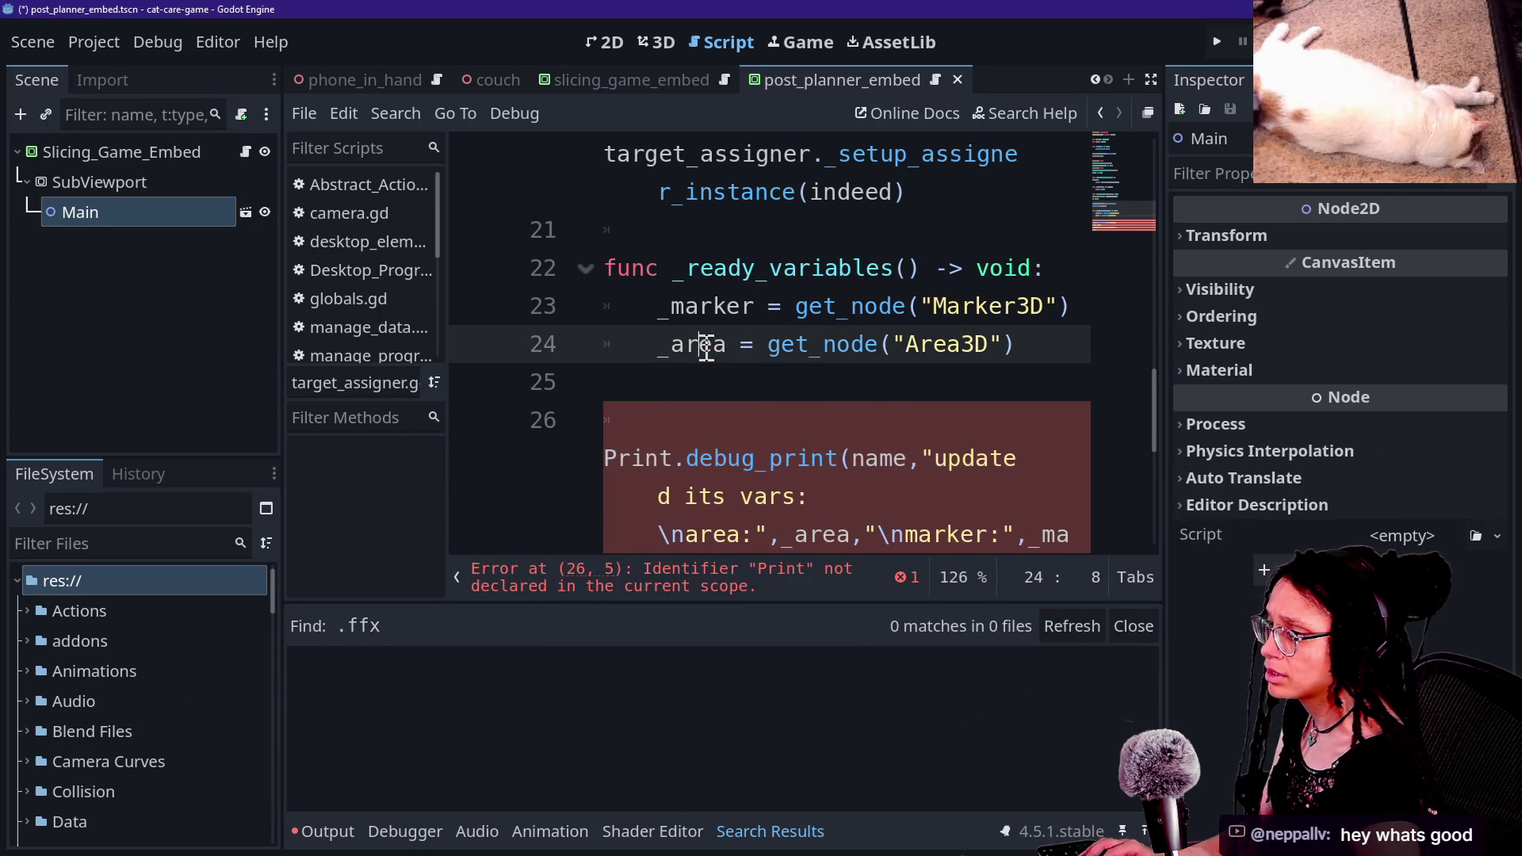
Step: Open camera.gd and the manage_programs script to find the leftover Print.debug_print call
{"action": "scroll", "coordinate": [759, 407], "scroll_direction": "up", "scroll_amount": 5}
{"action": "left_click", "coordinate": [245, 246]}
{"action": "left_click", "coordinate": [321, 233]}
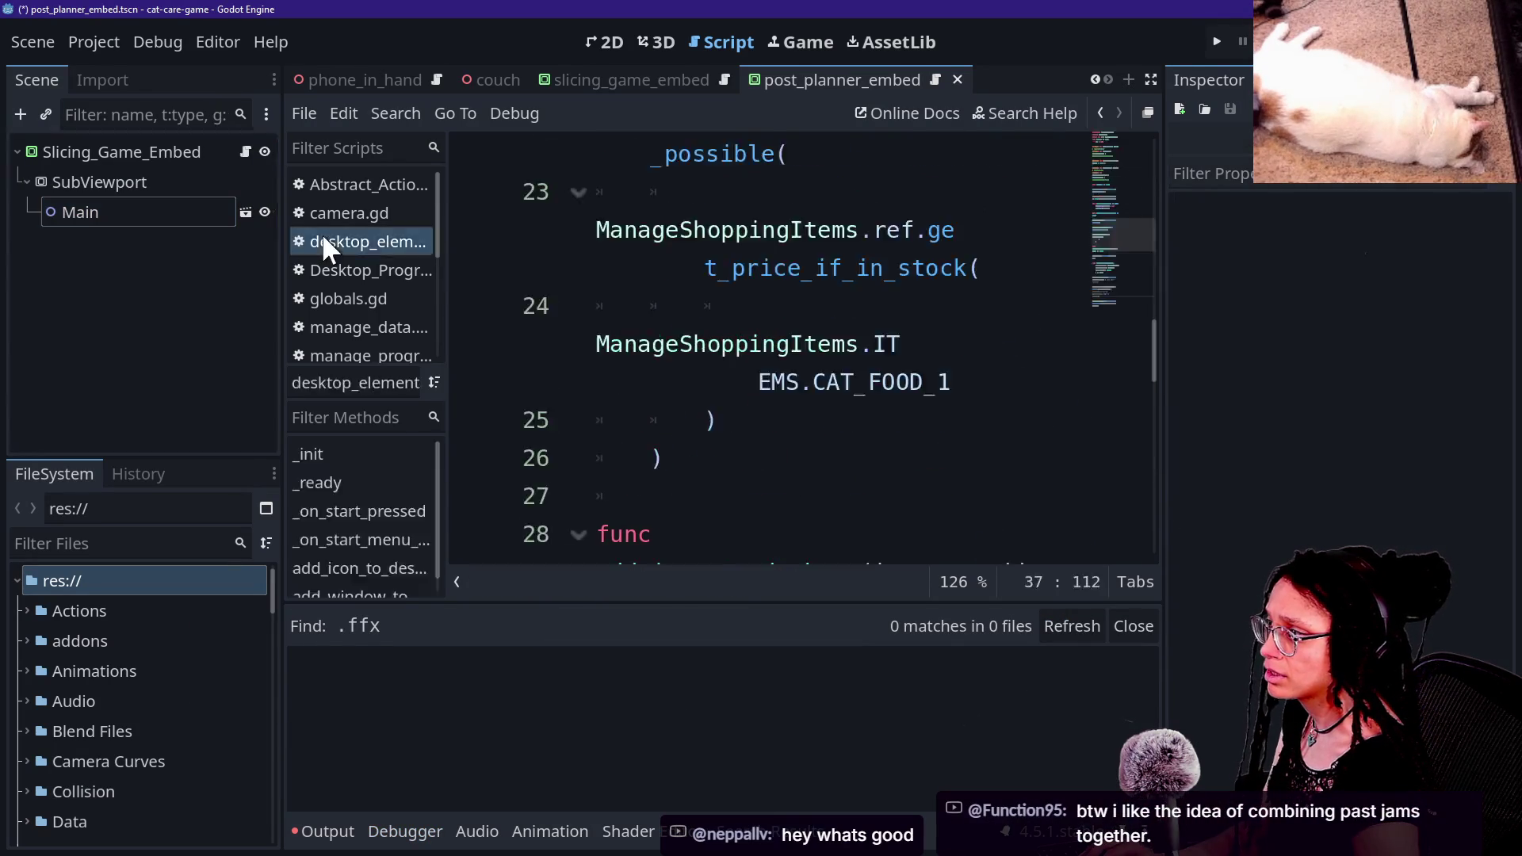
{"action": "left_click", "coordinate": [341, 214]}
{"action": "left_click", "coordinate": [324, 354]}
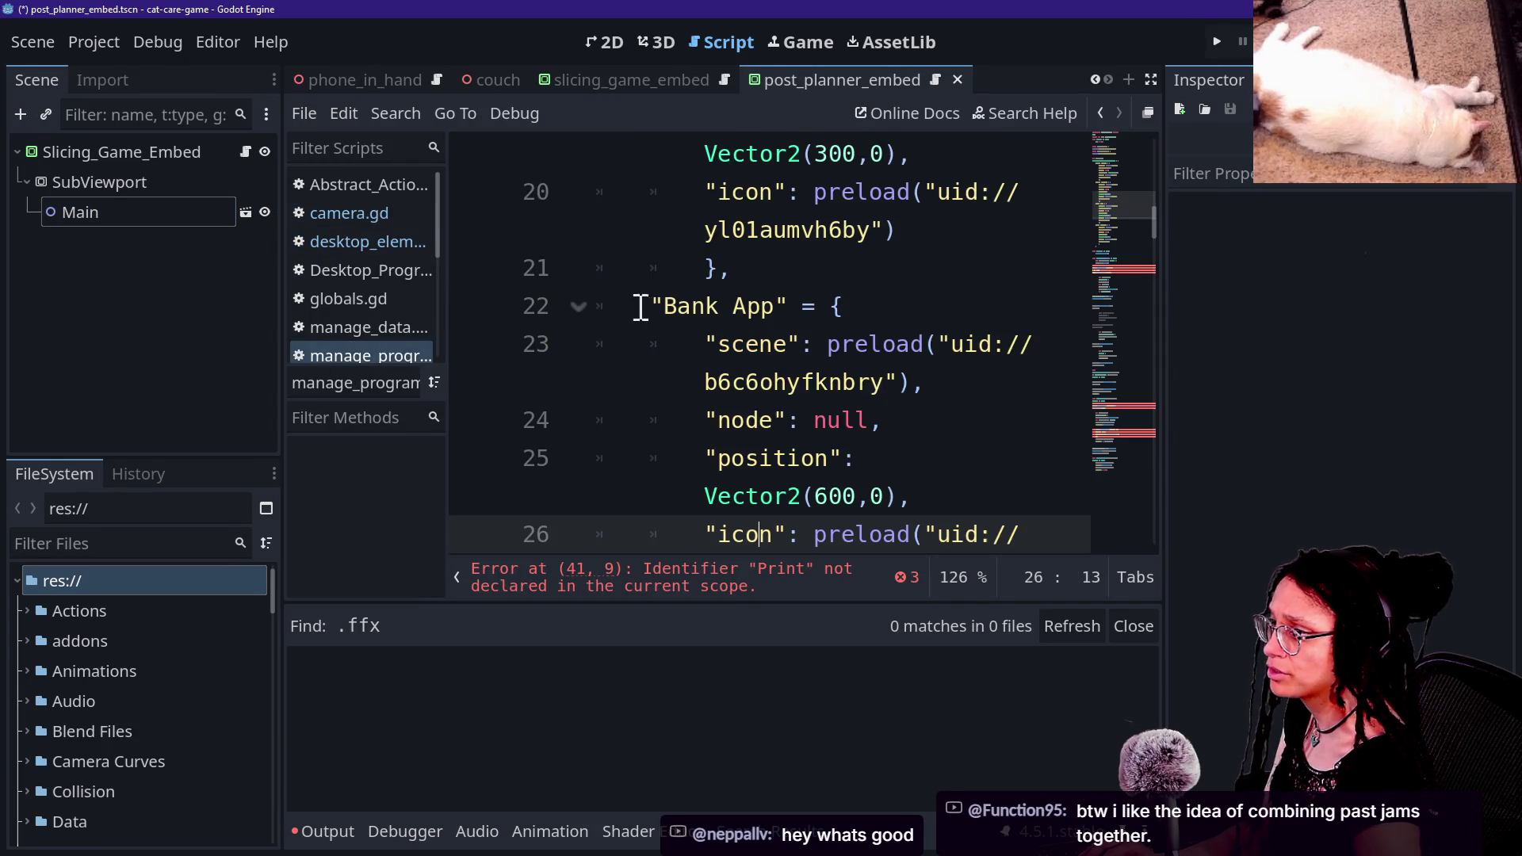
{"action": "scroll", "coordinate": [664, 325], "scroll_direction": "down", "scroll_amount": 10}
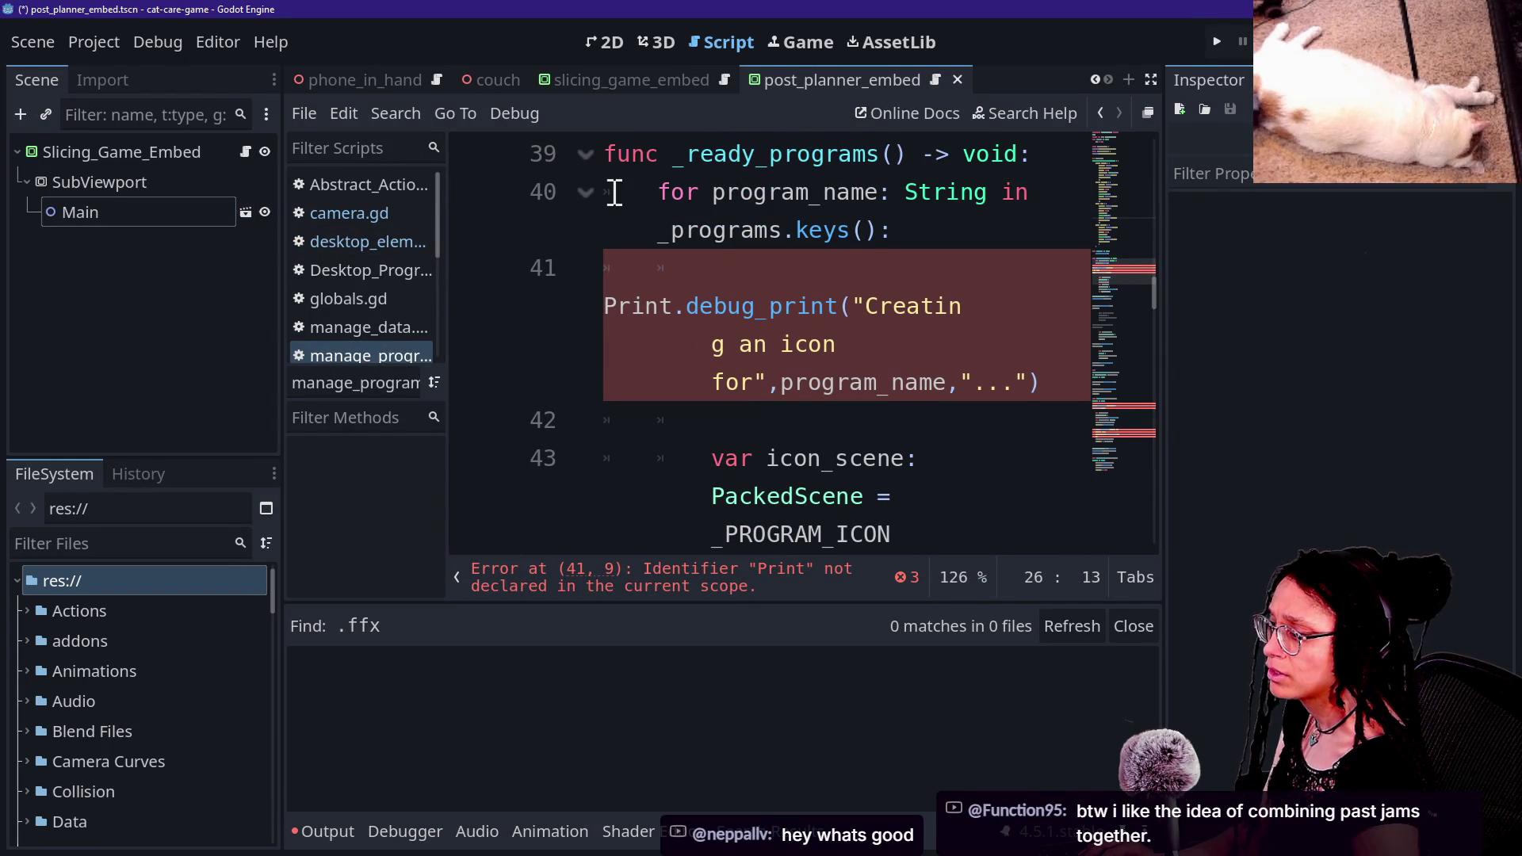
Step: Check diffs from ui_button_back_minigame.gd up to Globals.gd.uid, then return to Godot's line 42
{"action": "key", "text": "alt+Tab"}
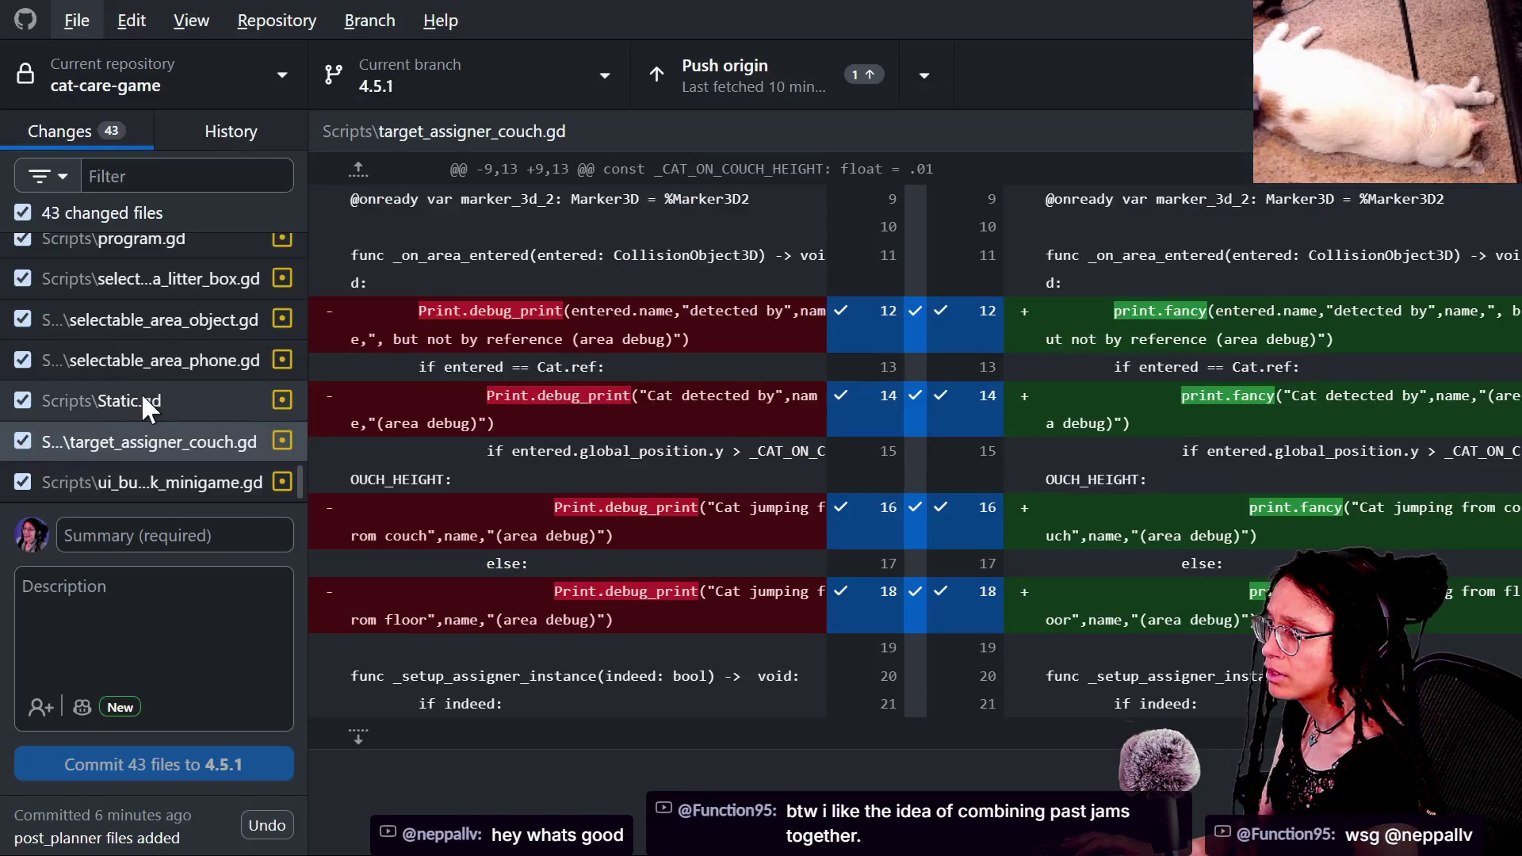
{"action": "scroll", "coordinate": [213, 250], "scroll_direction": "up", "scroll_amount": 10}
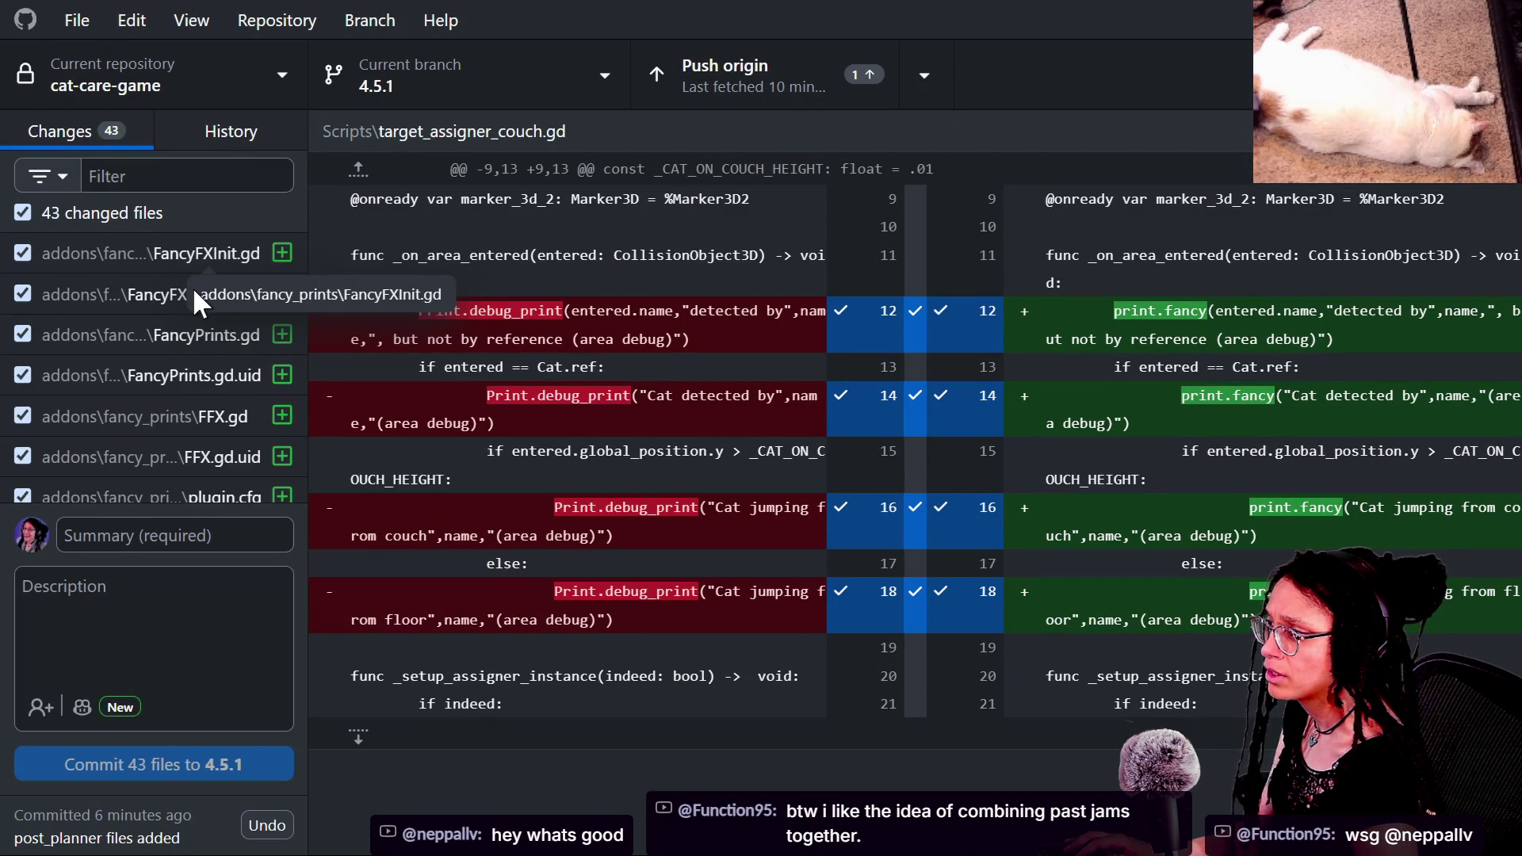
{"action": "scroll", "coordinate": [173, 443], "scroll_direction": "down", "scroll_amount": 10}
{"action": "left_click", "coordinate": [155, 478]}
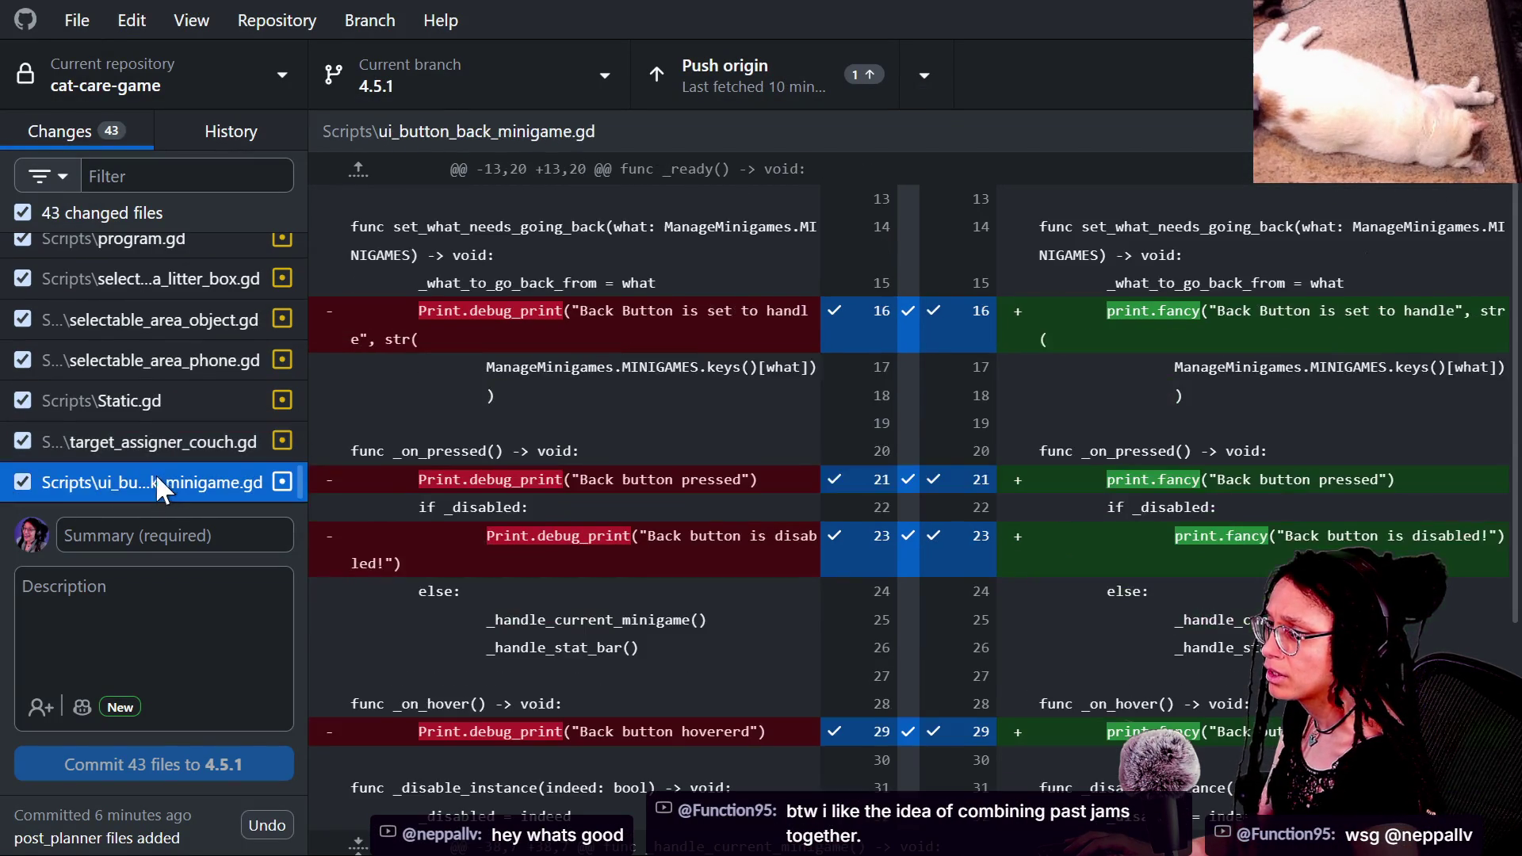
{"action": "key", "text": "Up"}
{"action": "key", "text": "Up"}
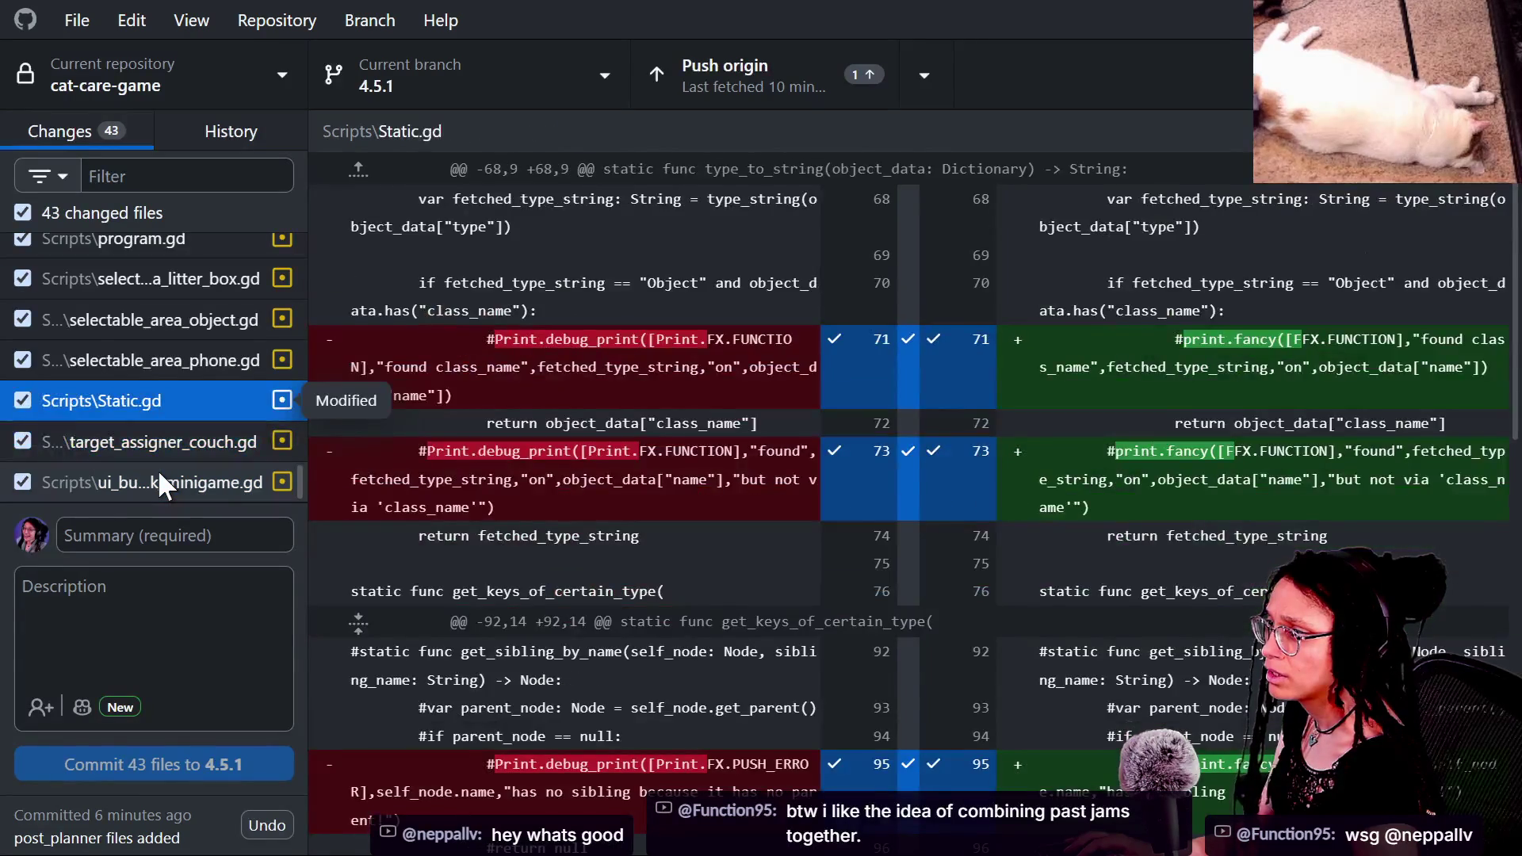
{"action": "key", "text": "Up"}
{"action": "key", "text": "Up"}
{"action": "key", "text": "Up"}
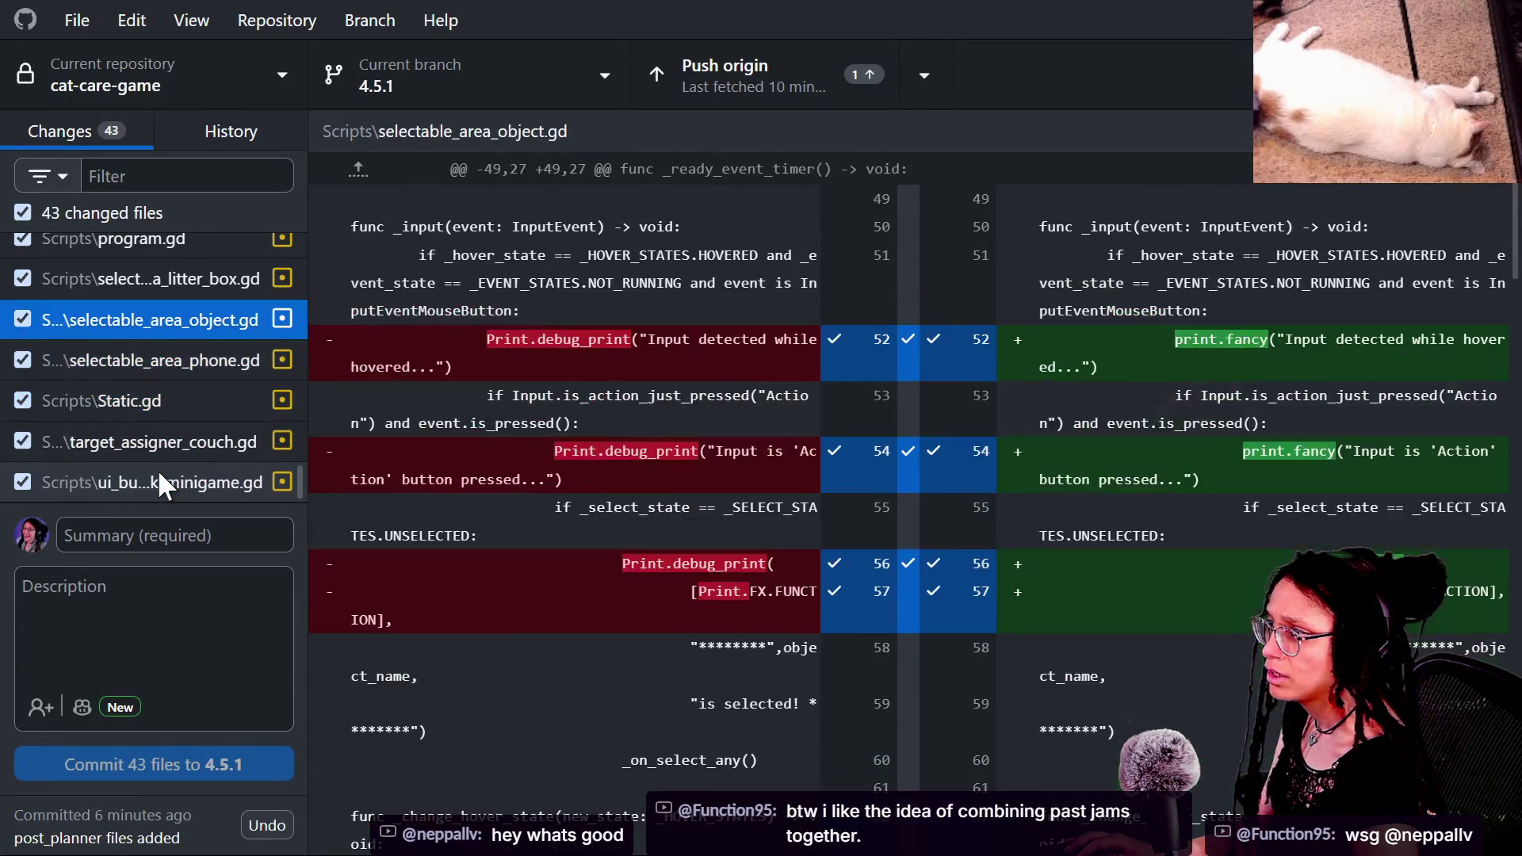
{"action": "key", "text": "Up"}
{"action": "key", "text": "Up"}
{"action": "key", "text": "Up"}
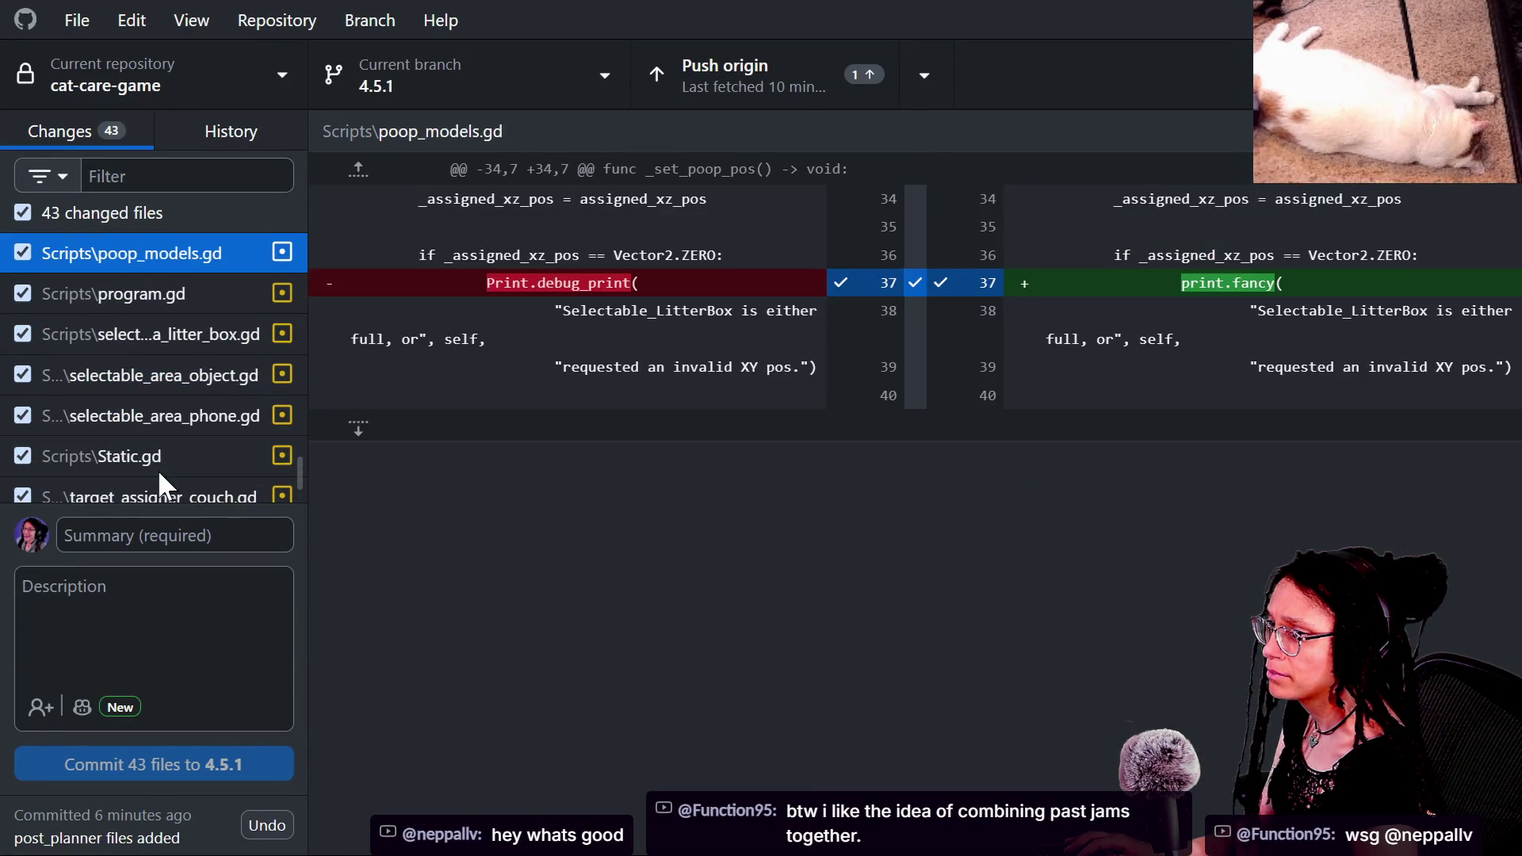
{"action": "key", "text": "Up"}
{"action": "key", "text": "Up"}
{"action": "key", "text": "Up"}
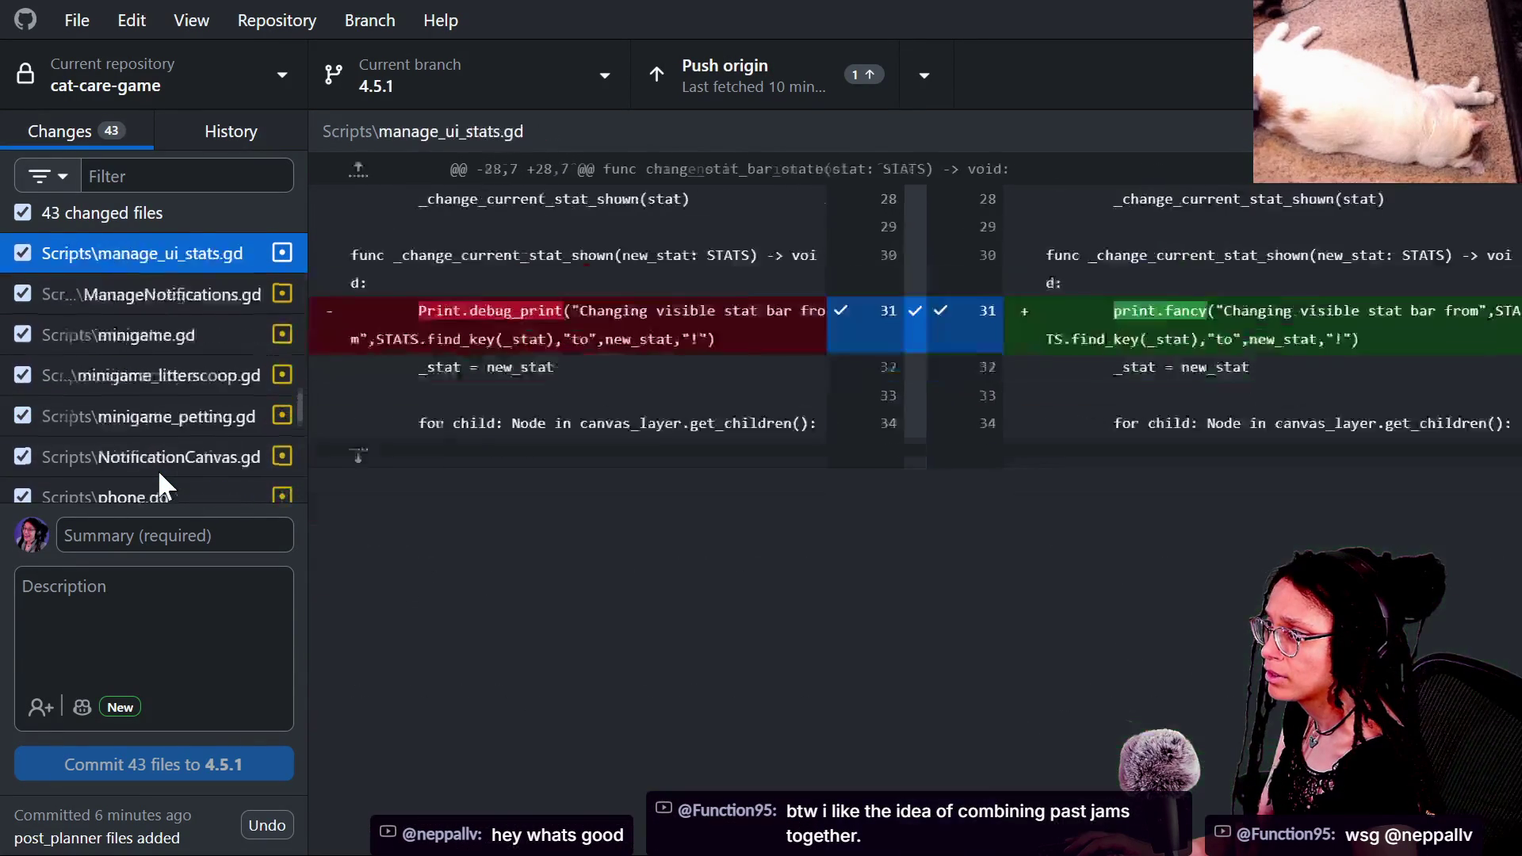
{"action": "key", "text": "Up"}
{"action": "key", "text": "Up"}
{"action": "key", "text": "Up"}
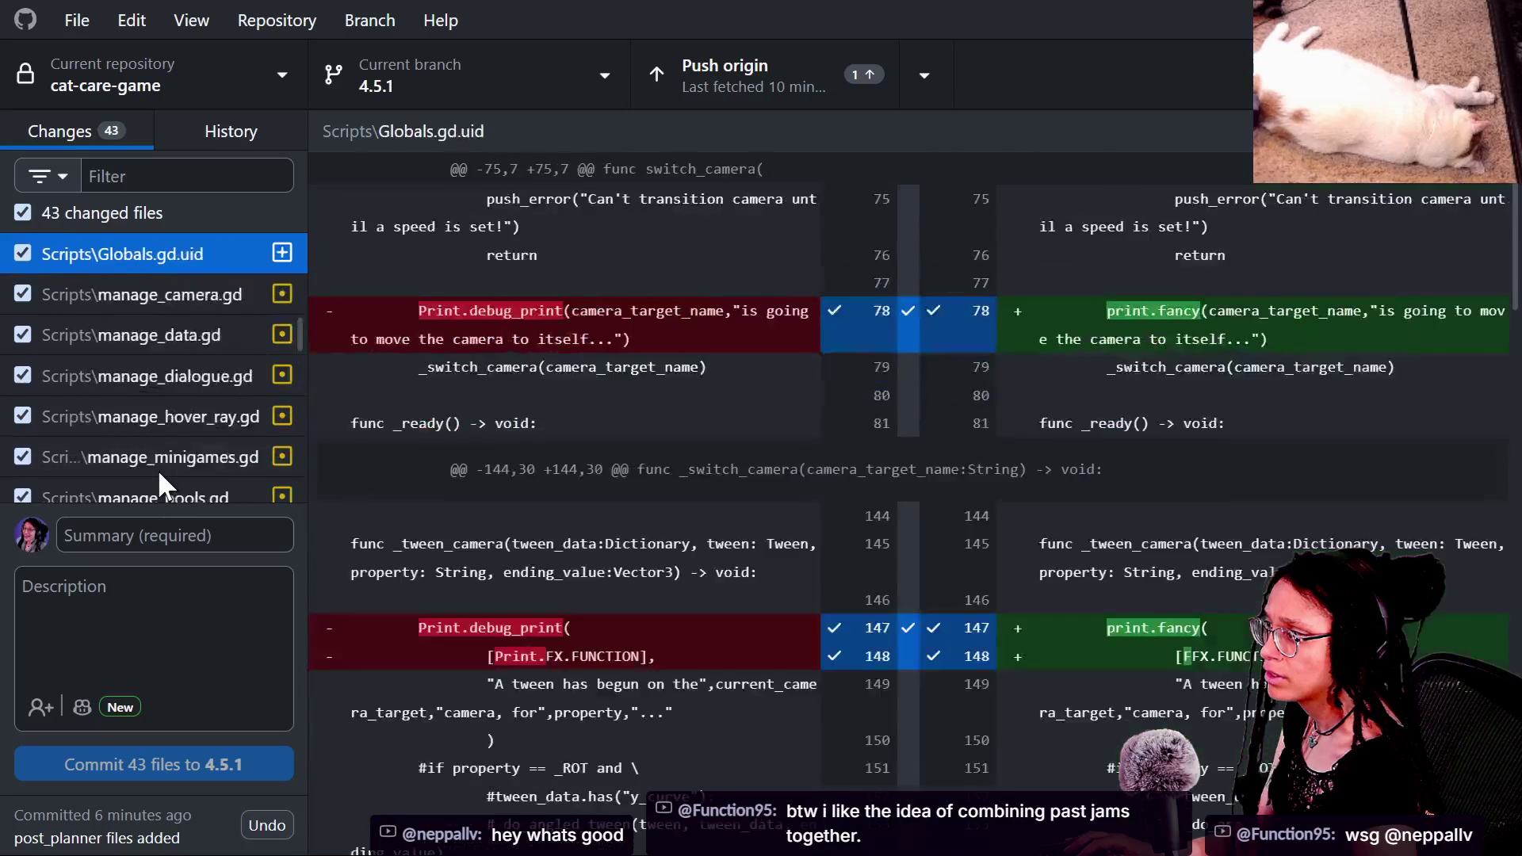
{"action": "key", "text": "alt+Tab"}
{"action": "left_click", "coordinate": [798, 418]}
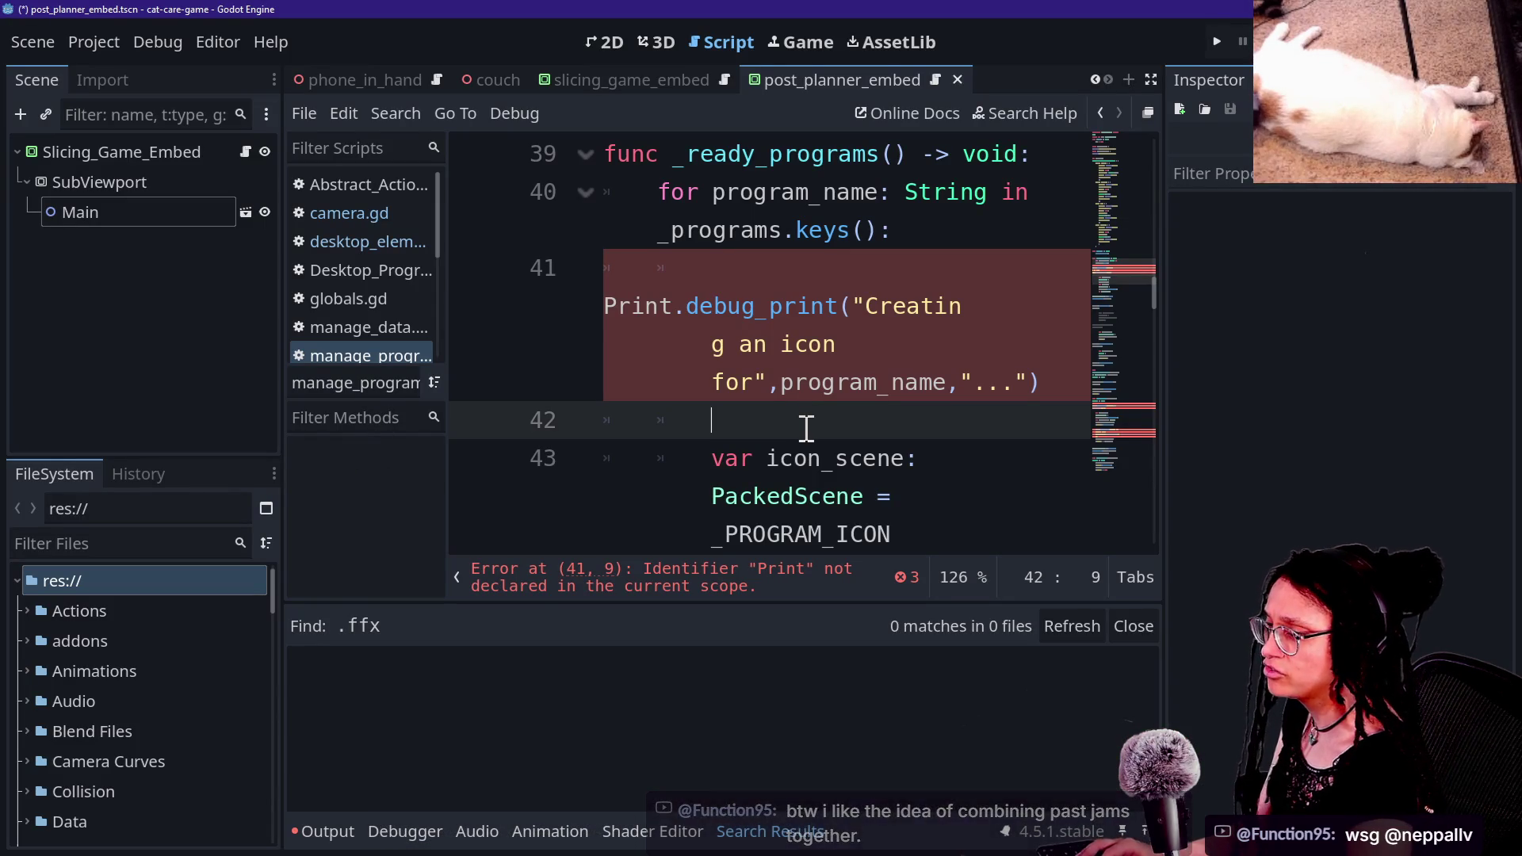
Step: Search the whole project for print.fancy
{"action": "key", "text": "shift+alt+o"}
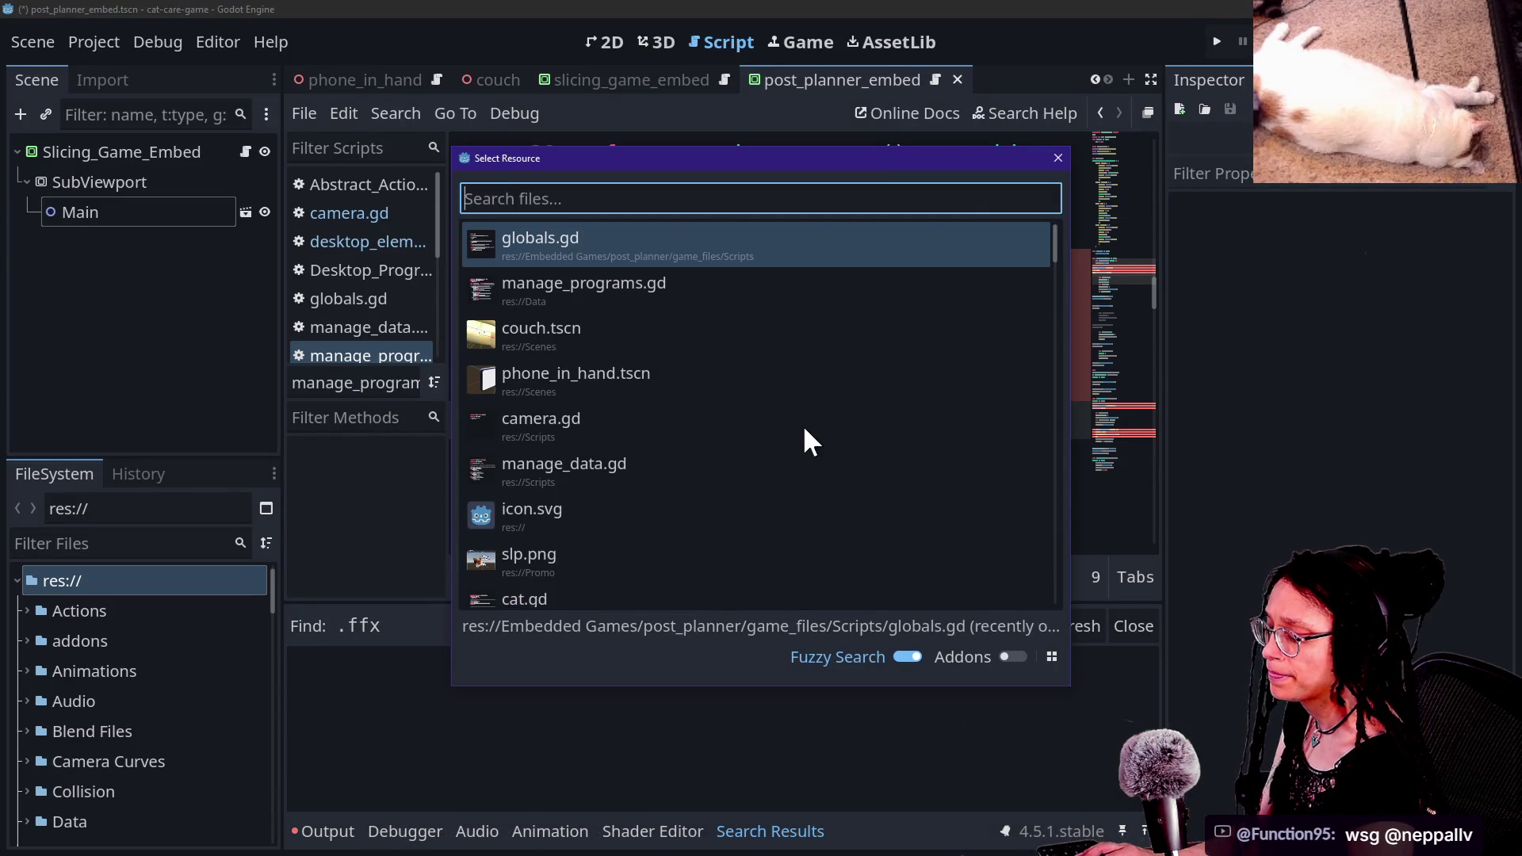
{"action": "type", "text": "print"}
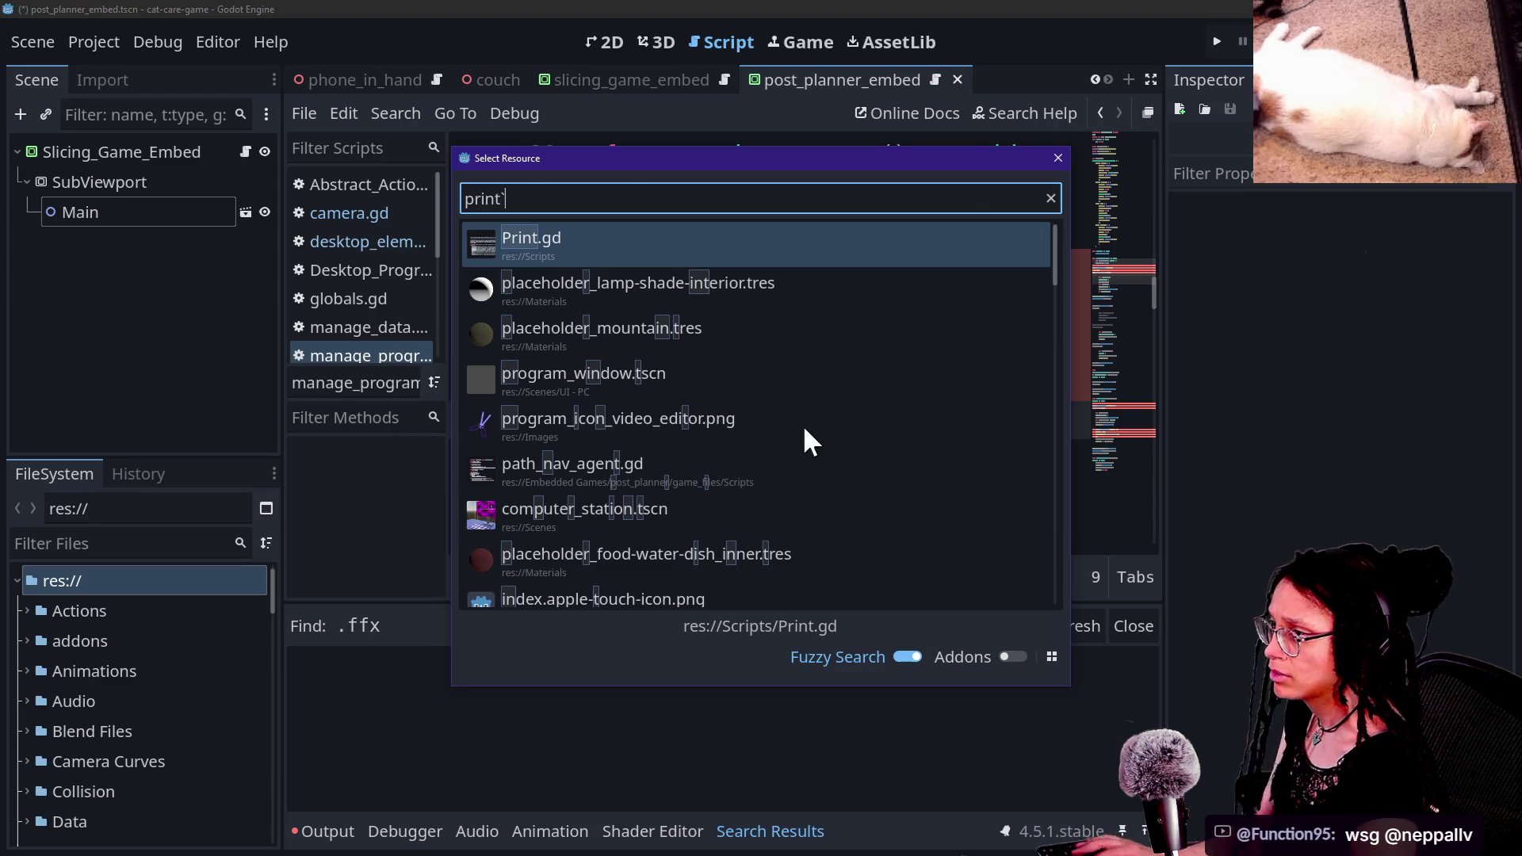
{"action": "key", "text": "Escape"}
{"action": "key", "text": "ctrl+shift+f"}
{"action": "type", "text": "print.facn"}
{"action": "key", "text": "BackSpace"}
{"action": "key", "text": "BackSpace"}
{"action": "type", "text": "ncy"}
{"action": "key", "text": "Return"}
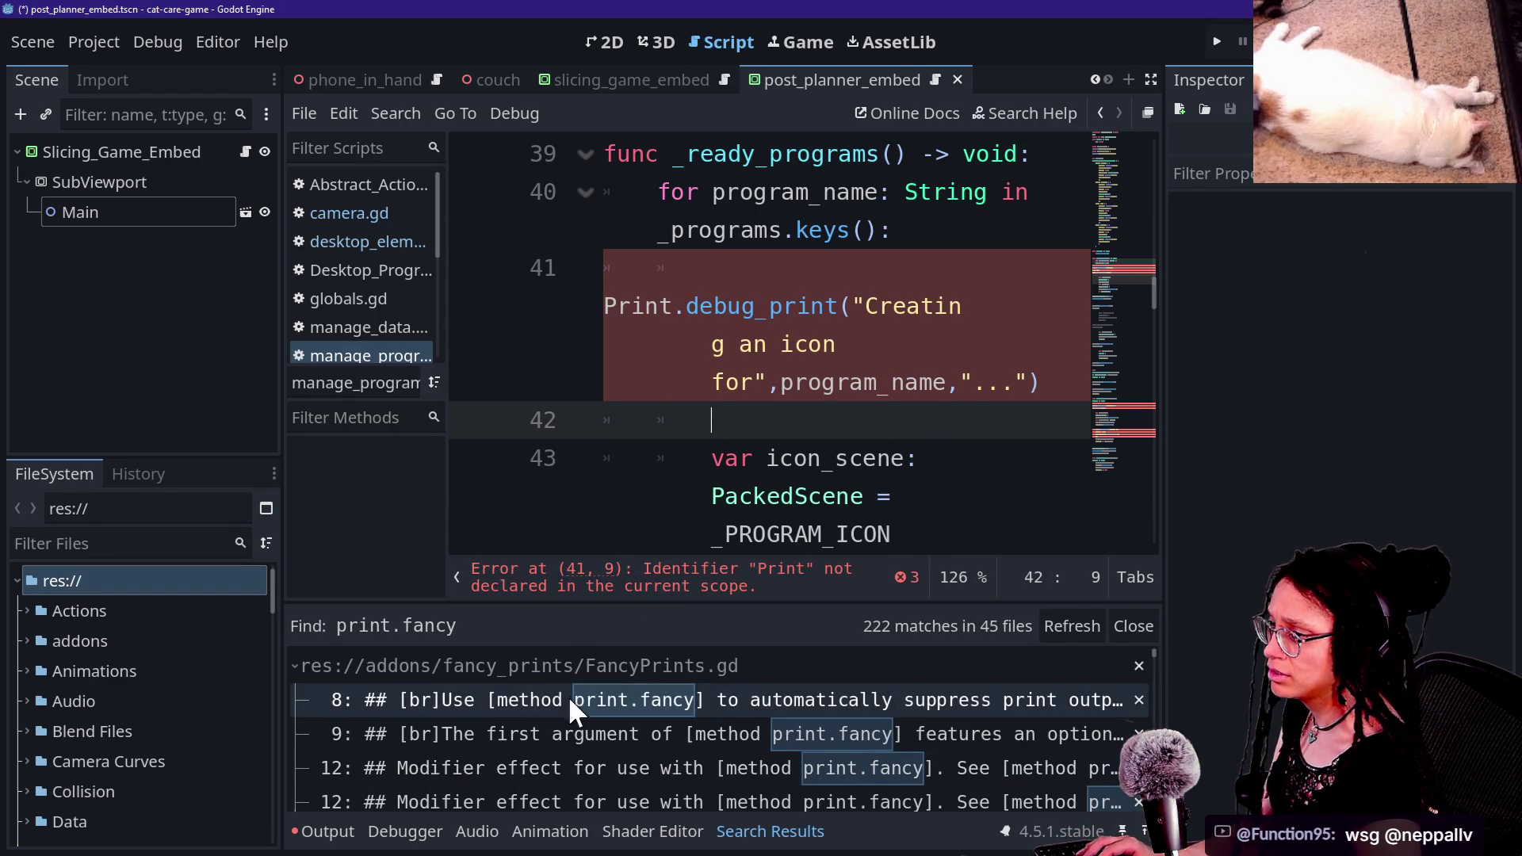
Step: Collapse the FancyPrints.gd, FancyFXInit.gd, ui_menu.gd and ui_hud.gd groups, then click line 41's debug_print
{"action": "scroll", "coordinate": [568, 692], "scroll_direction": "down", "scroll_amount": 15}
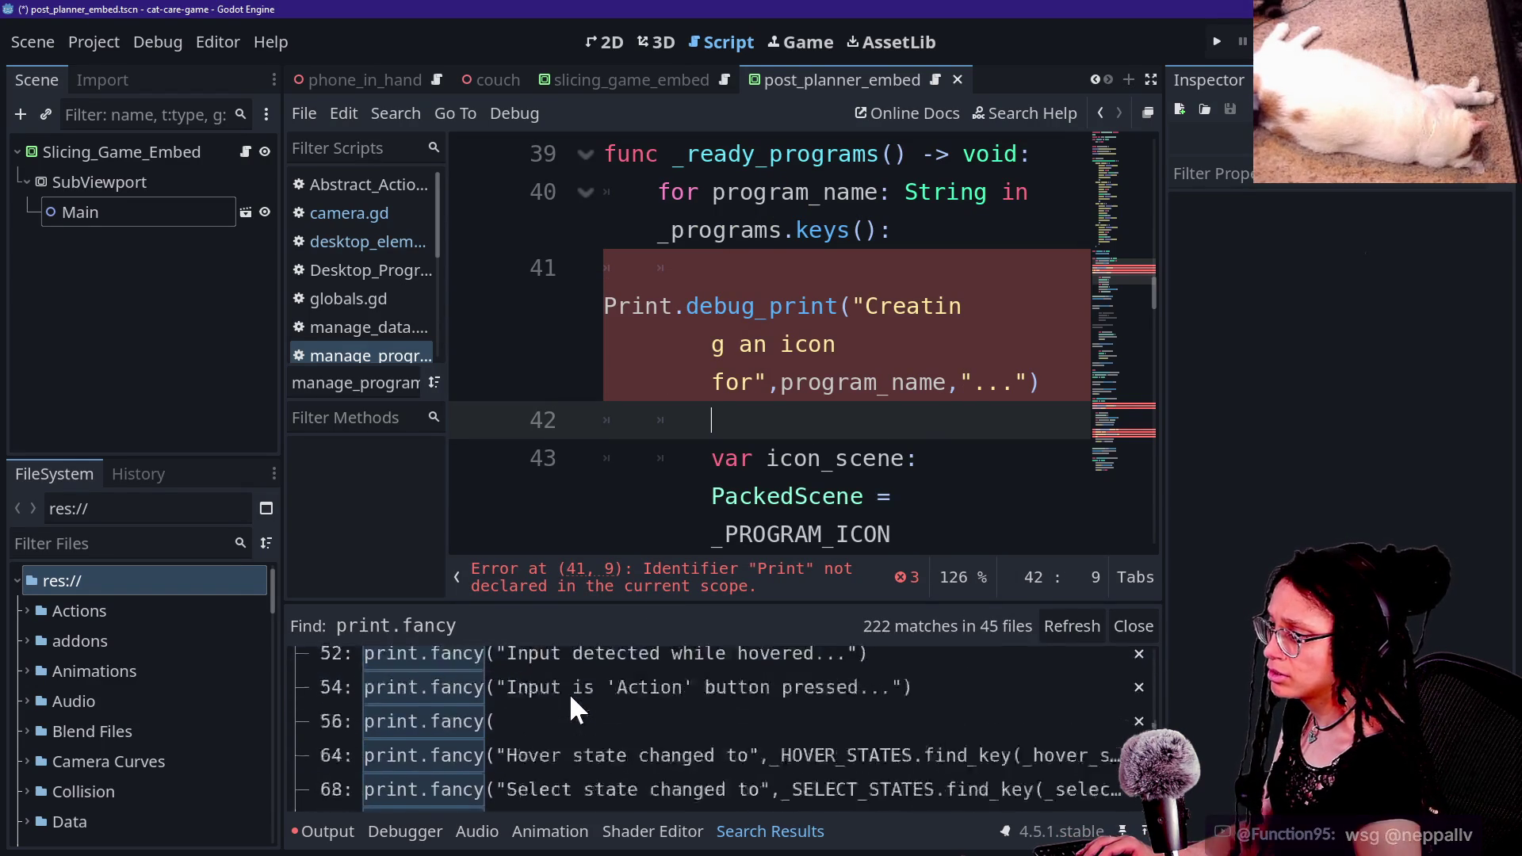
{"action": "scroll", "coordinate": [568, 692], "scroll_direction": "up", "scroll_amount": 15}
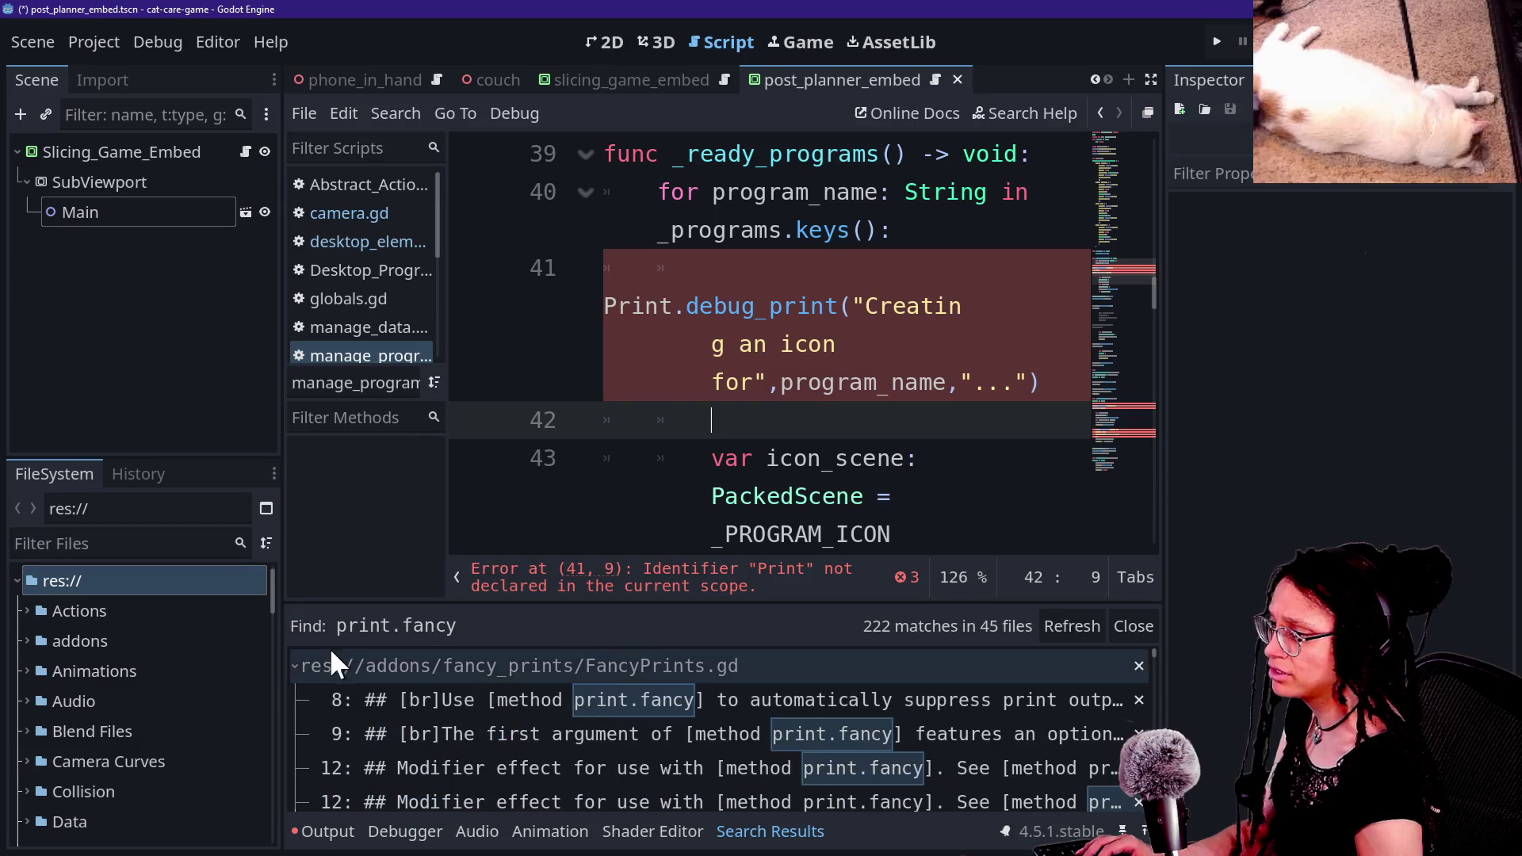
{"action": "left_click", "coordinate": [306, 667]}
{"action": "left_click", "coordinate": [288, 699]}
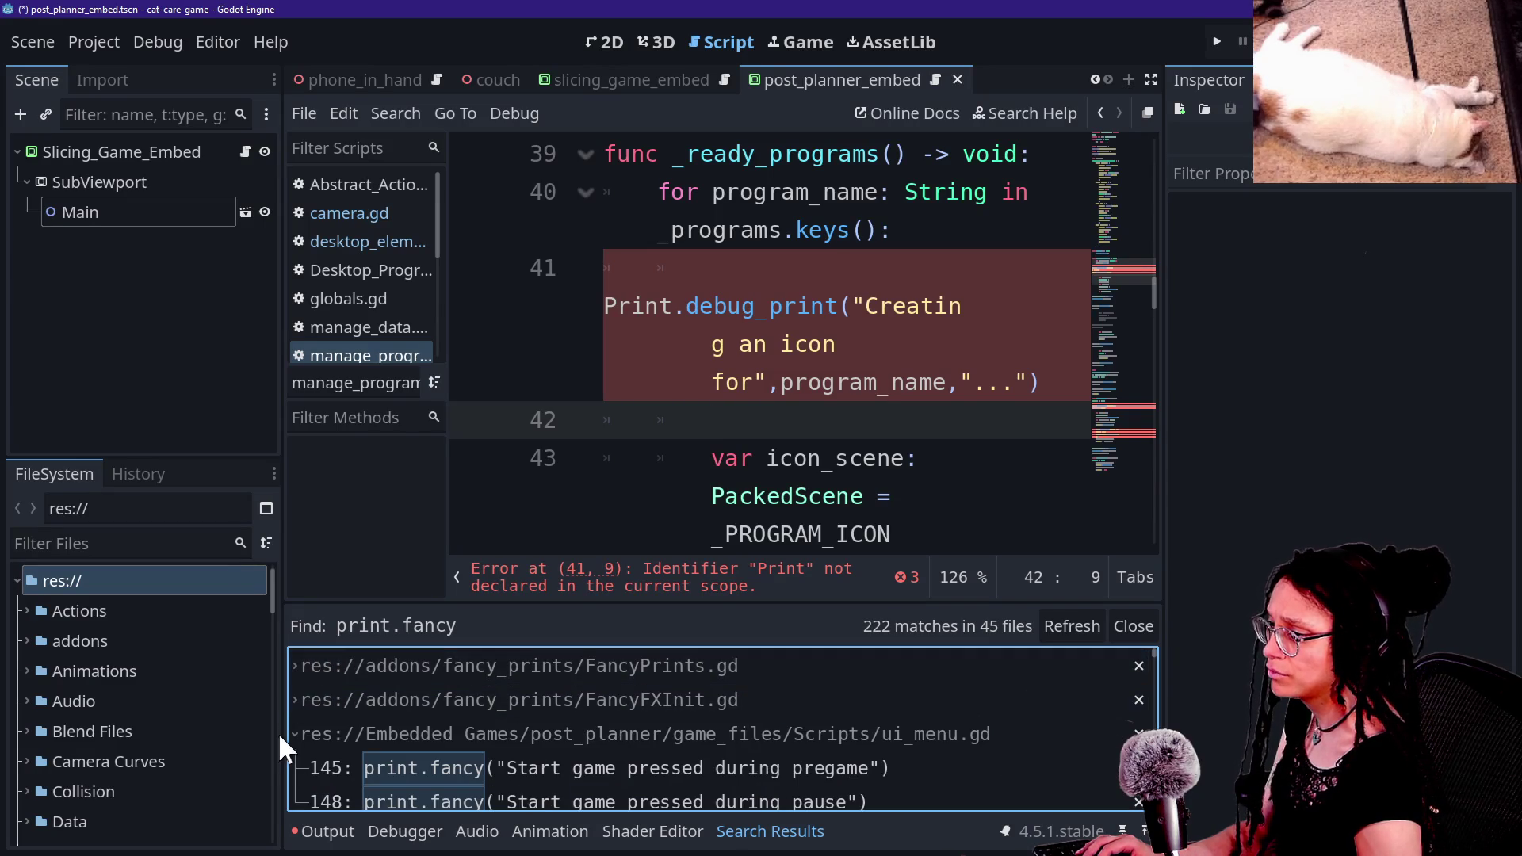
{"action": "left_click", "coordinate": [301, 734]}
{"action": "left_click", "coordinate": [301, 751]}
{"action": "scroll", "coordinate": [294, 750], "scroll_direction": "down", "scroll_amount": 5}
{"action": "scroll", "coordinate": [295, 752], "scroll_direction": "up", "scroll_amount": 1}
{"action": "scroll", "coordinate": [295, 751], "scroll_direction": "down", "scroll_amount": 10}
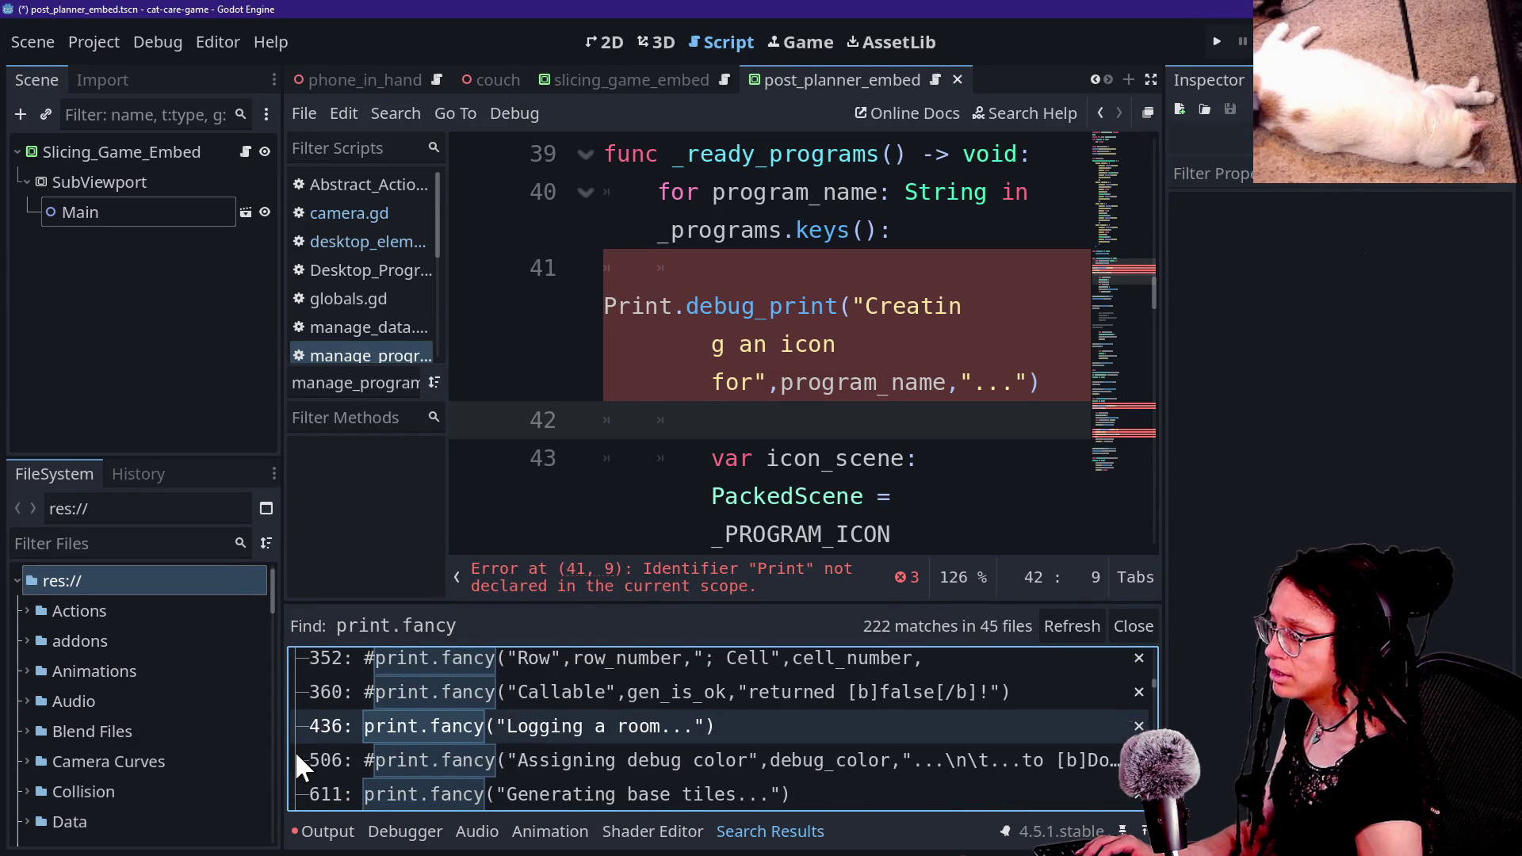
{"action": "scroll", "coordinate": [294, 753], "scroll_direction": "up", "scroll_amount": 2}
{"action": "scroll", "coordinate": [293, 750], "scroll_direction": "up", "scroll_amount": 10}
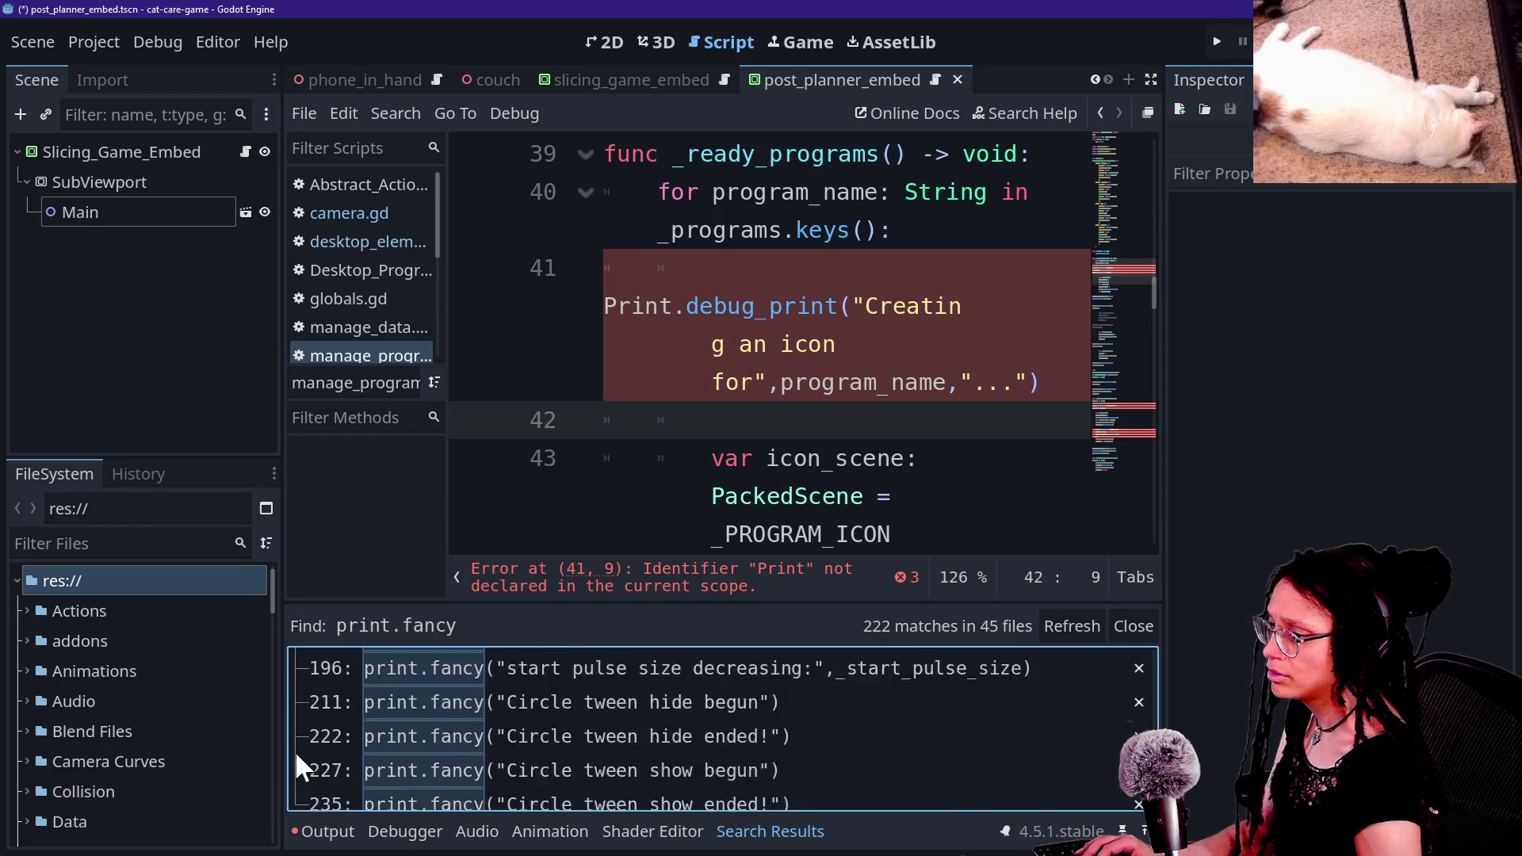
{"action": "scroll", "coordinate": [293, 749], "scroll_direction": "up", "scroll_amount": 2}
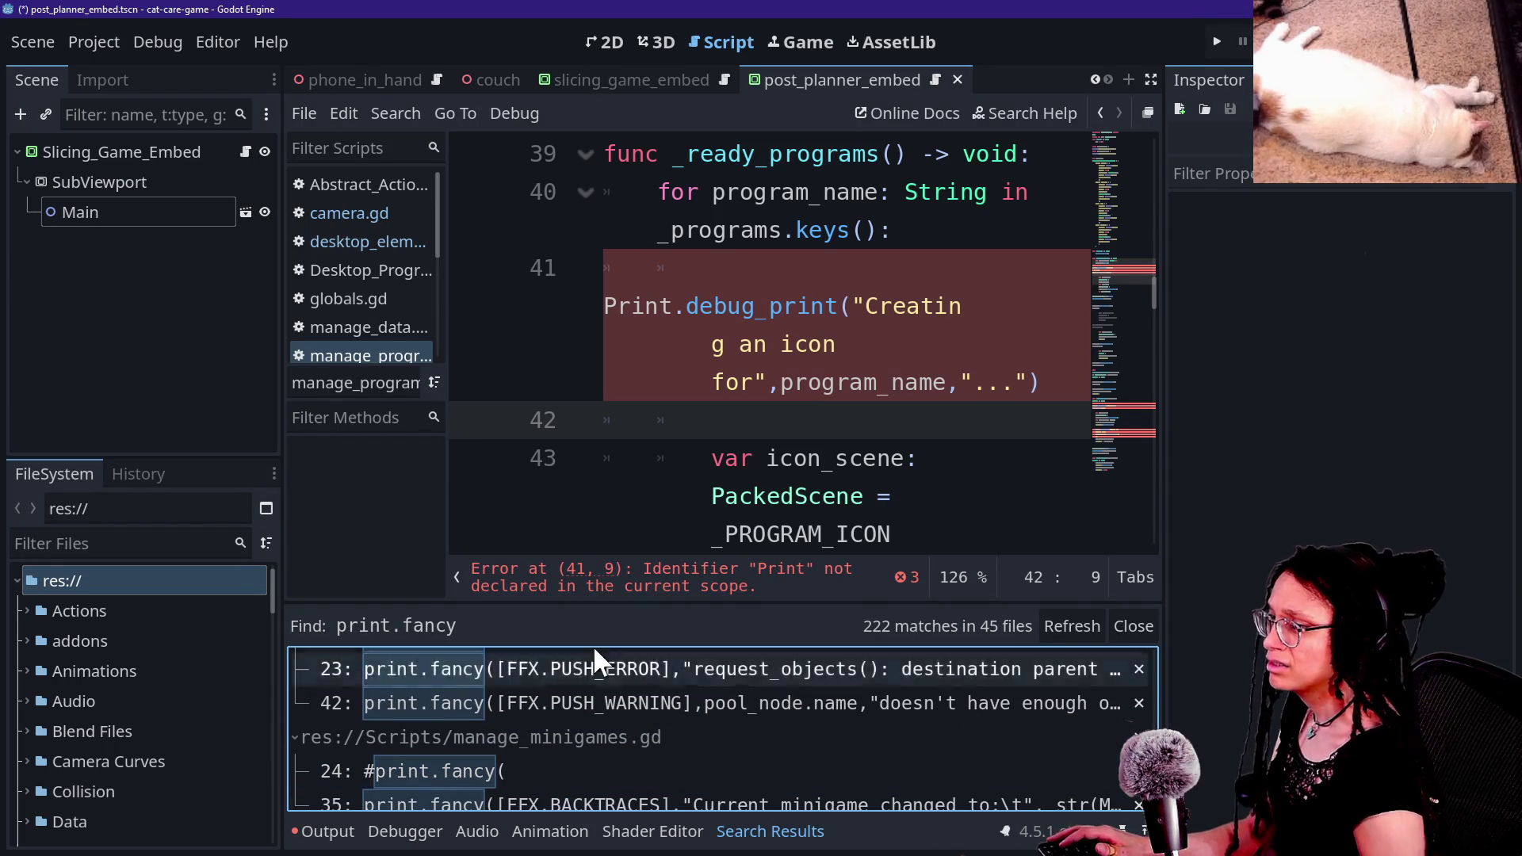
{"action": "left_click", "coordinate": [890, 383]}
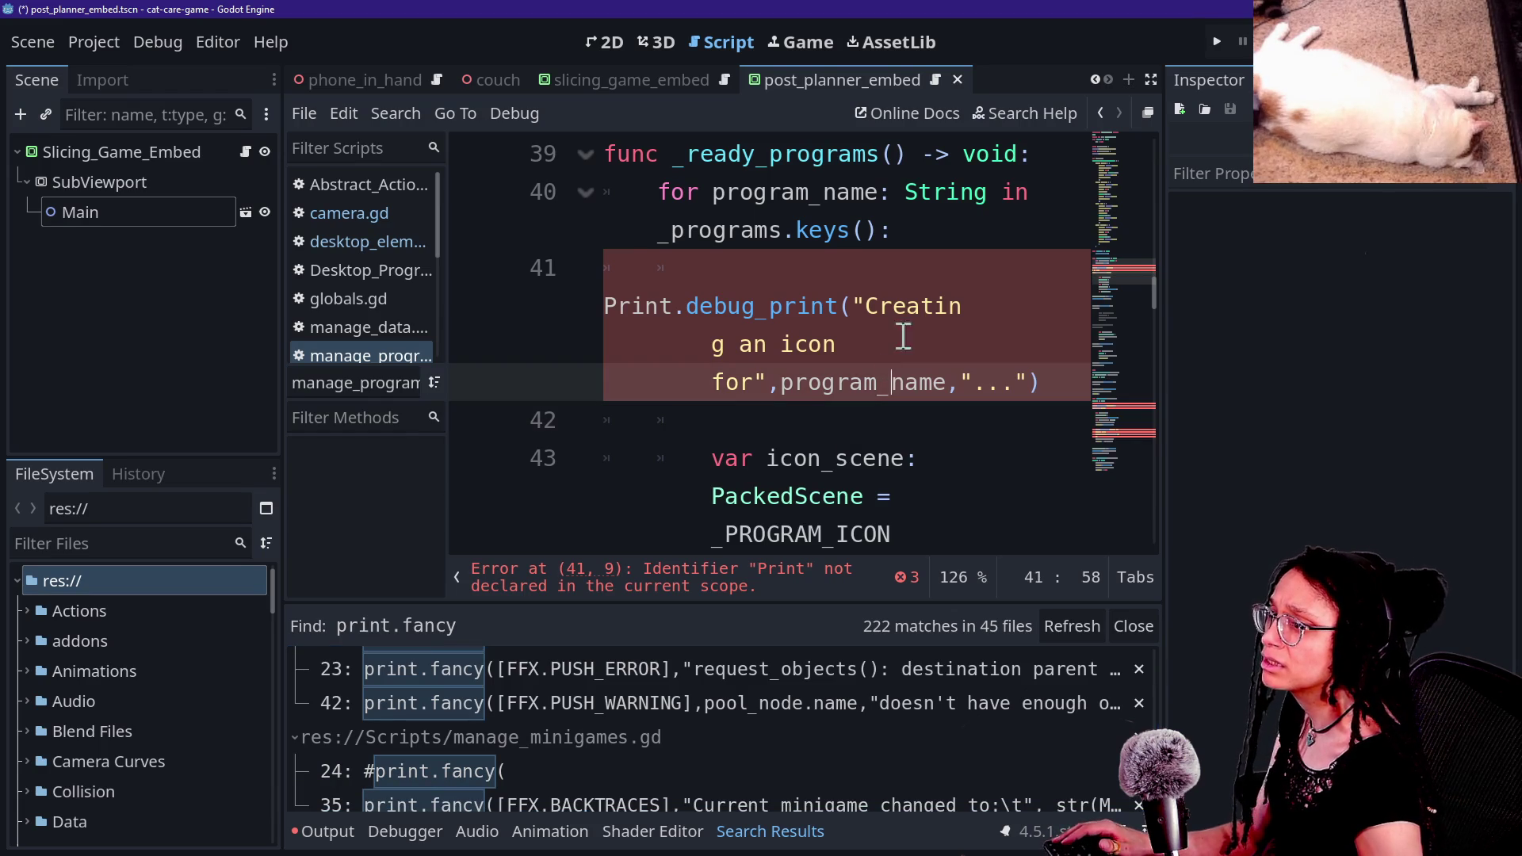
Step: Hide the side docks, scroll manage_programs.gd to line 1, and toggle the script list off and on
{"action": "left_click", "coordinate": [1148, 112]}
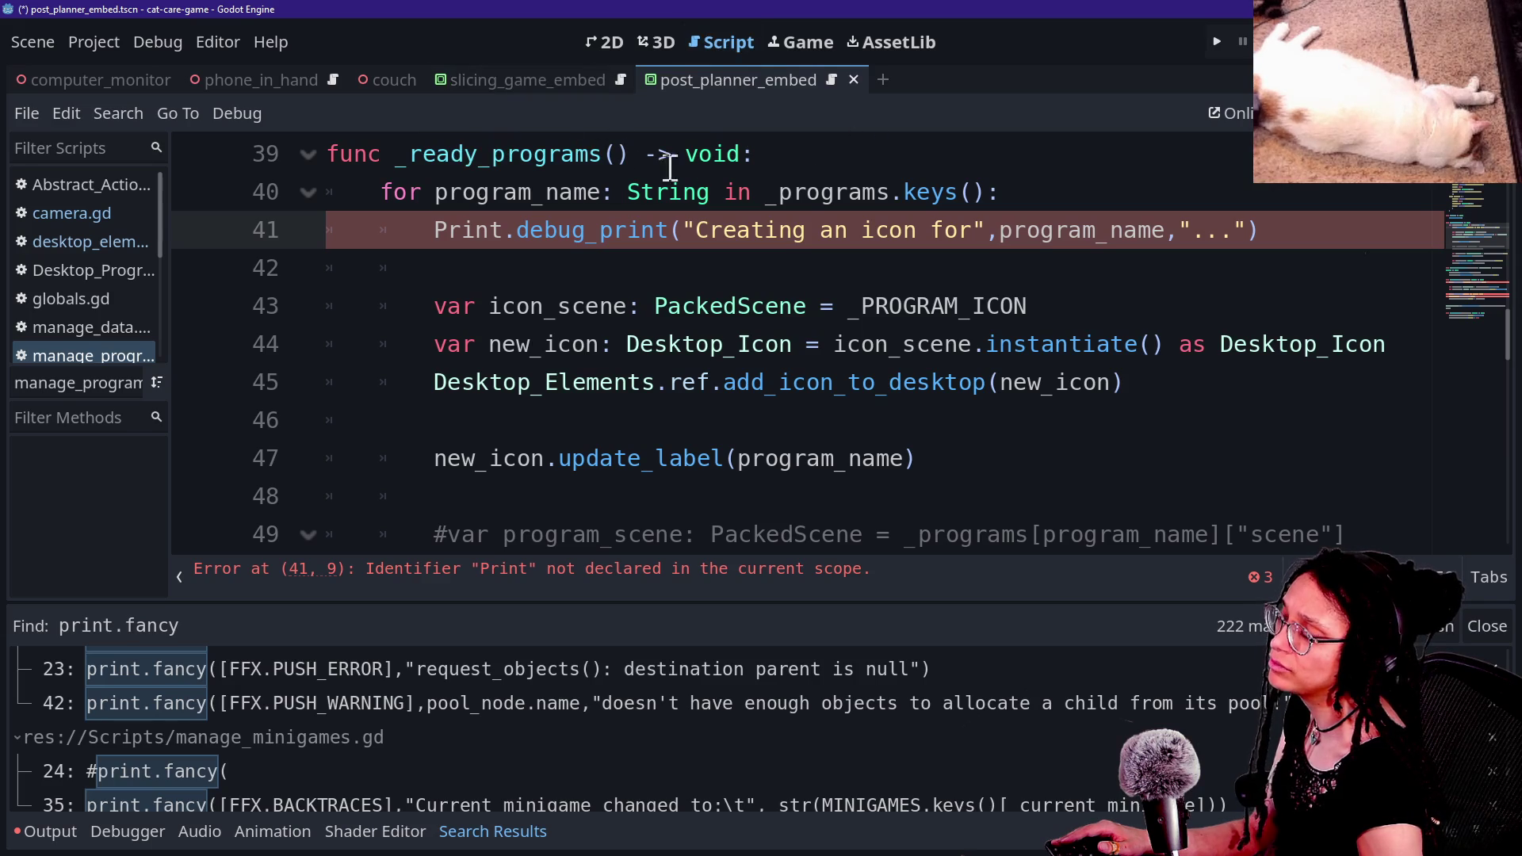
{"action": "scroll", "coordinate": [731, 281], "scroll_direction": "up", "scroll_amount": 13}
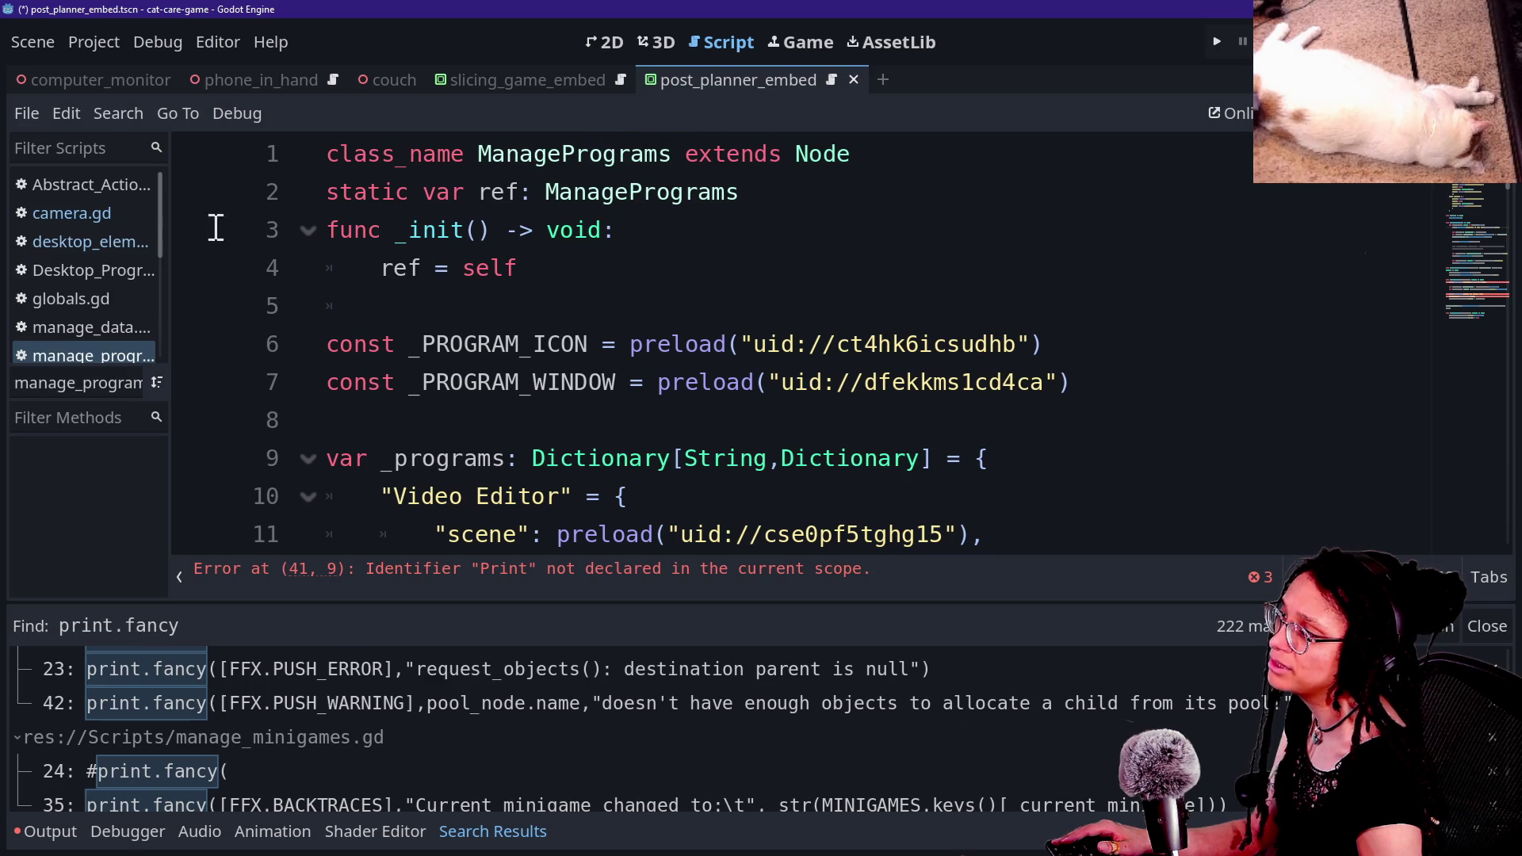
{"action": "left_click_drag", "start_coordinate": [157, 217], "coordinate": [162, 252]}
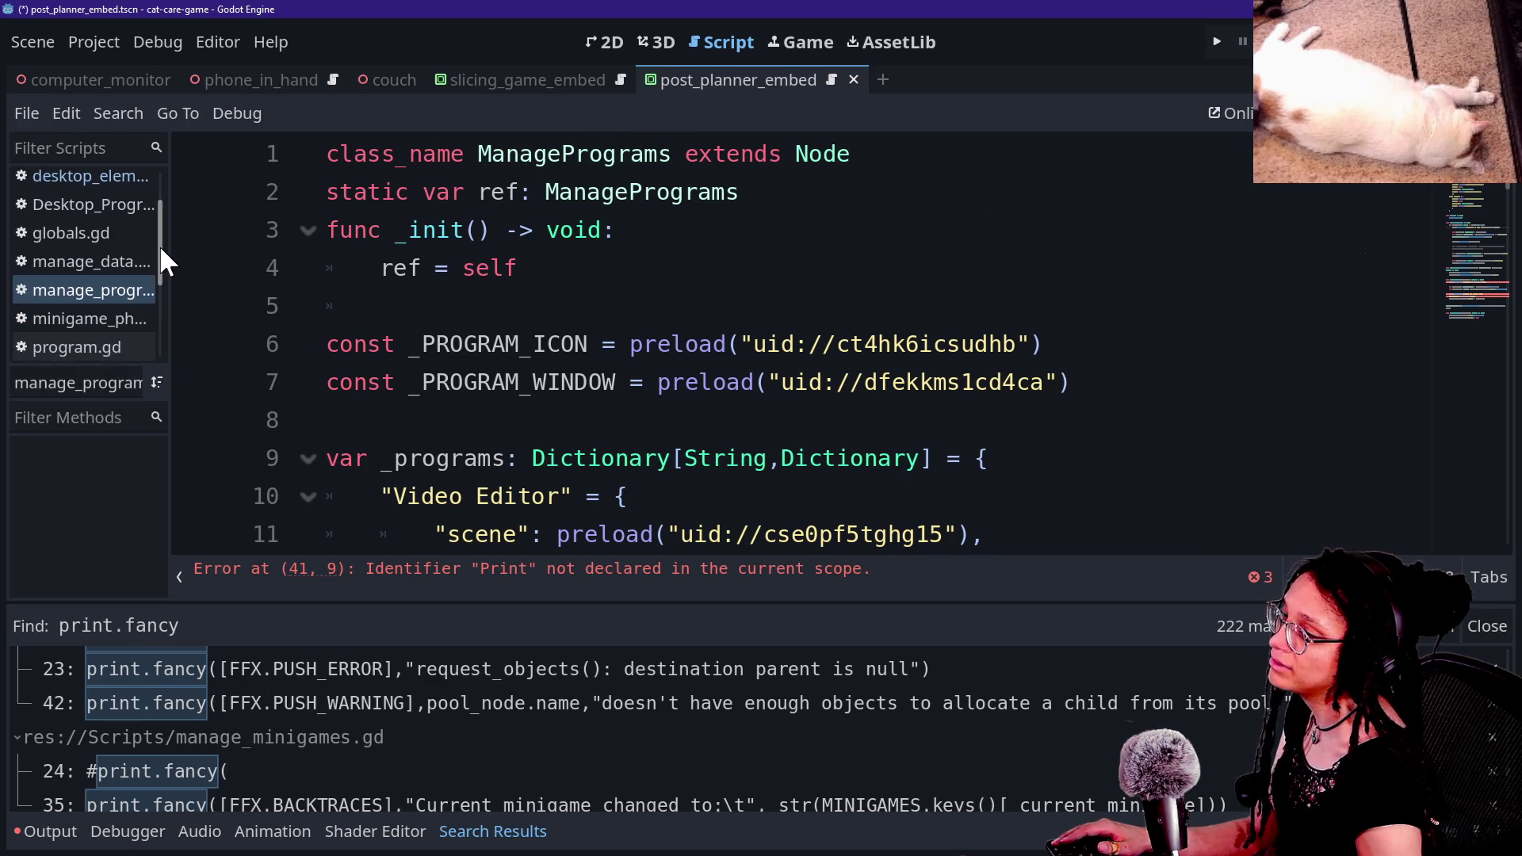
{"action": "left_click", "coordinate": [106, 293]}
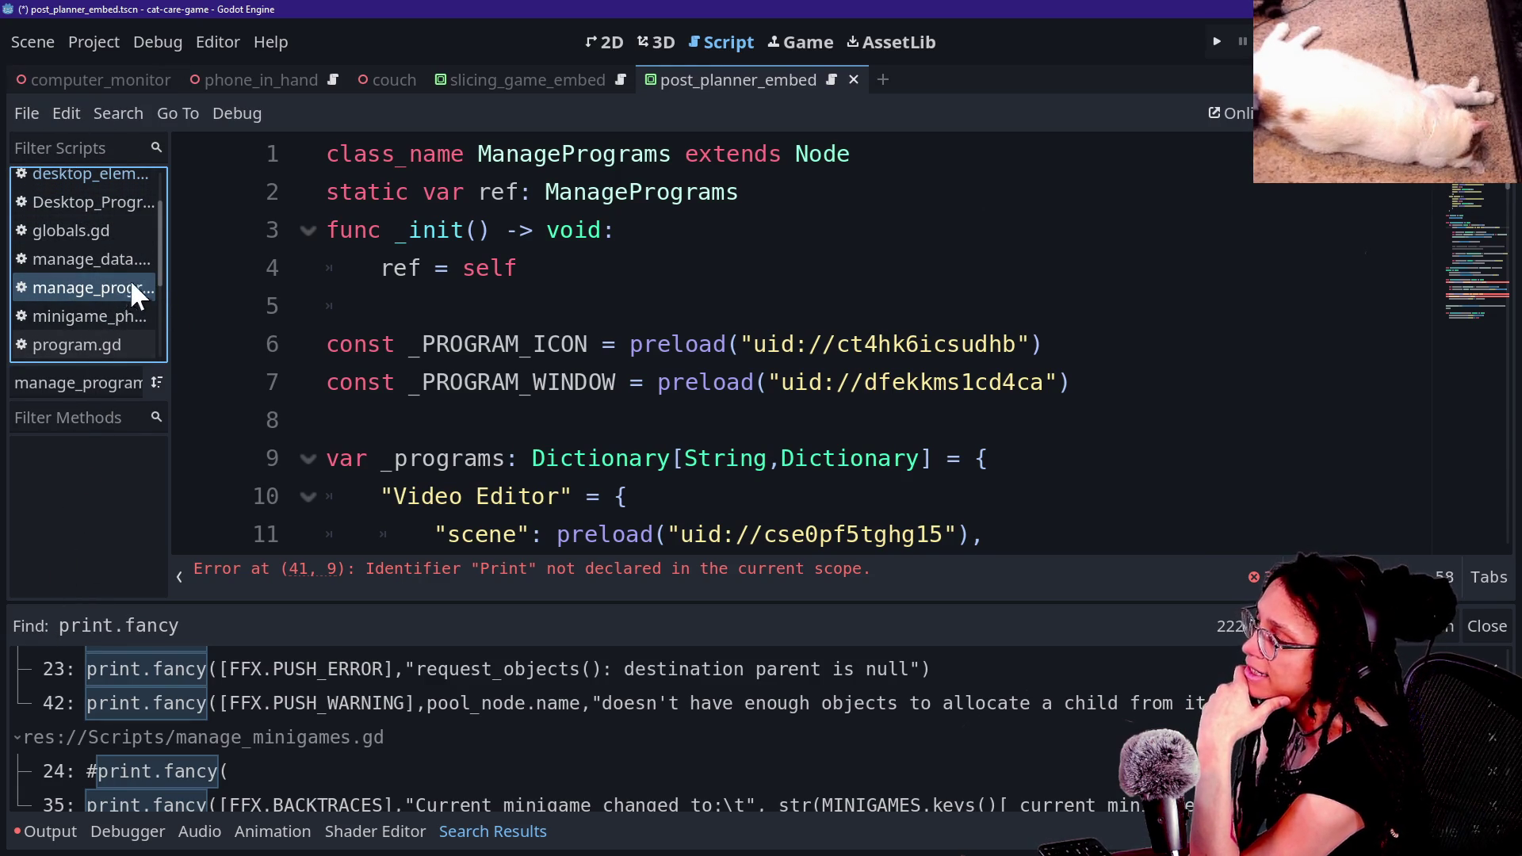
{"action": "left_click", "coordinate": [159, 574]}
{"action": "left_click", "coordinate": [176, 578]}
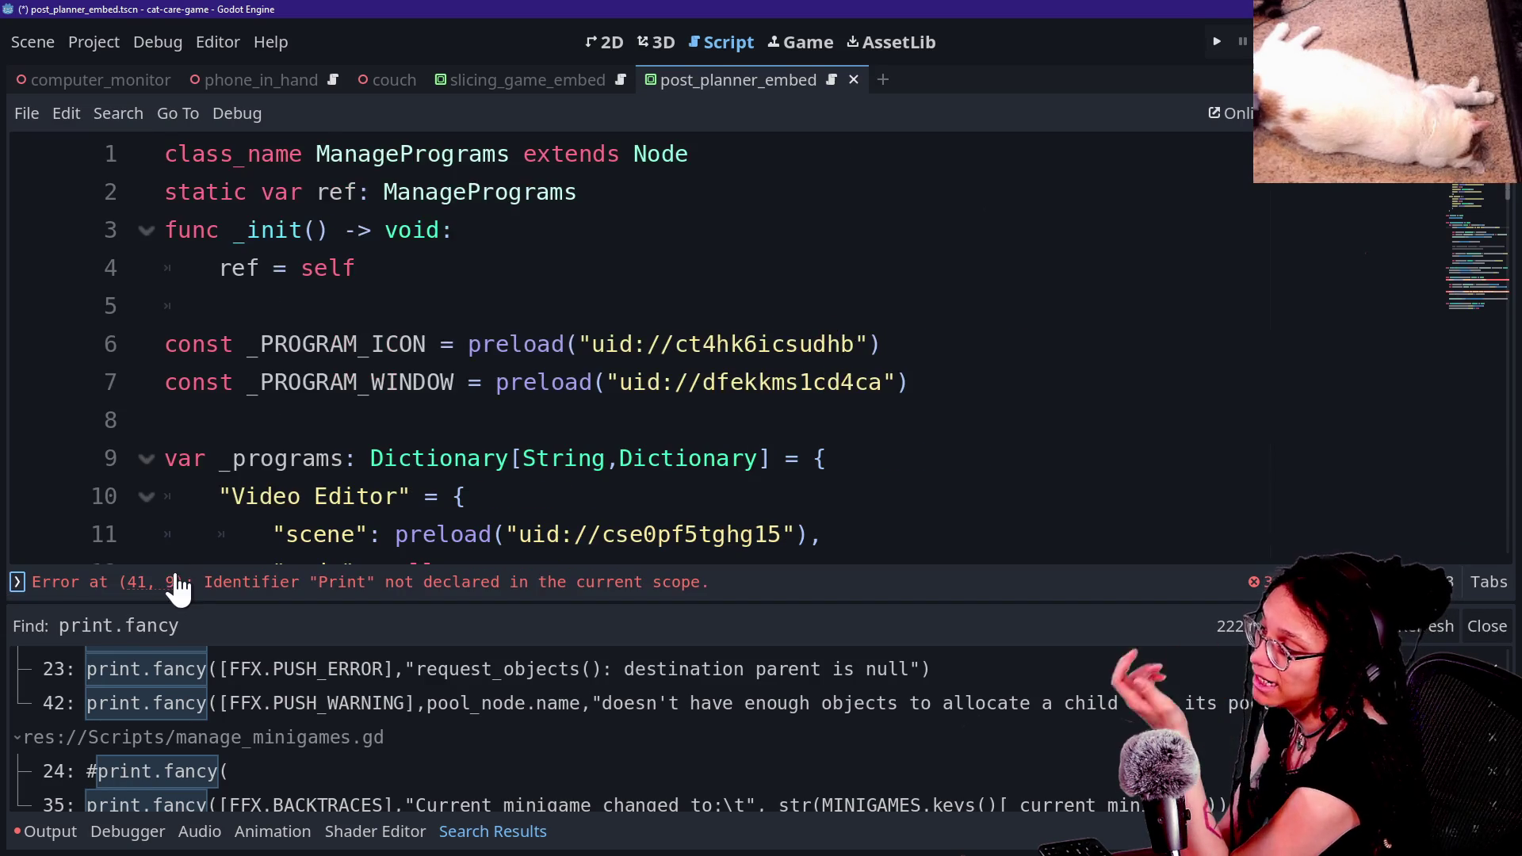
{"action": "left_click", "coordinate": [17, 582]}
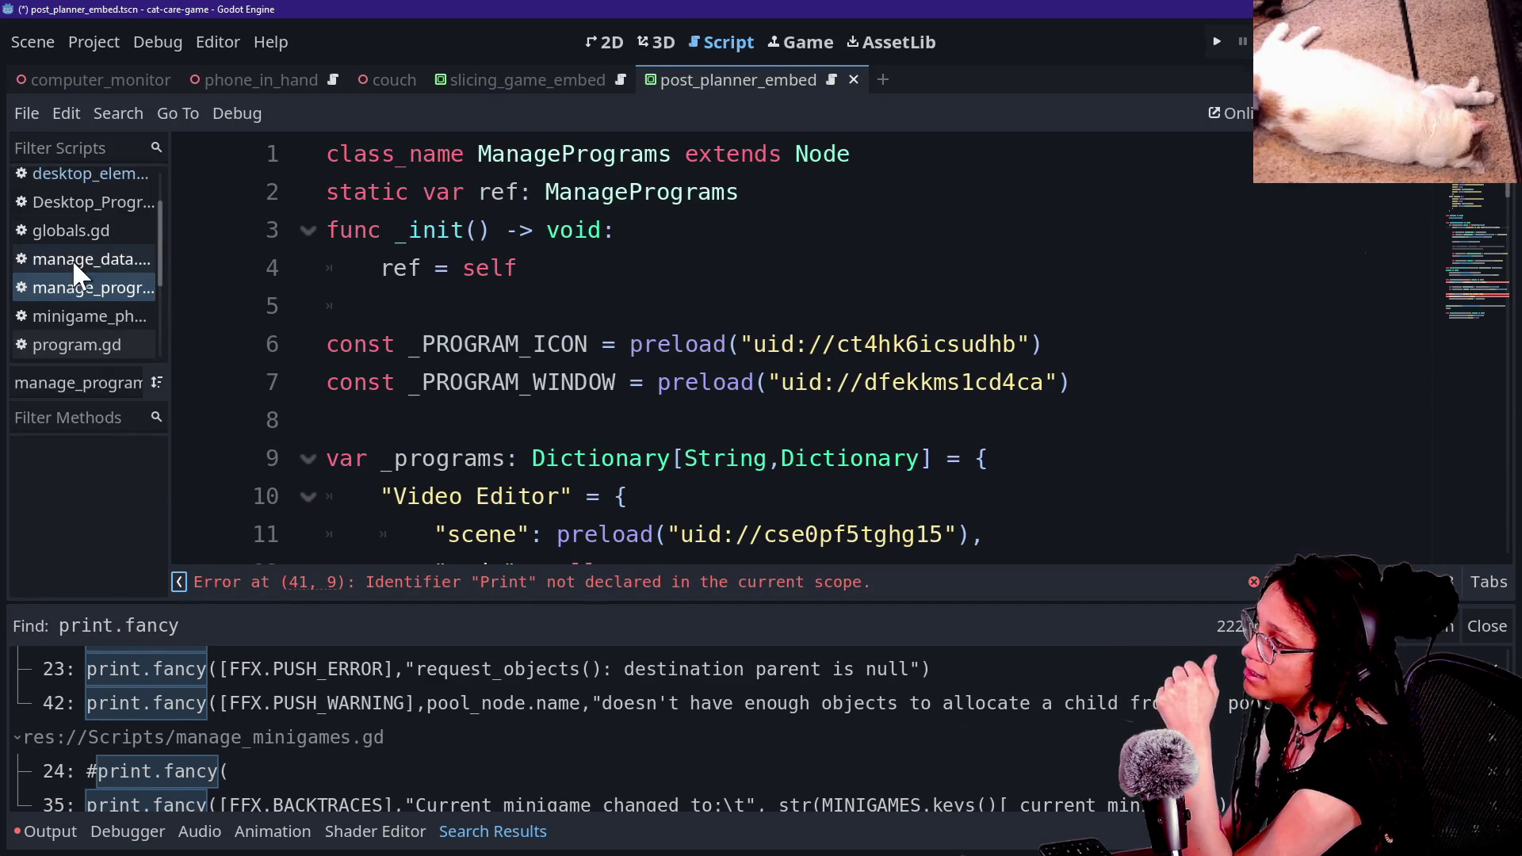
{"action": "scroll", "coordinate": [73, 259], "scroll_direction": "up", "scroll_amount": 1}
Step: Browse program.gd and ui_hud.gd, clearing the selection at line 39
{"action": "scroll", "coordinate": [73, 266], "scroll_direction": "down", "scroll_amount": 5}
{"action": "left_click", "coordinate": [97, 242]}
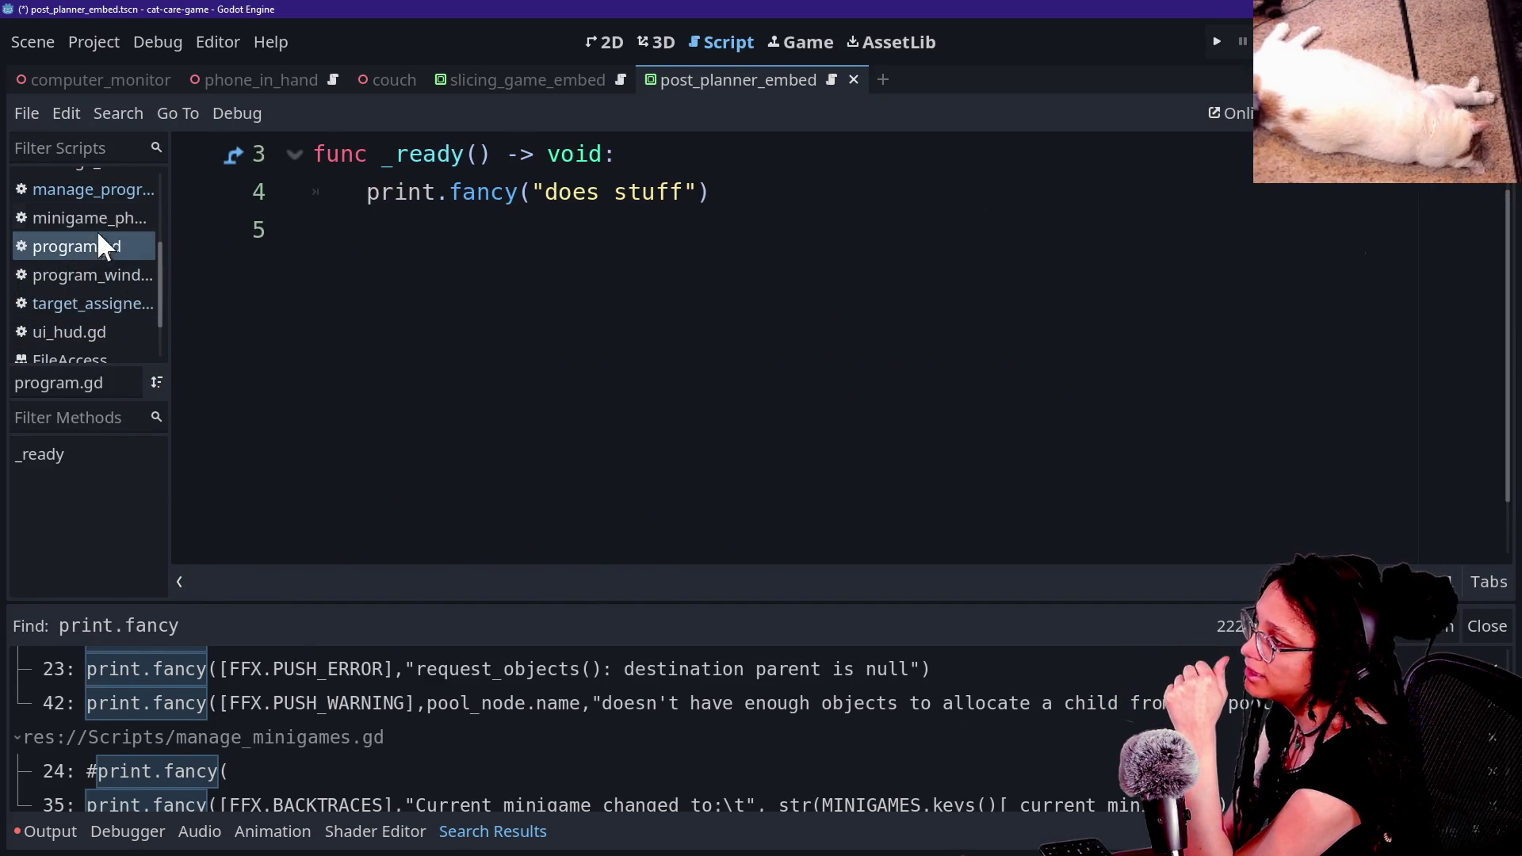
{"action": "left_click", "coordinate": [106, 200]}
{"action": "left_click", "coordinate": [87, 331]}
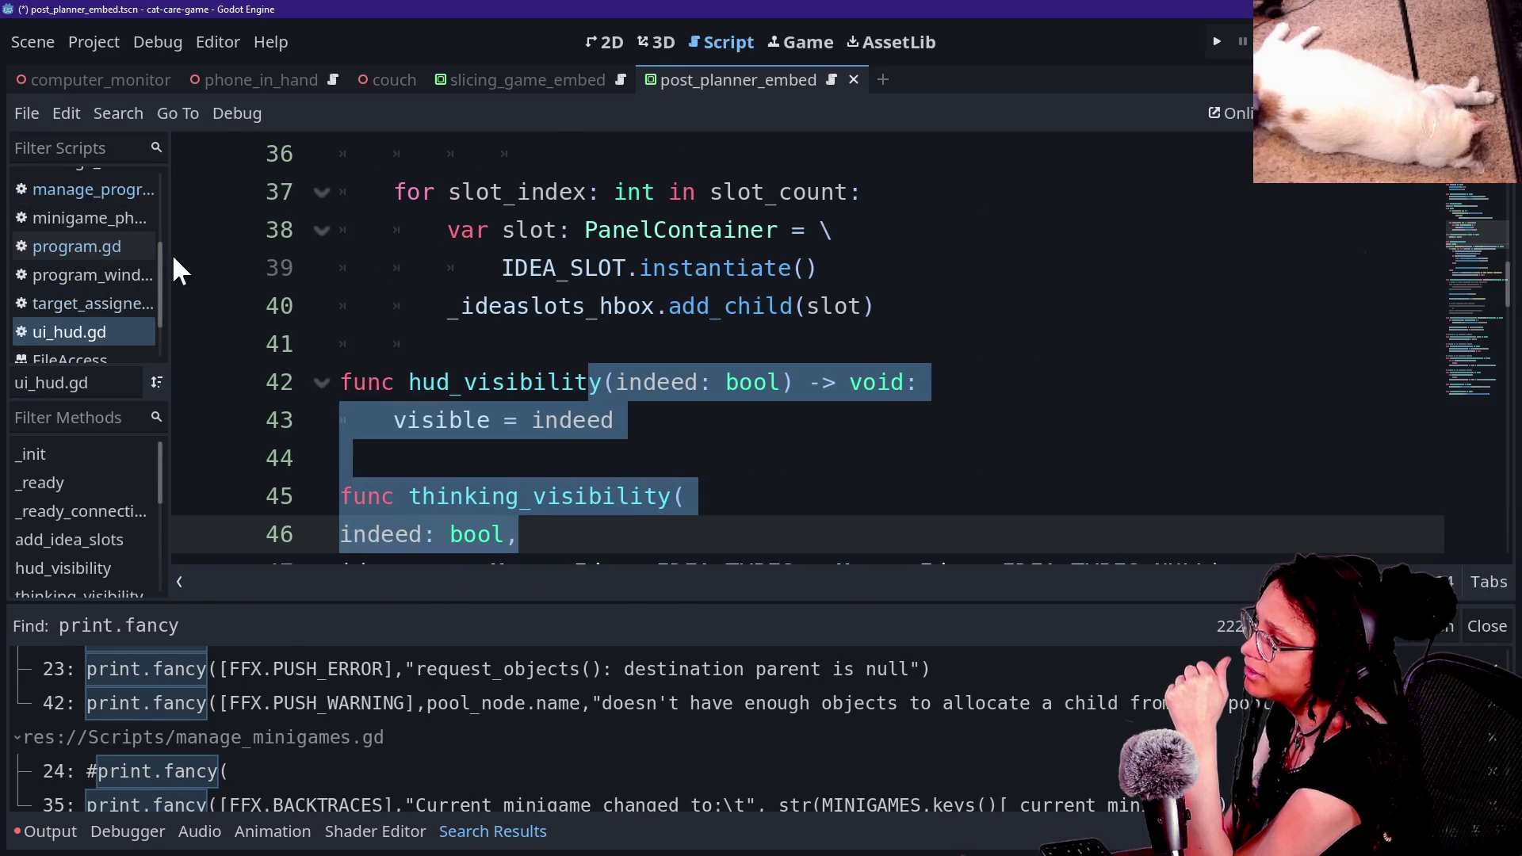
{"action": "left_click", "coordinate": [414, 265]}
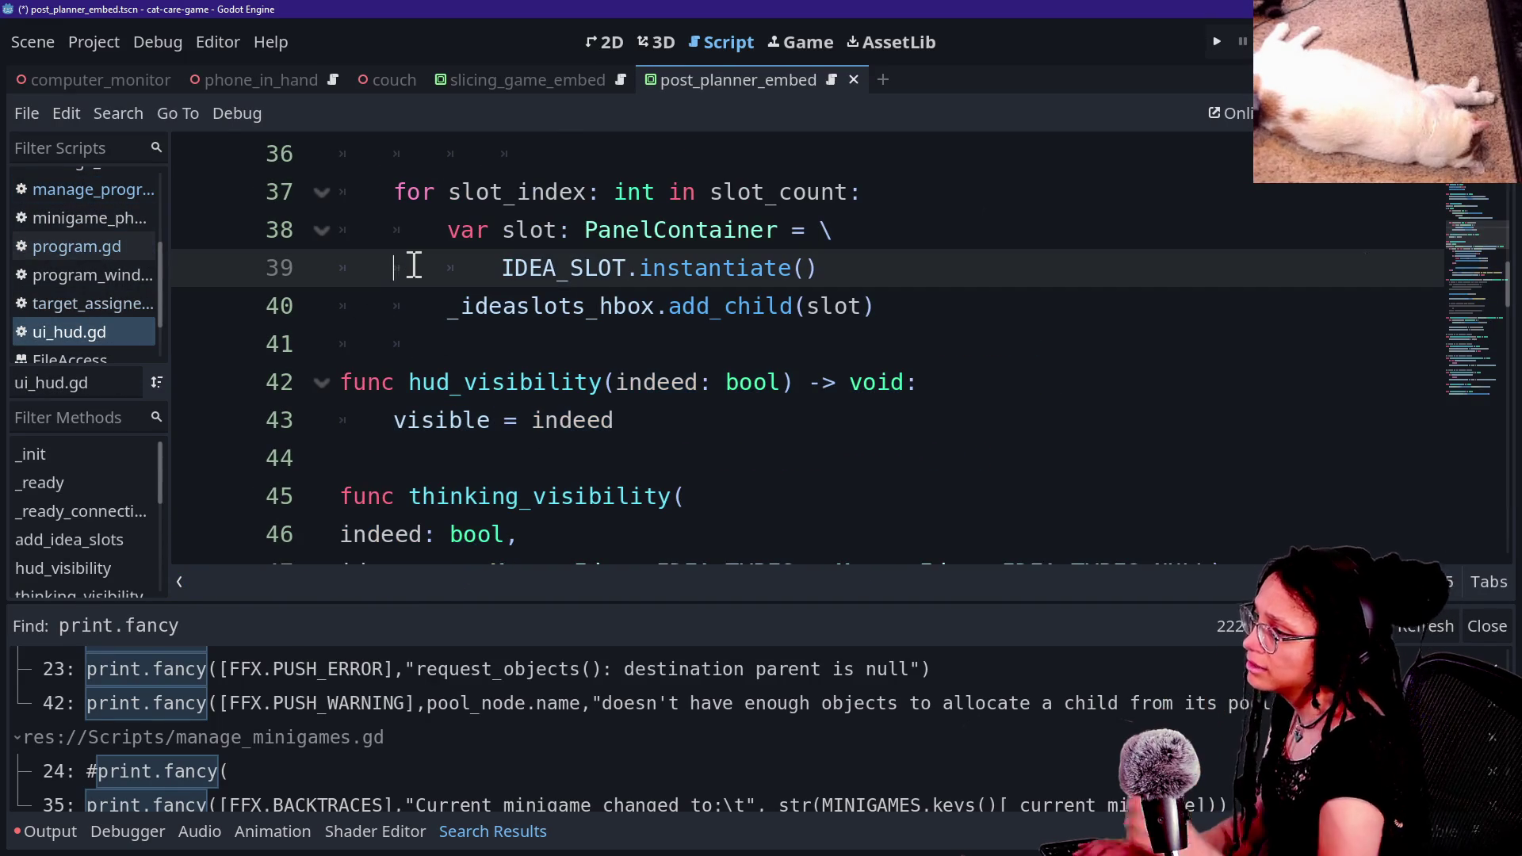
Step: Open globals.gd with Quick Open and glance at the PCKPacker documentation
{"action": "key", "text": "shift+alt+o"}
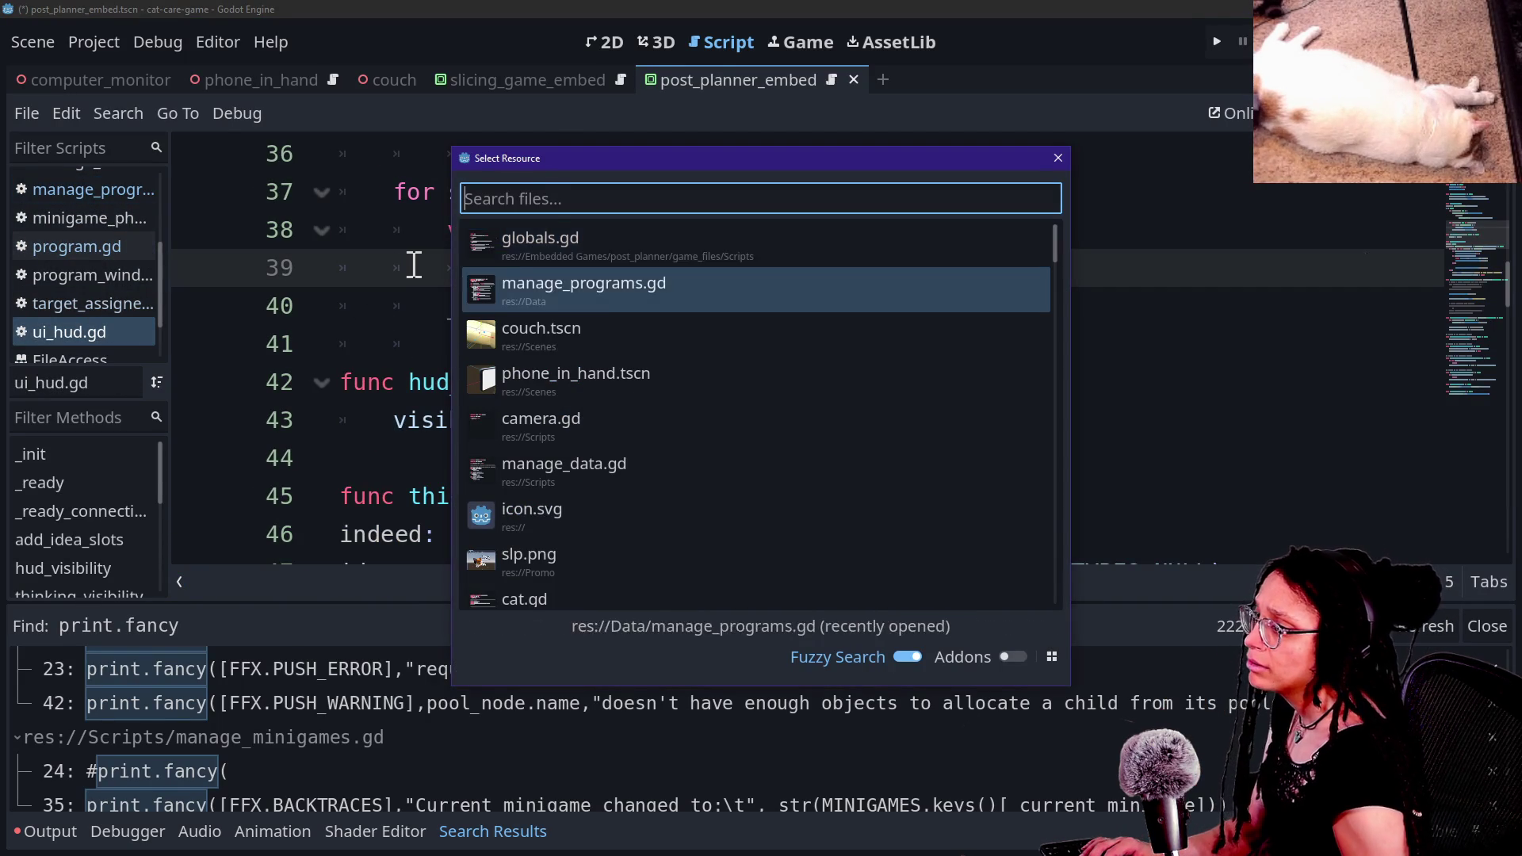
{"action": "key", "text": "Return"}
{"action": "scroll", "coordinate": [67, 313], "scroll_direction": "down", "scroll_amount": 2}
{"action": "scroll", "coordinate": [67, 312], "scroll_direction": "up", "scroll_amount": 1}
{"action": "left_click_drag", "start_coordinate": [155, 247], "coordinate": [170, 356]}
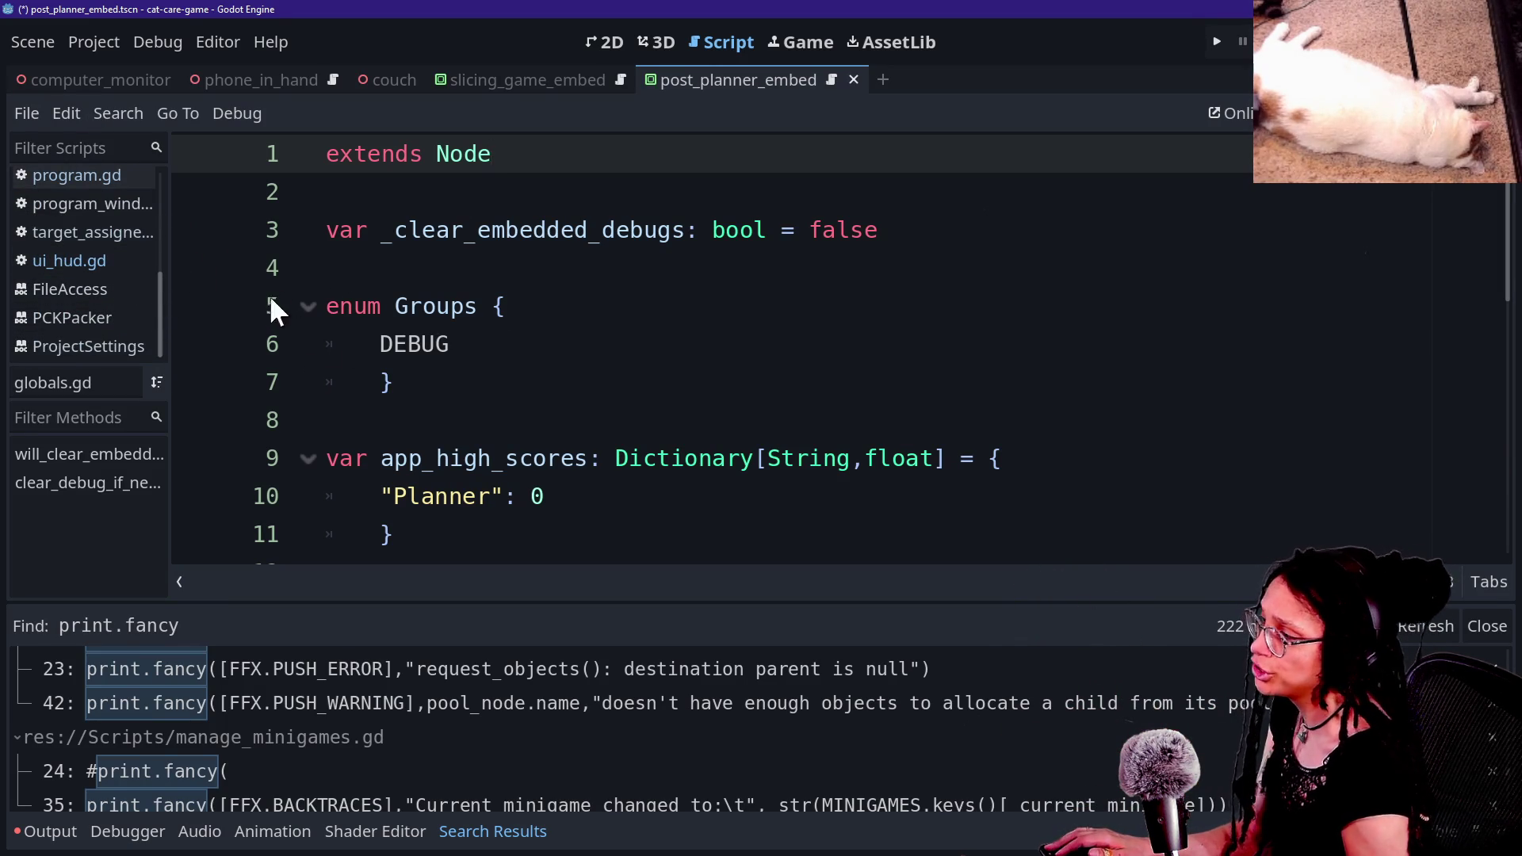
{"action": "left_click", "coordinate": [155, 310]}
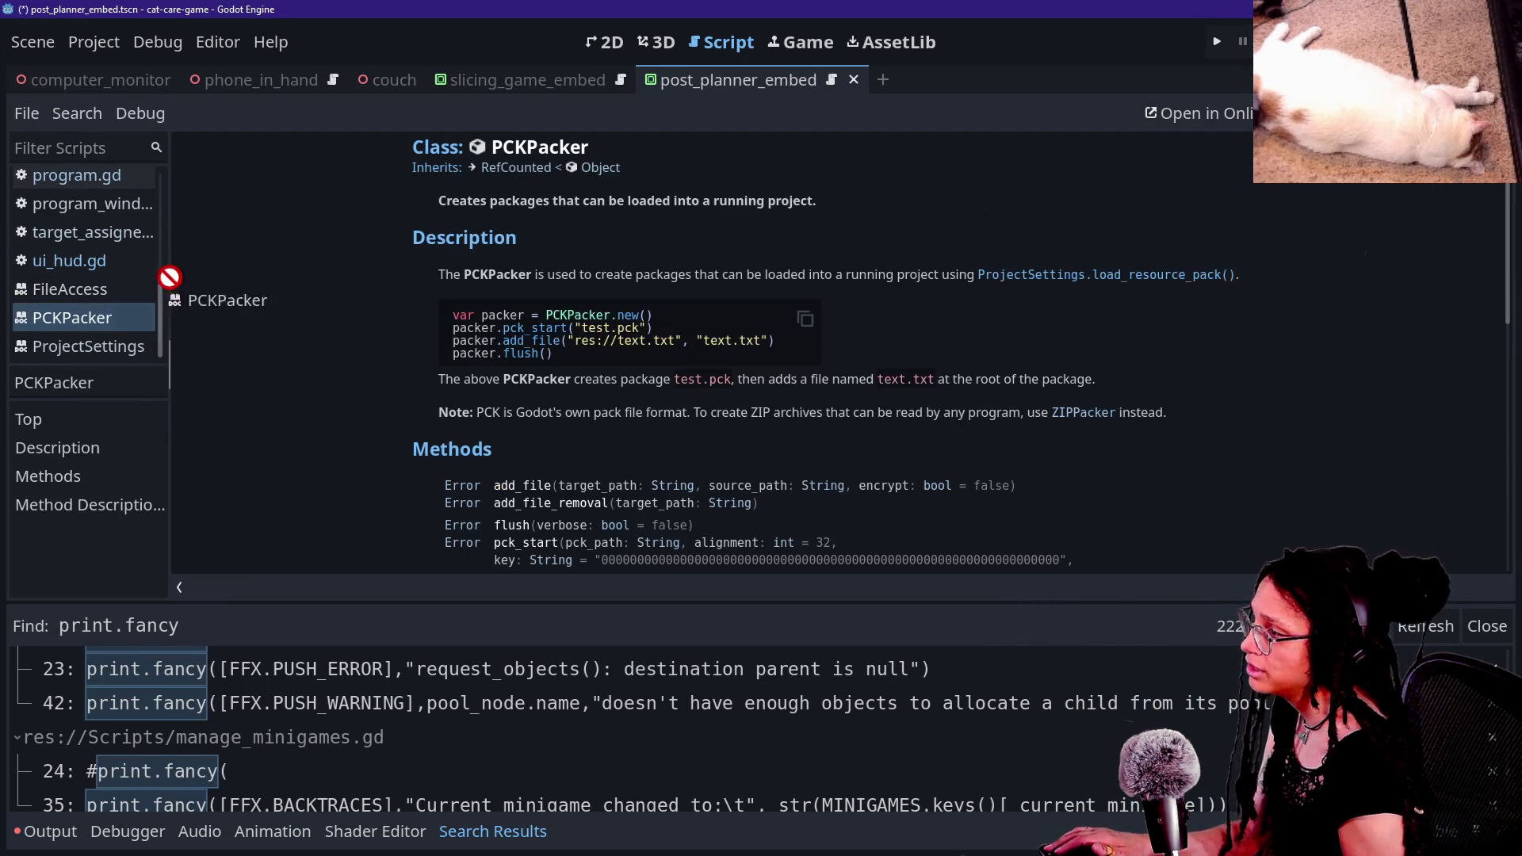
Step: Open manage_data.gd at _on_minute_tick and scroll to its save/load helper functions
{"action": "key", "text": "shift+alt+o"}
{"action": "key", "text": "Down"}
{"action": "key", "text": "Down"}
{"action": "key", "text": "Down"}
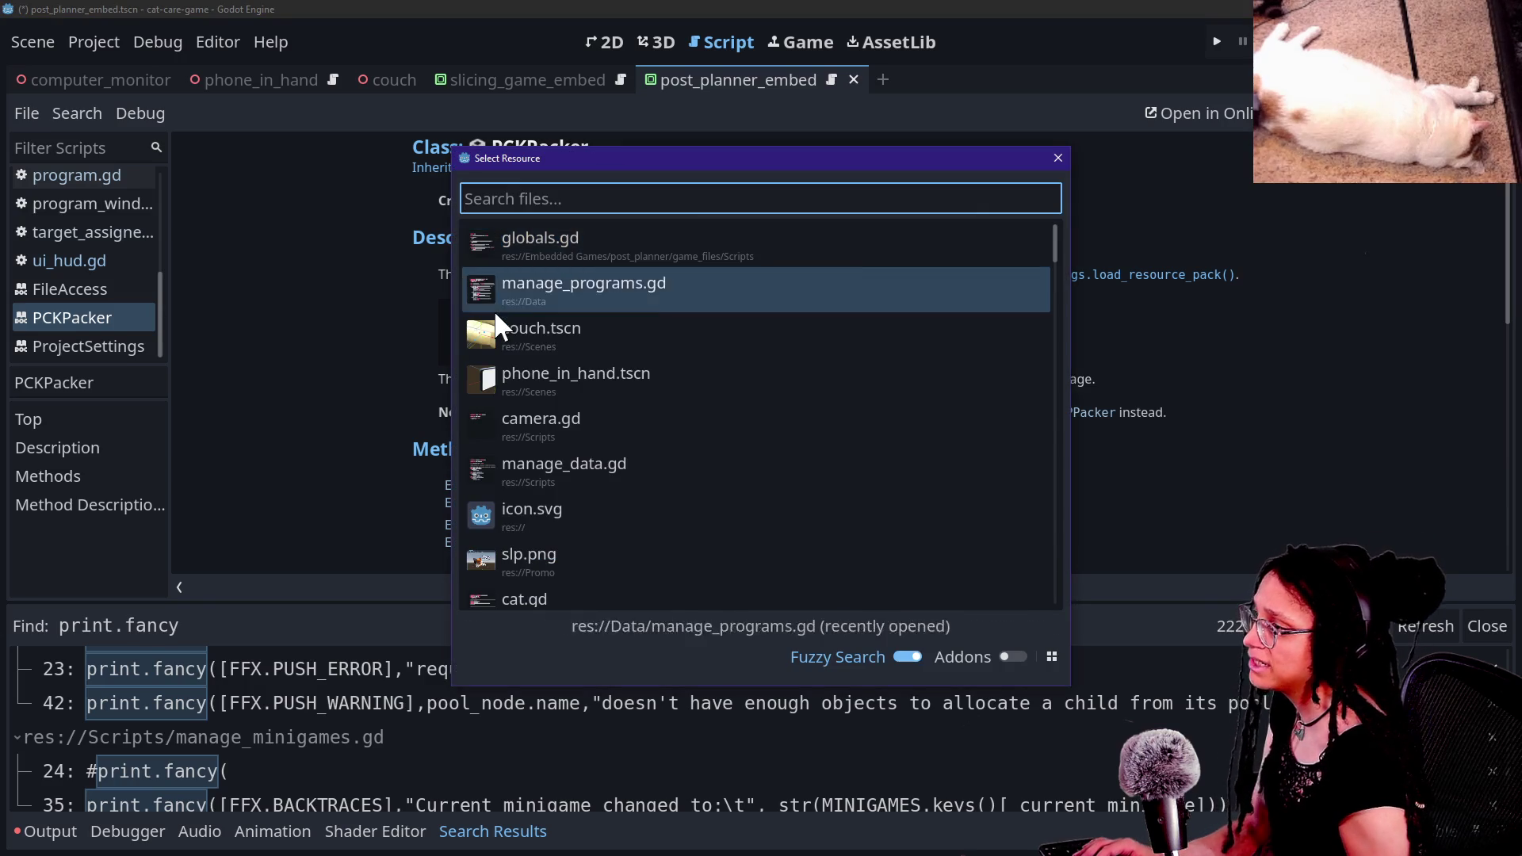
{"action": "key", "text": "Return"}
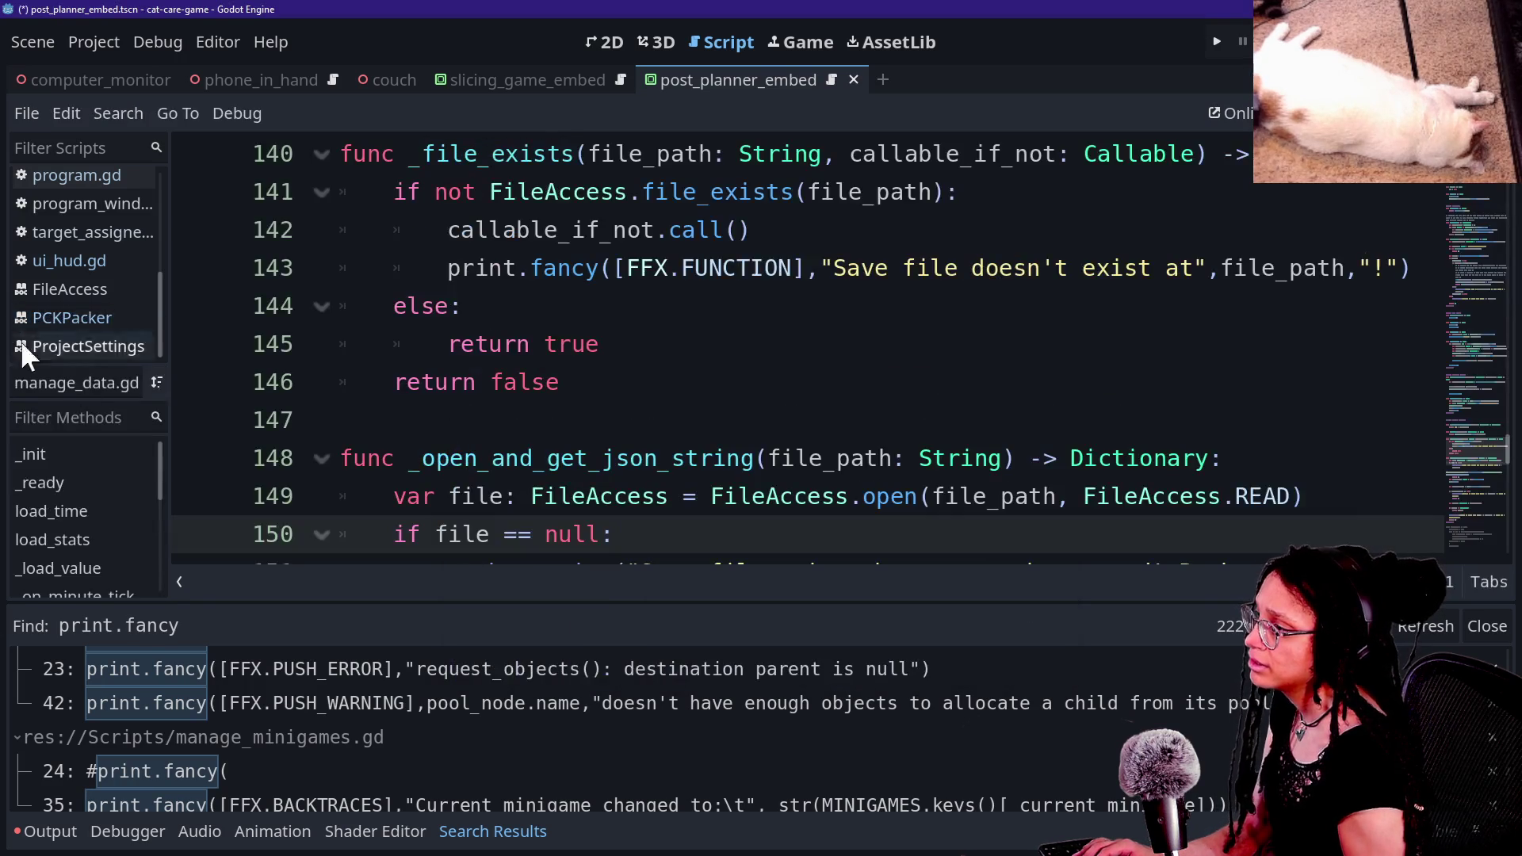
{"action": "left_click", "coordinate": [163, 592]}
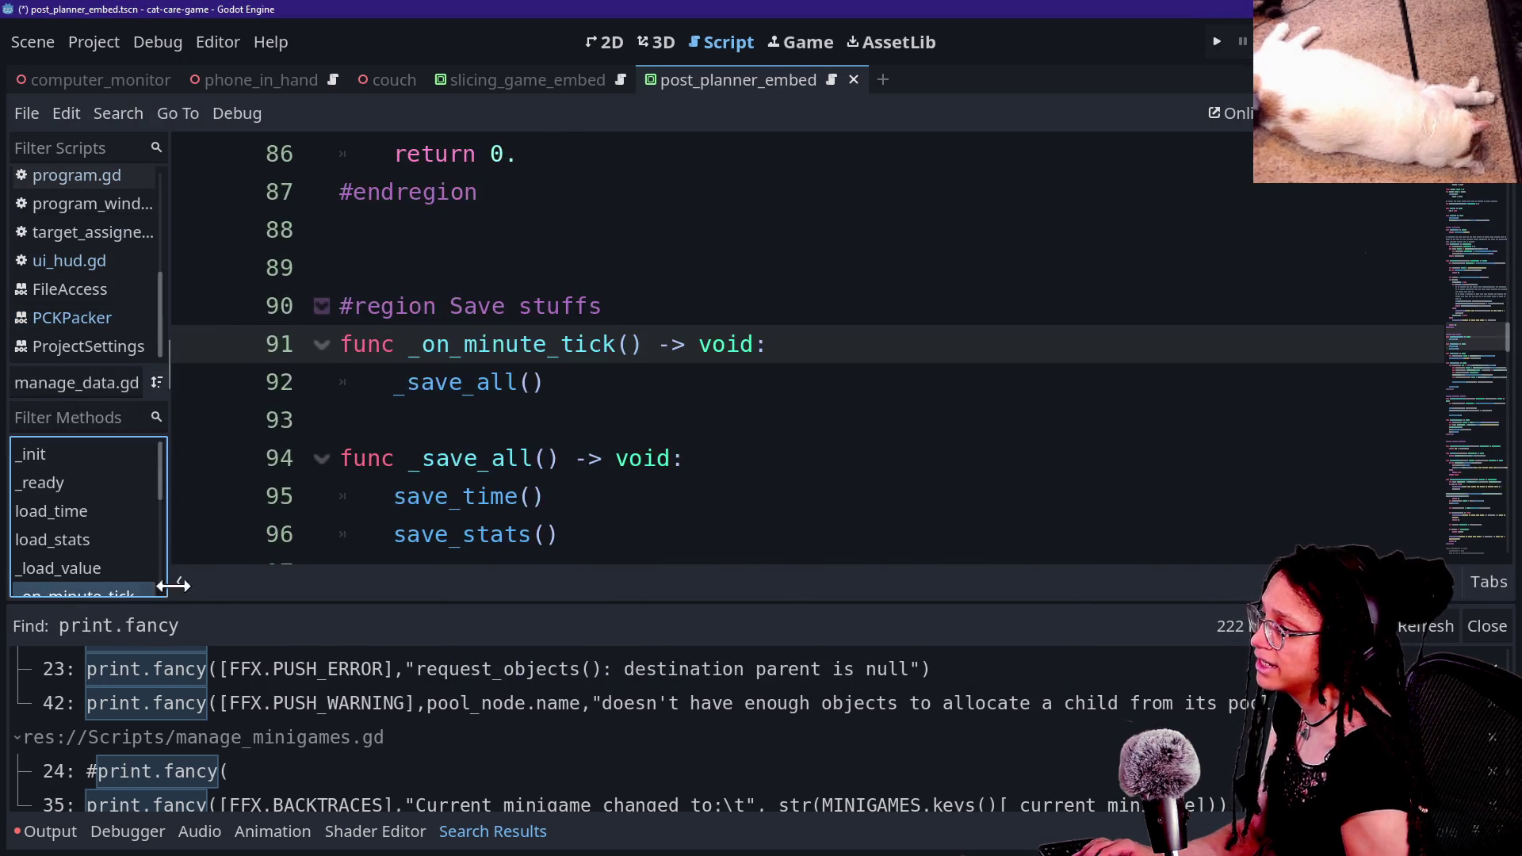
{"action": "left_click", "coordinate": [177, 582]}
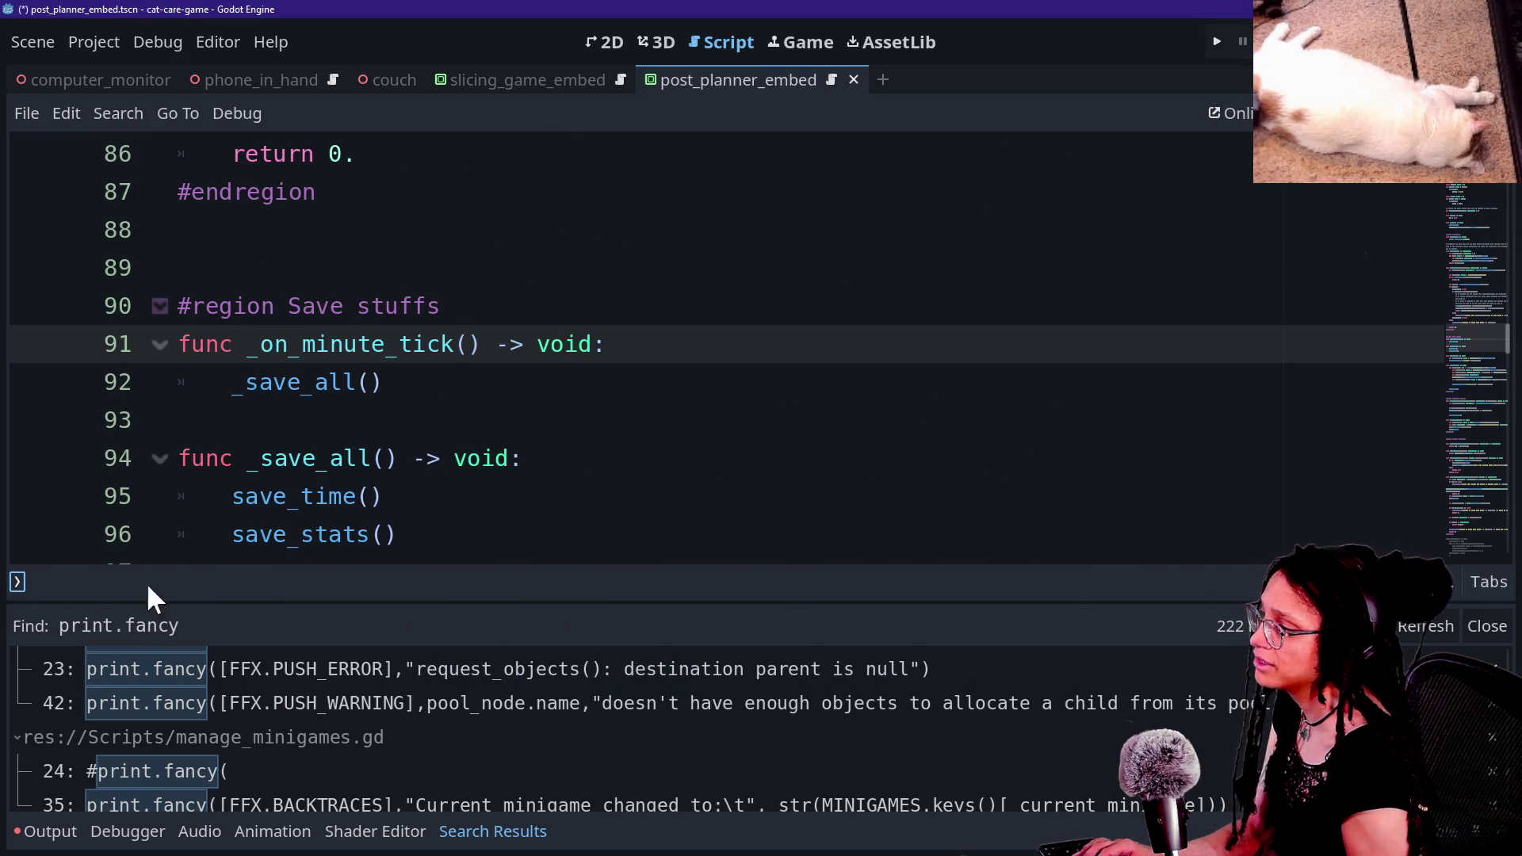
{"action": "left_click", "coordinate": [18, 581]}
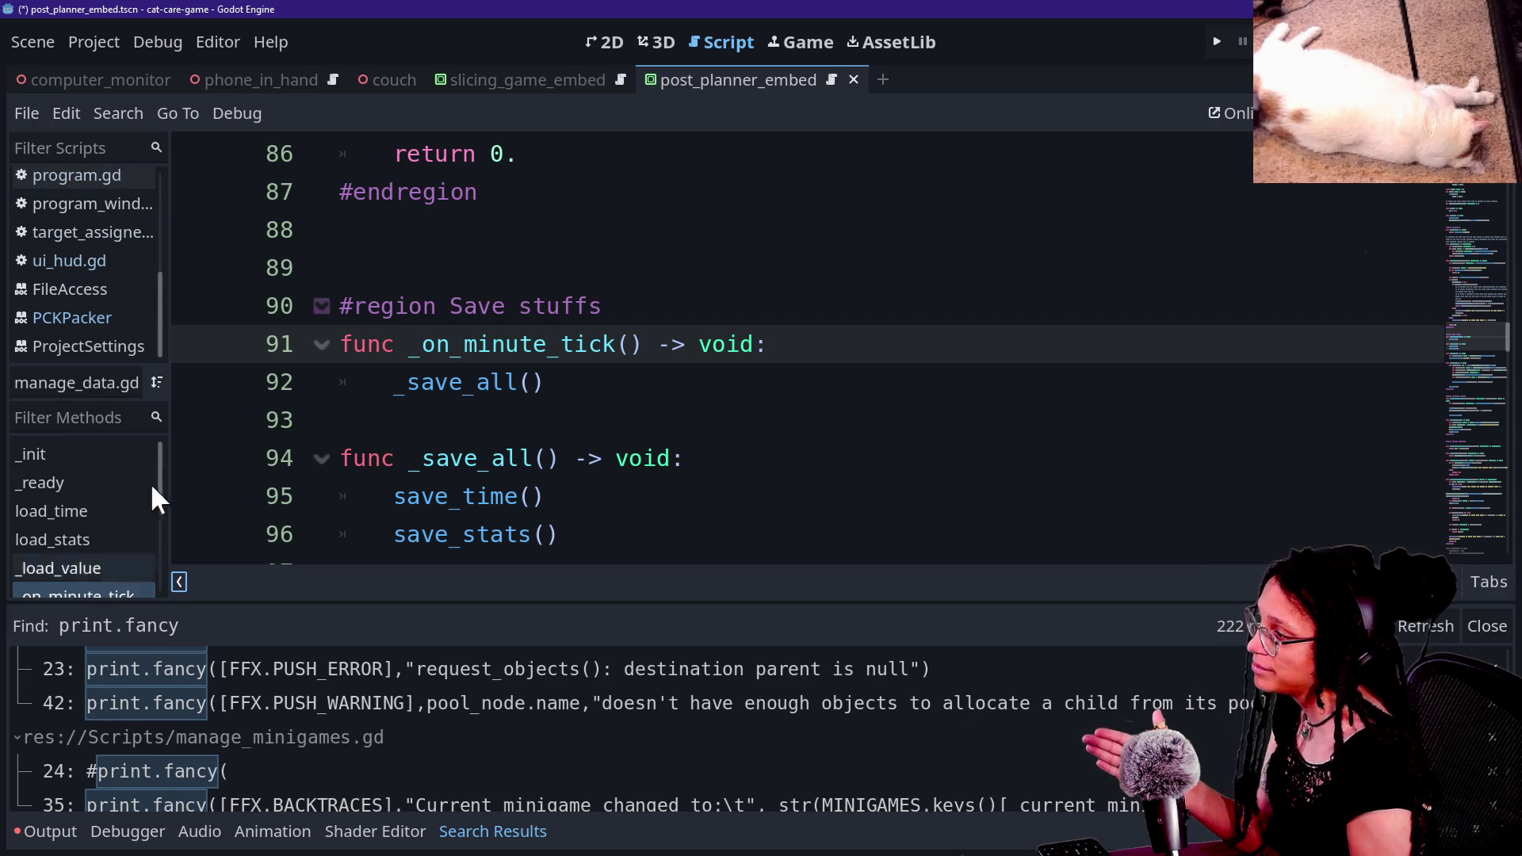
{"action": "left_click", "coordinate": [179, 582]}
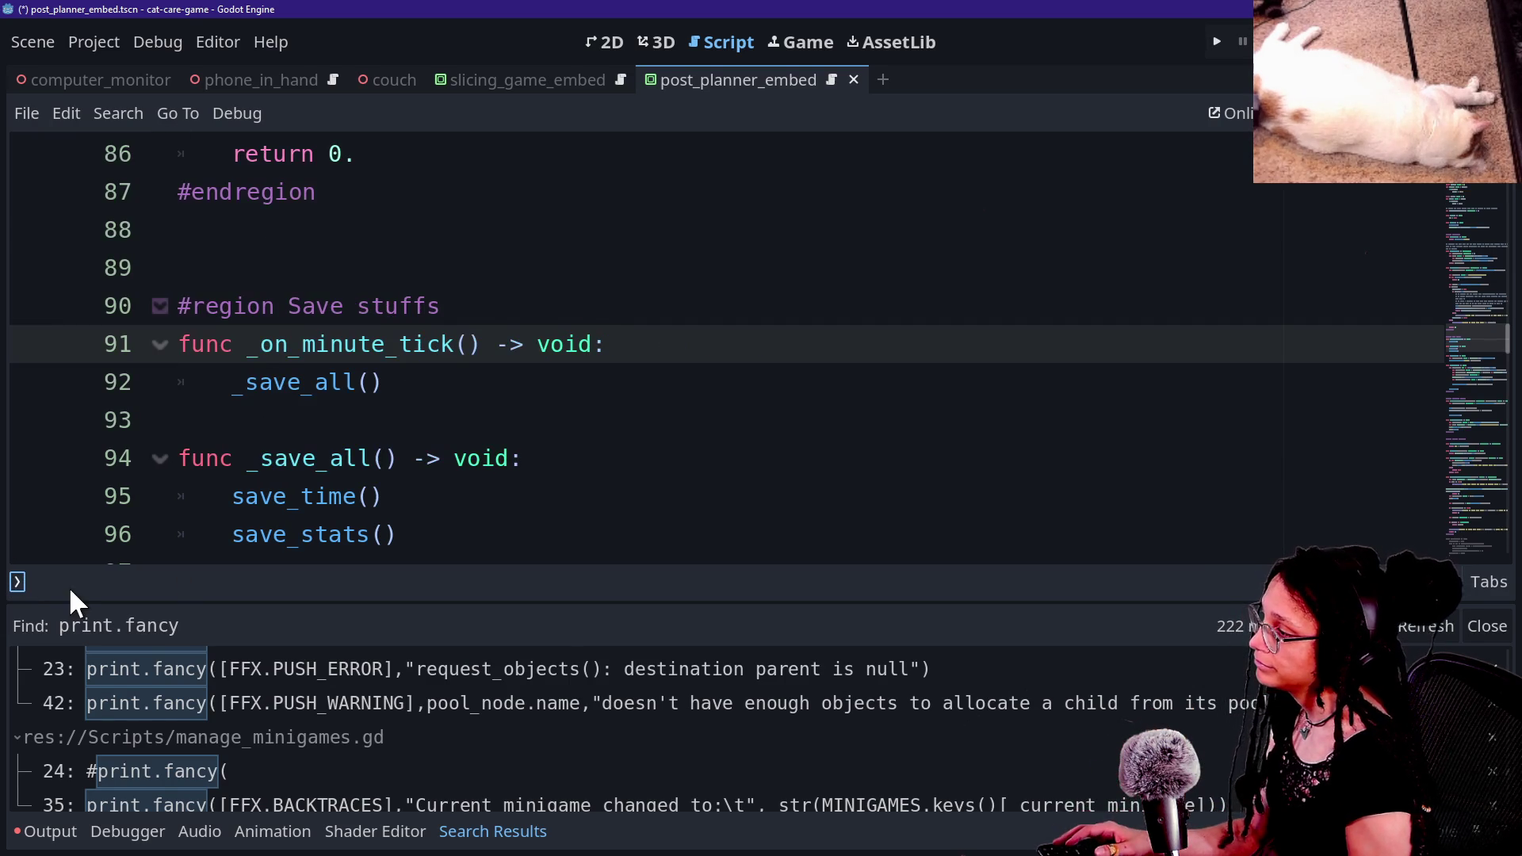
{"action": "left_click", "coordinate": [17, 581]}
{"action": "scroll", "coordinate": [316, 460], "scroll_direction": "down", "scroll_amount": 1}
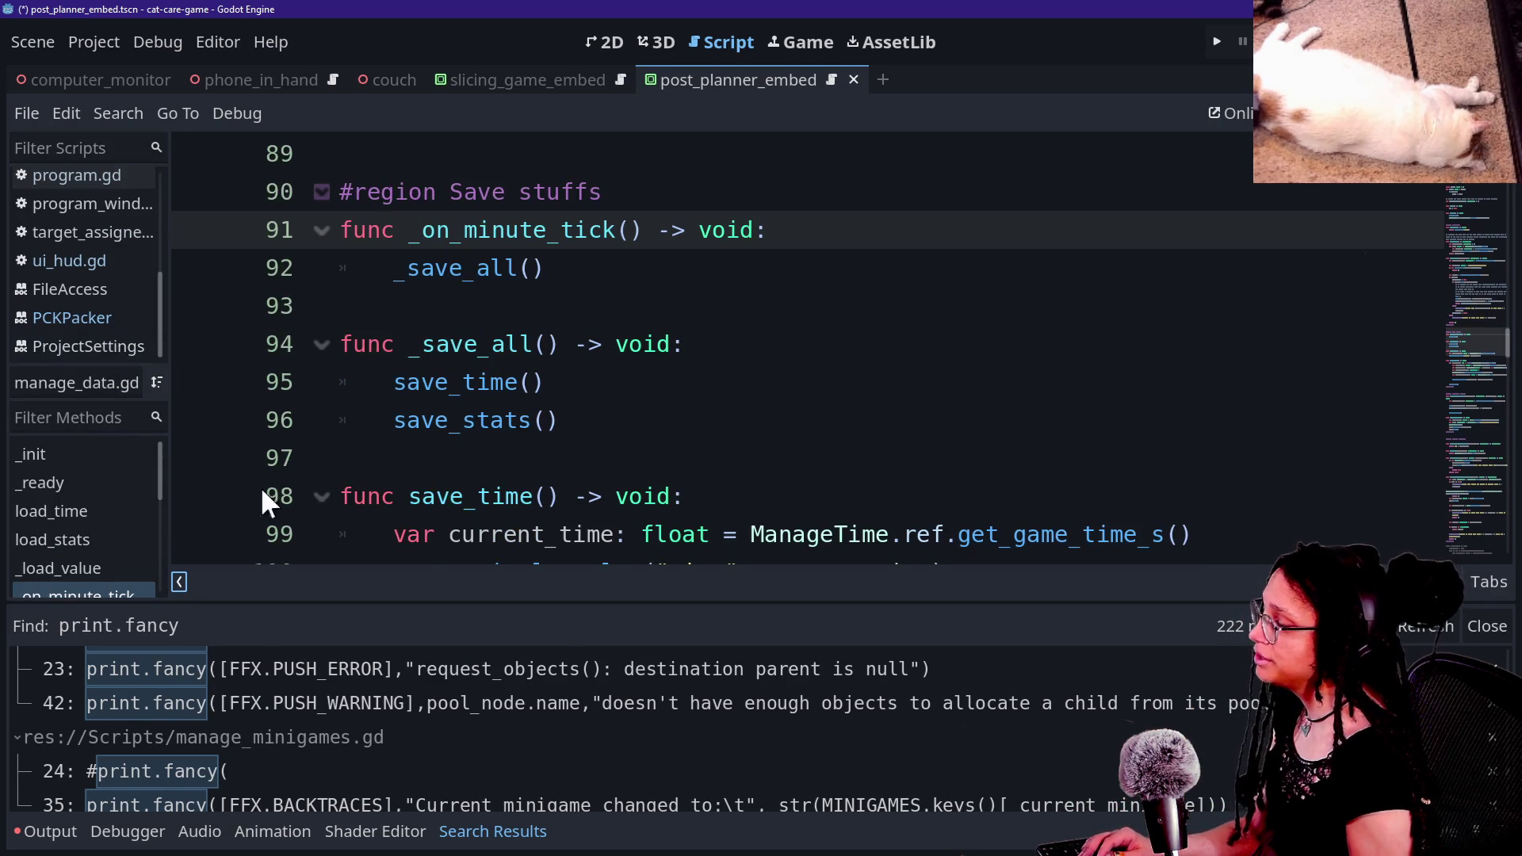
{"action": "scroll", "coordinate": [470, 424], "scroll_direction": "down", "scroll_amount": 9}
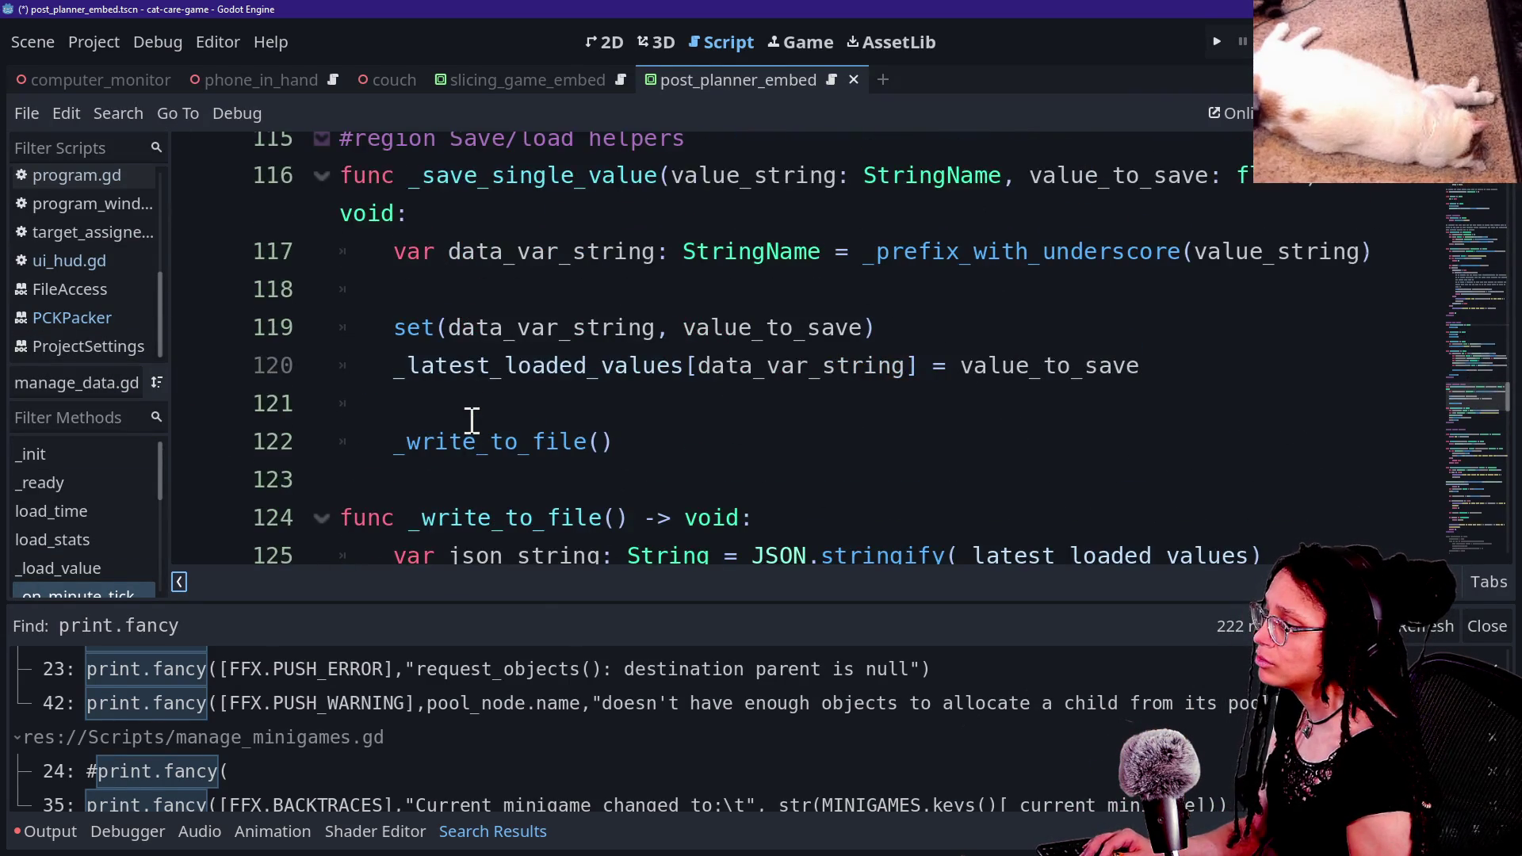
{"action": "scroll", "coordinate": [322, 735], "scroll_direction": "up", "scroll_amount": 3}
Step: Rerun the print.fancy search excluding embedded files and check the selectable_area_phone.gd matches
{"action": "left_click", "coordinate": [486, 456]}
{"action": "key", "text": "ctrl+shift+f"}
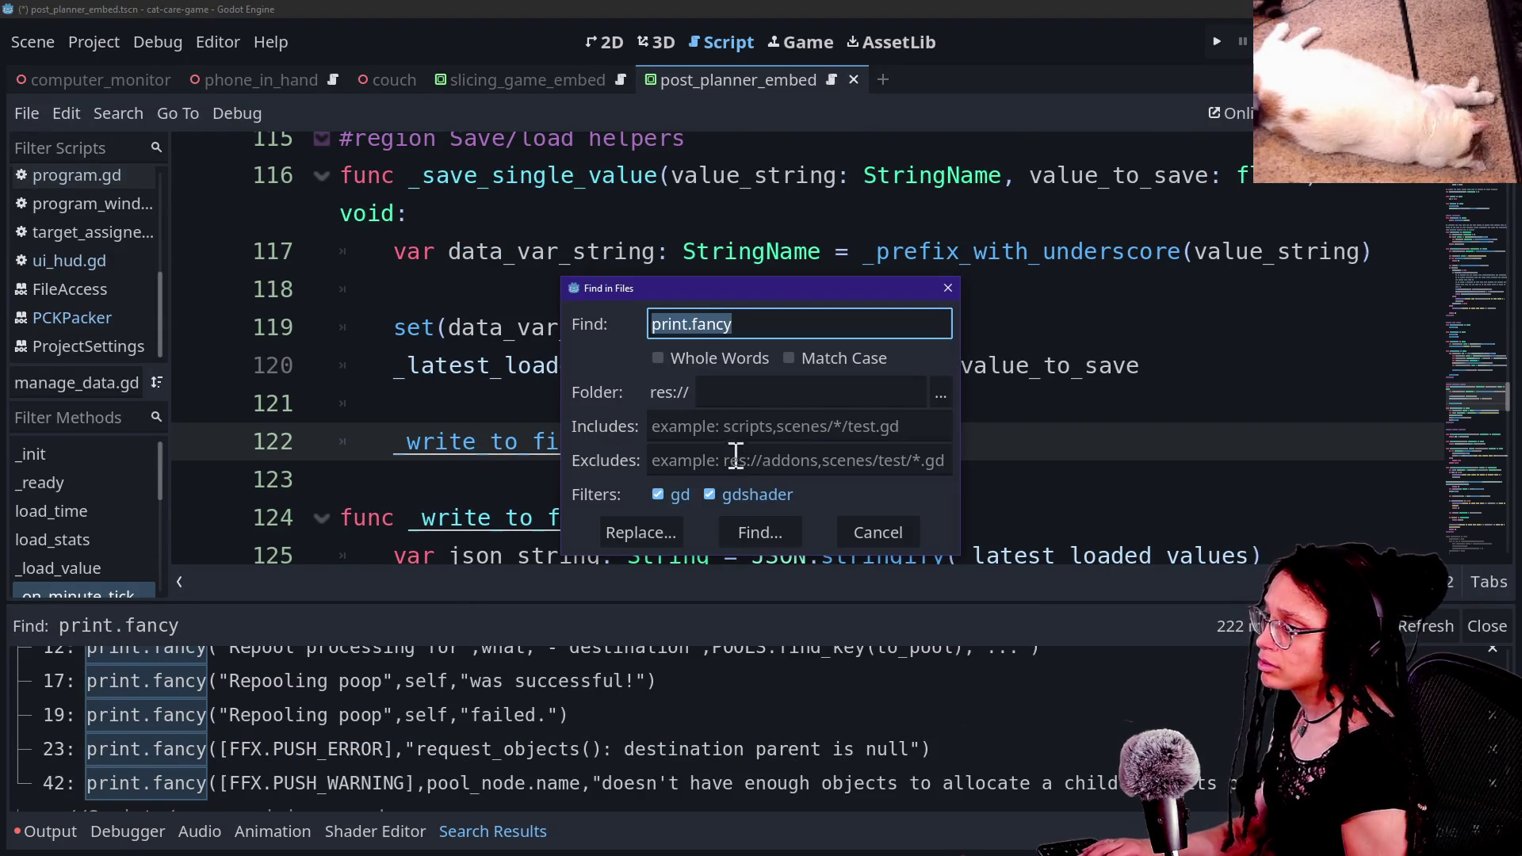
{"action": "left_click", "coordinate": [728, 461]}
{"action": "type", "text": "embedded"}
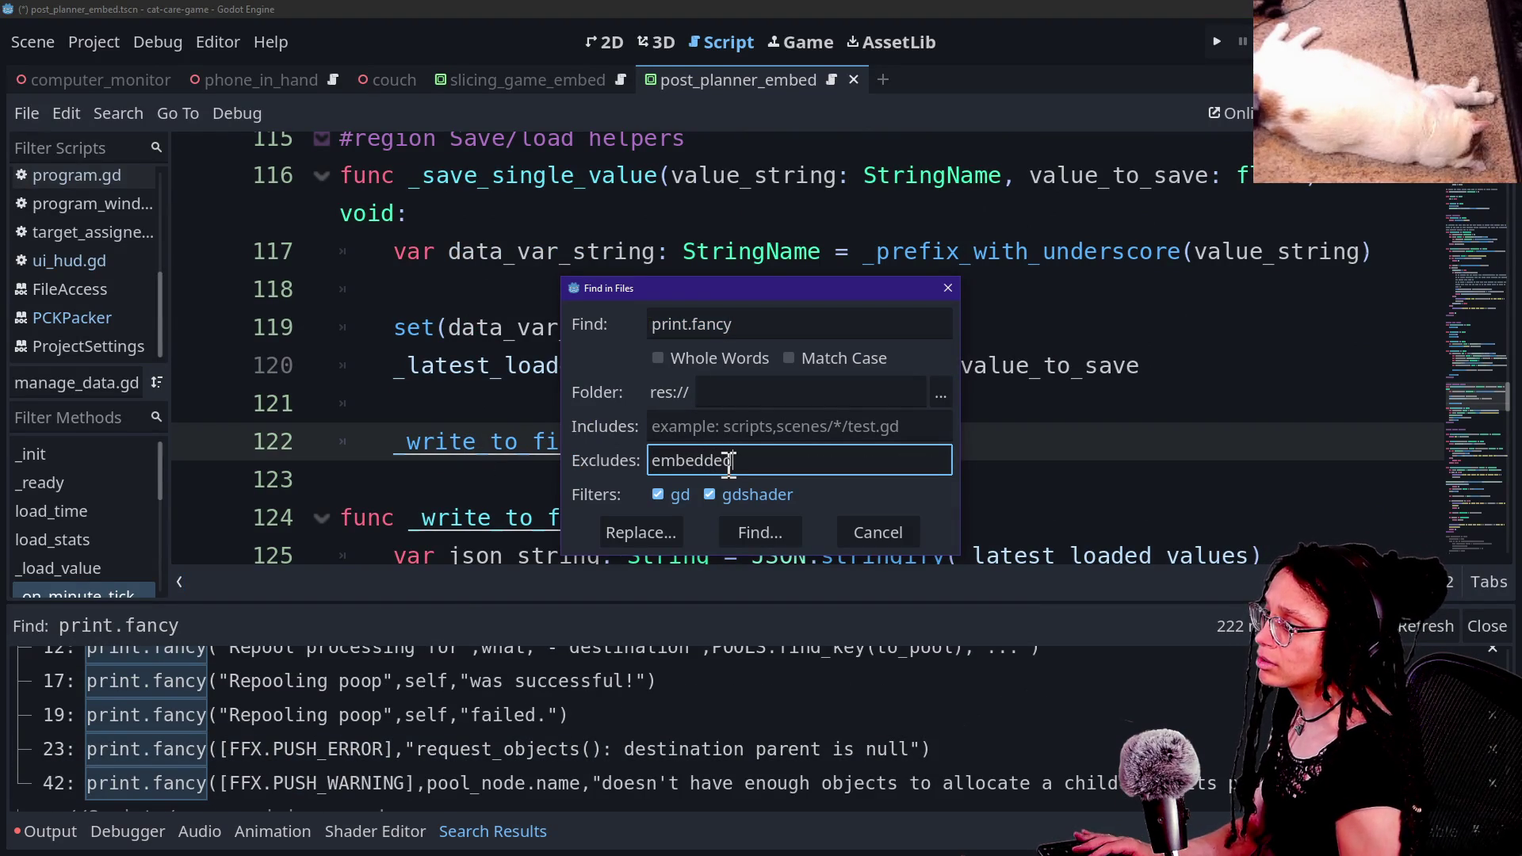
{"action": "key", "text": "Return"}
{"action": "scroll", "coordinate": [268, 729], "scroll_direction": "down", "scroll_amount": 3}
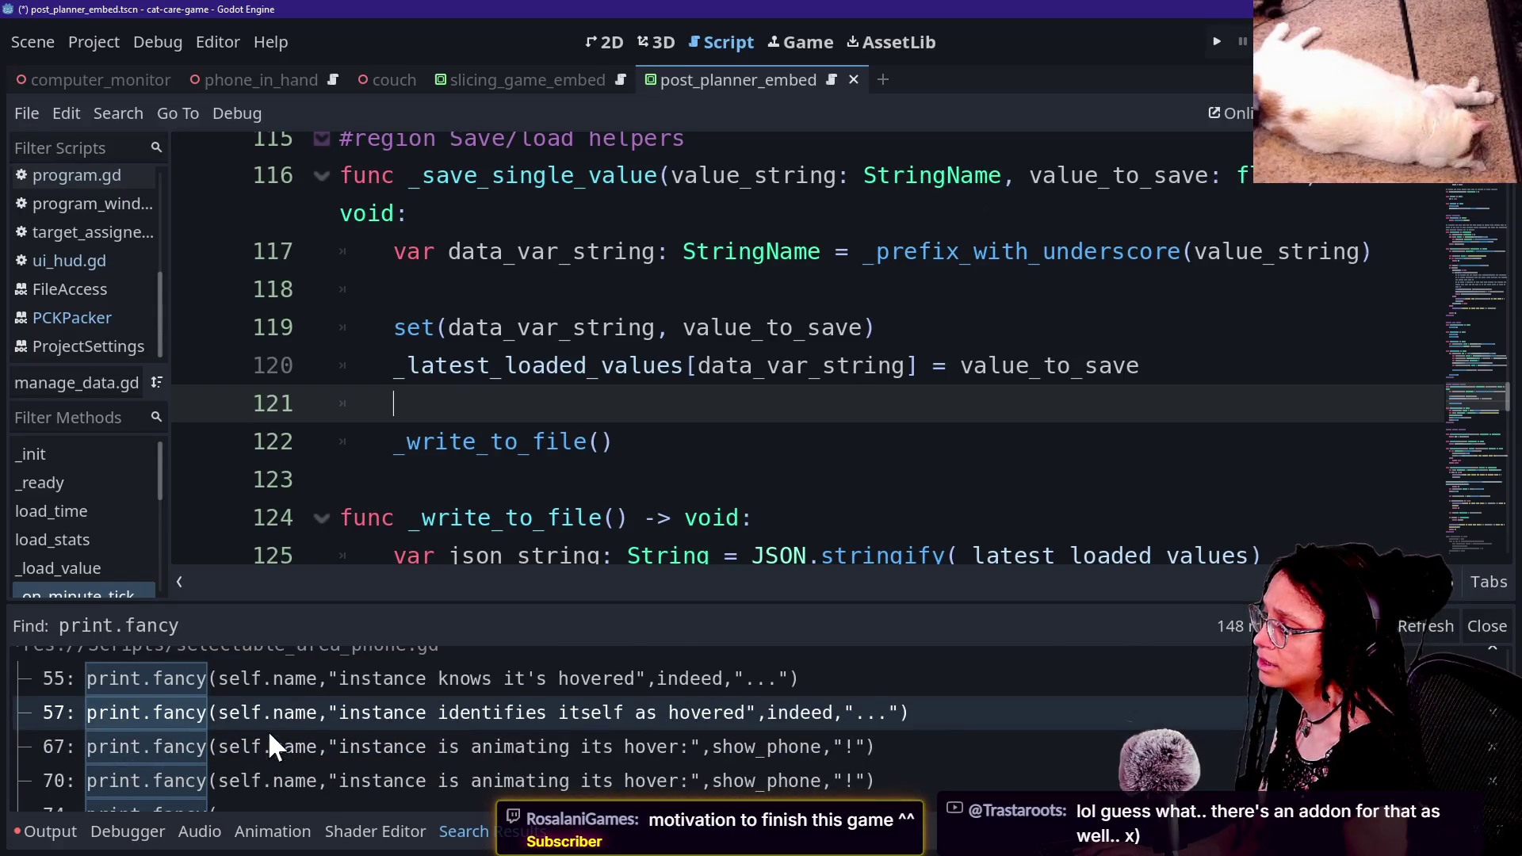
{"action": "left_click", "coordinate": [211, 676]}
{"action": "left_click", "coordinate": [199, 832]}
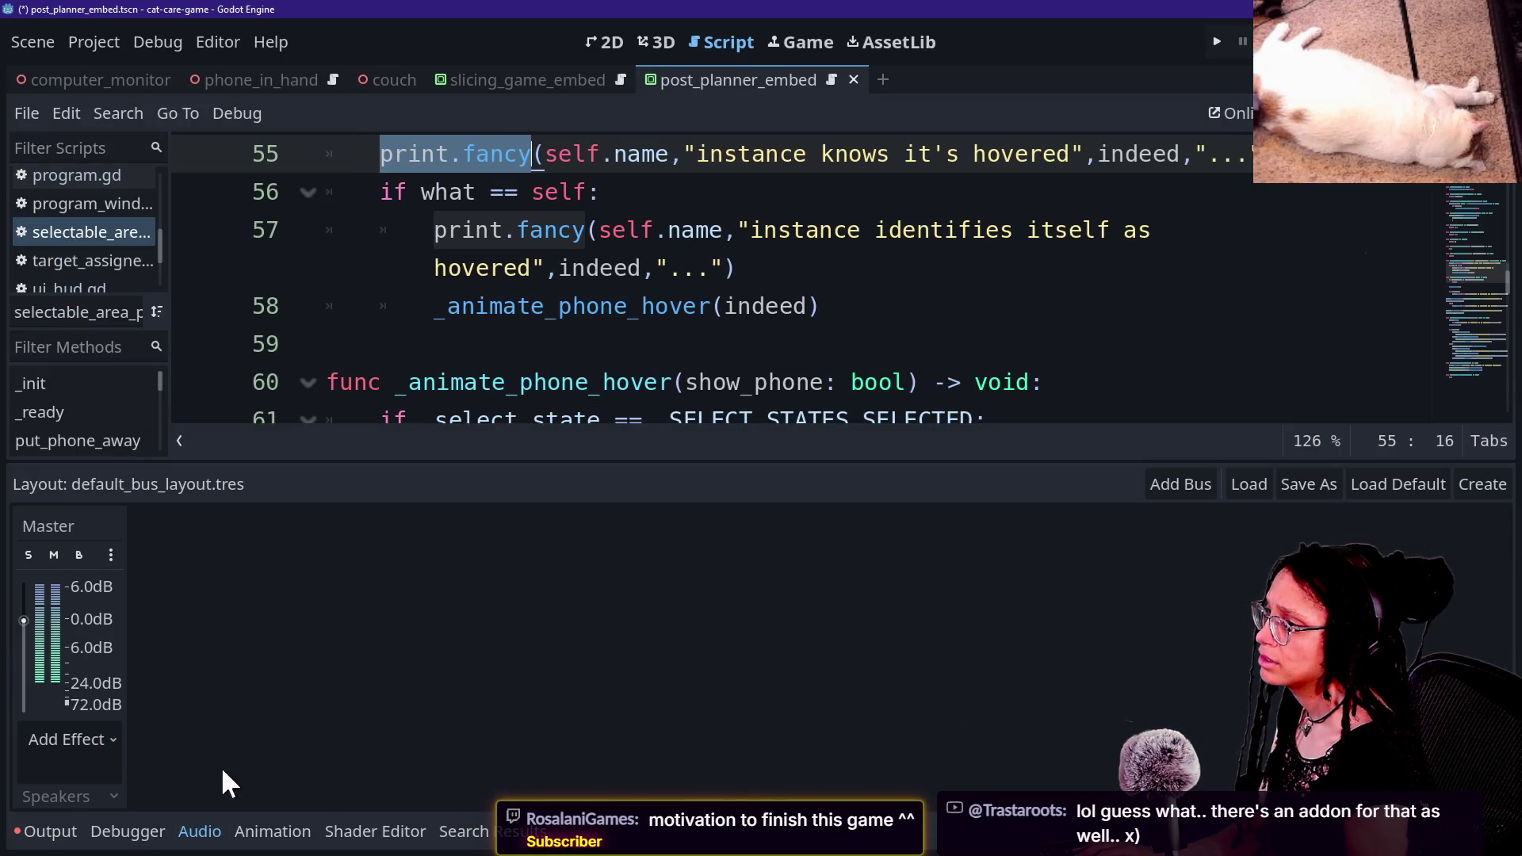
Step: Search all scripts for print.debug_print and enlarge the results panel
{"action": "left_click_drag", "start_coordinate": [400, 413], "coordinate": [472, 383]}
{"action": "type", "text": "print.debug"}
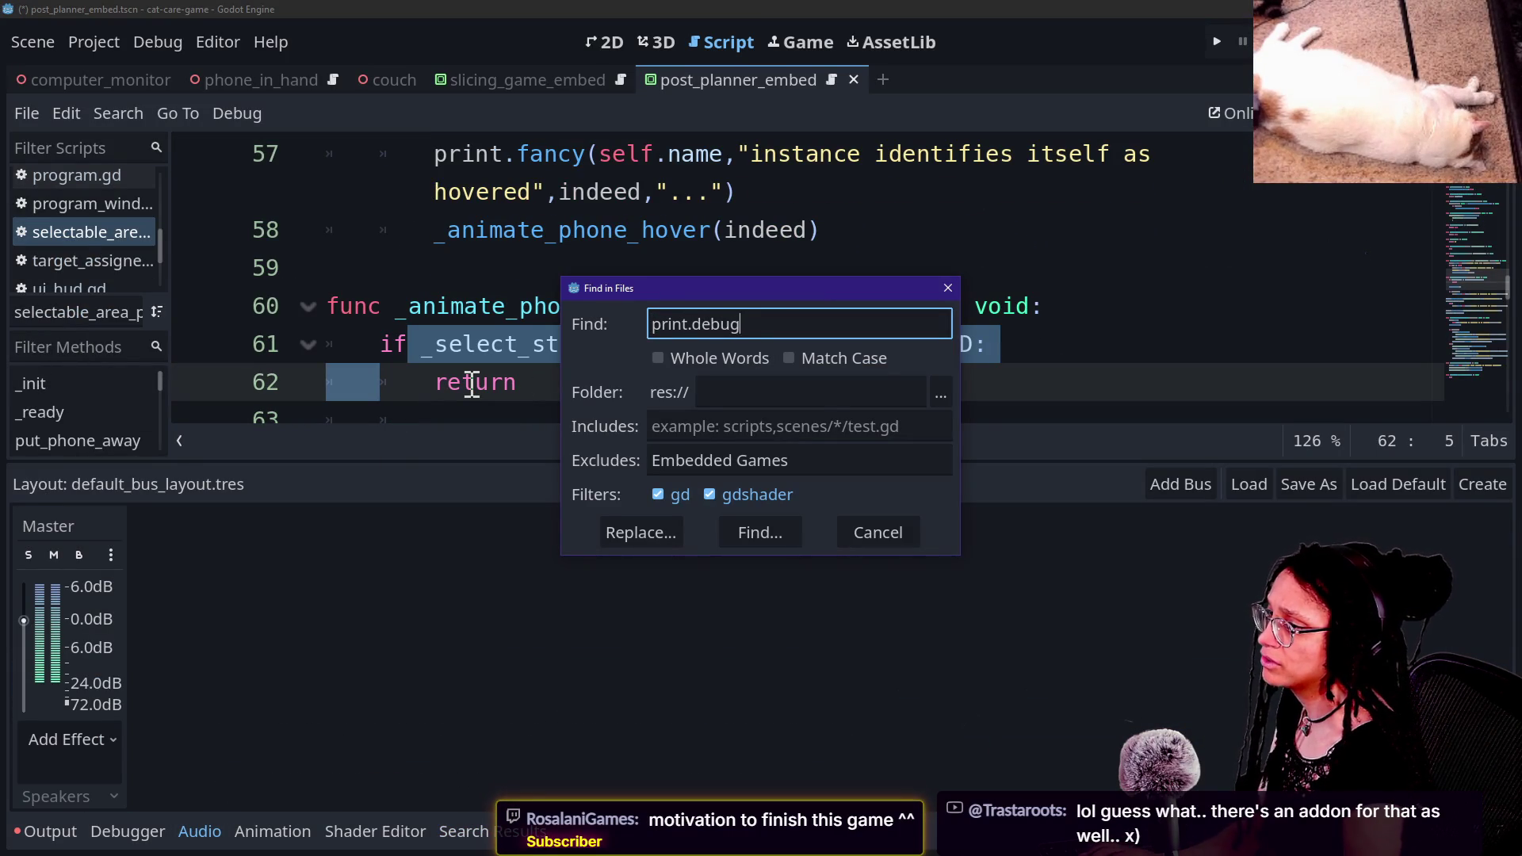
{"action": "type", "text": "int"}
{"action": "key", "text": "Return"}
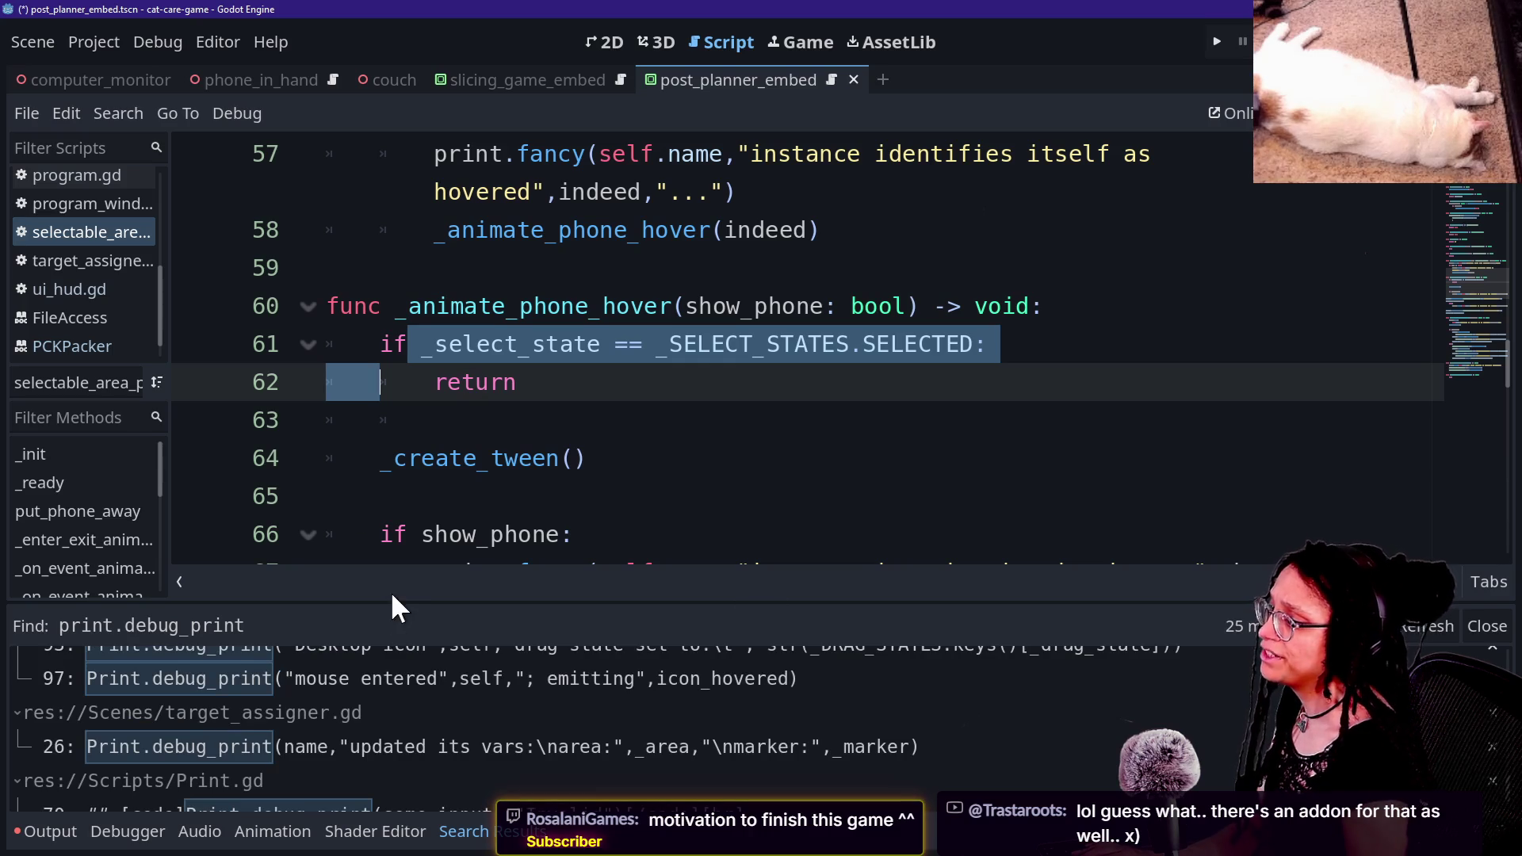
{"action": "left_click_drag", "start_coordinate": [389, 596], "coordinate": [400, 414]}
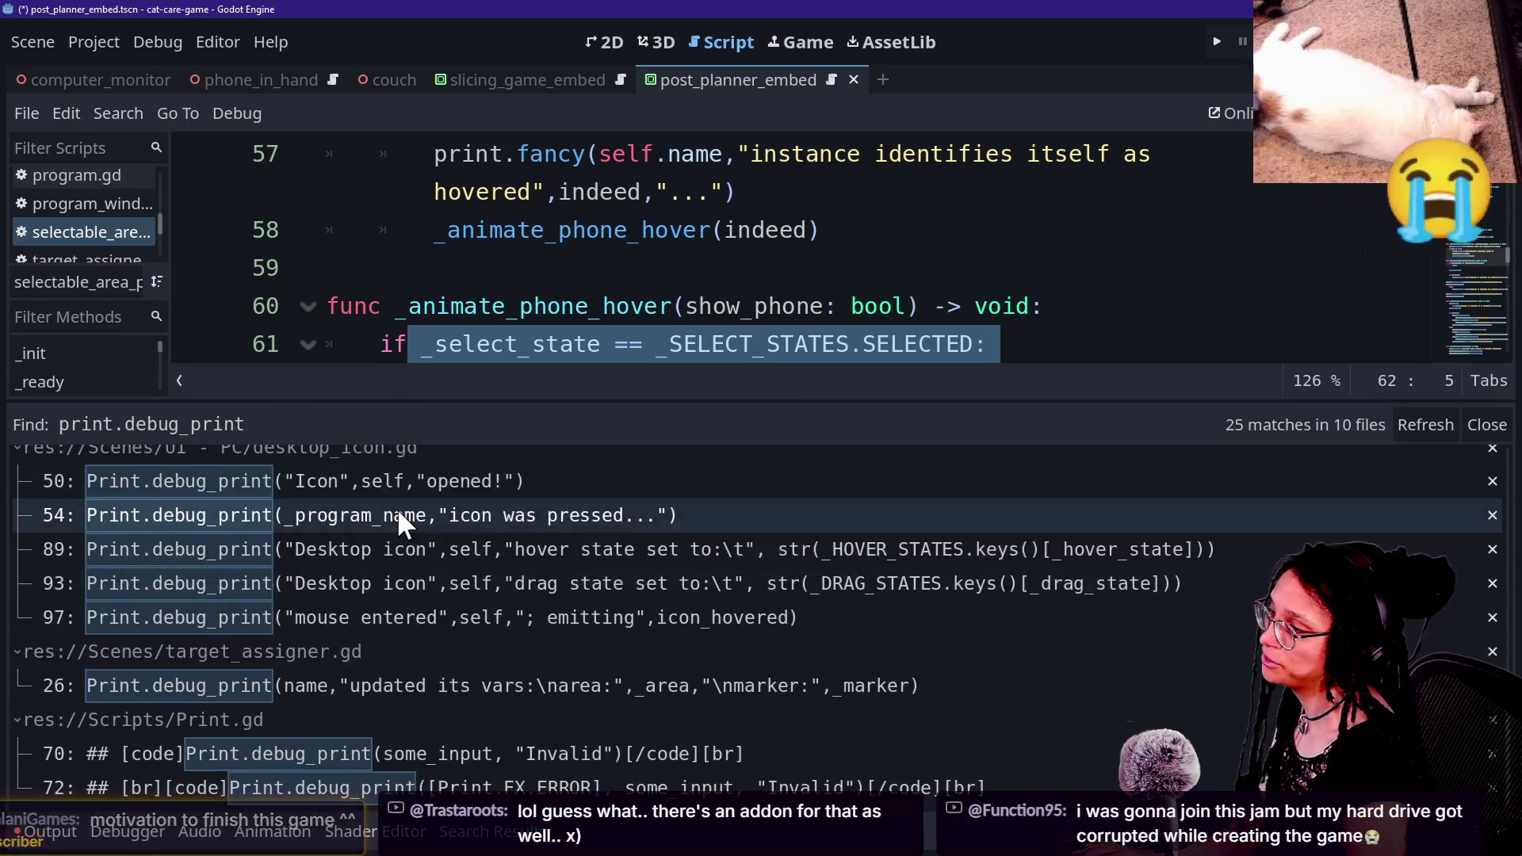
{"action": "scroll", "coordinate": [399, 514], "scroll_direction": "up", "scroll_amount": 5}
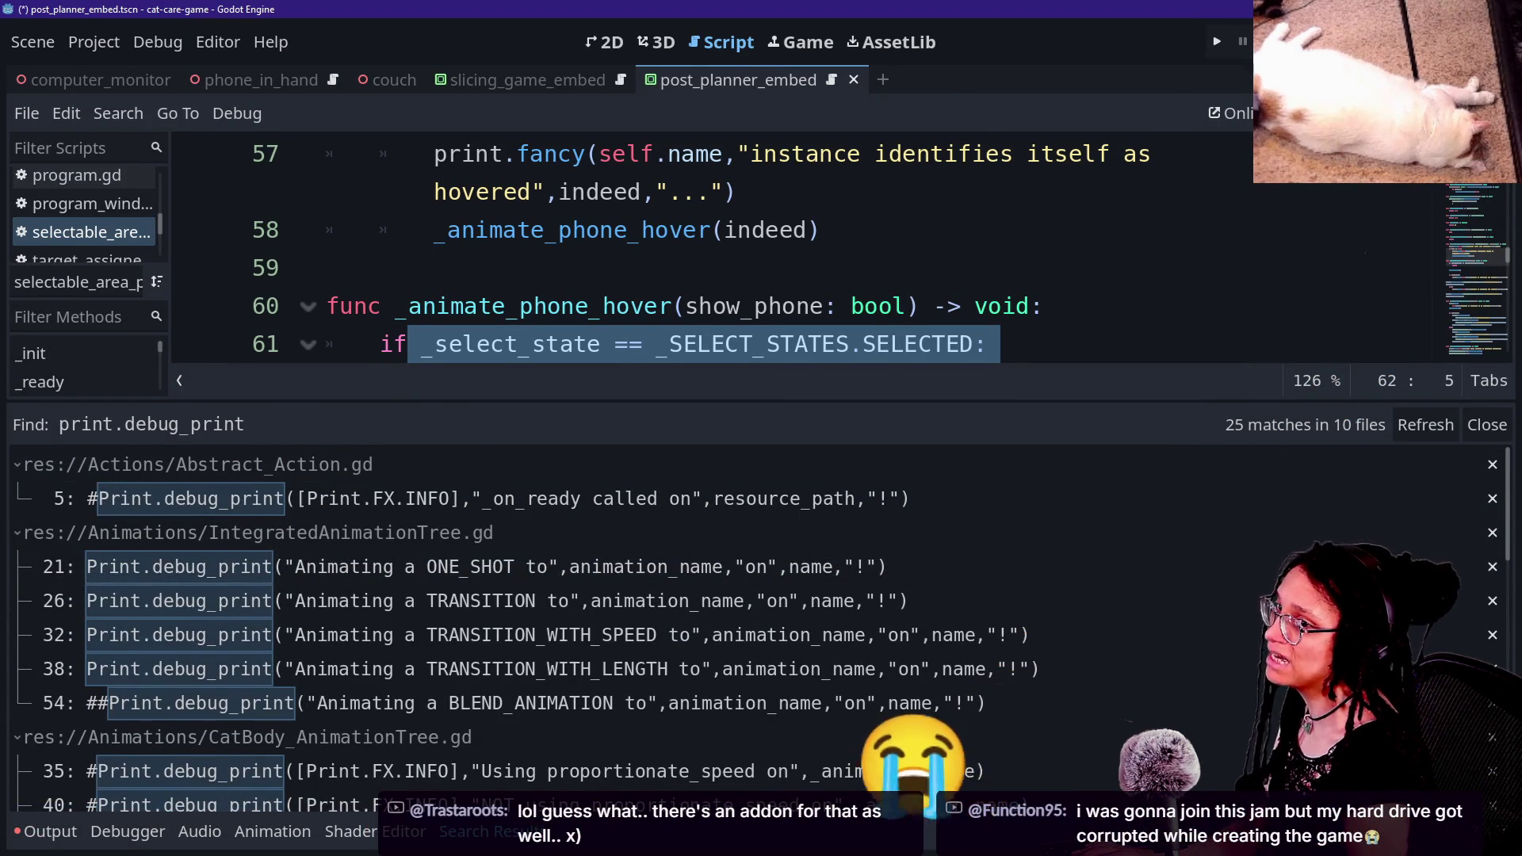
Step: Restore the side panels, expand the Actions folder, and open Abstract_Action.gd at line 5
{"action": "key", "text": "ctrl+shift+F11"}
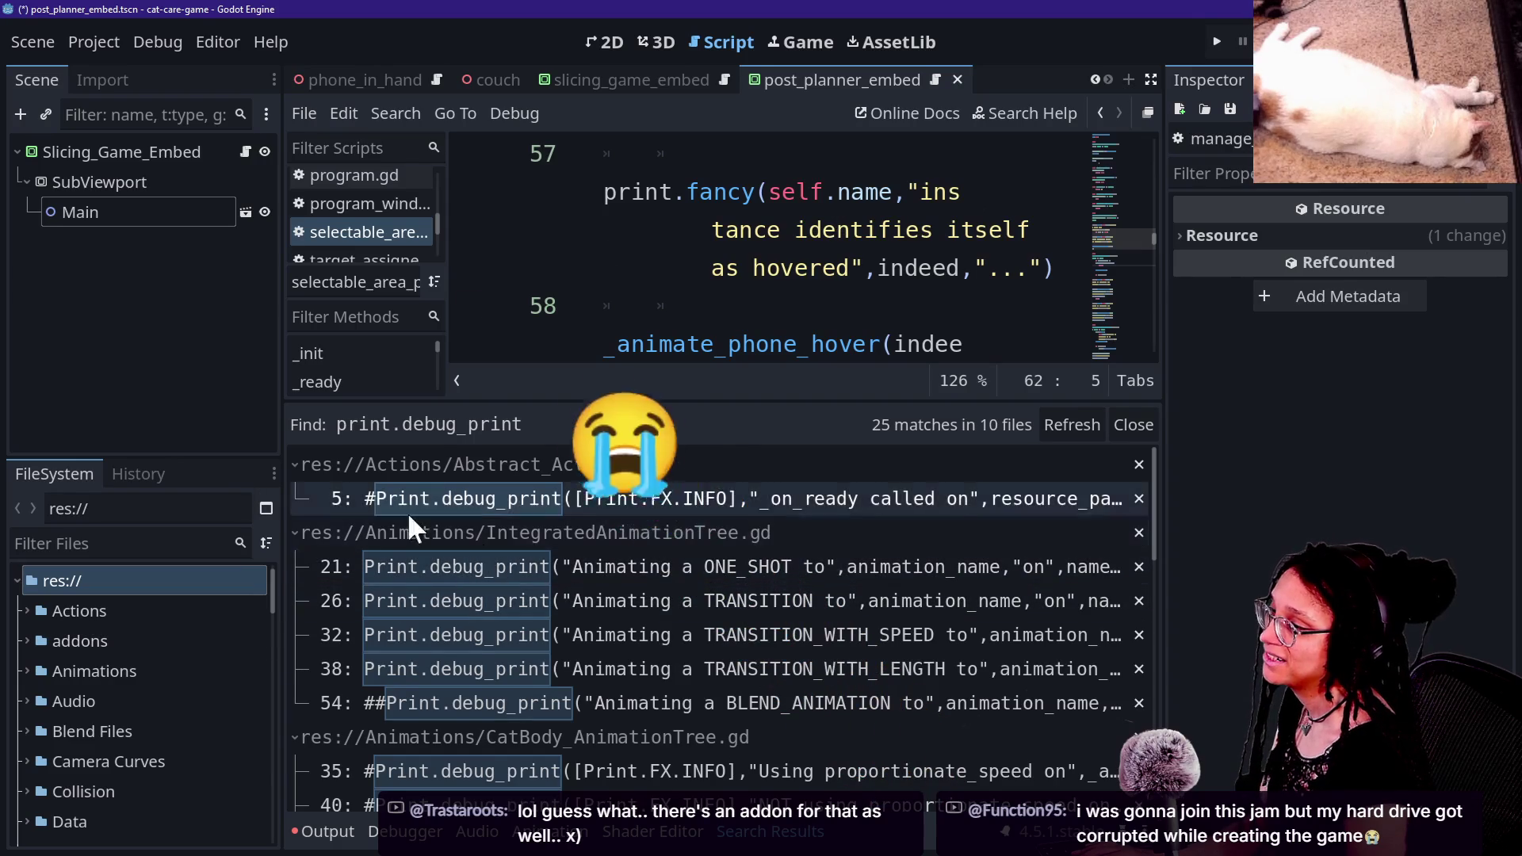
{"action": "left_click", "coordinate": [27, 611]}
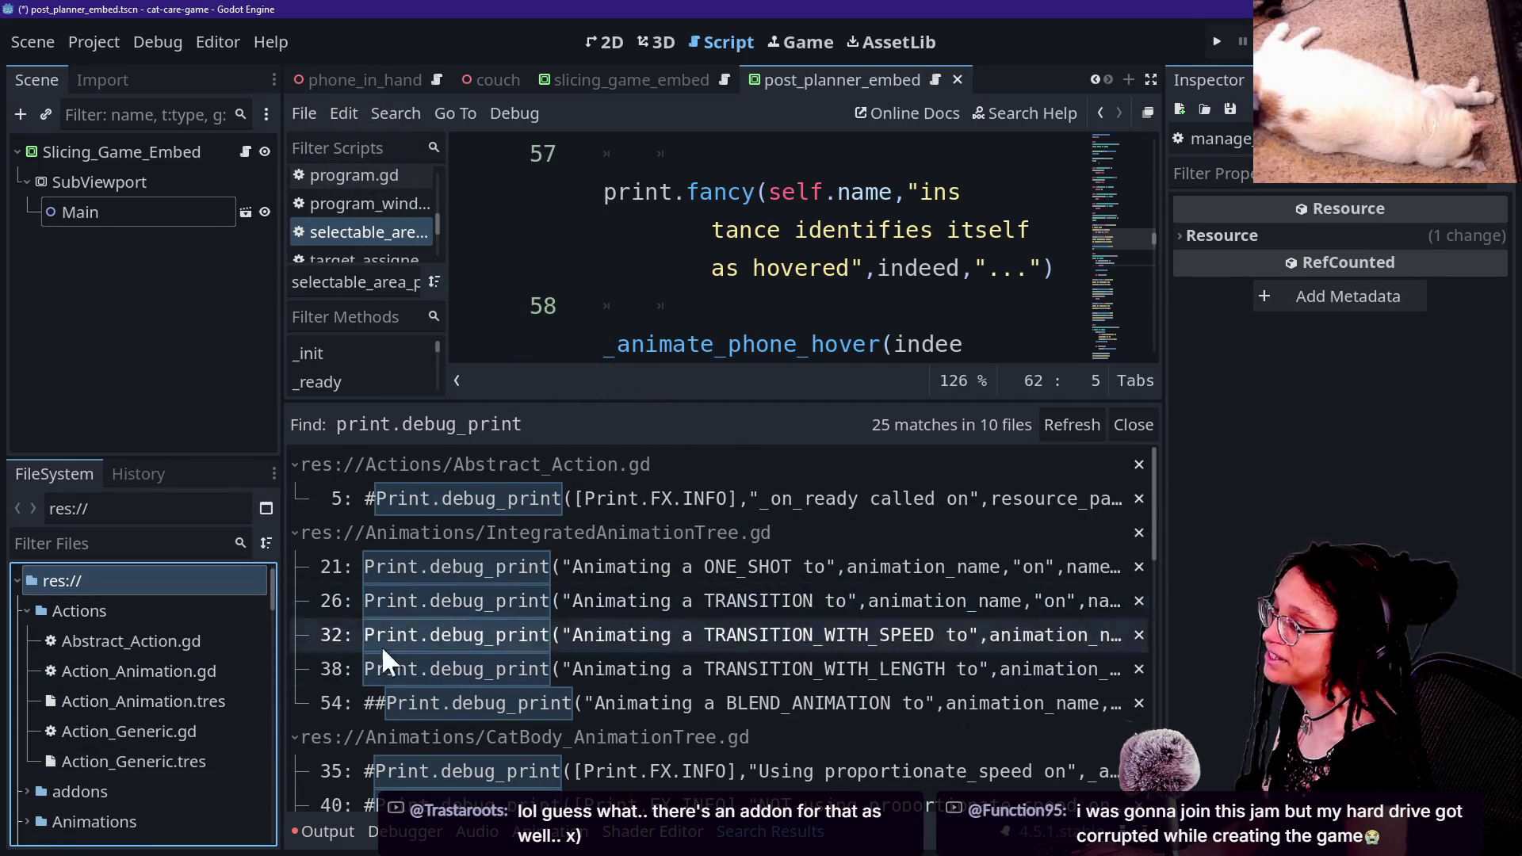
{"action": "scroll", "coordinate": [401, 664], "scroll_direction": "down", "scroll_amount": 8}
{"action": "scroll", "coordinate": [402, 663], "scroll_direction": "up", "scroll_amount": 8}
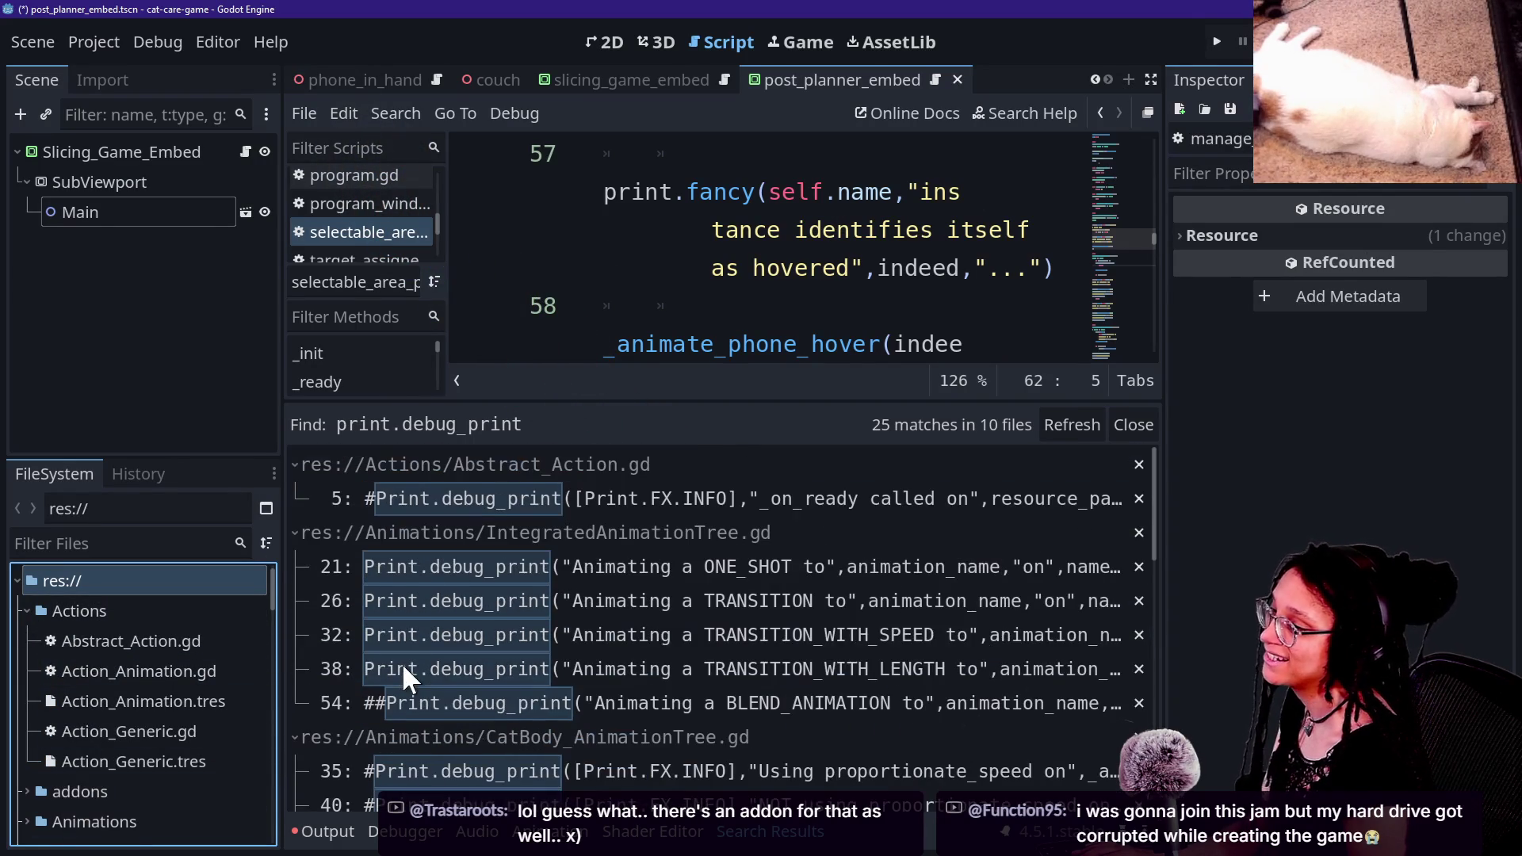
{"action": "scroll", "coordinate": [639, 544], "scroll_direction": "down", "scroll_amount": 2}
{"action": "scroll", "coordinate": [639, 544], "scroll_direction": "down", "scroll_amount": 10}
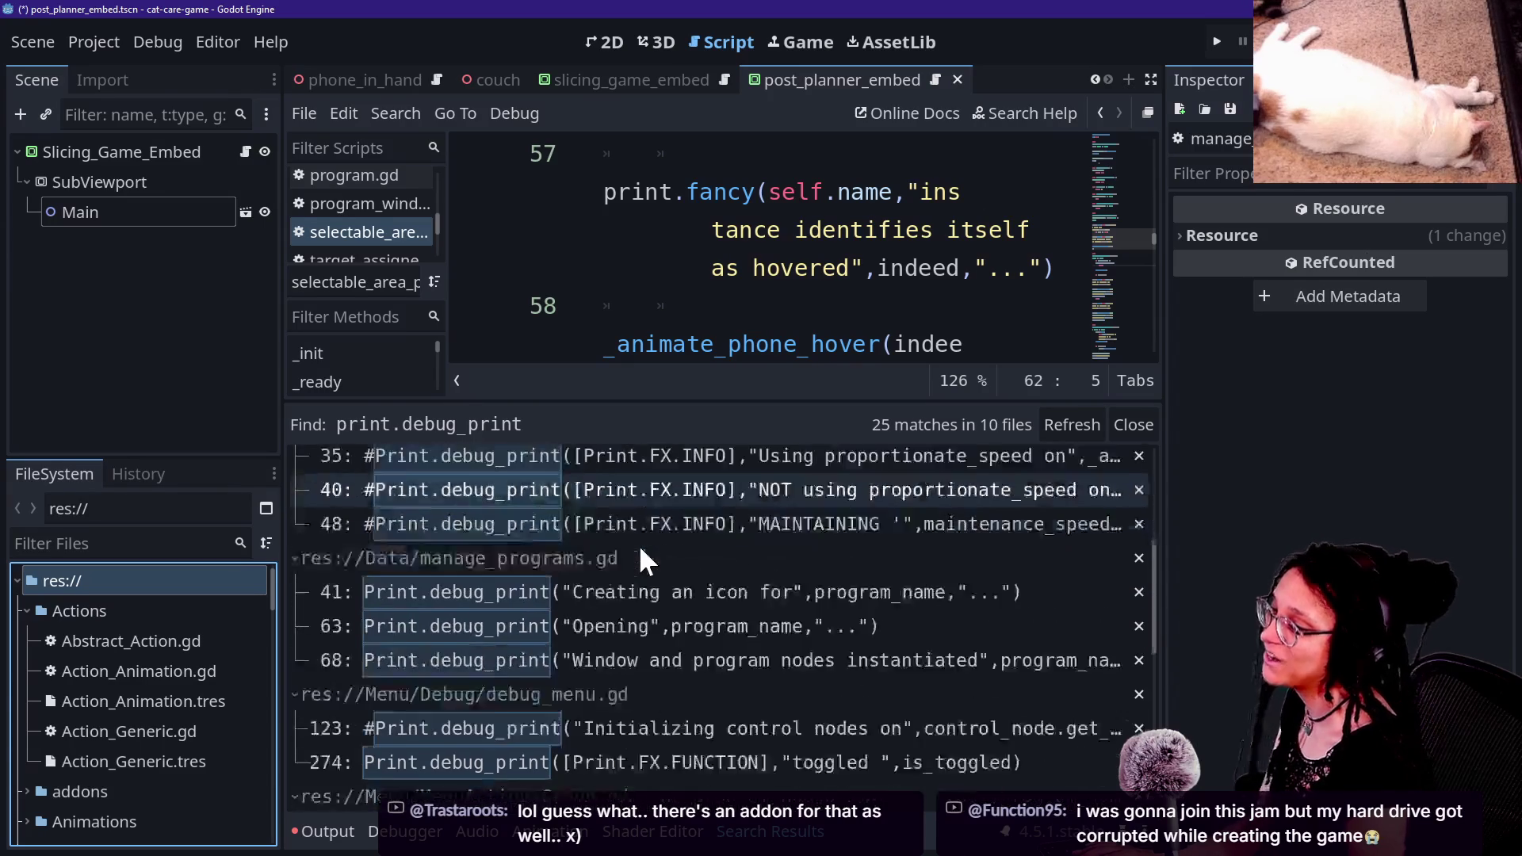
{"action": "scroll", "coordinate": [639, 544], "scroll_direction": "up", "scroll_amount": 2}
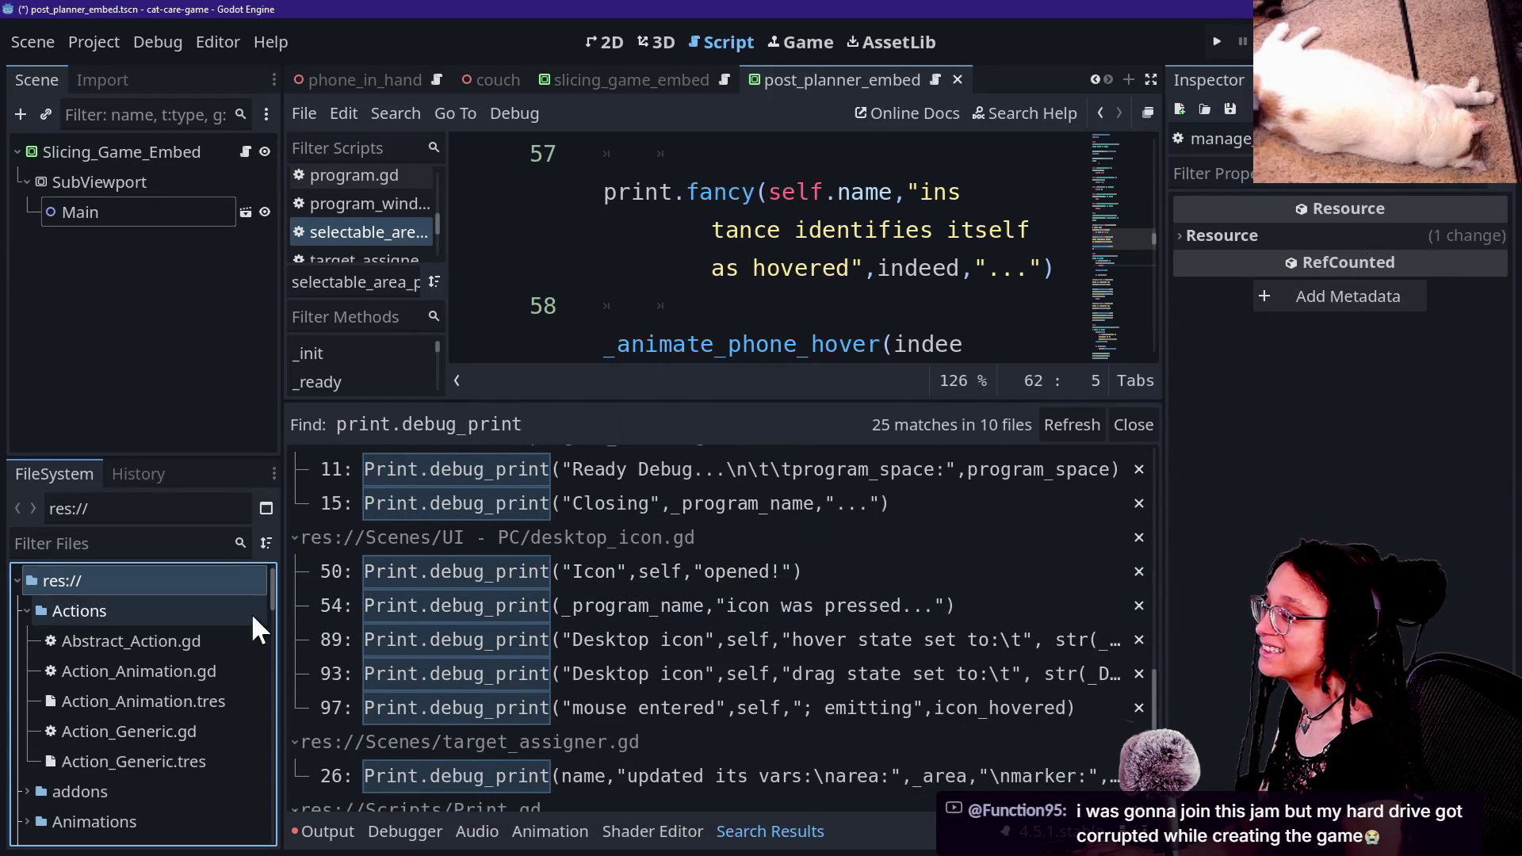
{"action": "scroll", "coordinate": [699, 493], "scroll_direction": "up", "scroll_amount": 10}
{"action": "left_click", "coordinate": [700, 497]}
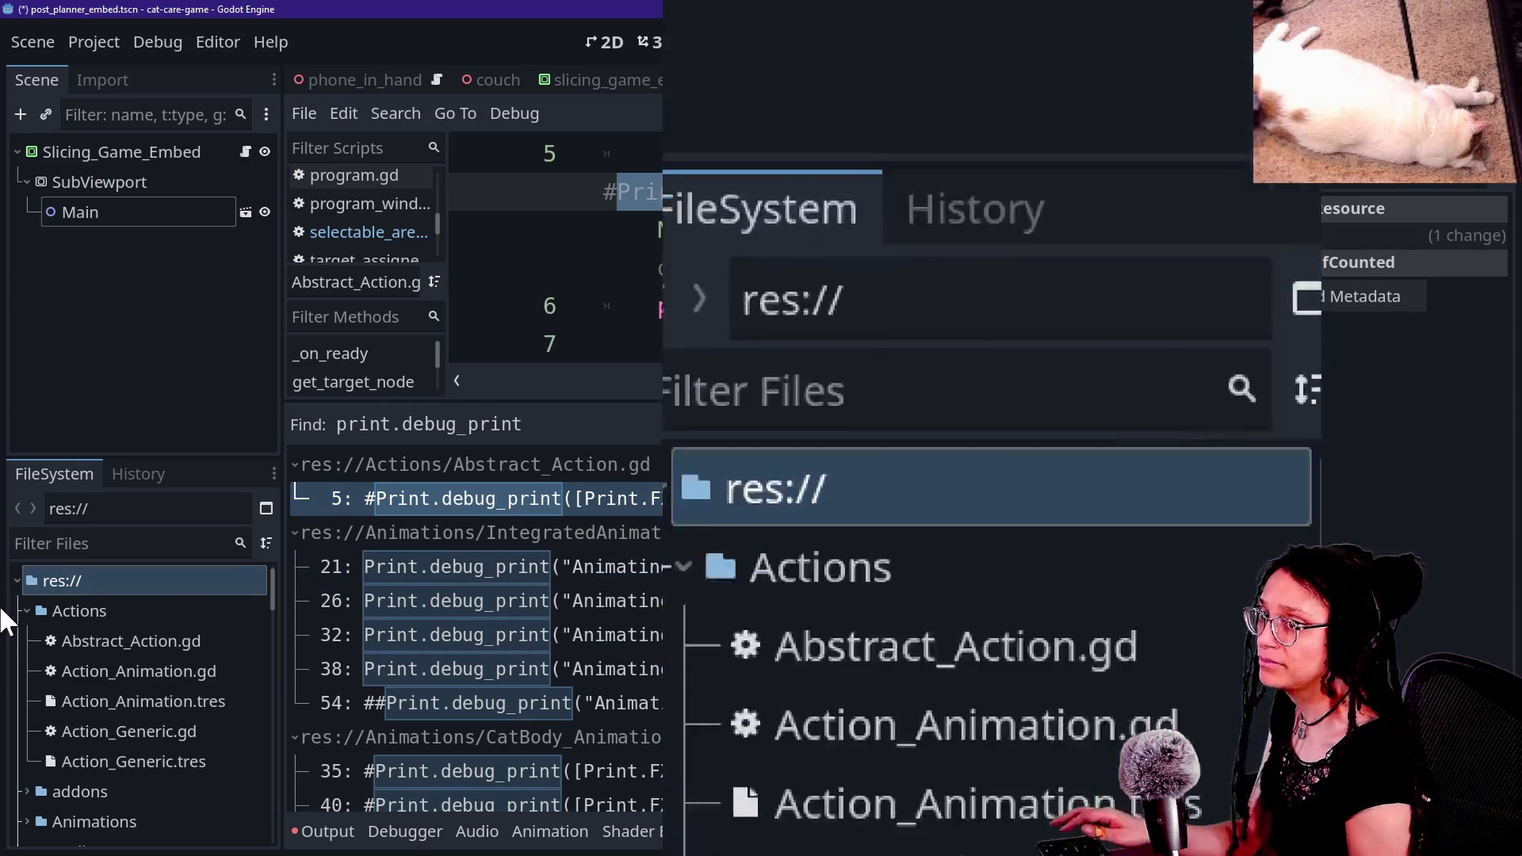
Step: Expand the Scenes folder in the FileSystem dock and start filtering files by name
{"action": "scroll", "coordinate": [75, 712], "scroll_direction": "down", "scroll_amount": 1}
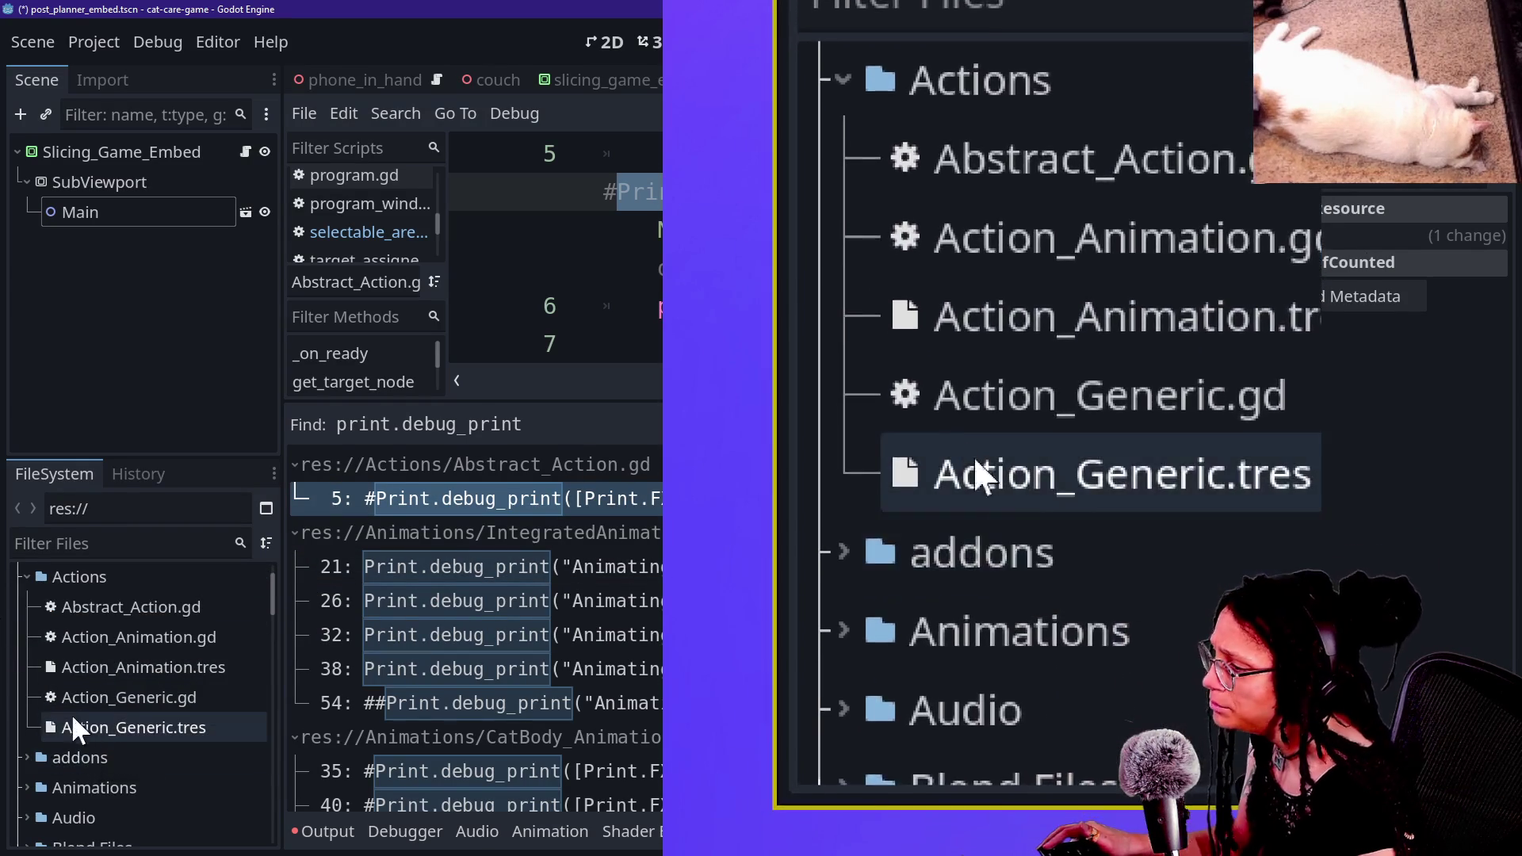
{"action": "scroll", "coordinate": [44, 744], "scroll_direction": "down", "scroll_amount": 6}
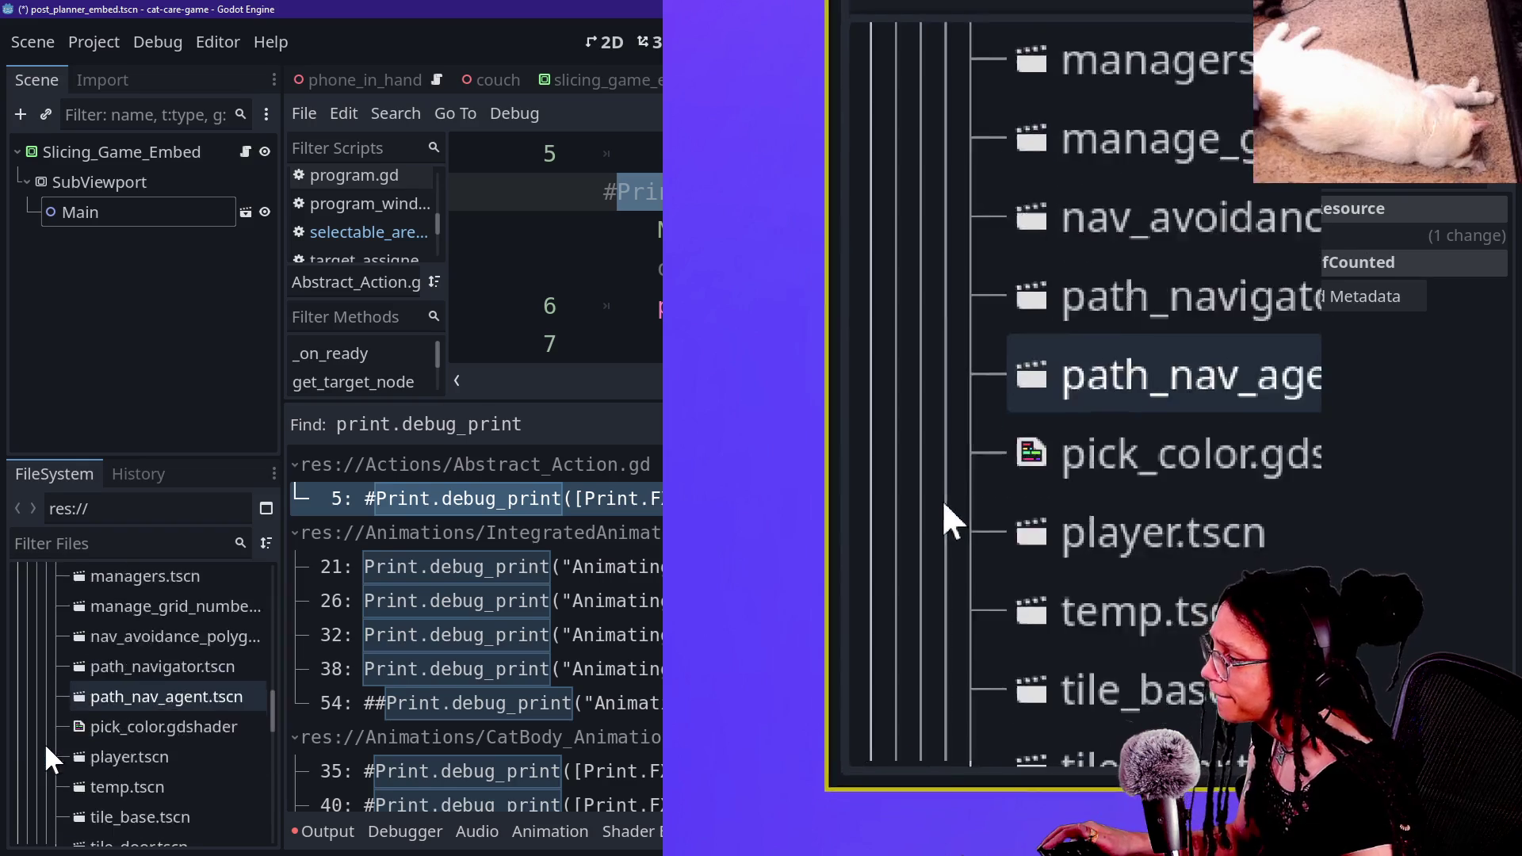
{"action": "scroll", "coordinate": [44, 743], "scroll_direction": "down", "scroll_amount": 4}
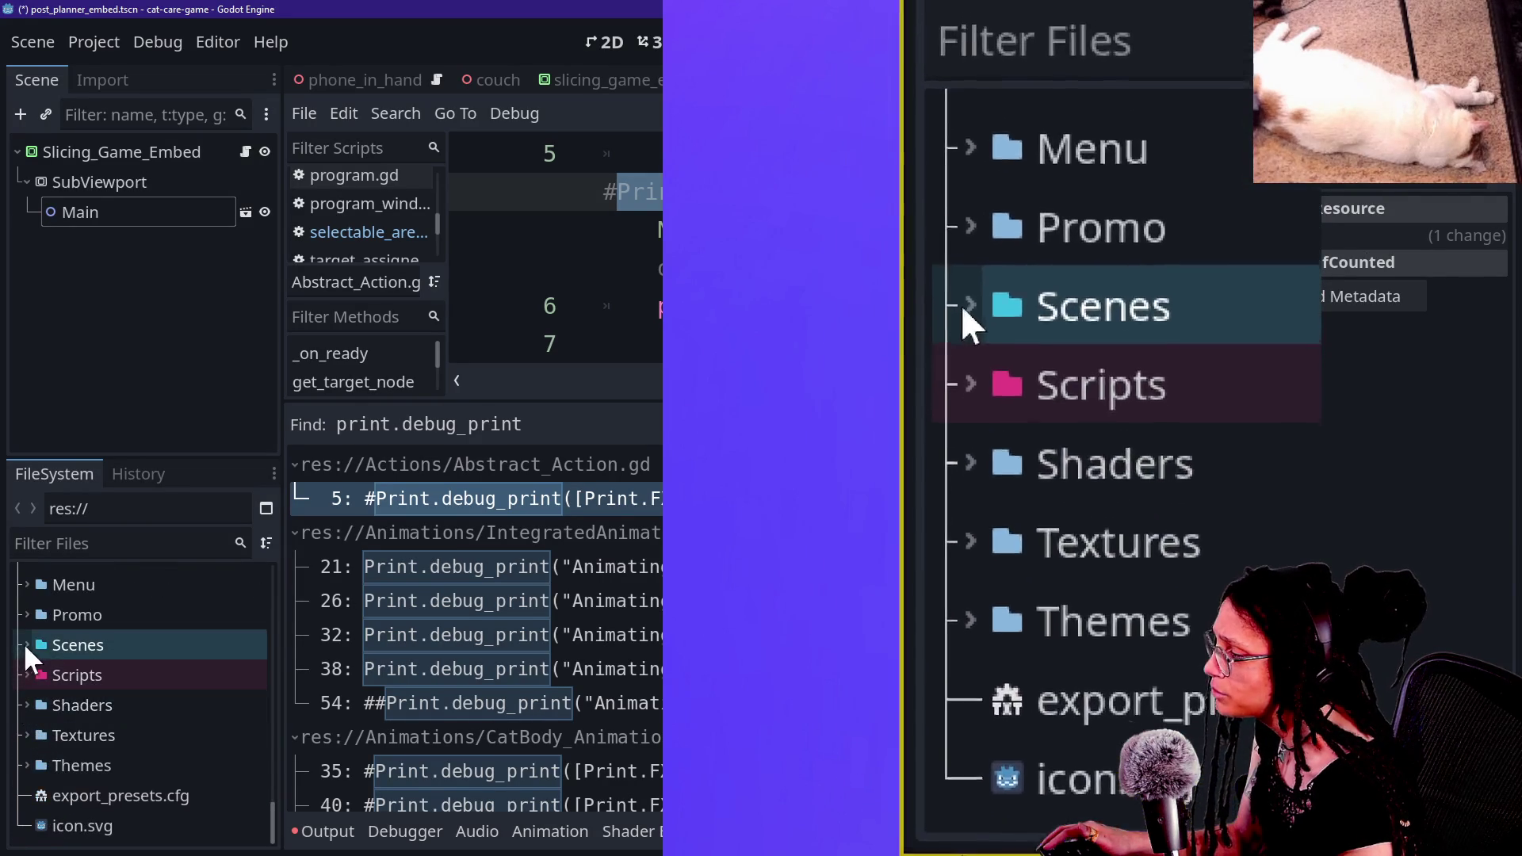
{"action": "left_click", "coordinate": [25, 645]}
{"action": "scroll", "coordinate": [90, 702], "scroll_direction": "down", "scroll_amount": 1}
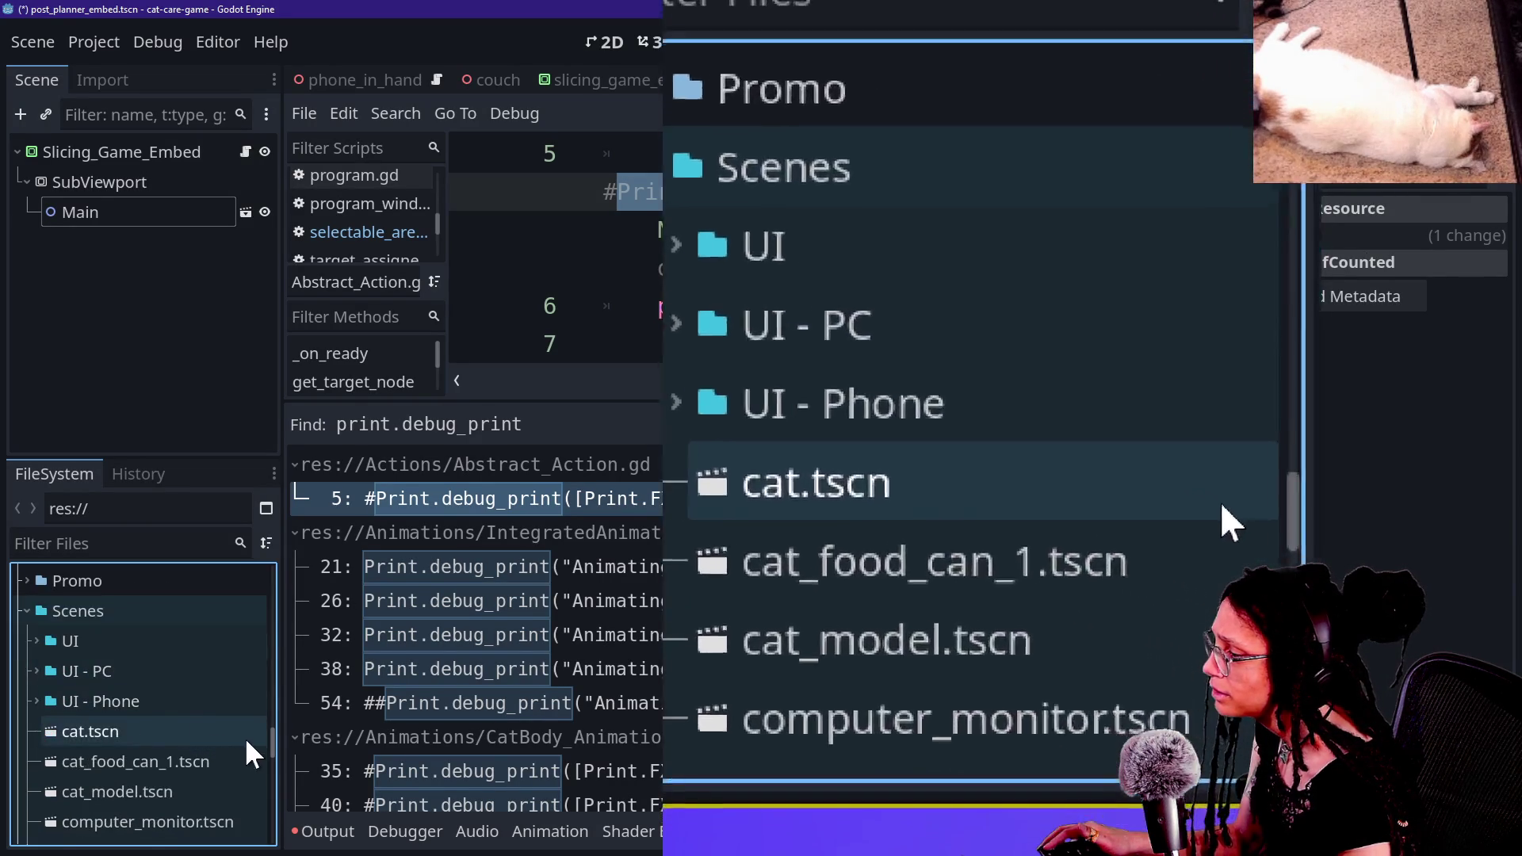
{"action": "left_click", "coordinate": [94, 543]}
Step: Filter the FileSystem to .gd files, collapse addons, and widen the dock to show full names
{"action": "type", "text": ".gd"}
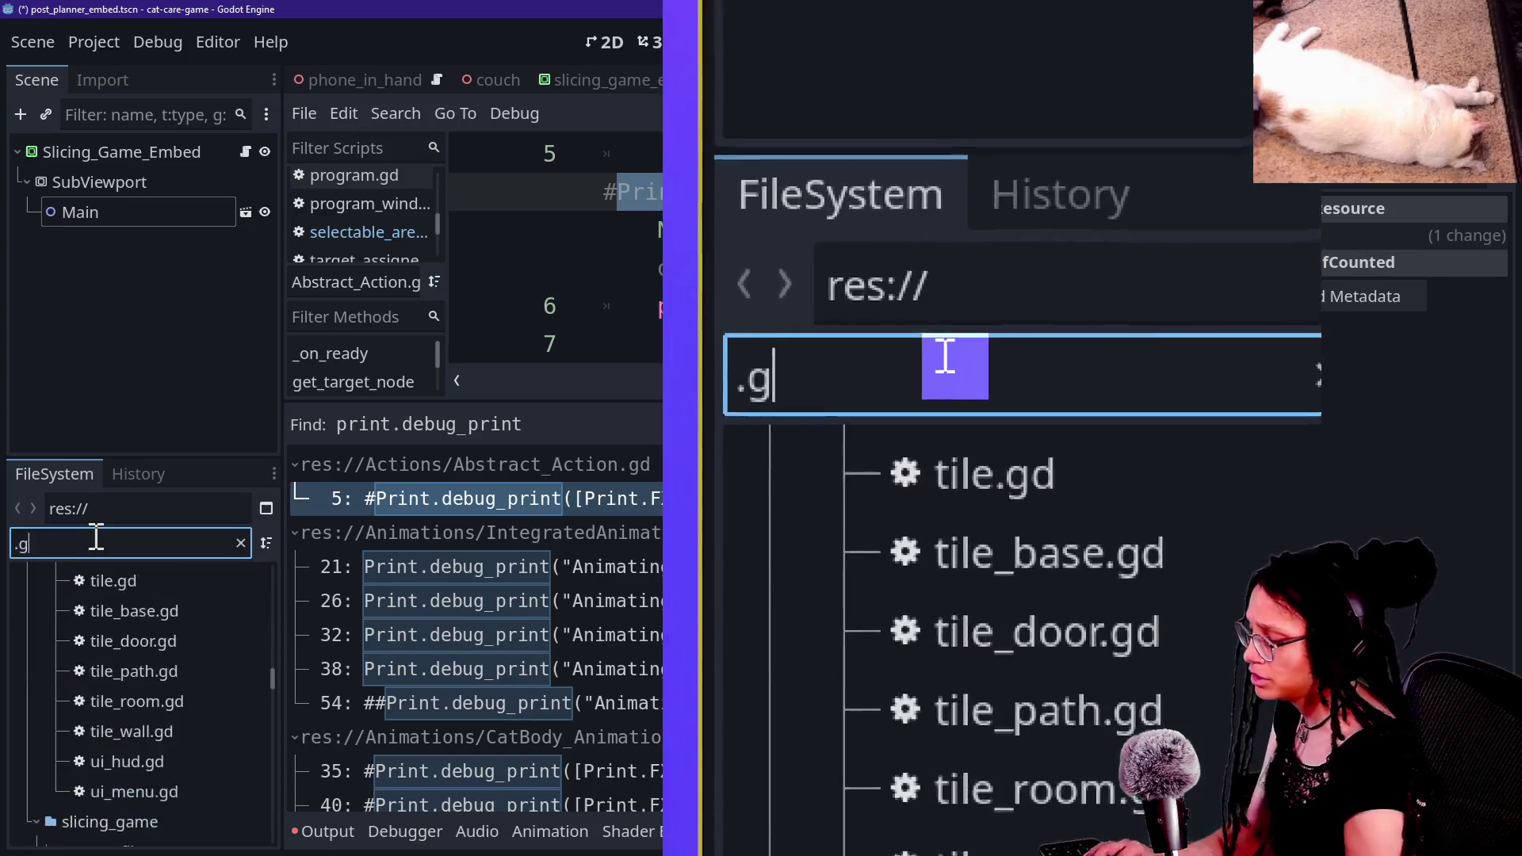
{"action": "mouse_move", "coordinate": [272, 680]}
{"action": "left_mouse_down"}
{"action": "mouse_move", "coordinate": [279, 606]}
{"action": "mouse_move", "coordinate": [247, 574]}
{"action": "left_mouse_up"}
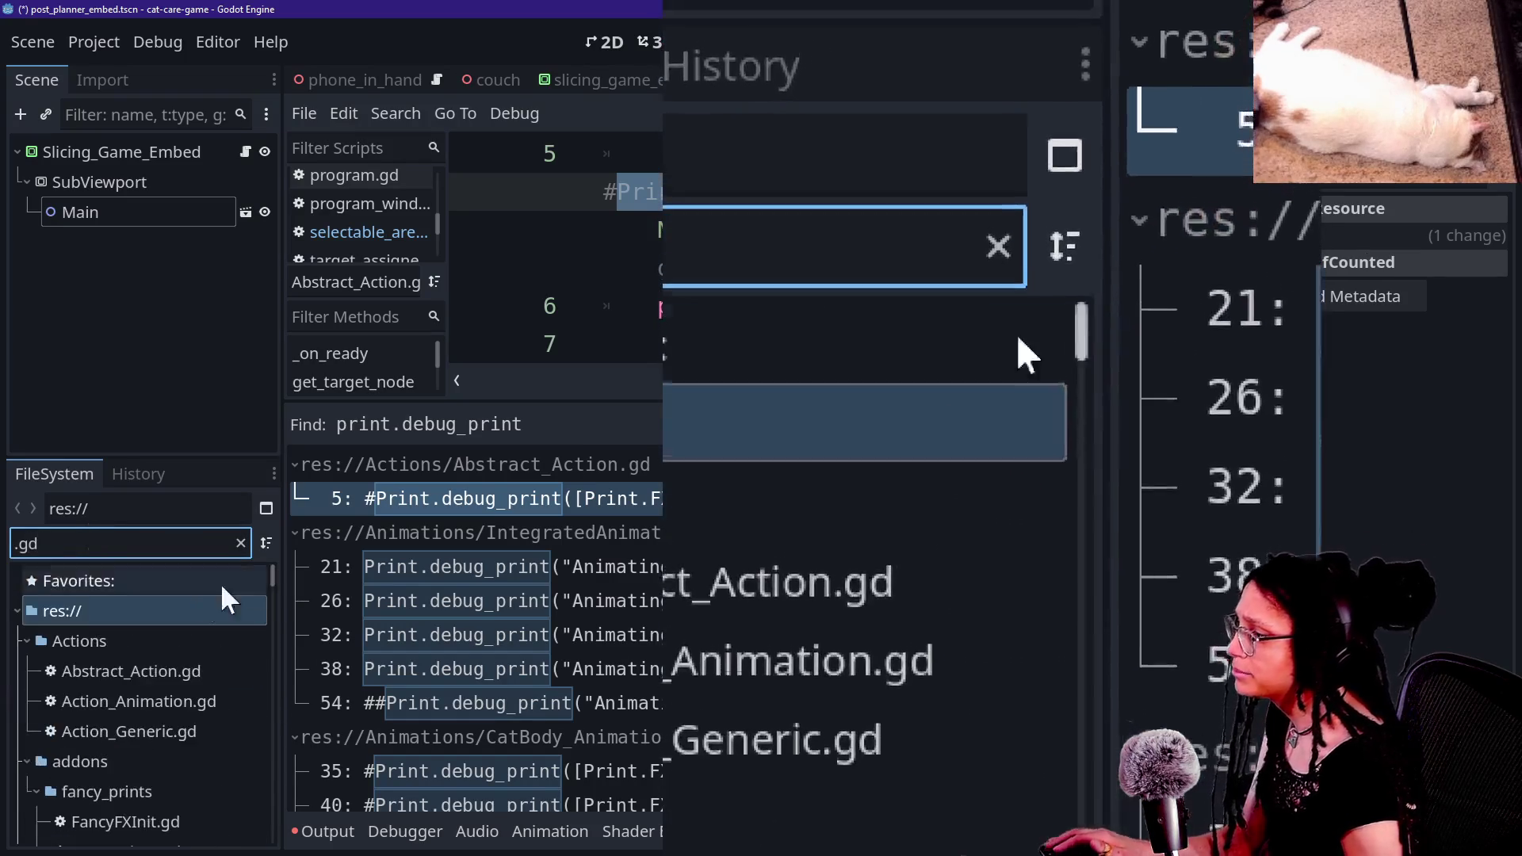
{"action": "scroll", "coordinate": [63, 759], "scroll_direction": "down", "scroll_amount": 2}
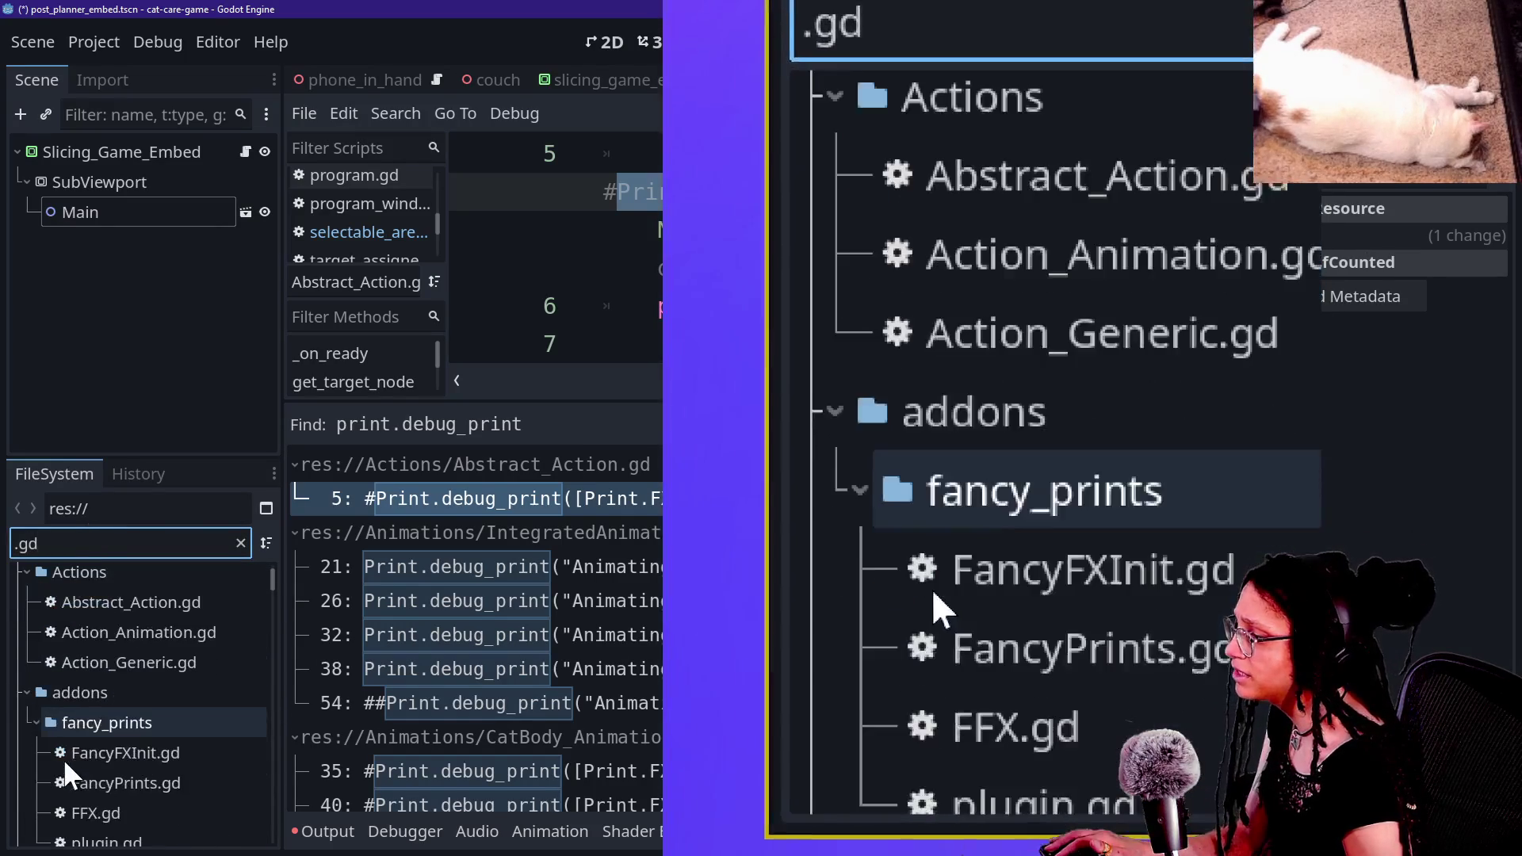
{"action": "left_click", "coordinate": [24, 691]}
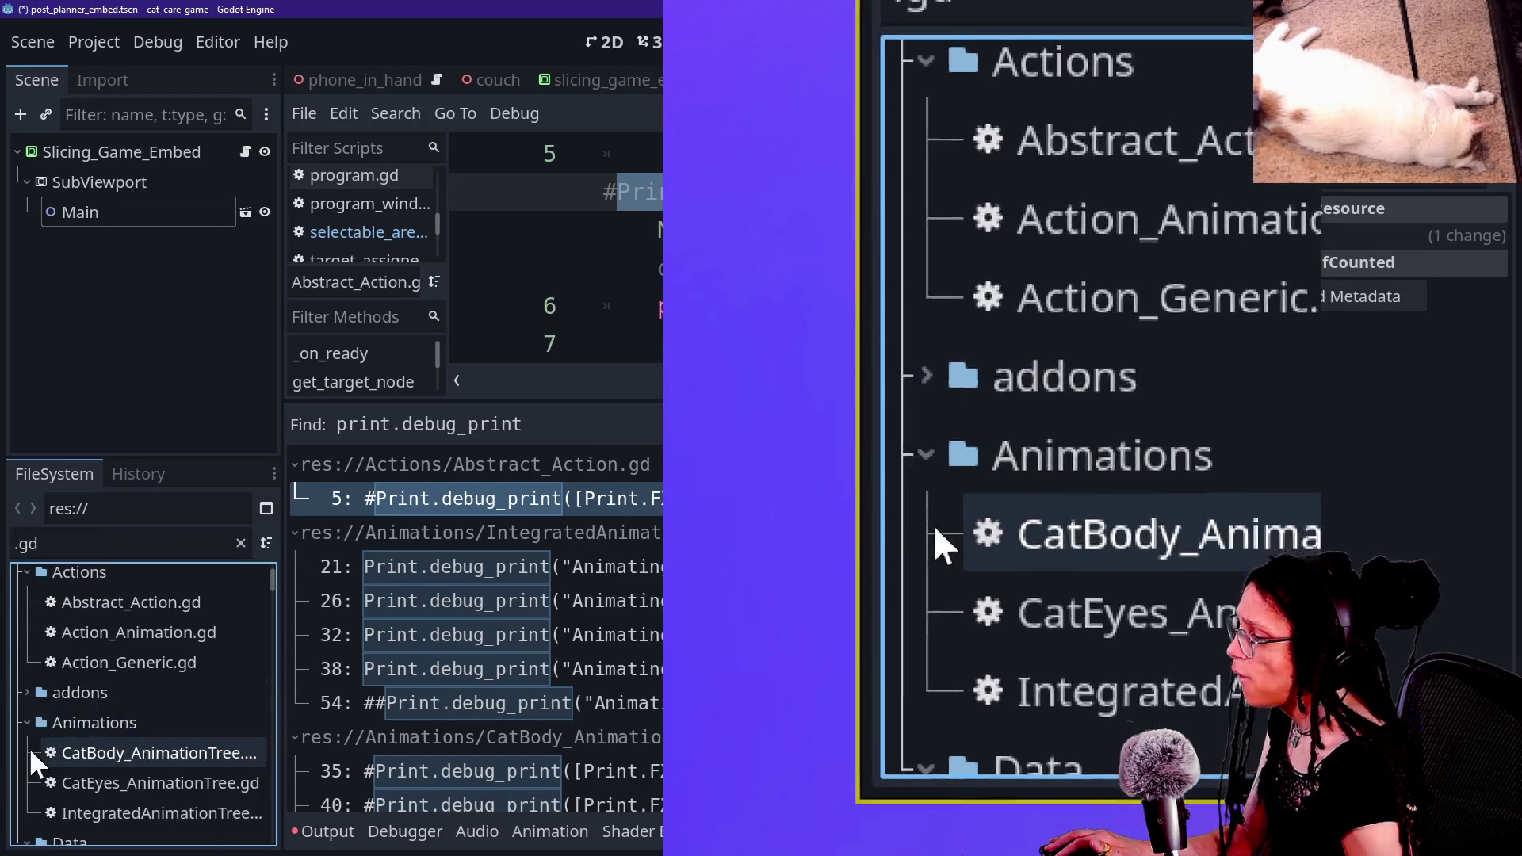
{"action": "scroll", "coordinate": [29, 745], "scroll_direction": "down", "scroll_amount": 2}
{"action": "left_click_drag", "start_coordinate": [279, 709], "coordinate": [405, 712]}
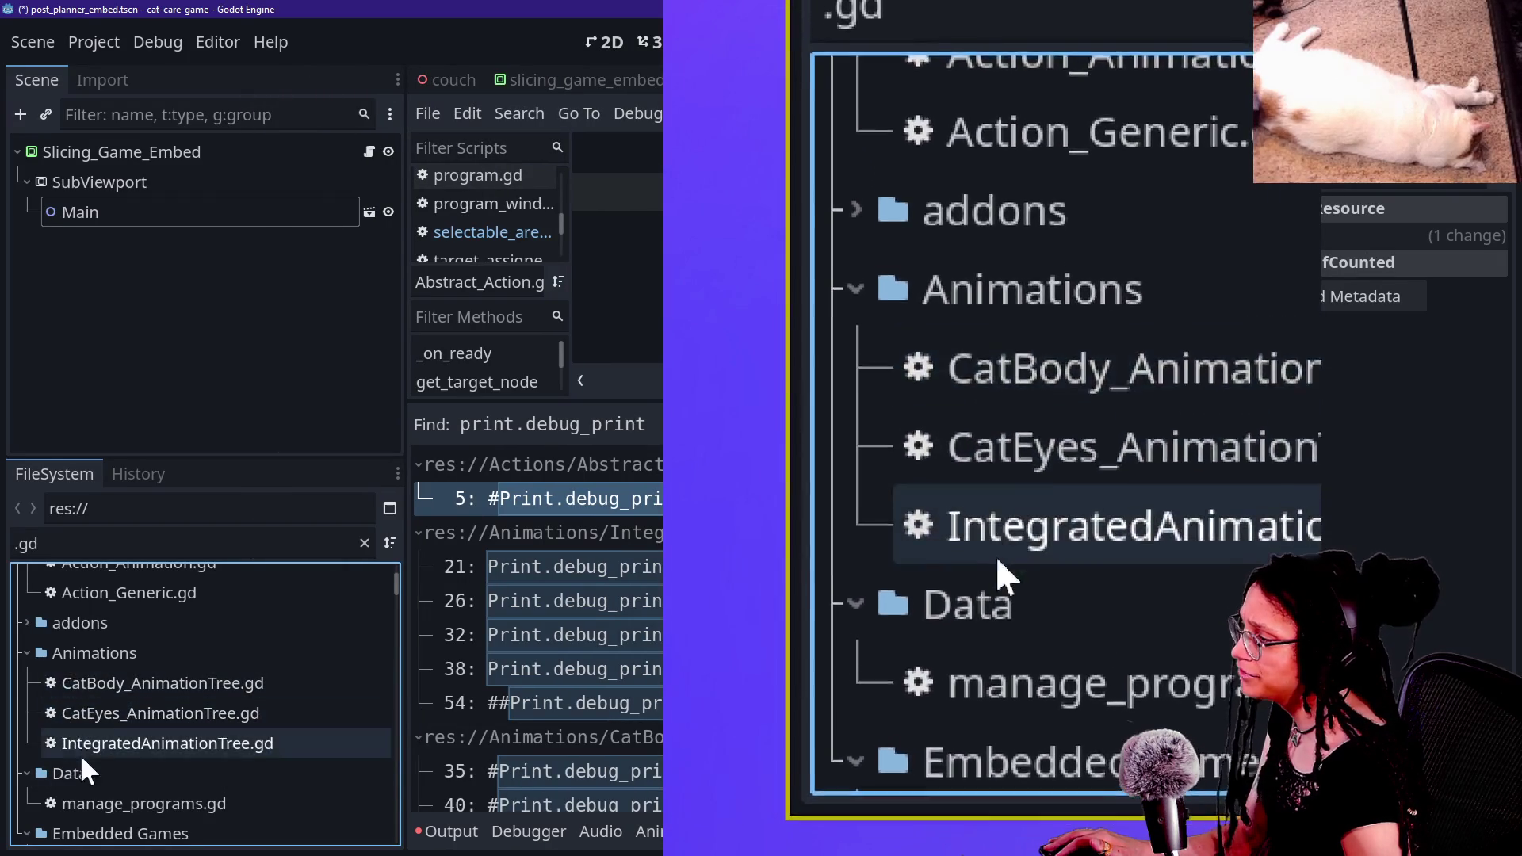
{"action": "scroll", "coordinate": [71, 692], "scroll_direction": "down", "scroll_amount": 3}
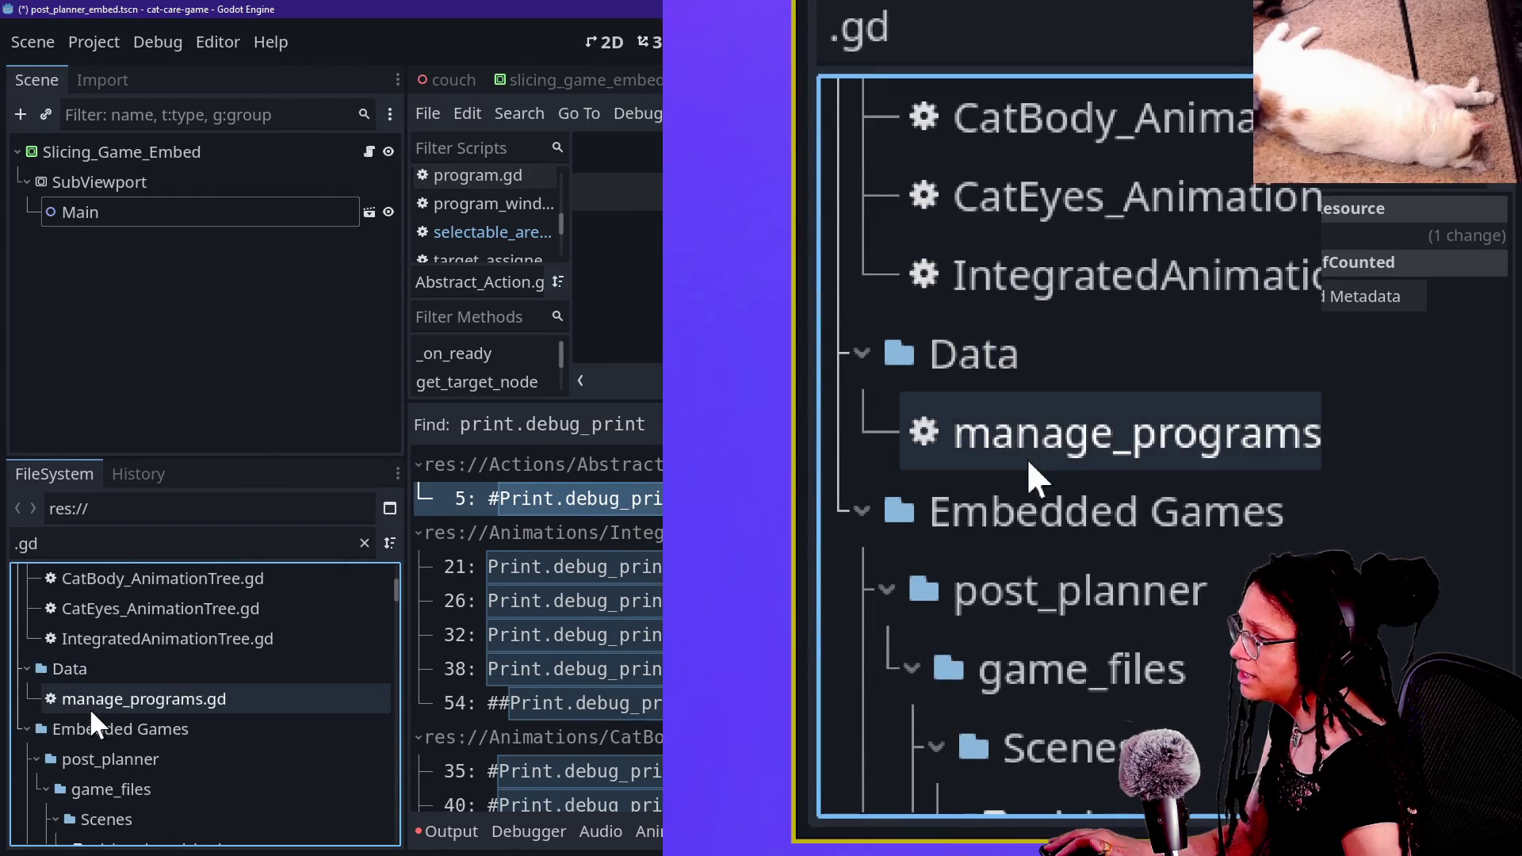
{"action": "scroll", "coordinate": [83, 695], "scroll_direction": "up", "scroll_amount": 7}
Step: Select Abstract_Action.gd through Action_Generic.gd, the AnimationTree scripts, manage_programs.gd and tile_stairs.gd
{"action": "left_click", "coordinate": [93, 670]}
{"action": "left_click", "coordinate": [105, 726], "text": "shift"}
{"action": "scroll", "coordinate": [105, 726], "scroll_direction": "down", "scroll_amount": 2}
{"action": "left_click", "coordinate": [110, 752], "text": "ctrl"}
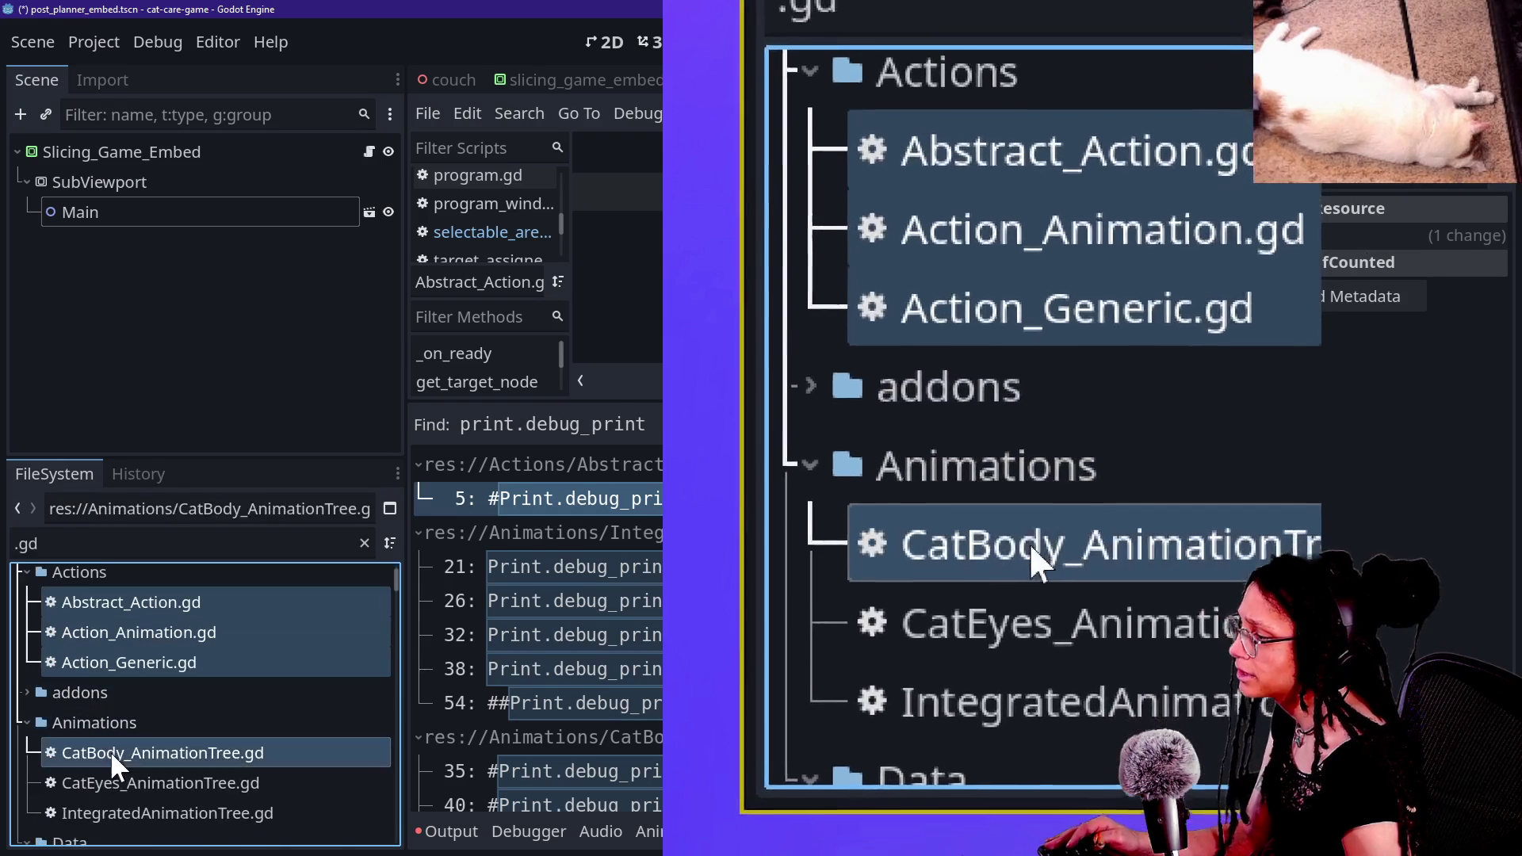
{"action": "left_click", "coordinate": [127, 782], "text": "ctrl"}
{"action": "left_click", "coordinate": [126, 807], "text": "ctrl"}
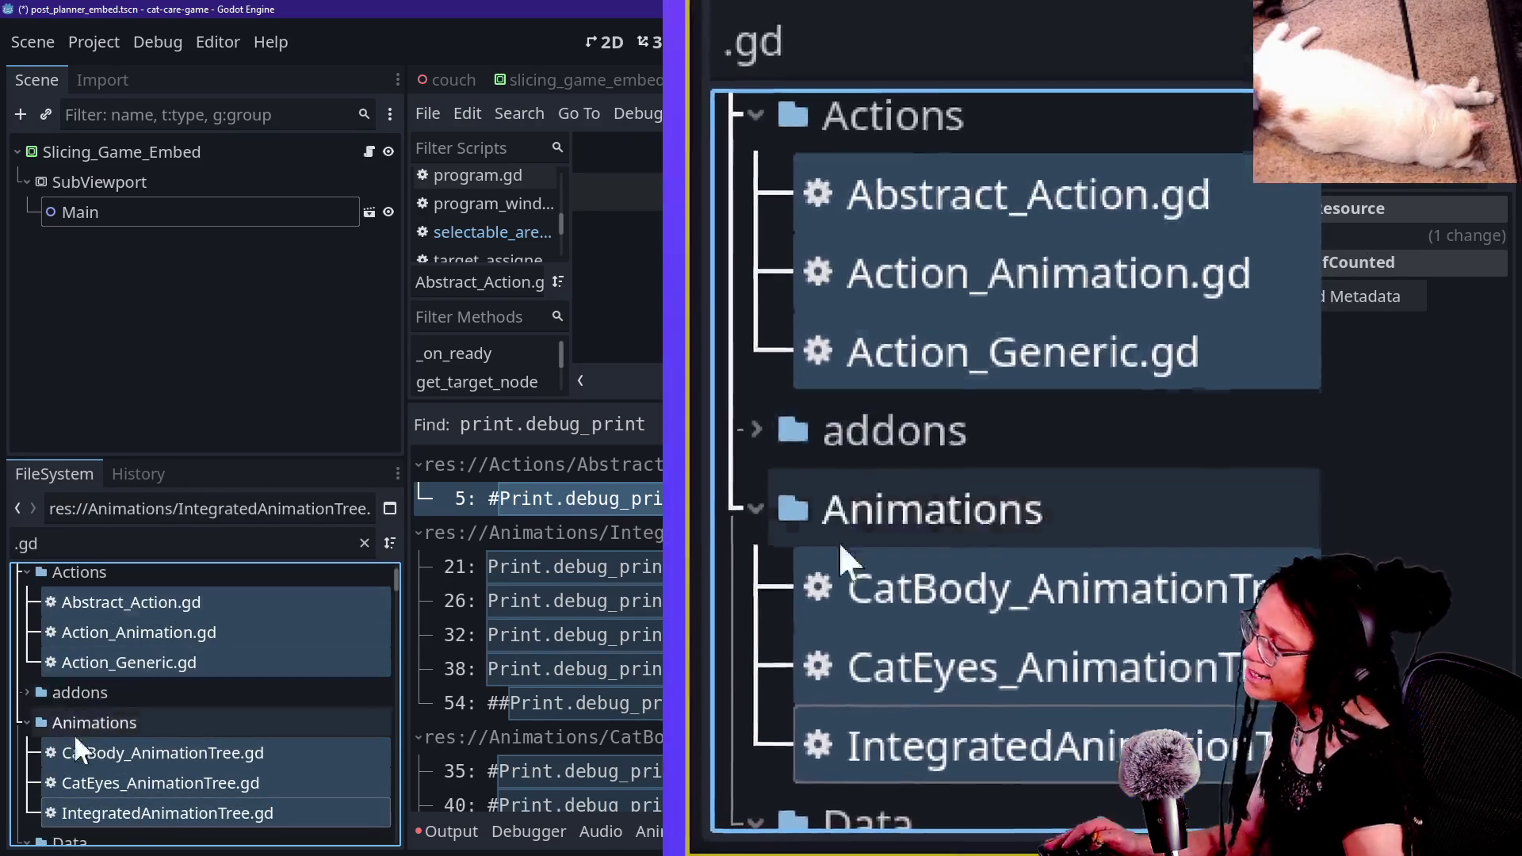
{"action": "scroll", "coordinate": [112, 669], "scroll_direction": "down", "scroll_amount": 5}
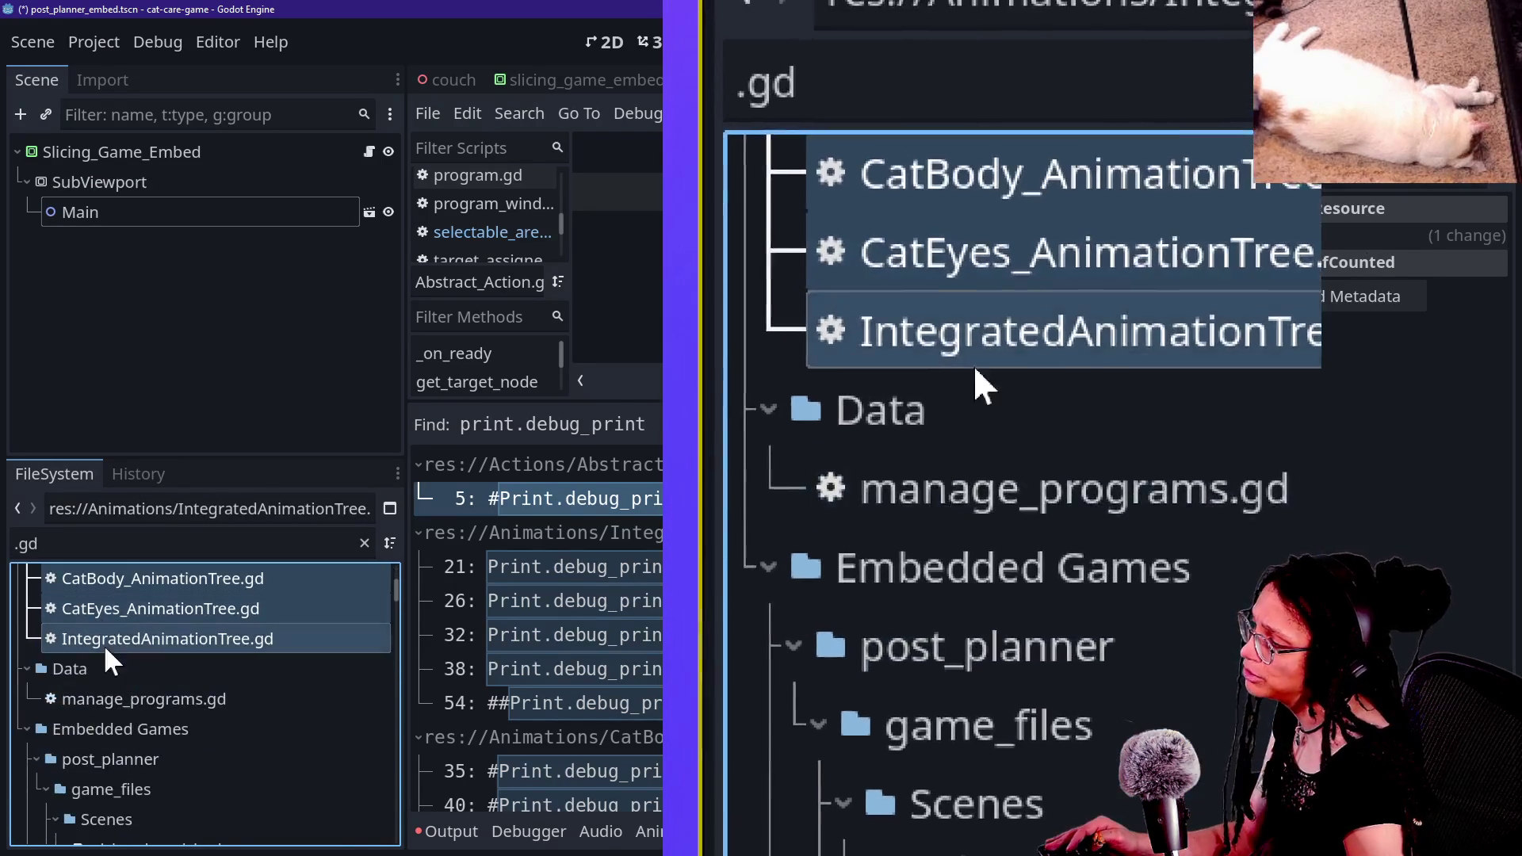
{"action": "left_click", "coordinate": [101, 697], "text": "ctrl"}
{"action": "scroll", "coordinate": [111, 707], "scroll_direction": "down", "scroll_amount": 5}
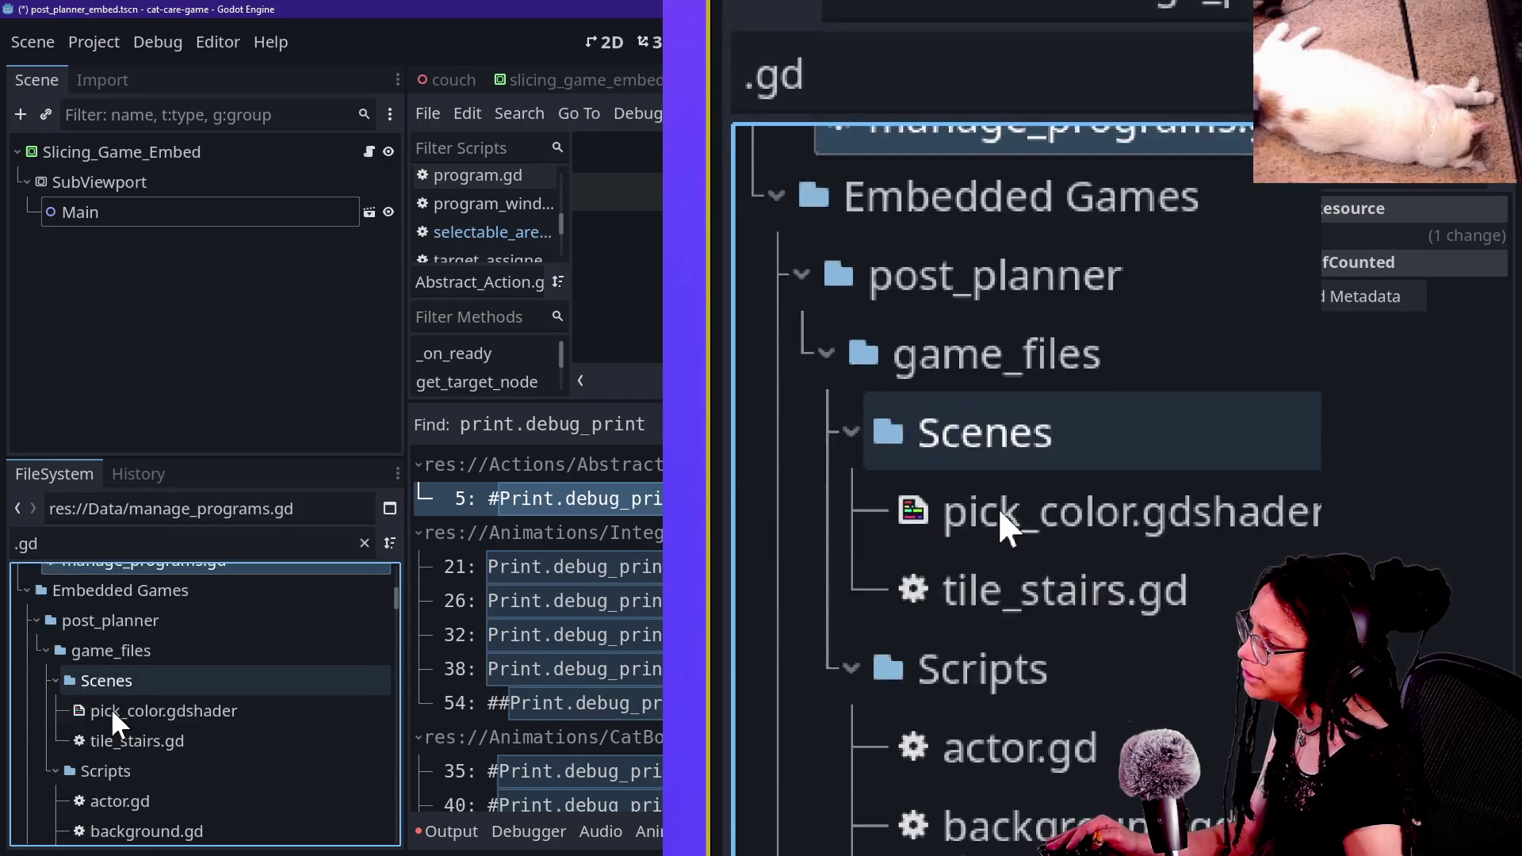
{"action": "left_click", "coordinate": [127, 705], "text": "ctrl"}
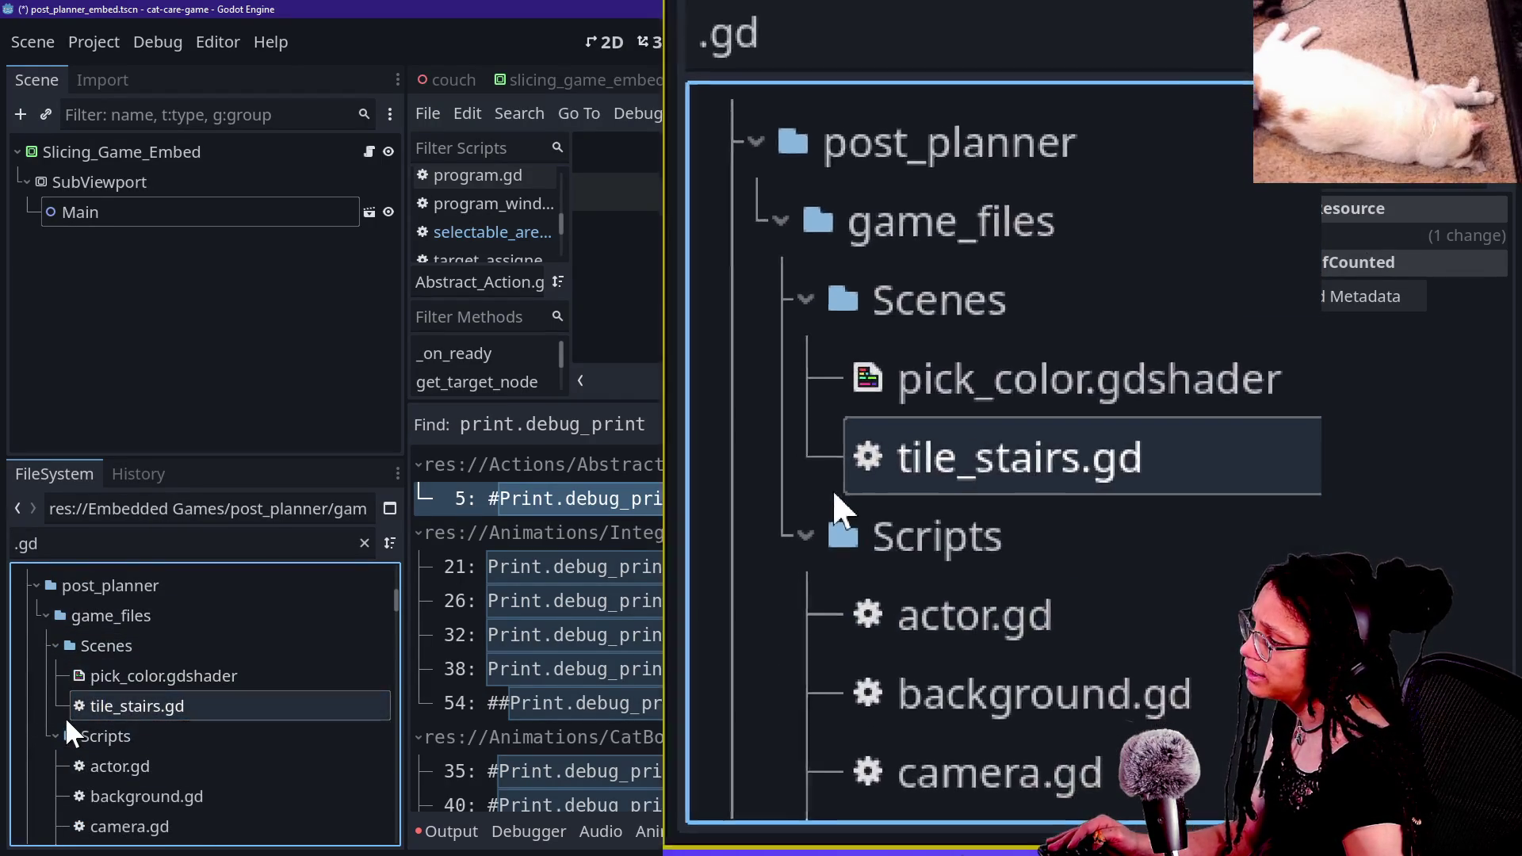
{"action": "scroll", "coordinate": [64, 716], "scroll_direction": "down", "scroll_amount": 1}
{"action": "scroll", "coordinate": [111, 736], "scroll_direction": "up", "scroll_amount": 2}
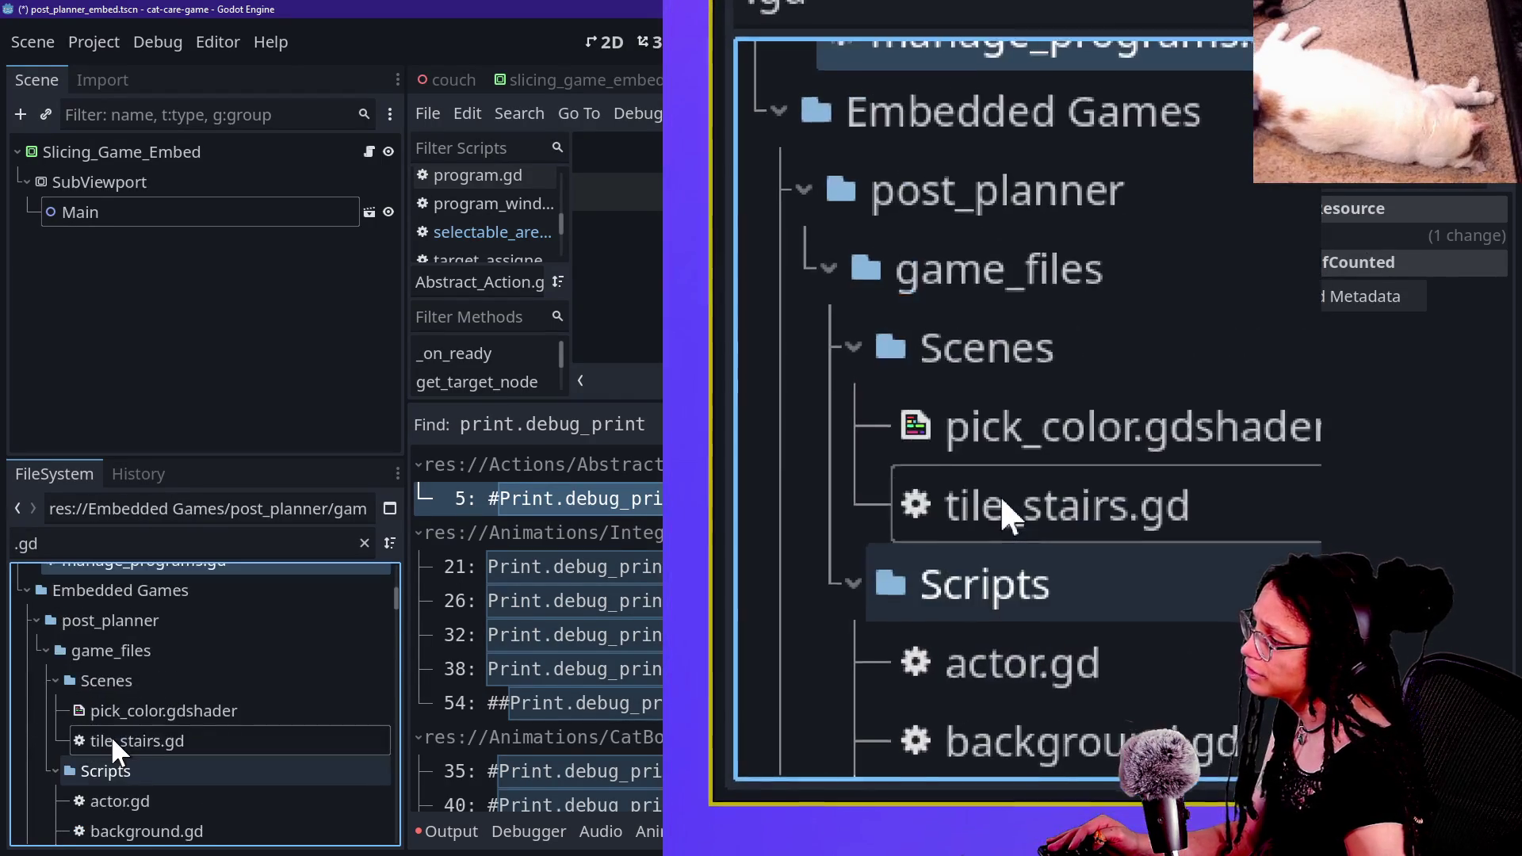
Step: Collapse the post_planner folders and select slicing_game's ui.gd through weapons_game.gd
{"action": "left_click", "coordinate": [55, 680]}
{"action": "left_click", "coordinate": [45, 649]}
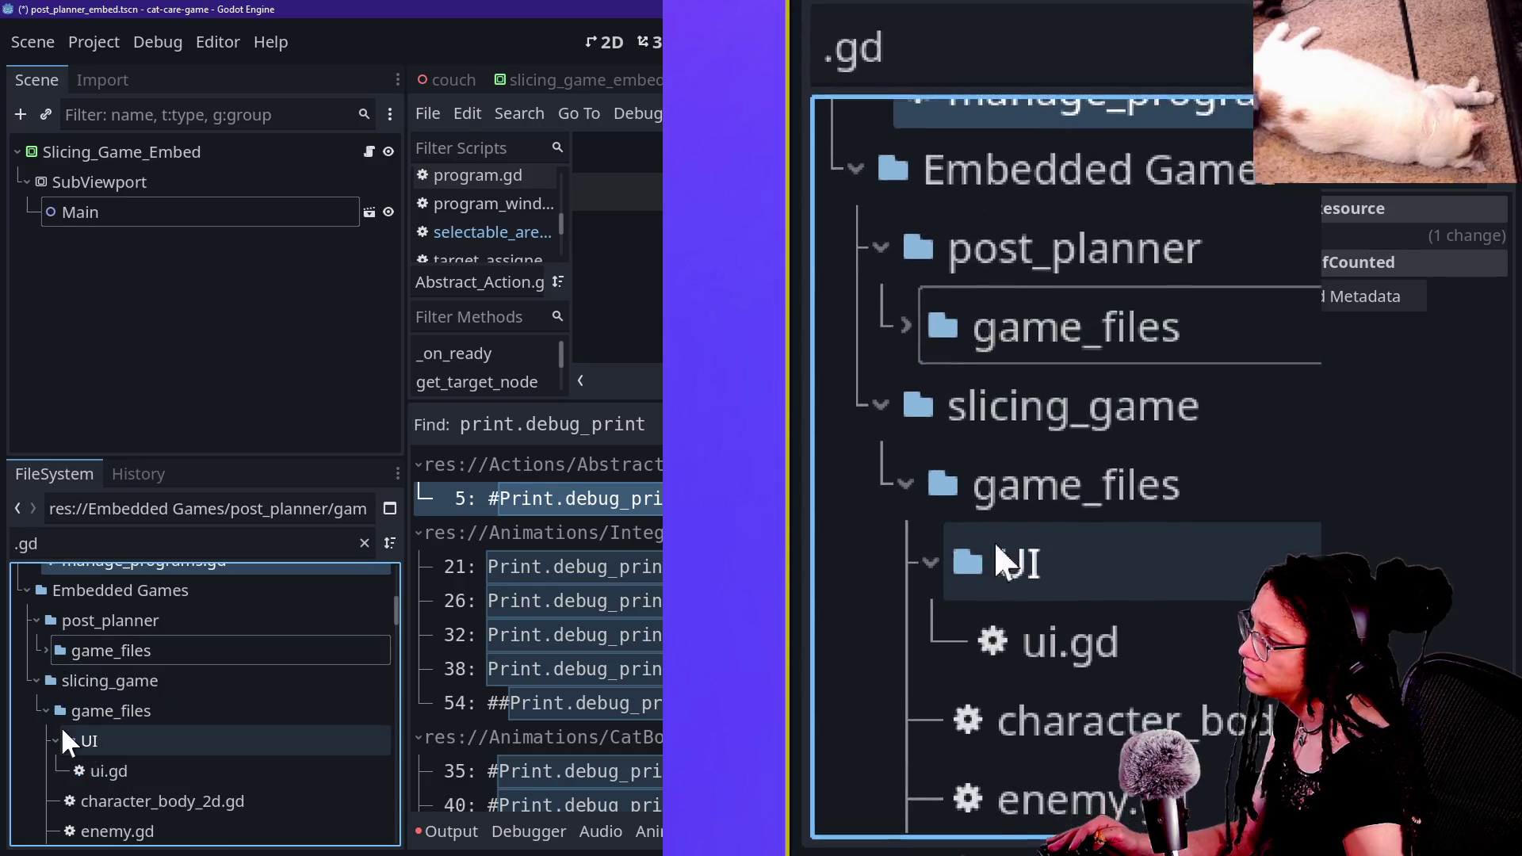
{"action": "scroll", "coordinate": [63, 728], "scroll_direction": "down", "scroll_amount": 1}
{"action": "scroll", "coordinate": [60, 725], "scroll_direction": "down", "scroll_amount": 1}
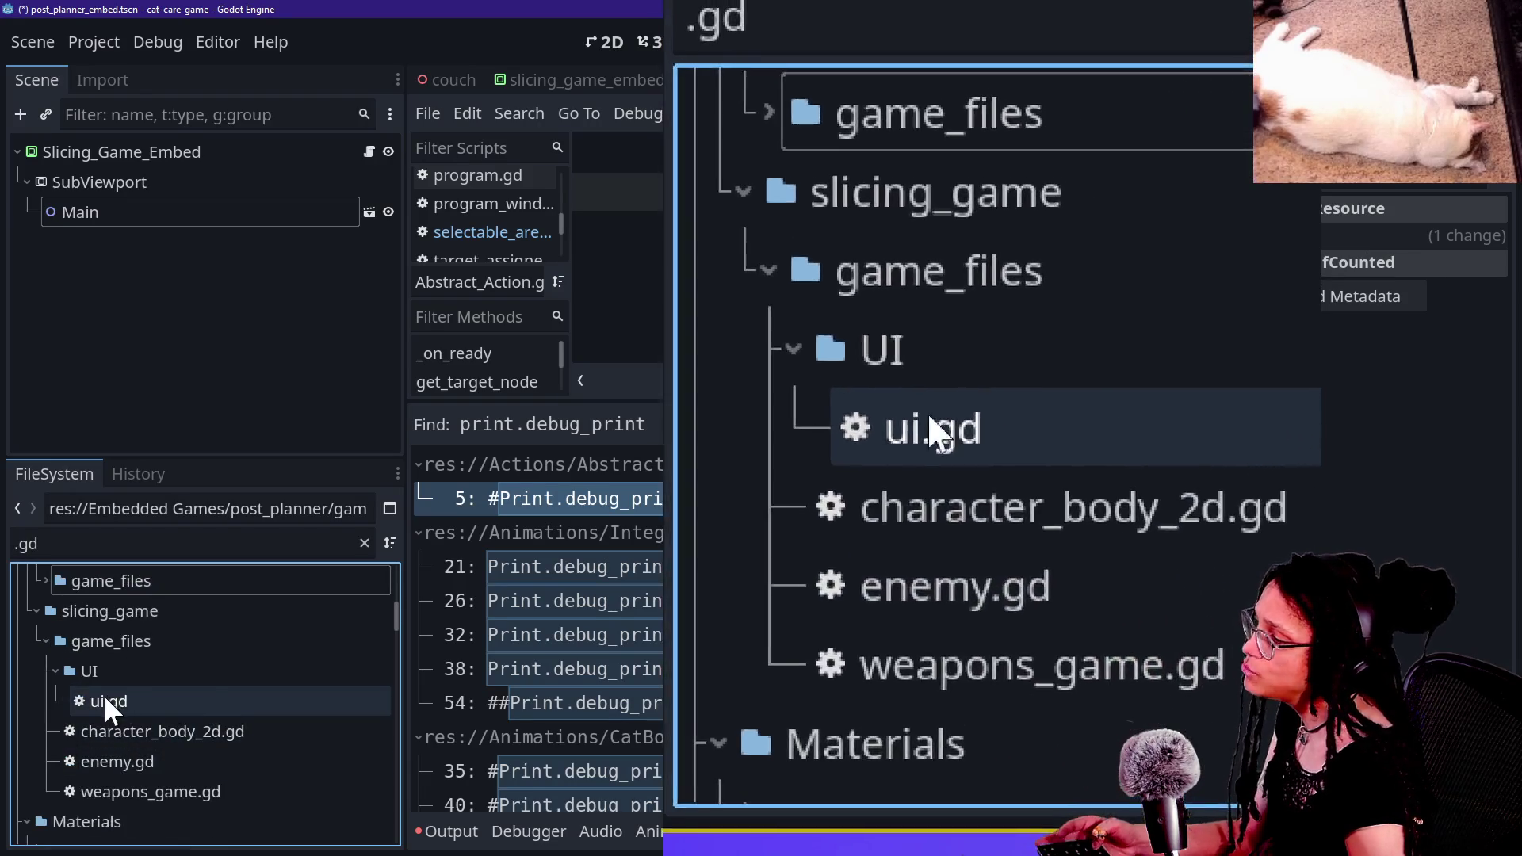
{"action": "left_click", "coordinate": [107, 698]}
{"action": "left_click", "coordinate": [88, 729], "text": "shift"}
{"action": "left_click", "coordinate": [109, 792], "text": "shift"}
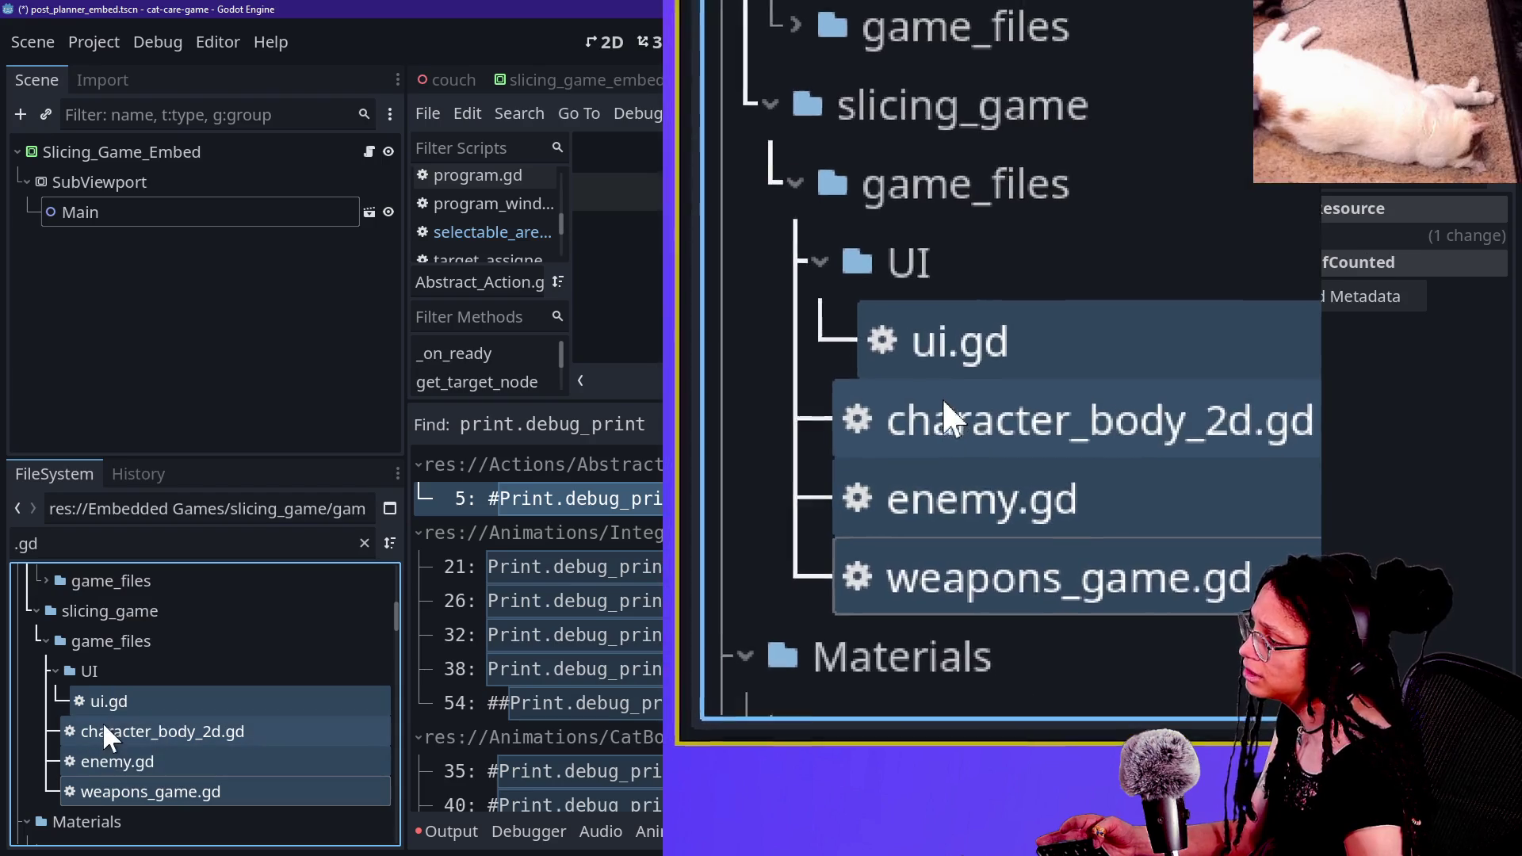
{"action": "left_click", "coordinate": [106, 711], "text": "ctrl"}
{"action": "left_click", "coordinate": [106, 782]}
{"action": "left_click", "coordinate": [41, 640]}
Step: Collapse the slicing_game and Embedded Games folders in the FileSystem dock
{"action": "double_click", "coordinate": [45, 621]}
{"action": "scroll", "coordinate": [79, 660], "scroll_direction": "up", "scroll_amount": 3}
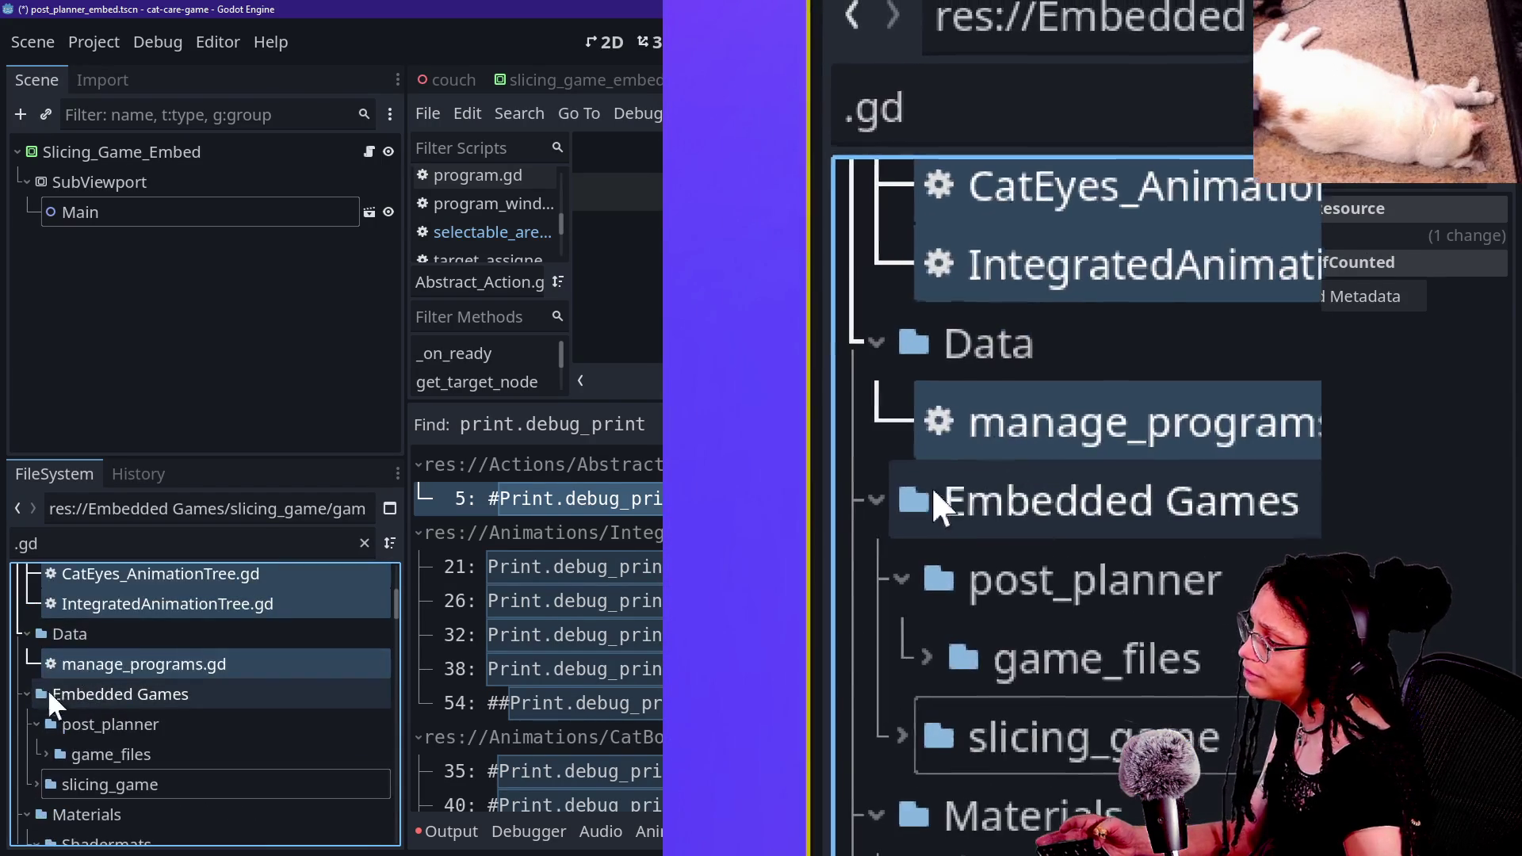
{"action": "left_click", "coordinate": [26, 694]}
{"action": "scroll", "coordinate": [35, 712], "scroll_direction": "up", "scroll_amount": 3}
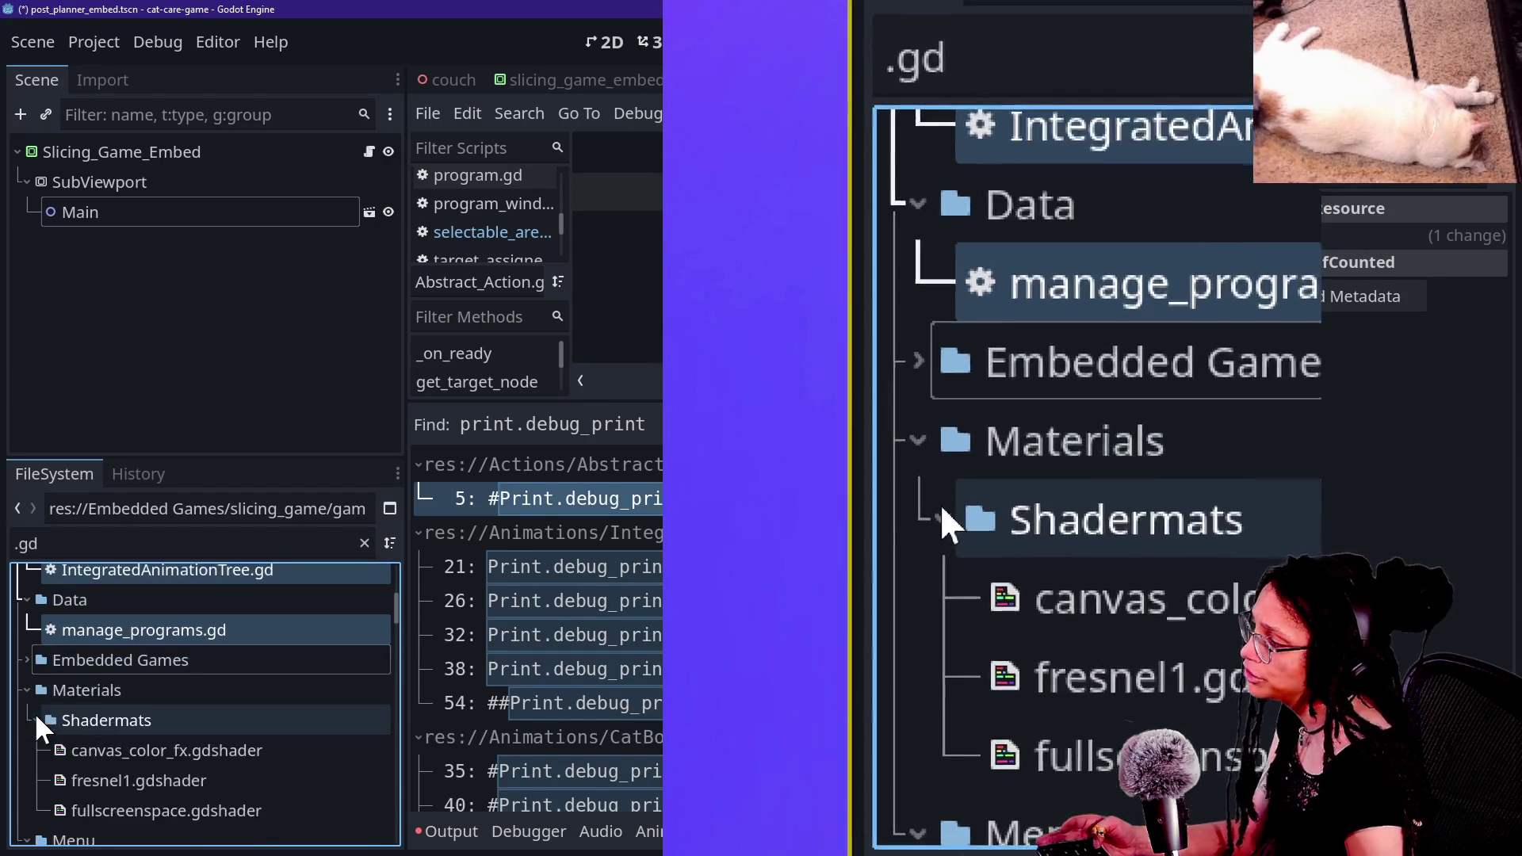
{"action": "scroll", "coordinate": [35, 711], "scroll_direction": "down", "scroll_amount": 4}
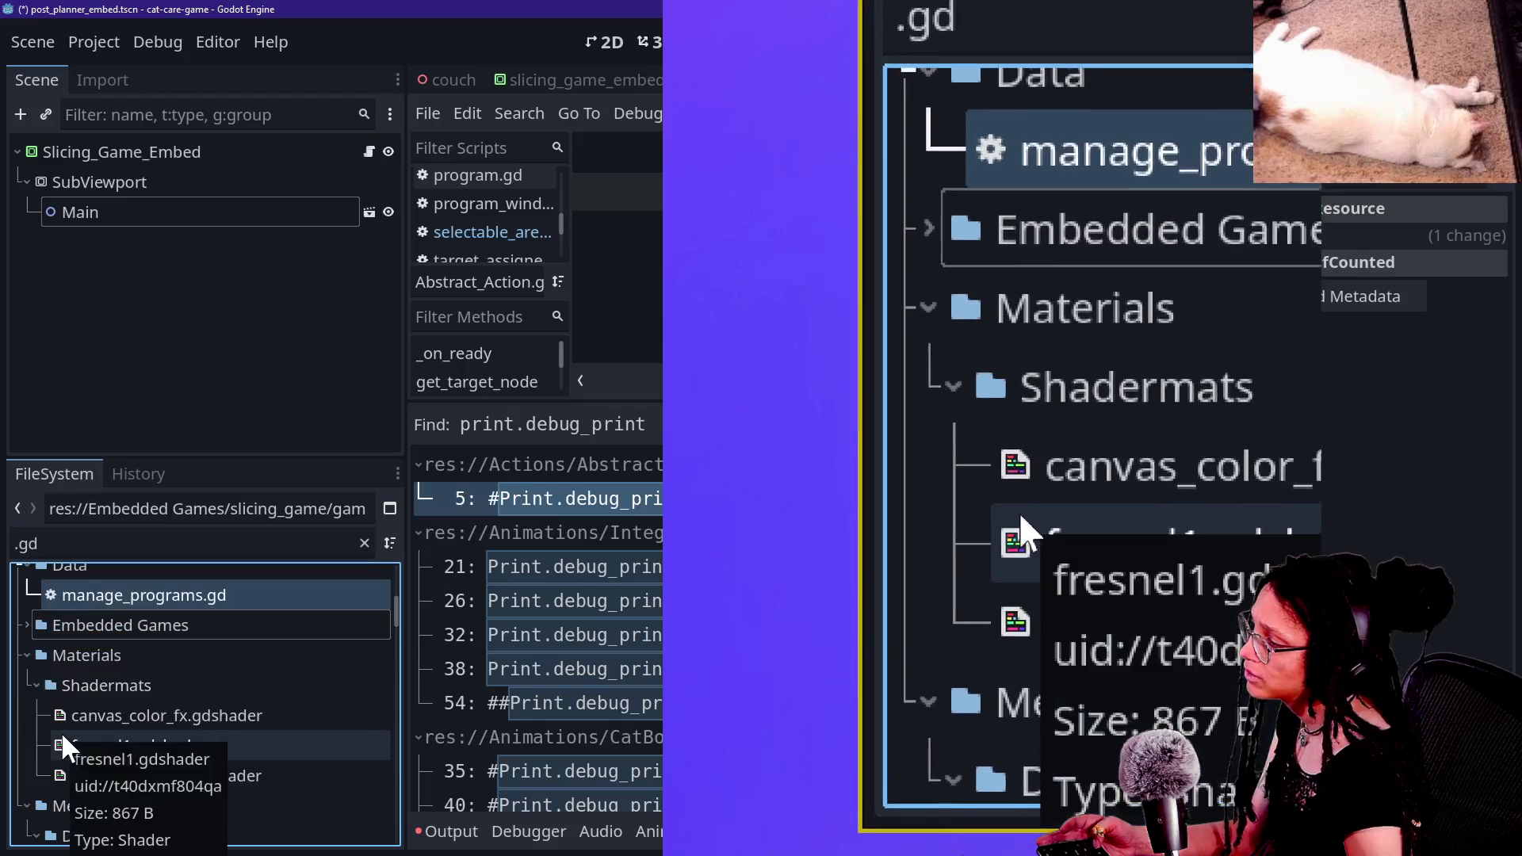
{"action": "scroll", "coordinate": [62, 735], "scroll_direction": "down", "scroll_amount": 2}
{"action": "scroll", "coordinate": [122, 761], "scroll_direction": "down", "scroll_amount": 2}
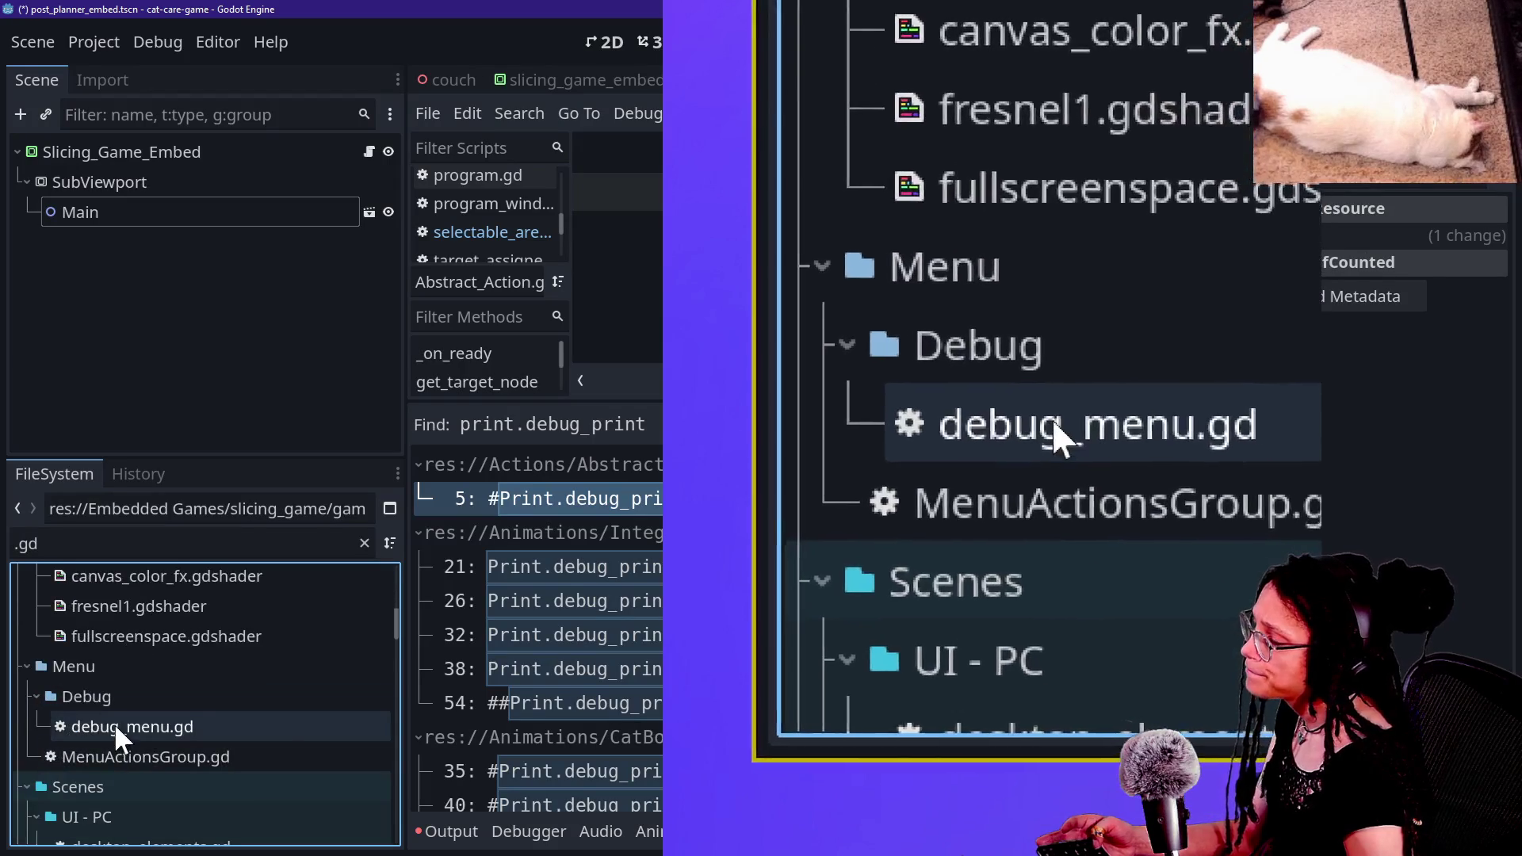
Step: Multi-select debug_menu.gd, desktop_icon.gd, phone_os.gd, target_assigner.gd and the other Print.debug_print scripts
{"action": "left_click", "coordinate": [100, 724]}
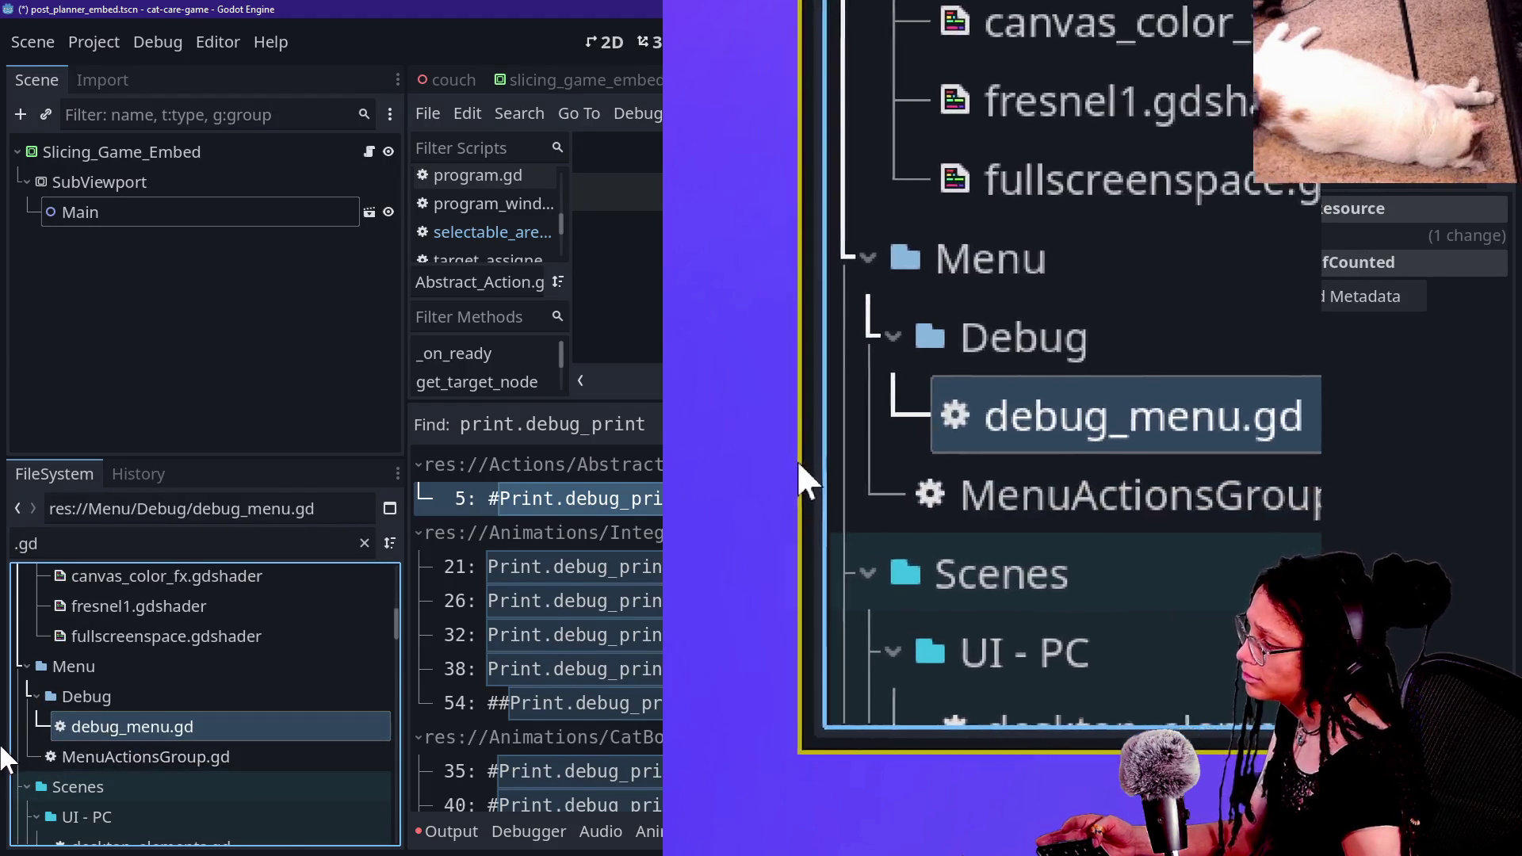
{"action": "left_click", "coordinate": [70, 754], "text": "ctrl"}
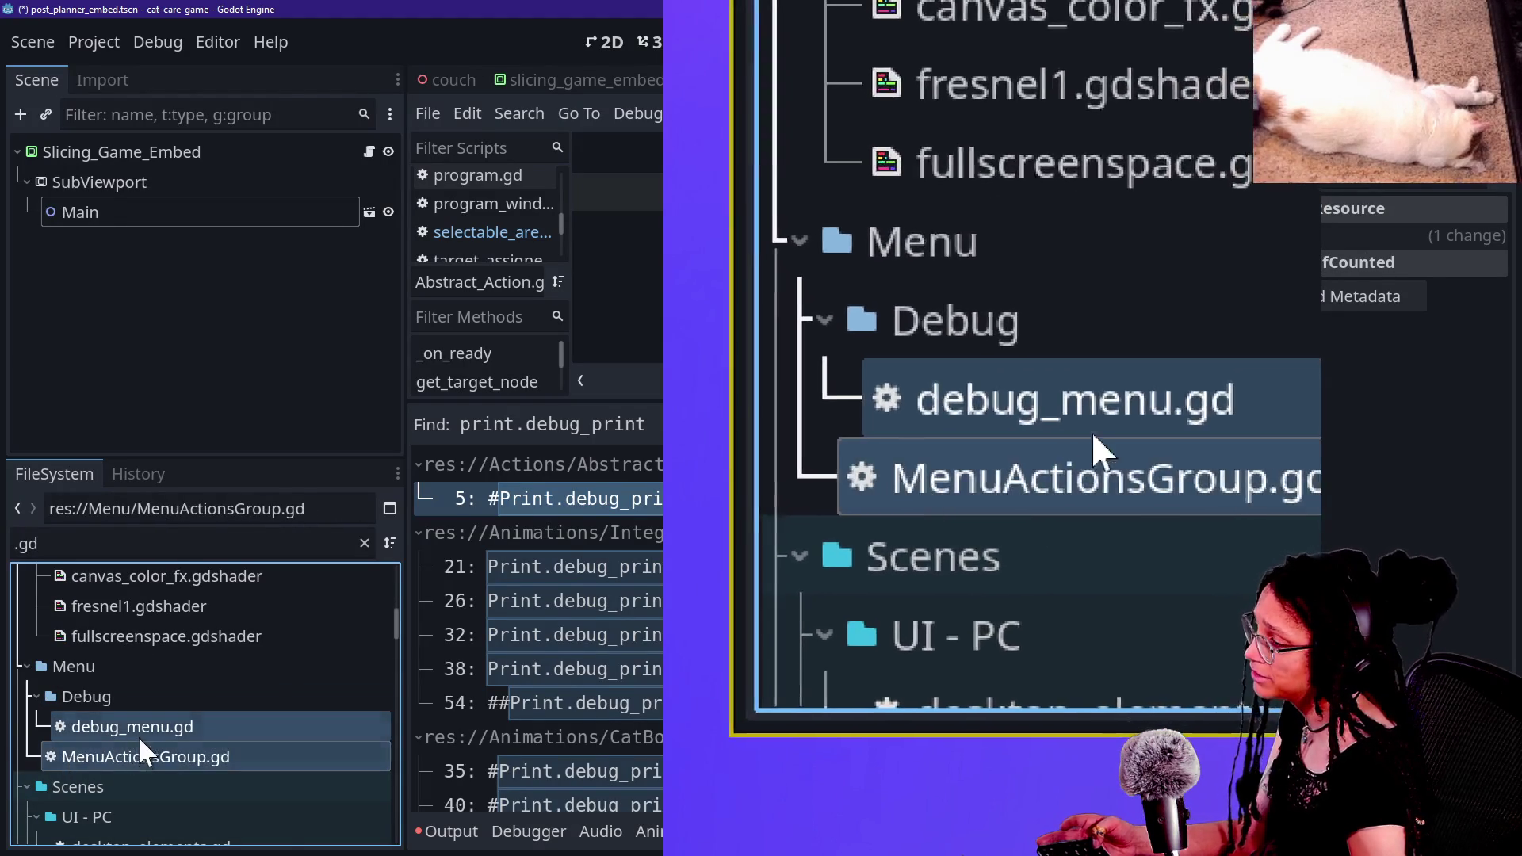
{"action": "scroll", "coordinate": [65, 725], "scroll_direction": "down", "scroll_amount": 2}
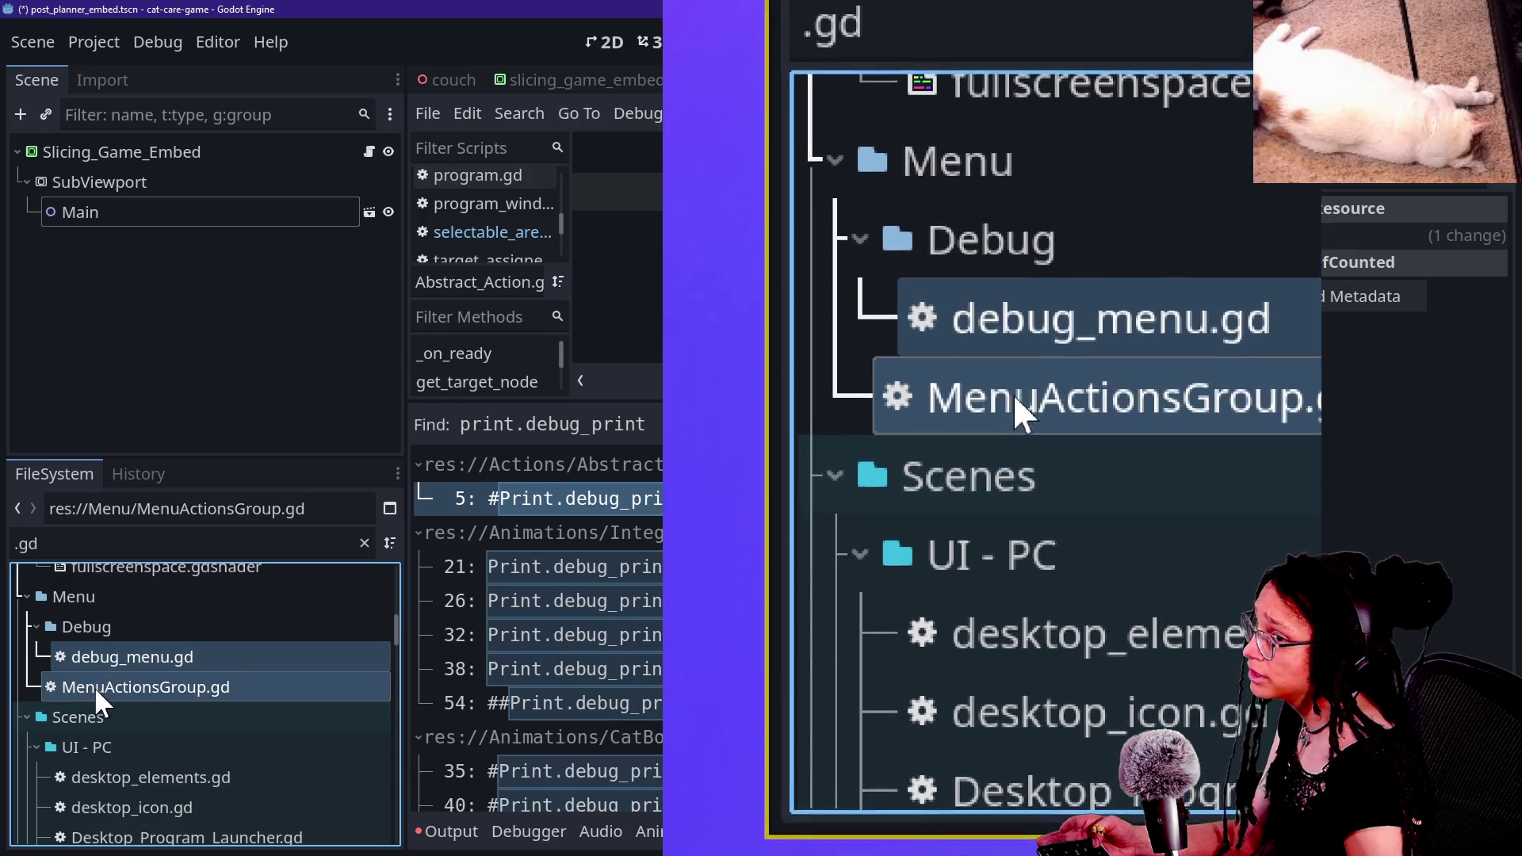
{"action": "scroll", "coordinate": [93, 728], "scroll_direction": "down", "scroll_amount": 2}
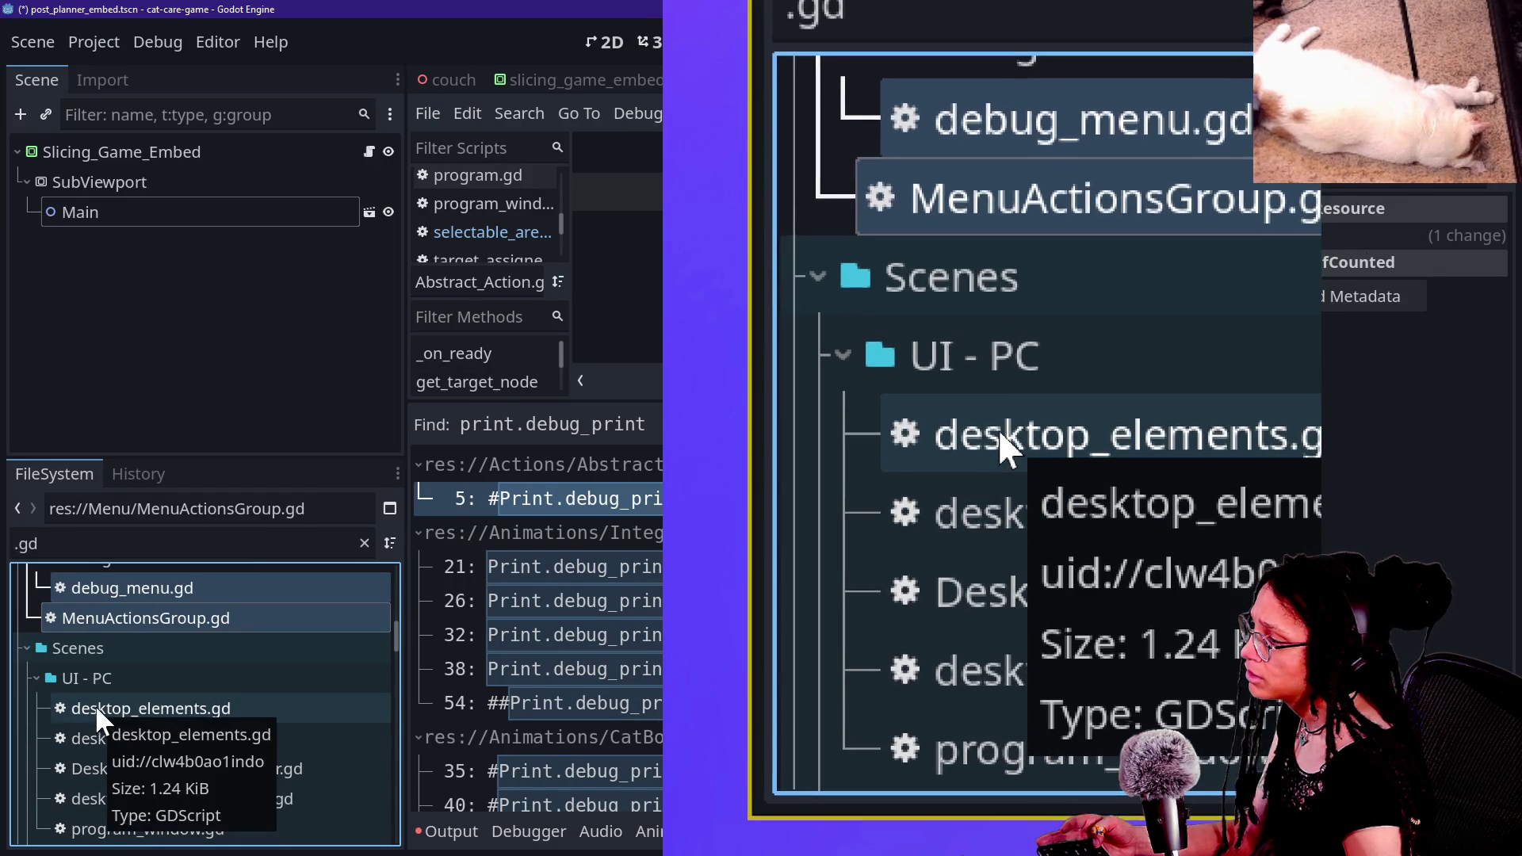
{"action": "left_click", "coordinate": [131, 699], "text": "ctrl"}
{"action": "left_click", "coordinate": [139, 737], "text": "ctrl"}
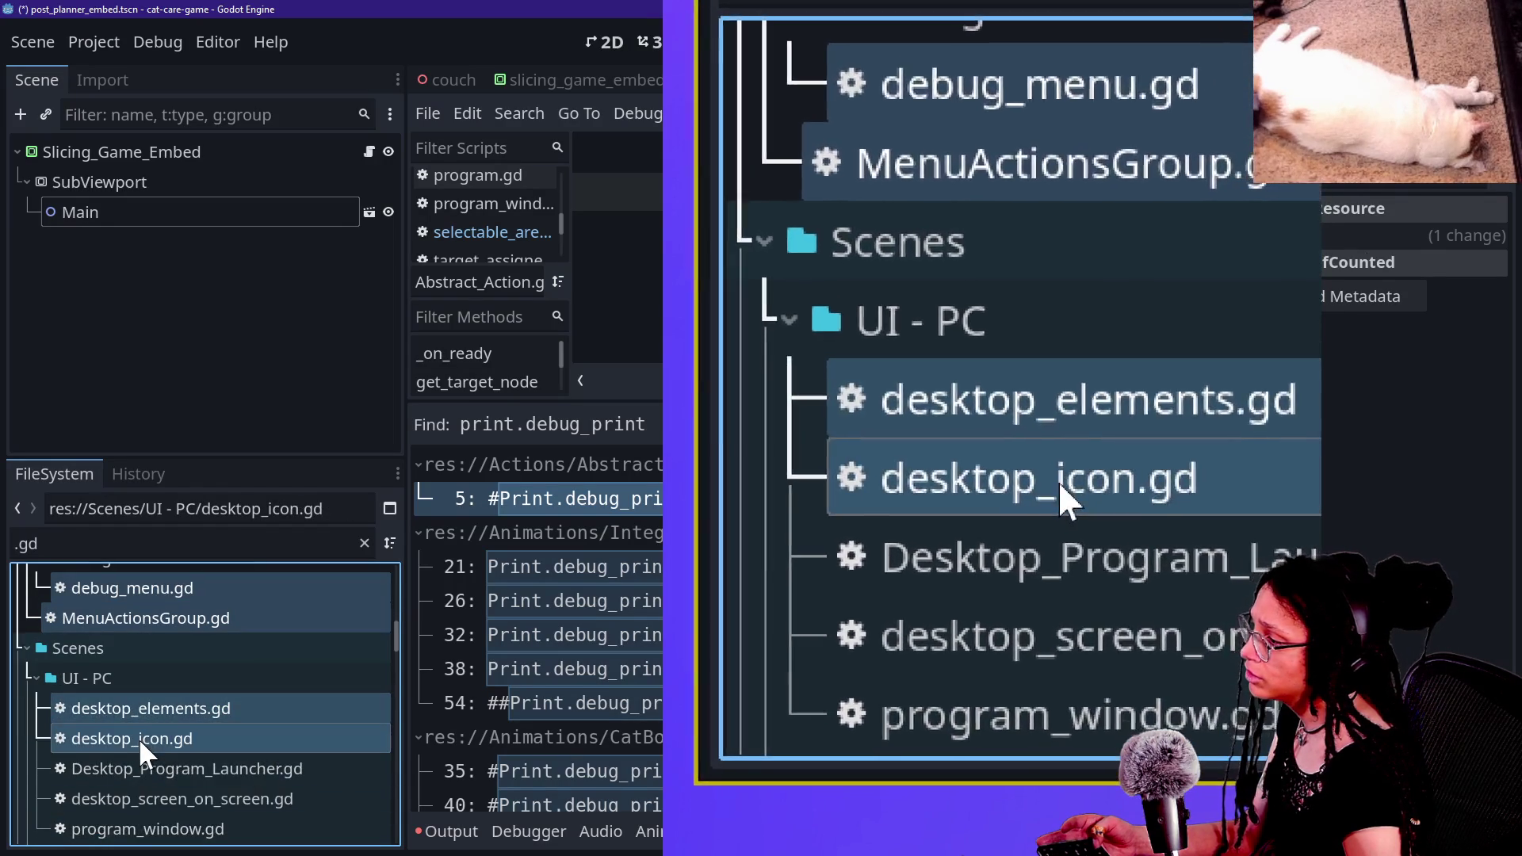
{"action": "scroll", "coordinate": [138, 737], "scroll_direction": "down", "scroll_amount": 3}
{"action": "left_click", "coordinate": [139, 724], "text": "ctrl"}
{"action": "left_click", "coordinate": [139, 695], "text": "ctrl"}
{"action": "left_click", "coordinate": [144, 664], "text": "ctrl"}
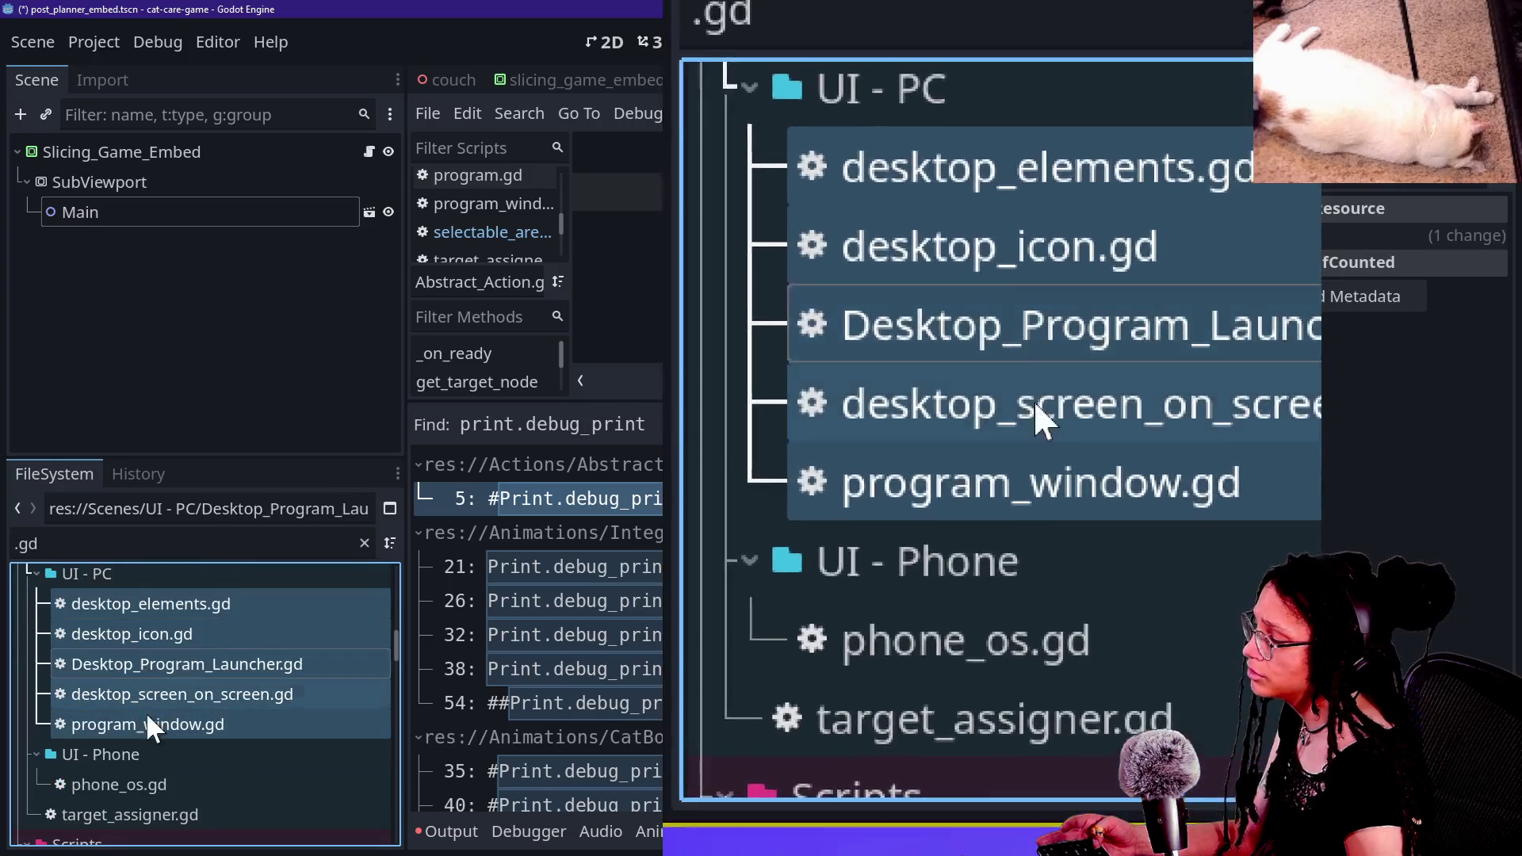
{"action": "left_click", "coordinate": [147, 785], "text": "ctrl"}
{"action": "scroll", "coordinate": [177, 771], "scroll_direction": "down", "scroll_amount": 3}
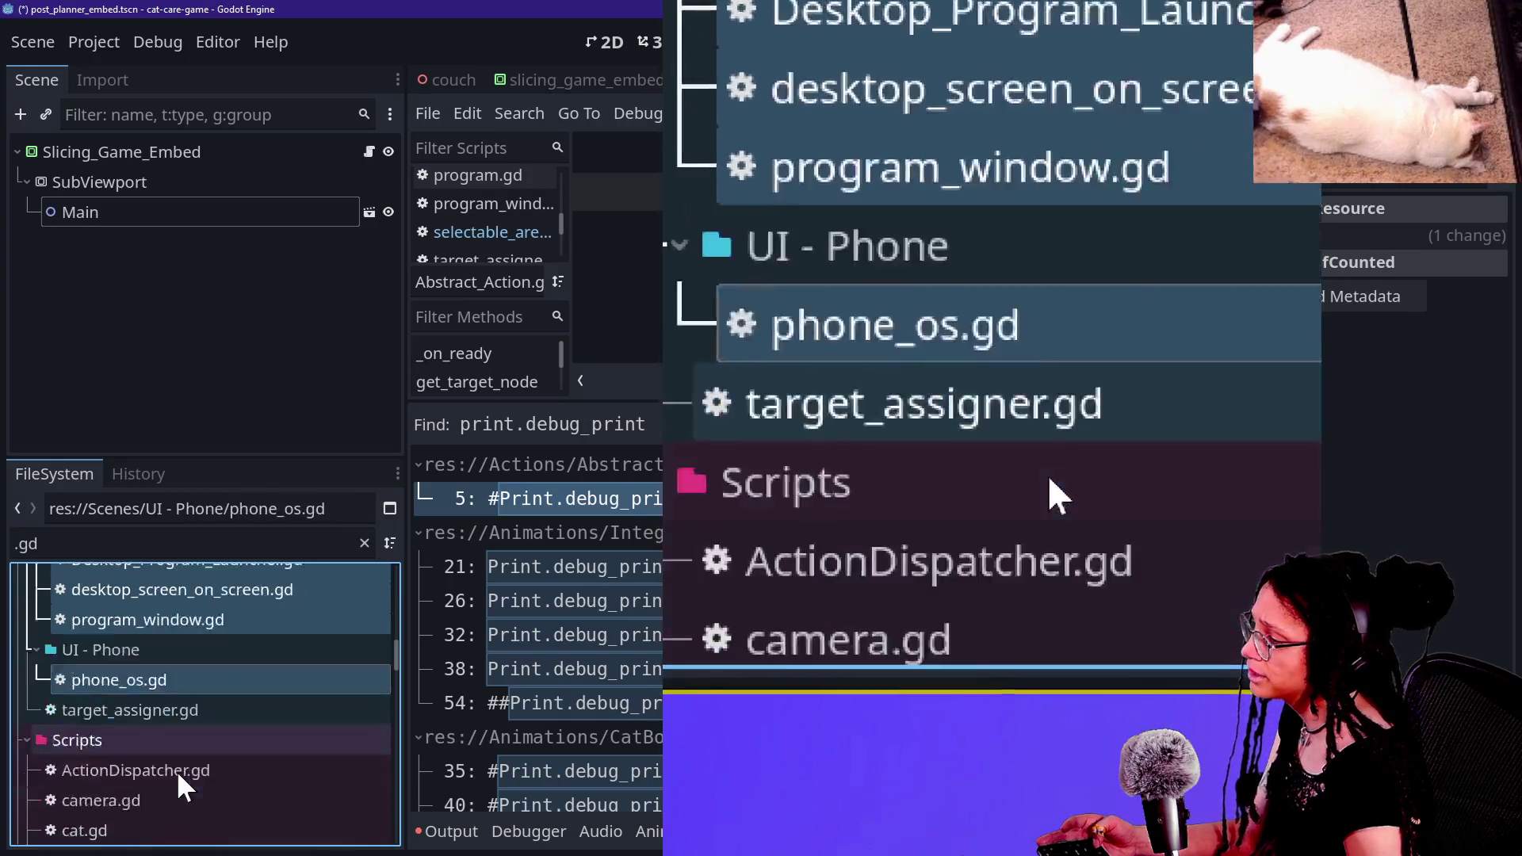
{"action": "left_click", "coordinate": [164, 718], "text": "ctrl"}
Step: Drag the gathered scripts into the project root
{"action": "scroll", "coordinate": [187, 764], "scroll_direction": "down", "scroll_amount": 2}
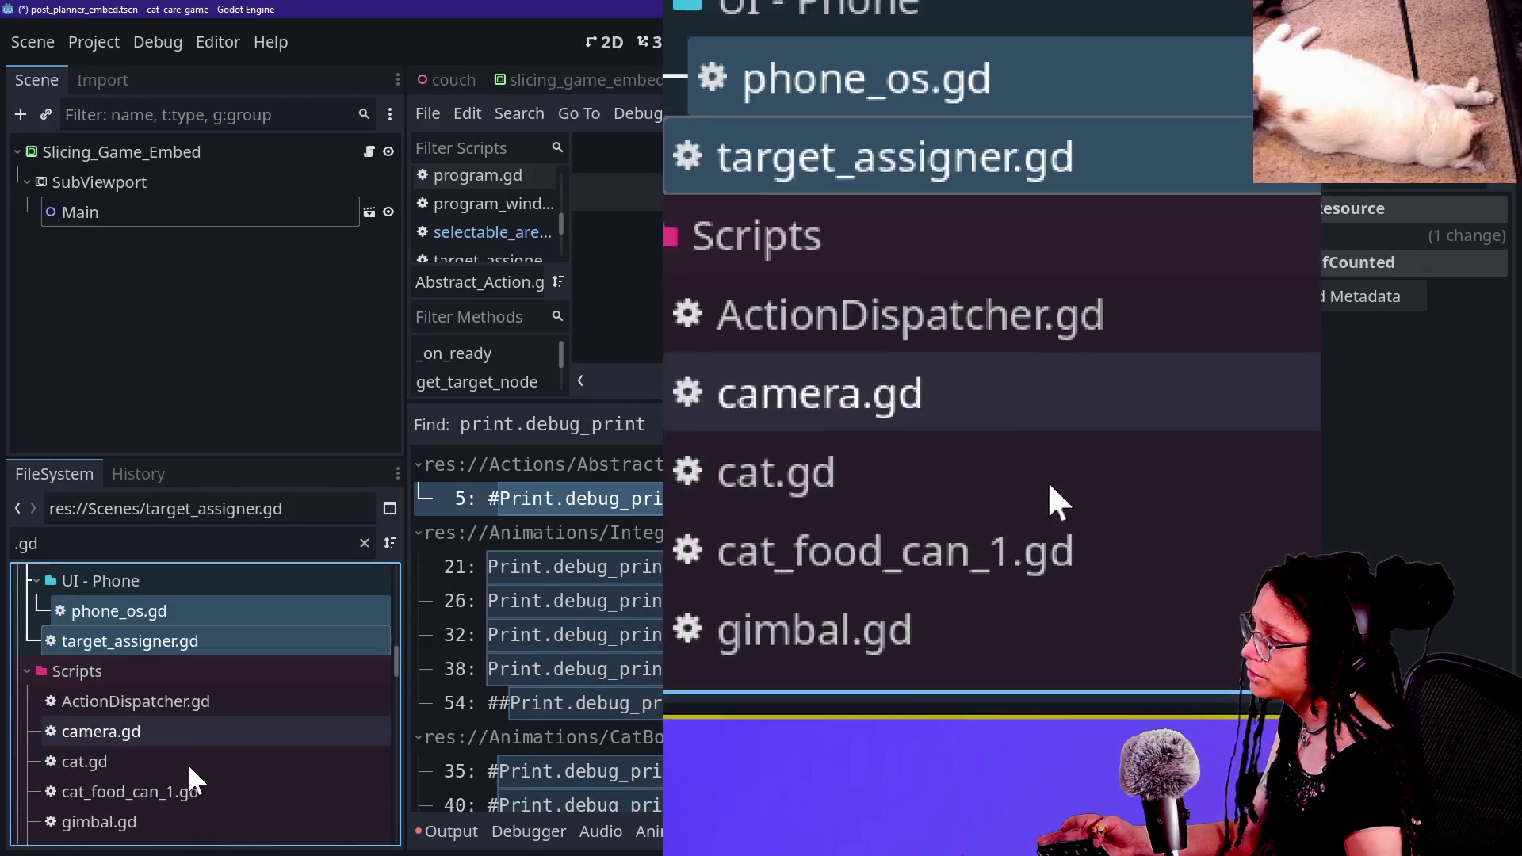
{"action": "scroll", "coordinate": [145, 705], "scroll_direction": "down", "scroll_amount": 15}
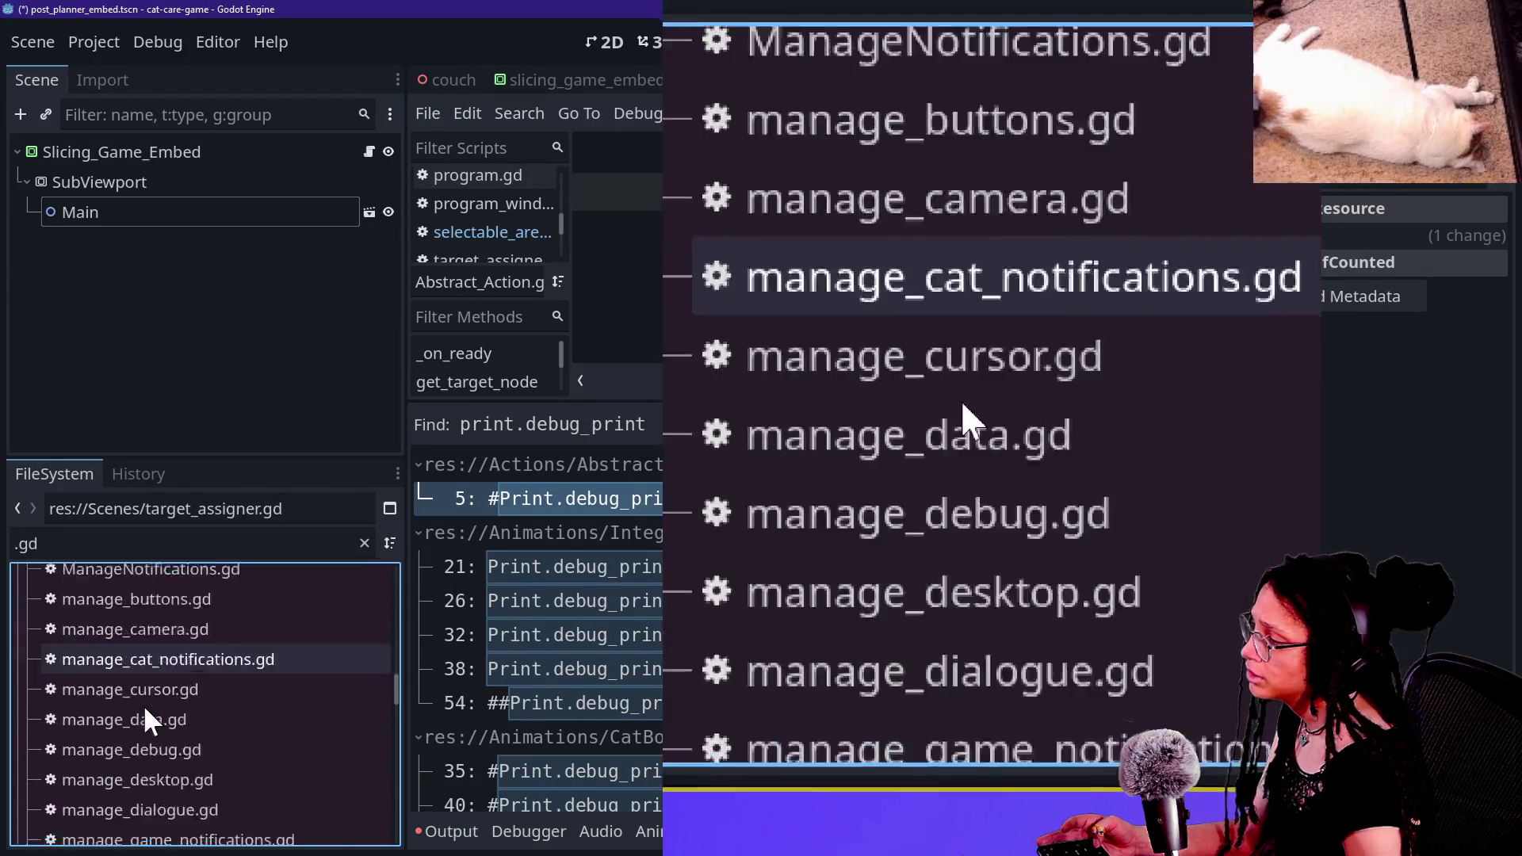
{"action": "scroll", "coordinate": [144, 706], "scroll_direction": "down", "scroll_amount": 15}
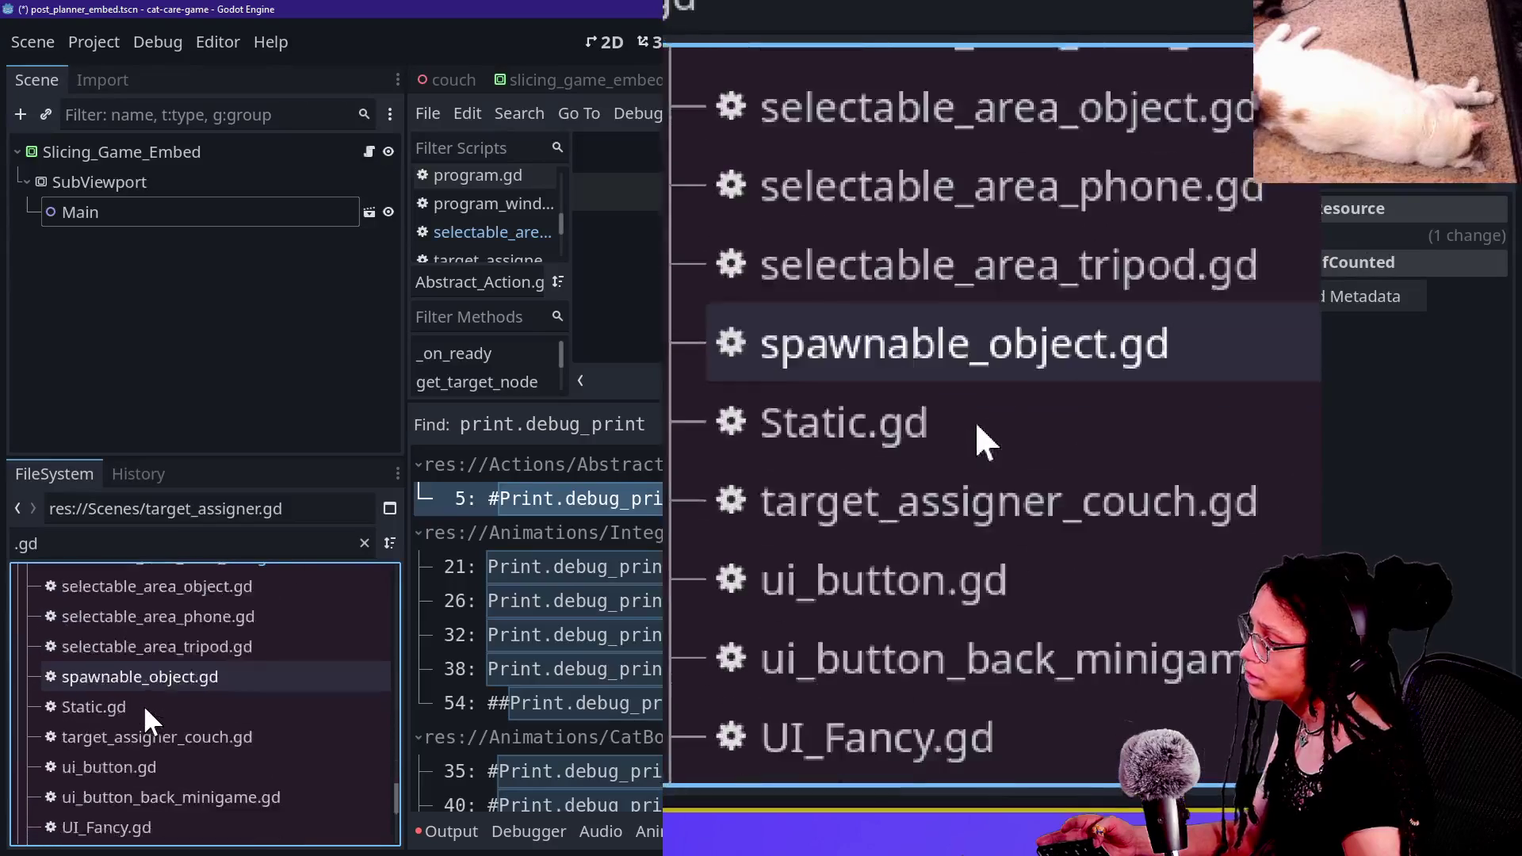
{"action": "scroll", "coordinate": [143, 703], "scroll_direction": "up", "scroll_amount": 3}
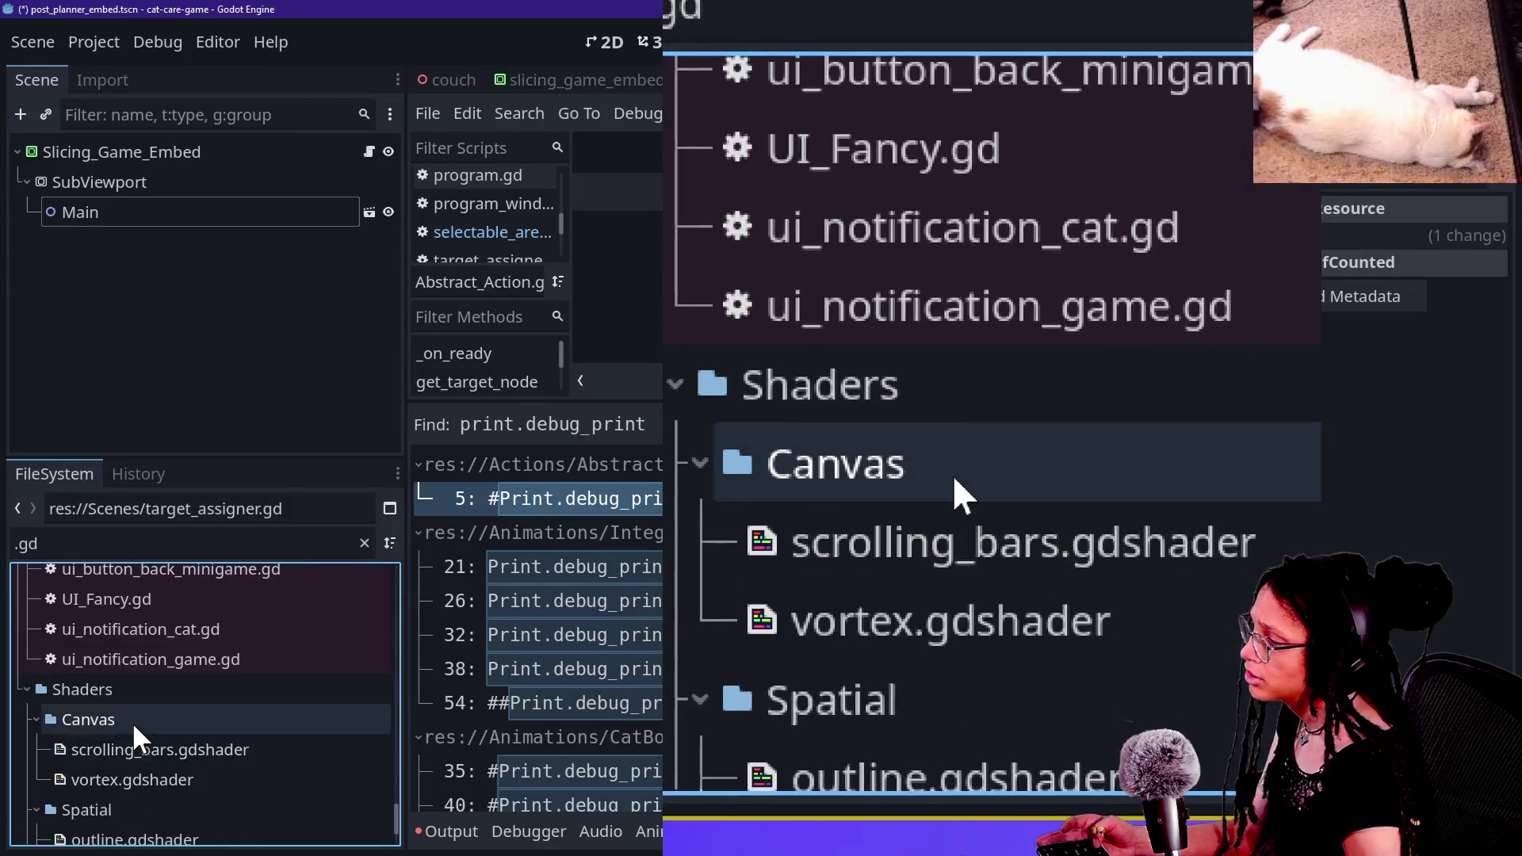
{"action": "scroll", "coordinate": [132, 721], "scroll_direction": "down", "scroll_amount": 2}
{"action": "scroll", "coordinate": [136, 697], "scroll_direction": "down", "scroll_amount": 1}
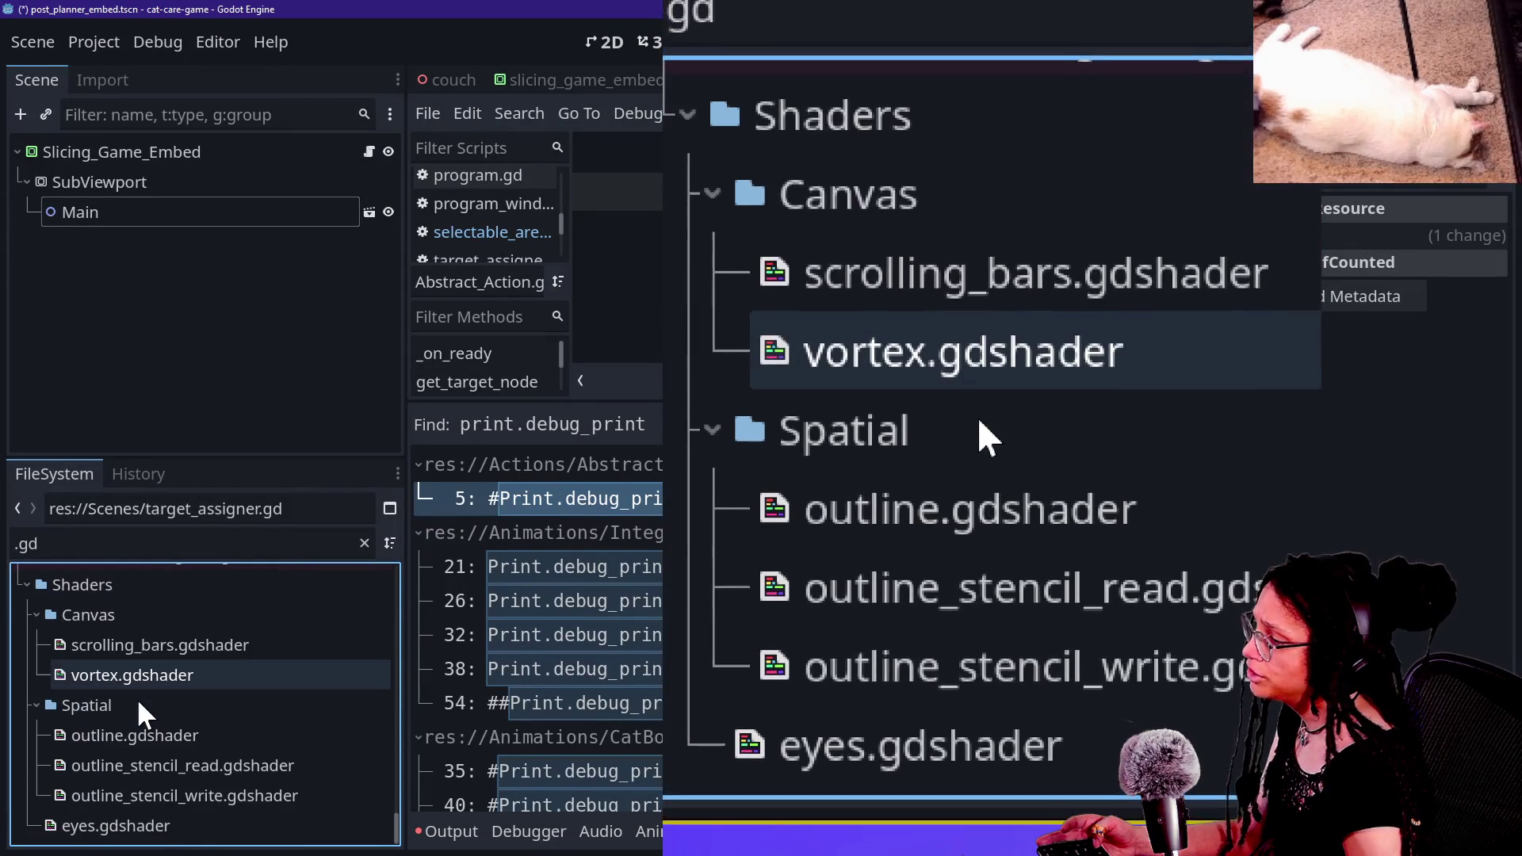
{"action": "scroll", "coordinate": [127, 745], "scroll_direction": "up", "scroll_amount": 2}
{"action": "scroll", "coordinate": [126, 747], "scroll_direction": "up", "scroll_amount": 15}
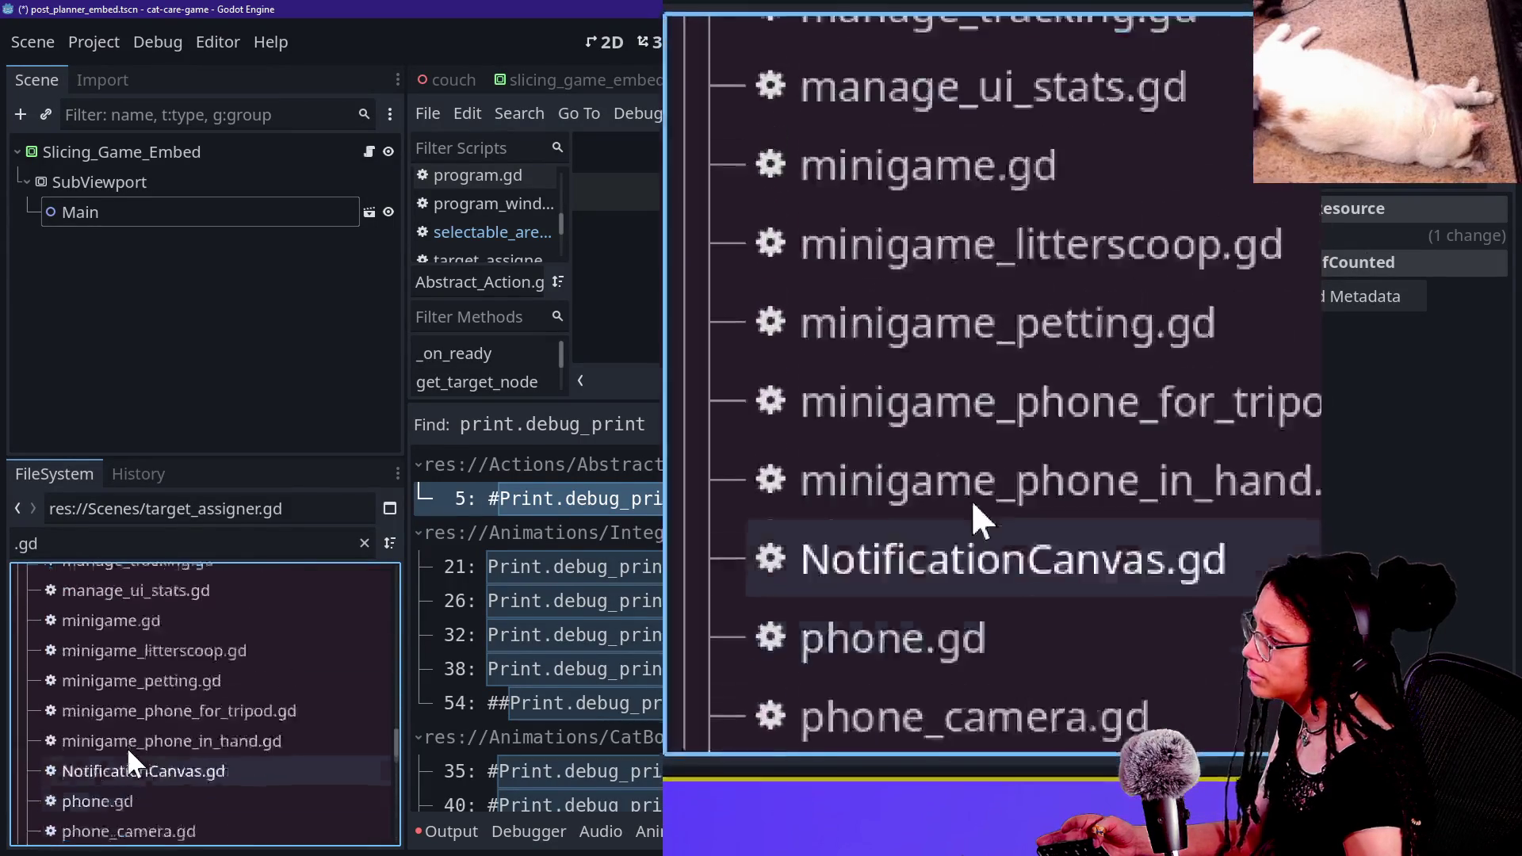
{"action": "scroll", "coordinate": [129, 752], "scroll_direction": "up", "scroll_amount": 10}
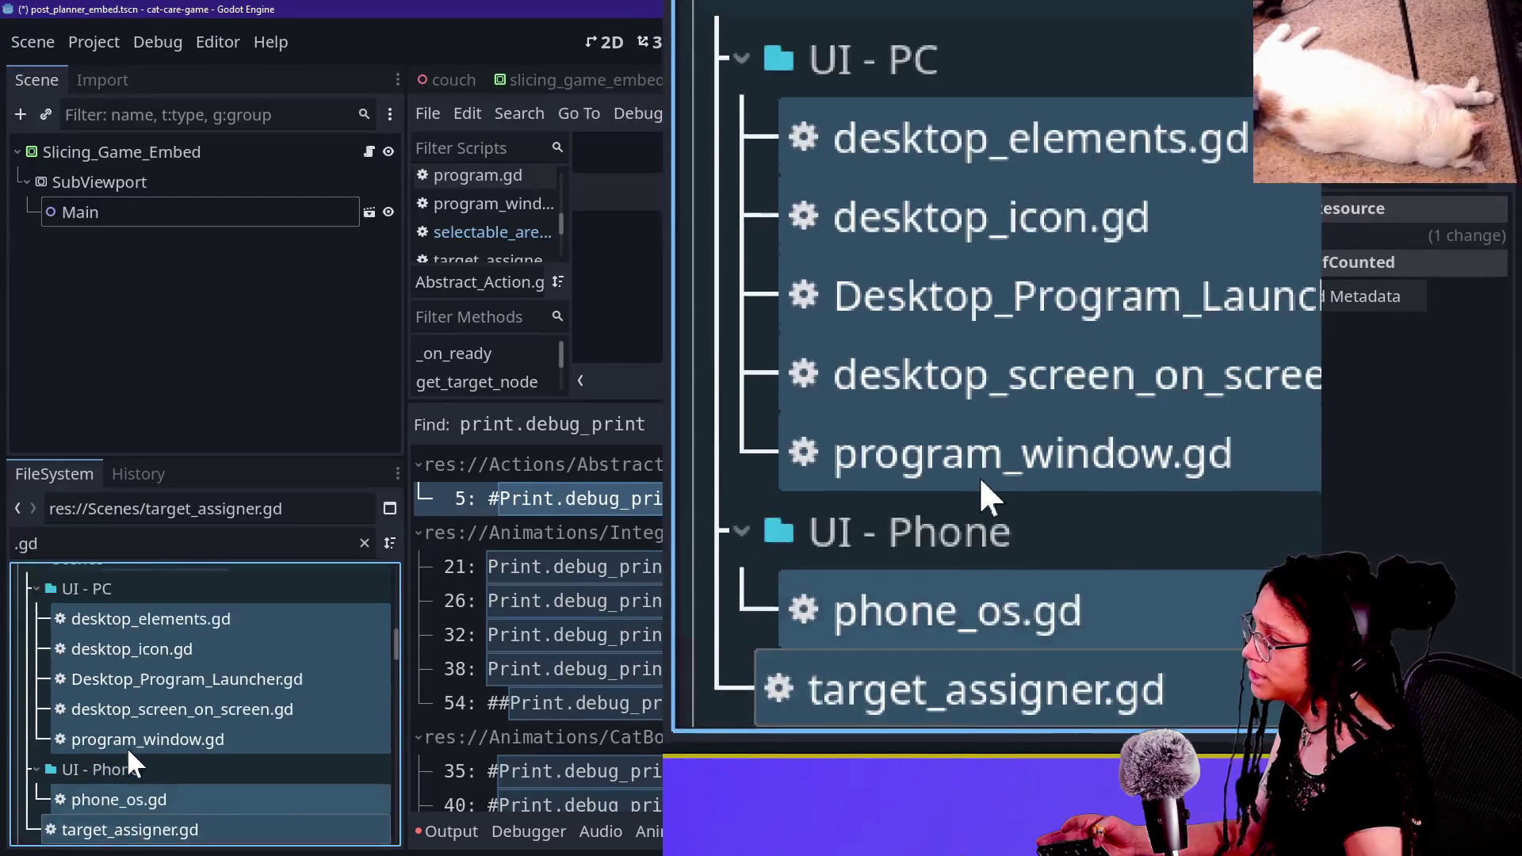
{"action": "scroll", "coordinate": [127, 746], "scroll_direction": "up", "scroll_amount": 9}
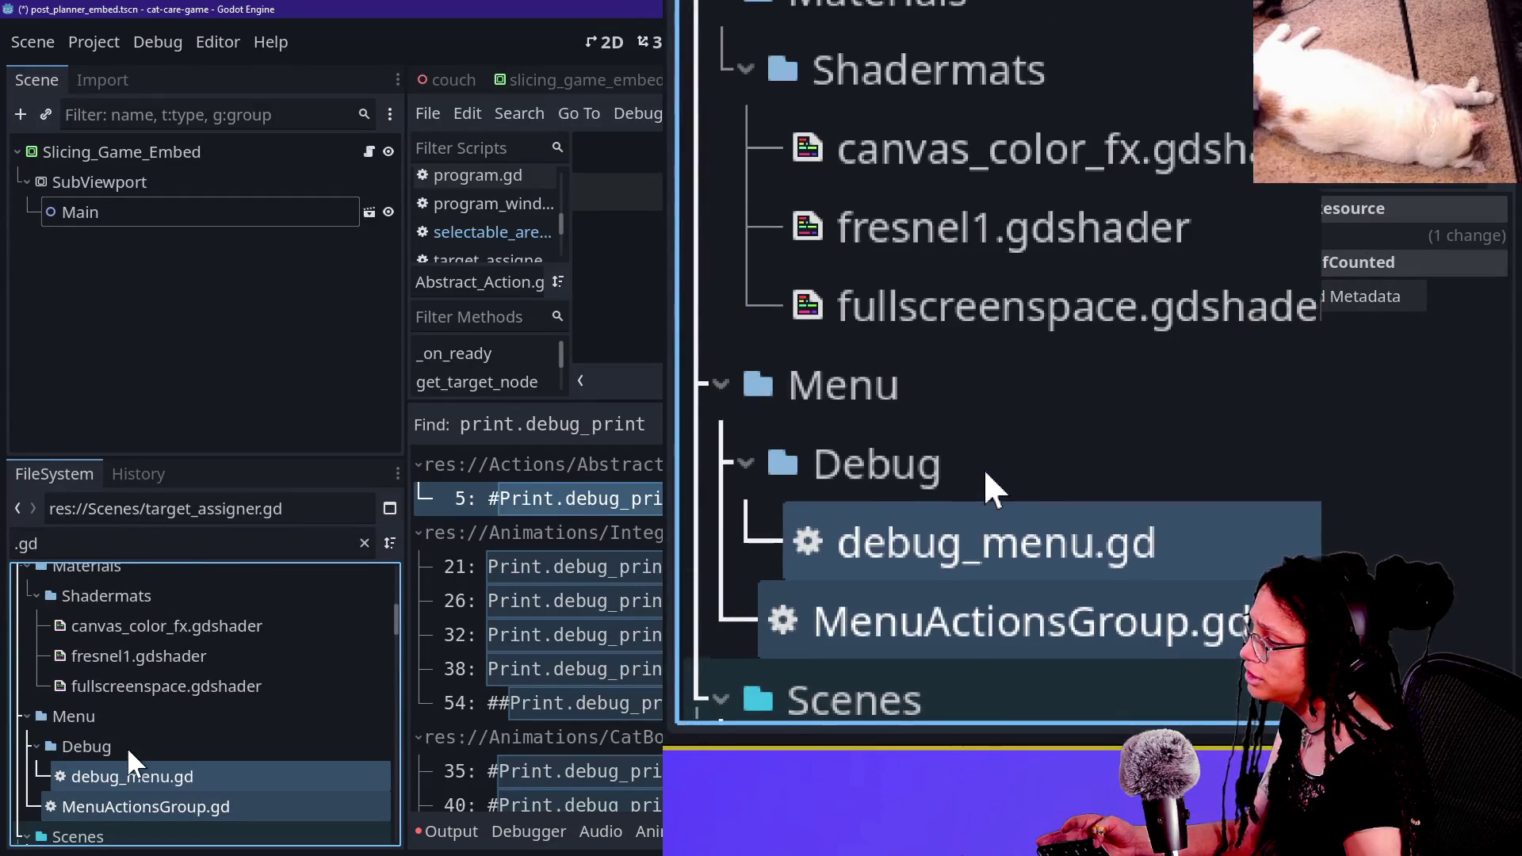
{"action": "scroll", "coordinate": [126, 747], "scroll_direction": "up", "scroll_amount": 4}
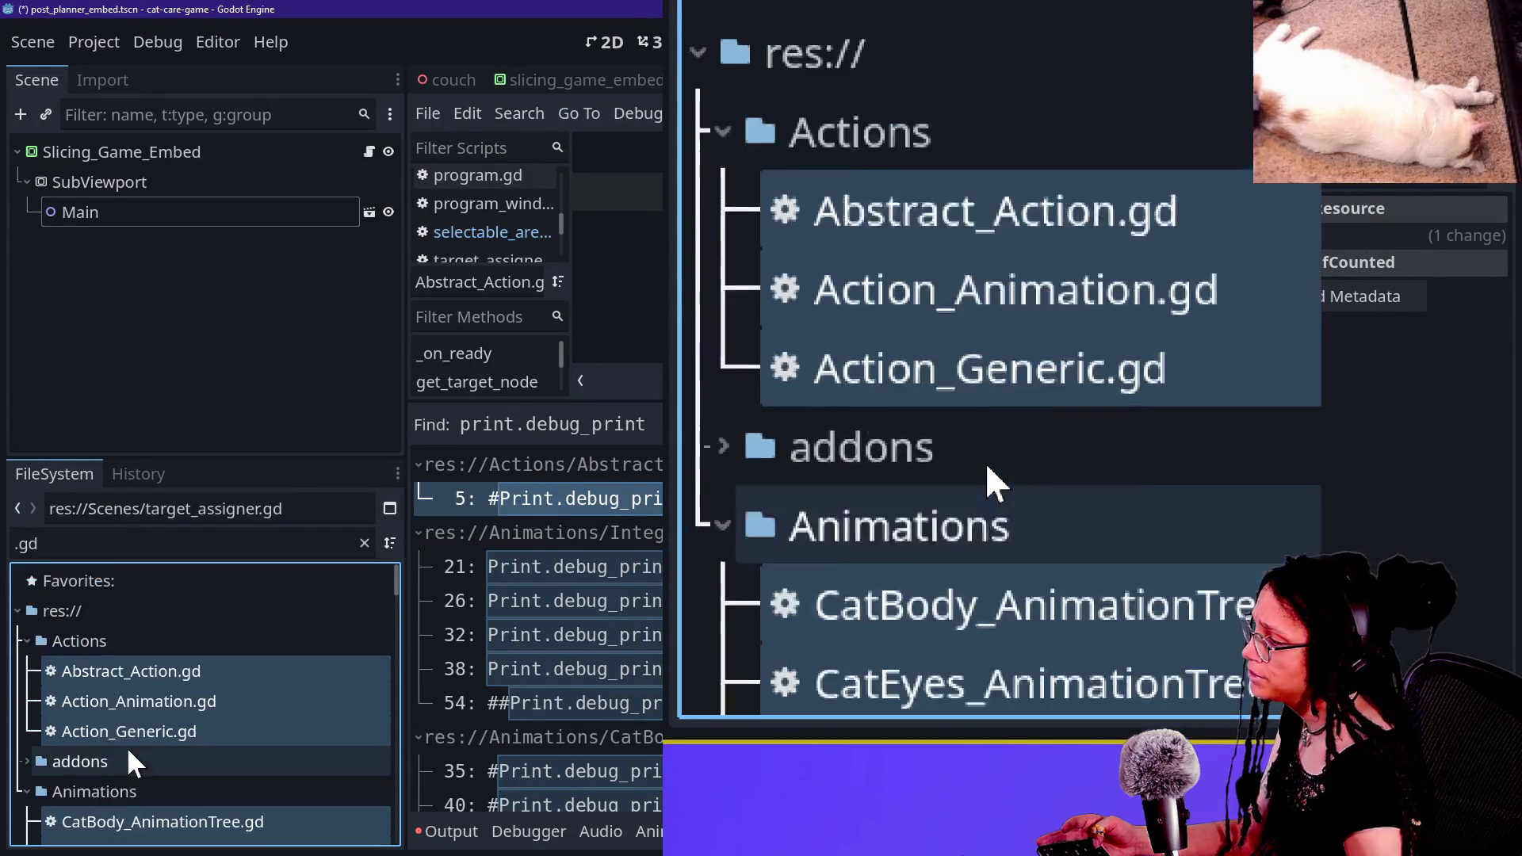
{"action": "scroll", "coordinate": [127, 745], "scroll_direction": "down", "scroll_amount": 20}
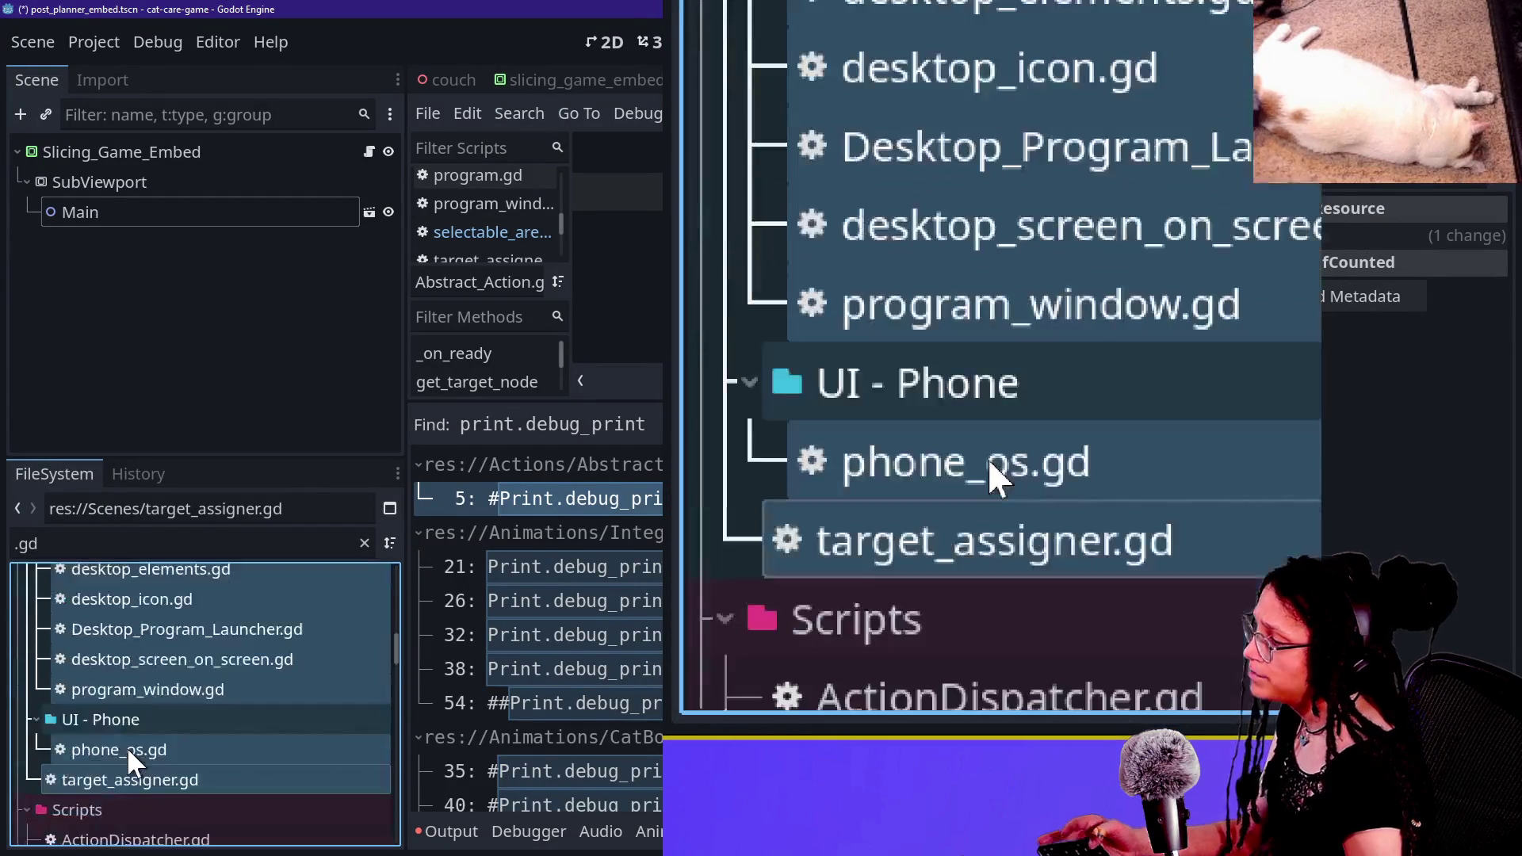
{"action": "left_click_drag", "start_coordinate": [127, 650], "coordinate": [76, 713]}
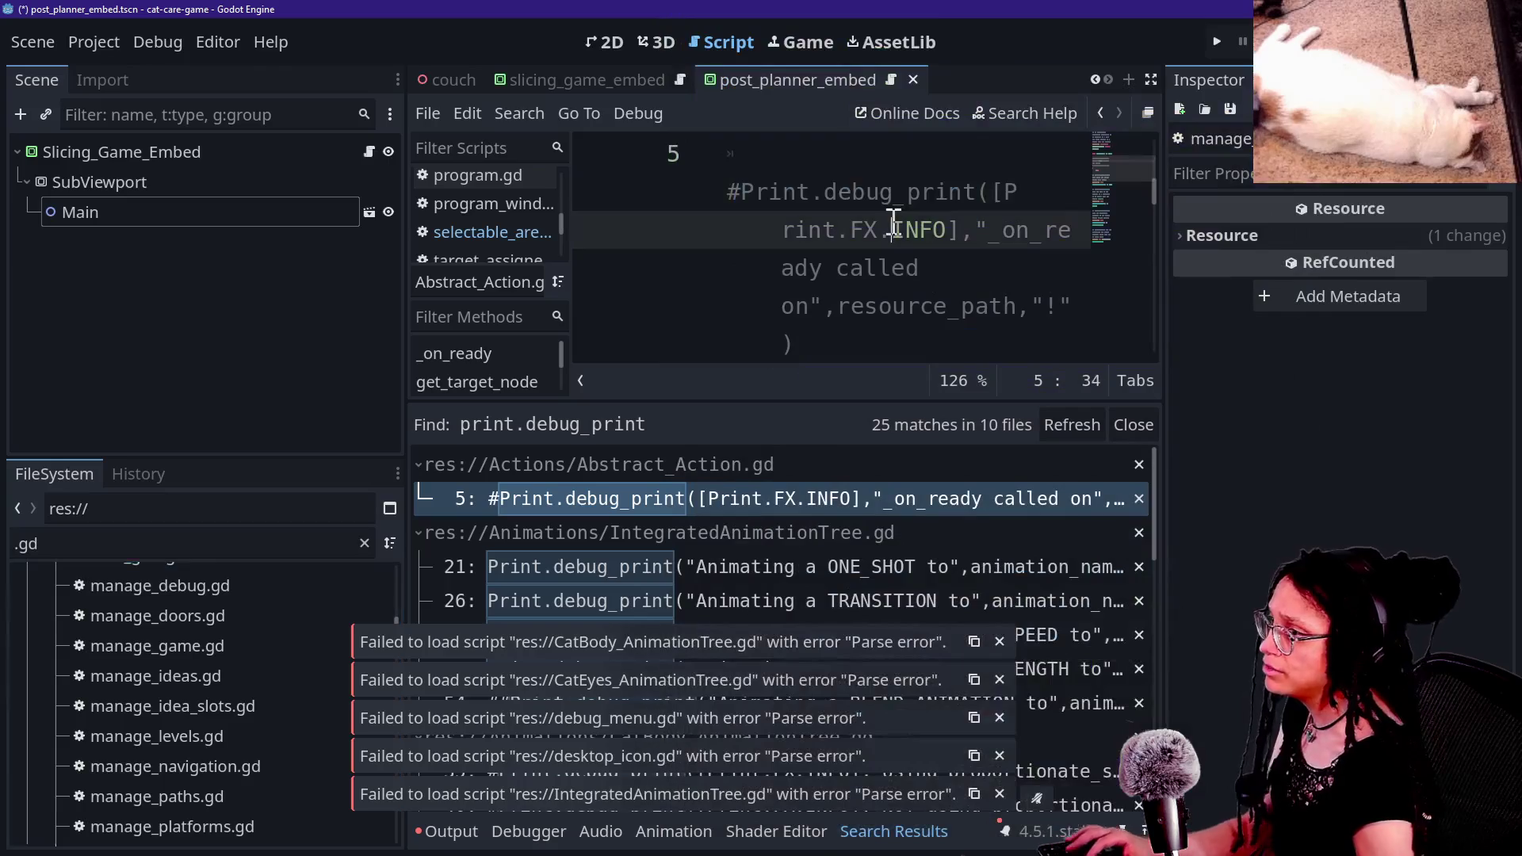
Step: In distraction-free mode, select Print.debug_print on line 5 and search it project-wide
{"action": "key", "text": "ctrl+shift+F11"}
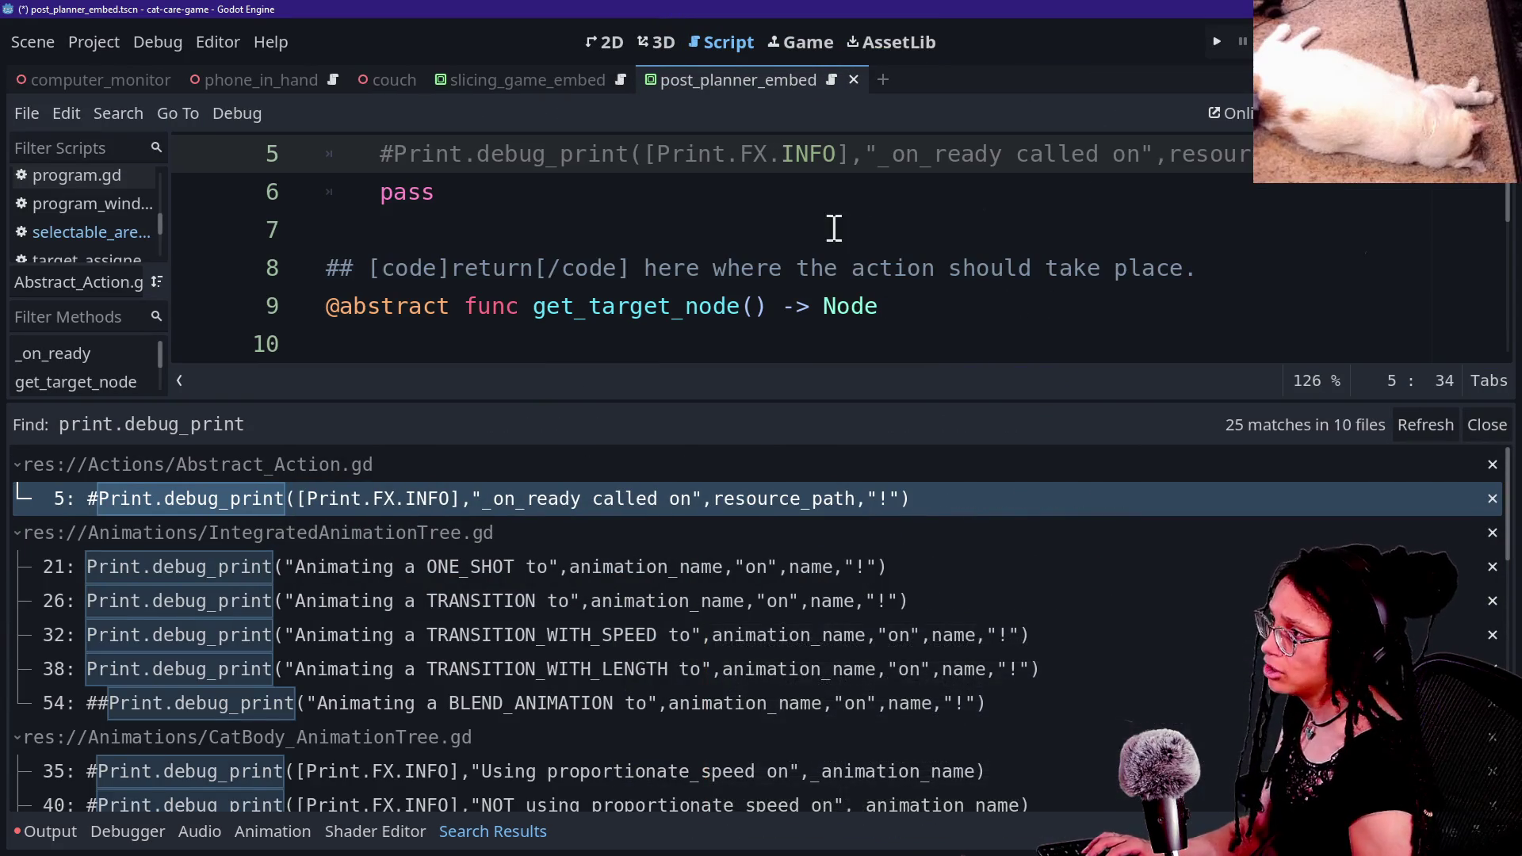
{"action": "left_click_drag", "start_coordinate": [399, 164], "coordinate": [643, 148]}
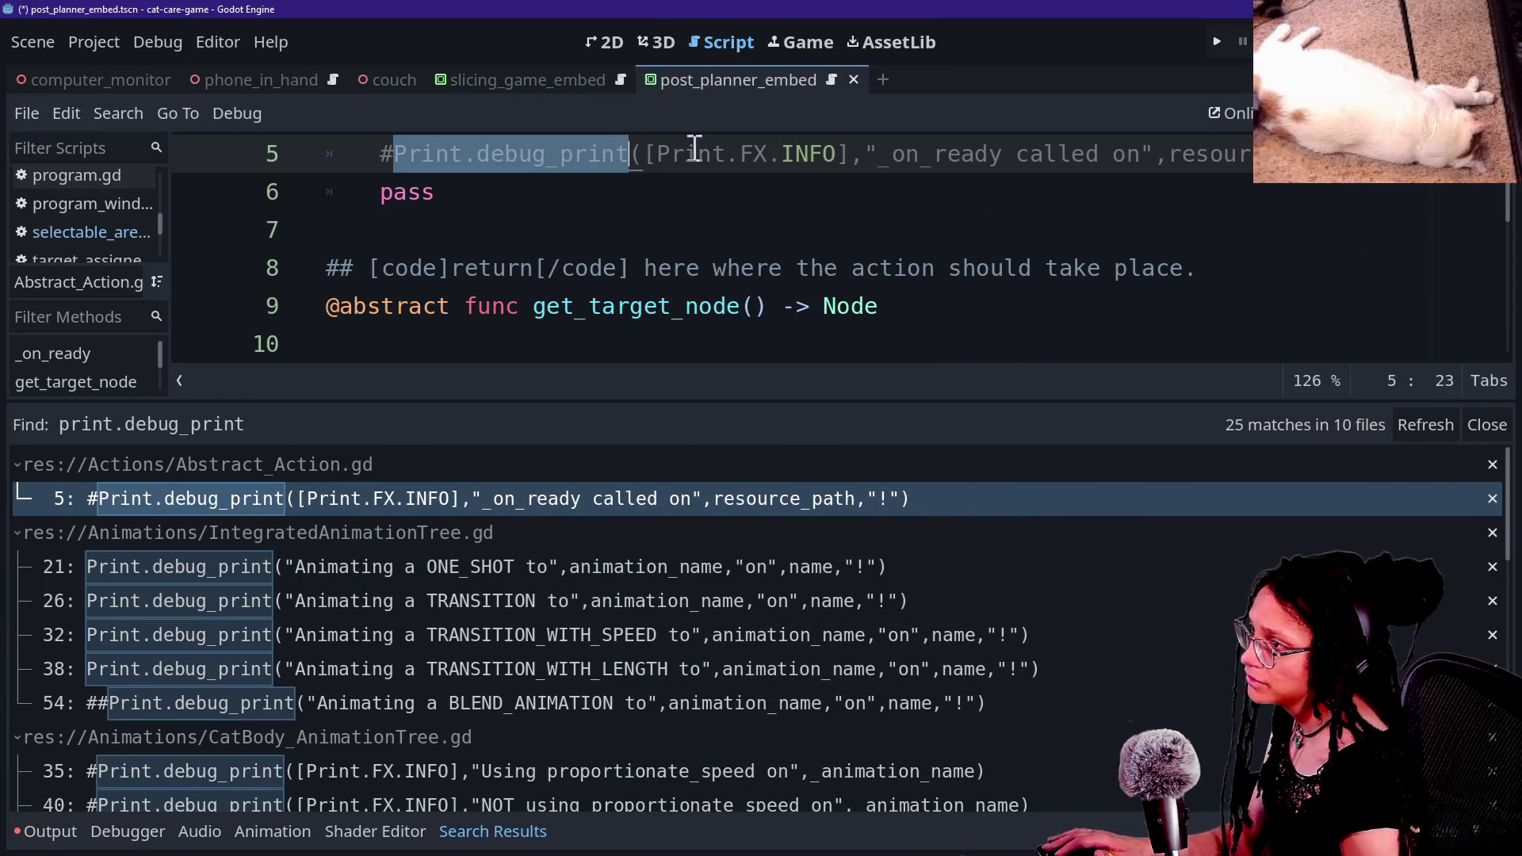
{"action": "key", "text": "ctrl+shift+f"}
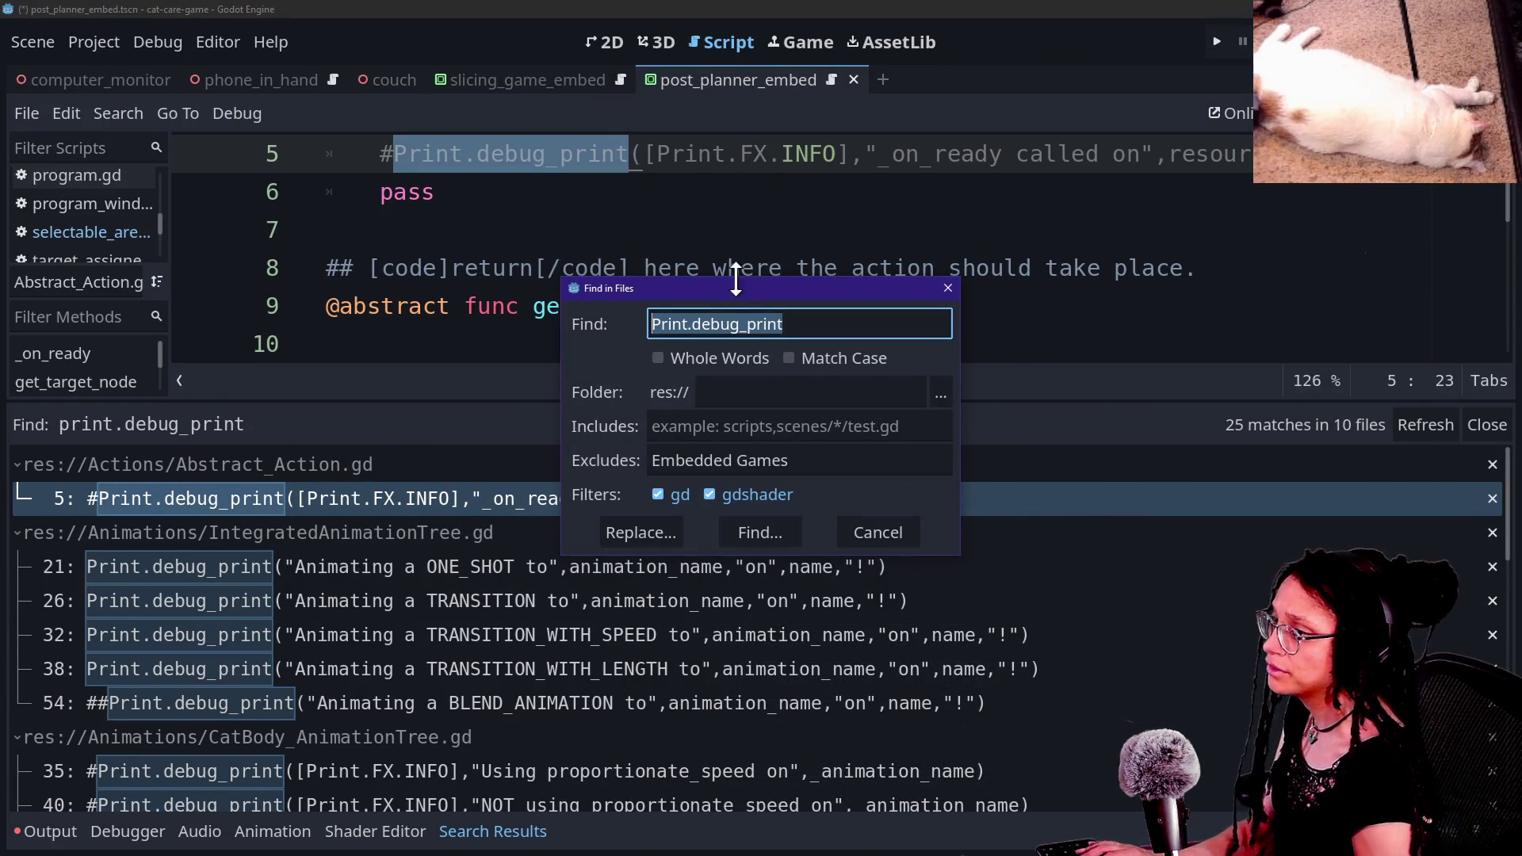
{"action": "left_click", "coordinate": [794, 427]}
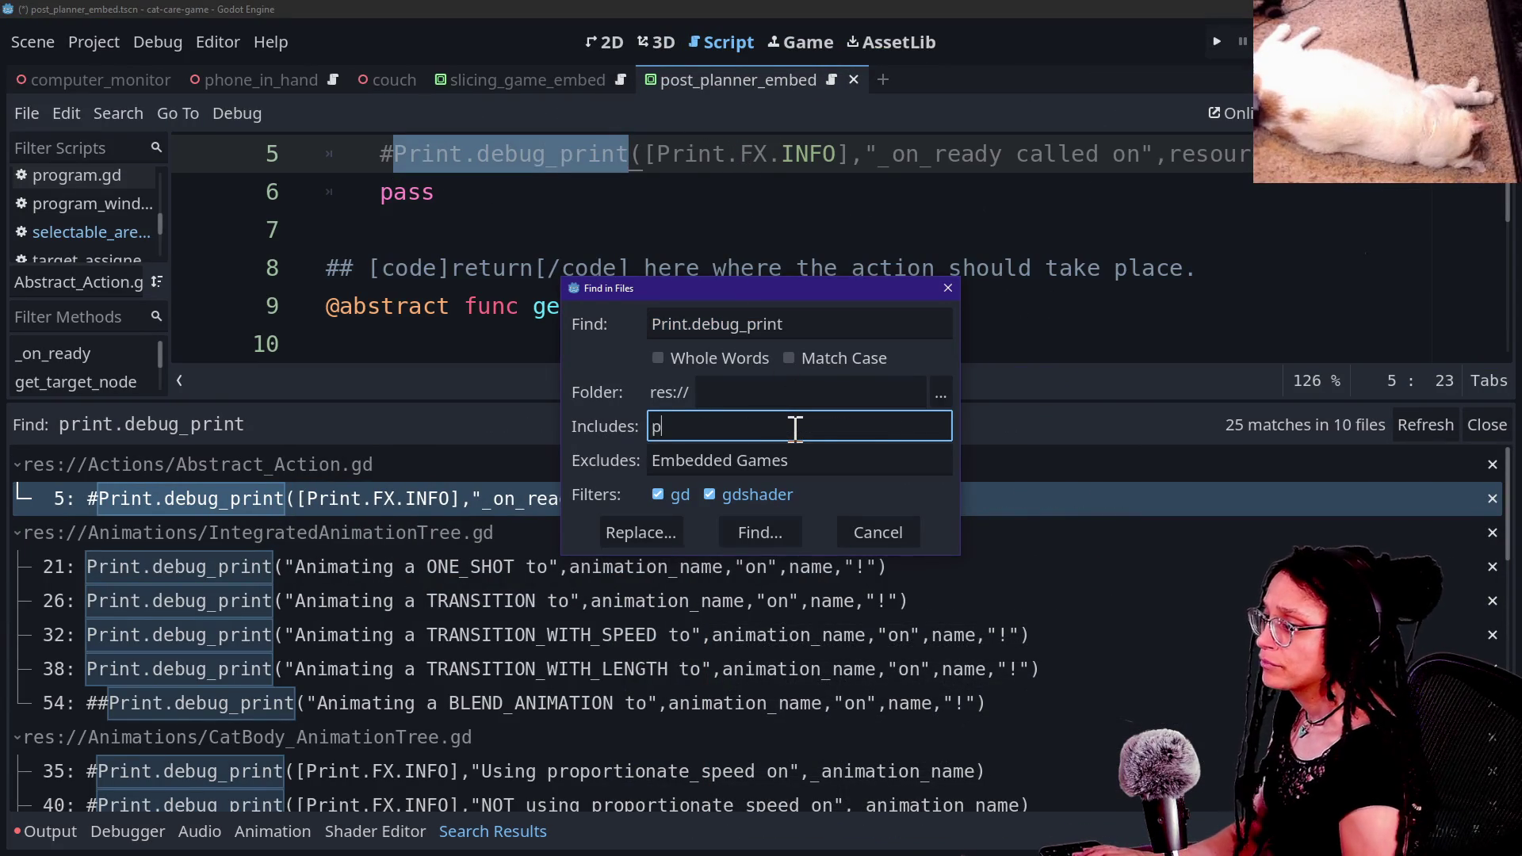
{"action": "key", "text": "Escape"}
{"action": "key", "text": "ctrl+shift+r"}
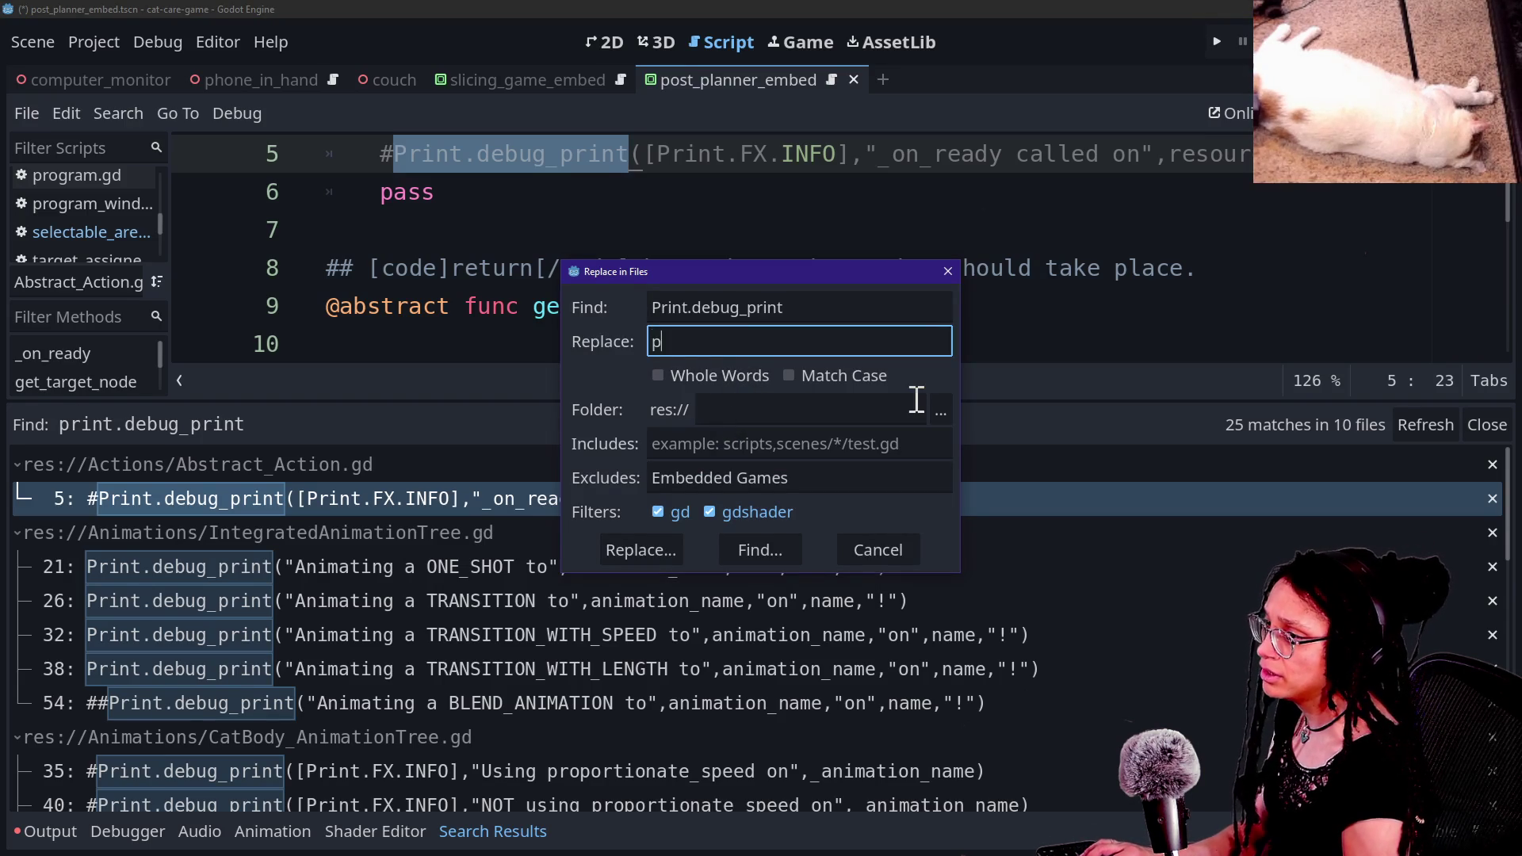
Step: Preview replacing the 25 matches with print.fancy, excluding Print.gd lines 70 and 72
{"action": "left_click", "coordinate": [651, 556]}
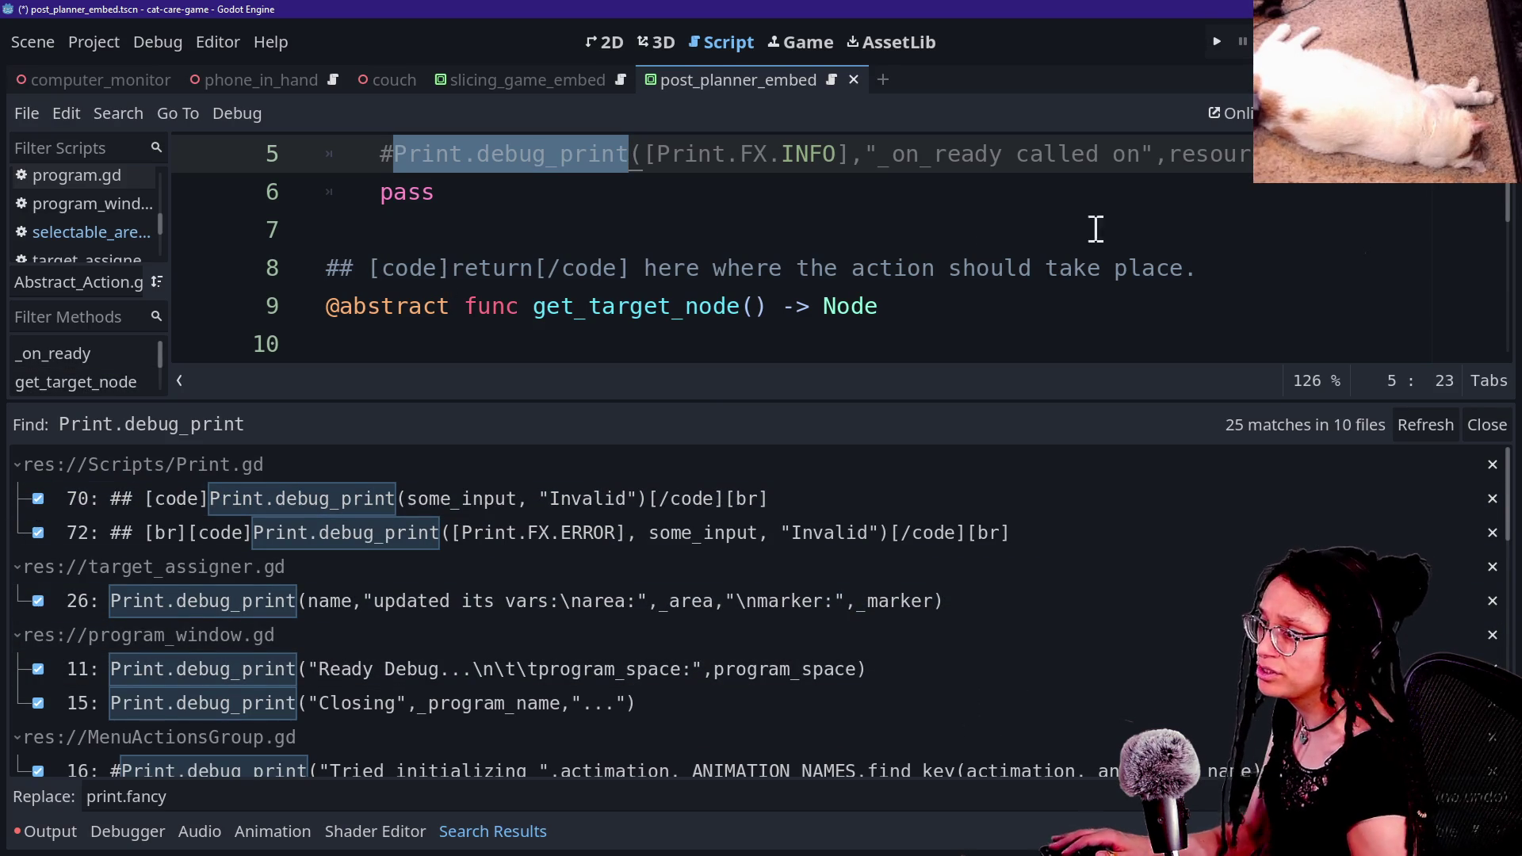
{"action": "left_click", "coordinate": [38, 498]}
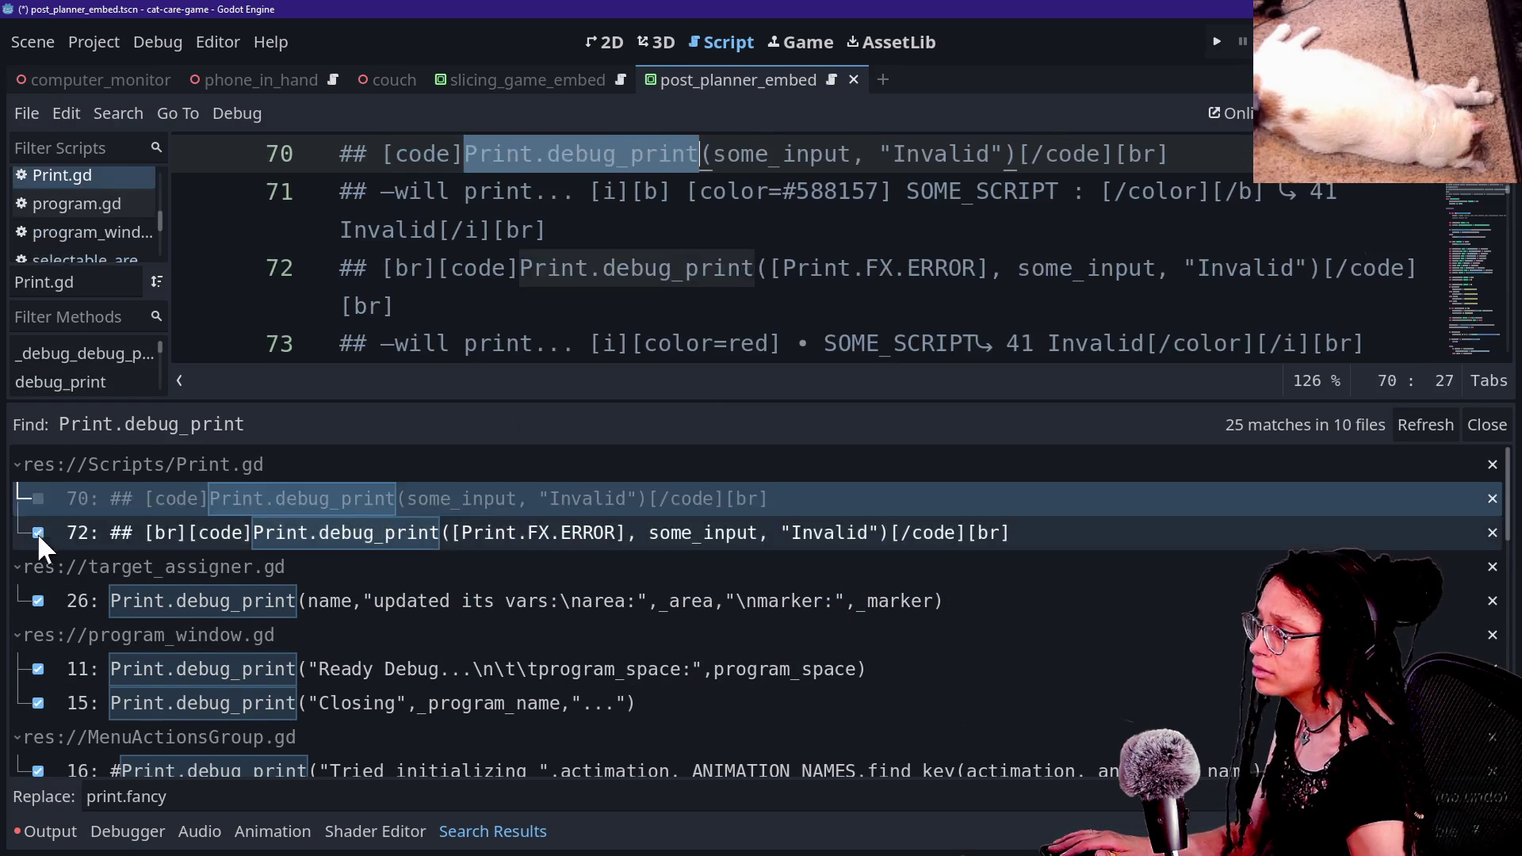
{"action": "left_click", "coordinate": [37, 533]}
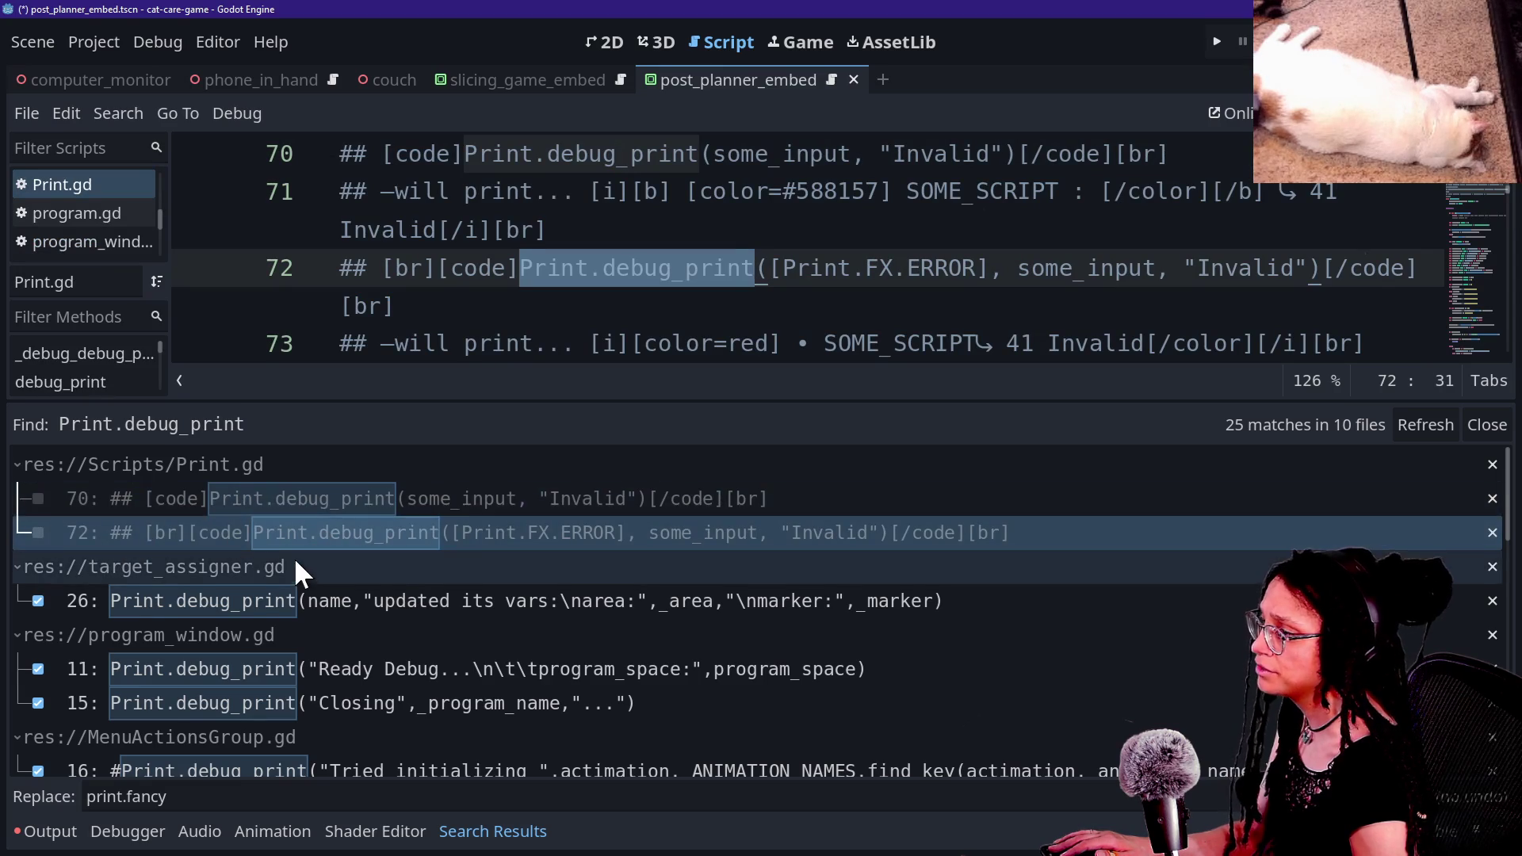
{"action": "scroll", "coordinate": [294, 555], "scroll_direction": "down", "scroll_amount": 1}
{"action": "scroll", "coordinate": [295, 559], "scroll_direction": "down", "scroll_amount": 3}
{"action": "scroll", "coordinate": [294, 560], "scroll_direction": "down", "scroll_amount": 5}
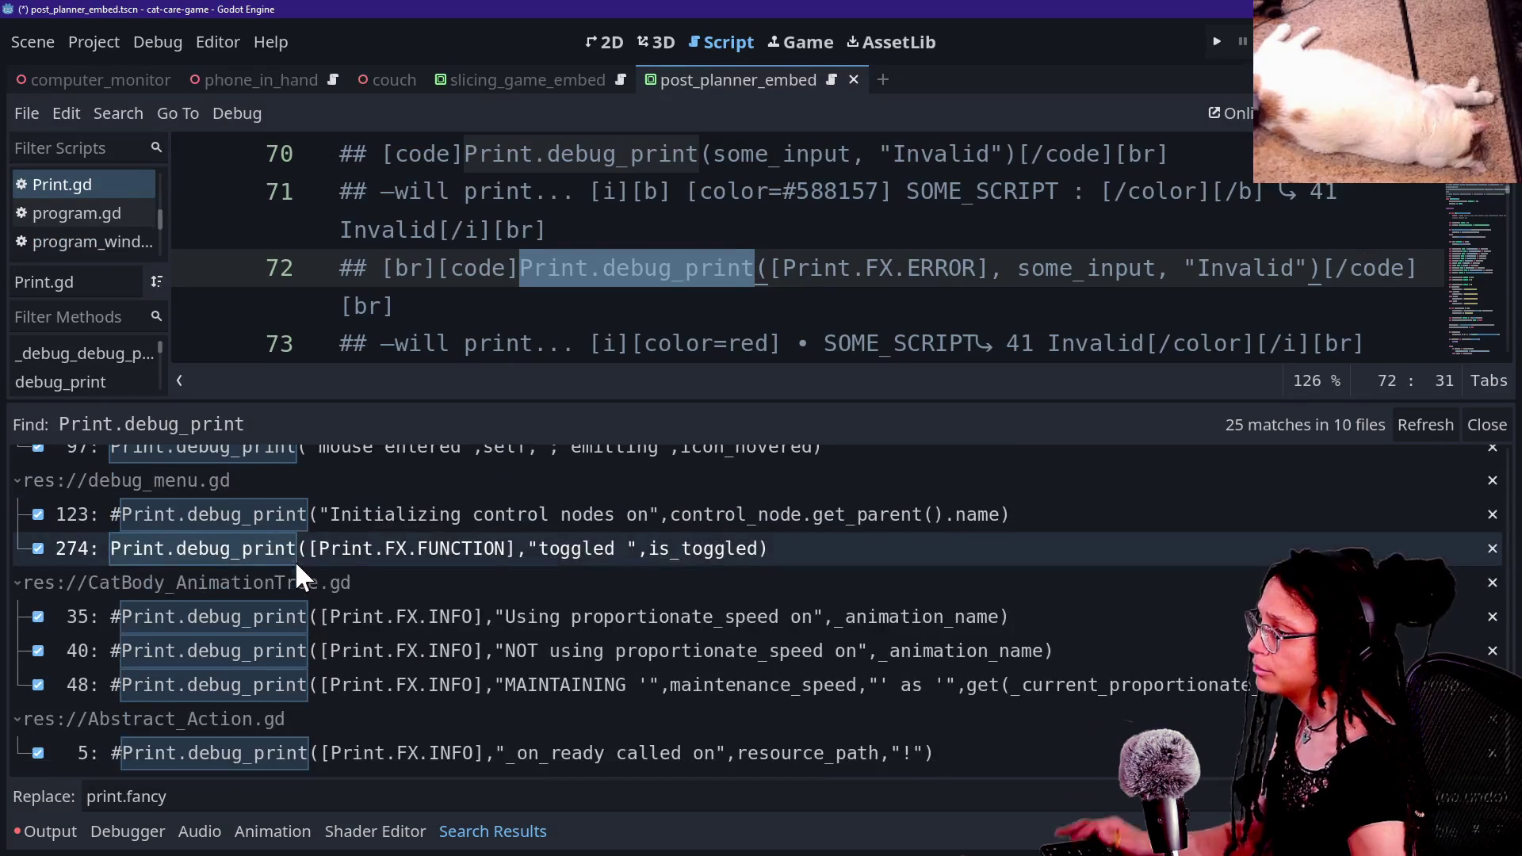
{"action": "scroll", "coordinate": [1166, 515], "scroll_direction": "up", "scroll_amount": 1}
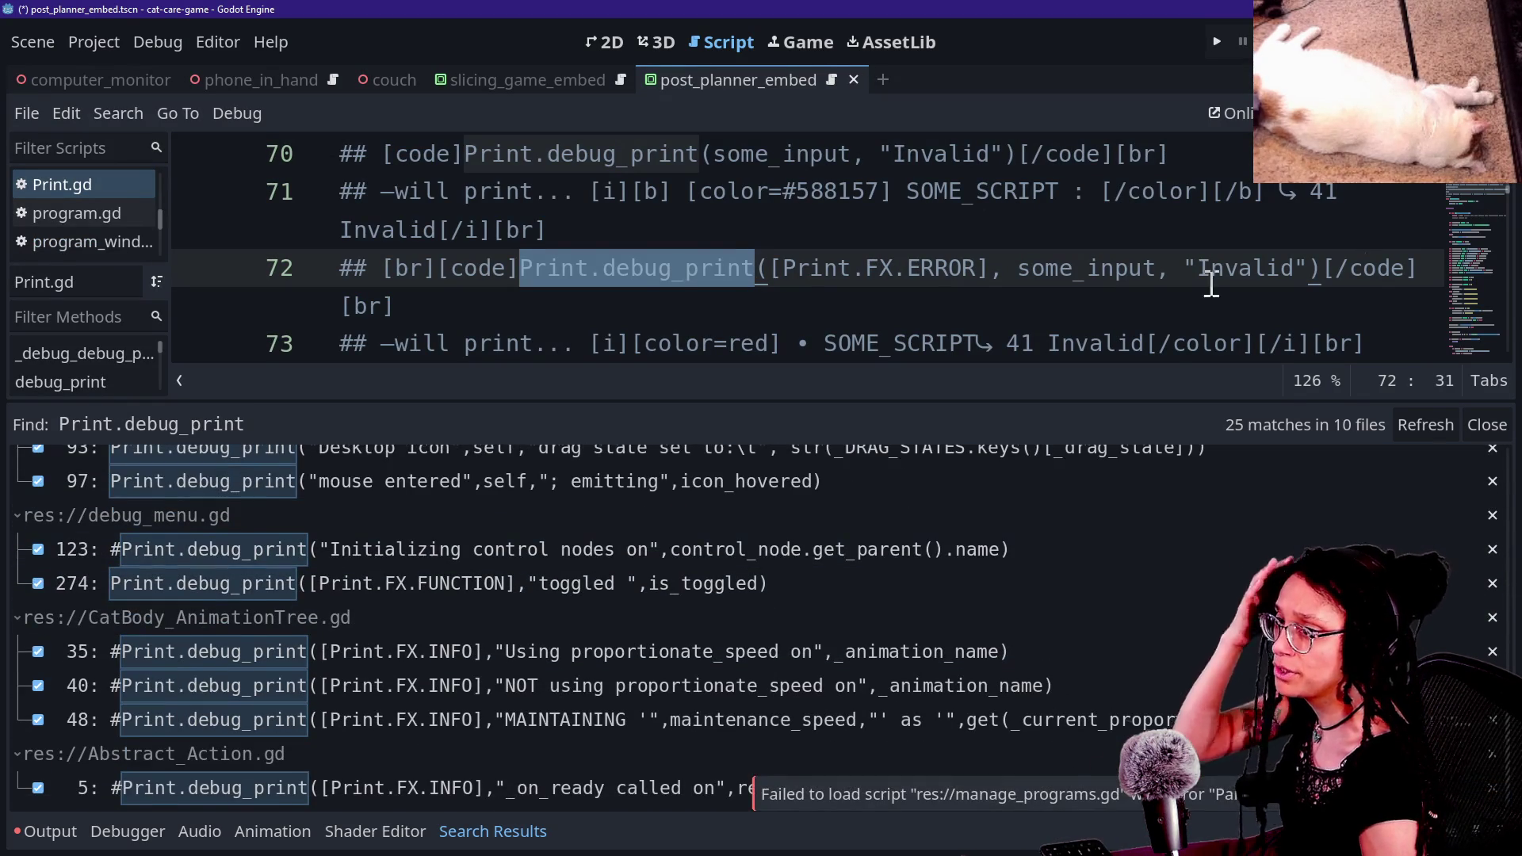
{"action": "key", "text": "ctrl+shift+F11"}
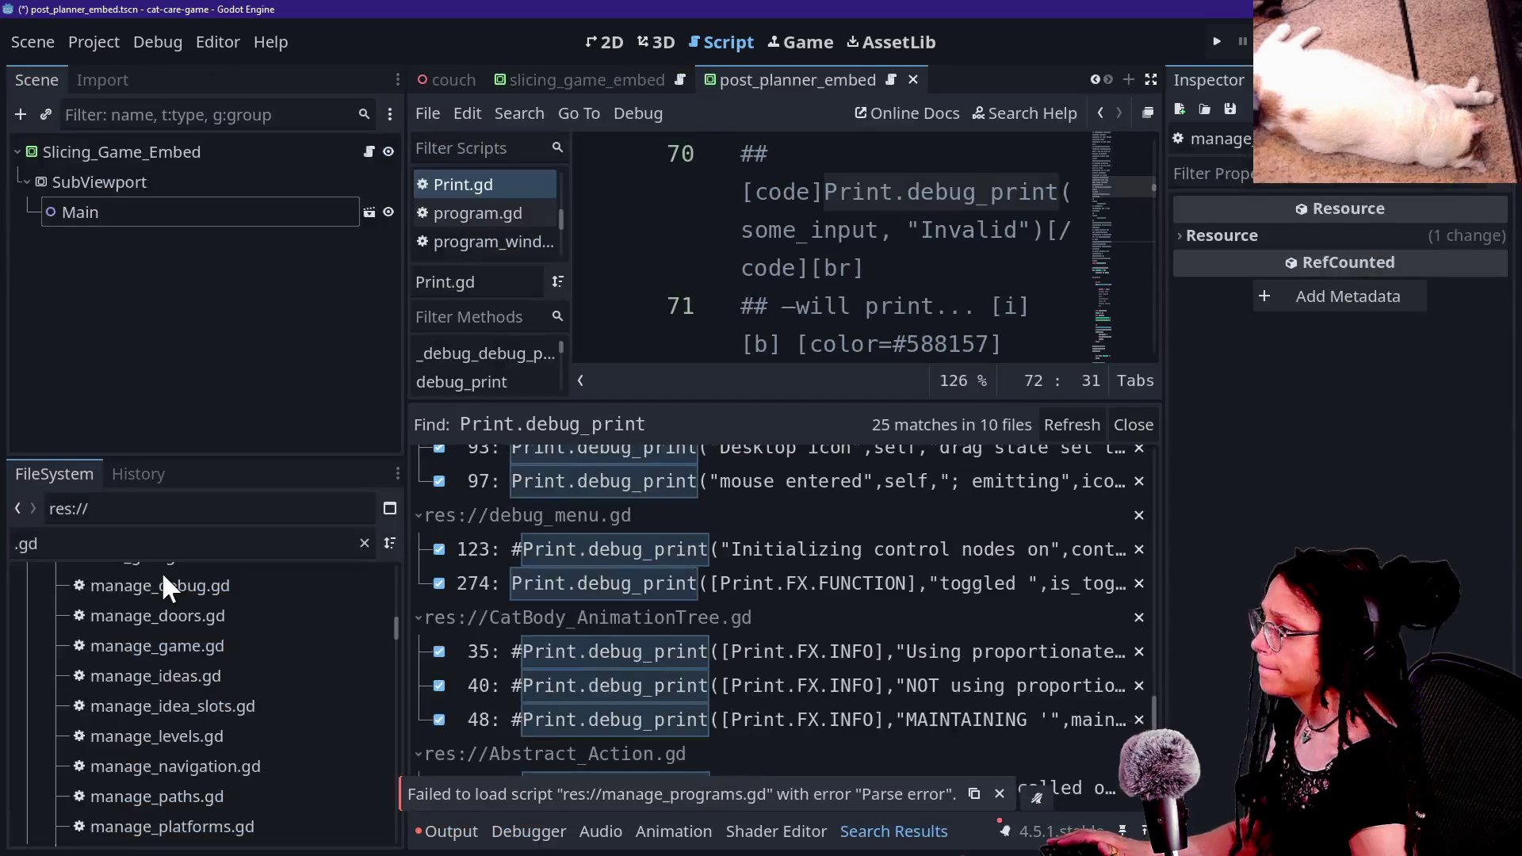
Step: Filter the FileSystem by 'print' and remove Scripts/Print.gd, confirming the deletion
{"action": "type", "text": "print"}
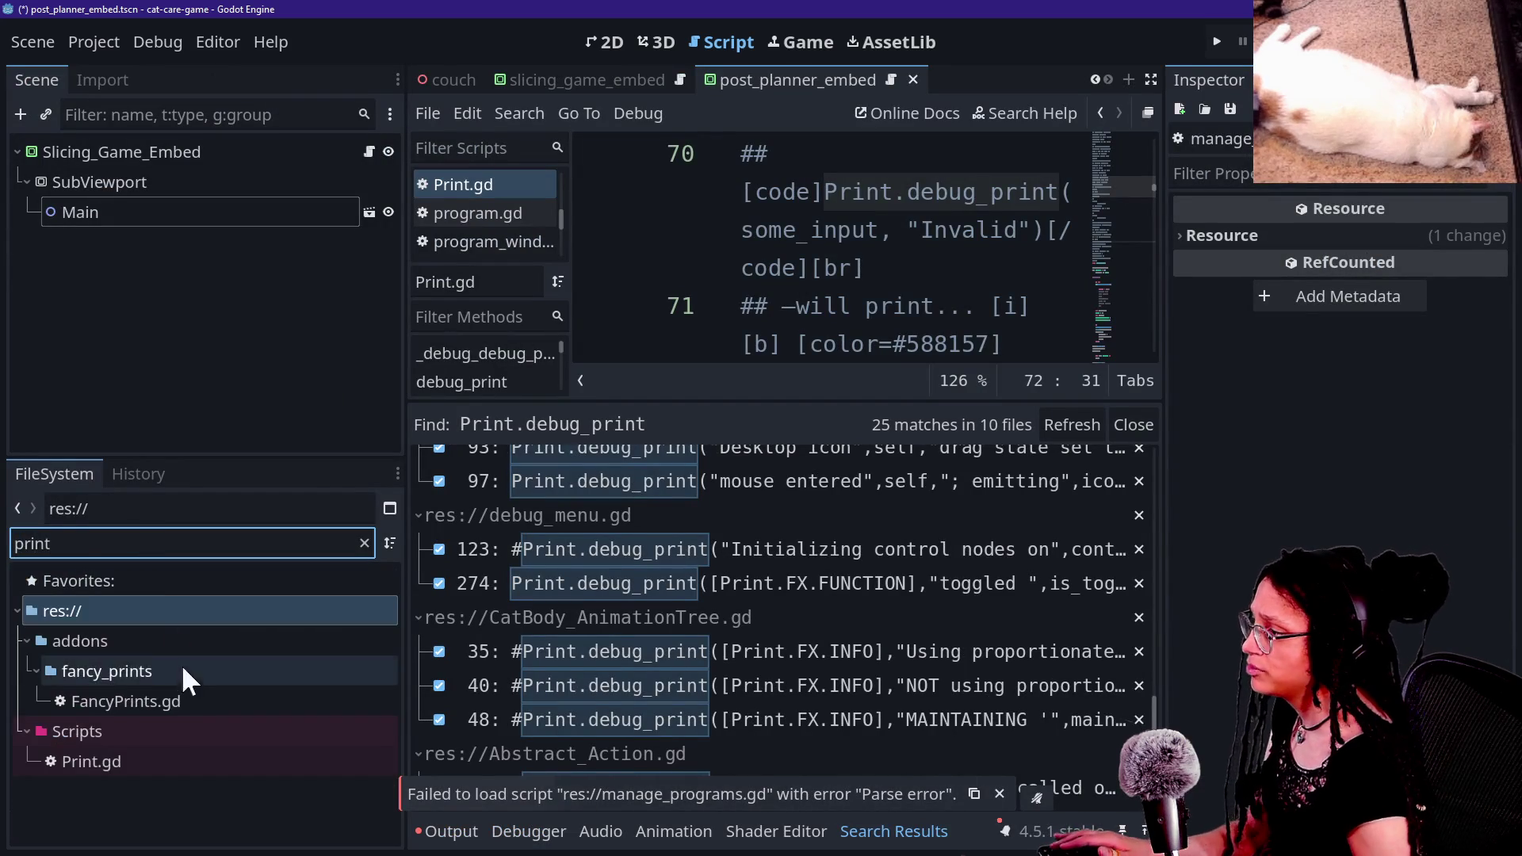
{"action": "left_click", "coordinate": [132, 765]}
{"action": "key", "text": "Delete"}
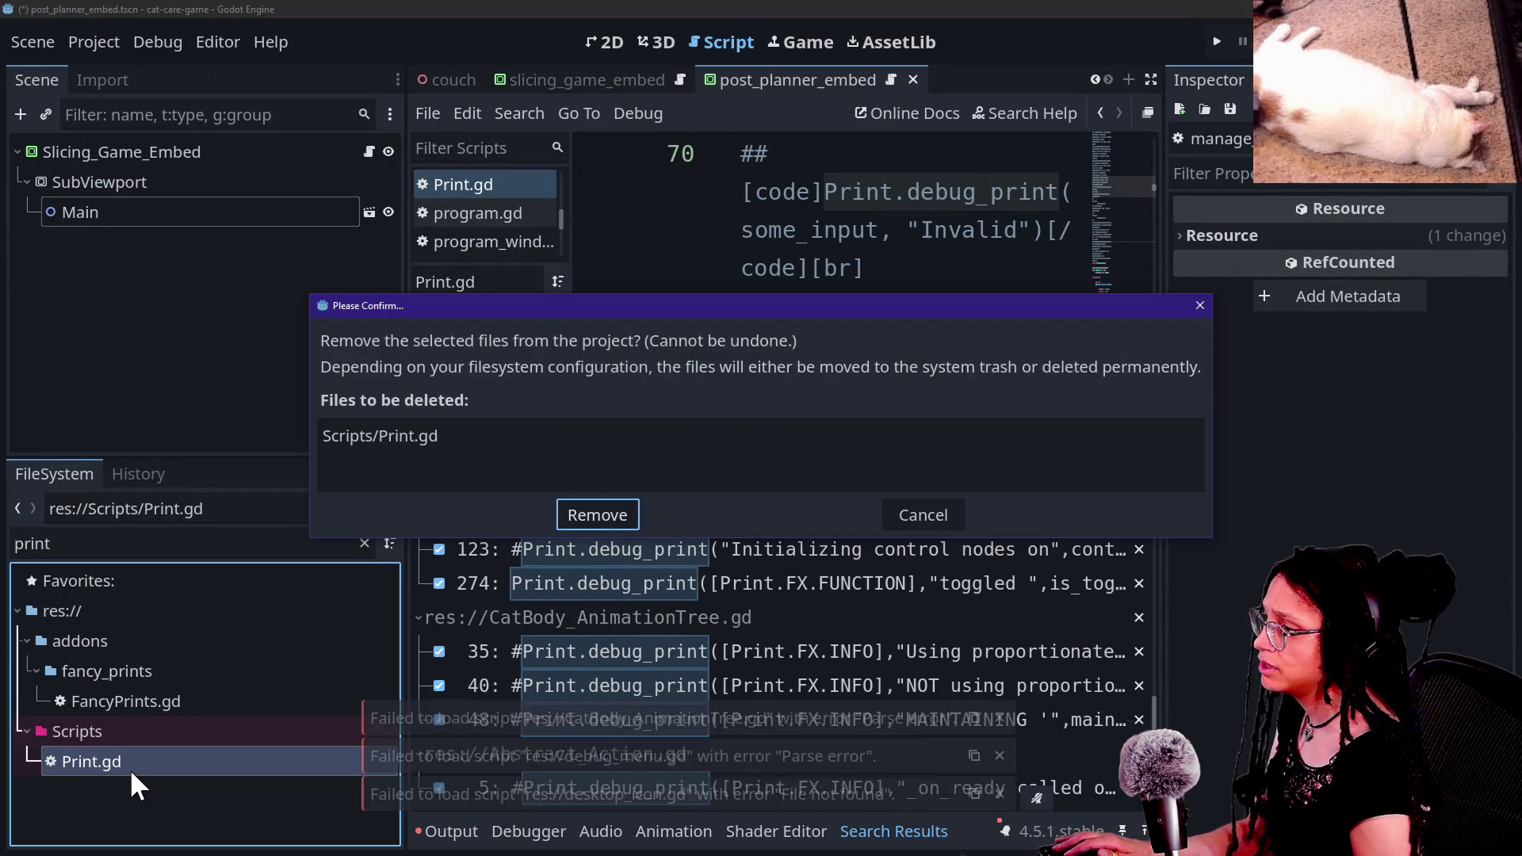
{"action": "key", "text": "Escape"}
{"action": "key", "text": "Delete"}
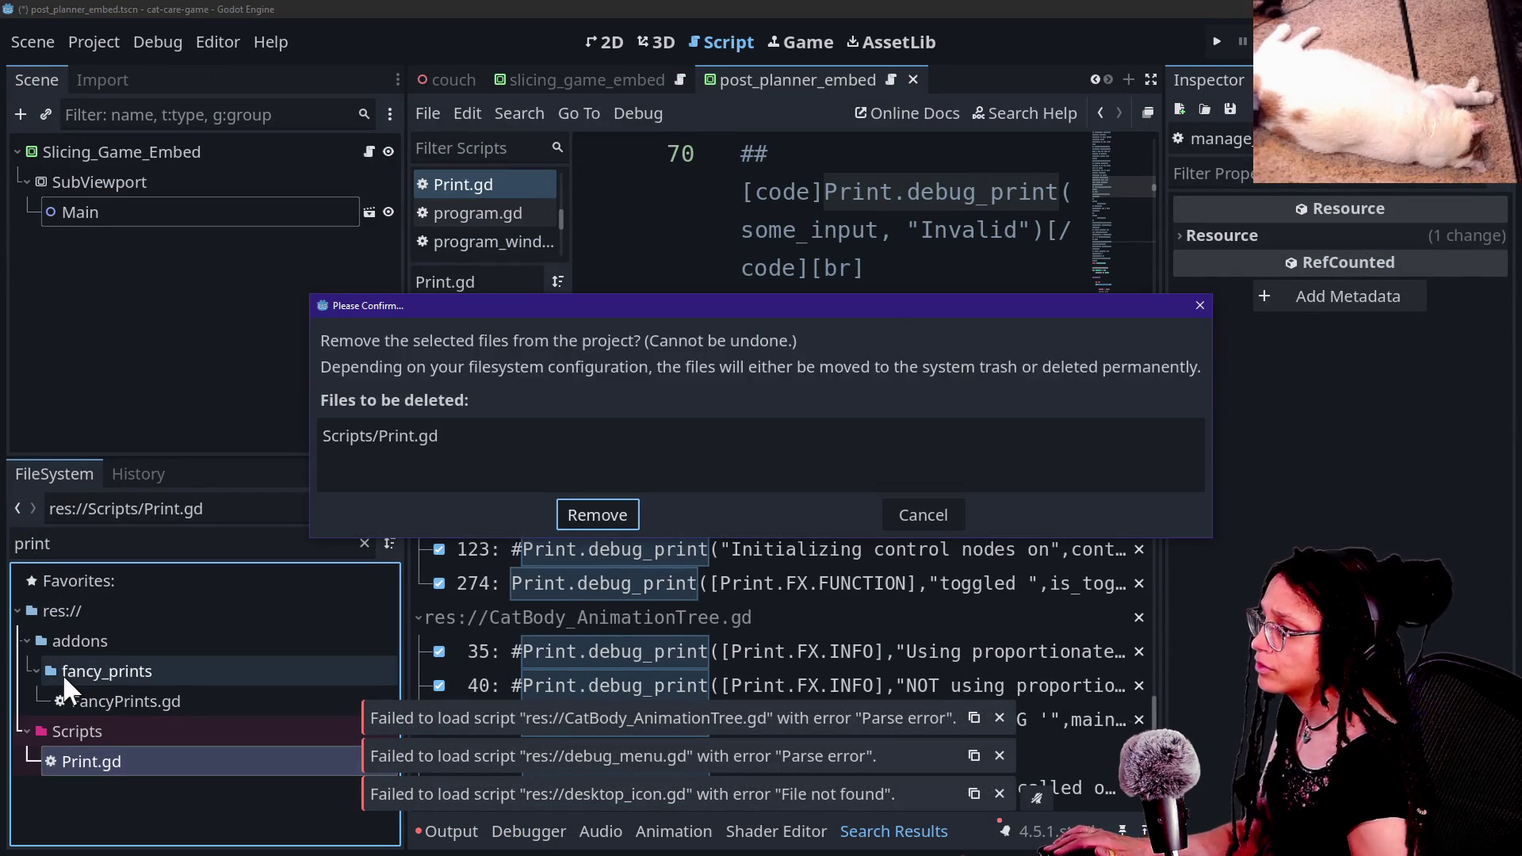
{"action": "key", "text": "Return"}
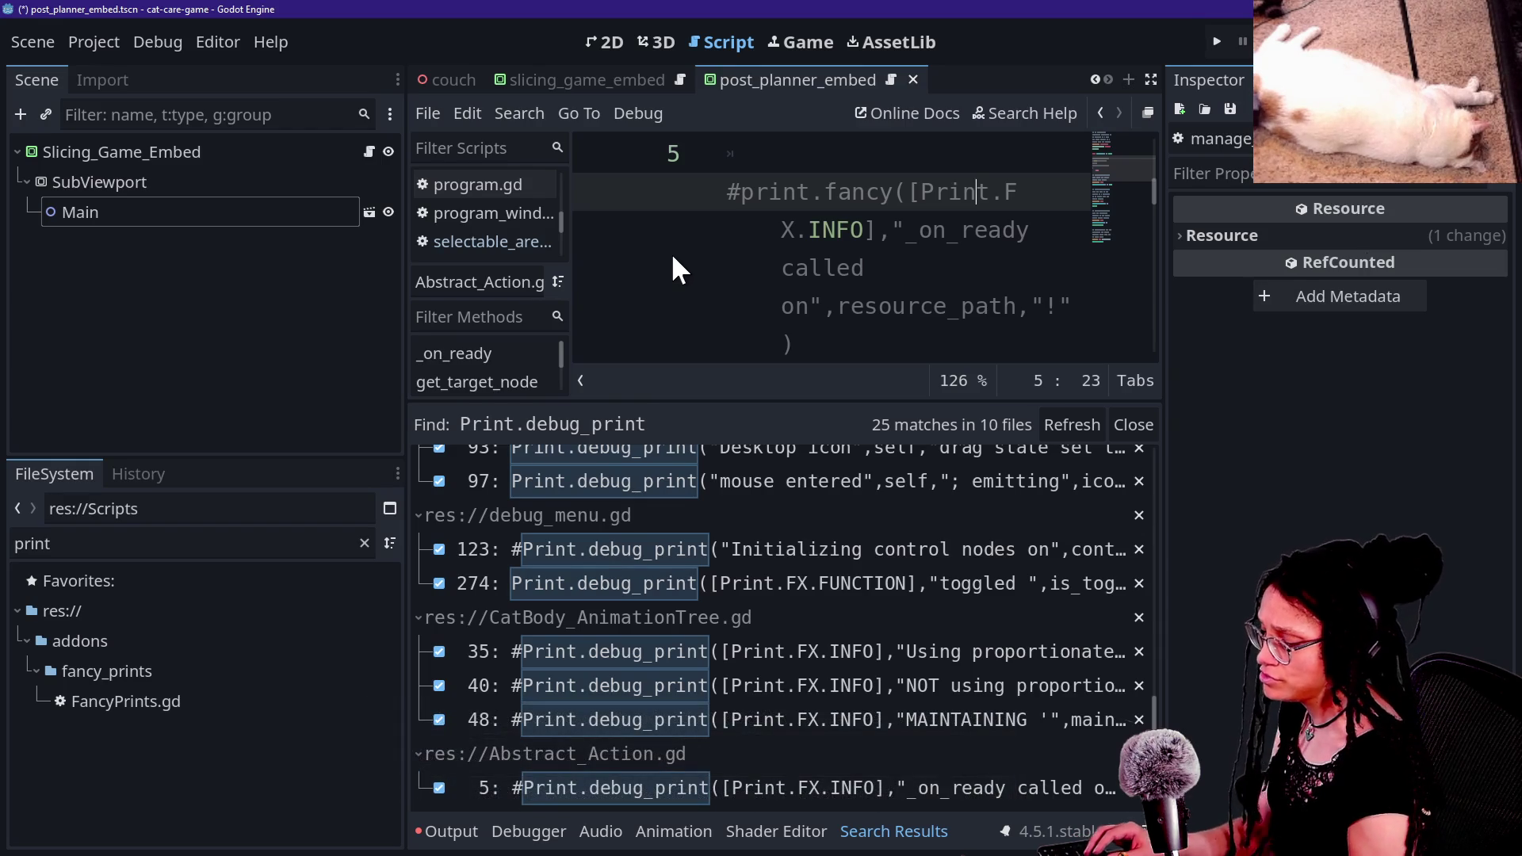
Step: Refresh the project-wide Print.debug_print search results and check line 5
{"action": "key", "text": "ctrl+shift+f"}
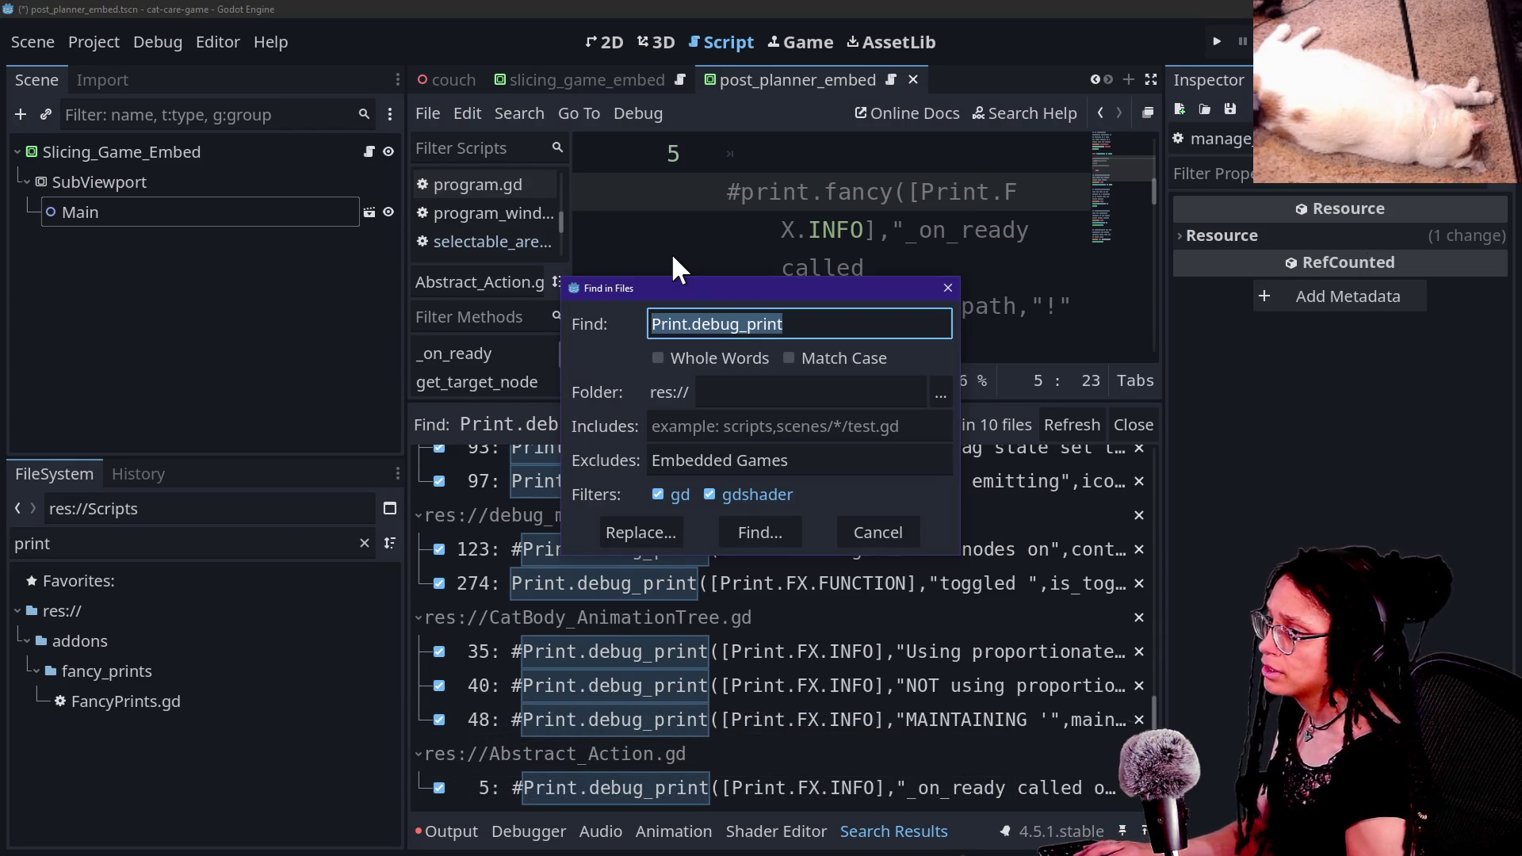
{"action": "key", "text": "Return"}
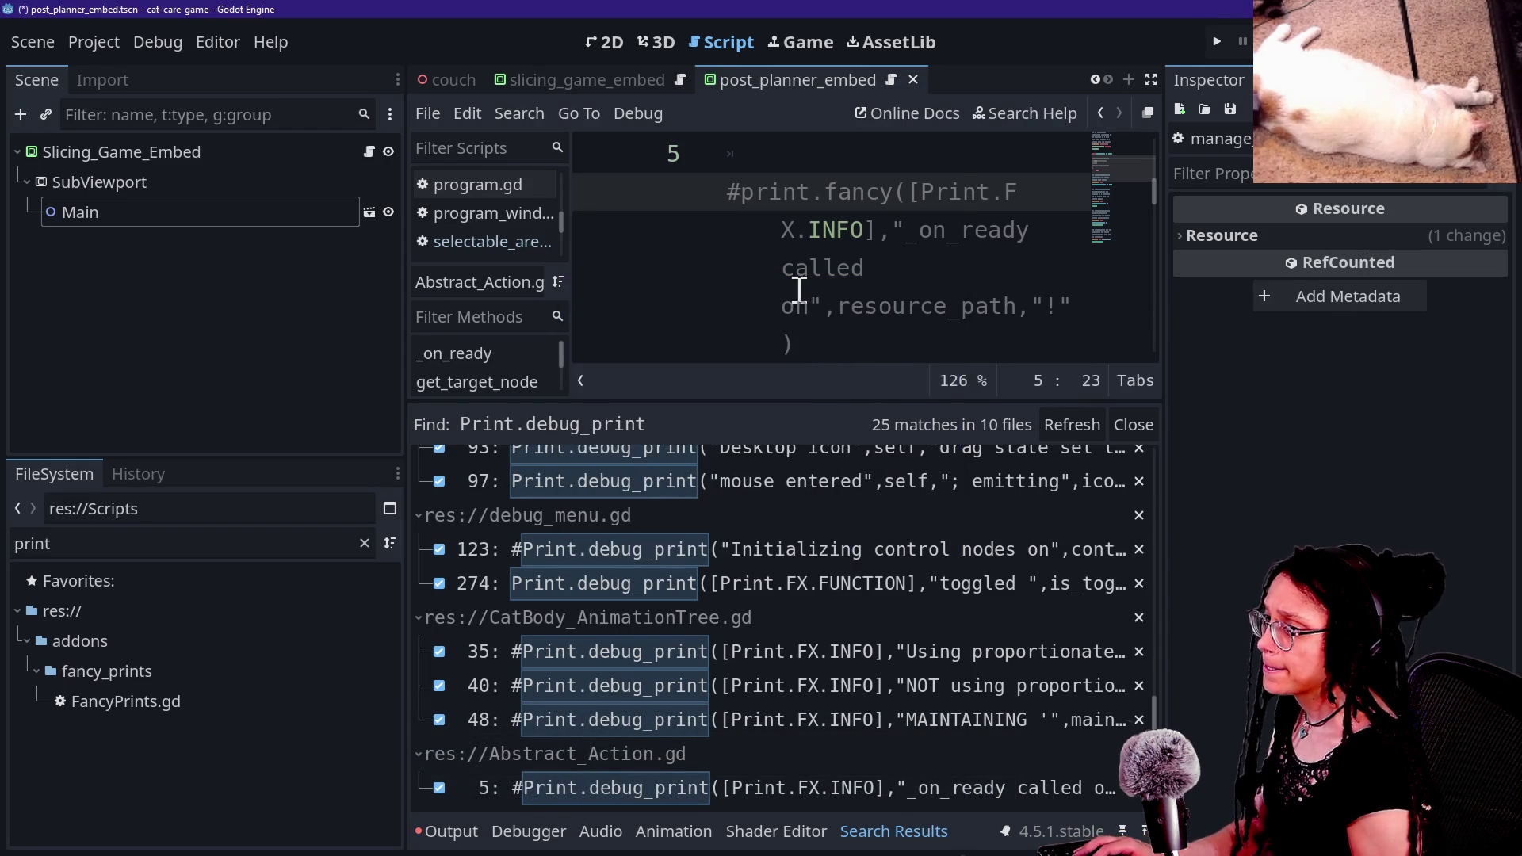
{"action": "left_click_drag", "start_coordinate": [799, 290], "coordinate": [813, 292]}
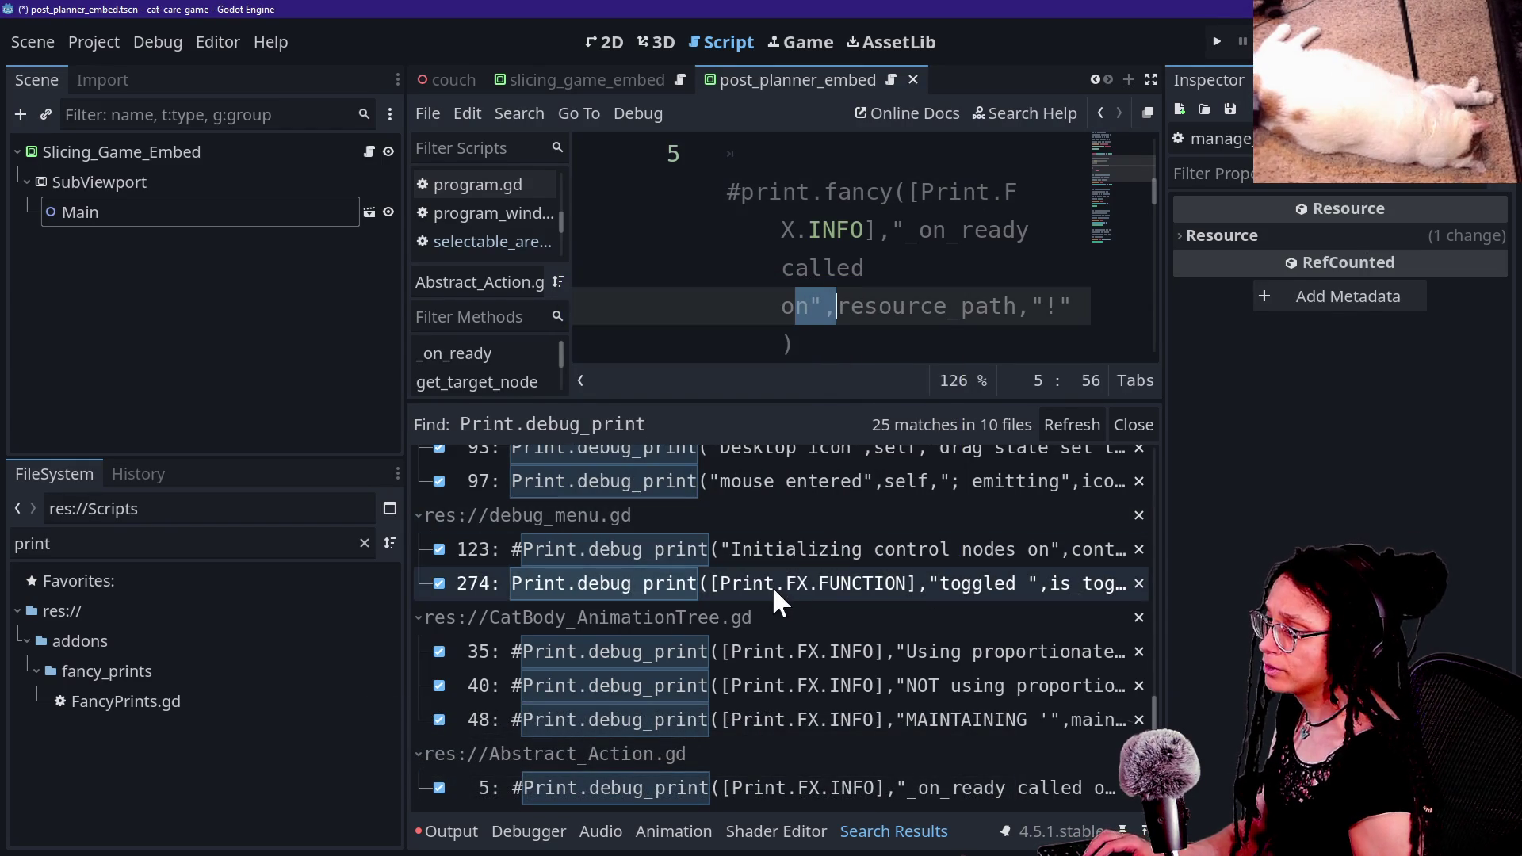
{"action": "left_click", "coordinate": [908, 231]}
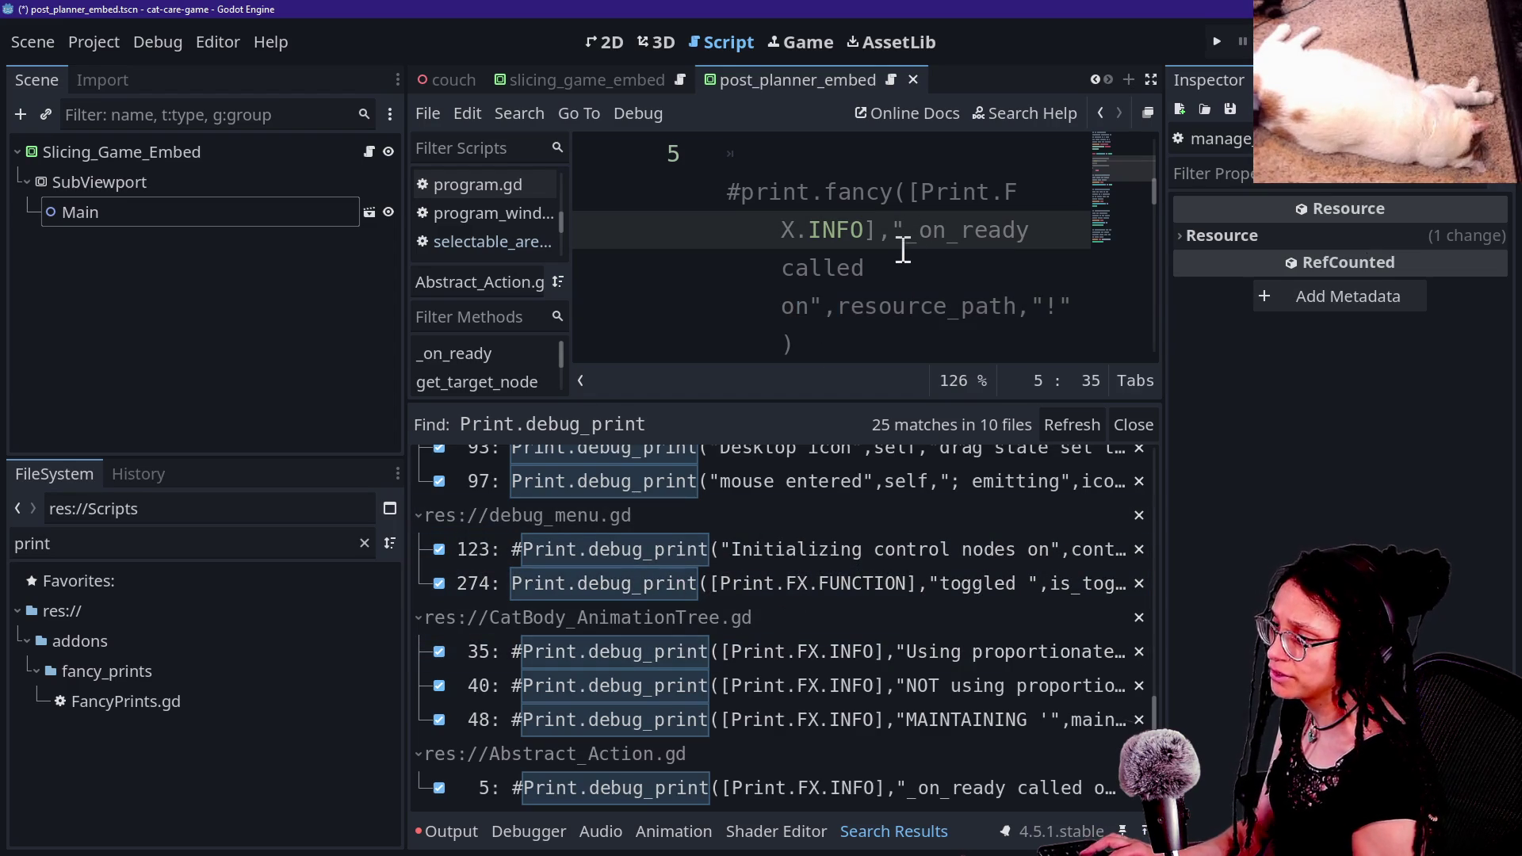
{"action": "key", "text": "ctrl+shift+f"}
{"action": "type", "text": "P"}
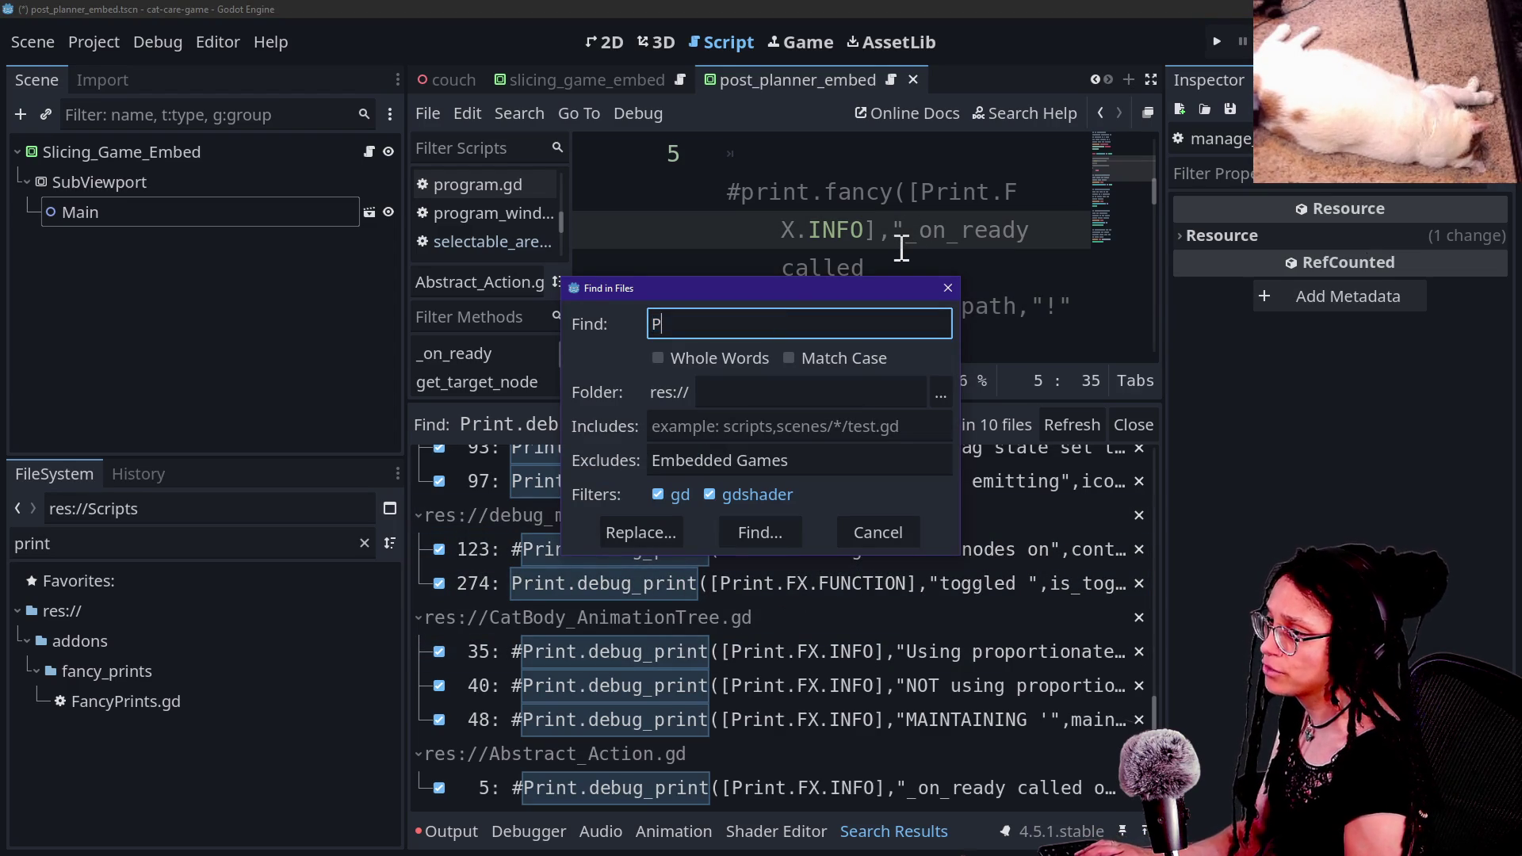
{"action": "key", "text": "Escape"}
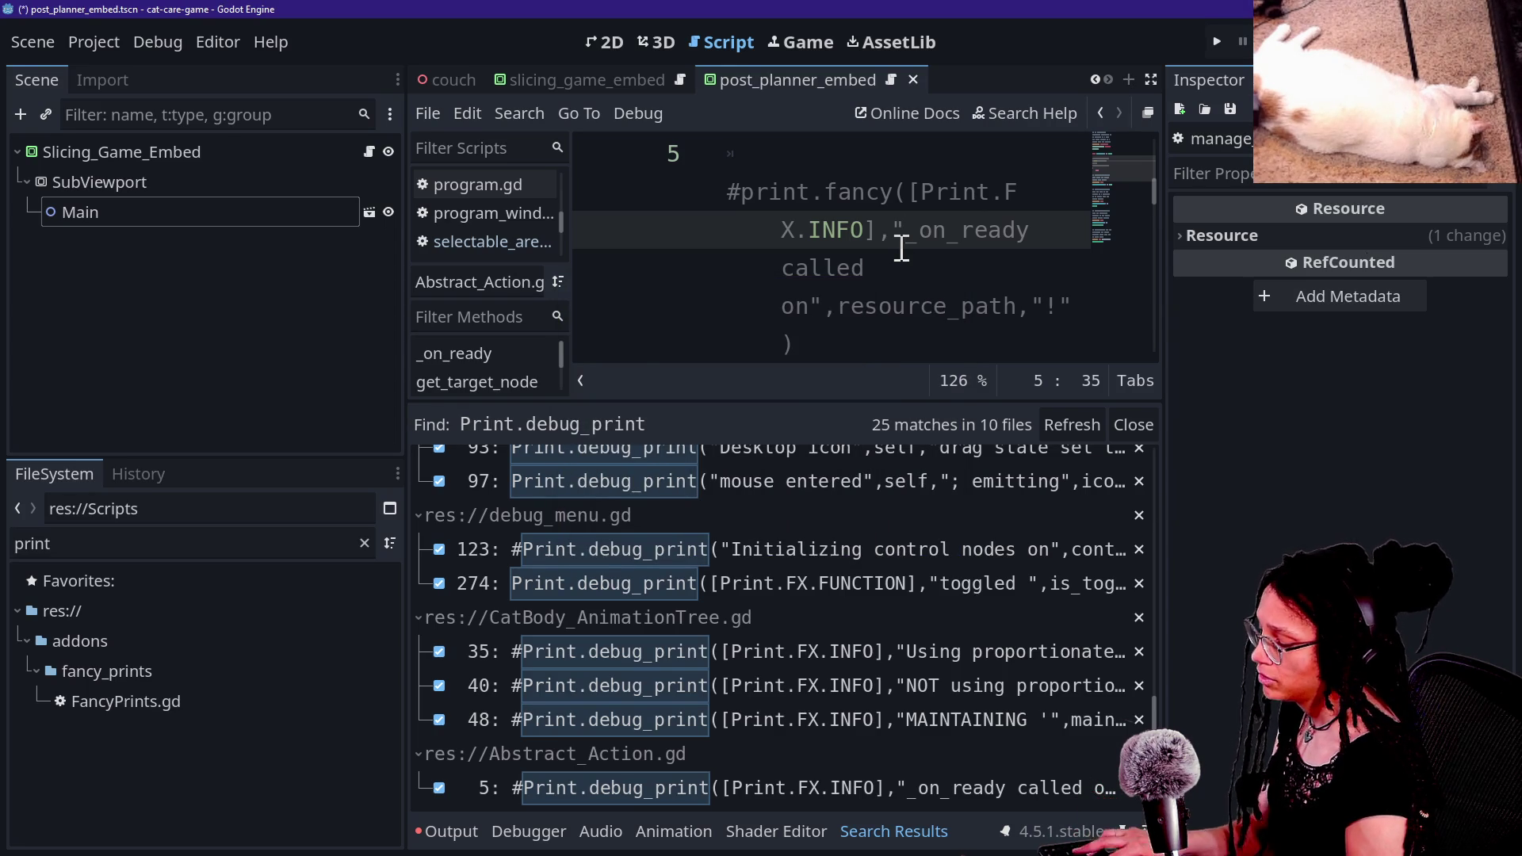
Step: Replace all Print.FX. occurrences with FFX. across the scripts and run the game
{"action": "key", "text": "ctrl+shift+r"}
{"action": "type", "text": "X"}
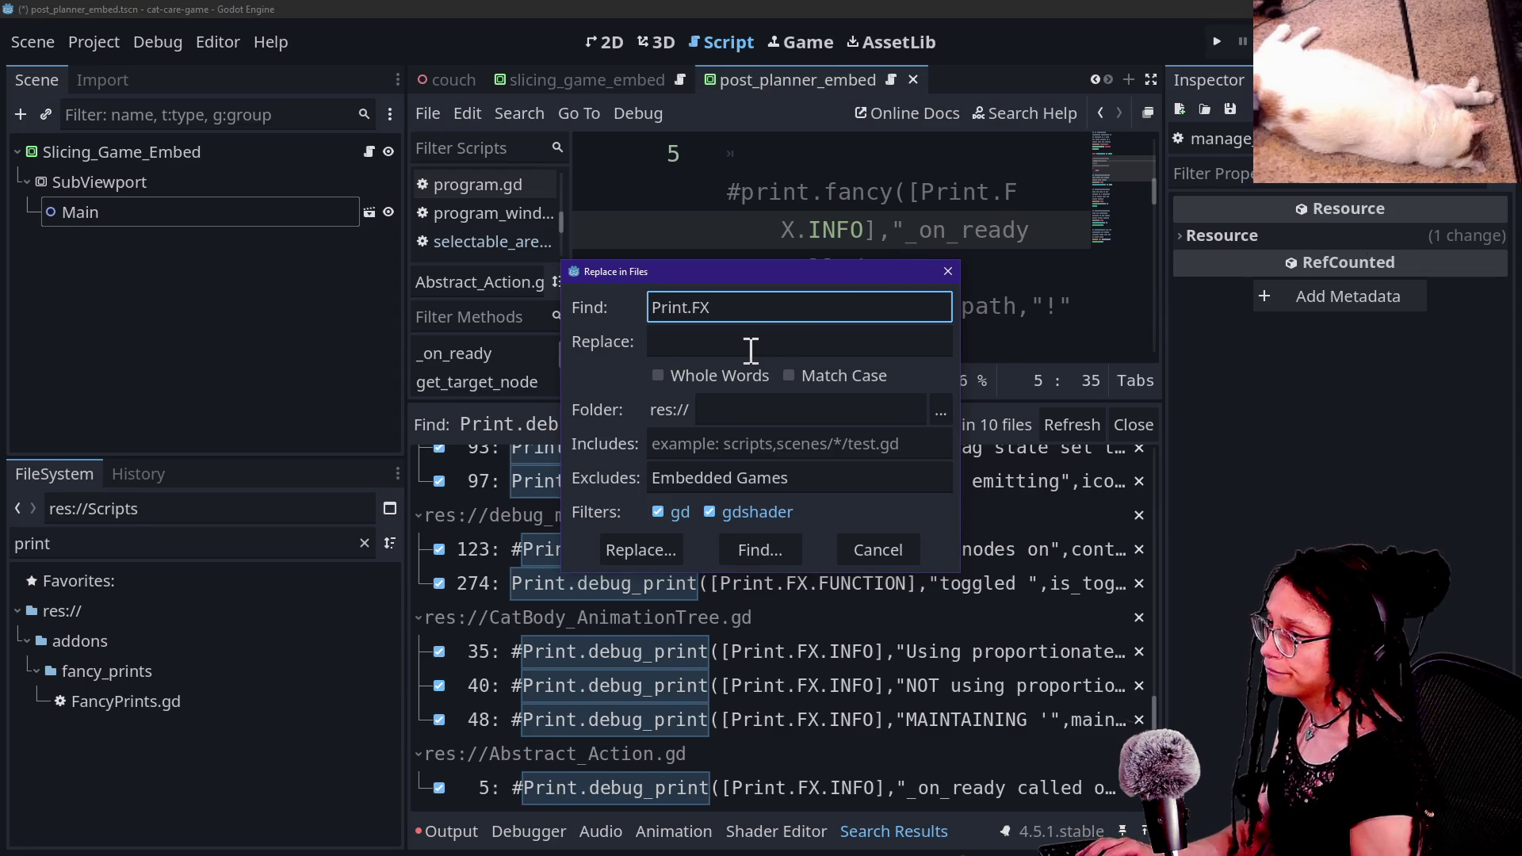
{"action": "left_click", "coordinate": [755, 349]}
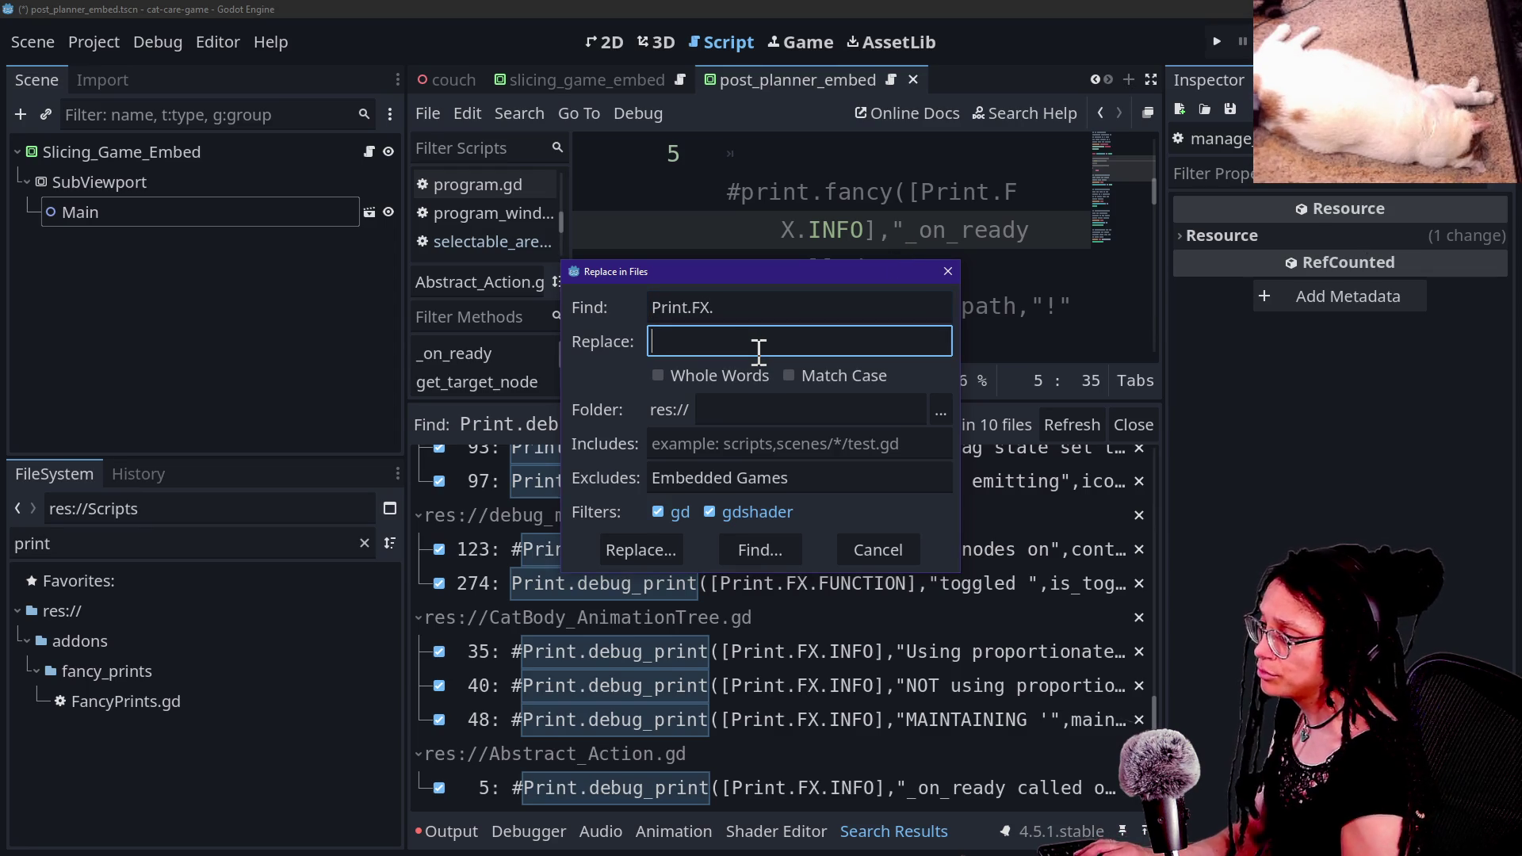
{"action": "type", "text": "FFX."}
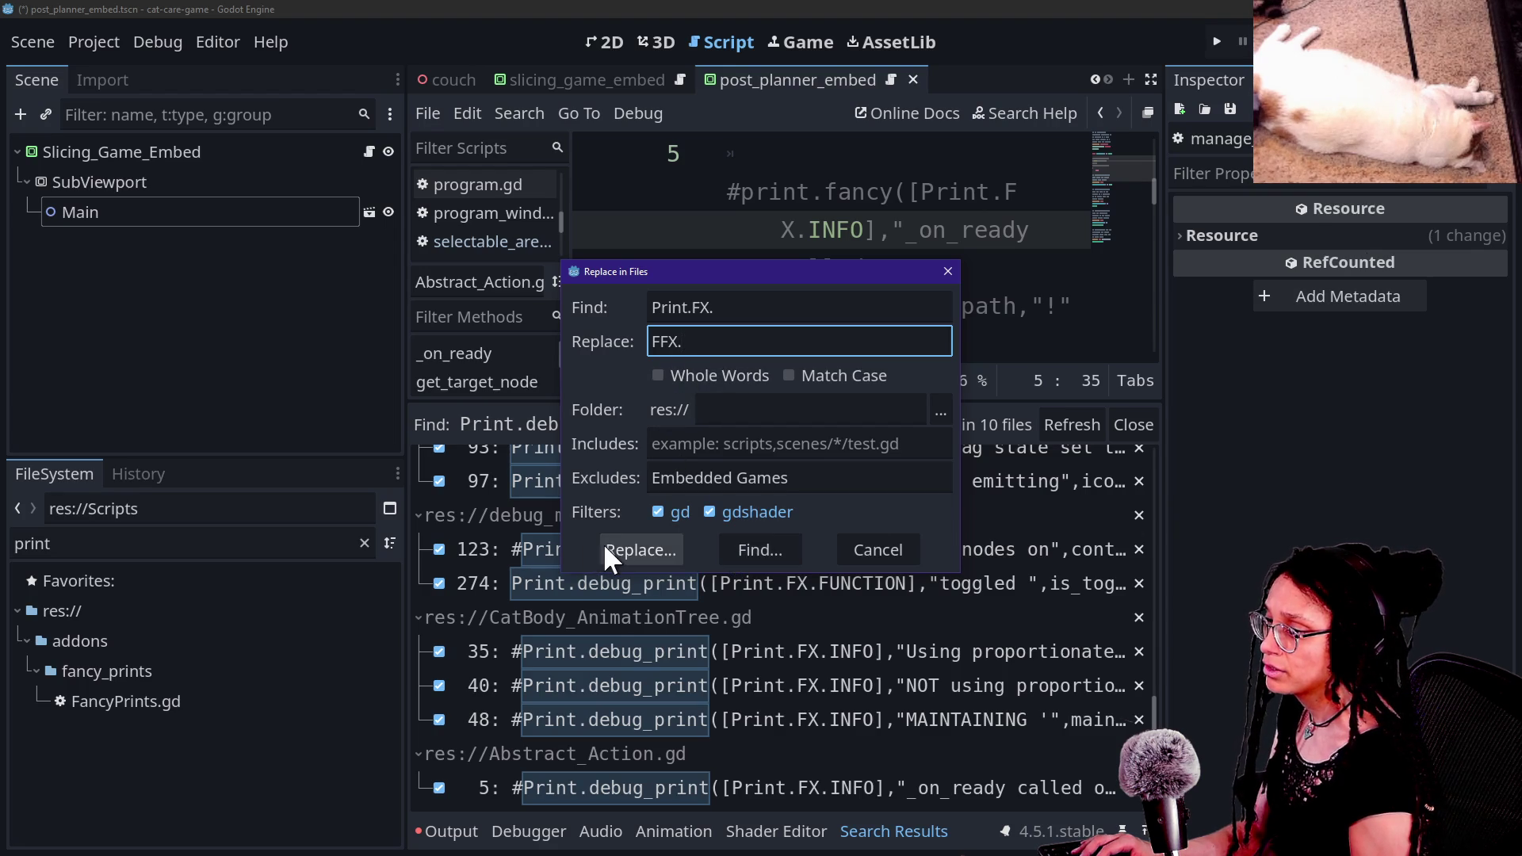
{"action": "left_click", "coordinate": [604, 544]}
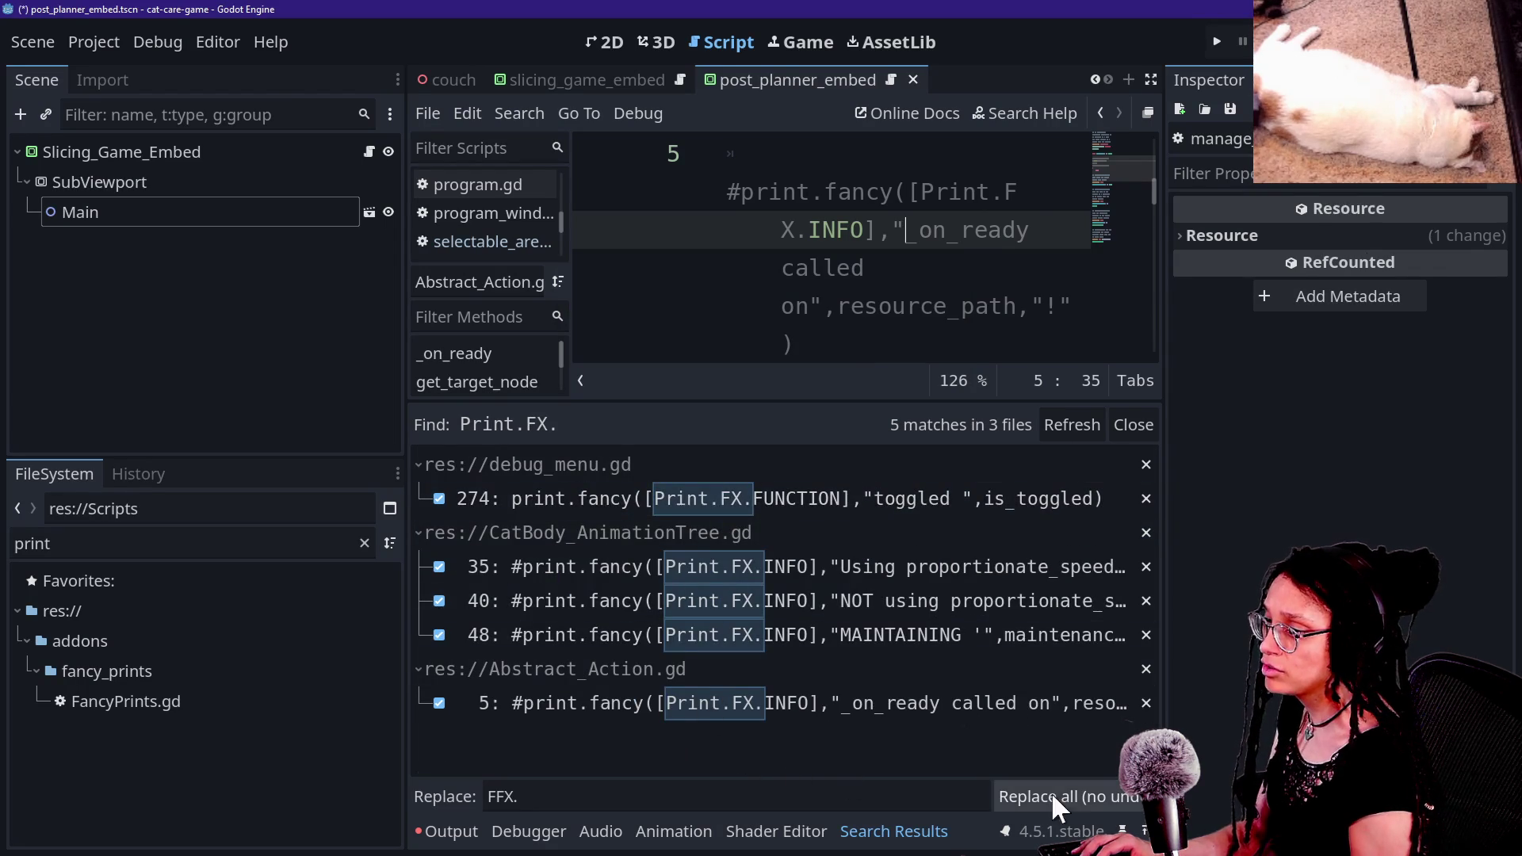
{"action": "left_click", "coordinate": [1078, 789]}
{"action": "left_click", "coordinate": [866, 223]}
{"action": "left_click", "coordinate": [1209, 41]}
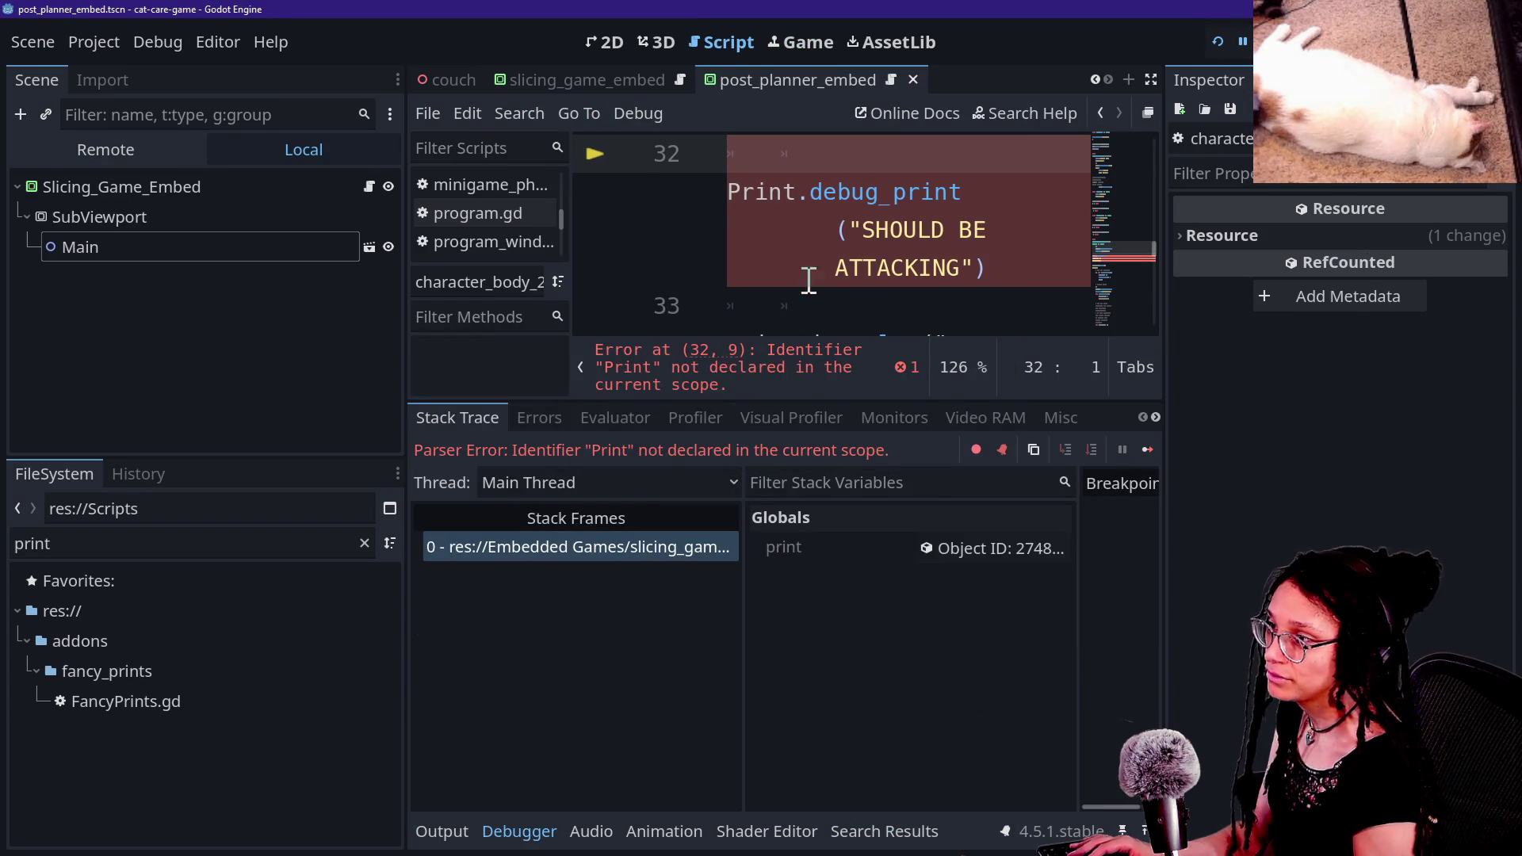
Step: Clear the Embedded Games exclusion in Replace in Files and search the whole project
{"action": "left_click", "coordinate": [802, 208]}
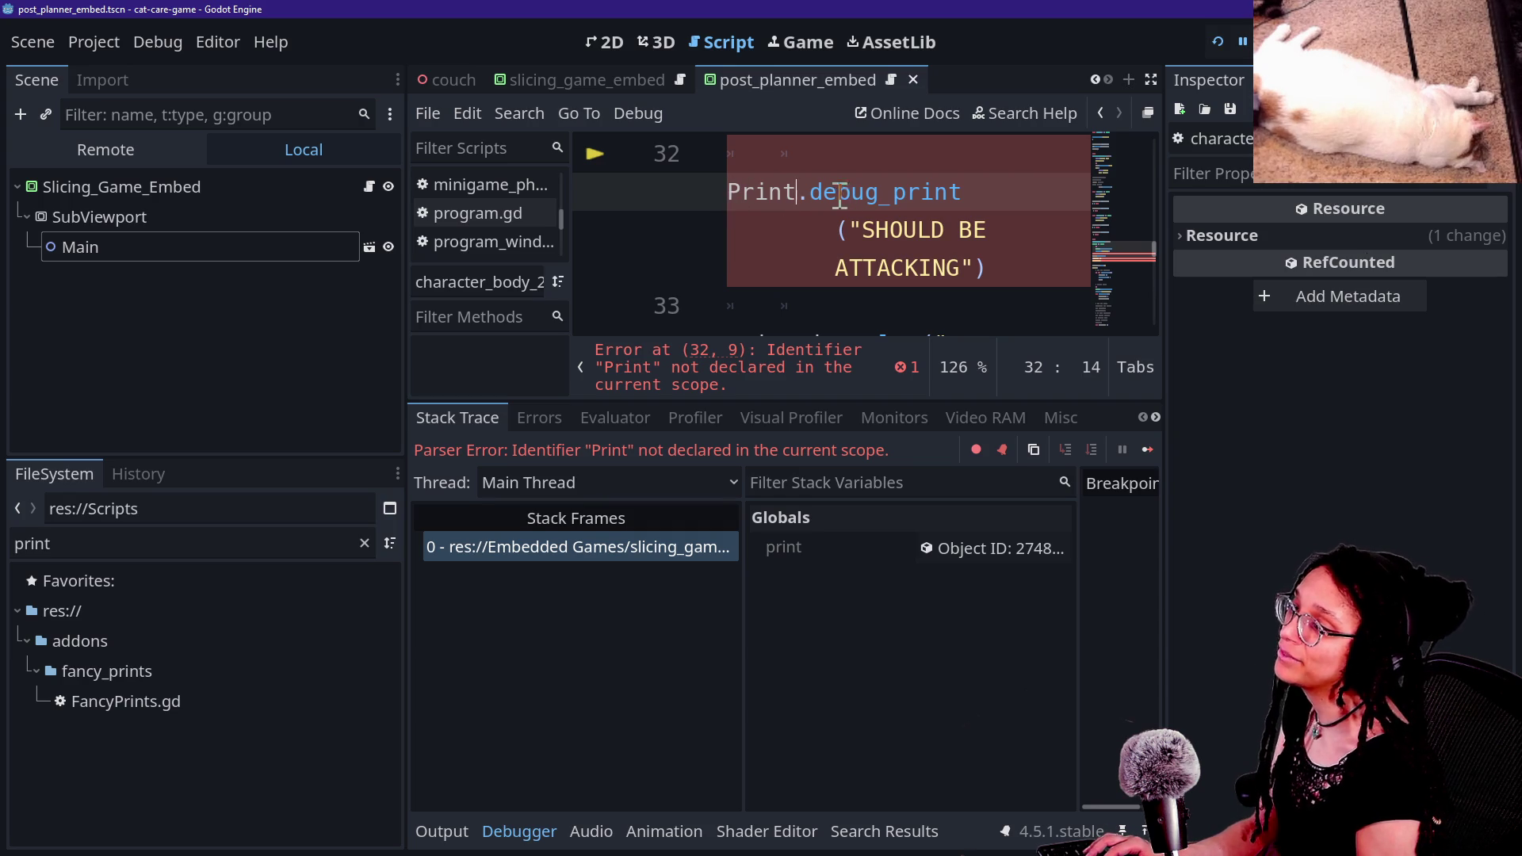
{"action": "left_click_drag", "start_coordinate": [824, 192], "coordinate": [939, 191]}
{"action": "left_click", "coordinate": [939, 188]}
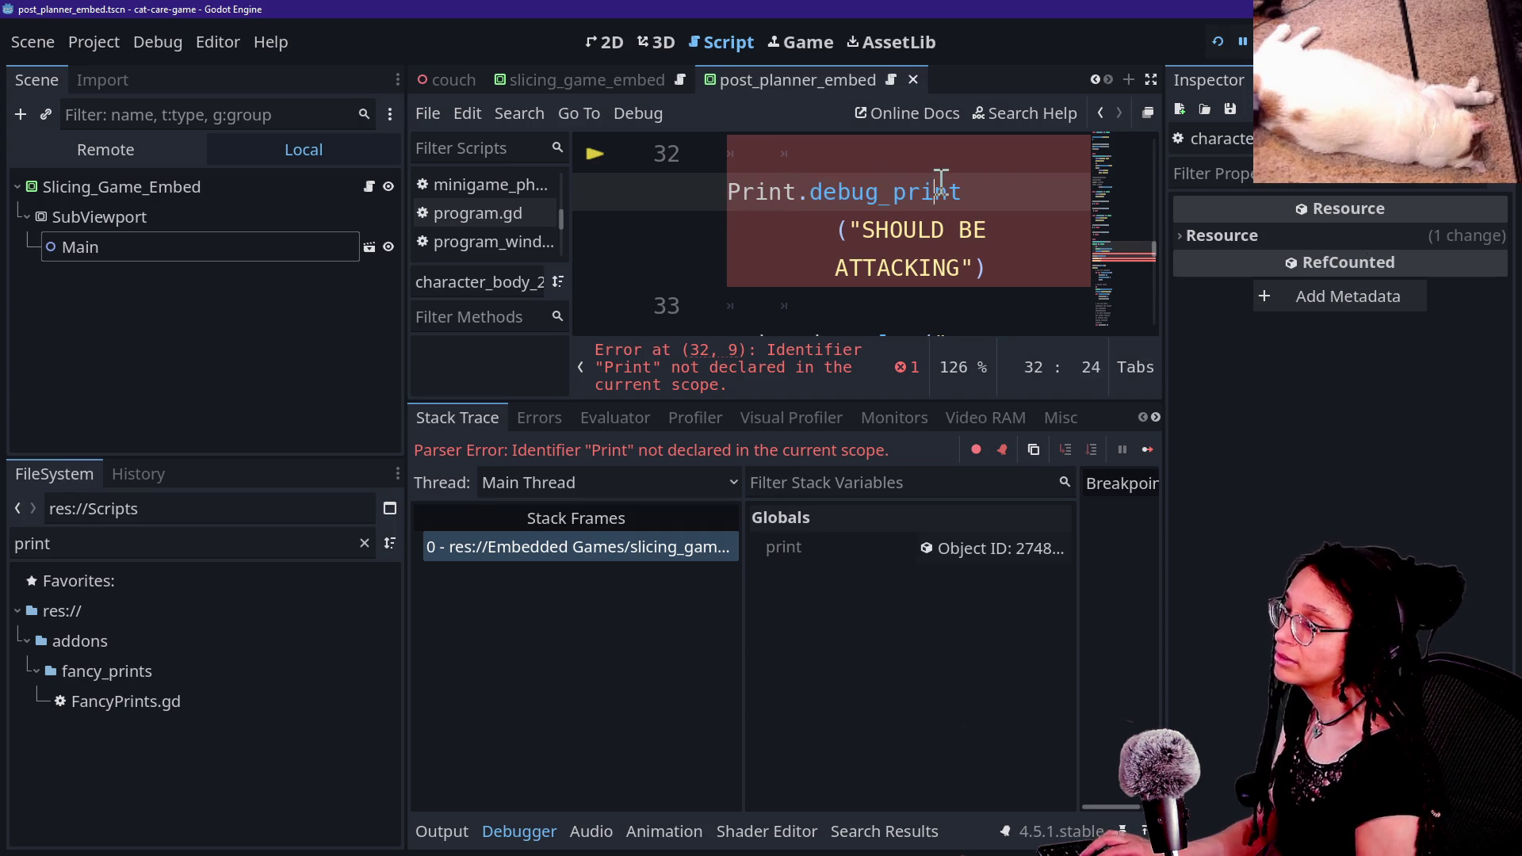
{"action": "key", "text": "ctrl+shift+r"}
{"action": "key", "text": "Escape"}
{"action": "key", "text": "ctrl+shift+r"}
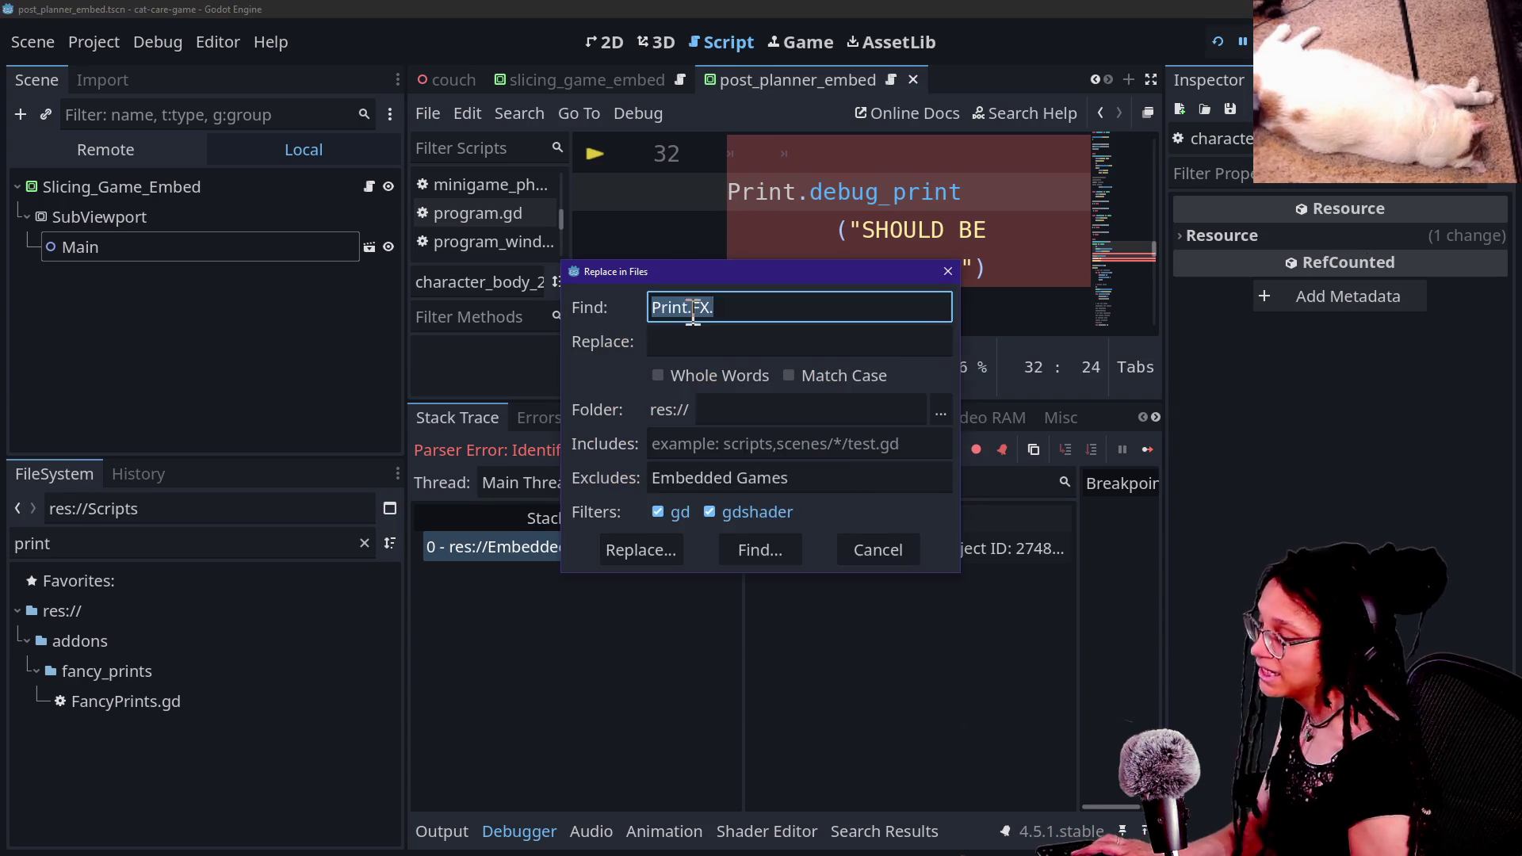
{"action": "triple_click", "coordinate": [839, 469]}
{"action": "key", "text": "BackSpace"}
{"action": "left_click", "coordinate": [776, 307]}
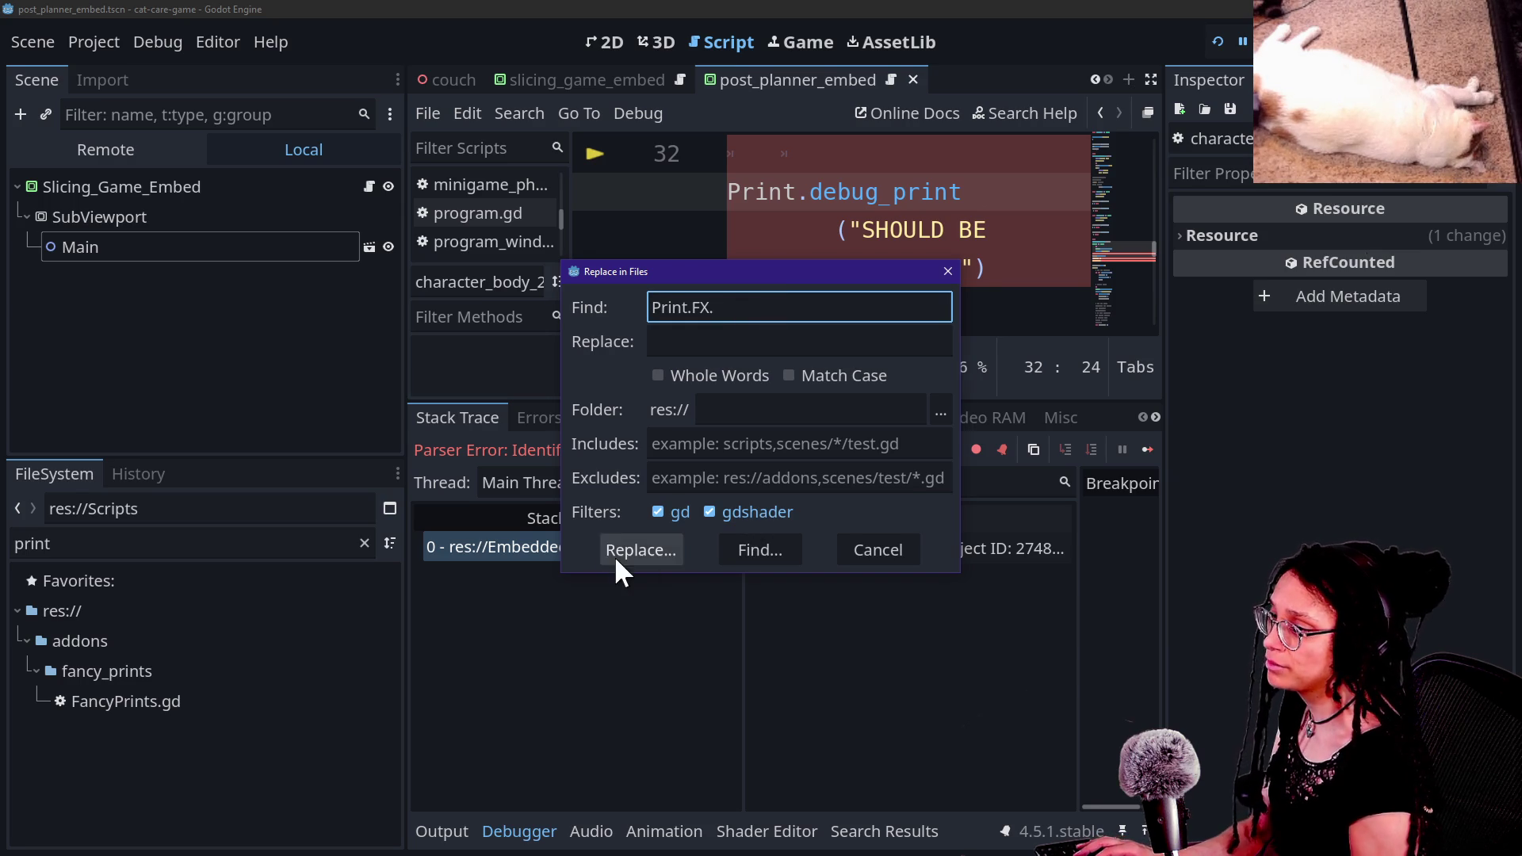
{"action": "left_click", "coordinate": [615, 555]}
Step: Change the remaining Print.debug_print on line 32 to print.fancy and rerun the game
{"action": "key", "text": "ctrl+shift+r"}
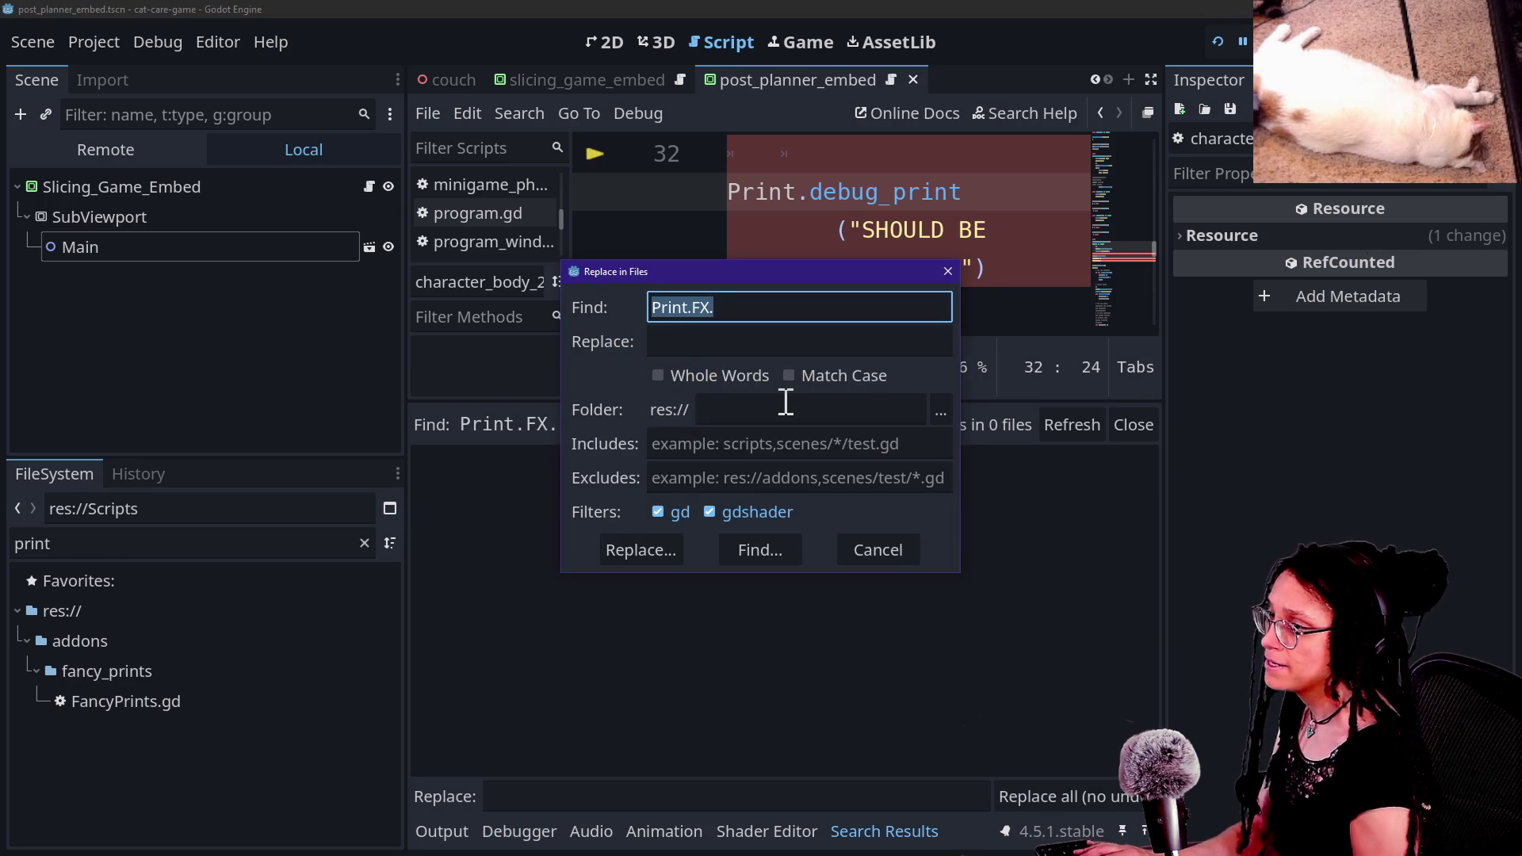
{"action": "key", "text": "End"}
{"action": "key", "text": "BackSpace"}
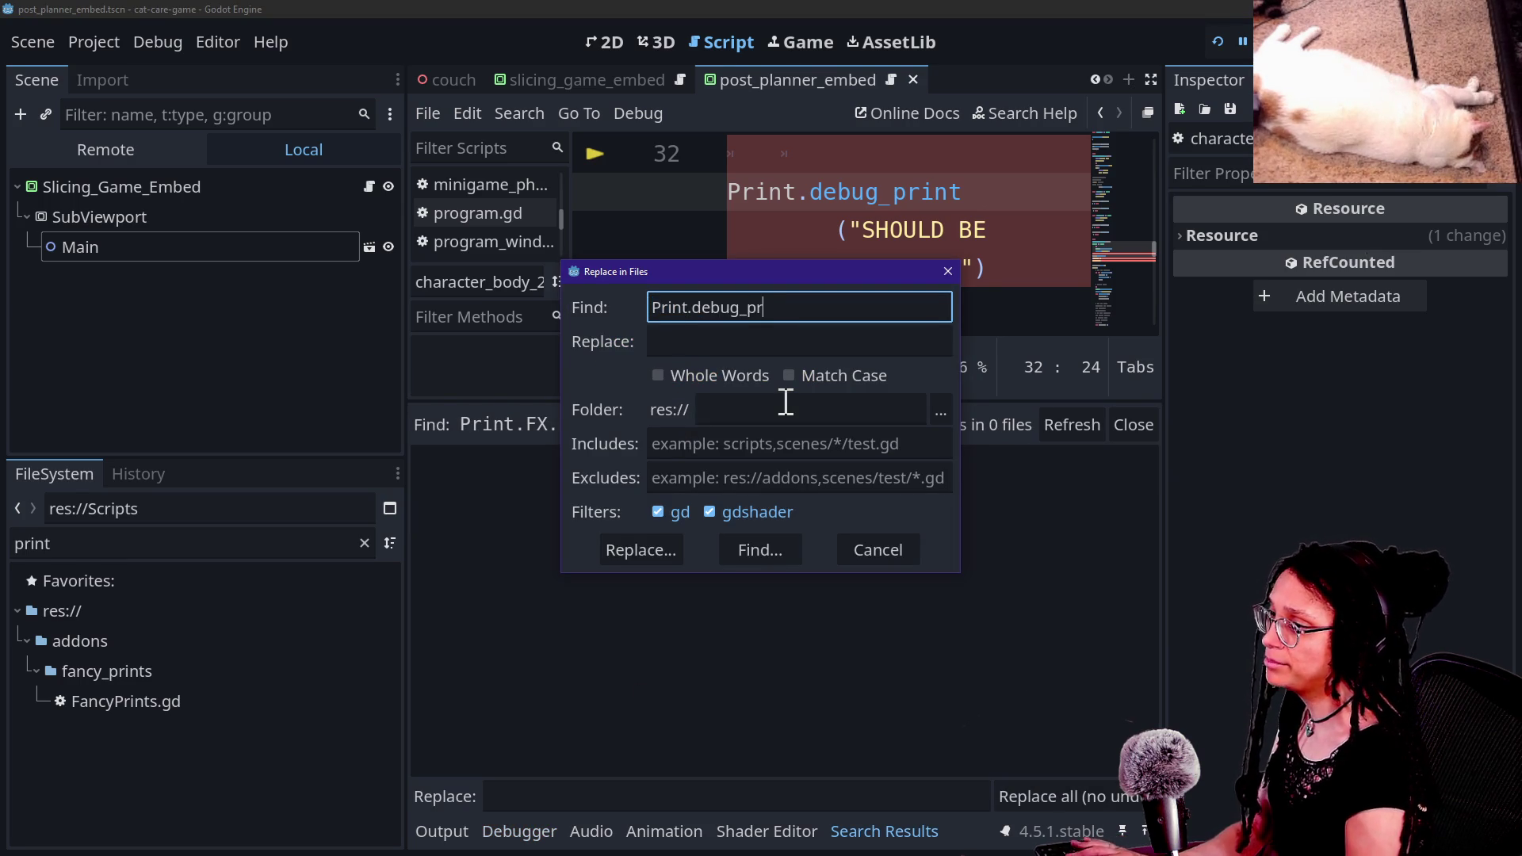
{"action": "type", "text": "rint"}
{"action": "key", "text": "Return"}
{"action": "left_click", "coordinate": [697, 499]}
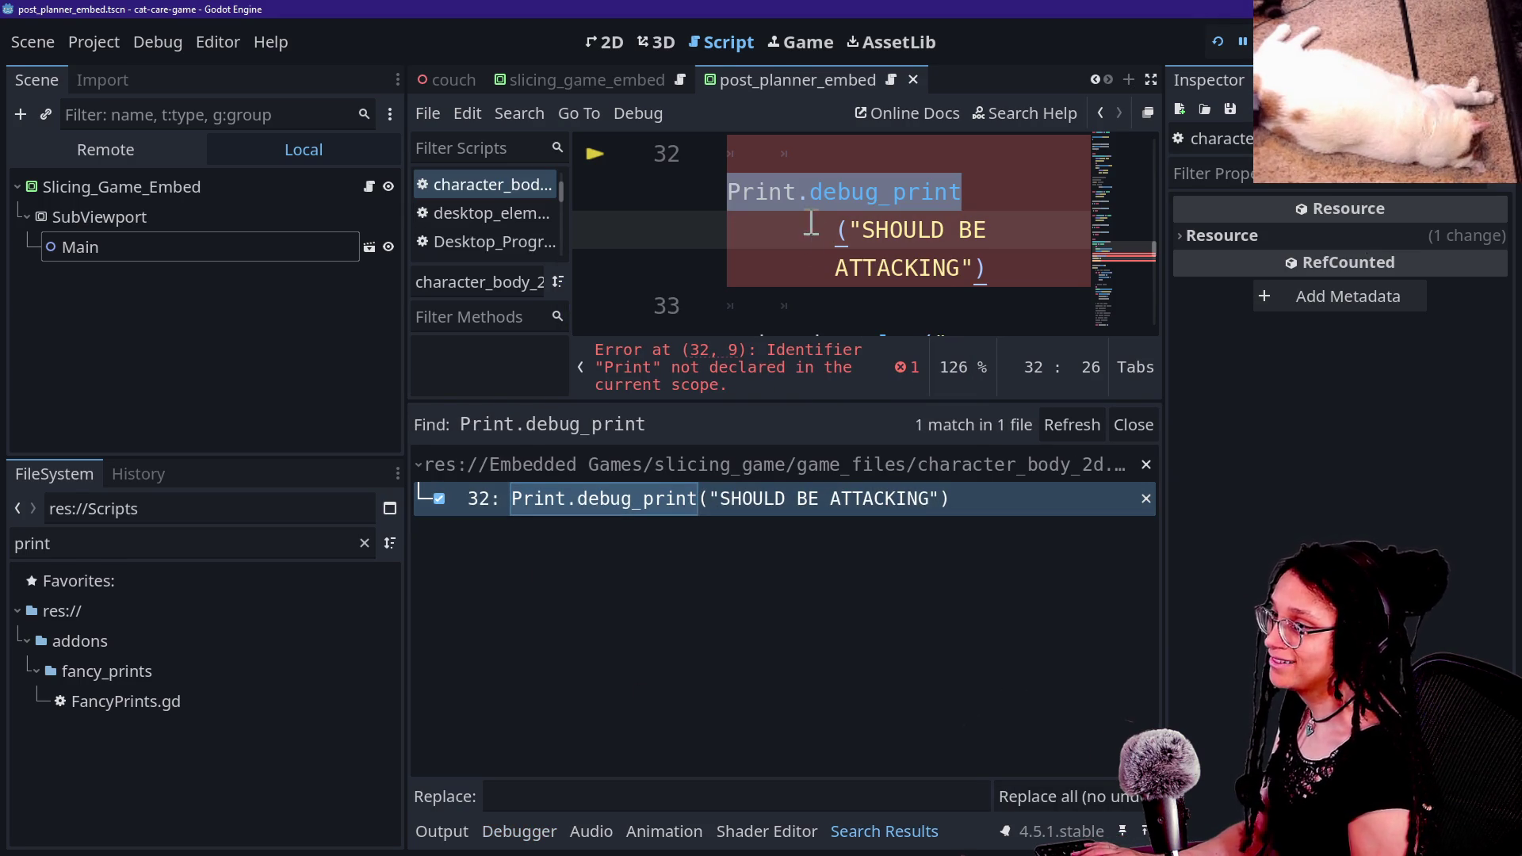
{"action": "left_click", "coordinate": [961, 192]}
{"action": "key", "text": "BackSpace"}
{"action": "key", "text": "BackSpace"}
{"action": "key", "text": "BackSpace"}
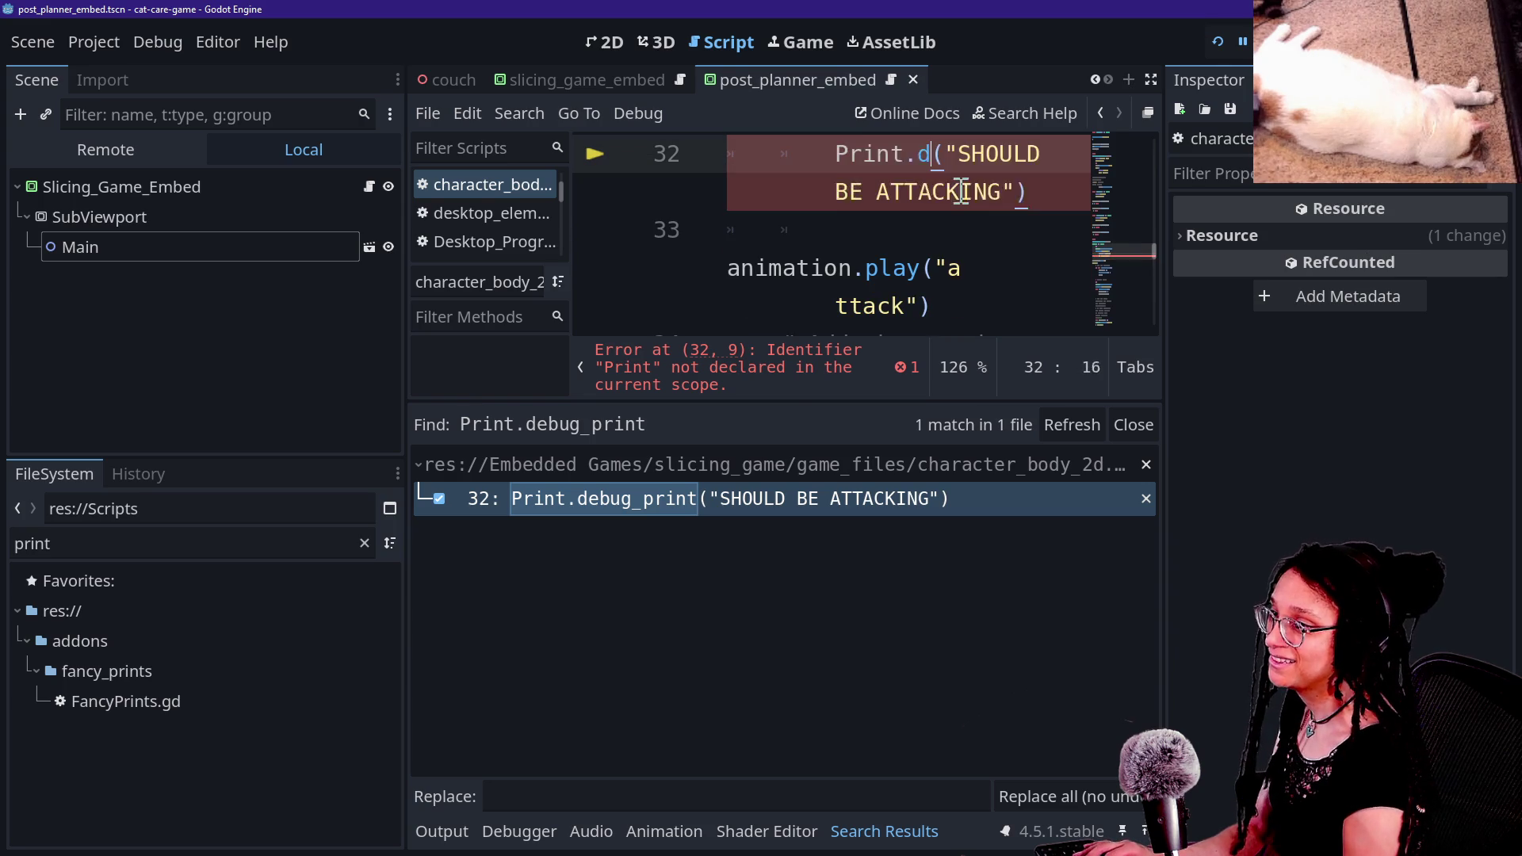
{"action": "type", "text": "print.fancy"}
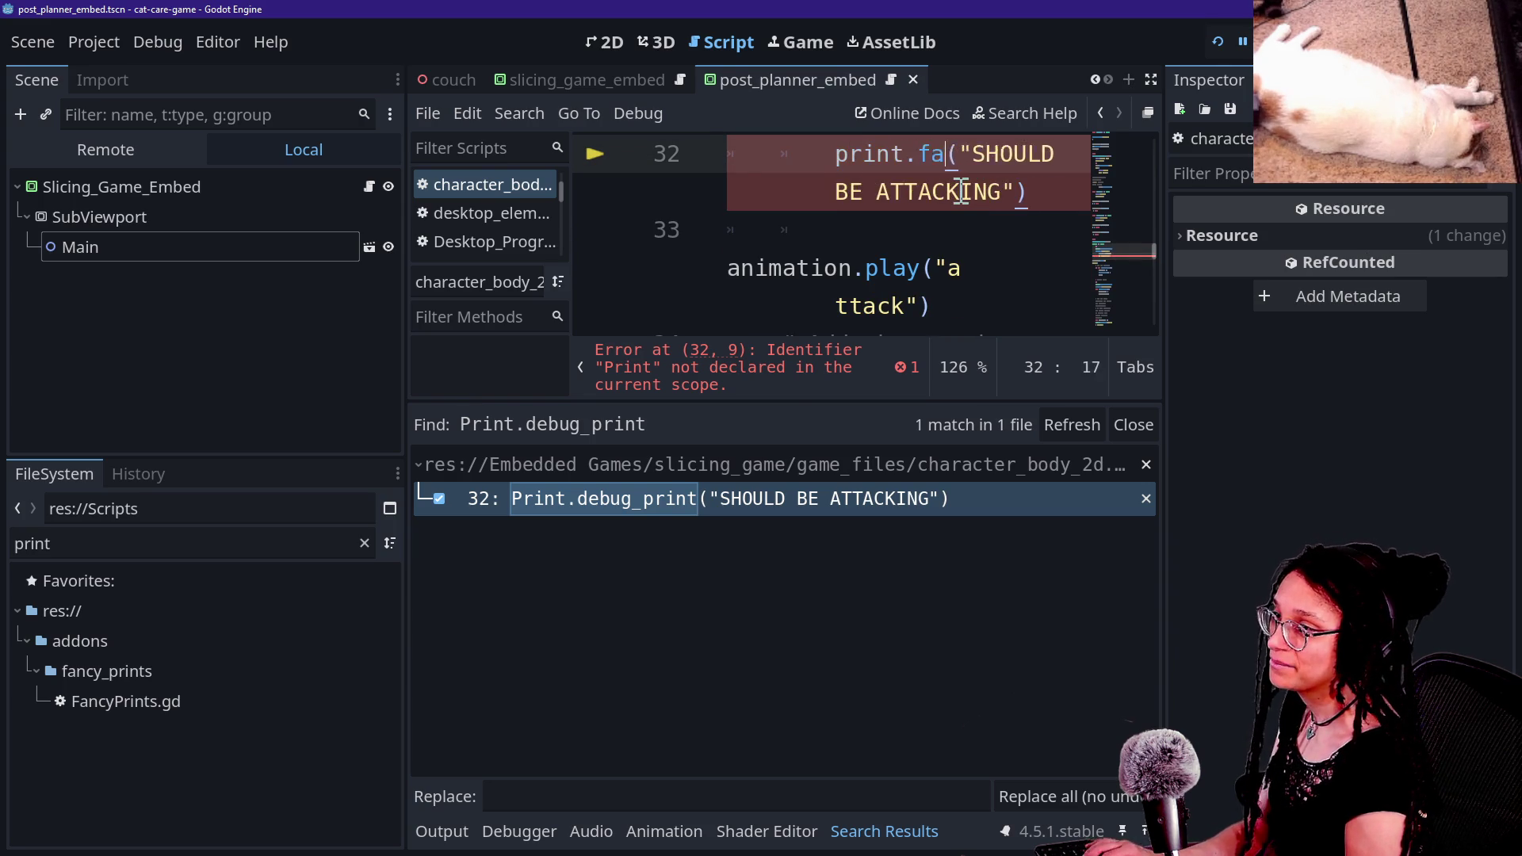
{"action": "left_click", "coordinate": [745, 198]}
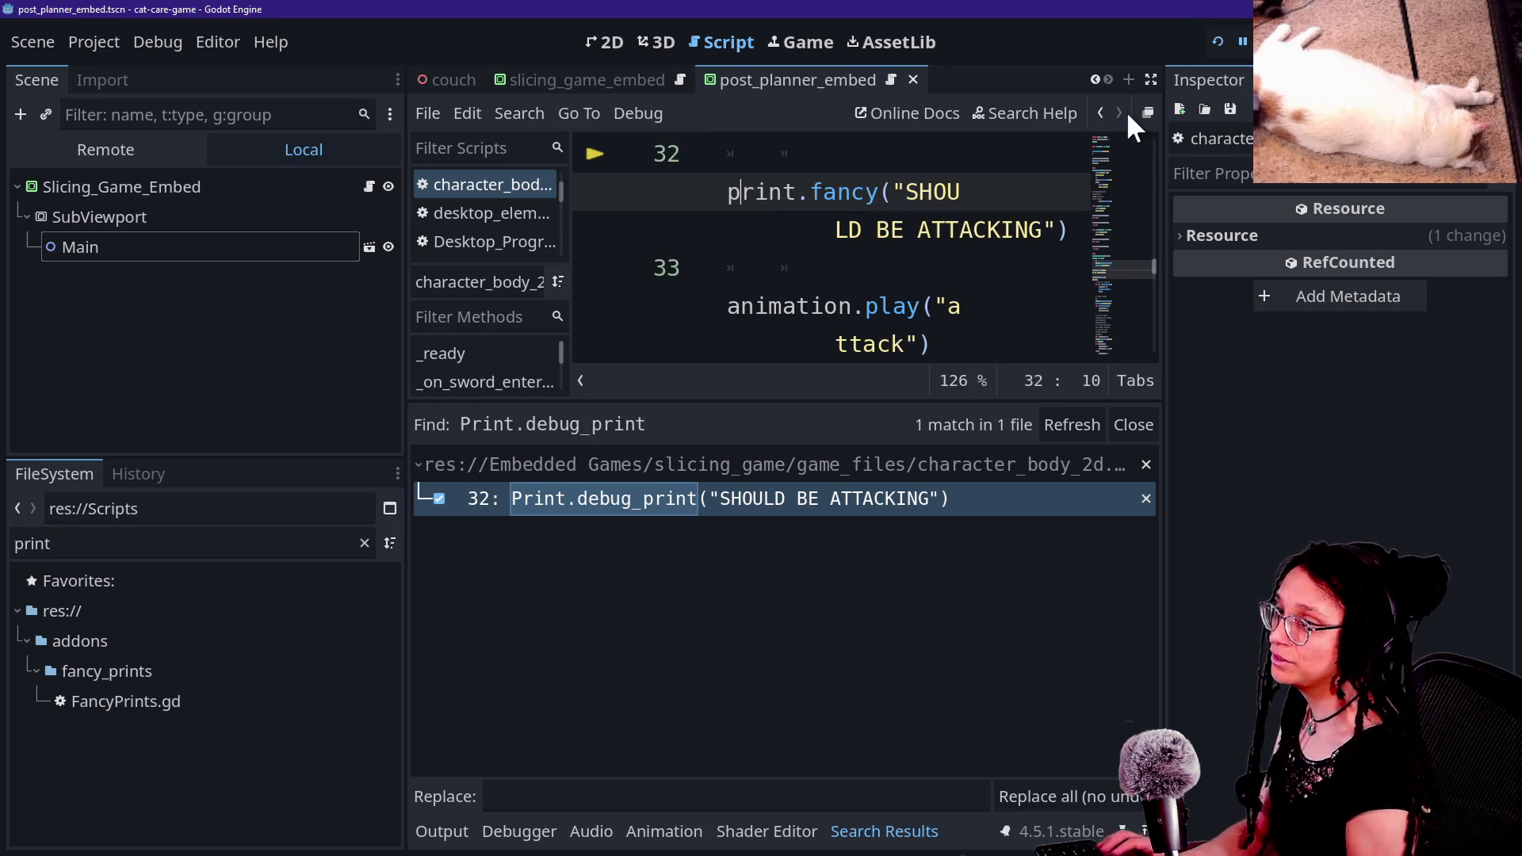
{"action": "left_click", "coordinate": [1217, 41]}
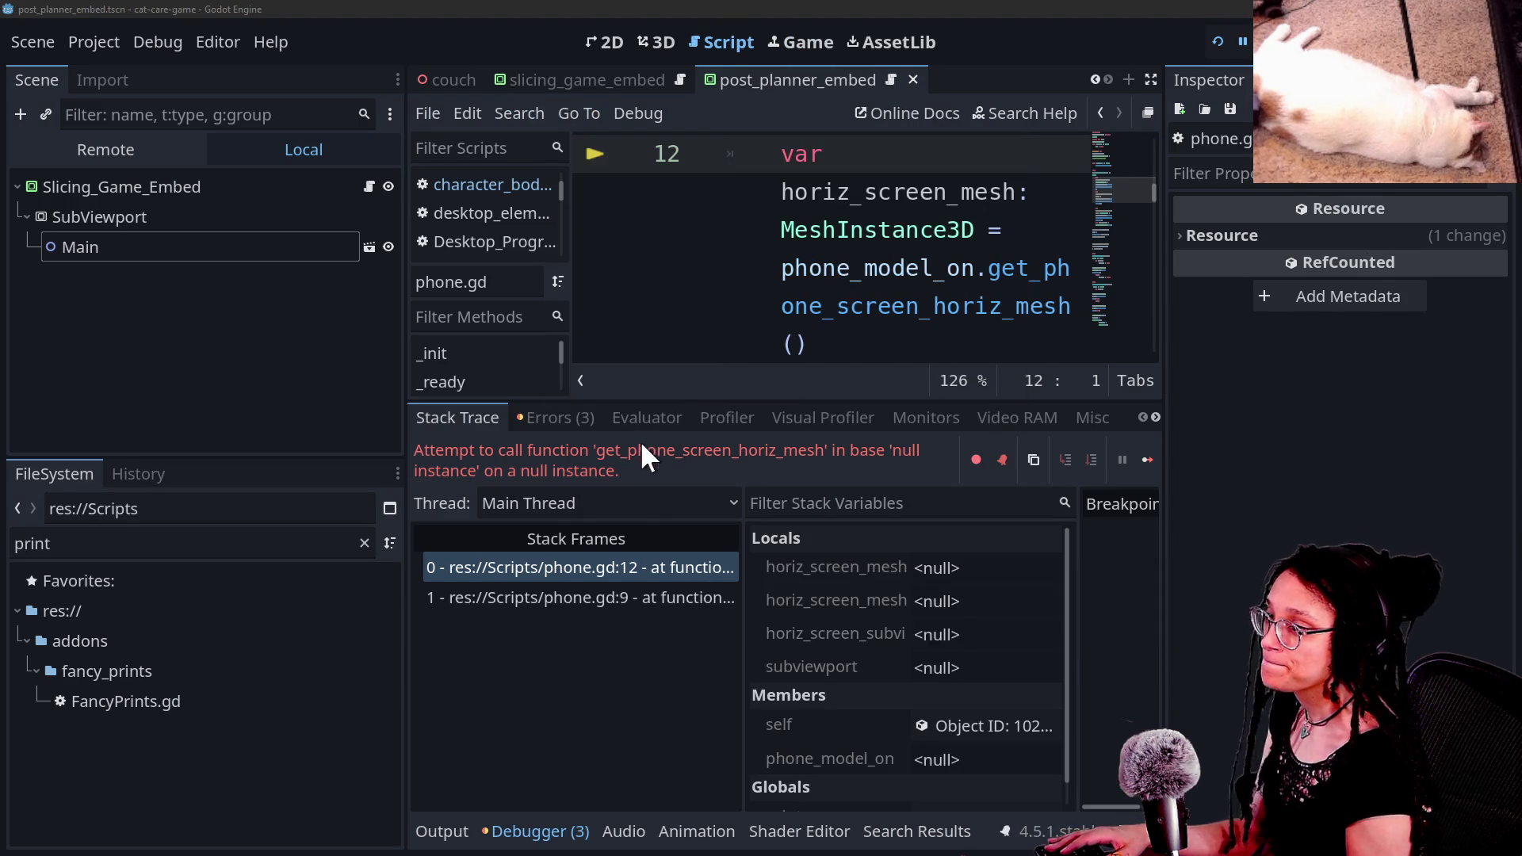
Step: Hide the docks and debugger, then select phone.gd lines 9–12 around the null-instance error
{"action": "left_click", "coordinate": [842, 293]}
{"action": "key", "text": "ctrl+shift+F11"}
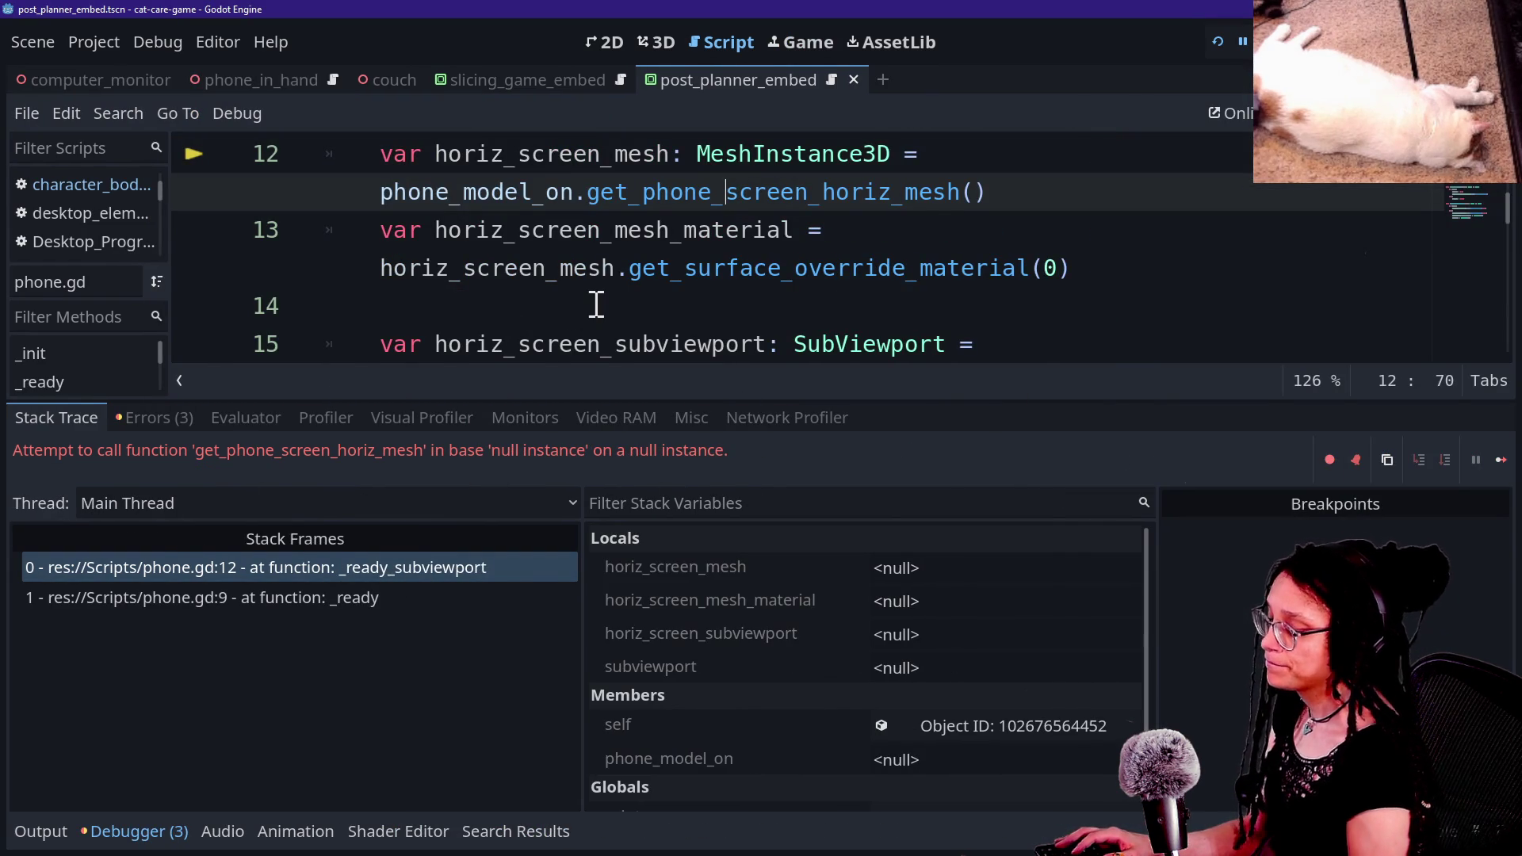
{"action": "key", "text": "alt+o"}
{"action": "key", "text": "alt+o"}
{"action": "scroll", "coordinate": [574, 418], "scroll_direction": "up", "scroll_amount": 2}
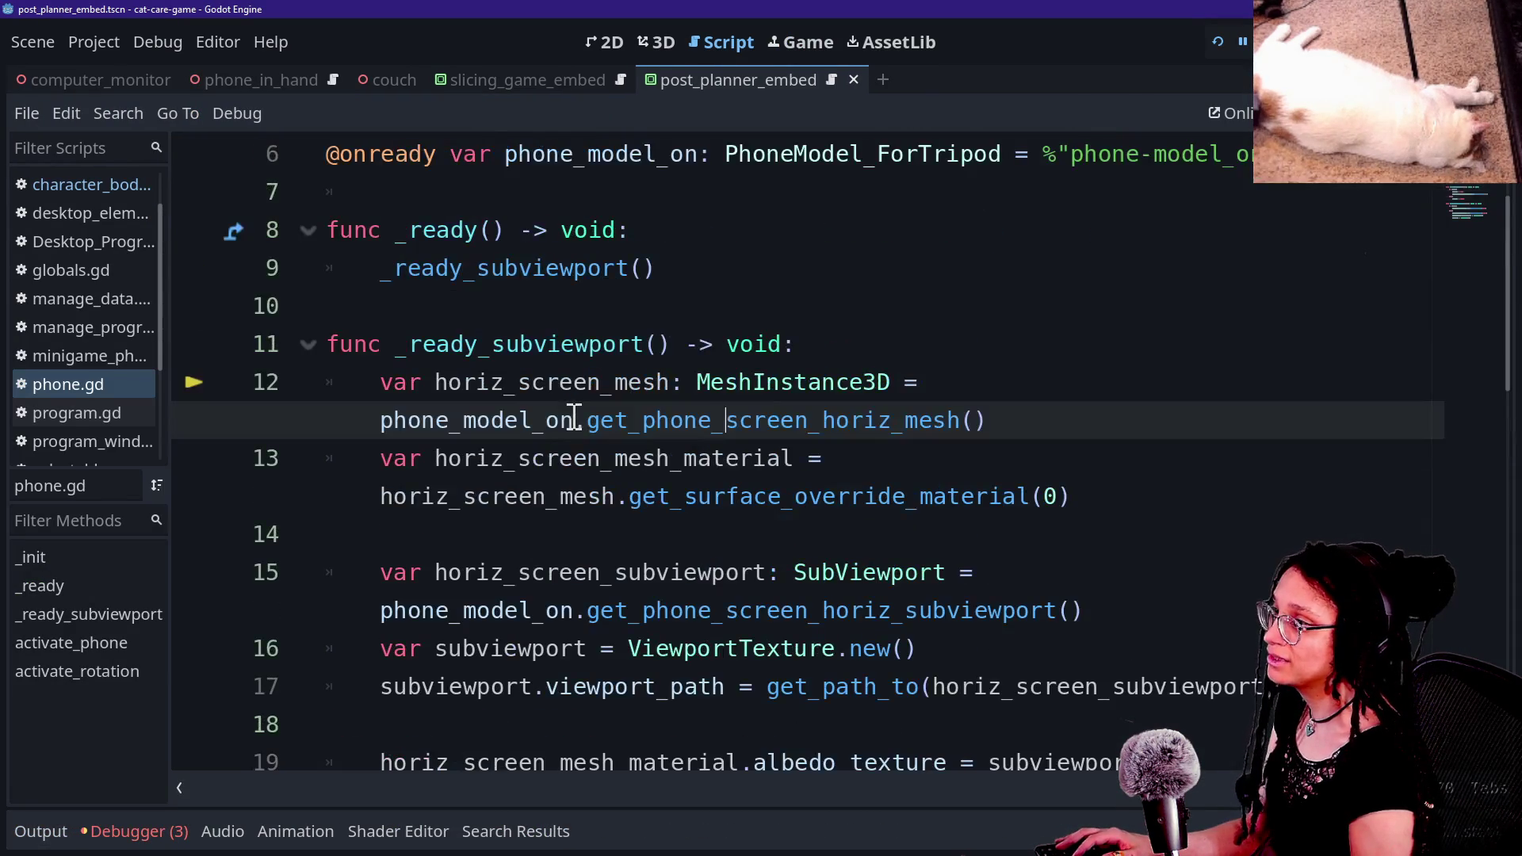
{"action": "left_click_drag", "start_coordinate": [381, 306], "coordinate": [995, 465]}
{"action": "left_click", "coordinate": [1130, 493]}
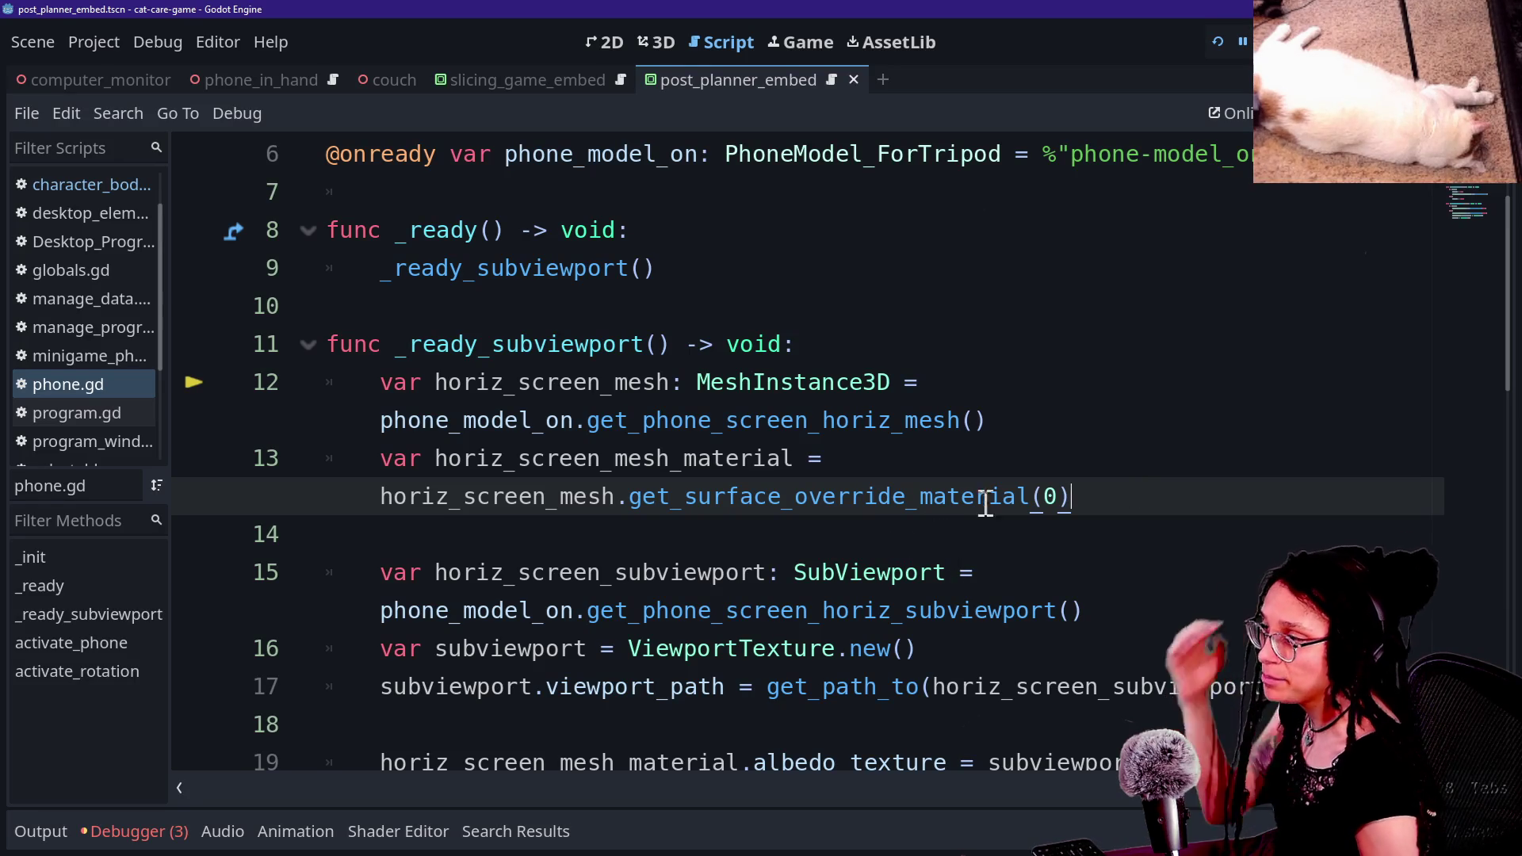
{"action": "mouse_move", "coordinate": [1129, 500]}
{"action": "left_mouse_down"}
{"action": "mouse_move", "coordinate": [940, 310]}
{"action": "mouse_move", "coordinate": [920, 492]}
{"action": "mouse_move", "coordinate": [578, 382]}
{"action": "left_mouse_up"}
{"action": "left_click_drag", "start_coordinate": [702, 275], "coordinate": [785, 388]}
{"action": "left_click", "coordinate": [808, 420]}
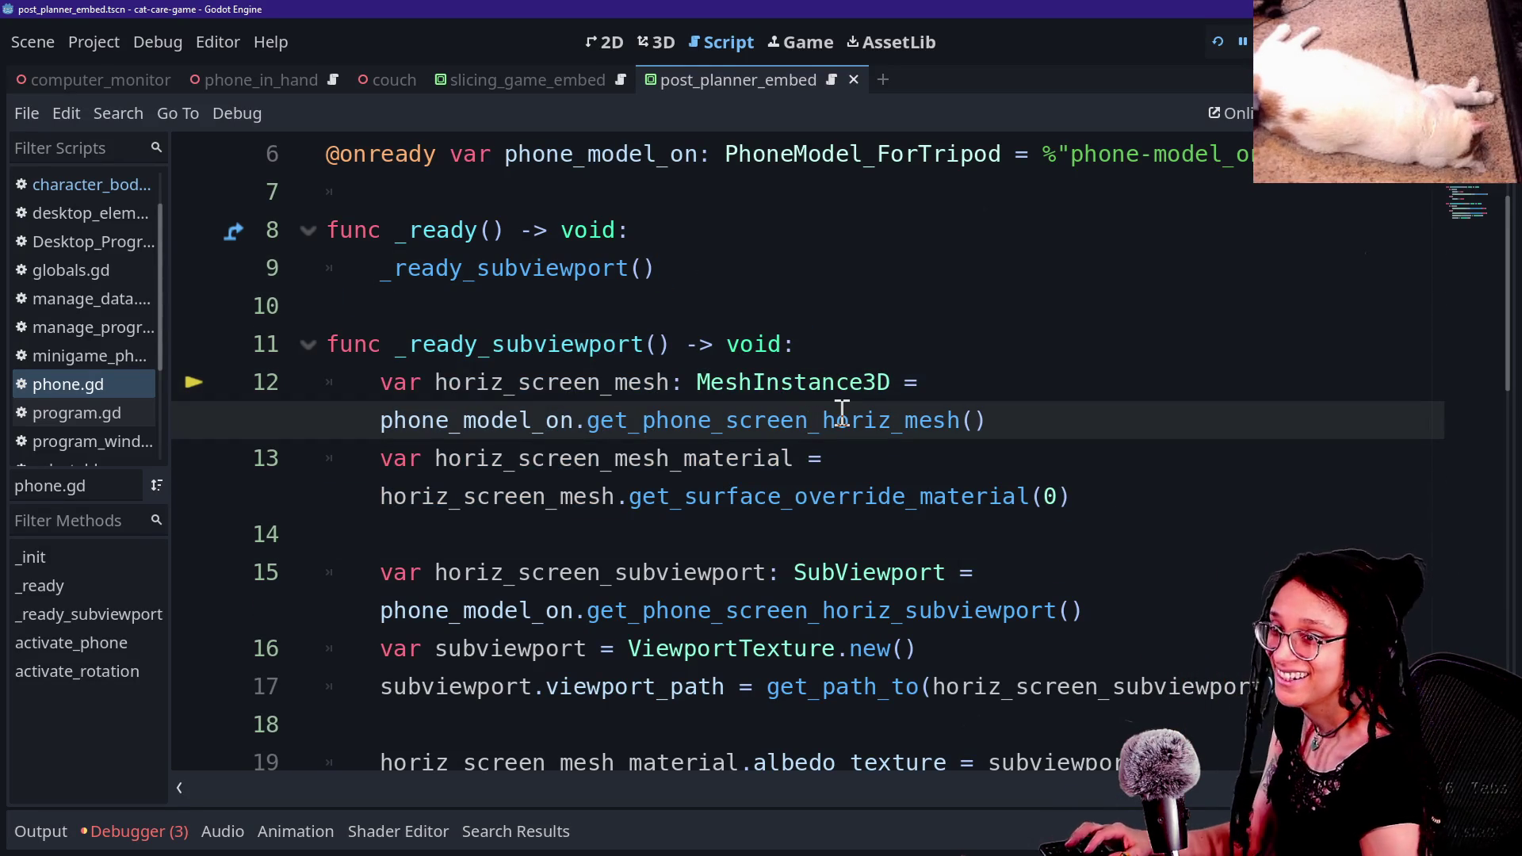
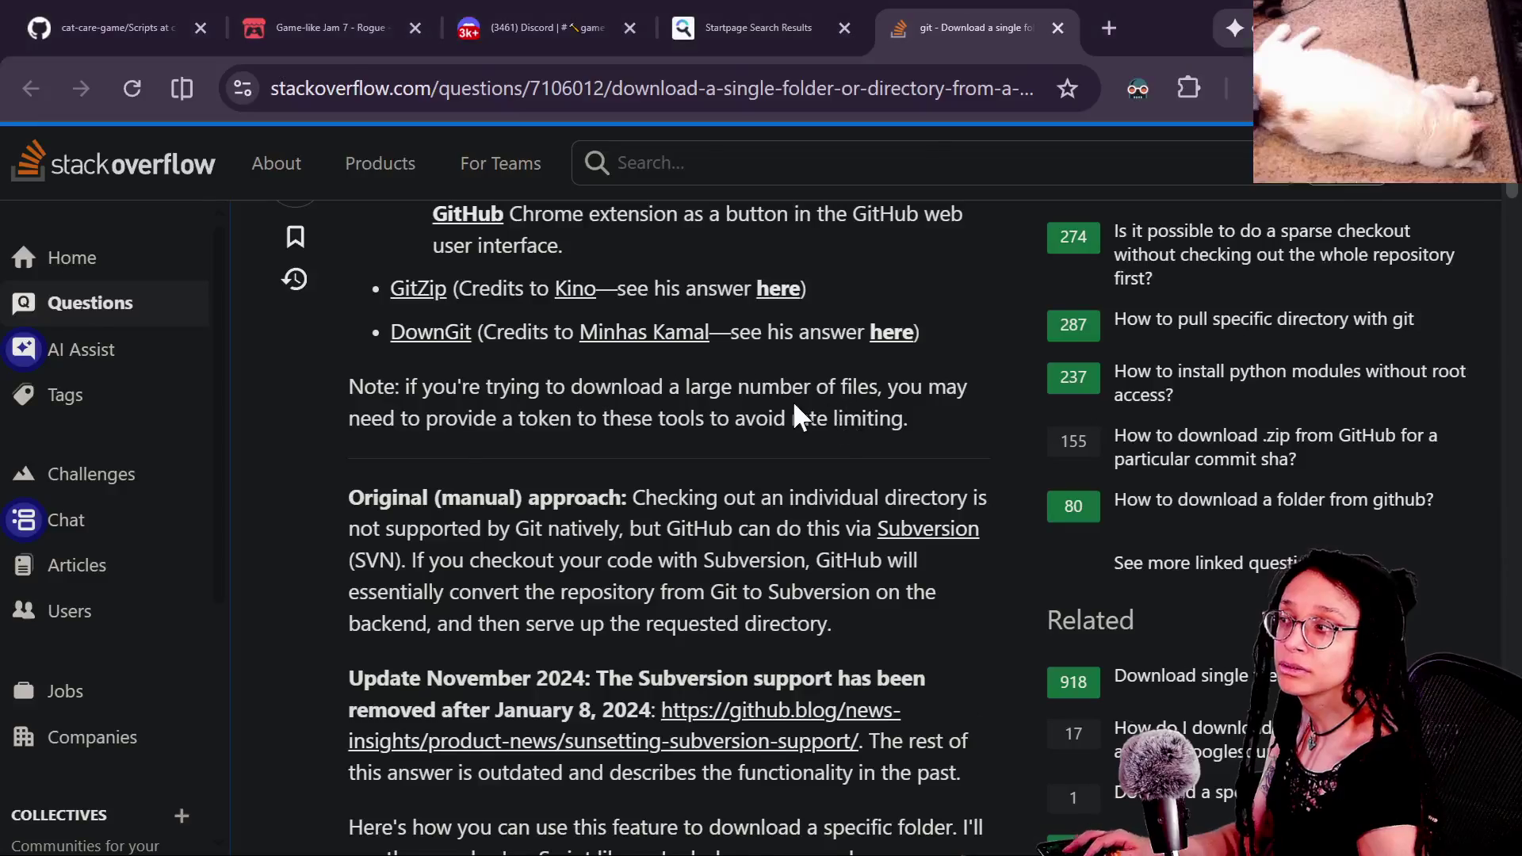
Step: In the browser, switch the cat-care-game repository view to the 4.5.1 branch
{"action": "scroll", "coordinate": [796, 404], "scroll_direction": "up", "scroll_amount": 2}
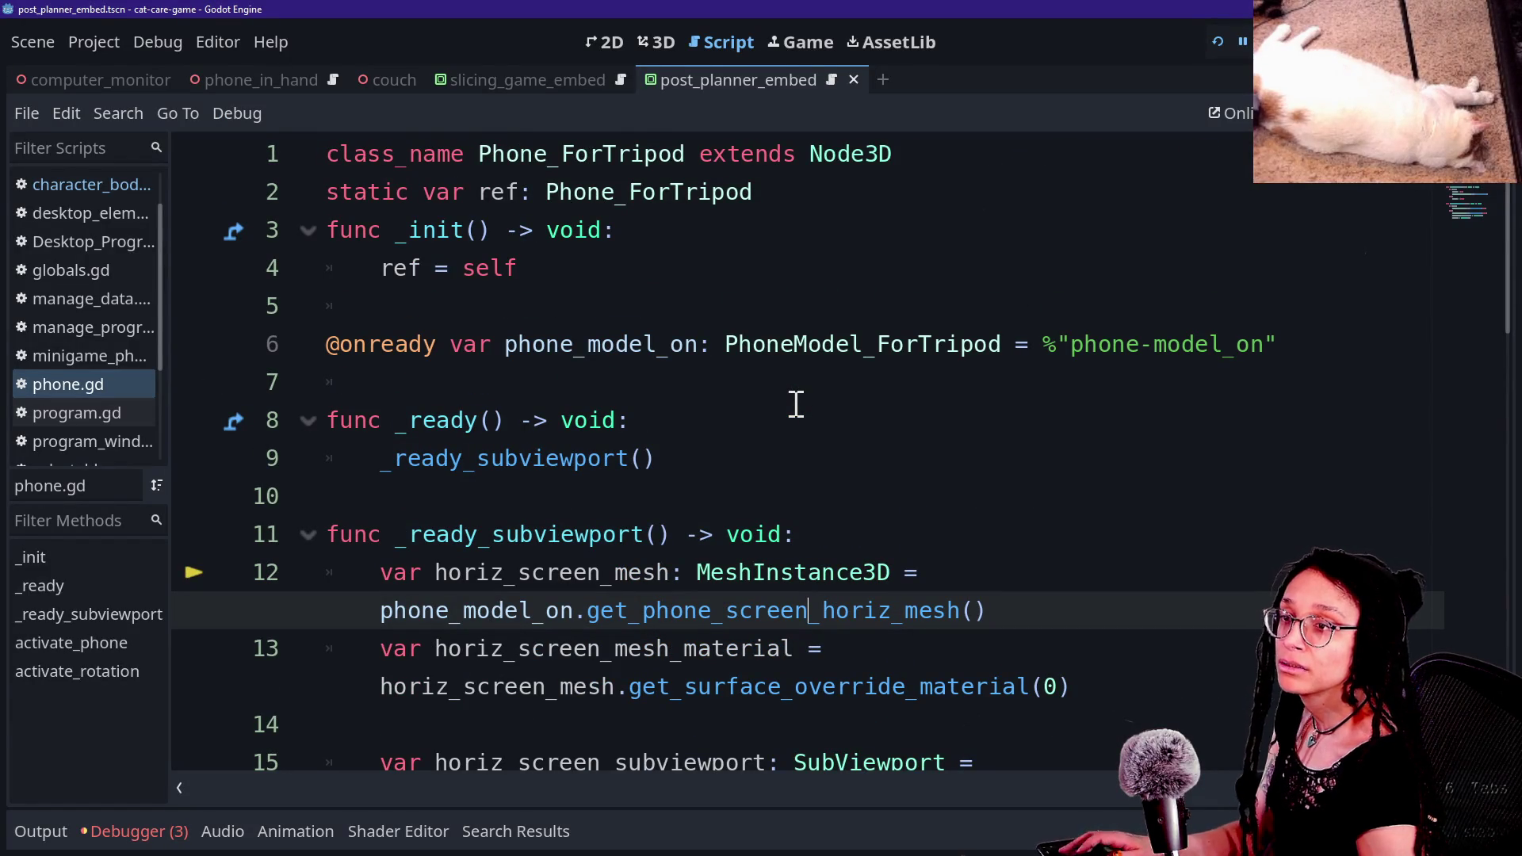
{"action": "key", "text": "alt+Tab"}
{"action": "left_click", "coordinate": [192, 11]}
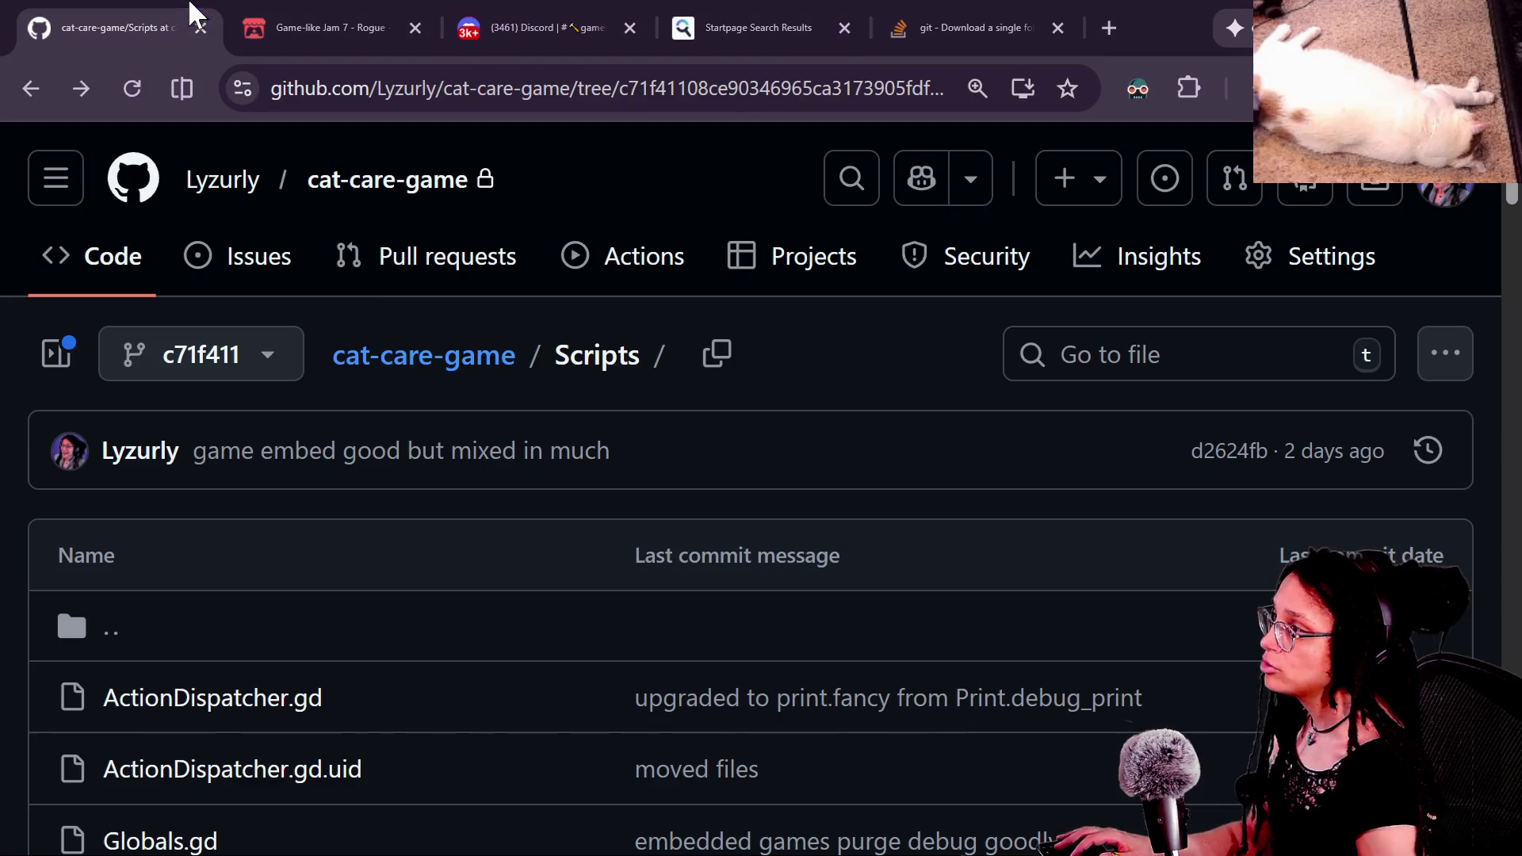
{"action": "scroll", "coordinate": [459, 629], "scroll_direction": "down", "scroll_amount": 5}
{"action": "scroll", "coordinate": [459, 629], "scroll_direction": "up", "scroll_amount": 5}
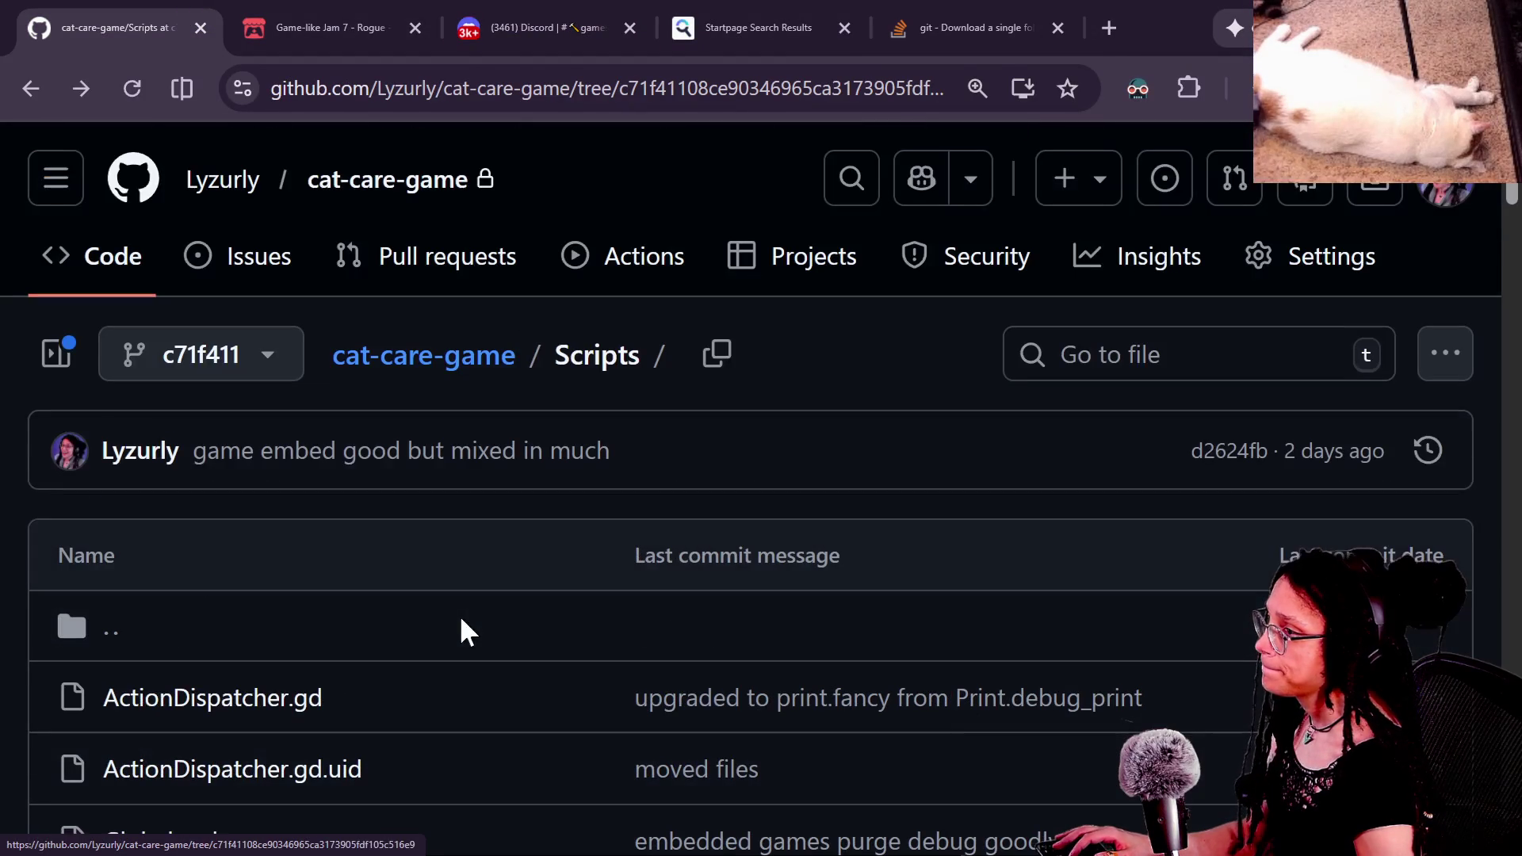
{"action": "left_click", "coordinate": [374, 177]}
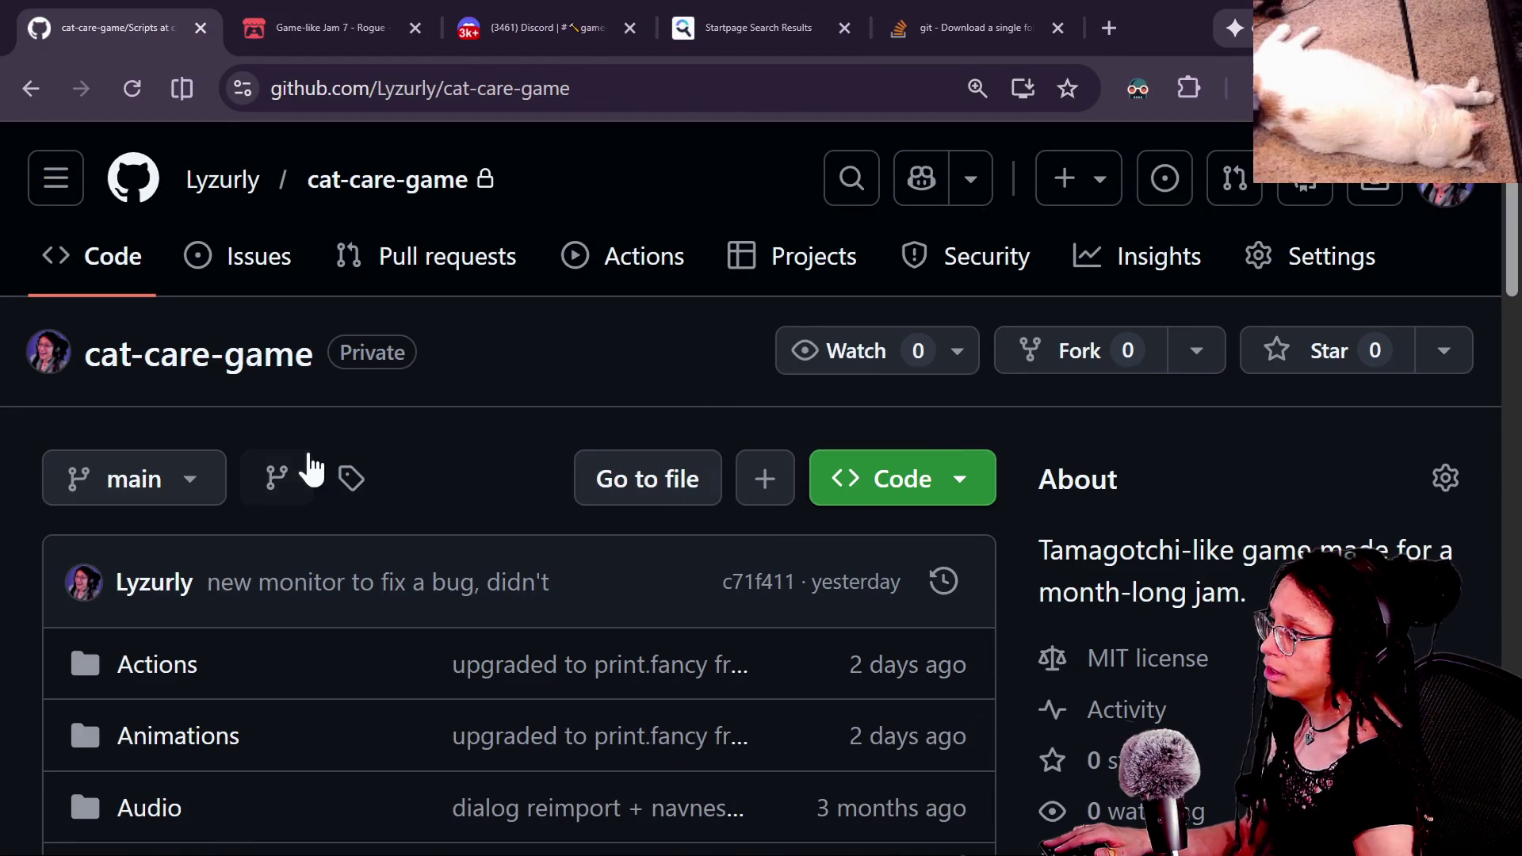
{"action": "left_click", "coordinate": [139, 490]}
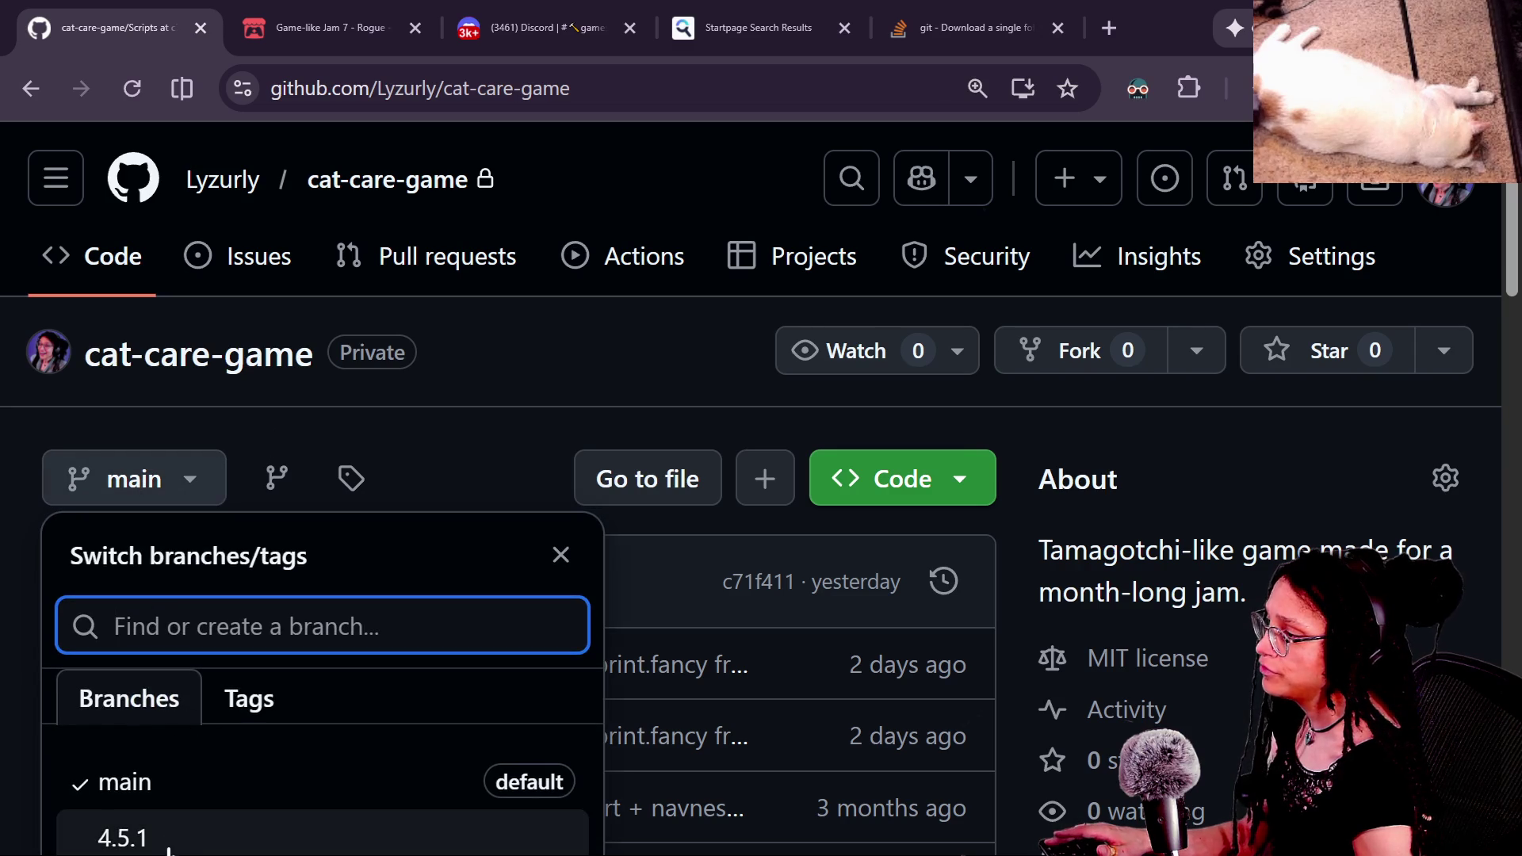
{"action": "left_click", "coordinate": [168, 847]}
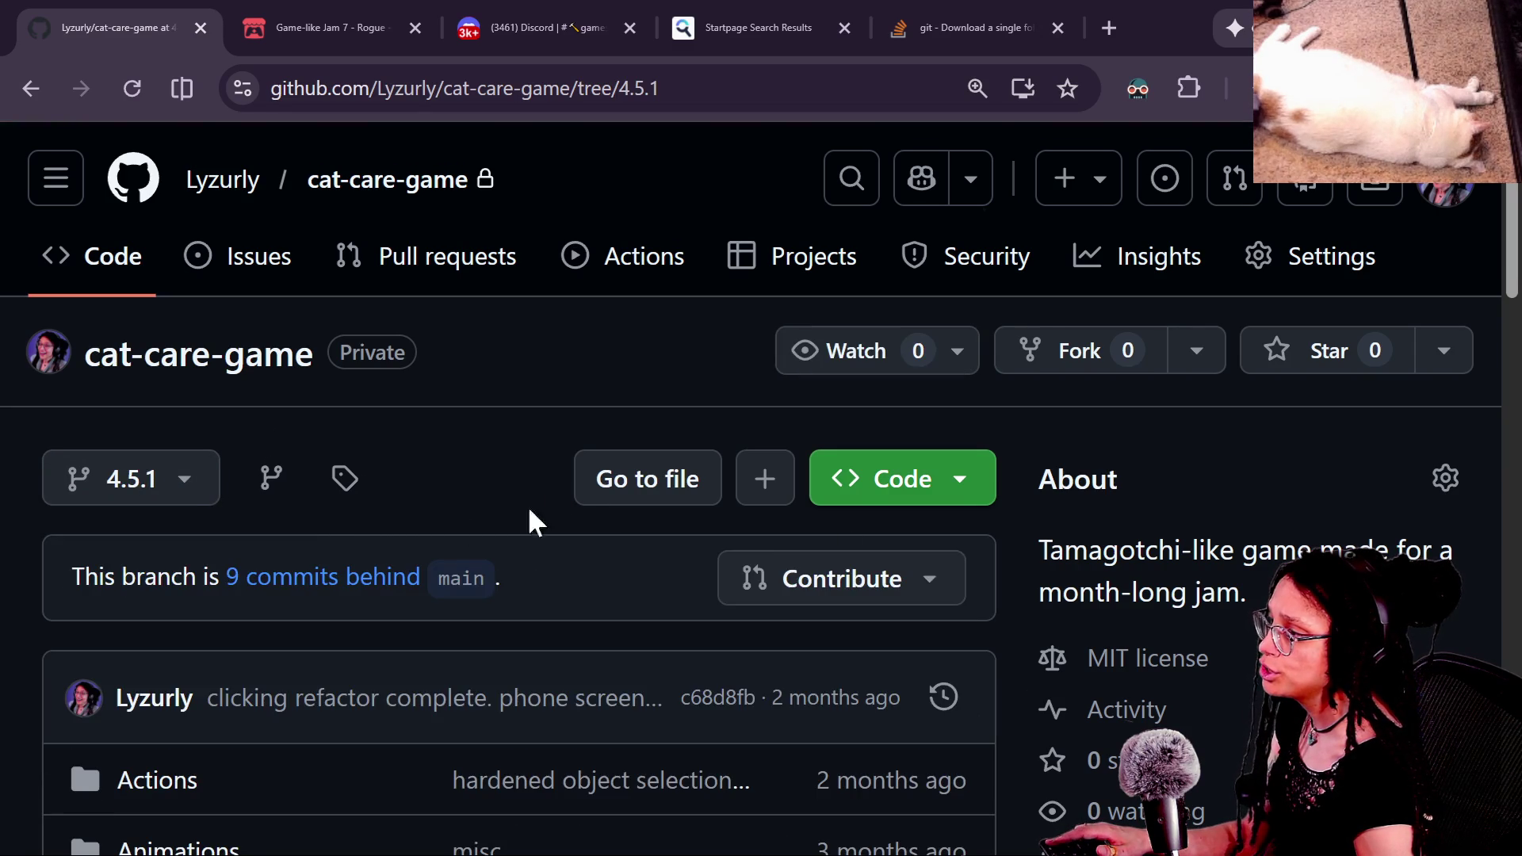
Step: Search the repository files for 'phon' and open Scripts/phone.gd
{"action": "scroll", "coordinate": [547, 515], "scroll_direction": "down", "scroll_amount": 7}
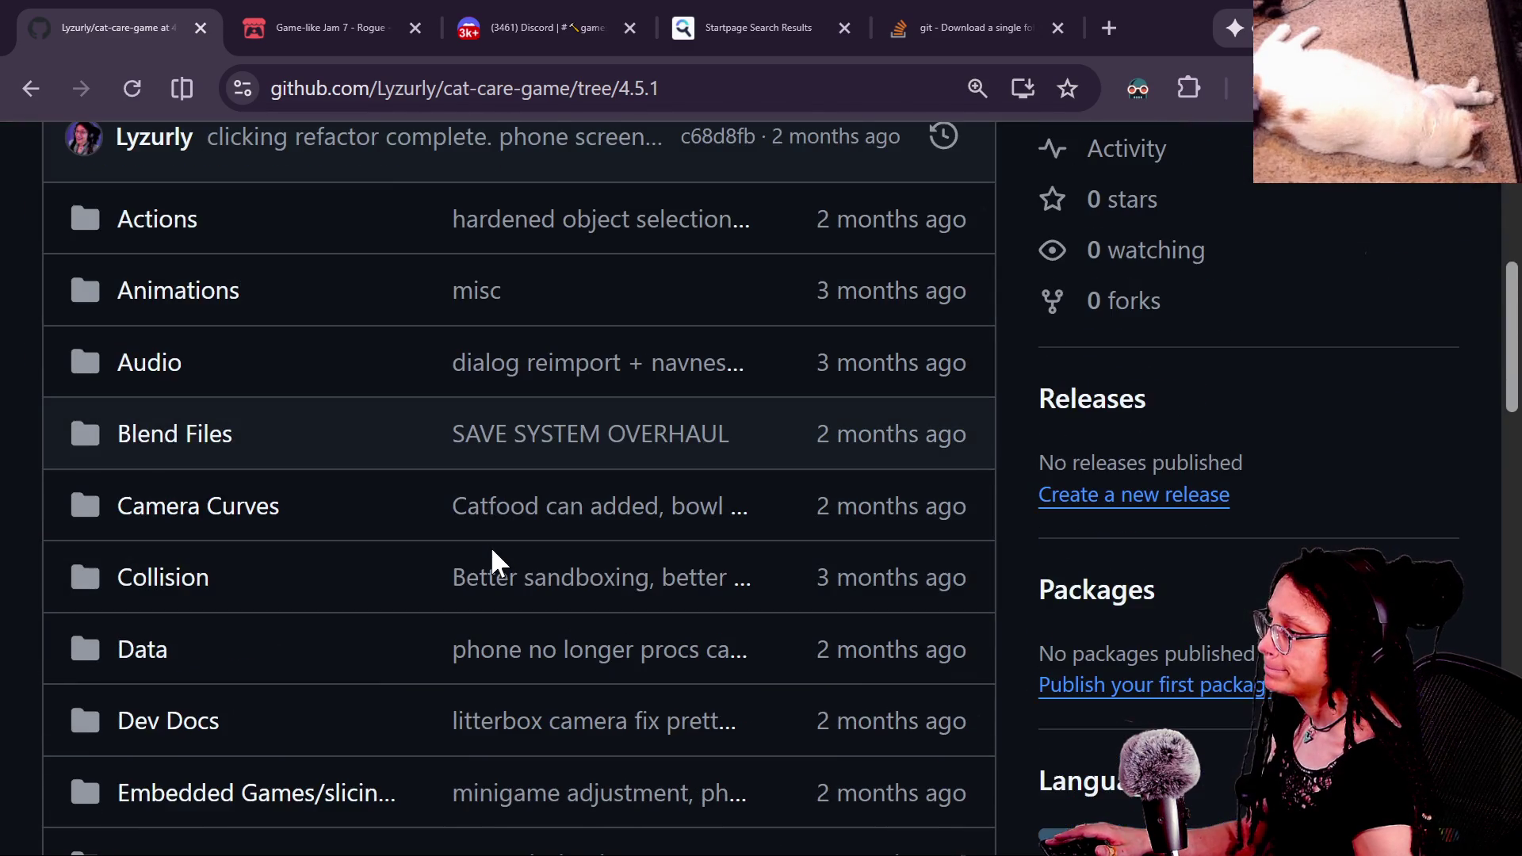
{"action": "key", "text": "alt+Tab"}
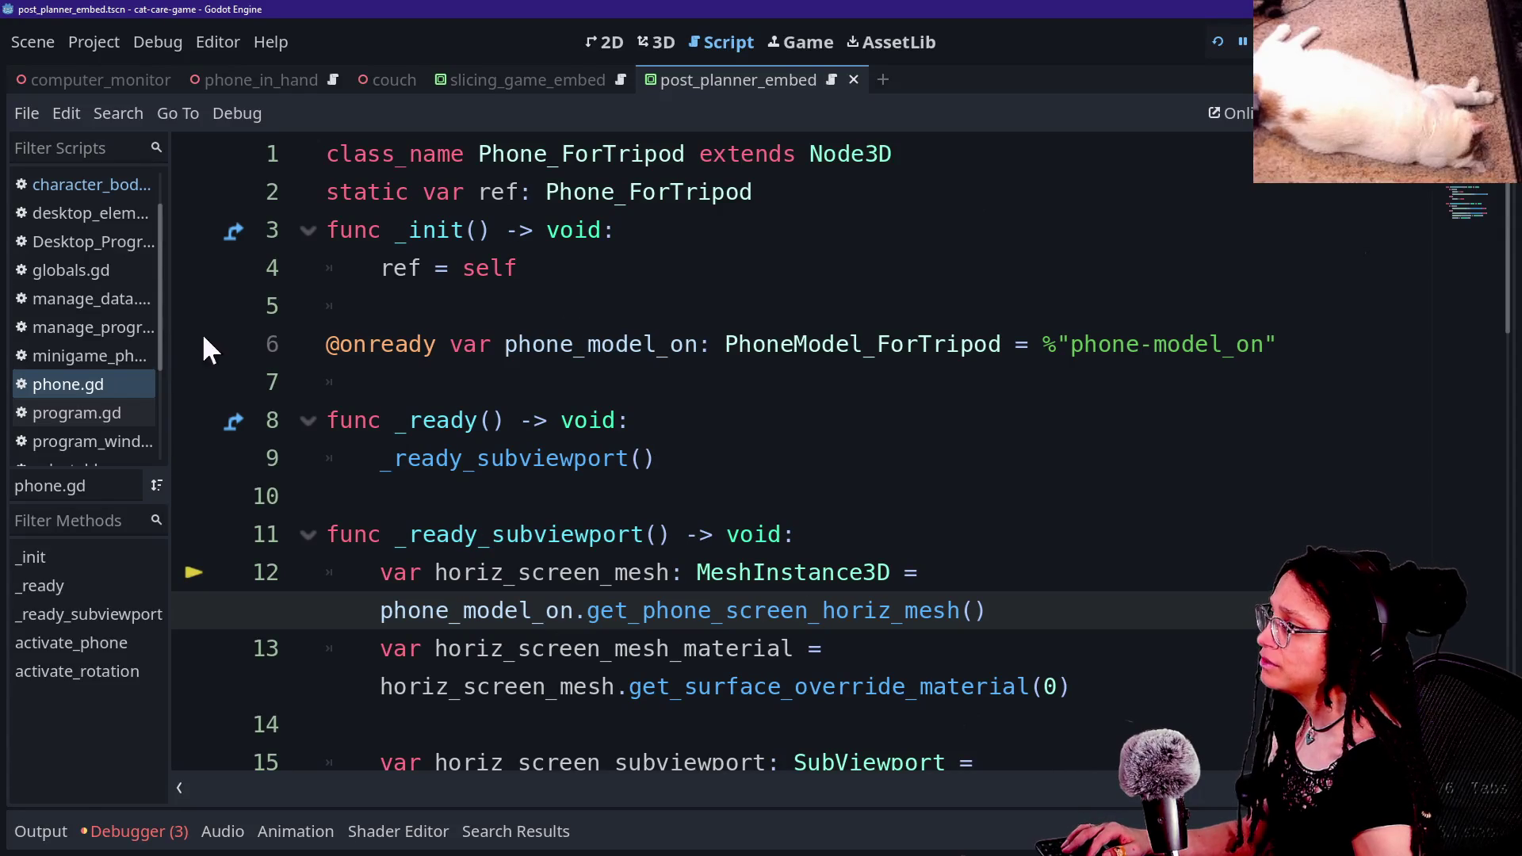
{"action": "key", "text": "alt+Tab"}
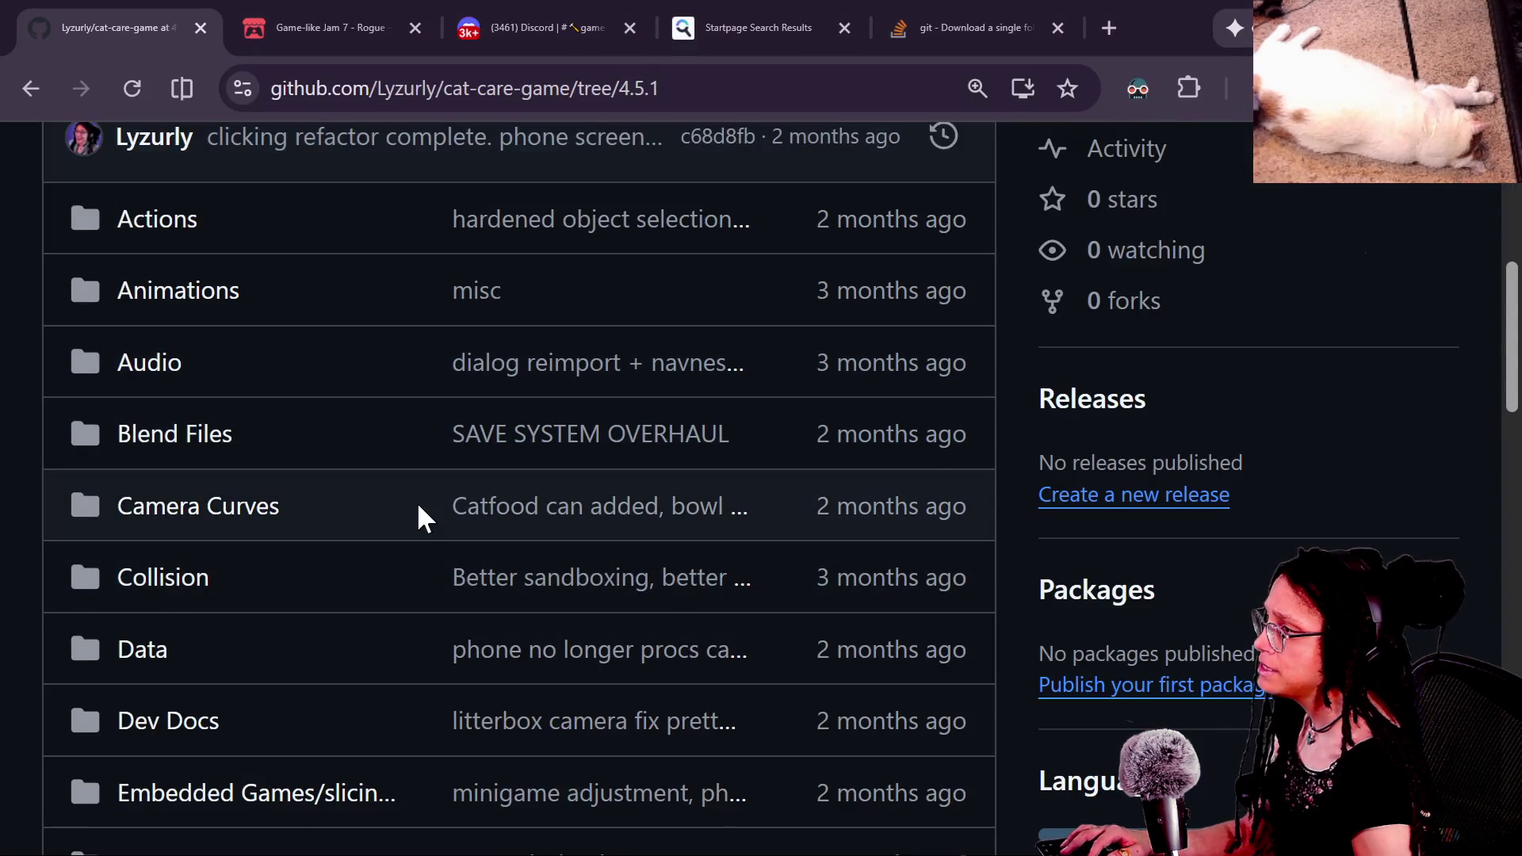
{"action": "scroll", "coordinate": [425, 517], "scroll_direction": "up", "scroll_amount": 2}
{"action": "scroll", "coordinate": [595, 397], "scroll_direction": "up", "scroll_amount": 3}
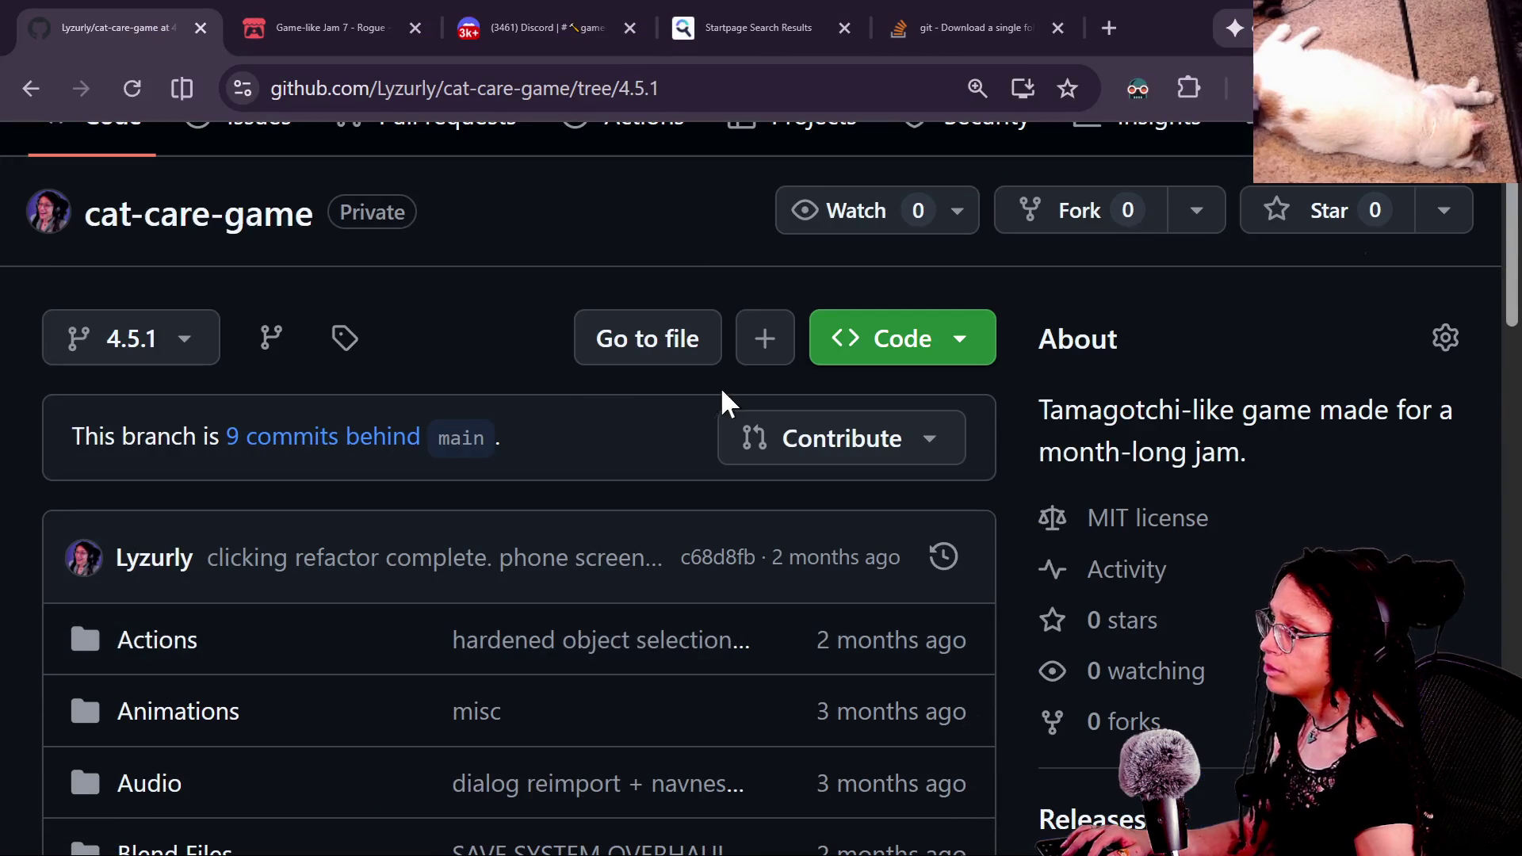
{"action": "left_click", "coordinate": [680, 333]}
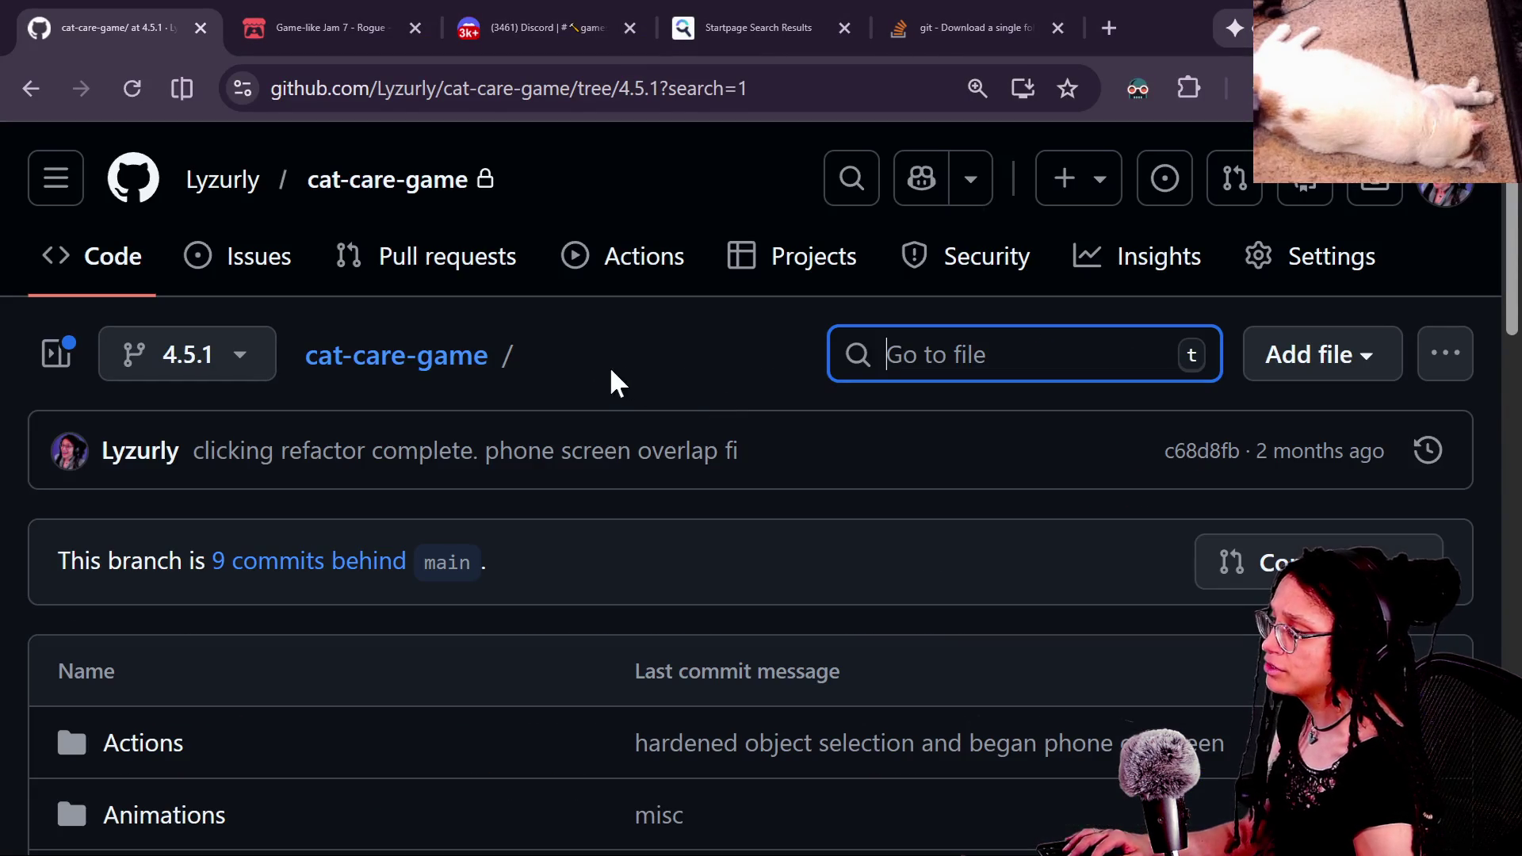
{"action": "type", "text": "phon."}
{"action": "key", "text": "BackSpace"}
{"action": "left_click", "coordinate": [586, 448]}
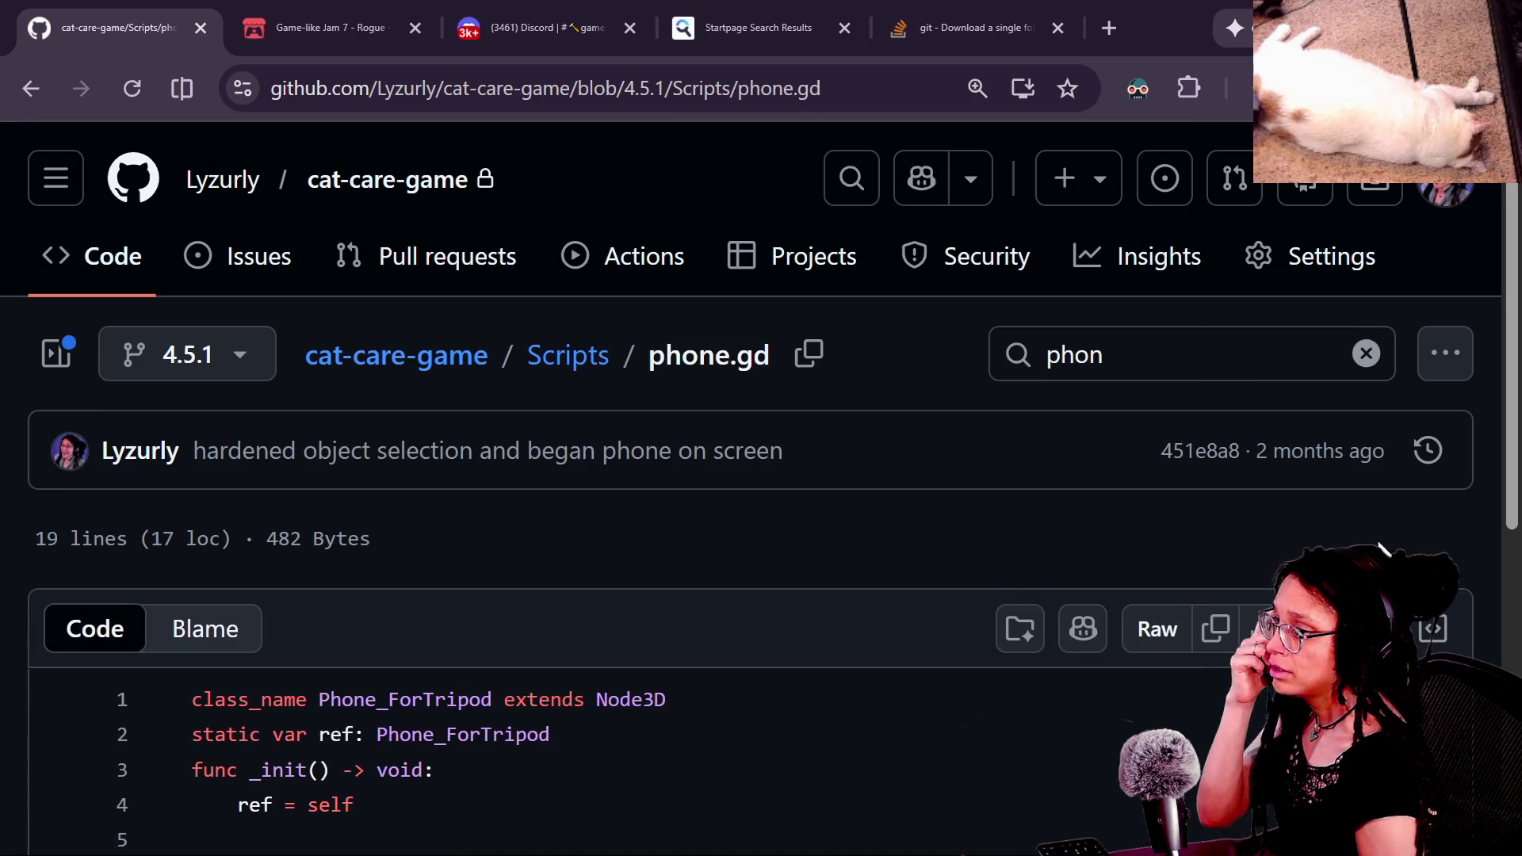
Step: Copy the 4.5.1 phone.gd source and focus the phone.gd script in Godot
{"action": "scroll", "coordinate": [1189, 654], "scroll_direction": "down", "scroll_amount": 3}
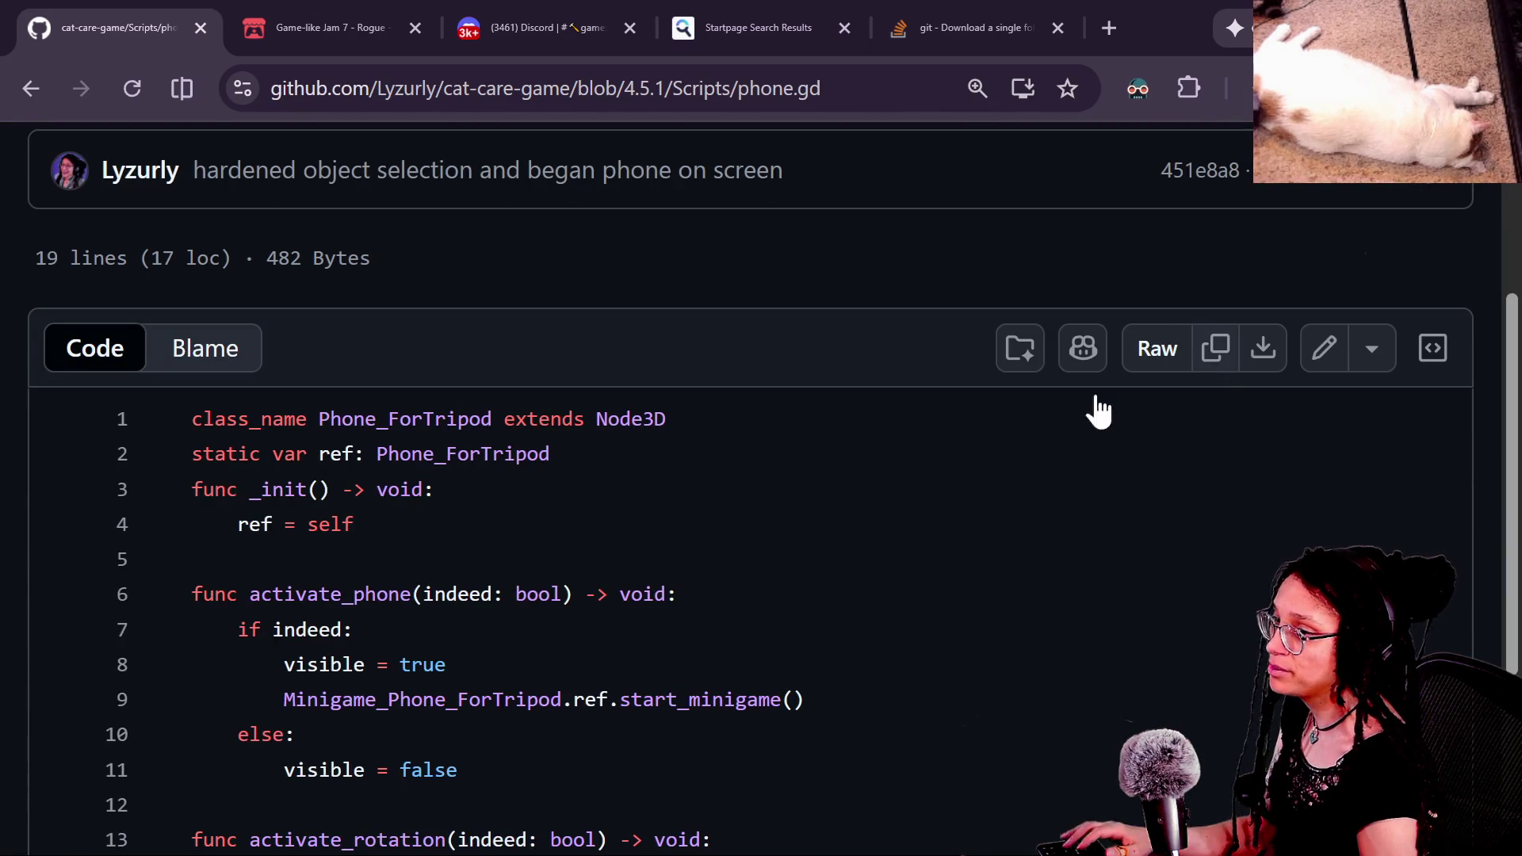
{"action": "left_click", "coordinate": [1213, 366]}
{"action": "key", "text": "alt+Tab"}
{"action": "left_click", "coordinate": [876, 377]}
Step: Replace the whole phone.gd script with the copied 4.5.1 code and run the game
{"action": "key", "text": "ctrl+a"}
{"action": "key", "text": "ctrl+v"}
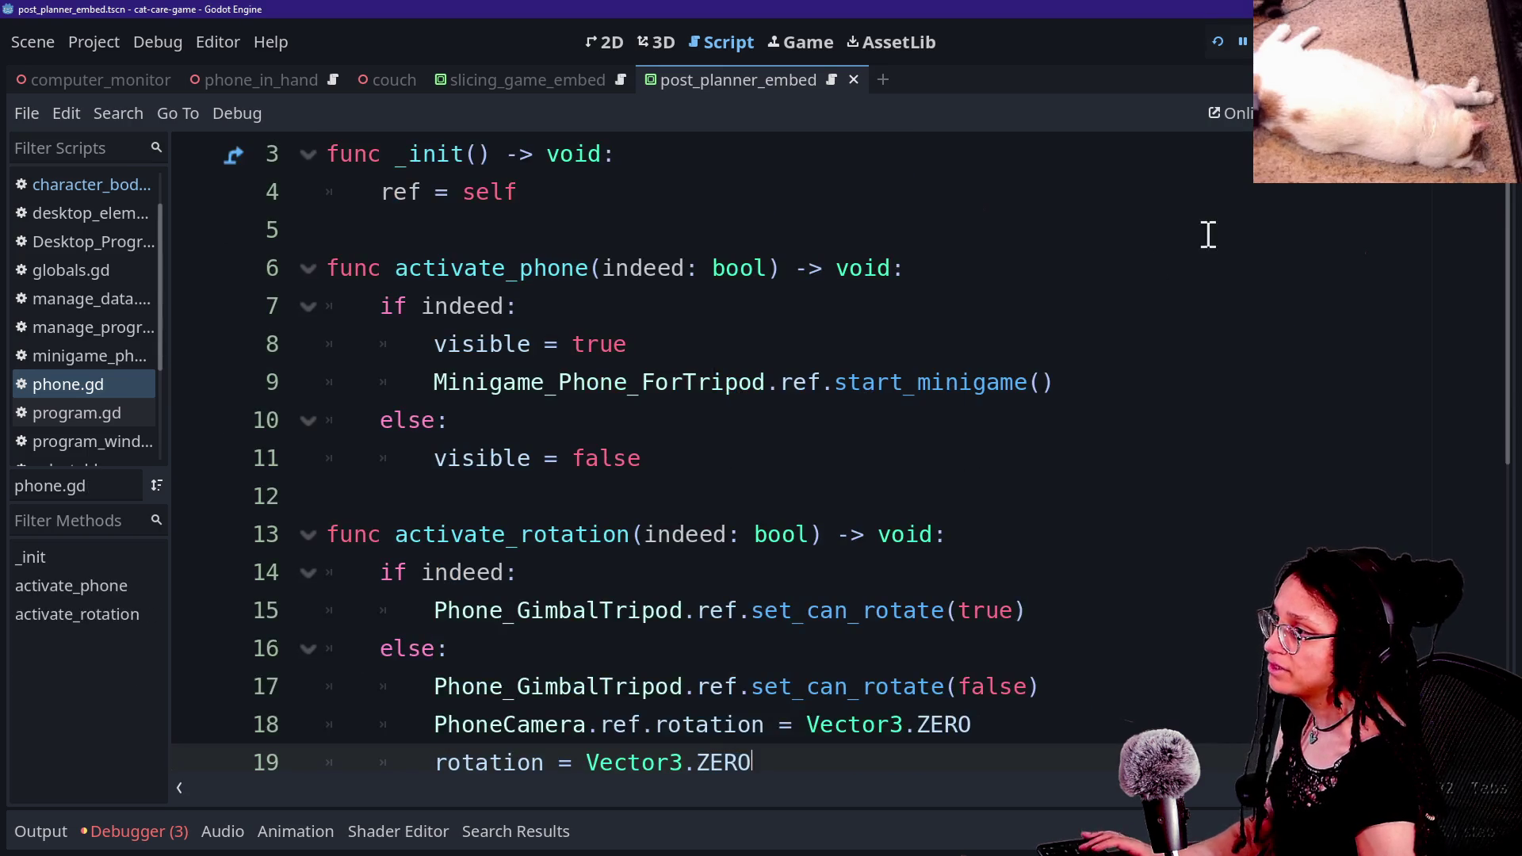
{"action": "left_click", "coordinate": [1218, 41]}
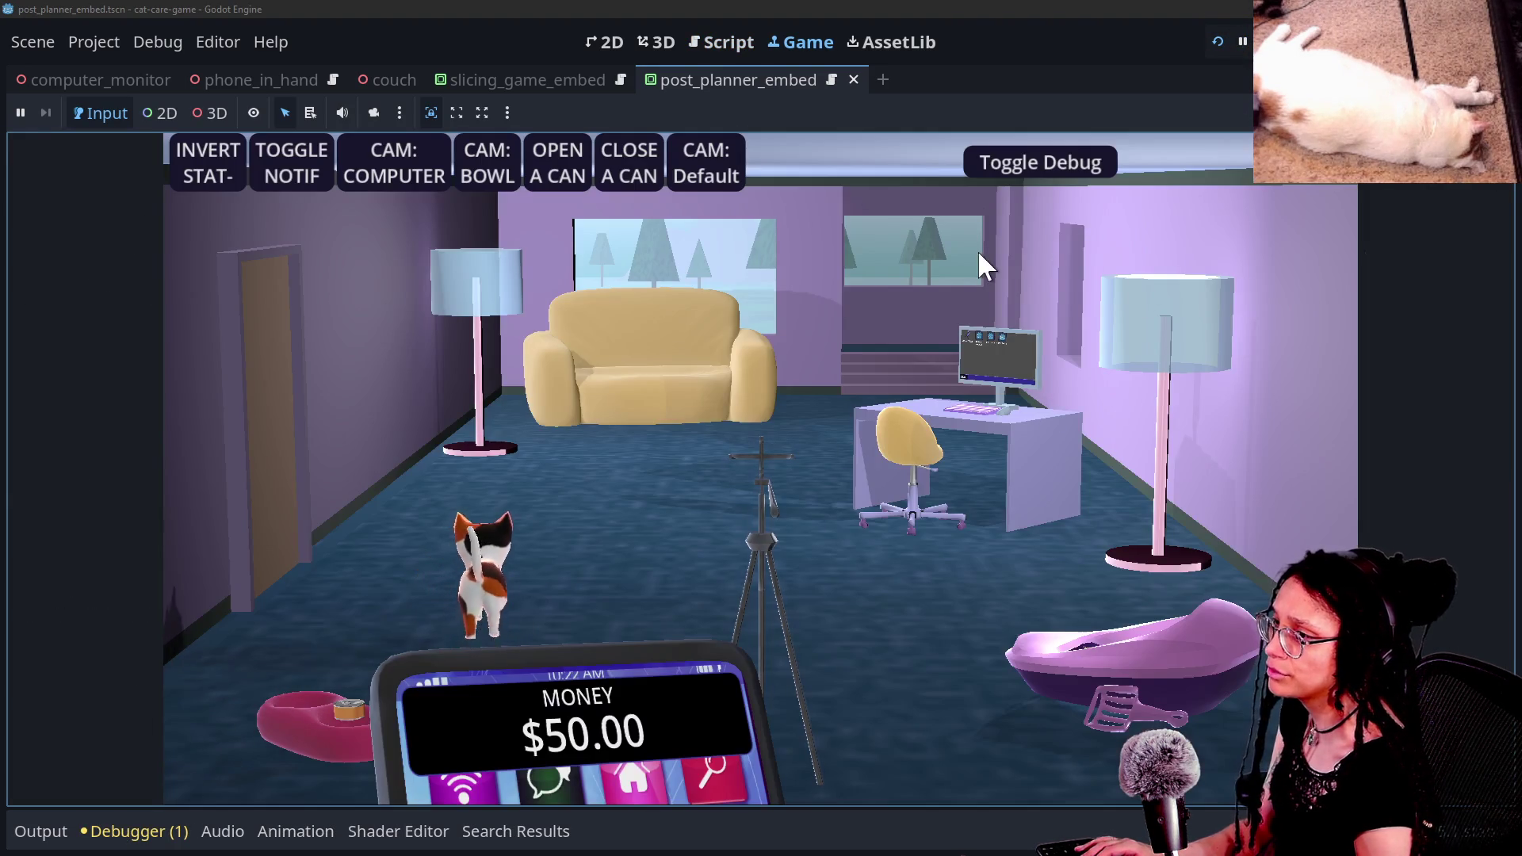
Step: Zoom to the in-game computer, open and close Post Planner, launch Video Editor, then stop
{"action": "mouse_move", "coordinate": [535, 713]}
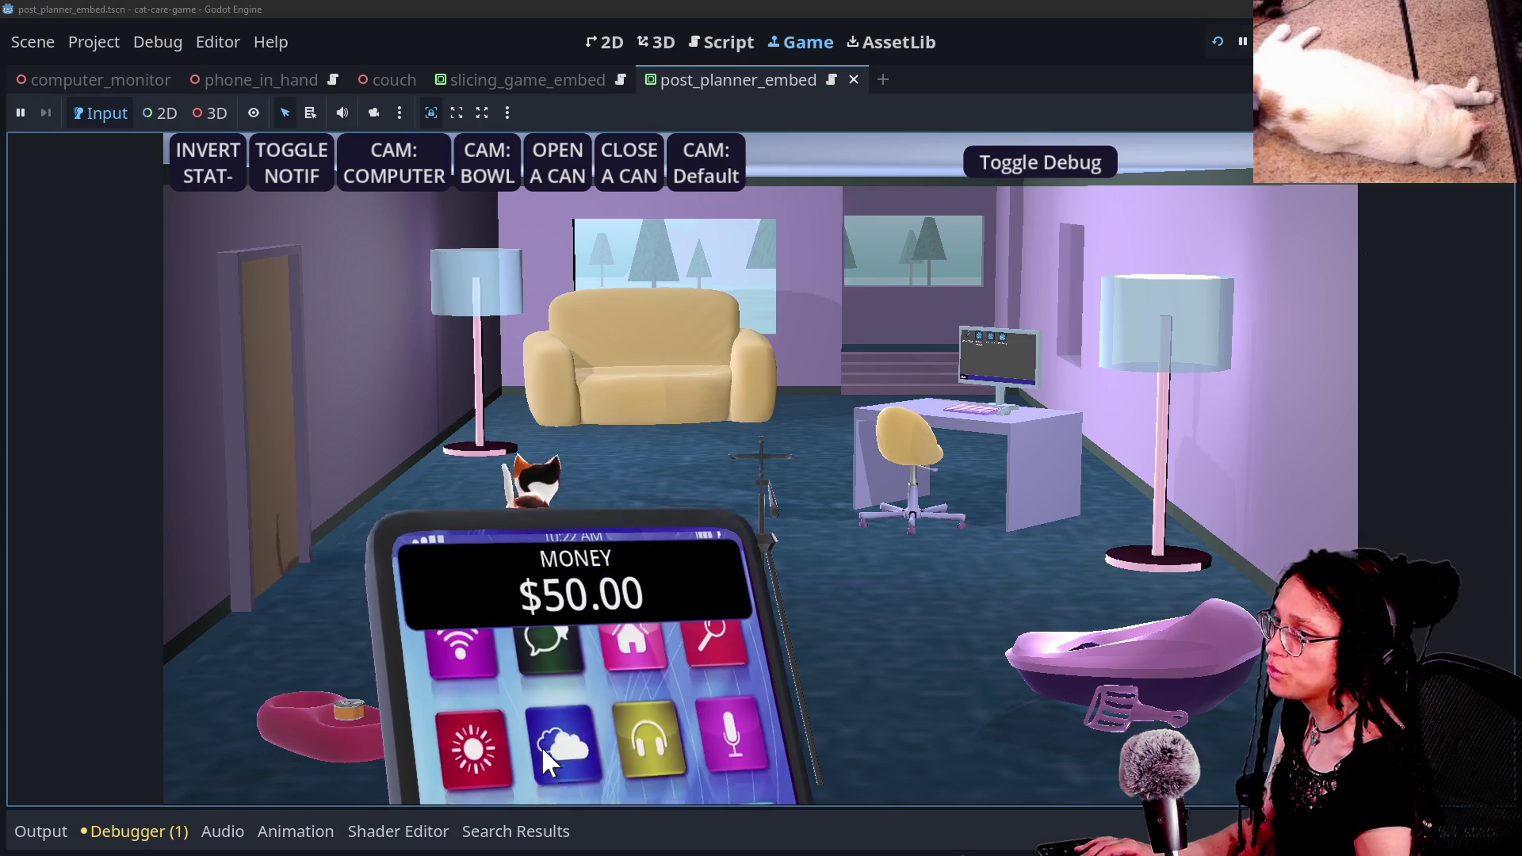
{"action": "left_click", "coordinate": [396, 181]}
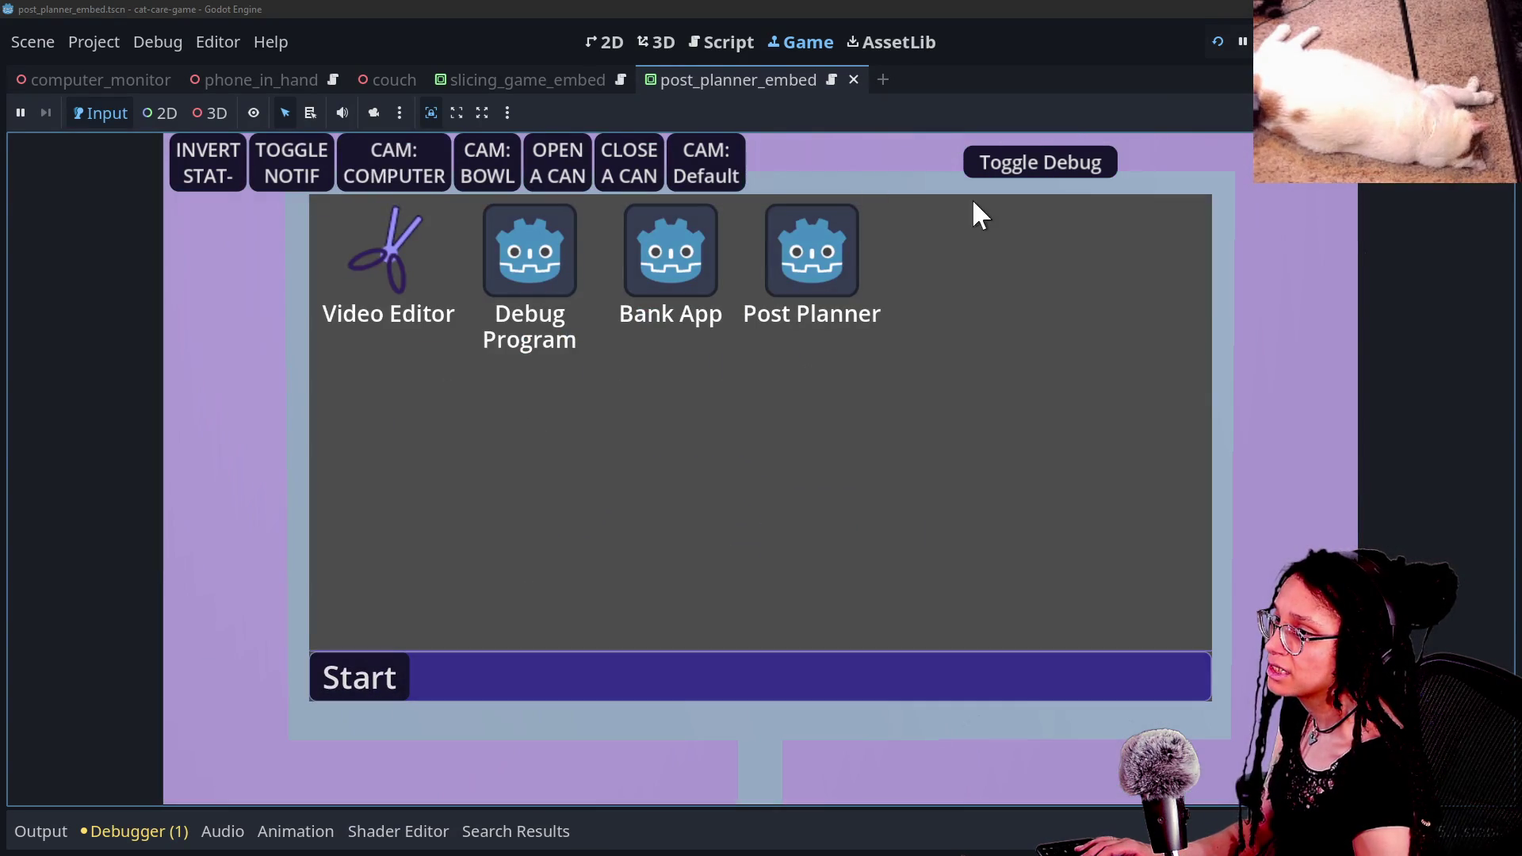
{"action": "left_click", "coordinate": [991, 169]}
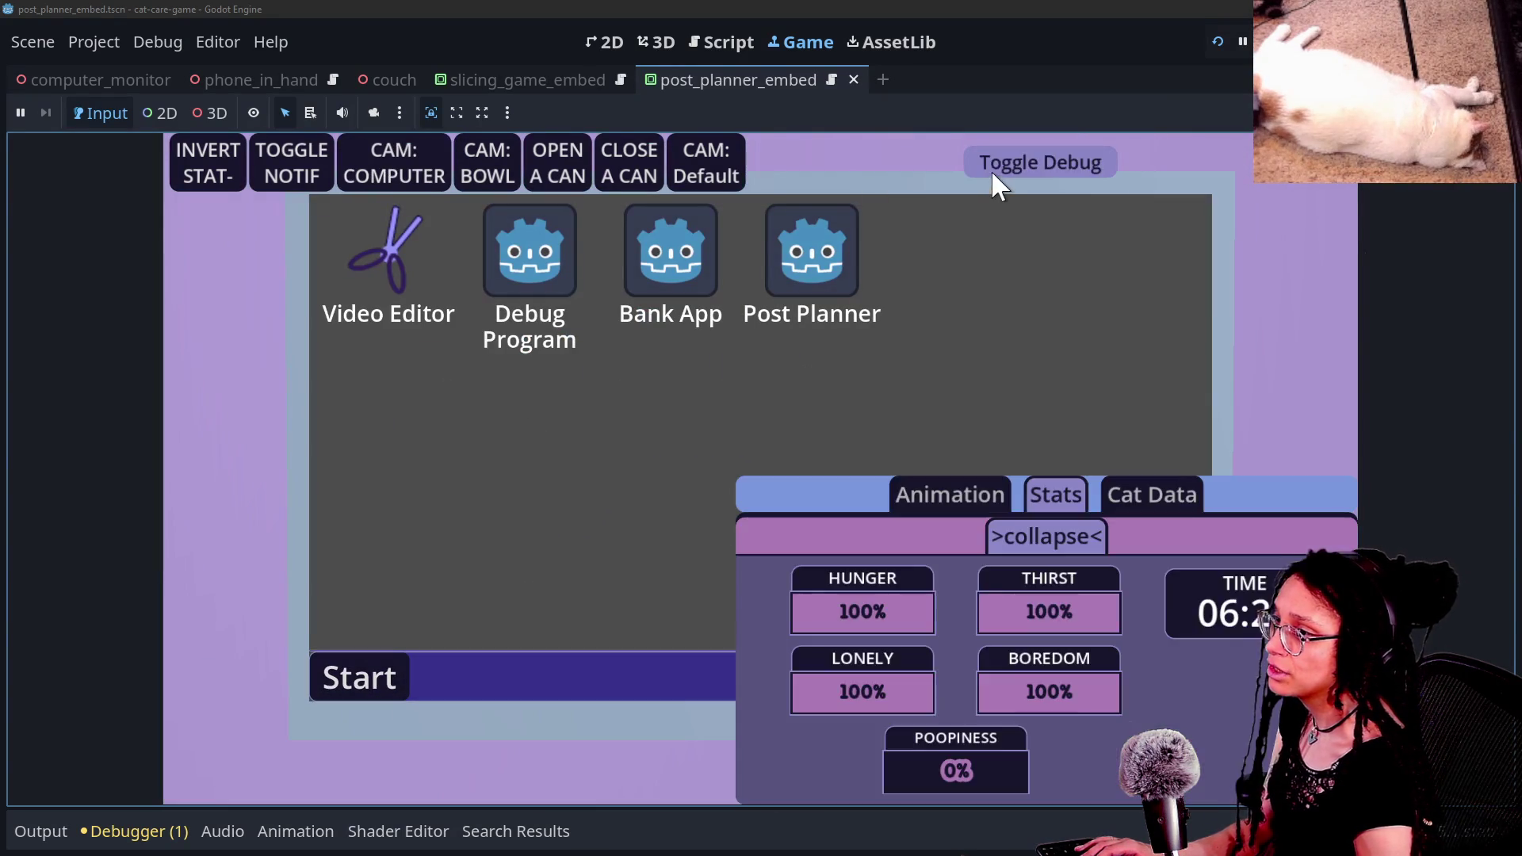
{"action": "left_click", "coordinate": [990, 168]}
{"action": "left_click", "coordinate": [823, 317]}
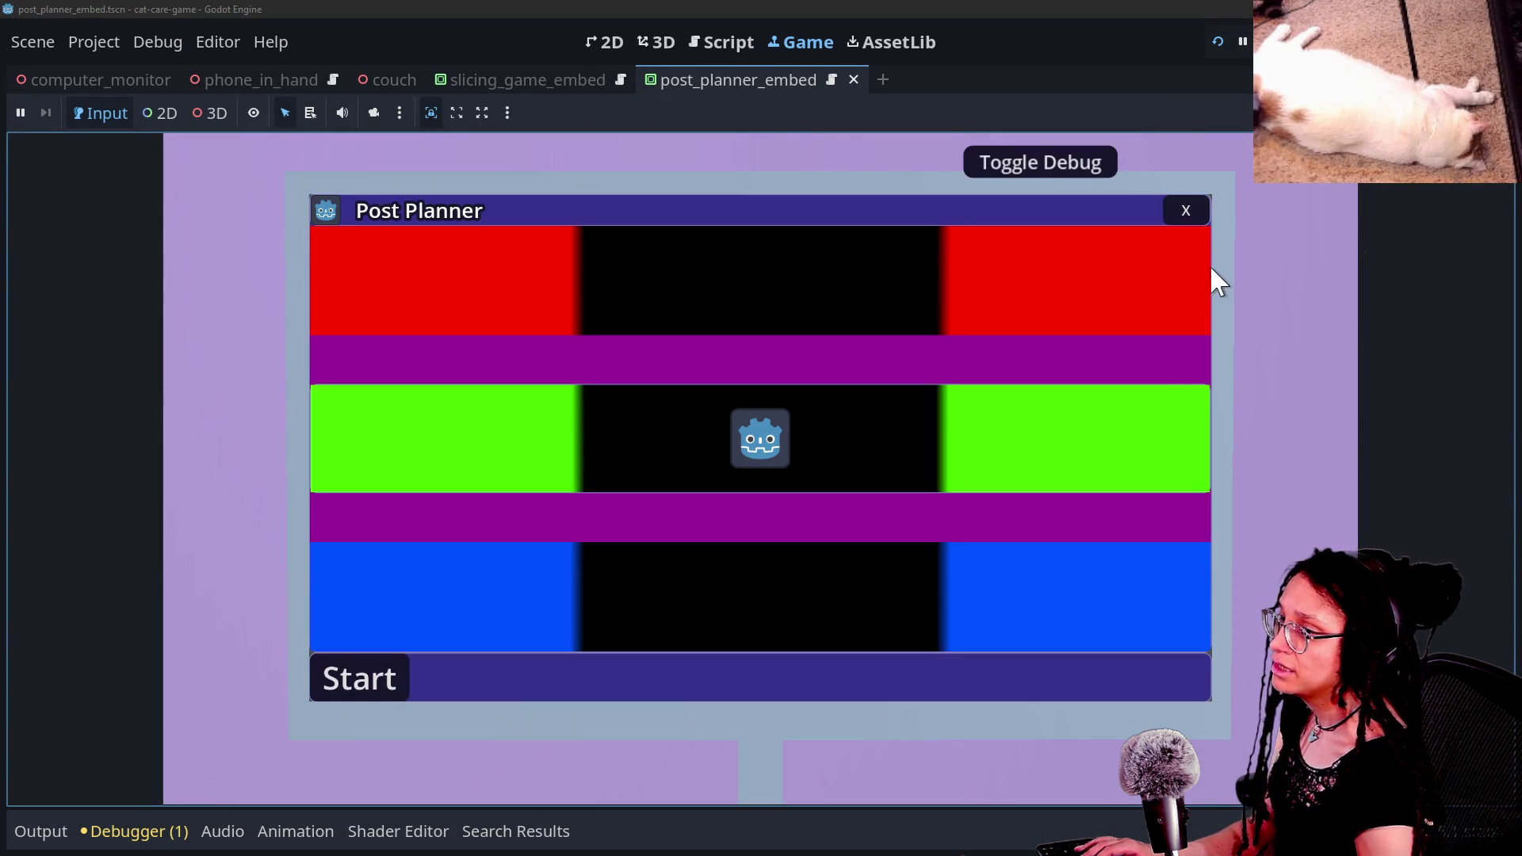
{"action": "left_click", "coordinate": [1186, 210]}
{"action": "left_click", "coordinate": [379, 294]}
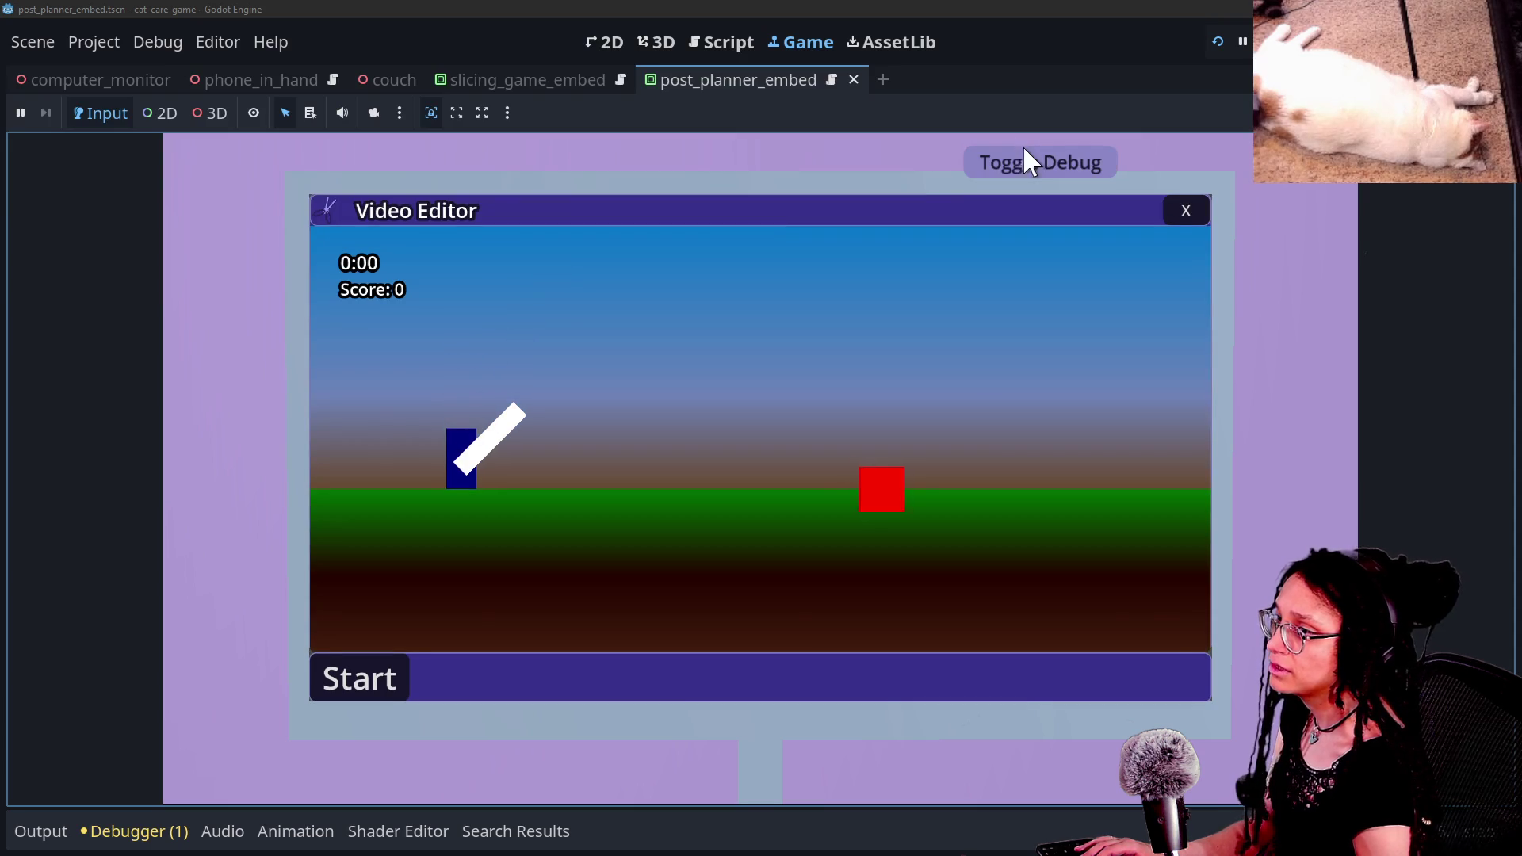
{"action": "left_click", "coordinate": [1023, 159]}
{"action": "left_click", "coordinate": [1242, 42]}
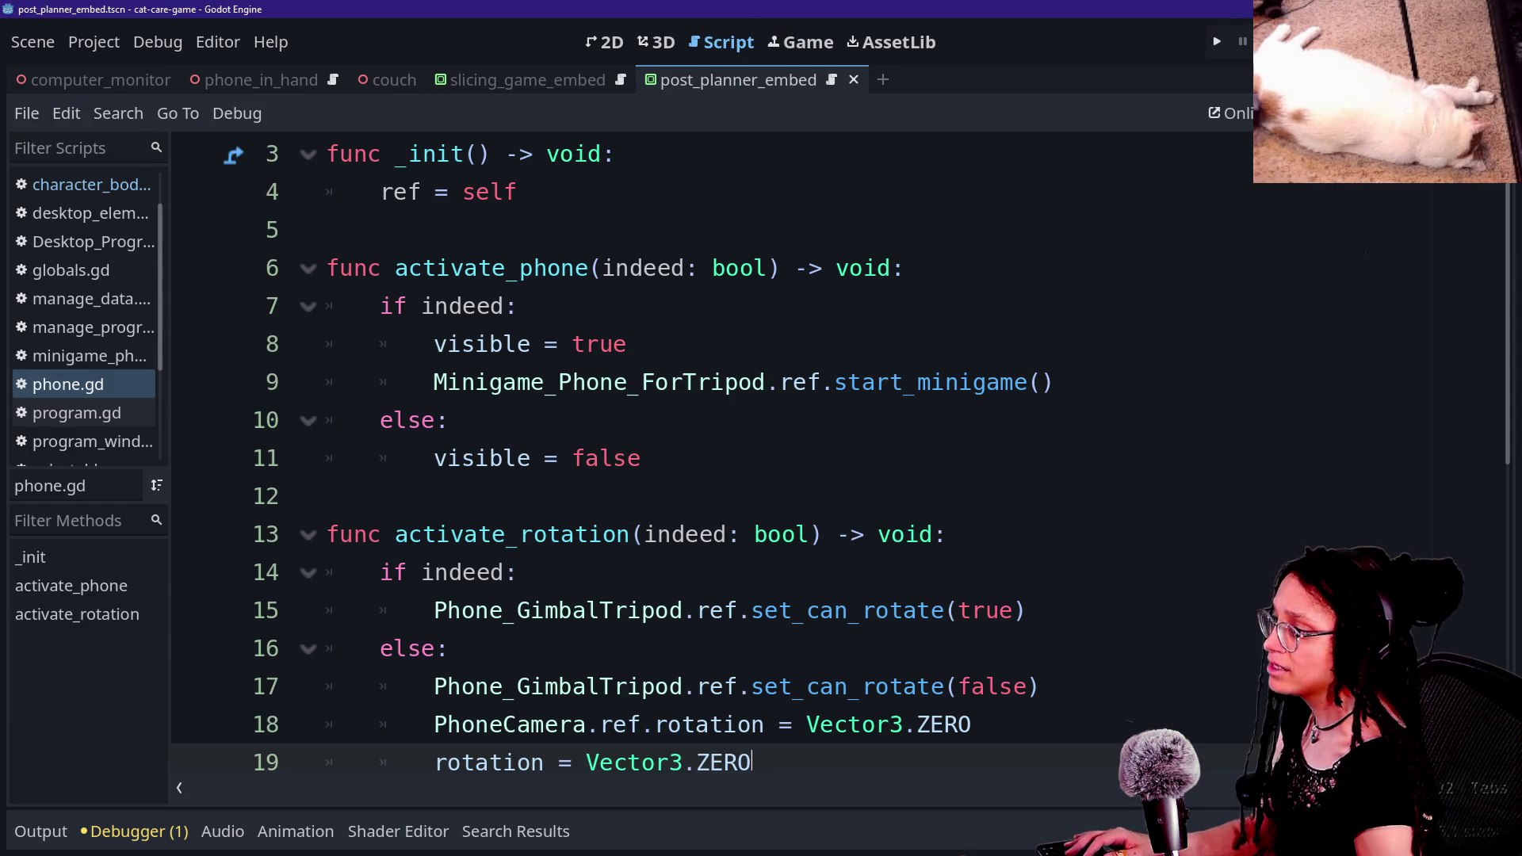
Step: Inspect the instantiate error in the Debugger's Errors tab
{"action": "left_click", "coordinate": [865, 303]}
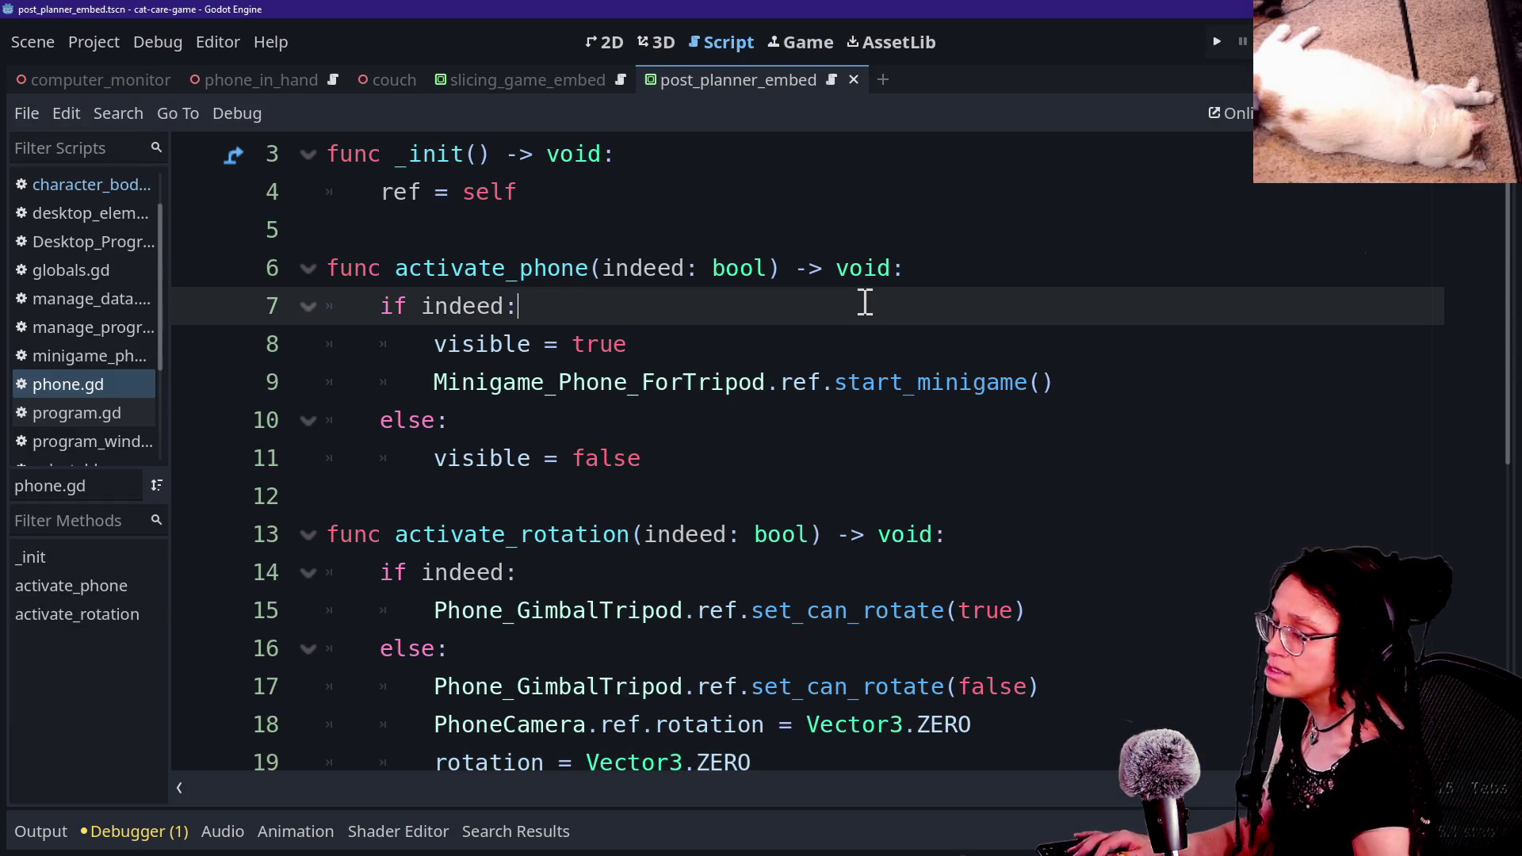
{"action": "left_click", "coordinate": [134, 831]}
{"action": "left_click", "coordinate": [159, 418]}
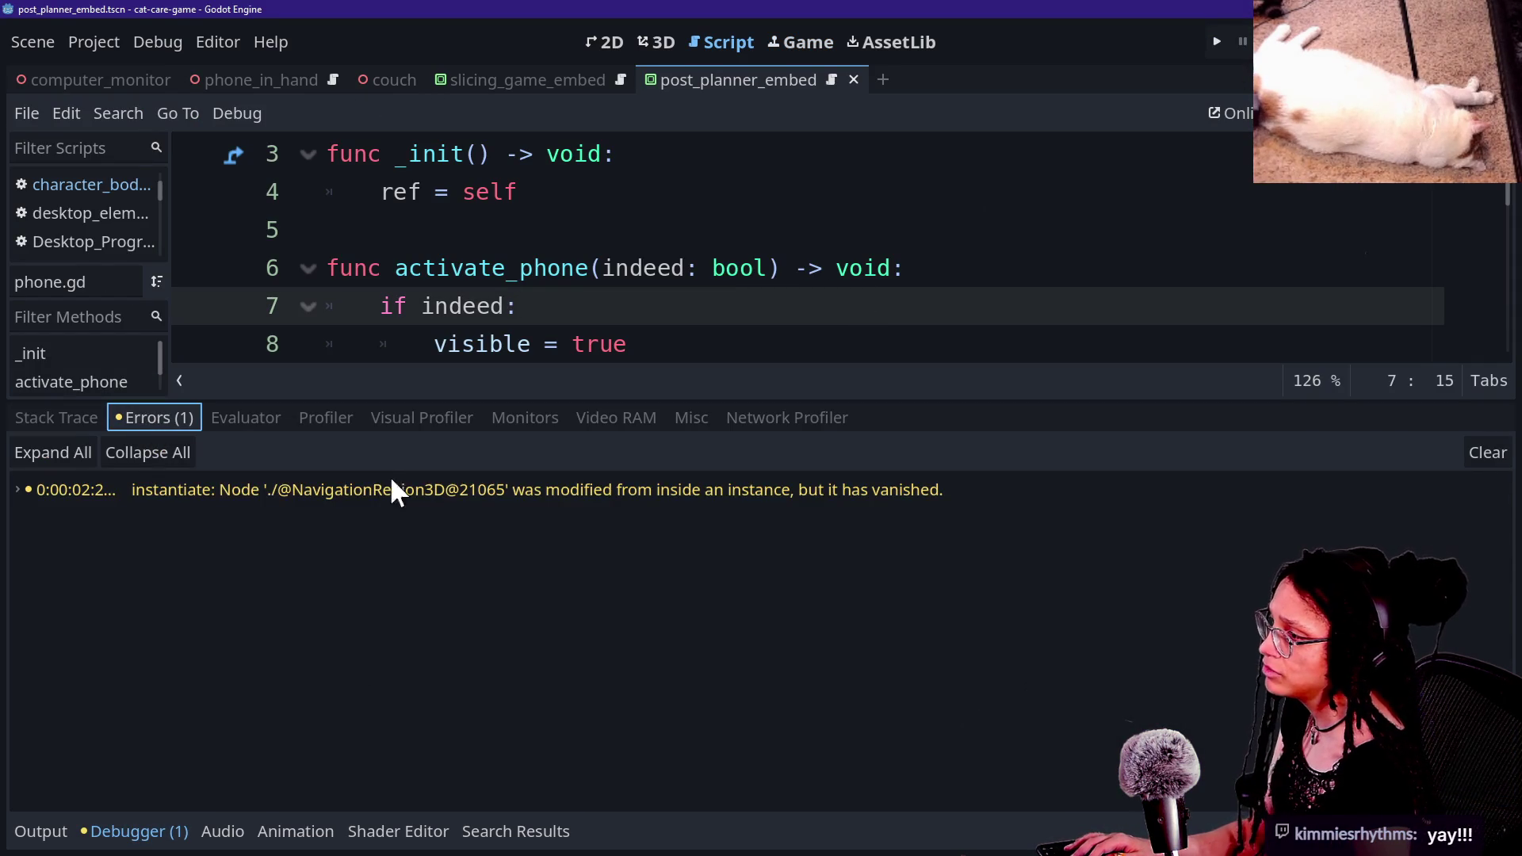
{"action": "left_click", "coordinate": [367, 489]}
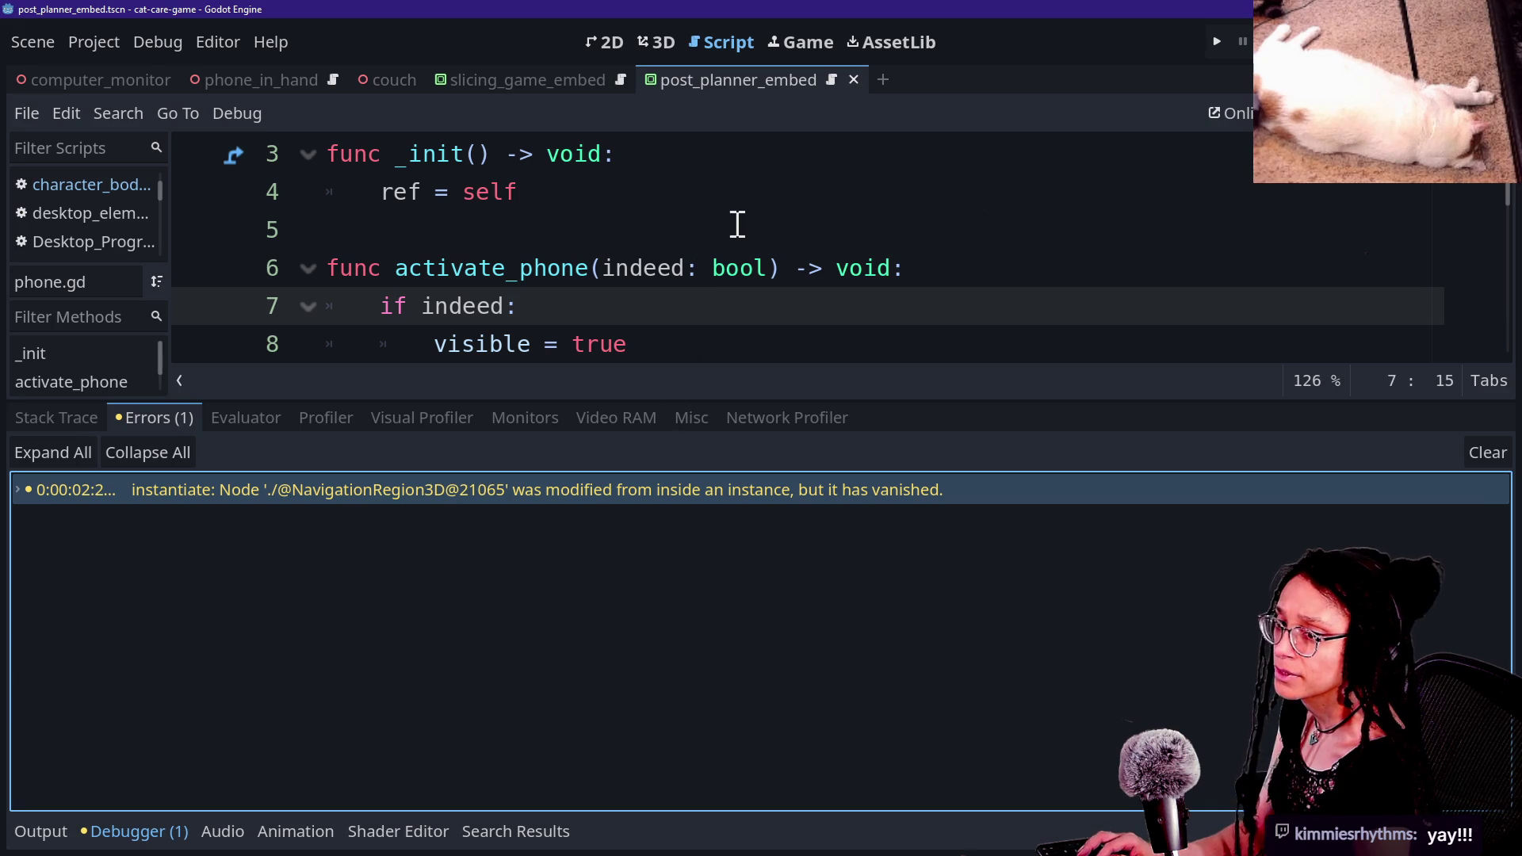
Step: Save the scene and switch to GitHub Desktop
{"action": "left_click", "coordinate": [737, 226]}
{"action": "key", "text": "ctrl+s"}
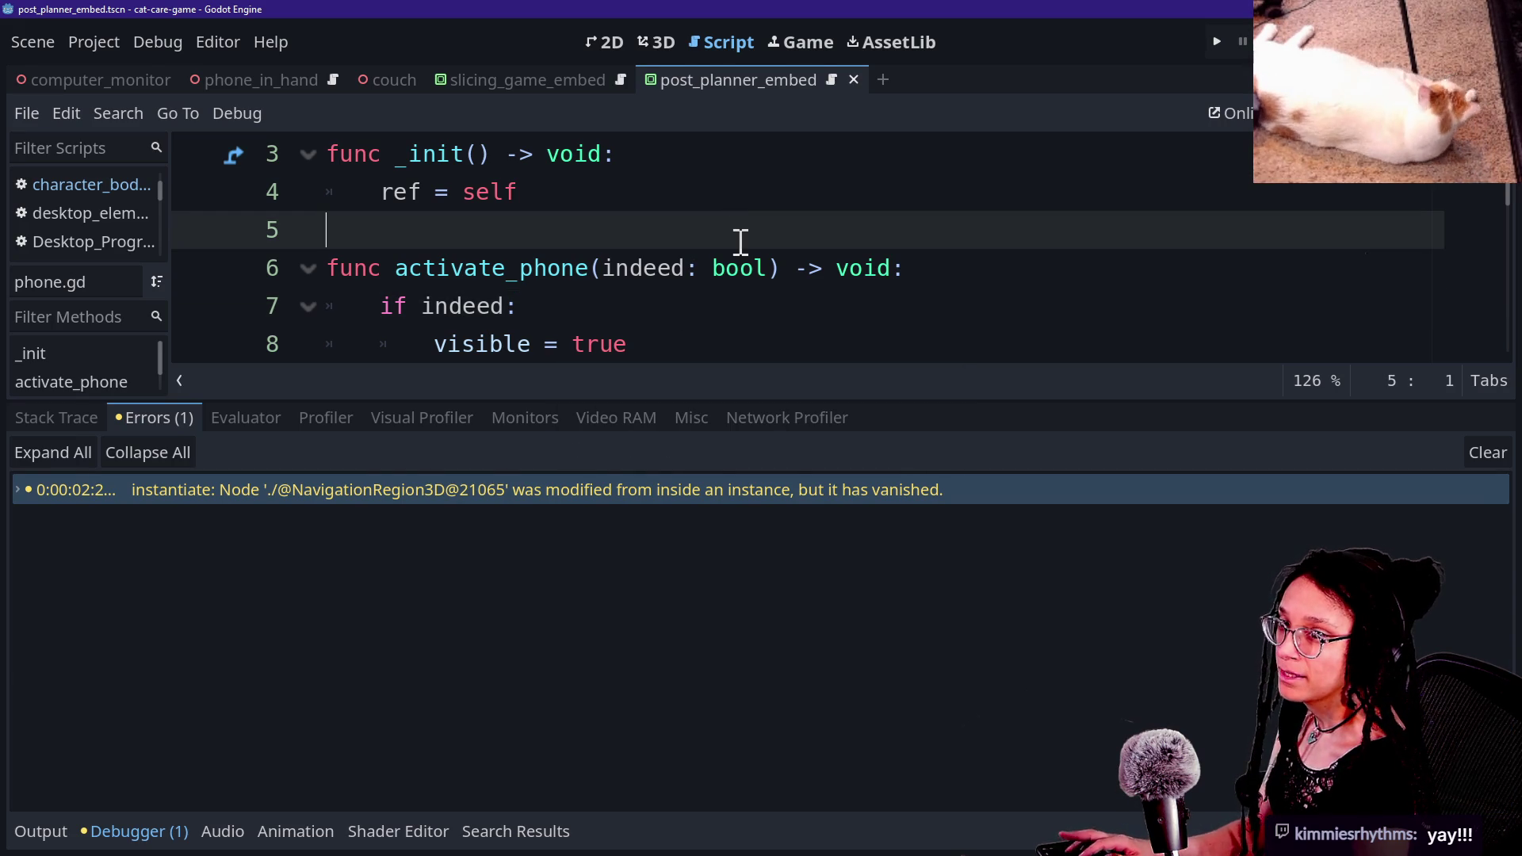
{"action": "key", "text": "alt+Tab"}
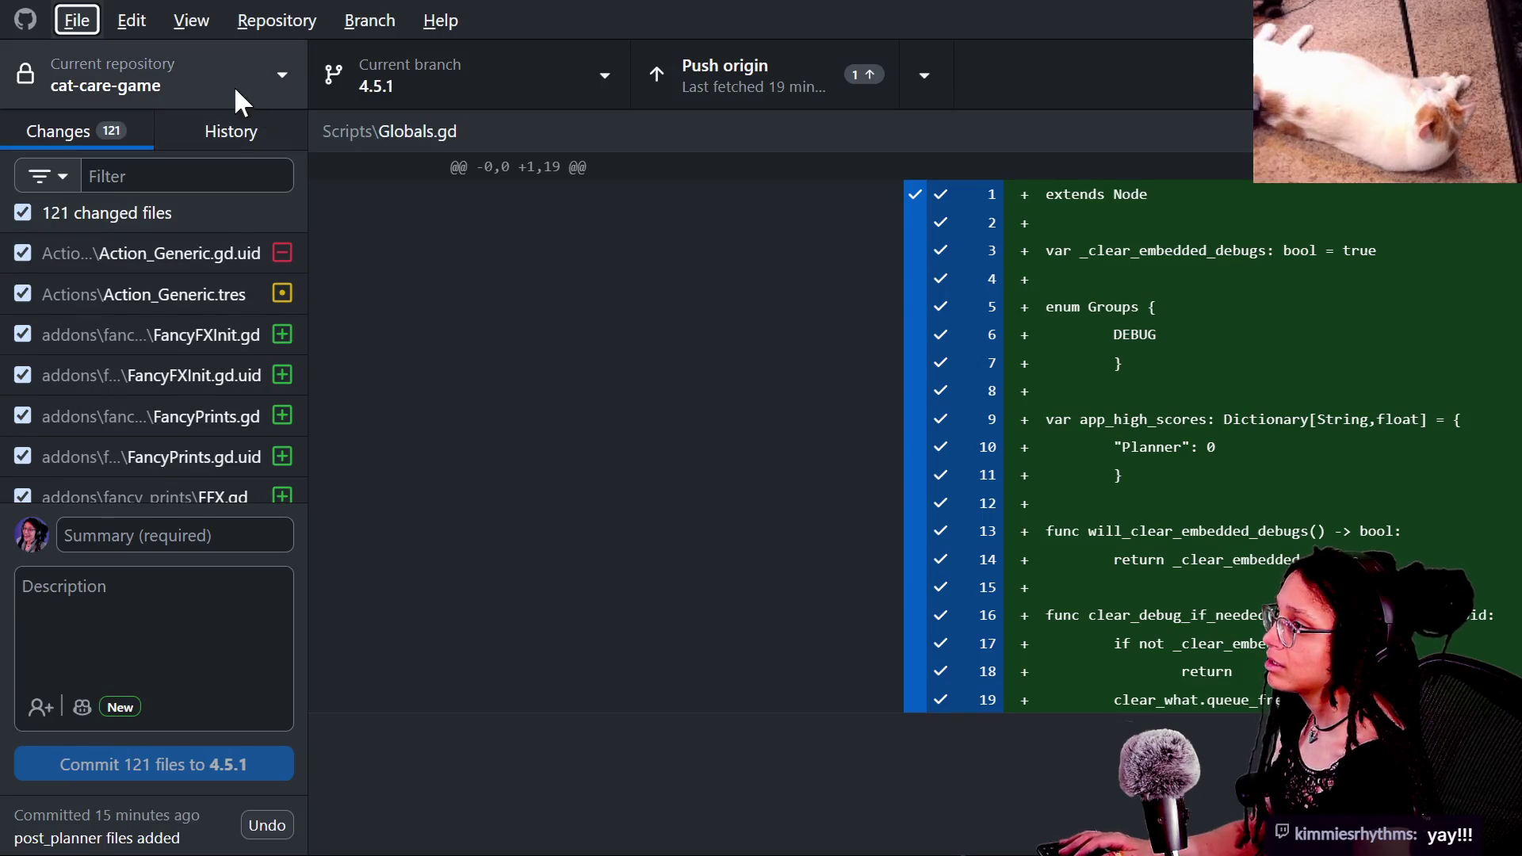
Step: Write the commit summary 'fancy print addon updated'
{"action": "left_click", "coordinate": [210, 537]}
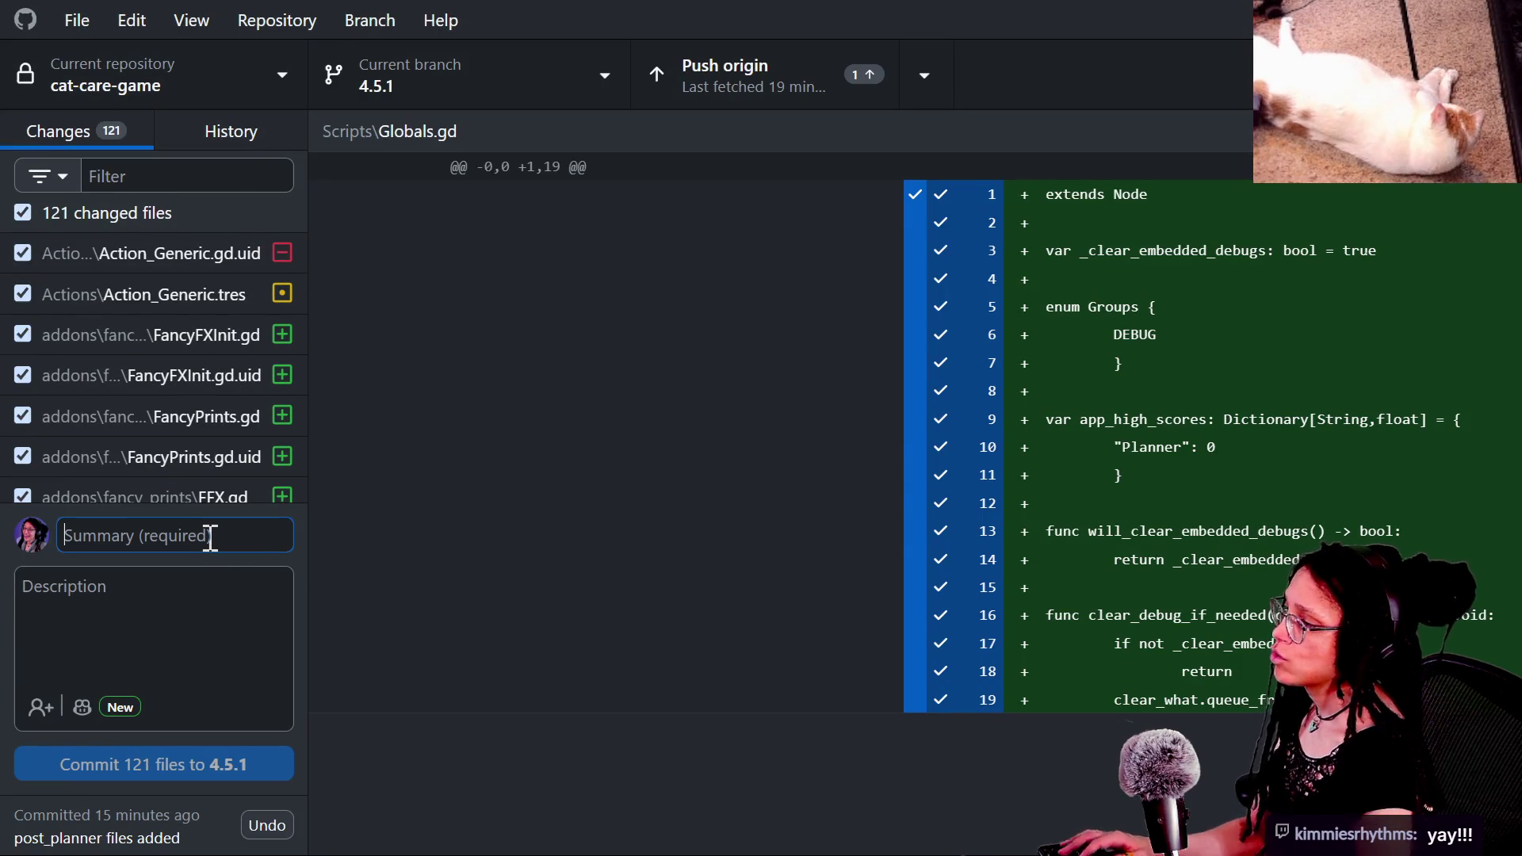
{"action": "type", "text": "fancy print addon"}
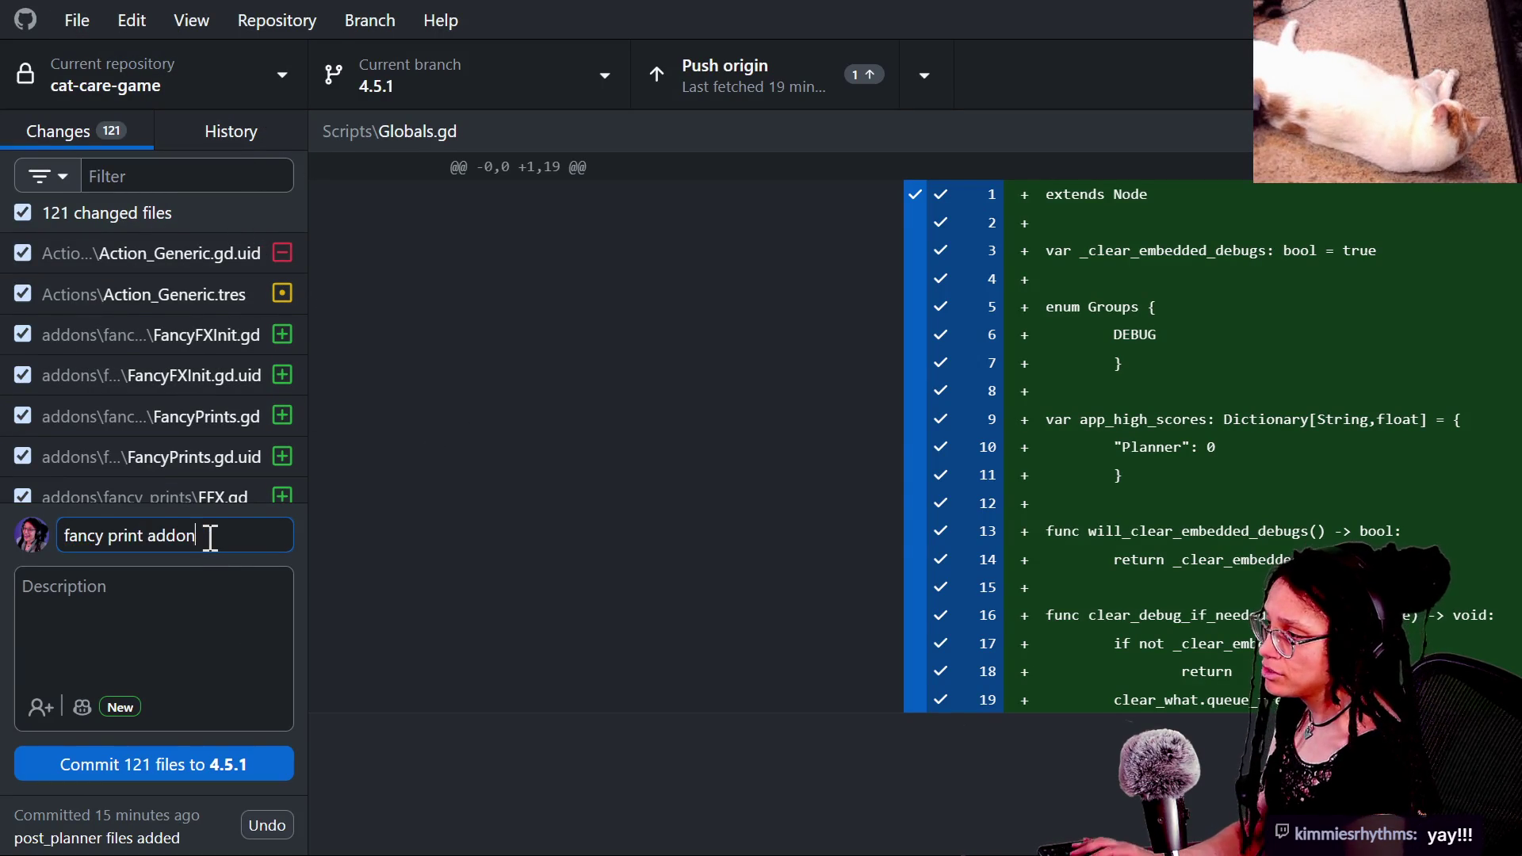
{"action": "type", "text": " updated"}
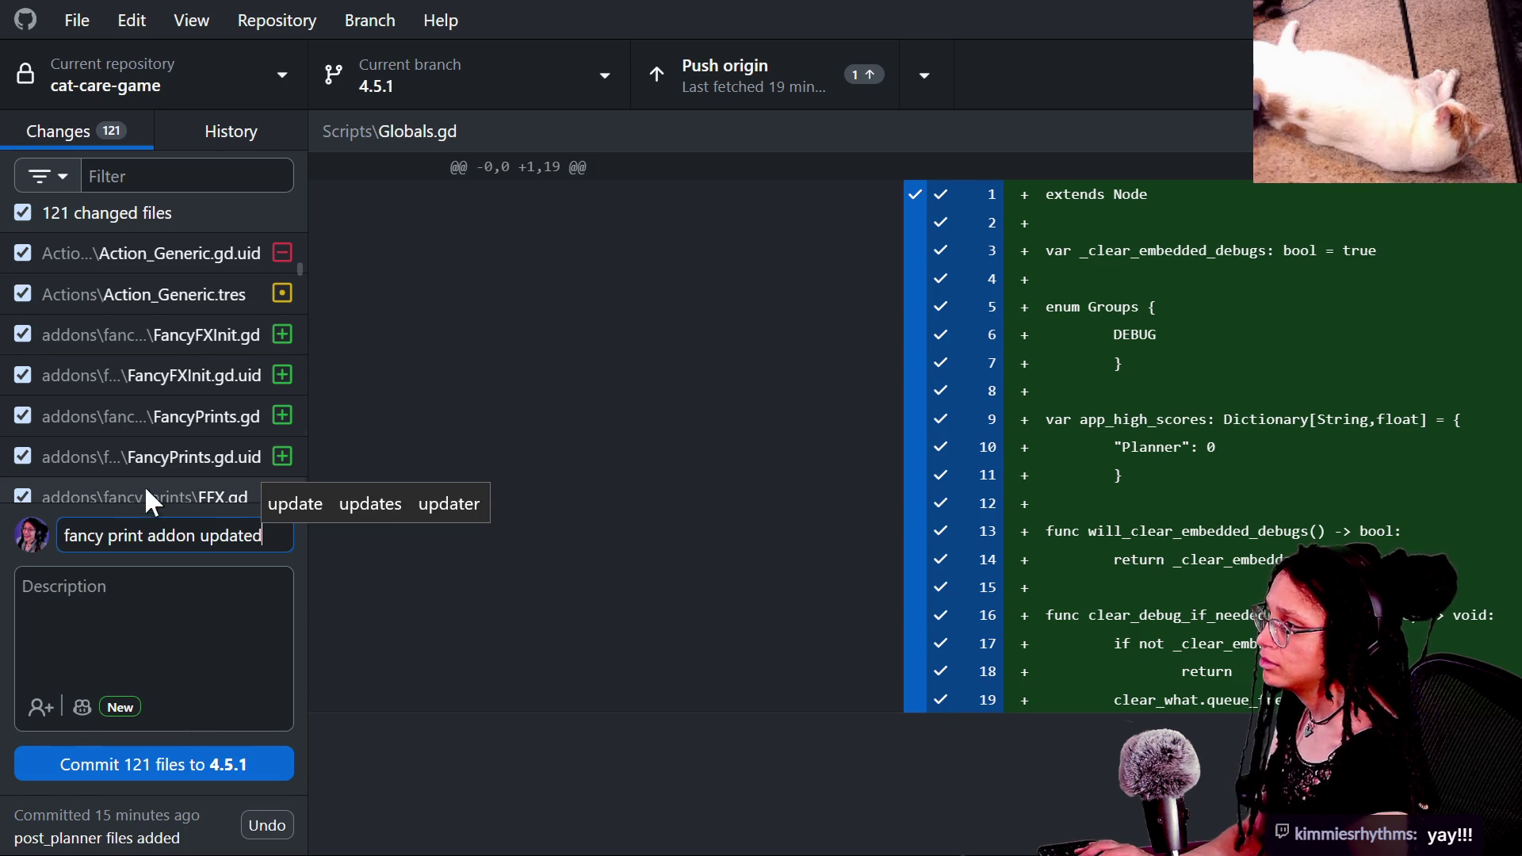
{"action": "scroll", "coordinate": [138, 393], "scroll_direction": "down", "scroll_amount": 15}
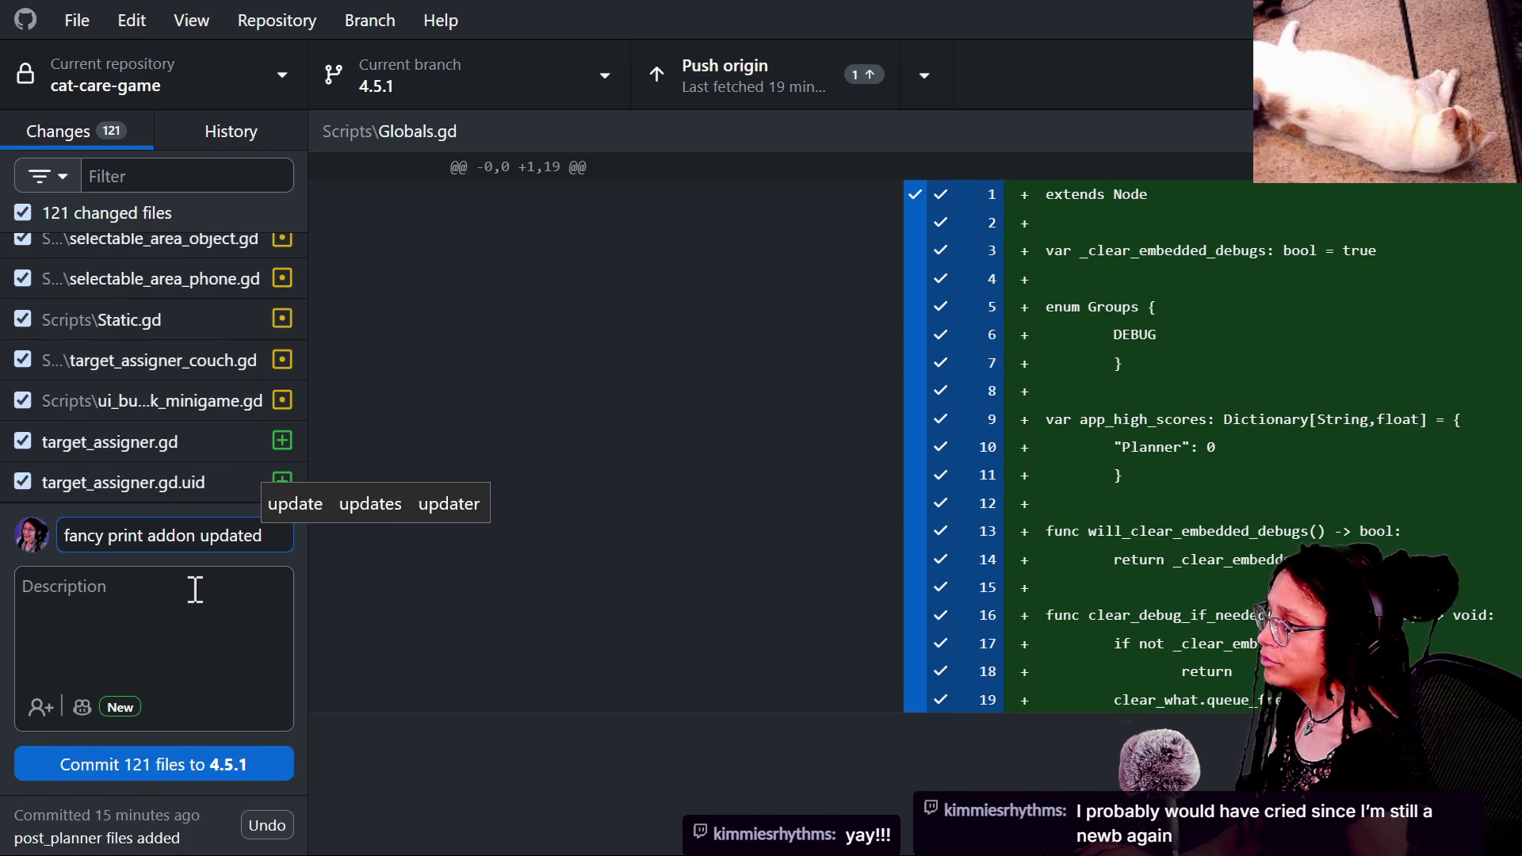
{"action": "type", "text": "; restored"}
{"action": "key", "text": "Home"}
{"action": "type", "text": "fancy"}
{"action": "key", "text": "End"}
{"action": "key", "text": "BackSpace"}
{"action": "key", "text": "BackSpace"}
{"action": "key", "text": "BackSpace"}
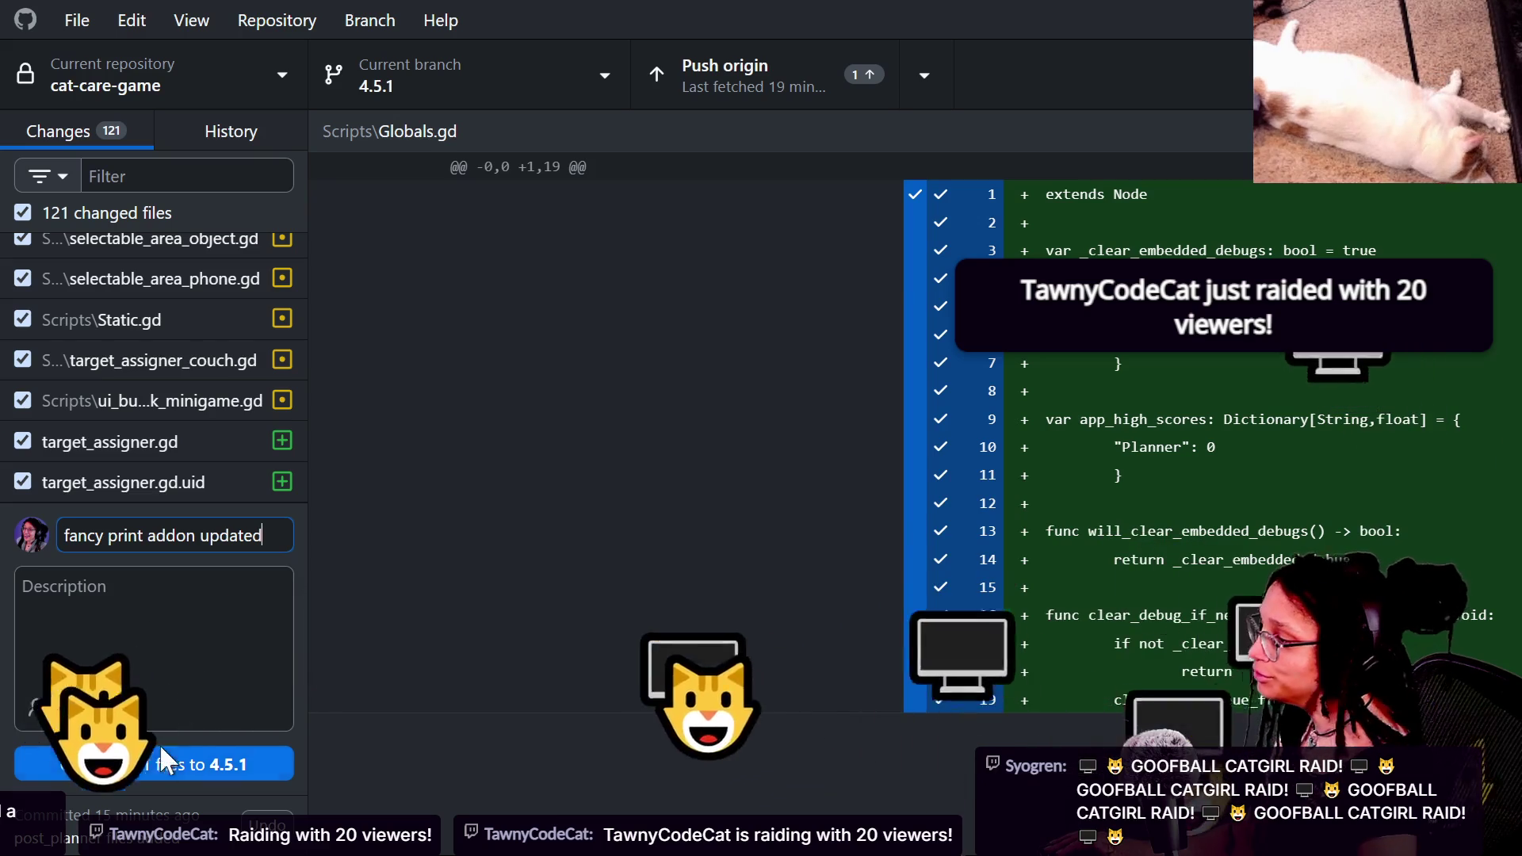
Step: Commit the 121 changed files to branch 4.5.1 and push them to origin
{"action": "left_click", "coordinate": [170, 763]}
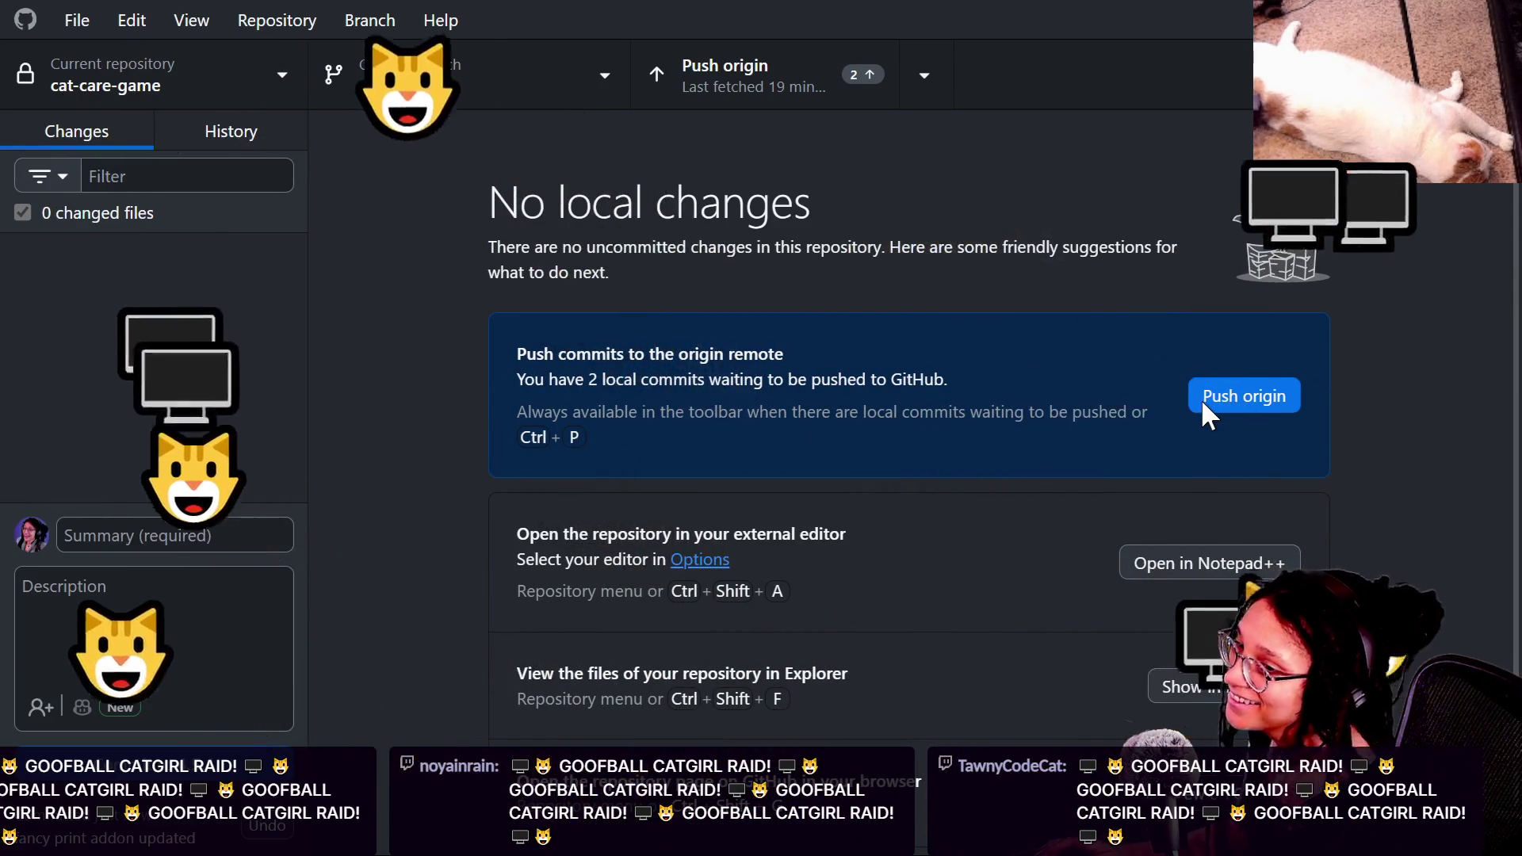
{"action": "left_click", "coordinate": [1206, 391]}
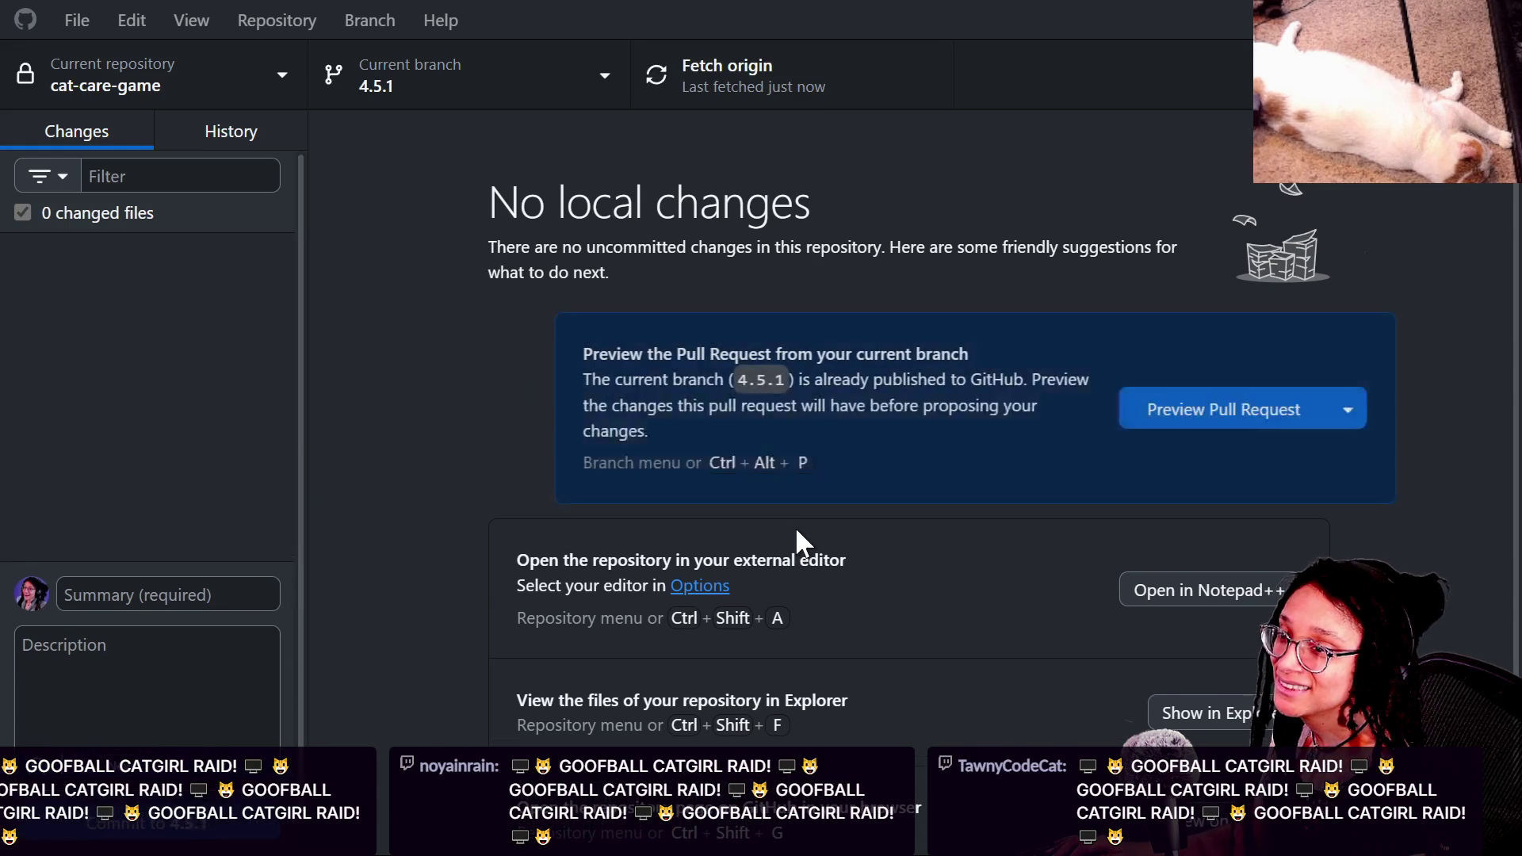
{"action": "key", "text": "alt"}
Step: Hide Godot's bottom panel, then follow the raiding channel from its chat viewer card
{"action": "key", "text": "alt+Tab"}
{"action": "left_click", "coordinate": [608, 316]}
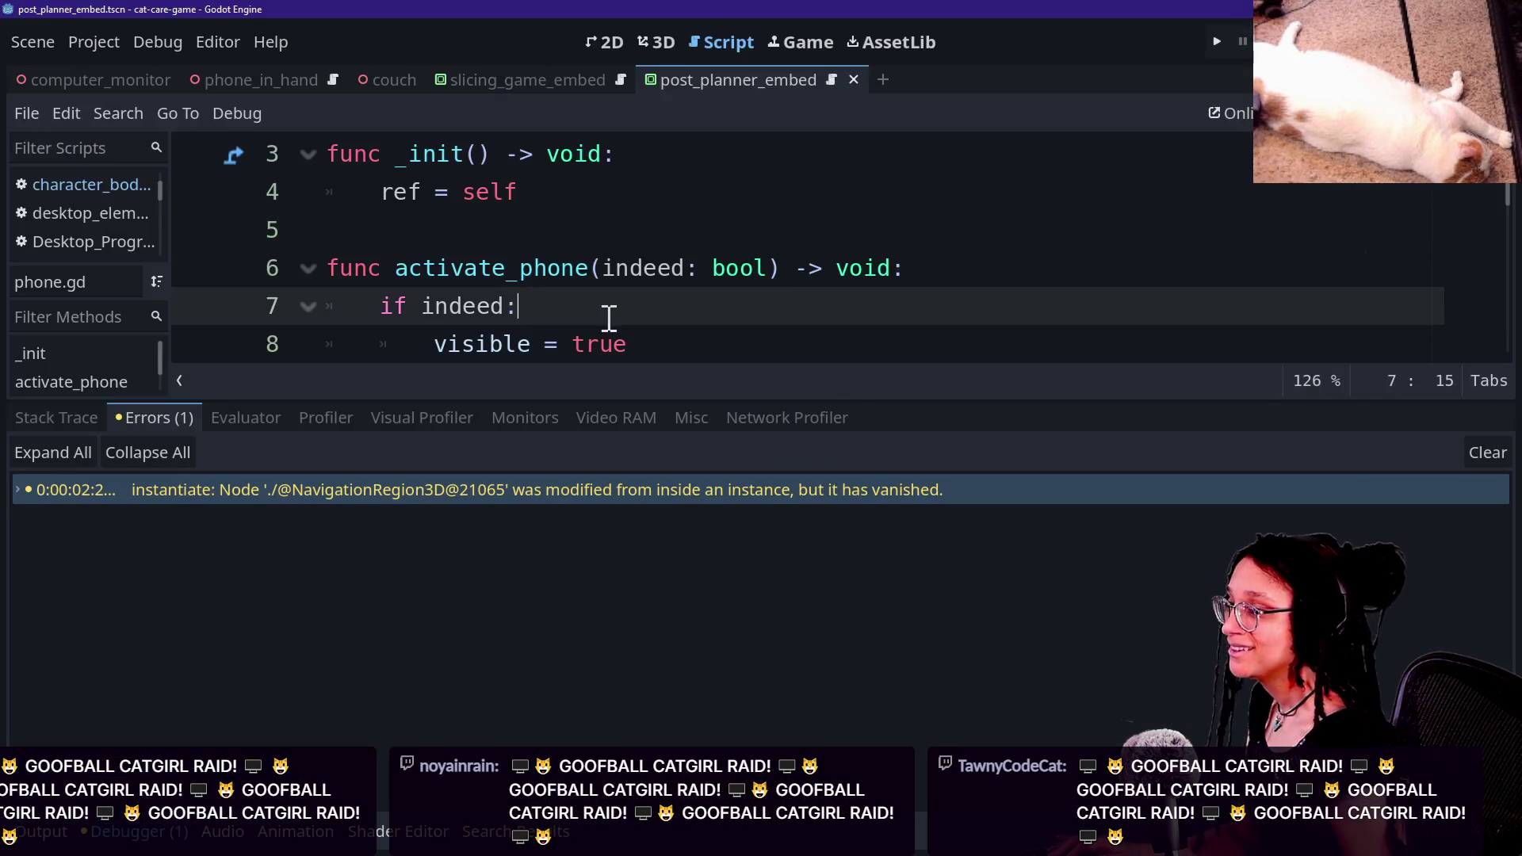
{"action": "key", "text": "Down"}
{"action": "key", "text": "Down"}
{"action": "key", "text": "ctrl+j"}
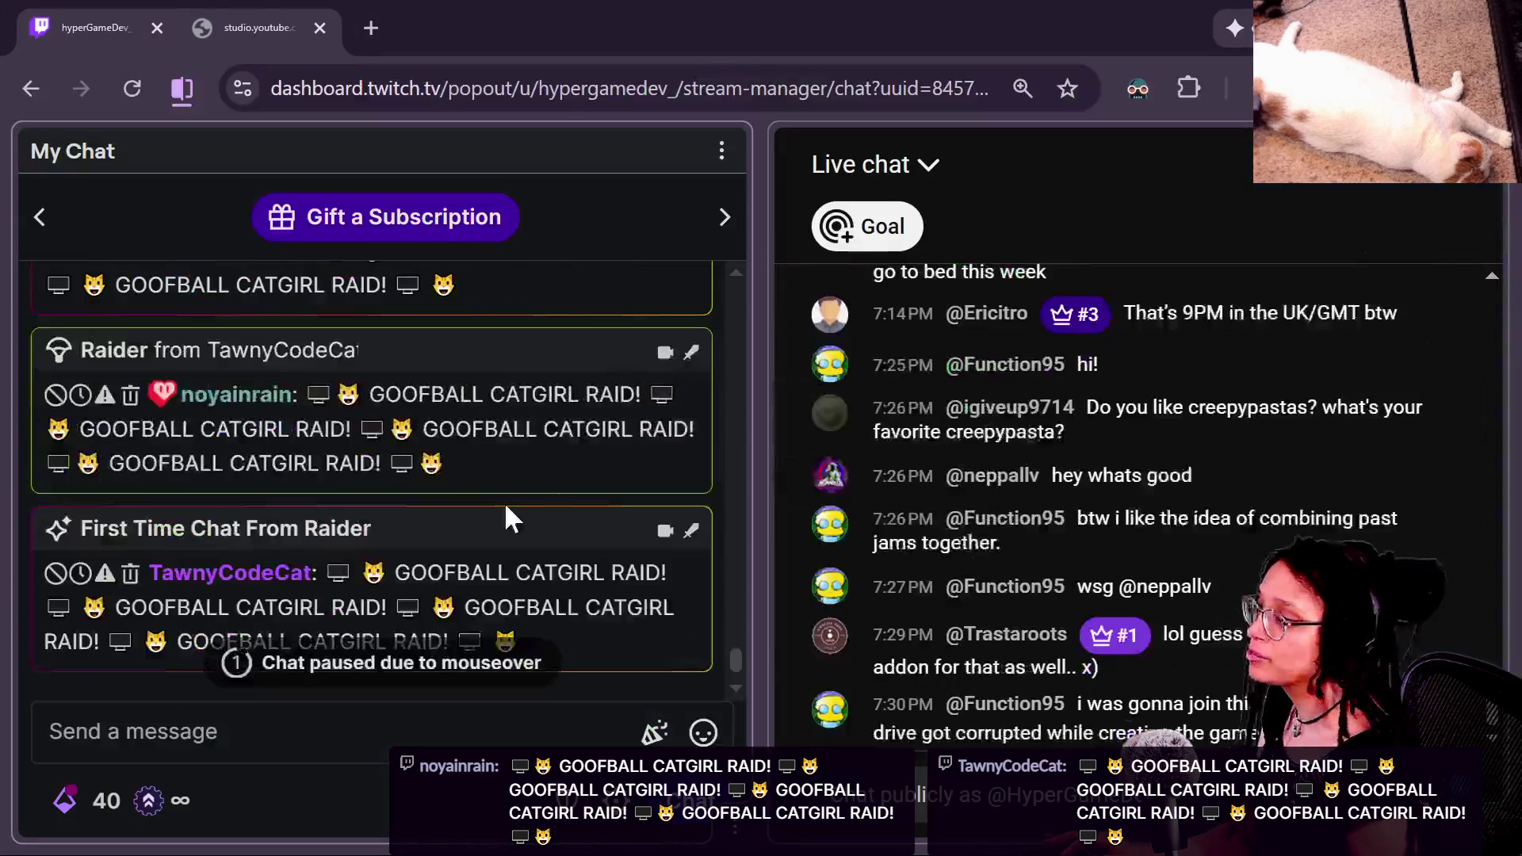
{"action": "left_click", "coordinate": [255, 574]}
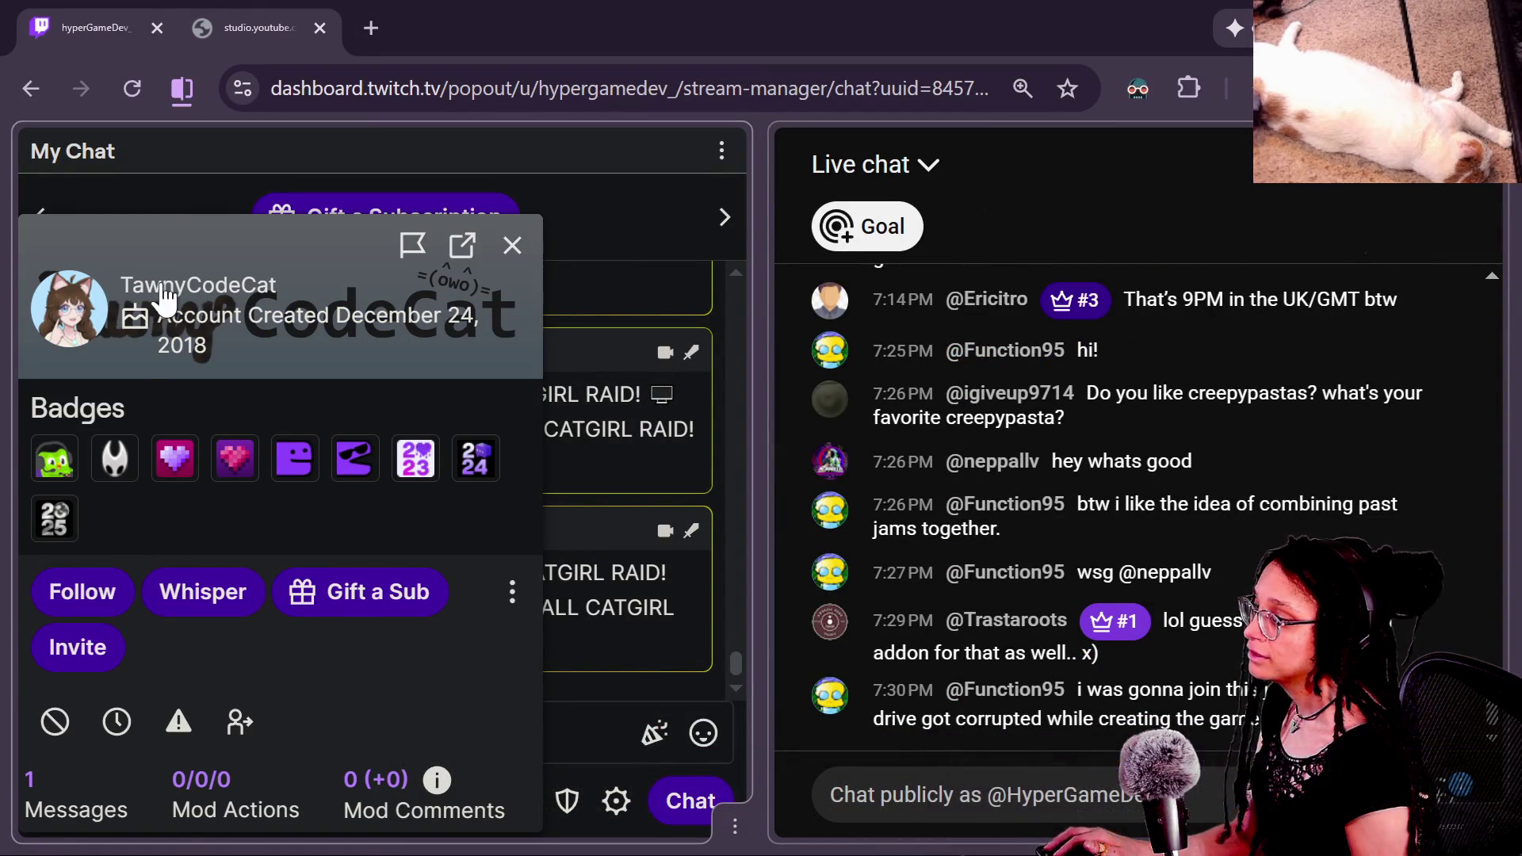
{"action": "left_click", "coordinate": [82, 602]}
Step: Open the raider's channel in a new tab and show its Videos page
{"action": "right_click", "coordinate": [214, 297]}
{"action": "left_click", "coordinate": [273, 316]}
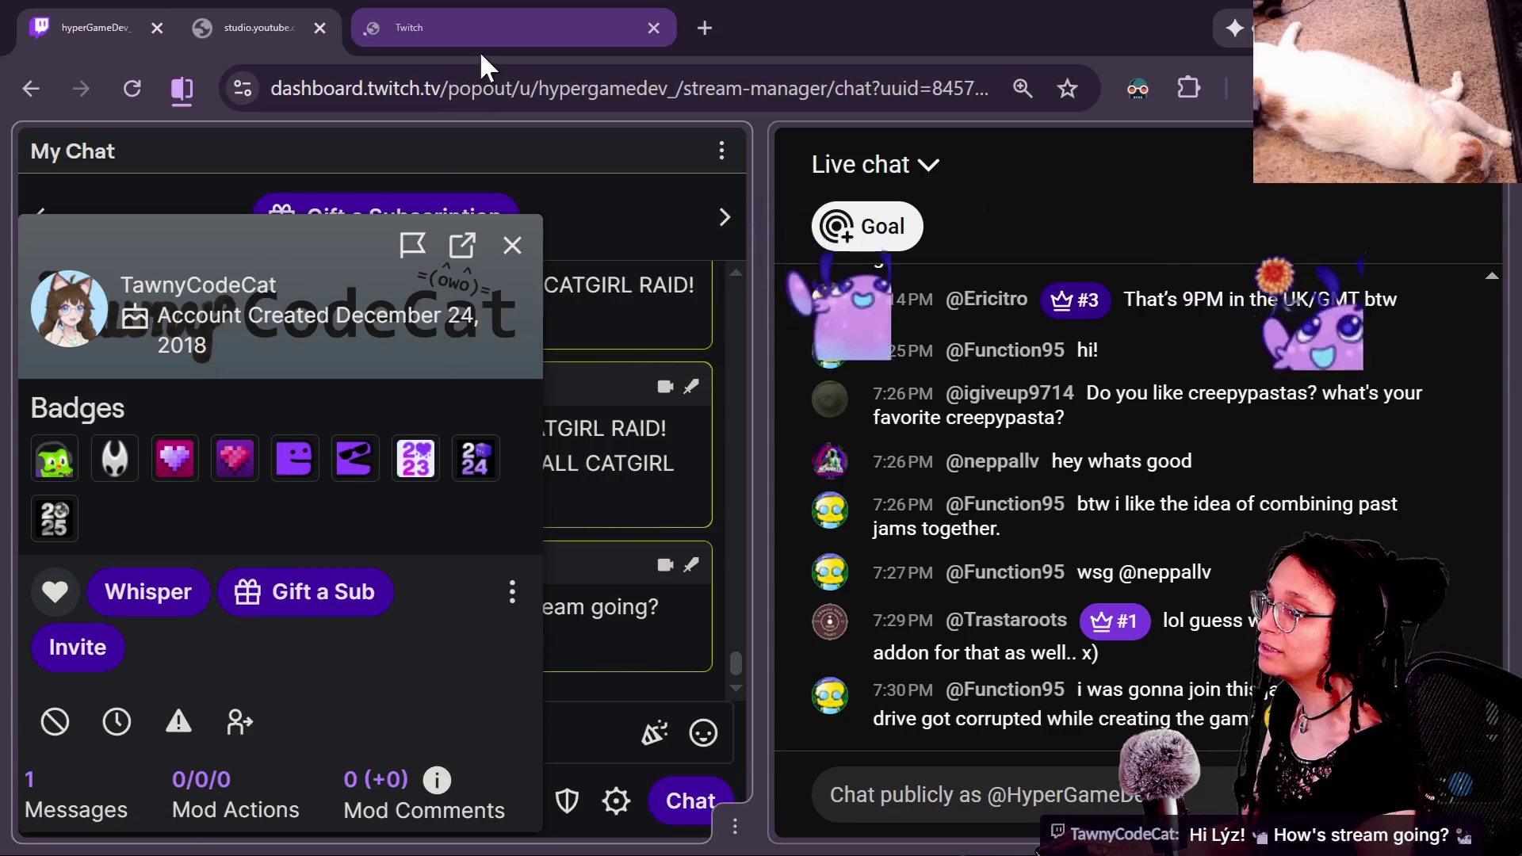
{"action": "left_click", "coordinate": [484, 44]}
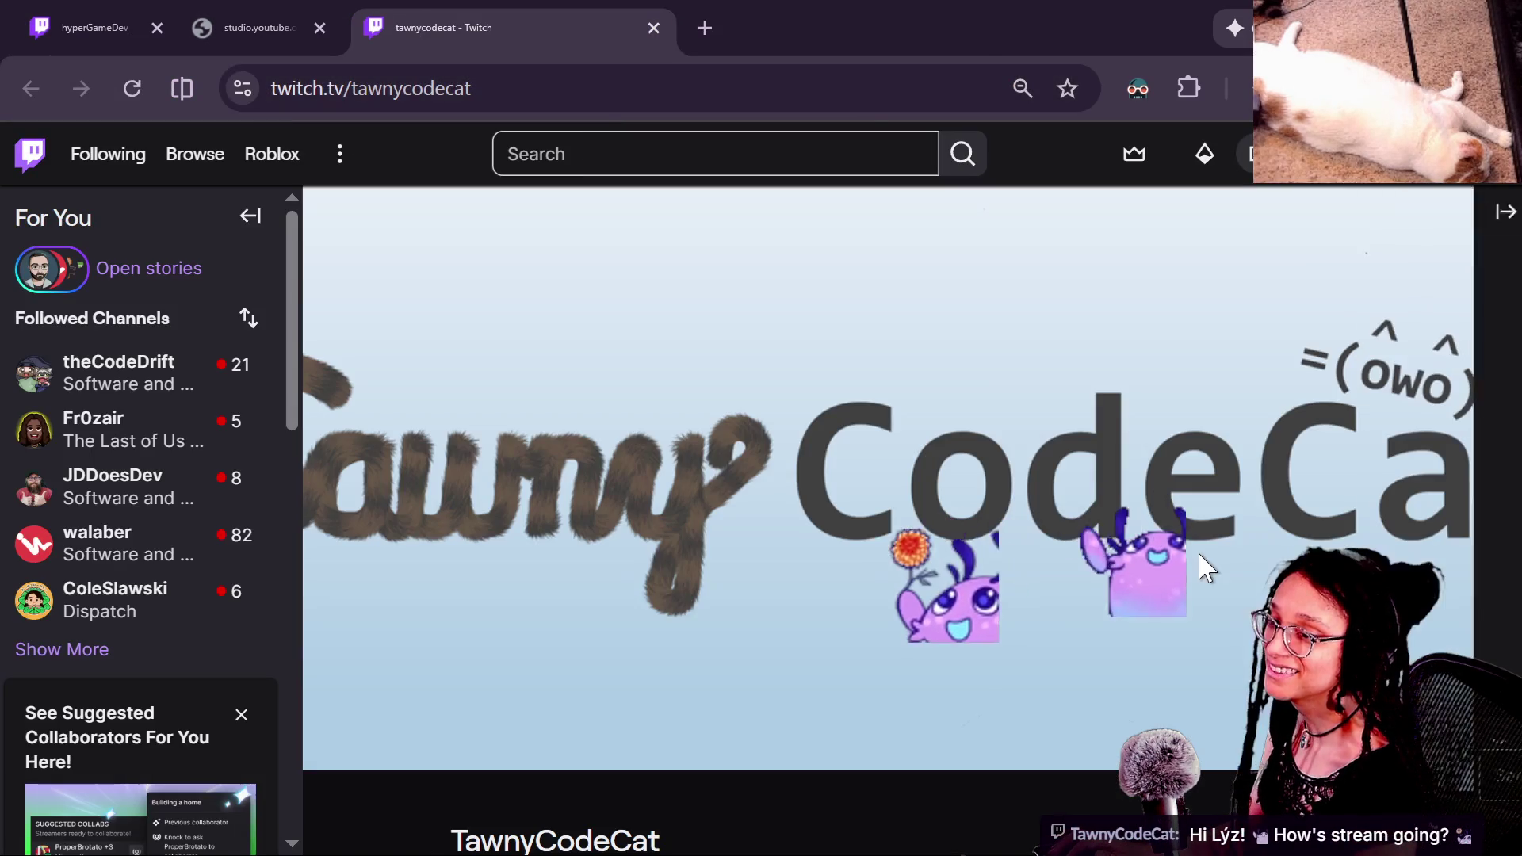
{"action": "scroll", "coordinate": [737, 674], "scroll_direction": "down", "scroll_amount": 5}
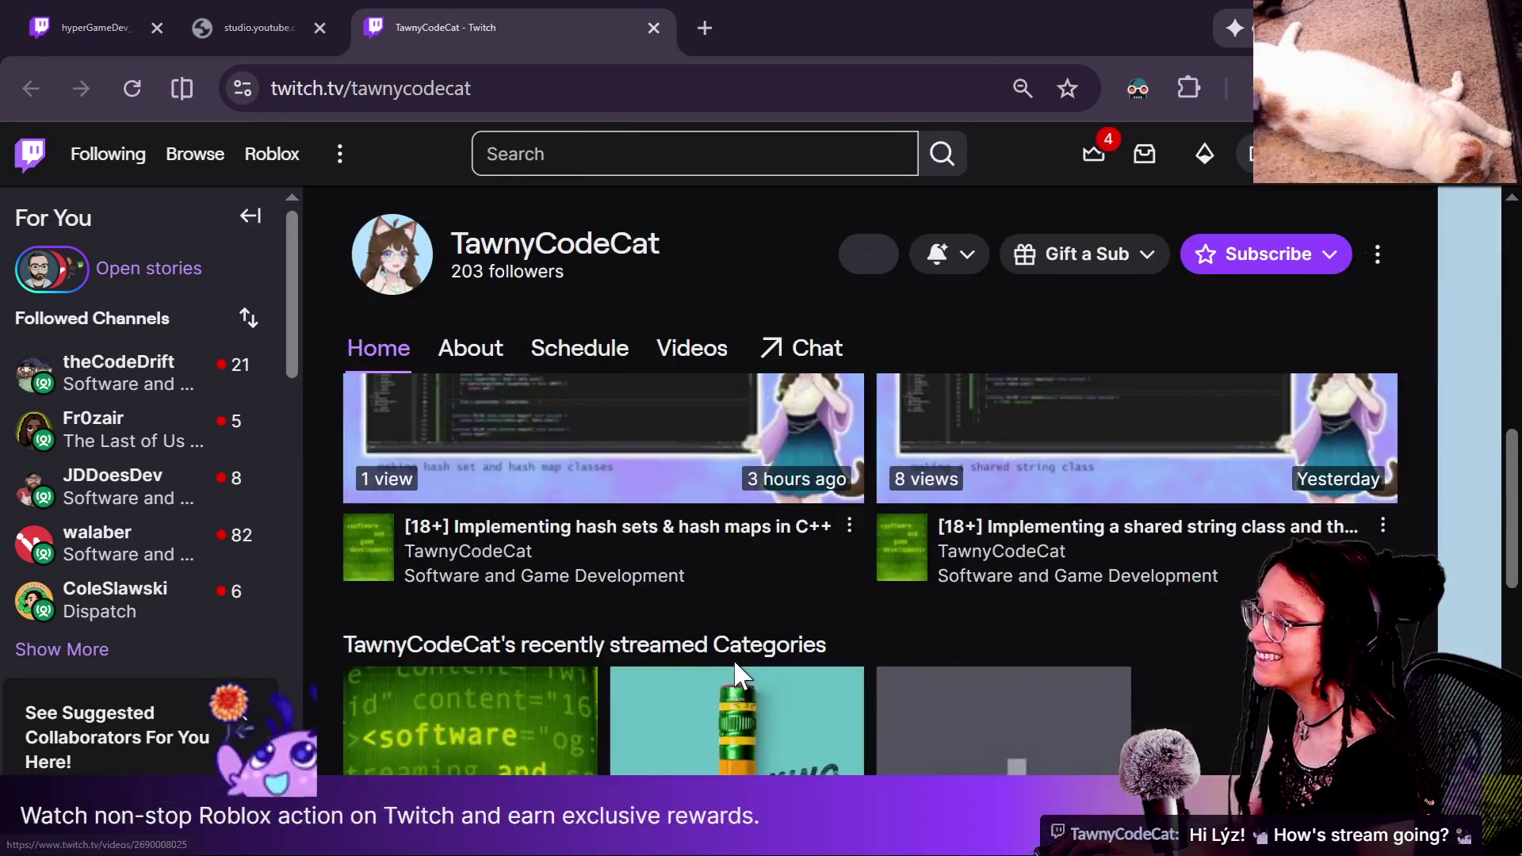
{"action": "scroll", "coordinate": [738, 673], "scroll_direction": "up", "scroll_amount": 2}
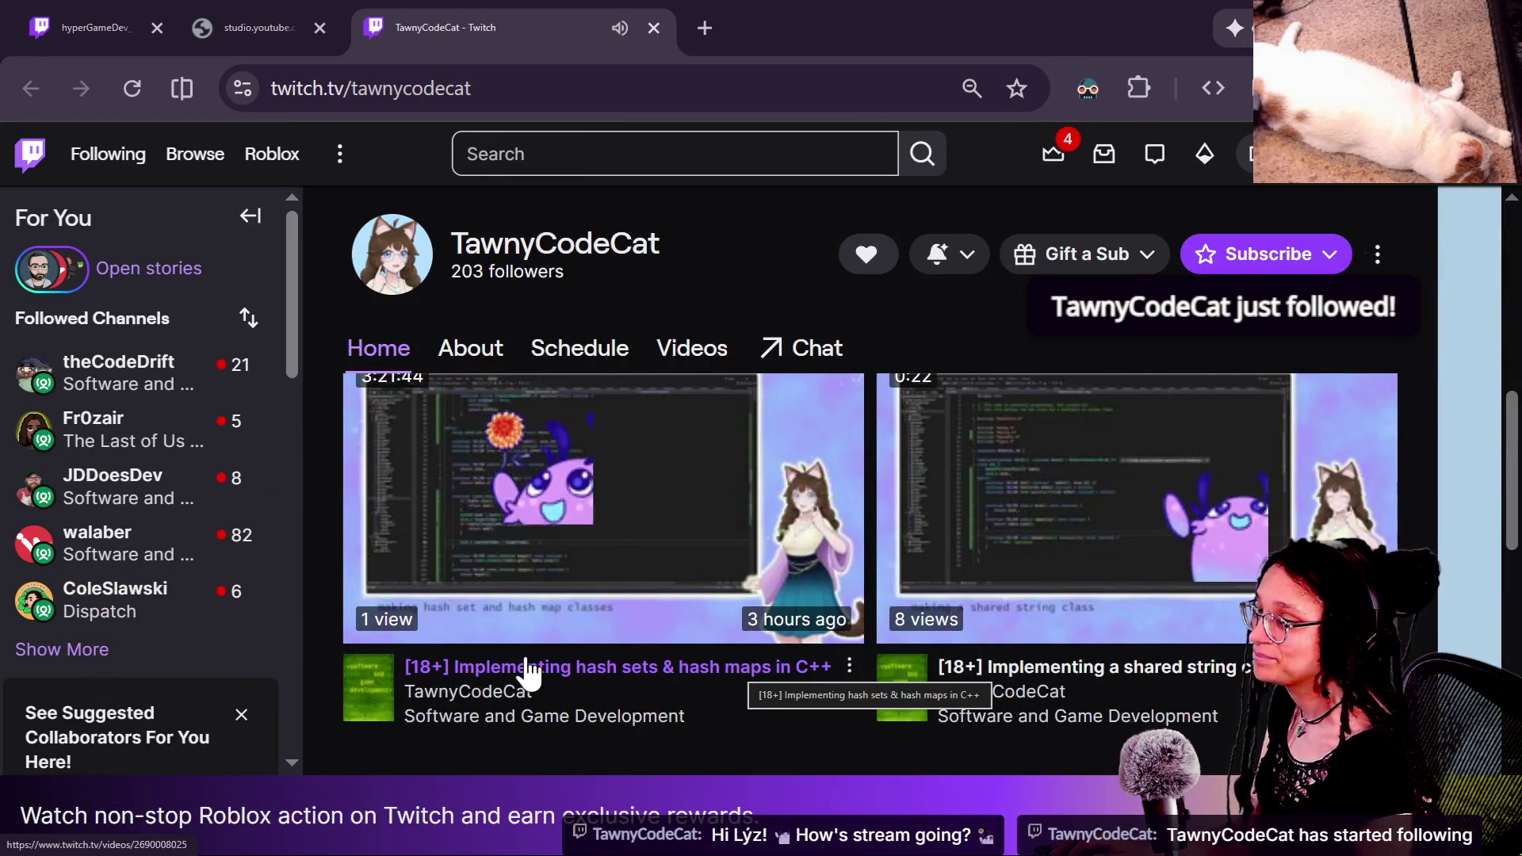
{"action": "left_click", "coordinate": [699, 344]}
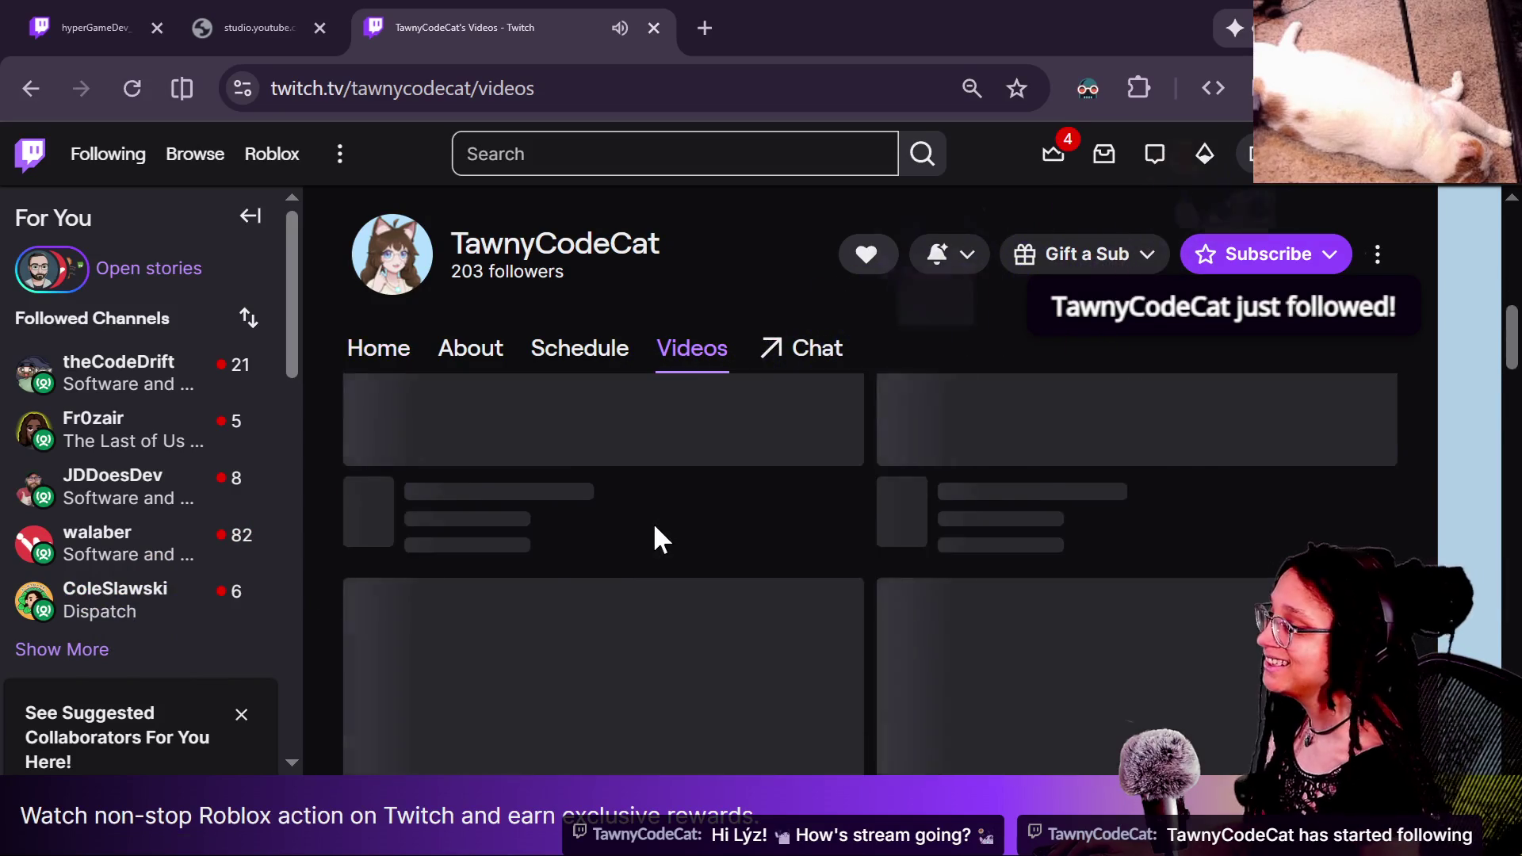
{"action": "scroll", "coordinate": [654, 527], "scroll_direction": "down", "scroll_amount": 5}
{"action": "scroll", "coordinate": [544, 480], "scroll_direction": "up", "scroll_amount": 2}
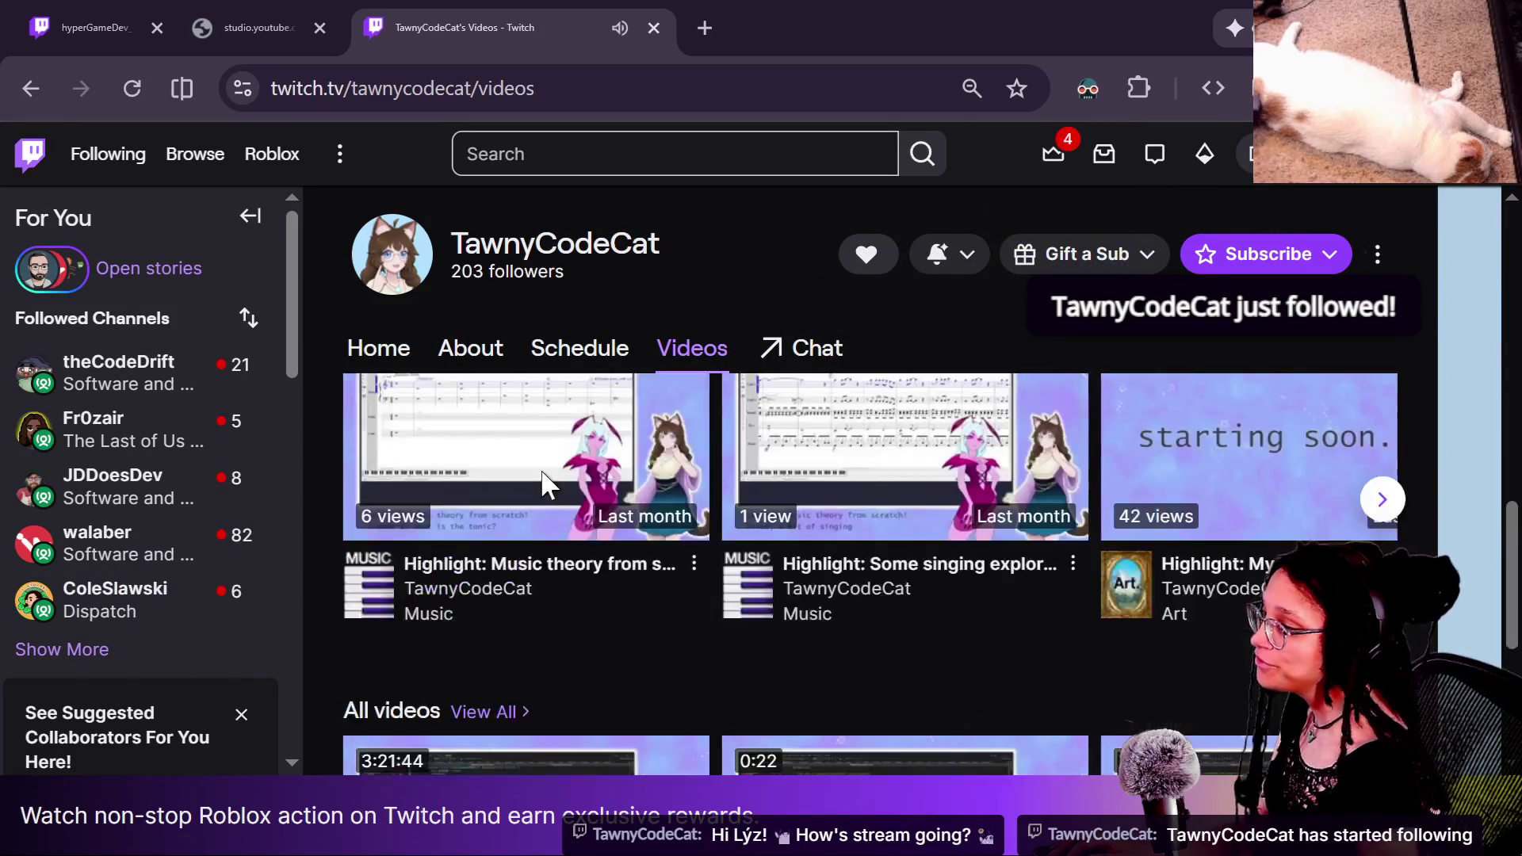
{"action": "scroll", "coordinate": [544, 479], "scroll_direction": "up", "scroll_amount": 6}
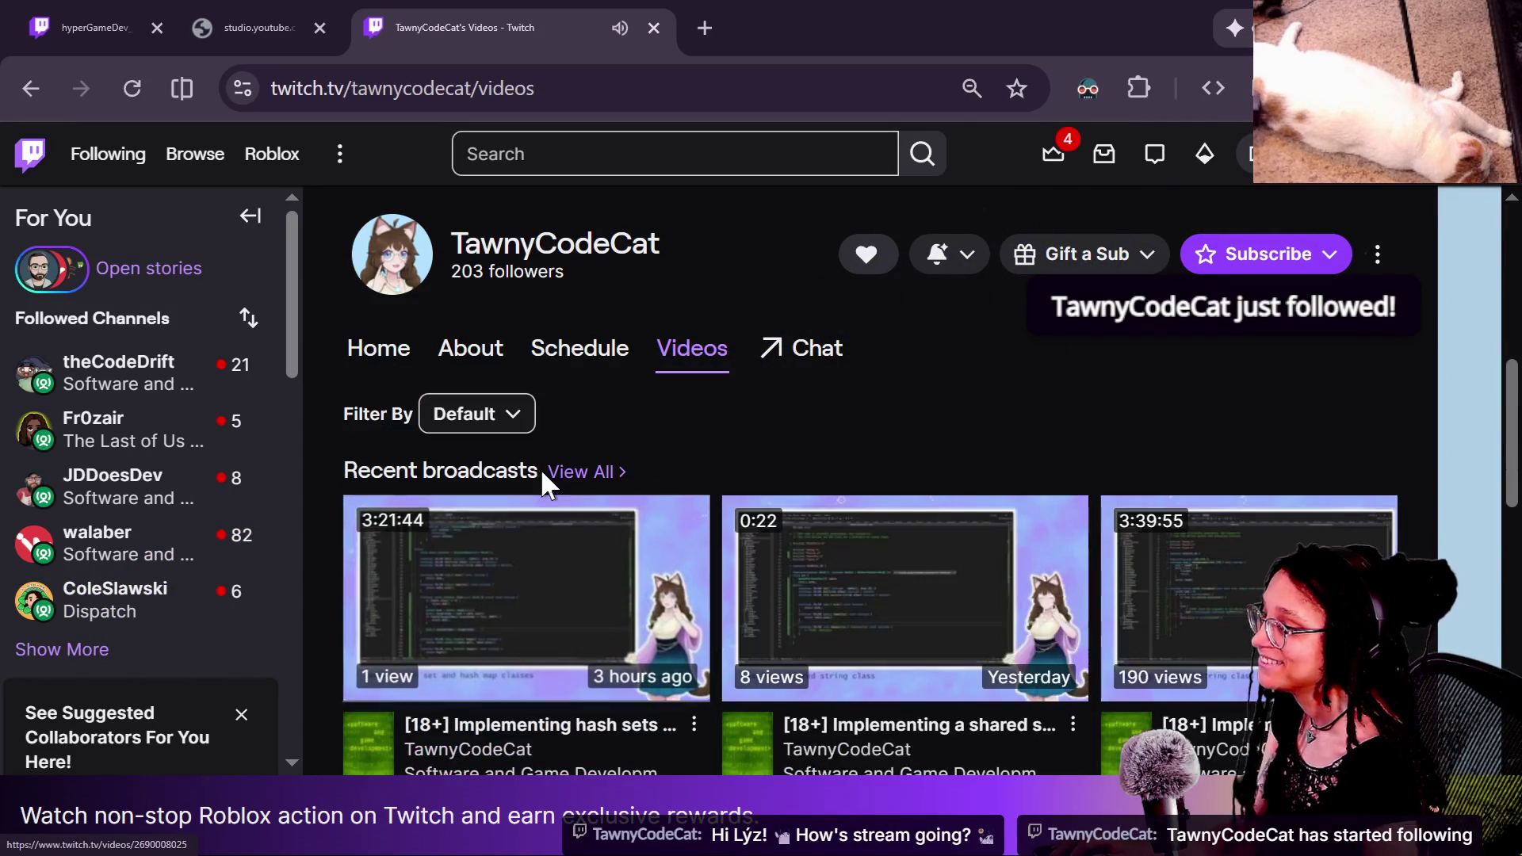
Step: Play the 'Implementing hash sets & hash maps in C++' broadcast fullscreen from about 19:00
{"action": "left_click", "coordinate": [561, 644]}
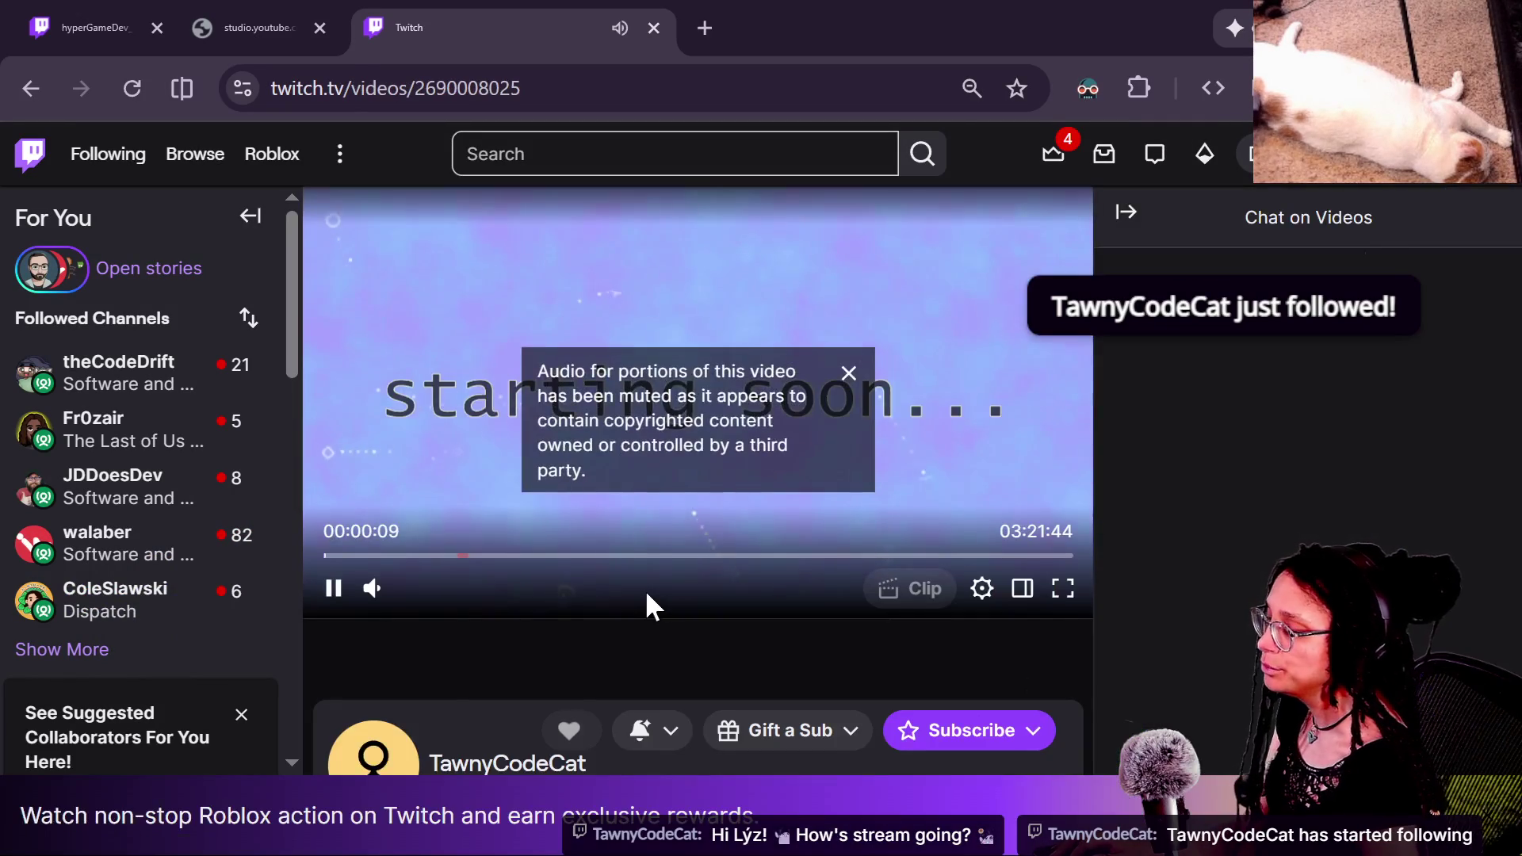
{"action": "scroll", "coordinate": [646, 594], "scroll_direction": "down", "scroll_amount": 5}
{"action": "scroll", "coordinate": [647, 596], "scroll_direction": "up", "scroll_amount": 2}
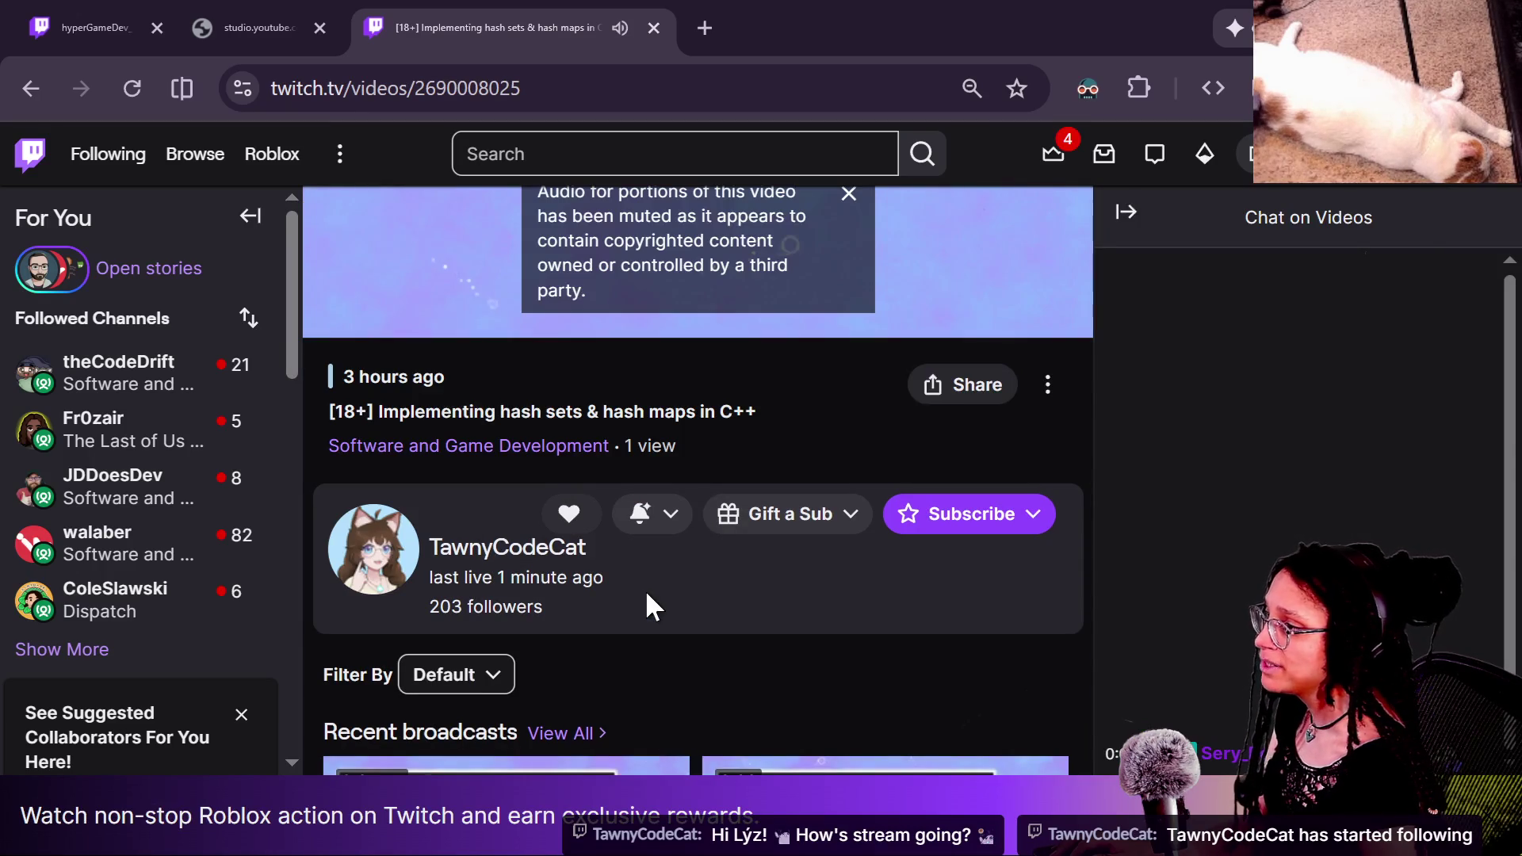
{"action": "scroll", "coordinate": [646, 593], "scroll_direction": "up", "scroll_amount": 4}
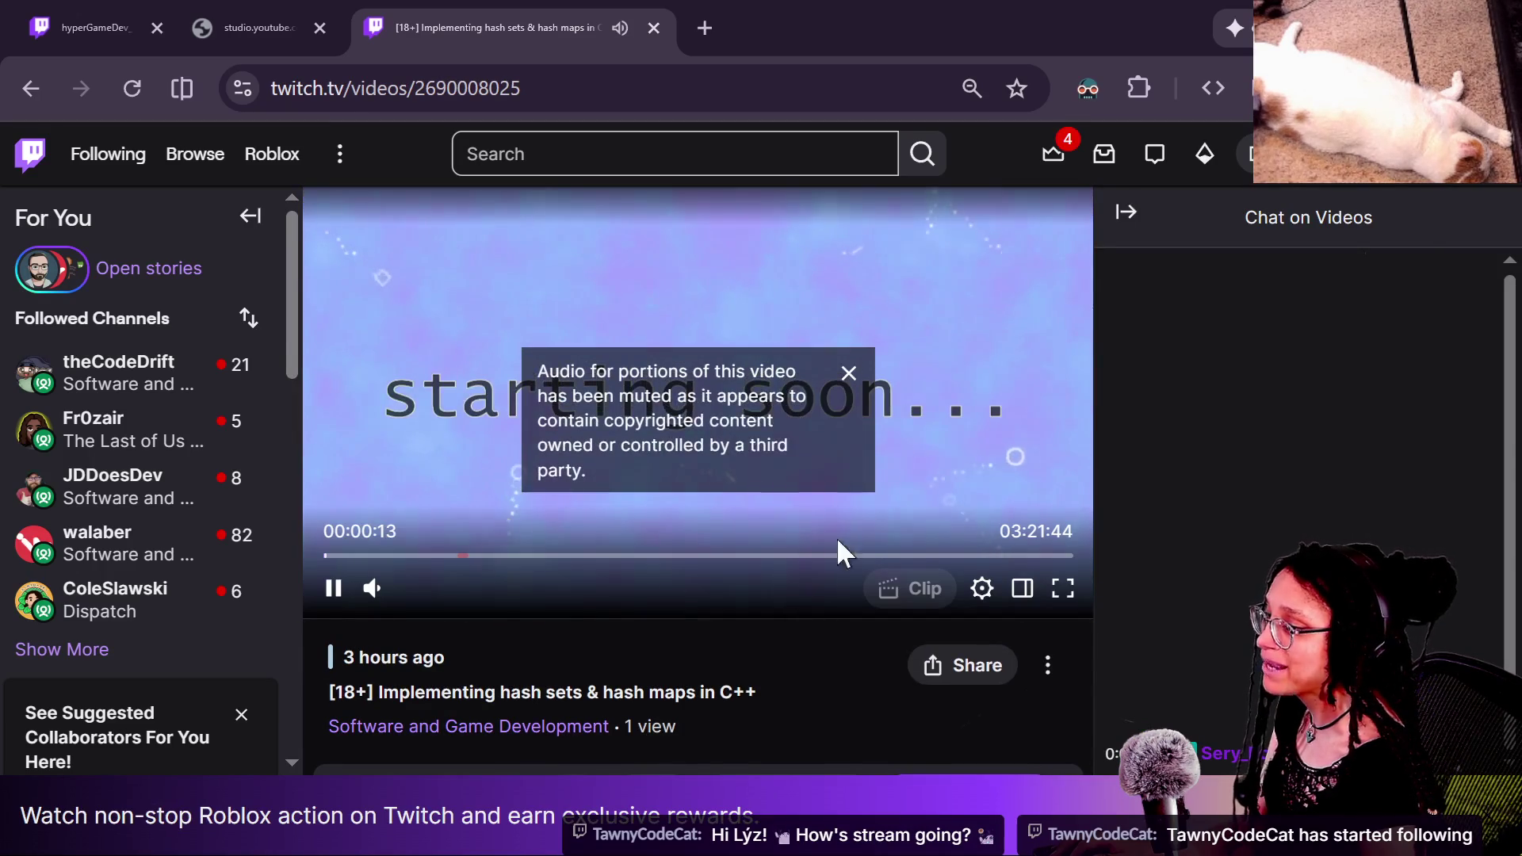
{"action": "left_click", "coordinate": [394, 555]}
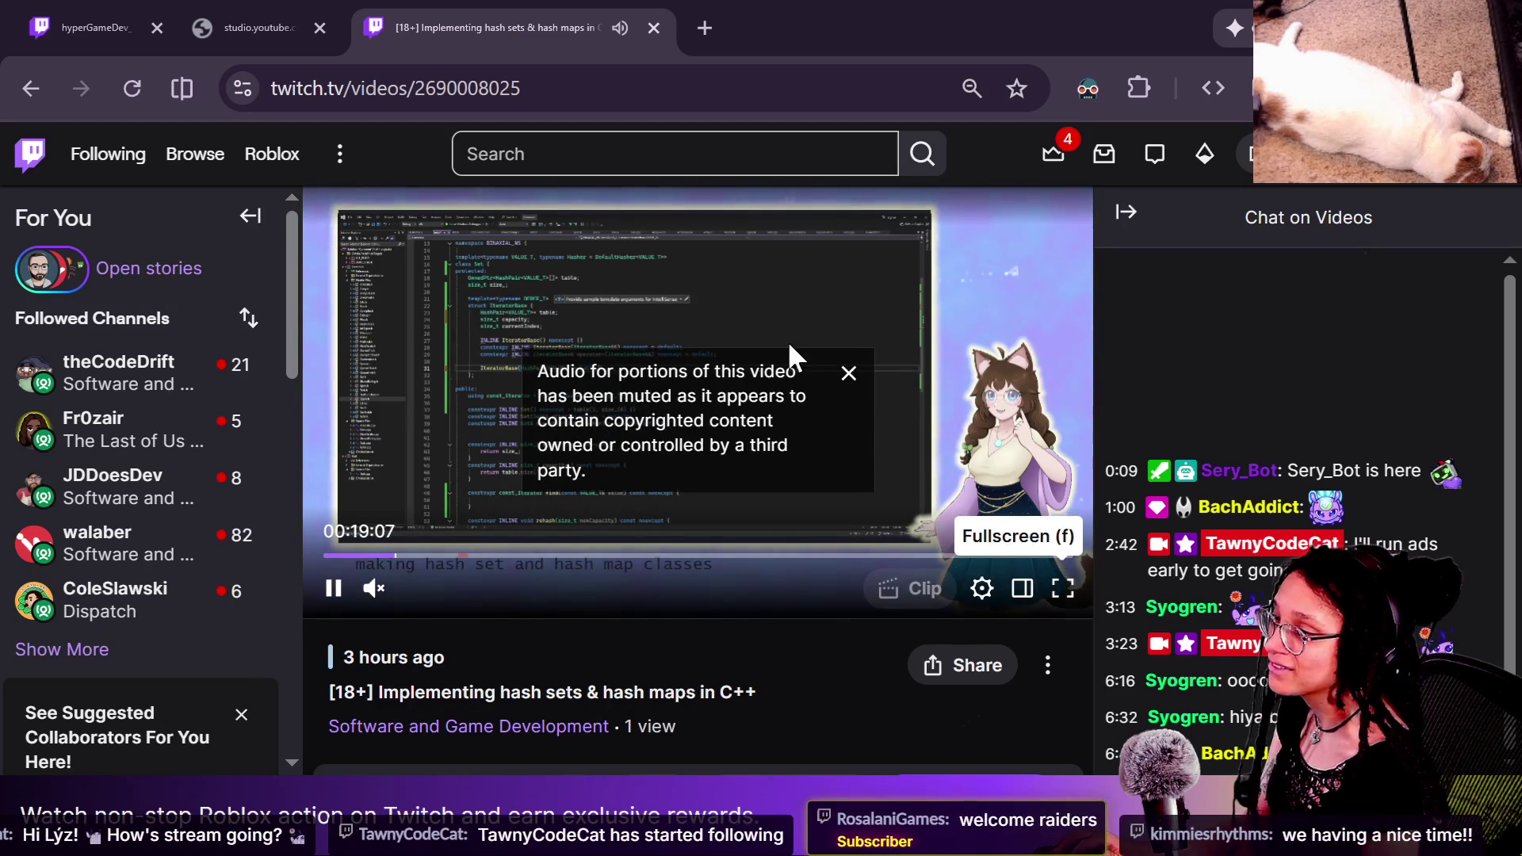
{"action": "left_click", "coordinate": [845, 374]}
{"action": "left_click", "coordinate": [1066, 588]}
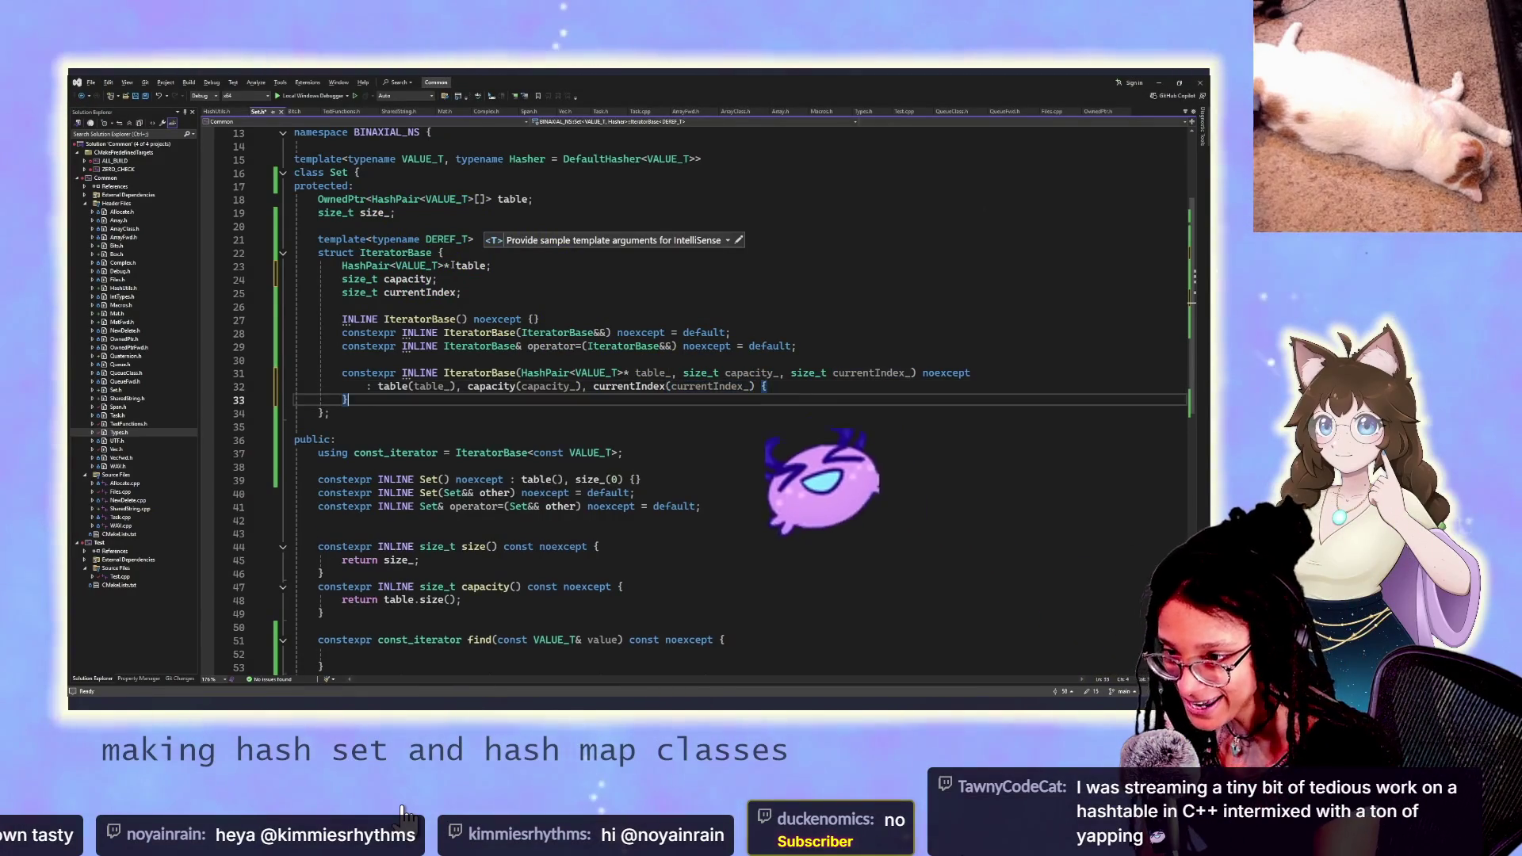
{"action": "mouse_move", "coordinate": [491, 761]}
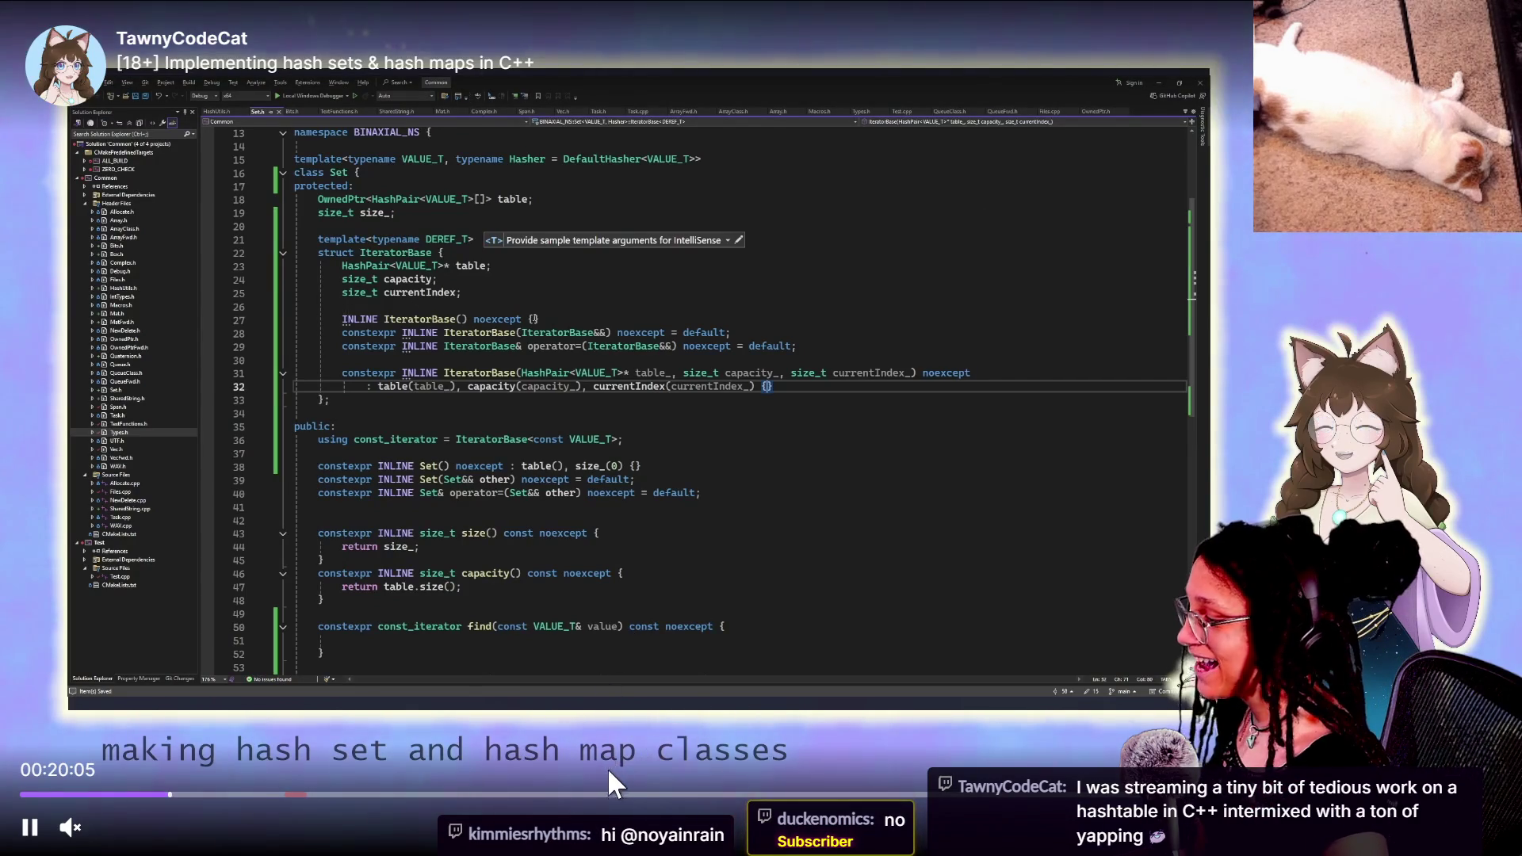
Step: Skip the hash maps broadcast ahead to about 1:19 and leave fullscreen
{"action": "left_click", "coordinate": [604, 795]}
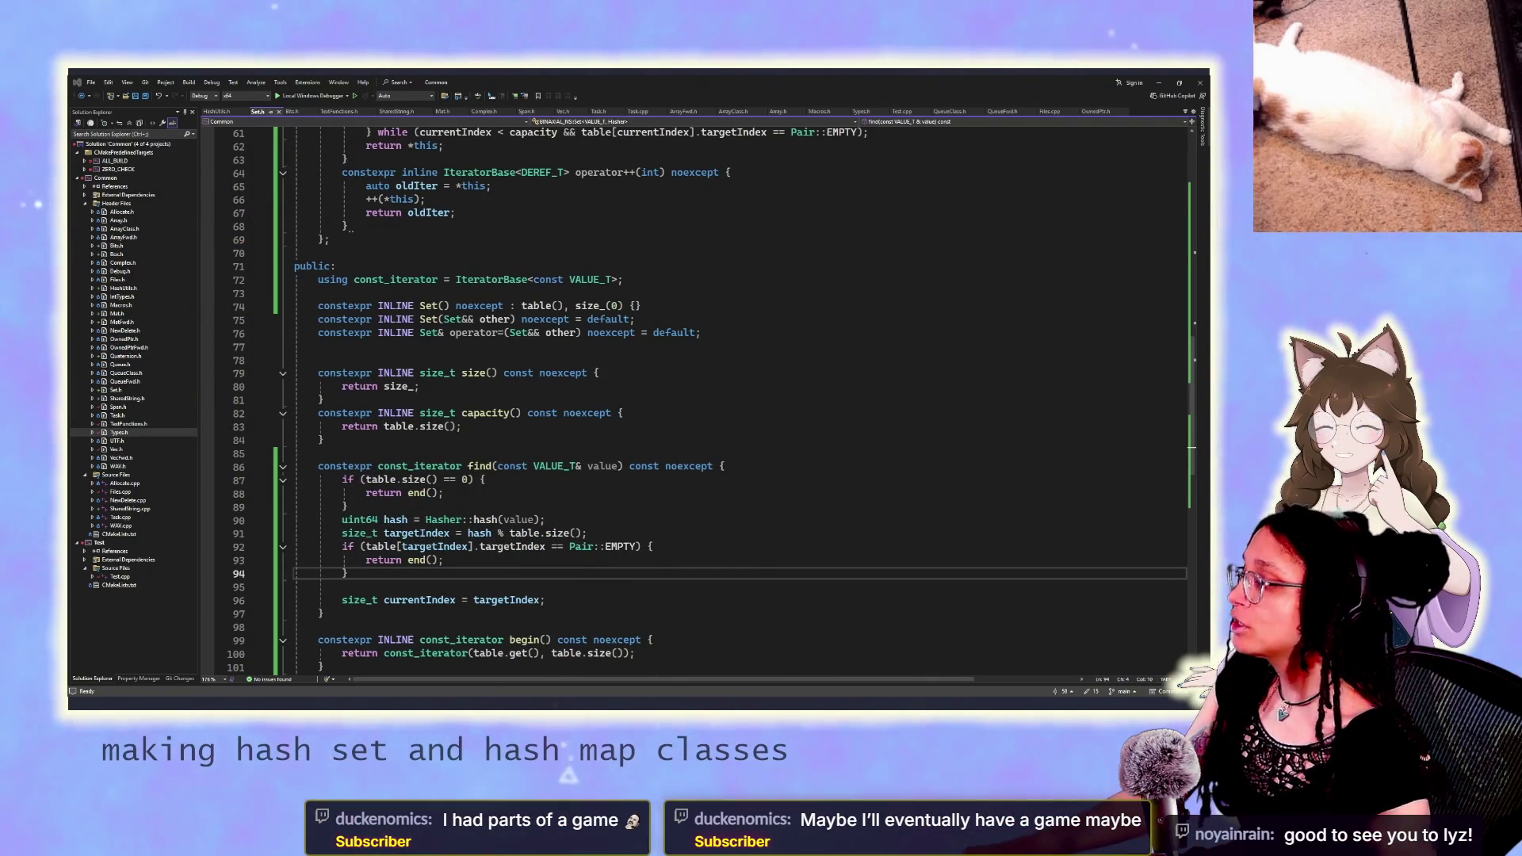
{"action": "mouse_move", "coordinate": [638, 702]}
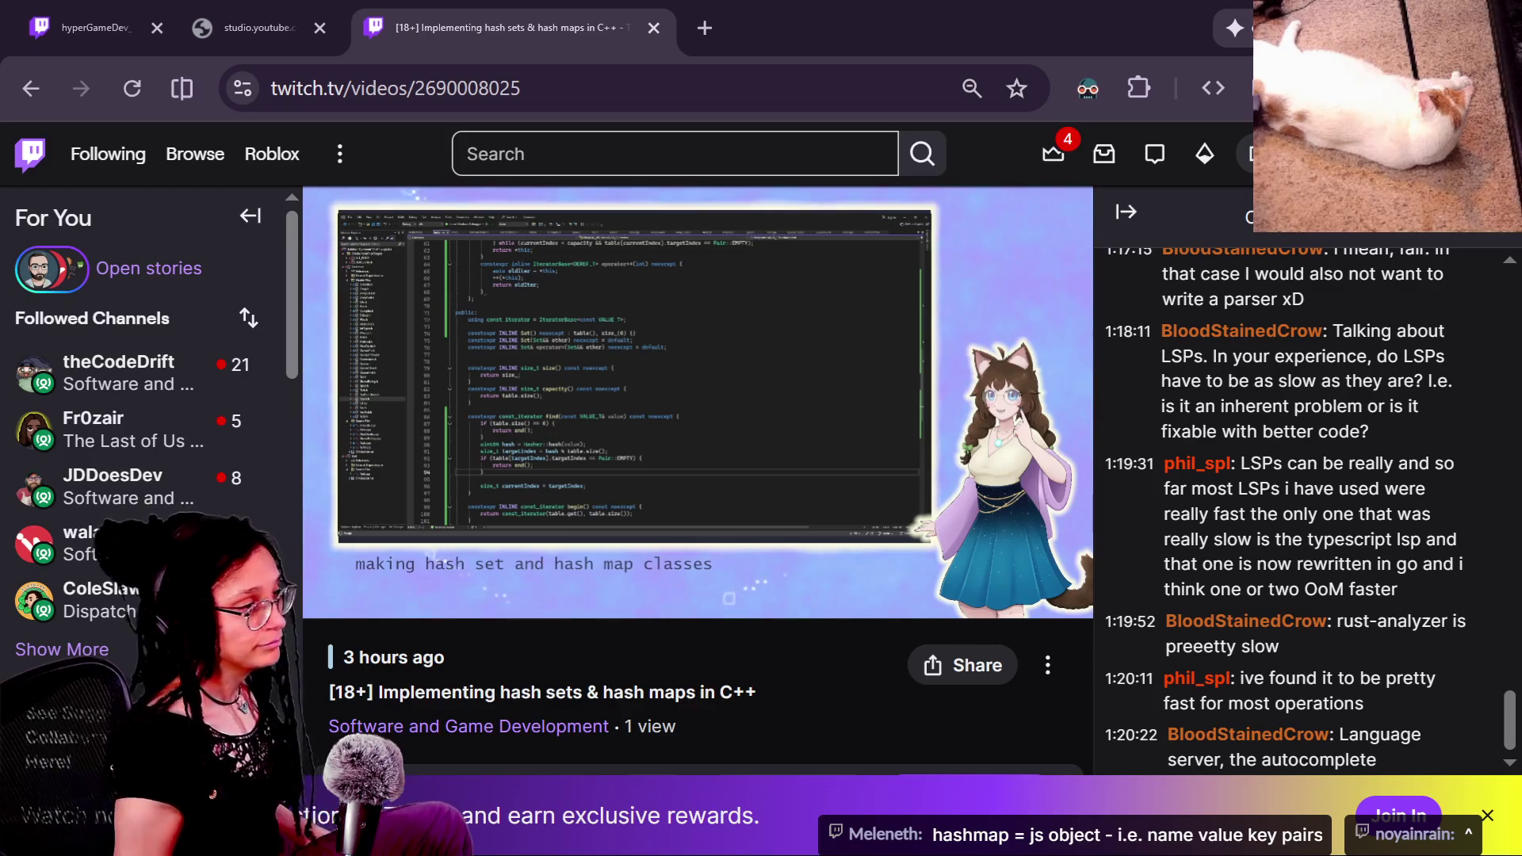
Step: Pause the broadcast at 1:20:46 and return to the stream manager chat popout
{"action": "left_click", "coordinate": [322, 598]}
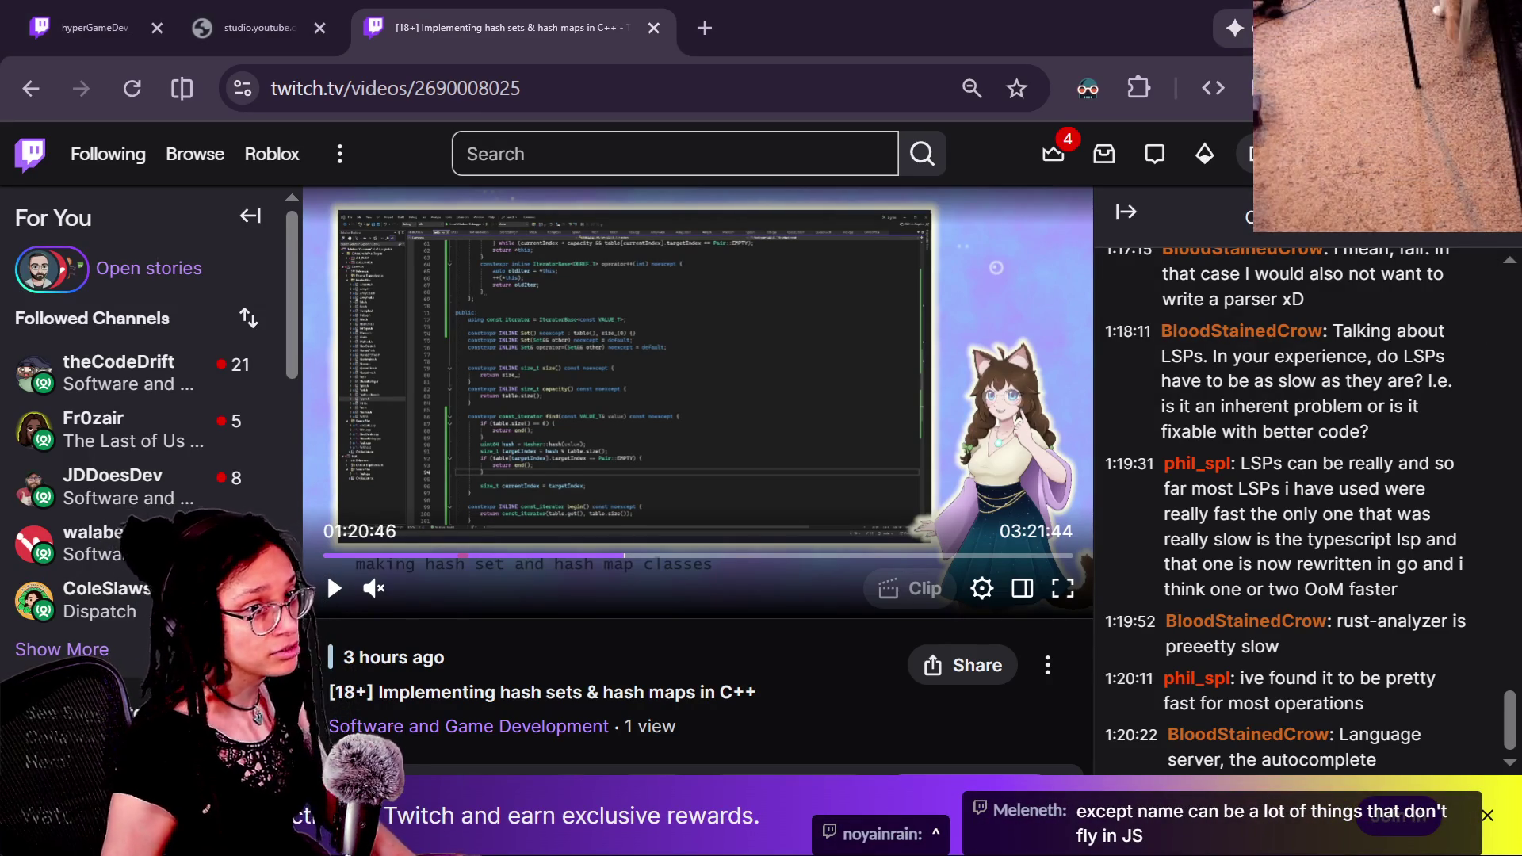
{"action": "key", "text": "alt+Tab"}
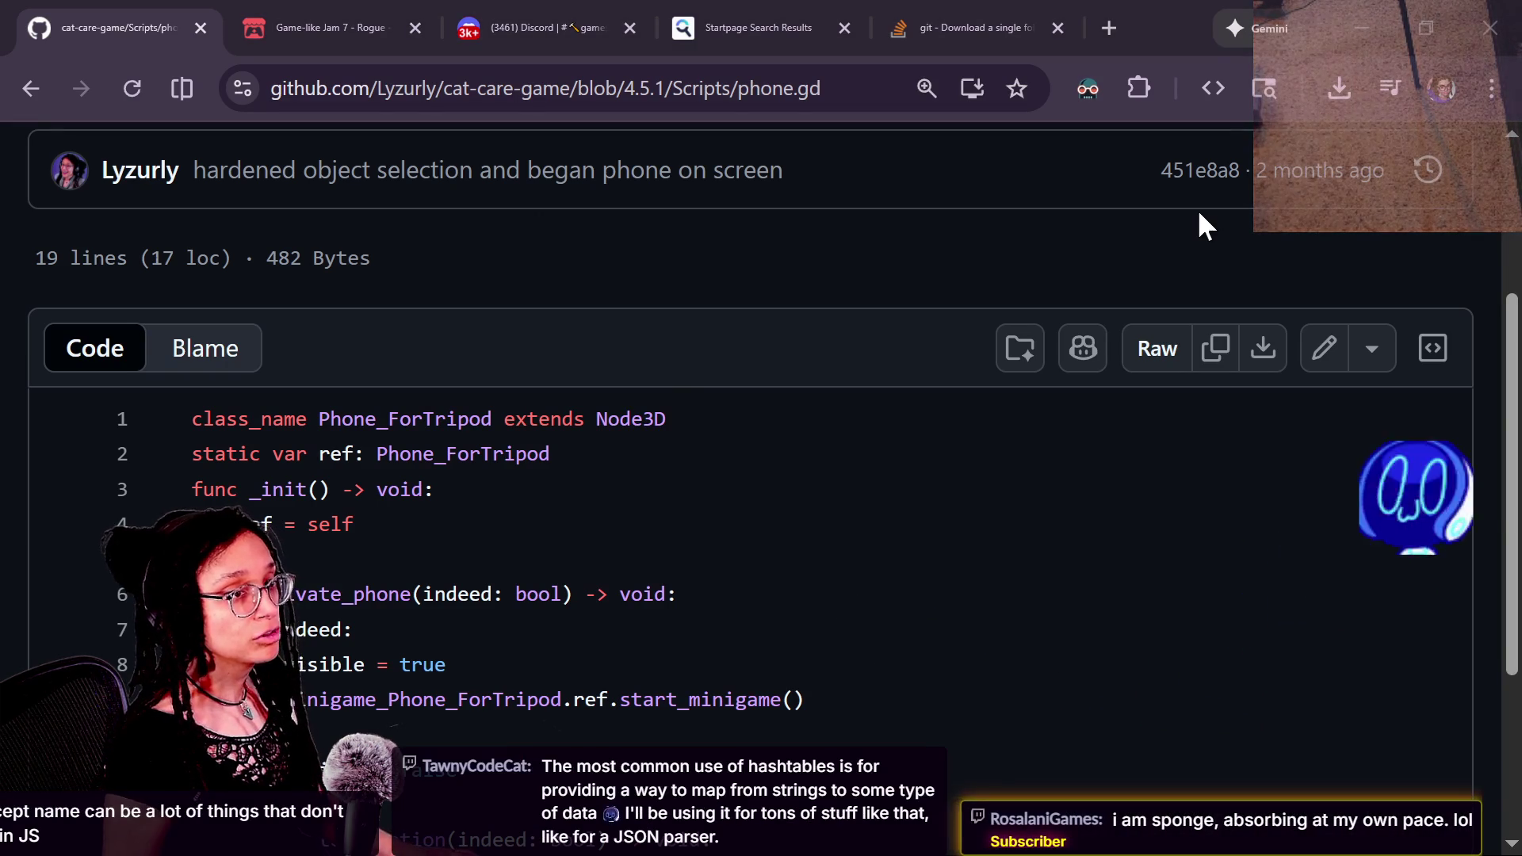
{"action": "key", "text": "alt+Tab"}
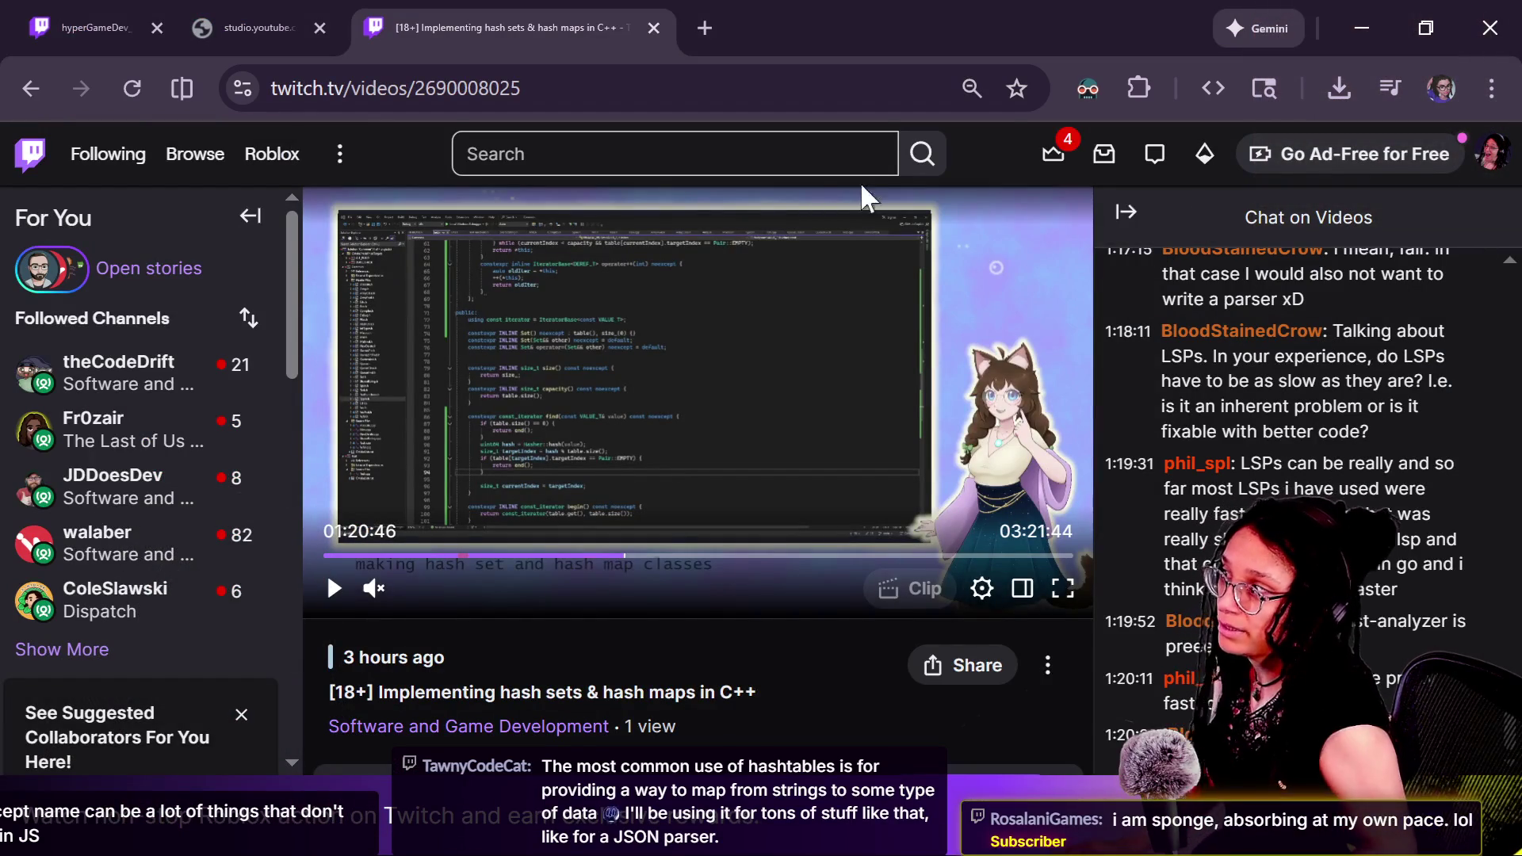
{"action": "key", "text": "alt+Tab"}
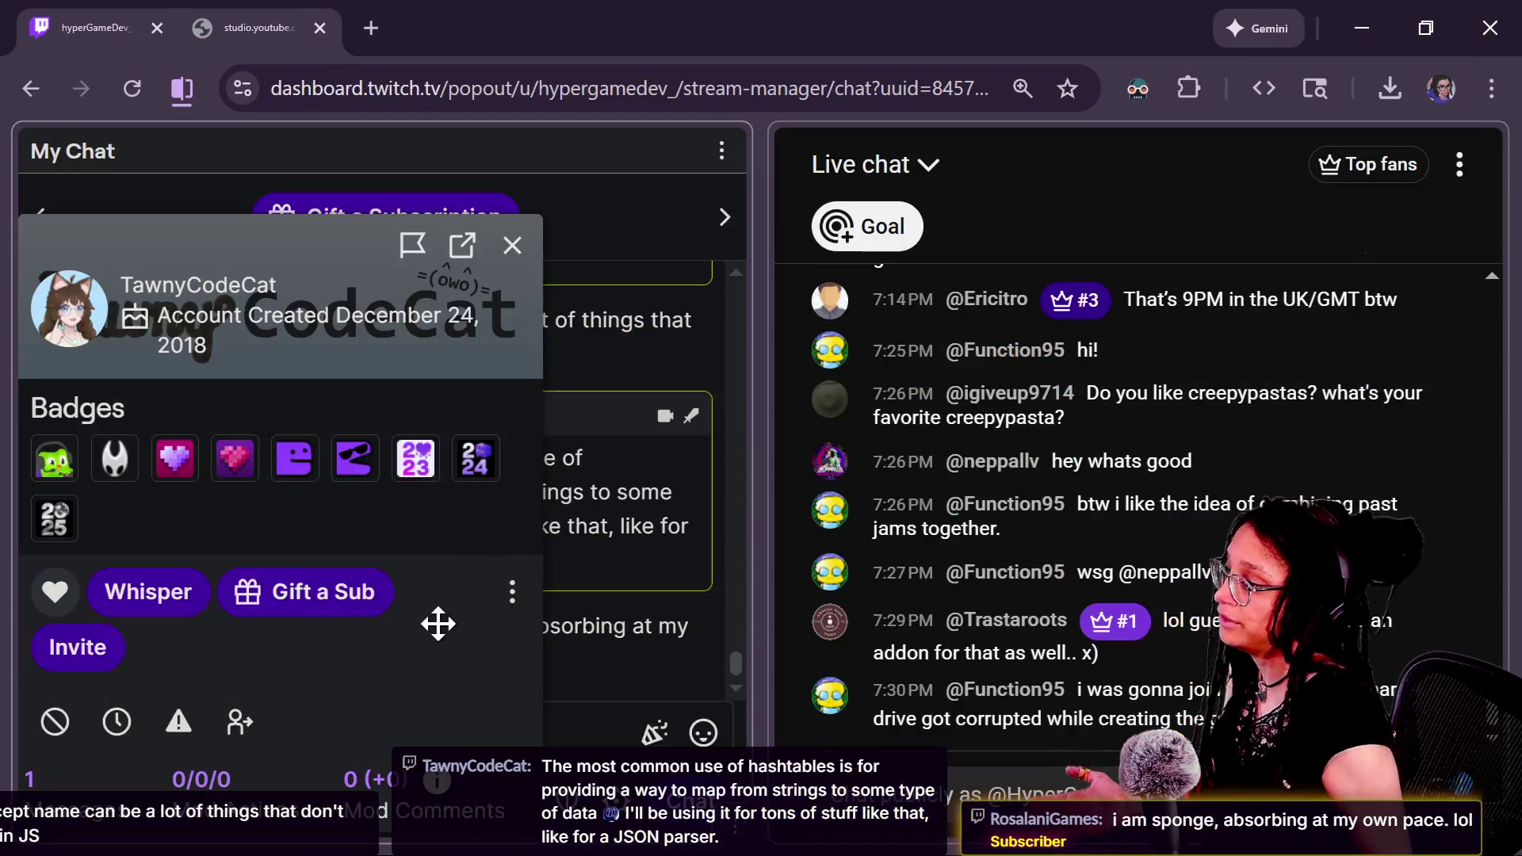
Step: Close the viewer card and send a /shoutout command with the raider's channel name
{"action": "left_click", "coordinate": [510, 247]}
{"action": "type", "text": "/s"}
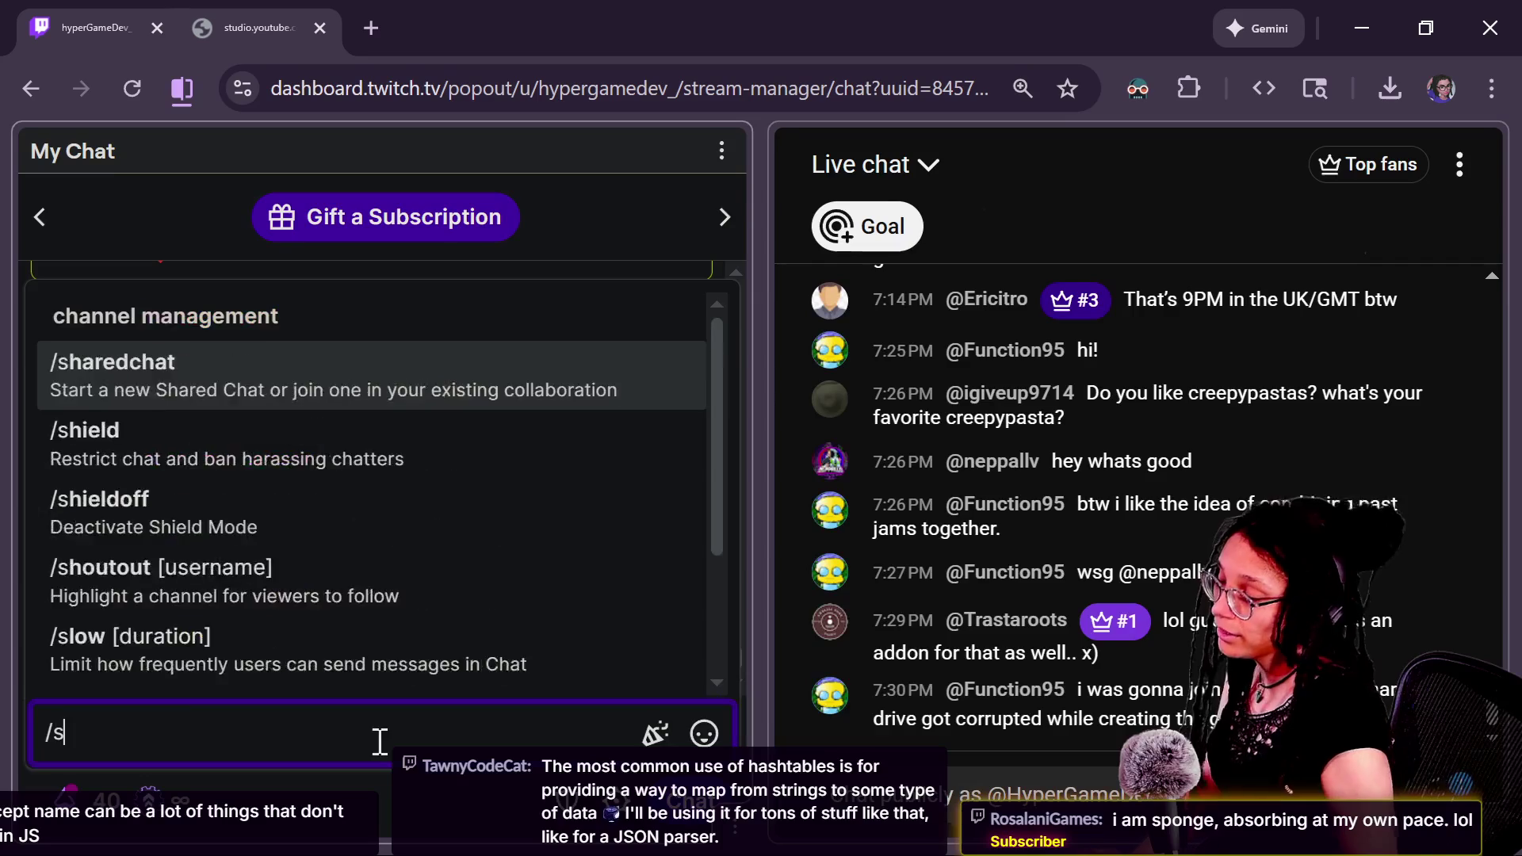
{"action": "type", "text": "houtout Taw"}
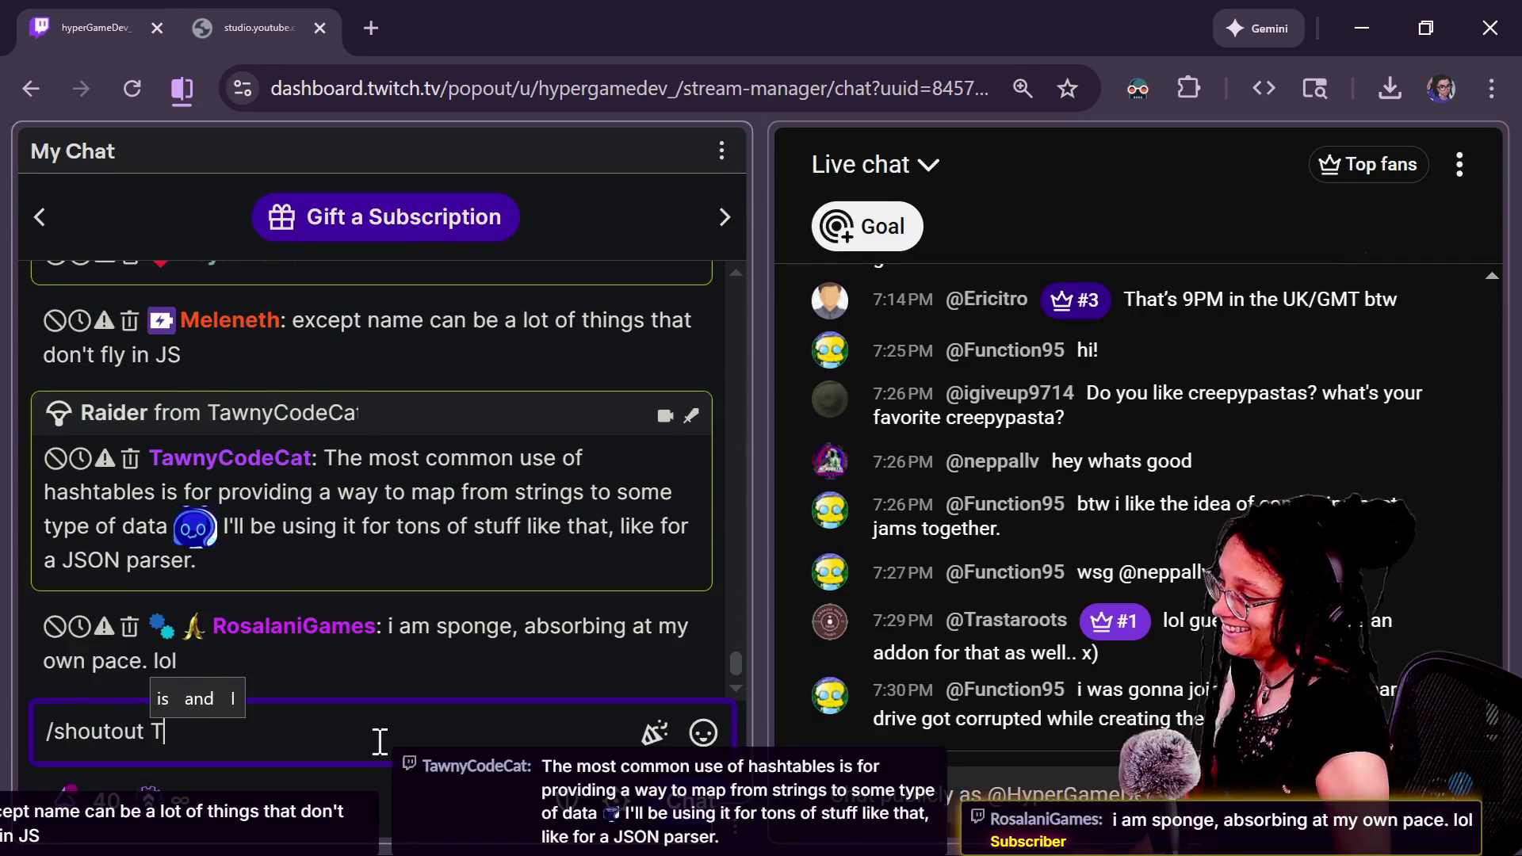
{"action": "key", "text": "BackSpace"}
{"action": "type", "text": "awnyCodeCat"}
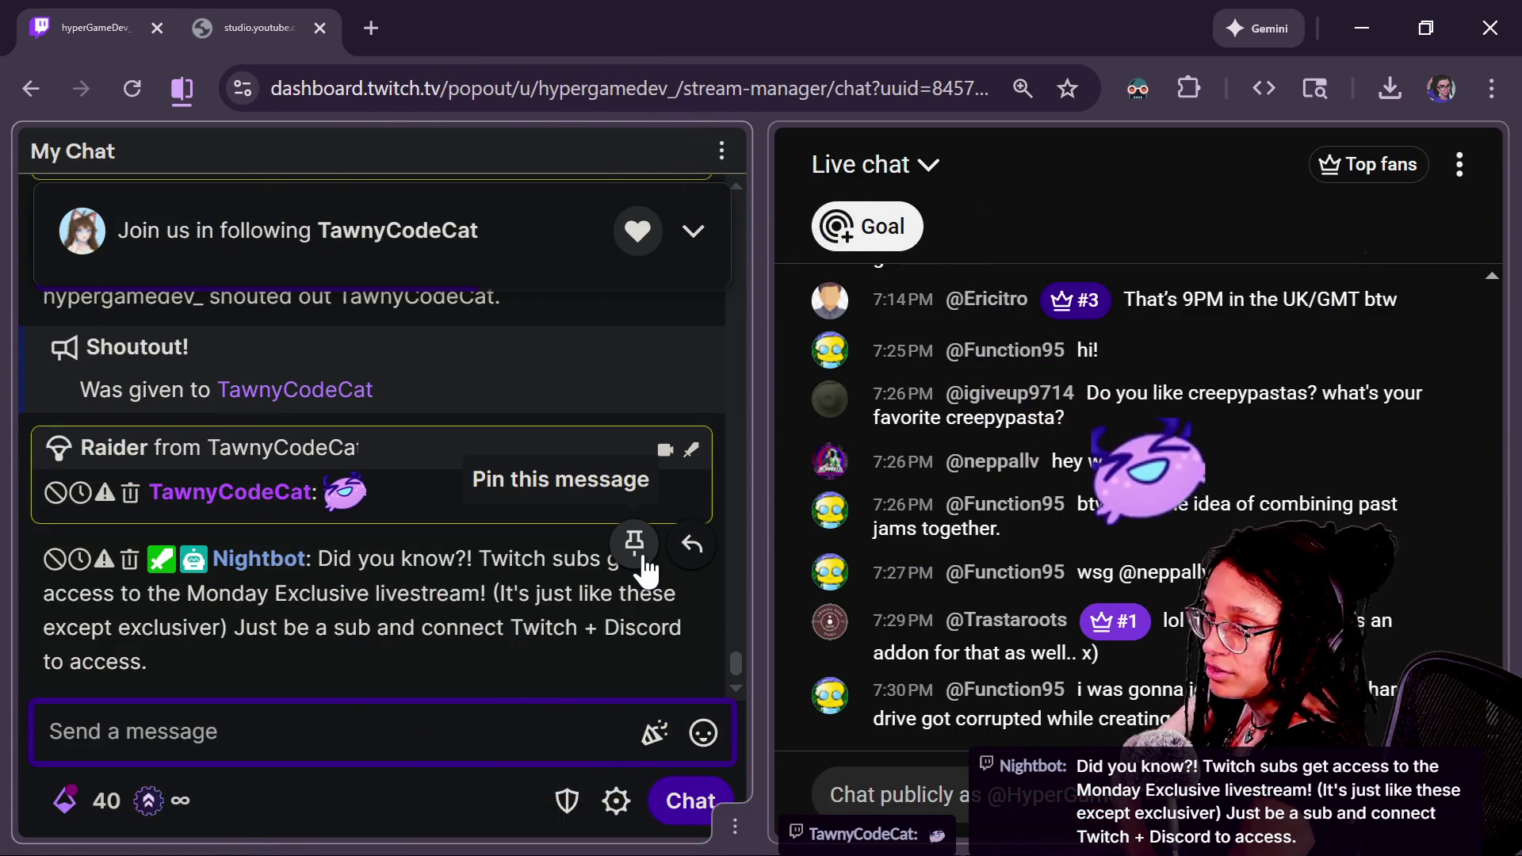
{"action": "scroll", "coordinate": [730, 659], "scroll_direction": "up", "scroll_amount": 4}
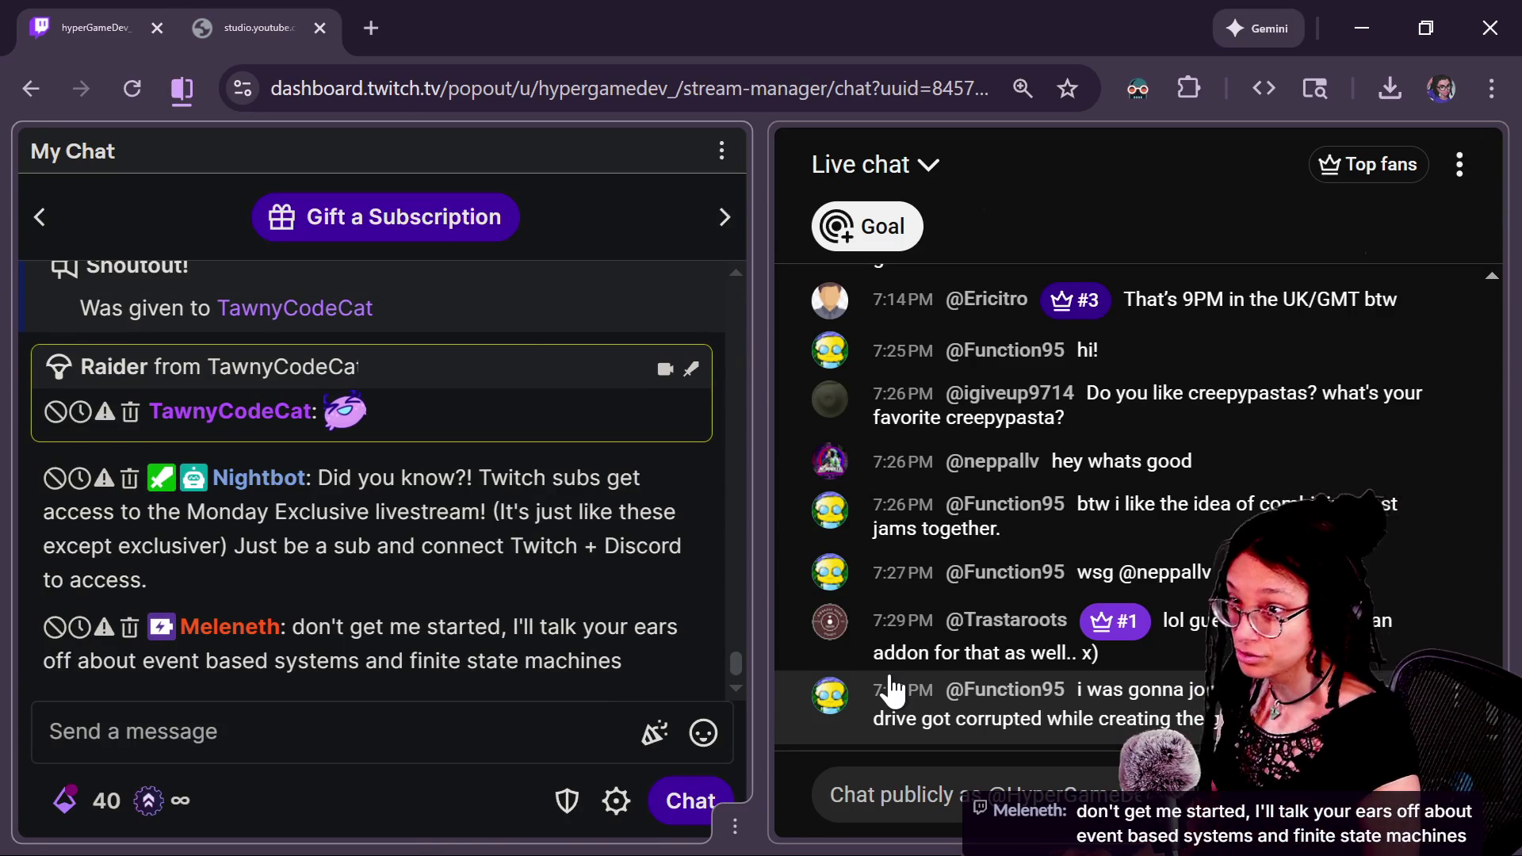
Step: Run the cat-care game and try the tripod phone camera view and the litter box close-up
{"action": "key", "text": "alt+Tab"}
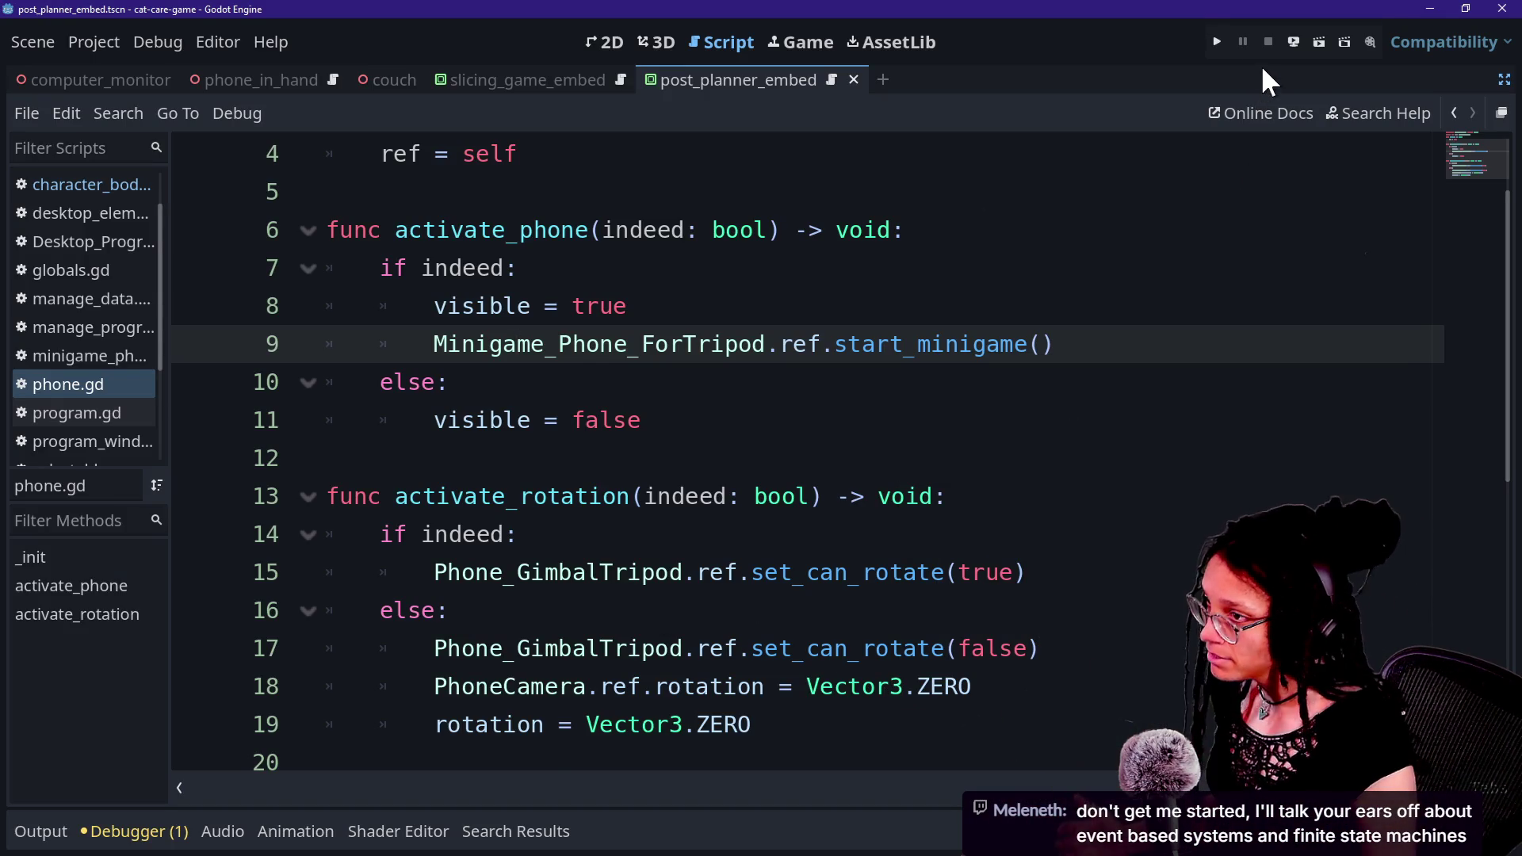
{"action": "left_click", "coordinate": [1217, 43]}
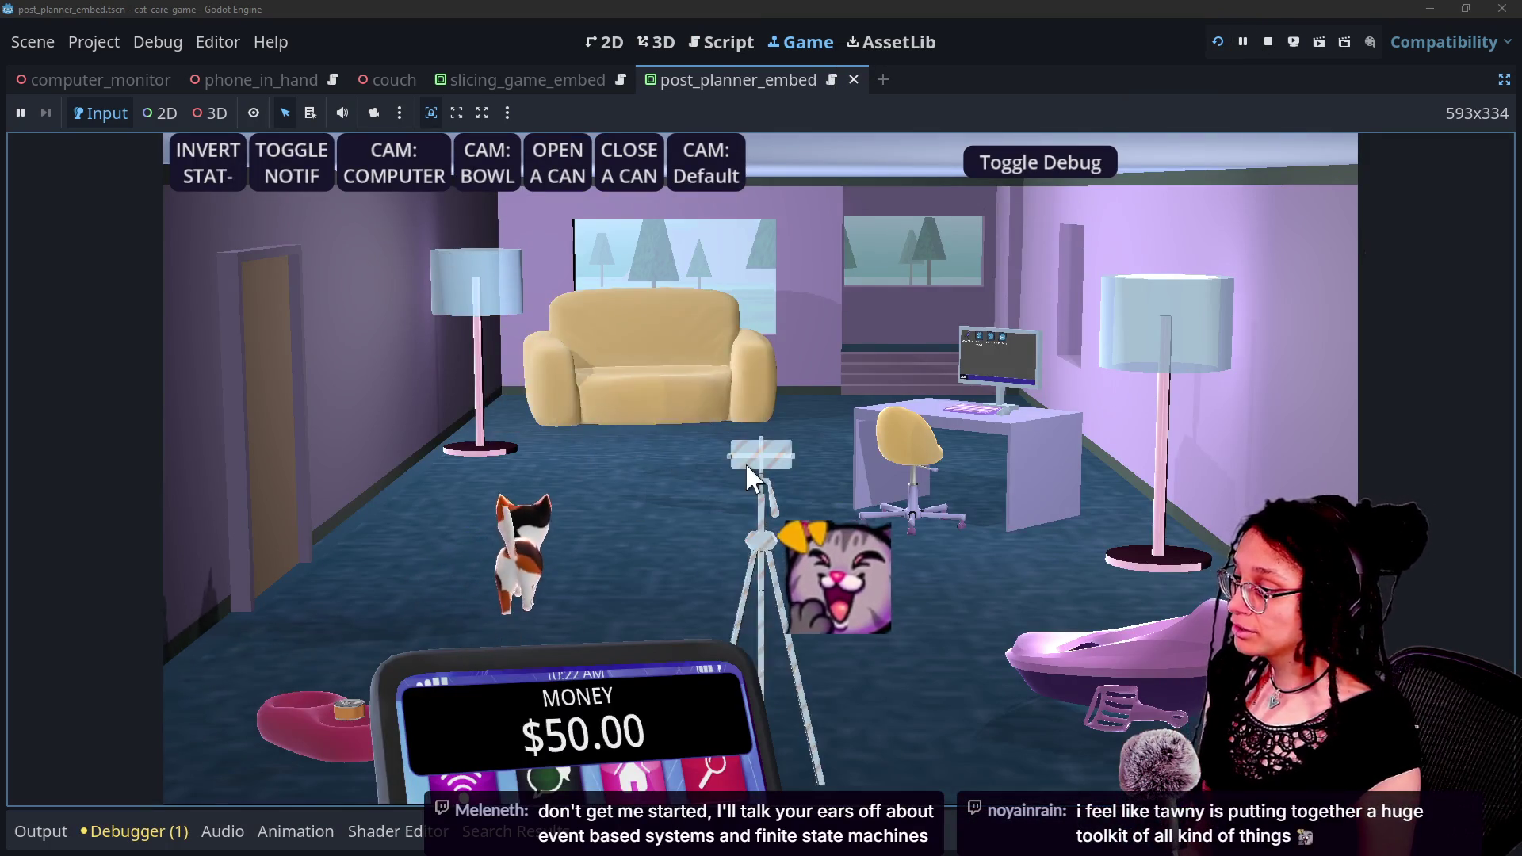
{"action": "left_click", "coordinate": [737, 459]}
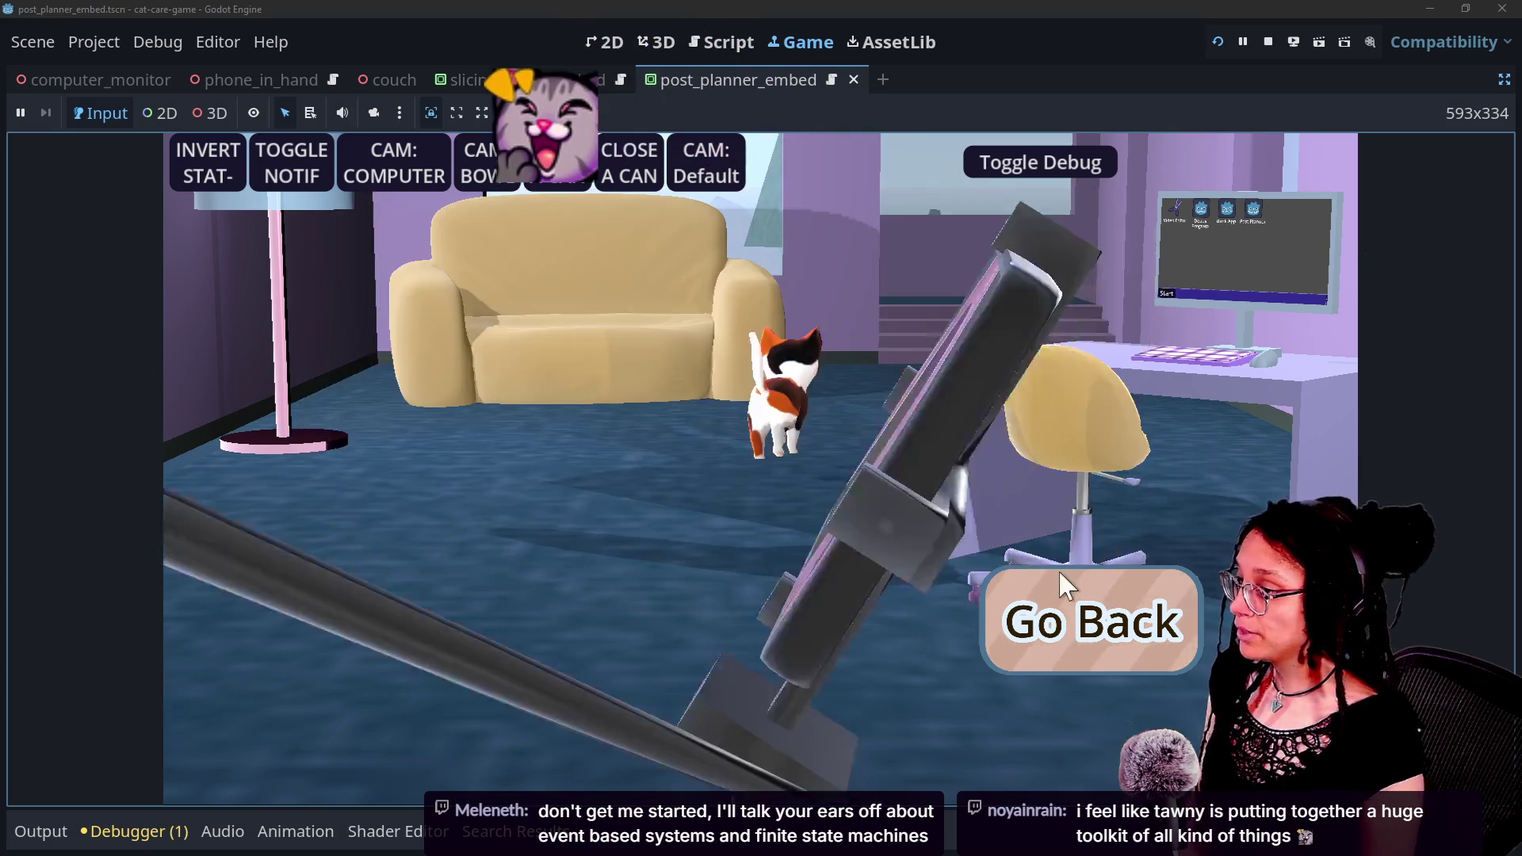
{"action": "left_click", "coordinate": [1086, 601]}
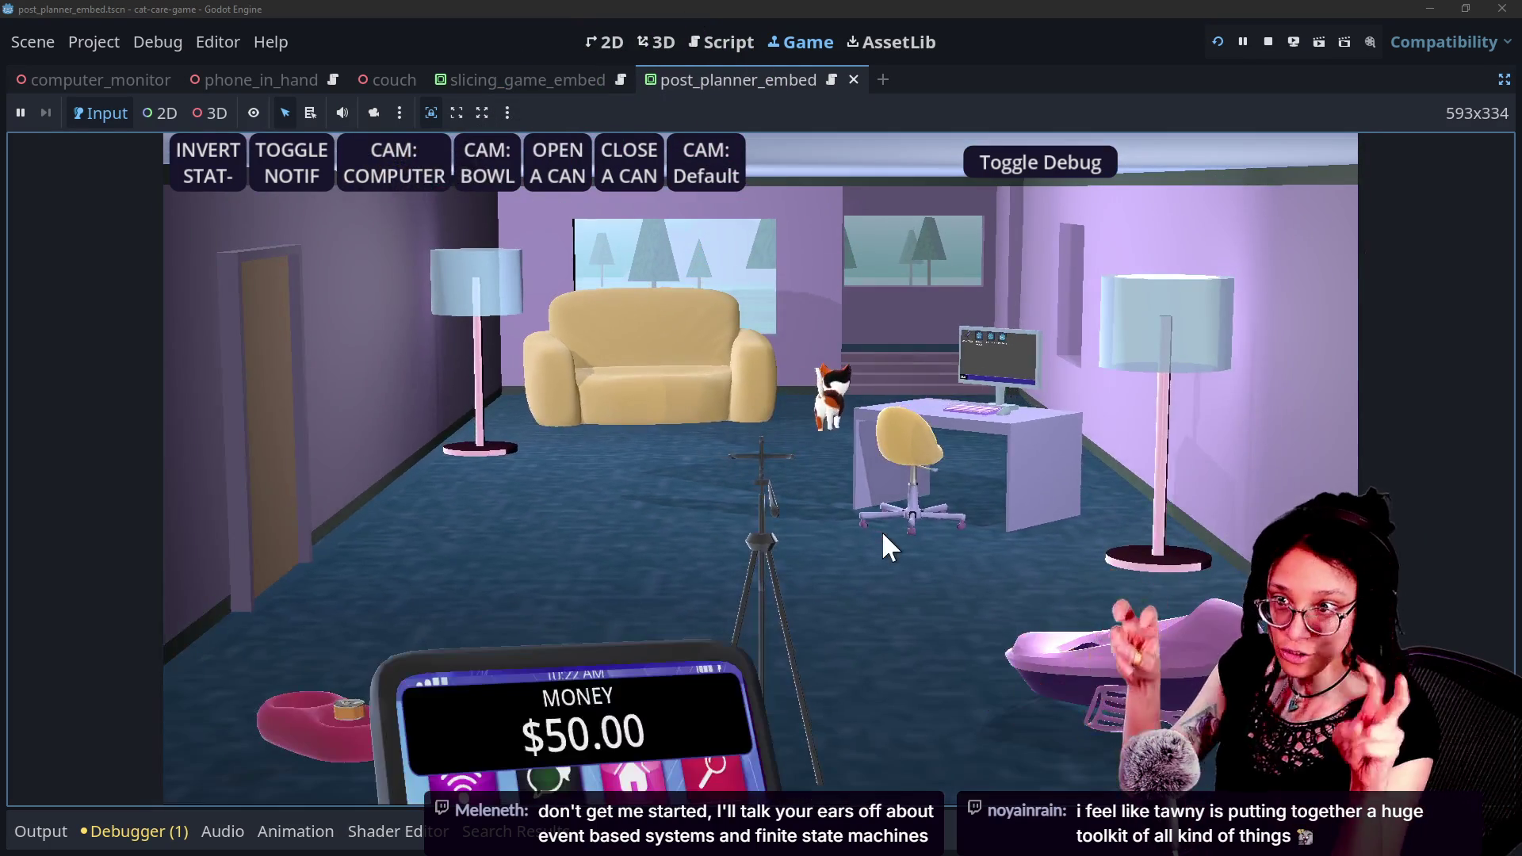
{"action": "left_click", "coordinate": [1109, 591]}
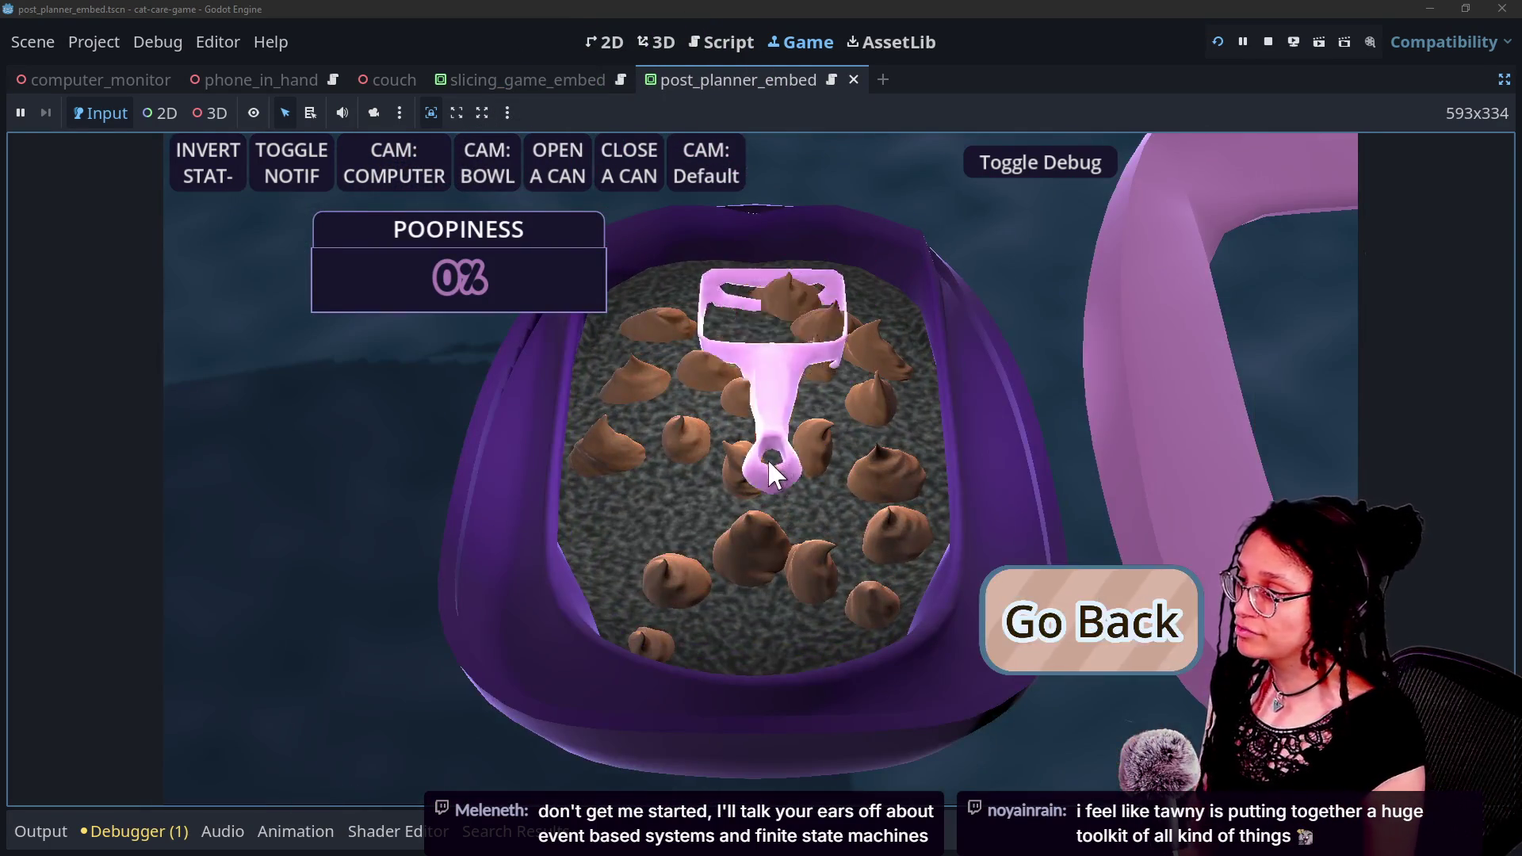
{"action": "left_click", "coordinate": [1090, 620]}
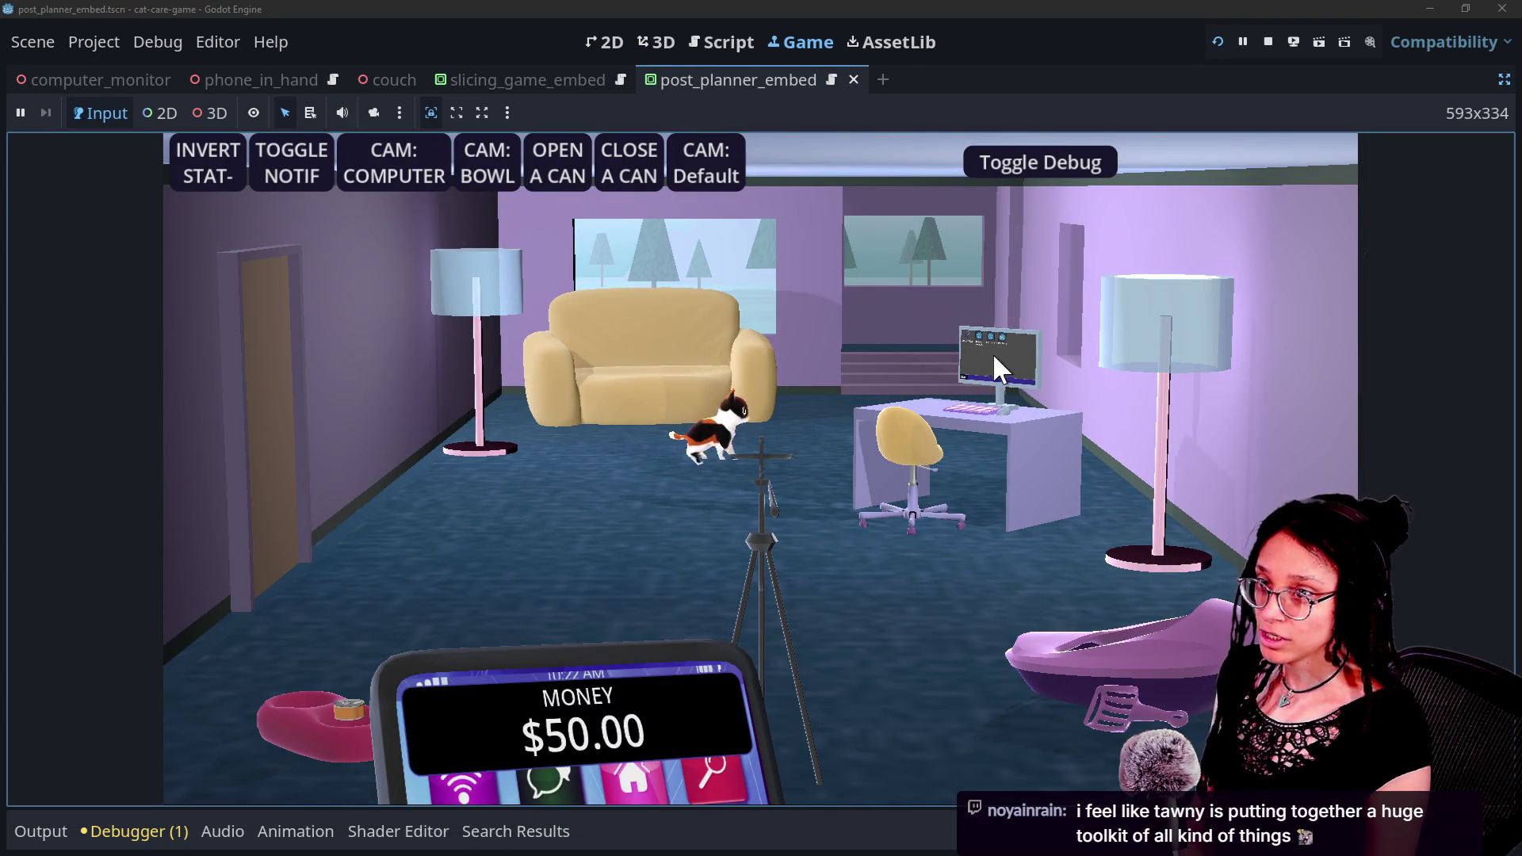
Step: Open and close the computer's Video Editor minigame, then return to the default room camera
{"action": "left_click", "coordinate": [487, 168]}
{"action": "left_click", "coordinate": [440, 150]}
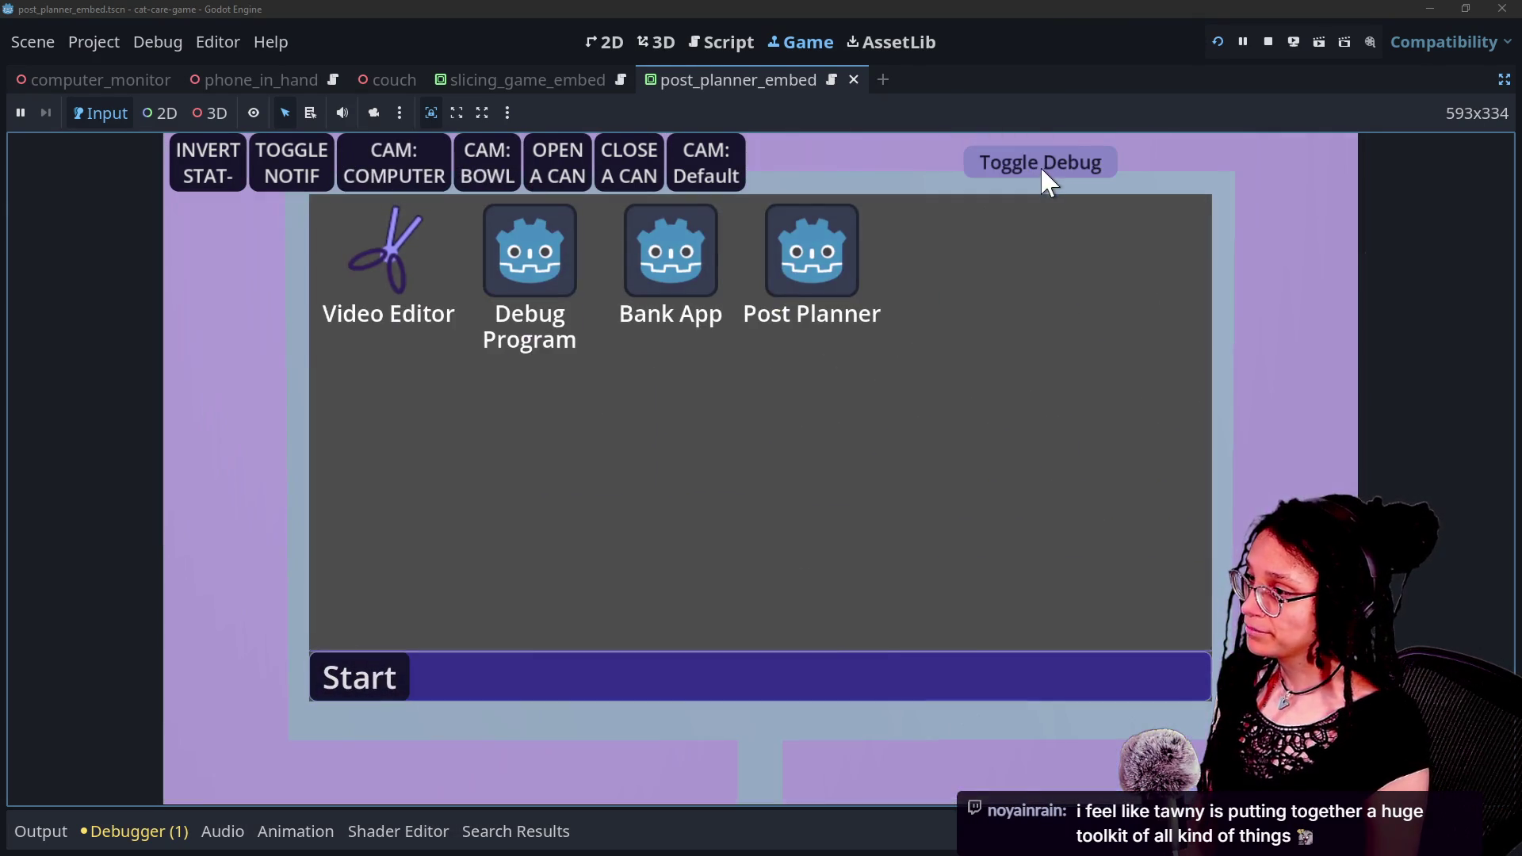
{"action": "left_click", "coordinate": [1039, 166]}
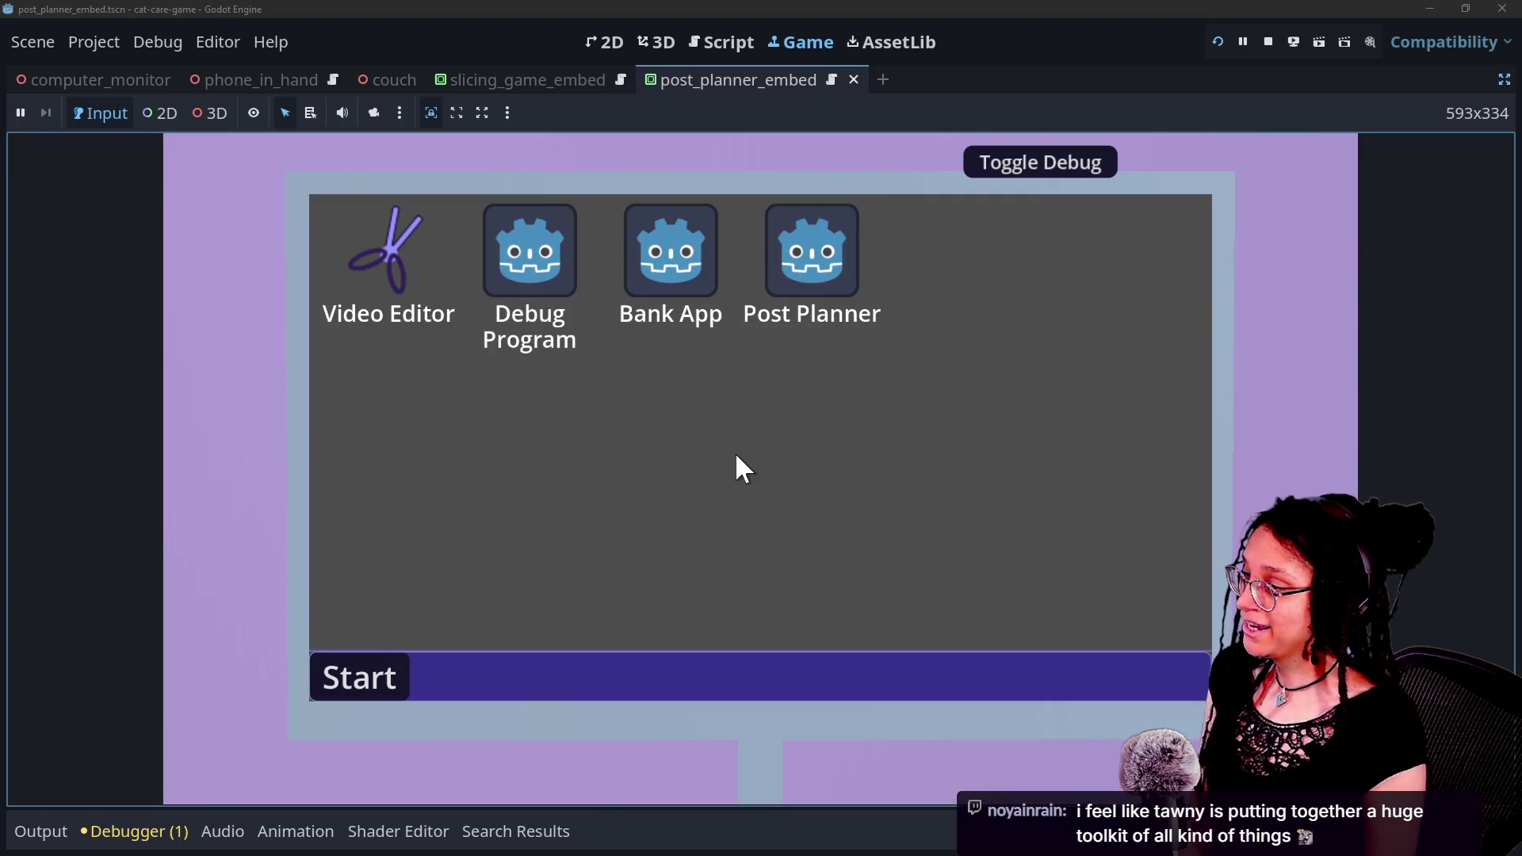
{"action": "left_click", "coordinate": [401, 258]}
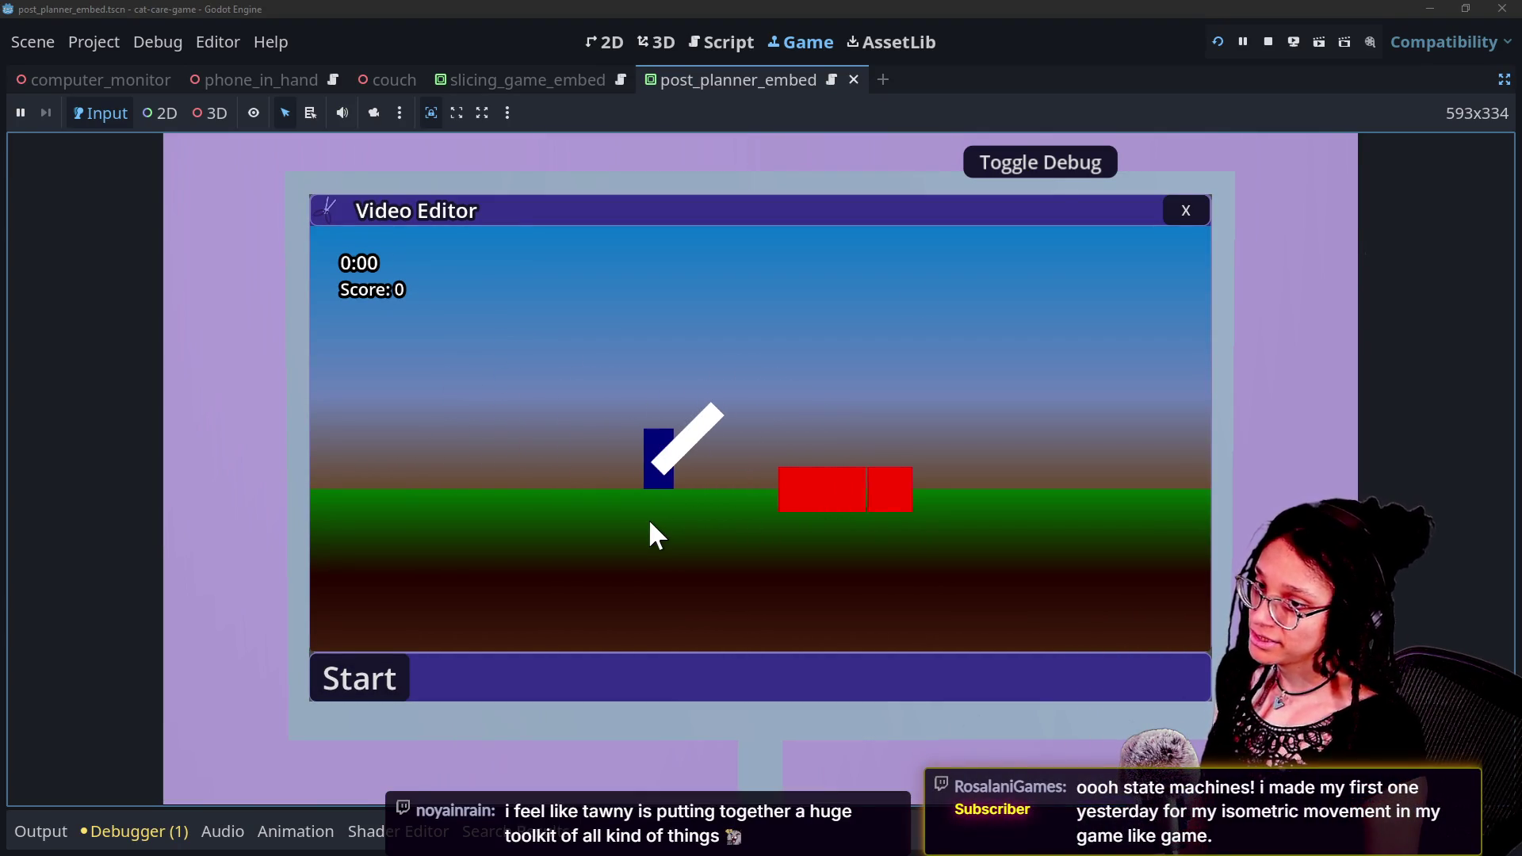
{"action": "left_click", "coordinate": [1175, 211]}
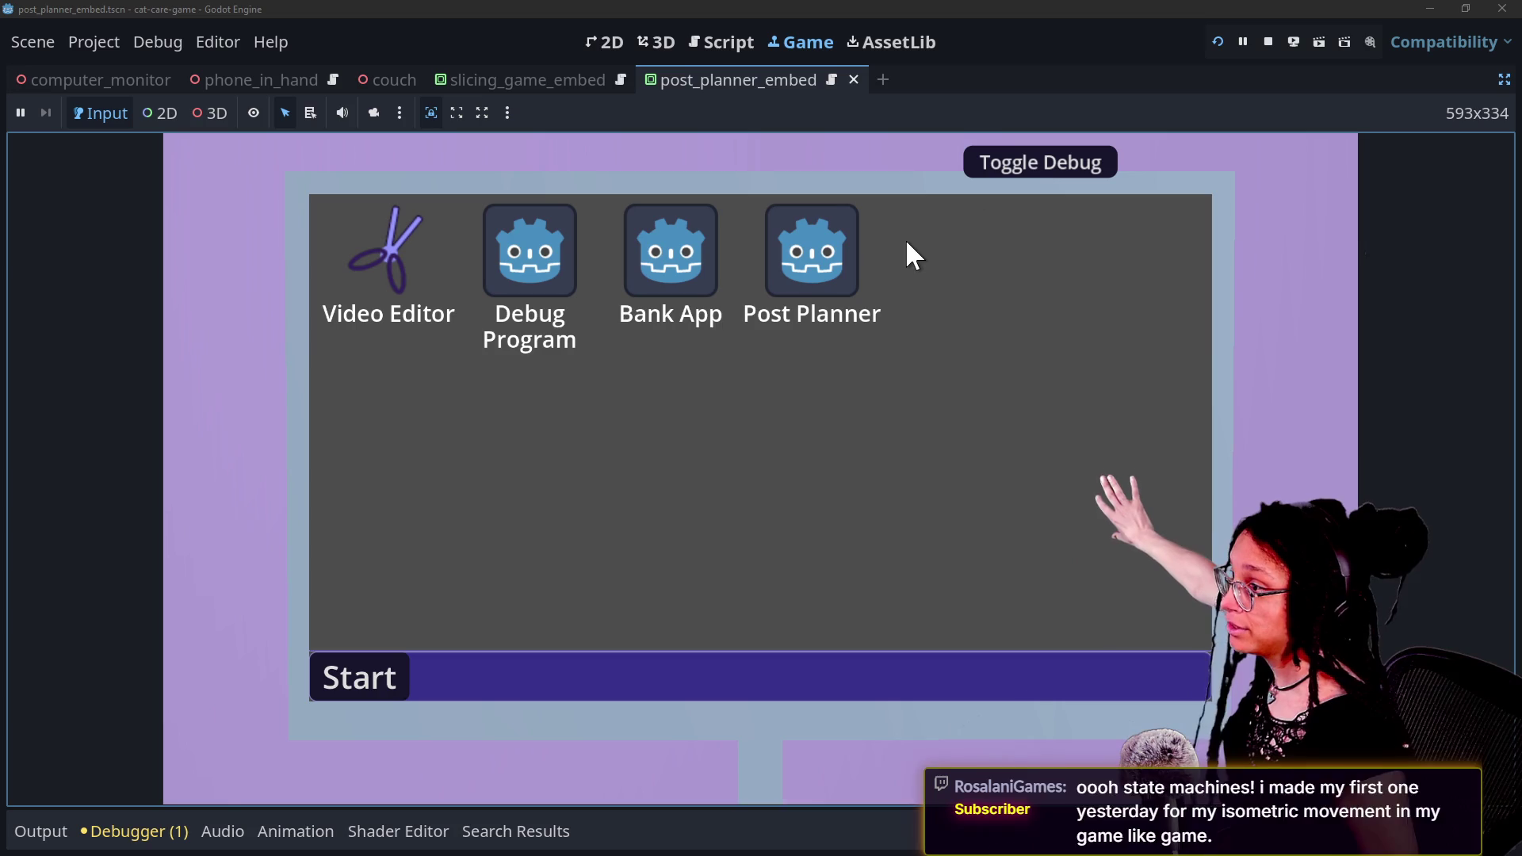
{"action": "left_click", "coordinate": [1037, 161]}
{"action": "left_click", "coordinate": [697, 159]}
{"action": "left_click", "coordinate": [1048, 169]}
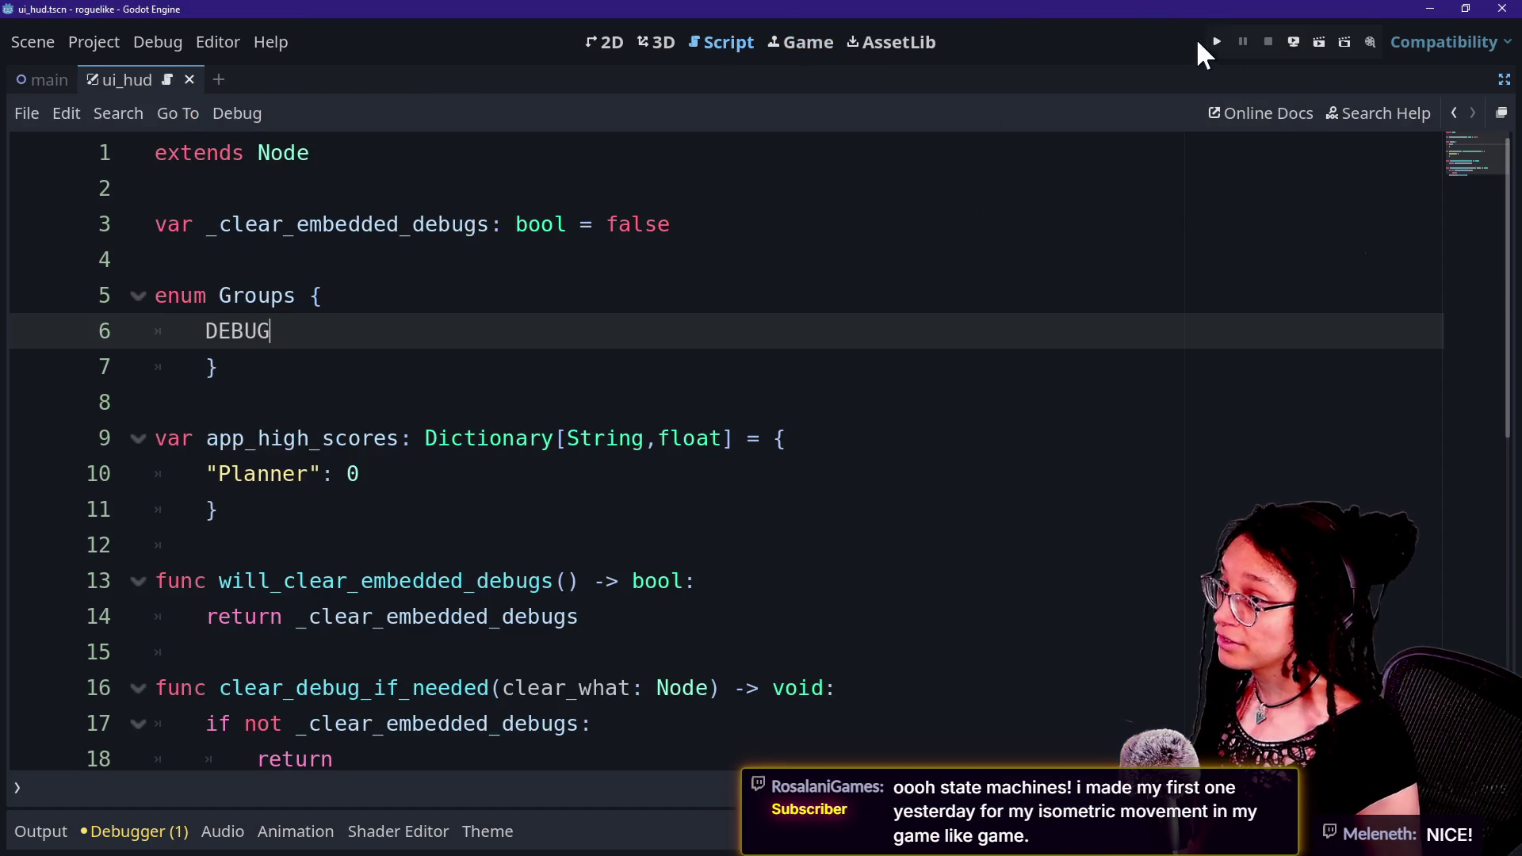
Step: Run Post Planner, start planning a level, zoom out to the whole-map overview, then stop the game
{"action": "left_click", "coordinate": [1216, 42]}
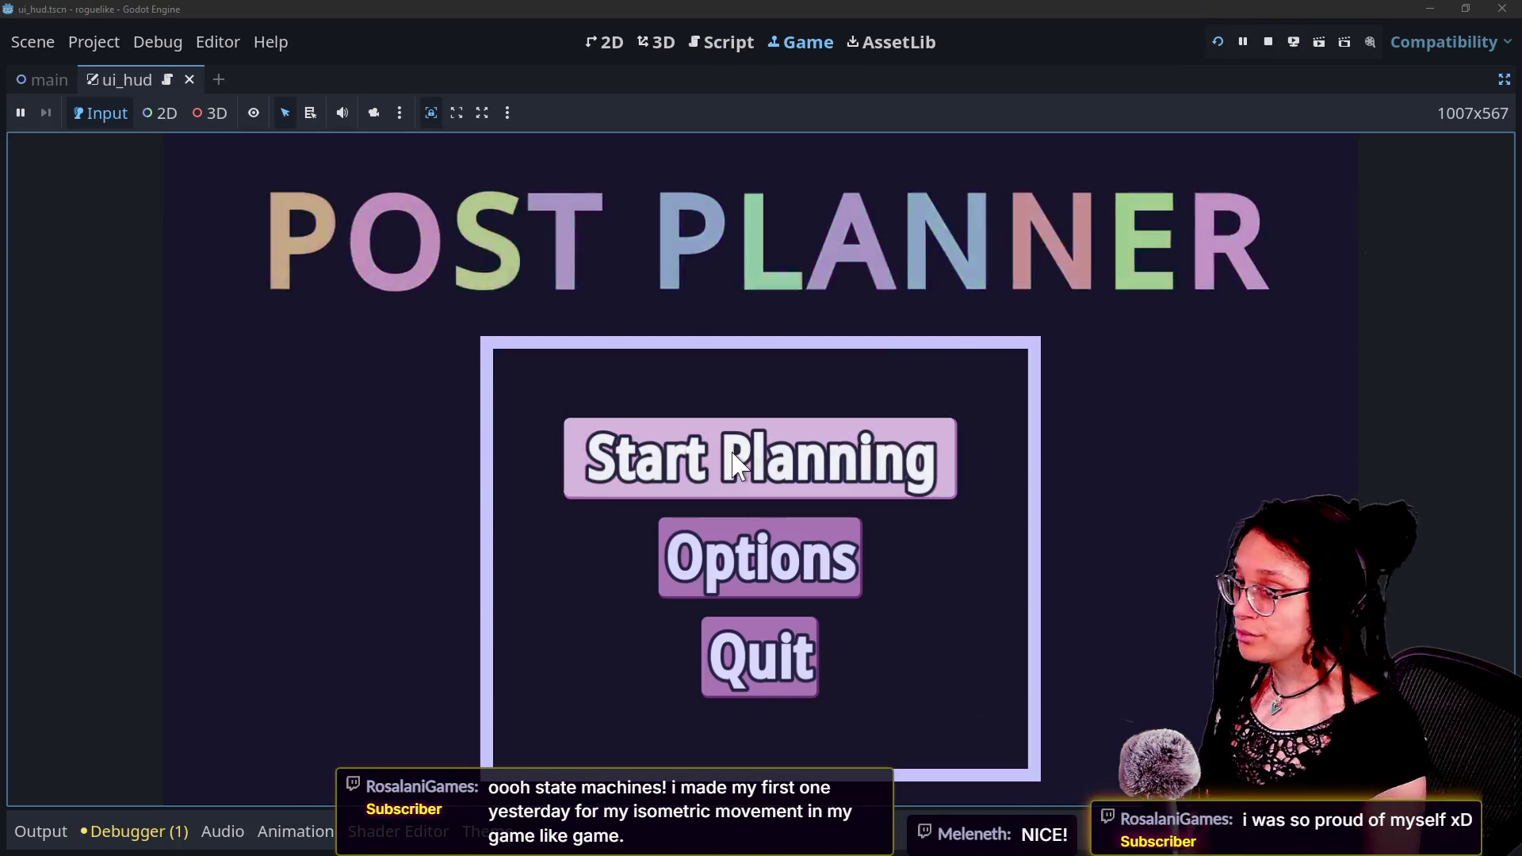
{"action": "left_click", "coordinate": [864, 460]}
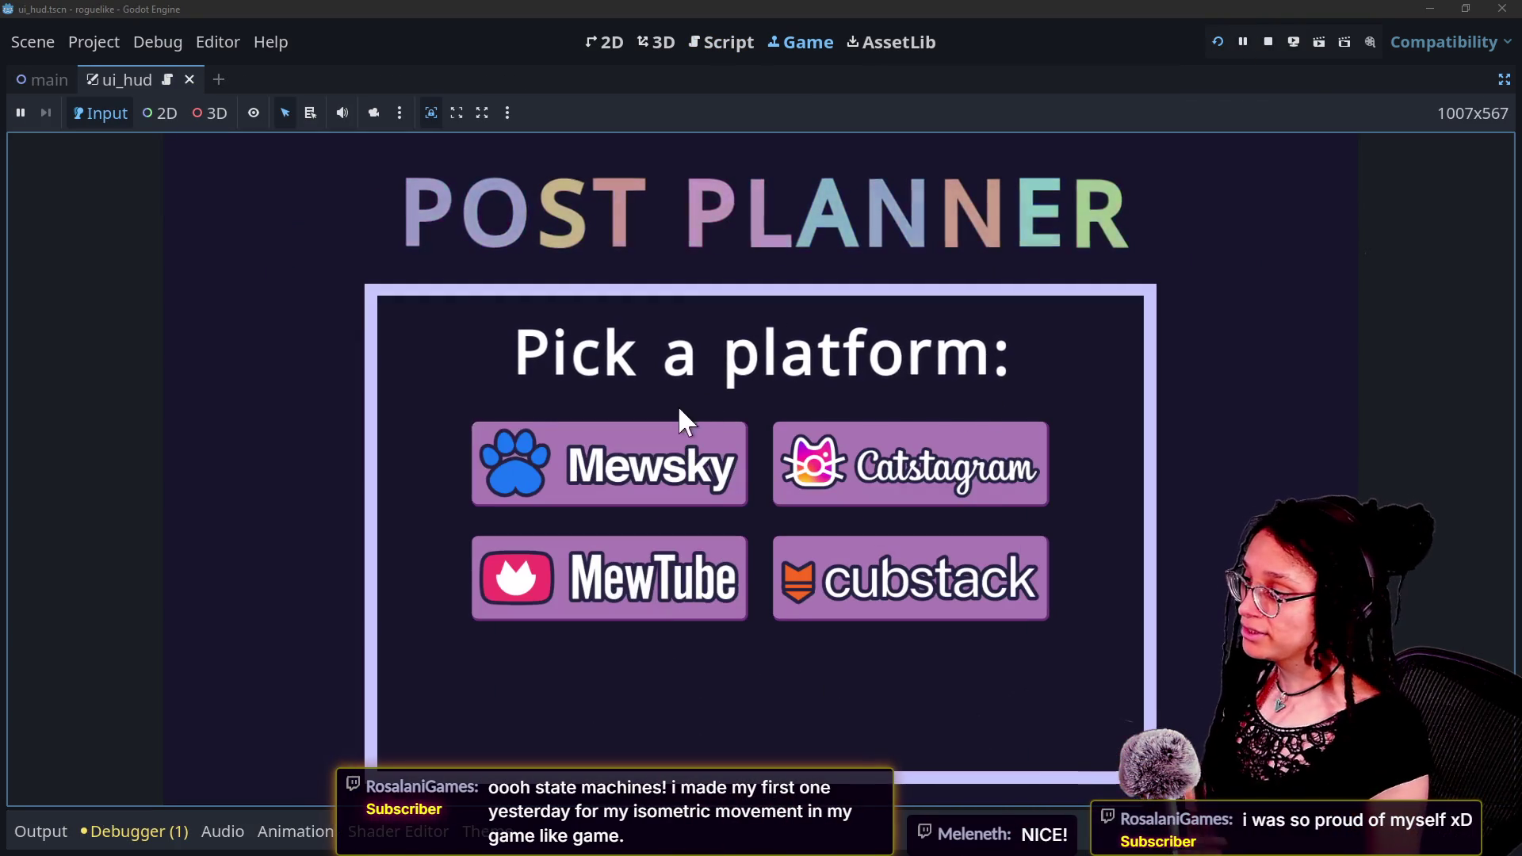
{"action": "mouse_move", "coordinate": [683, 438]}
{"action": "key", "text": "Return"}
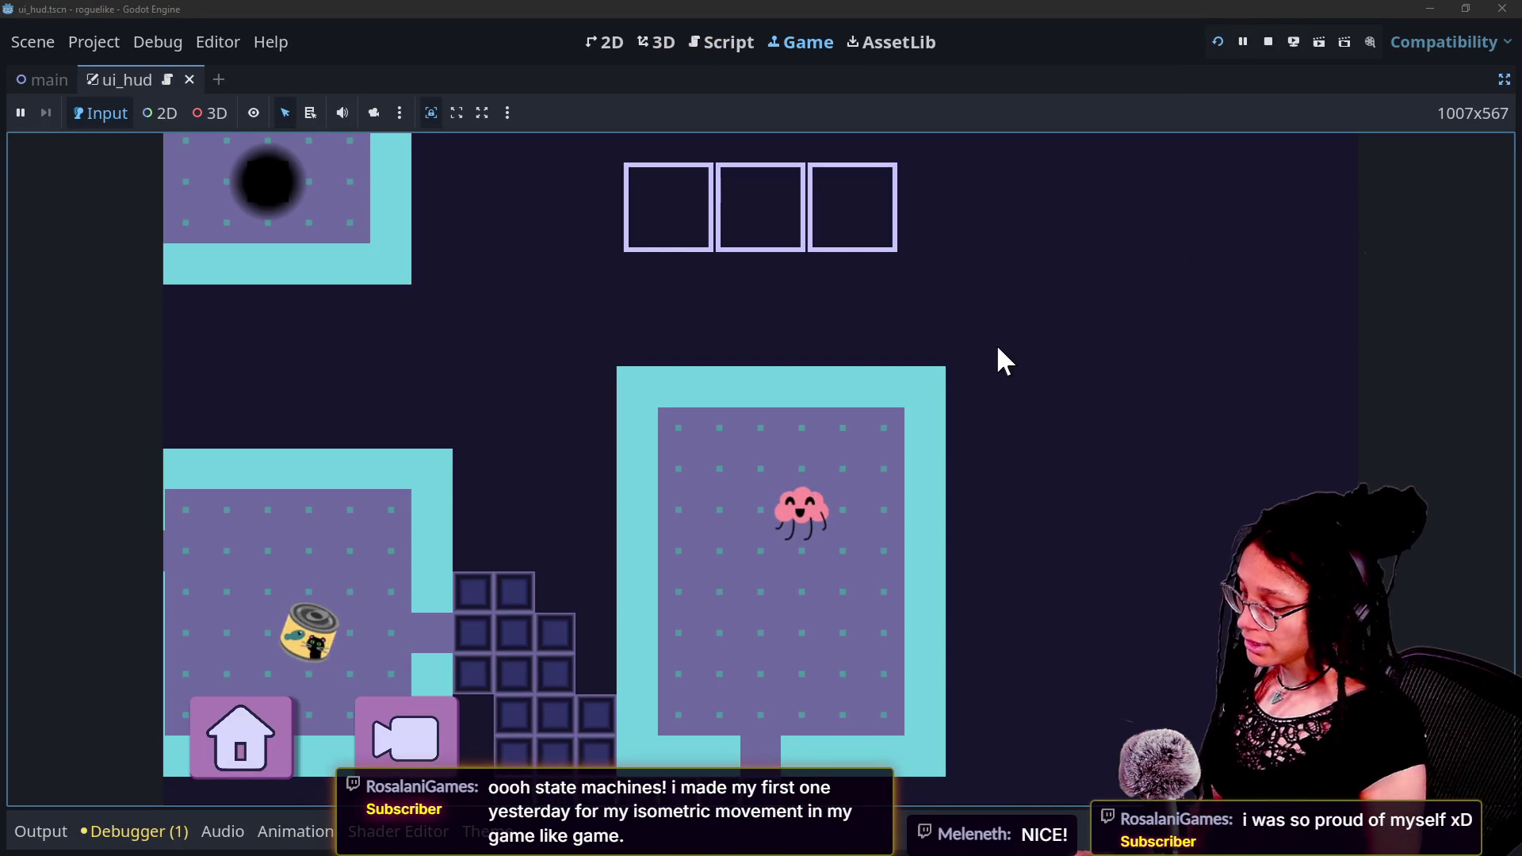
{"action": "left_click", "coordinate": [439, 719]}
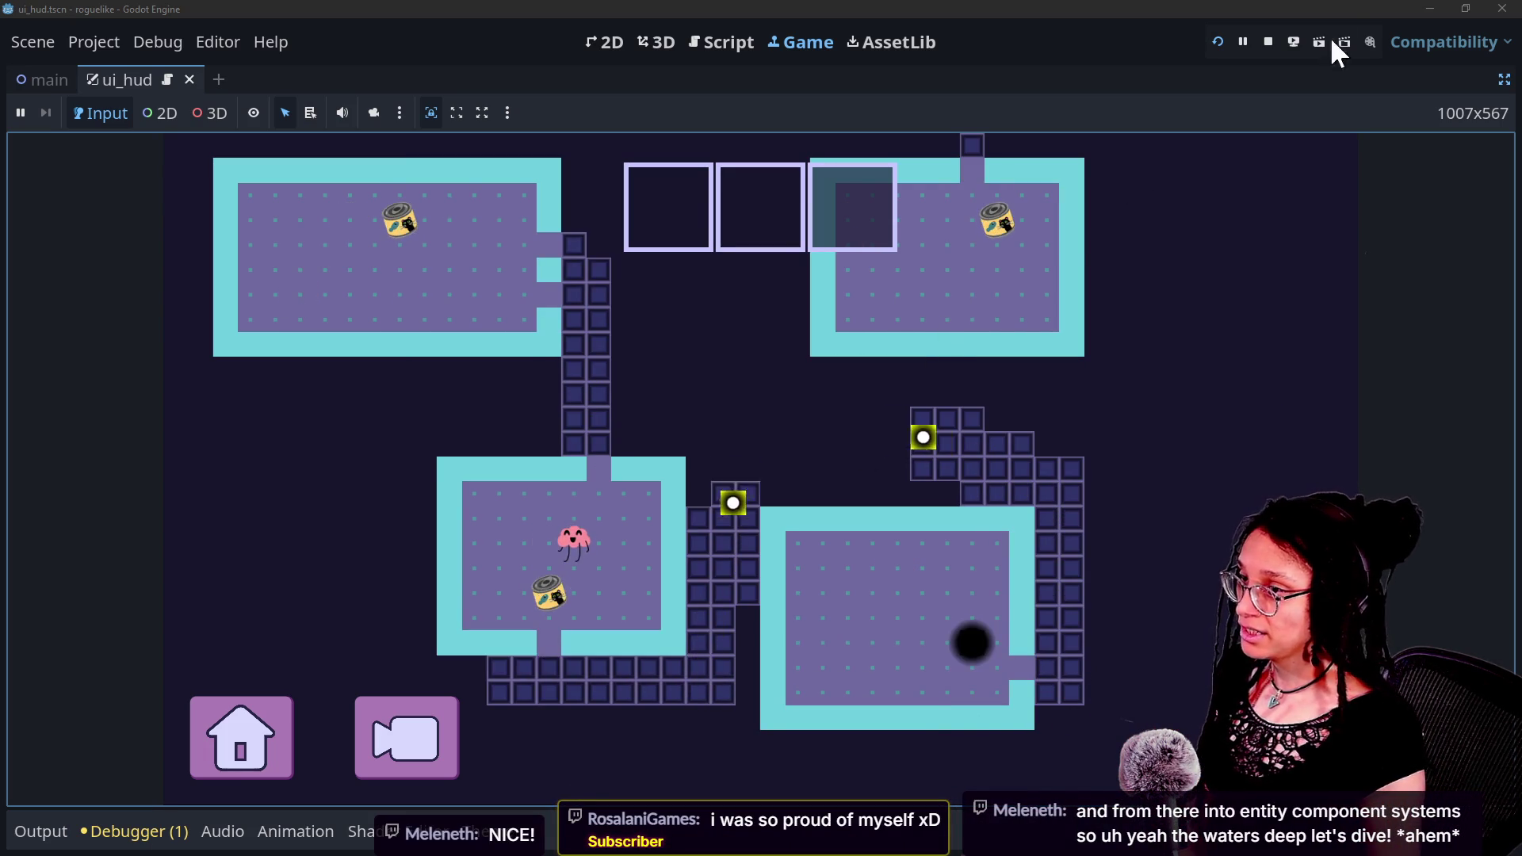
{"action": "left_click", "coordinate": [1268, 41]}
{"action": "left_click", "coordinate": [903, 448]}
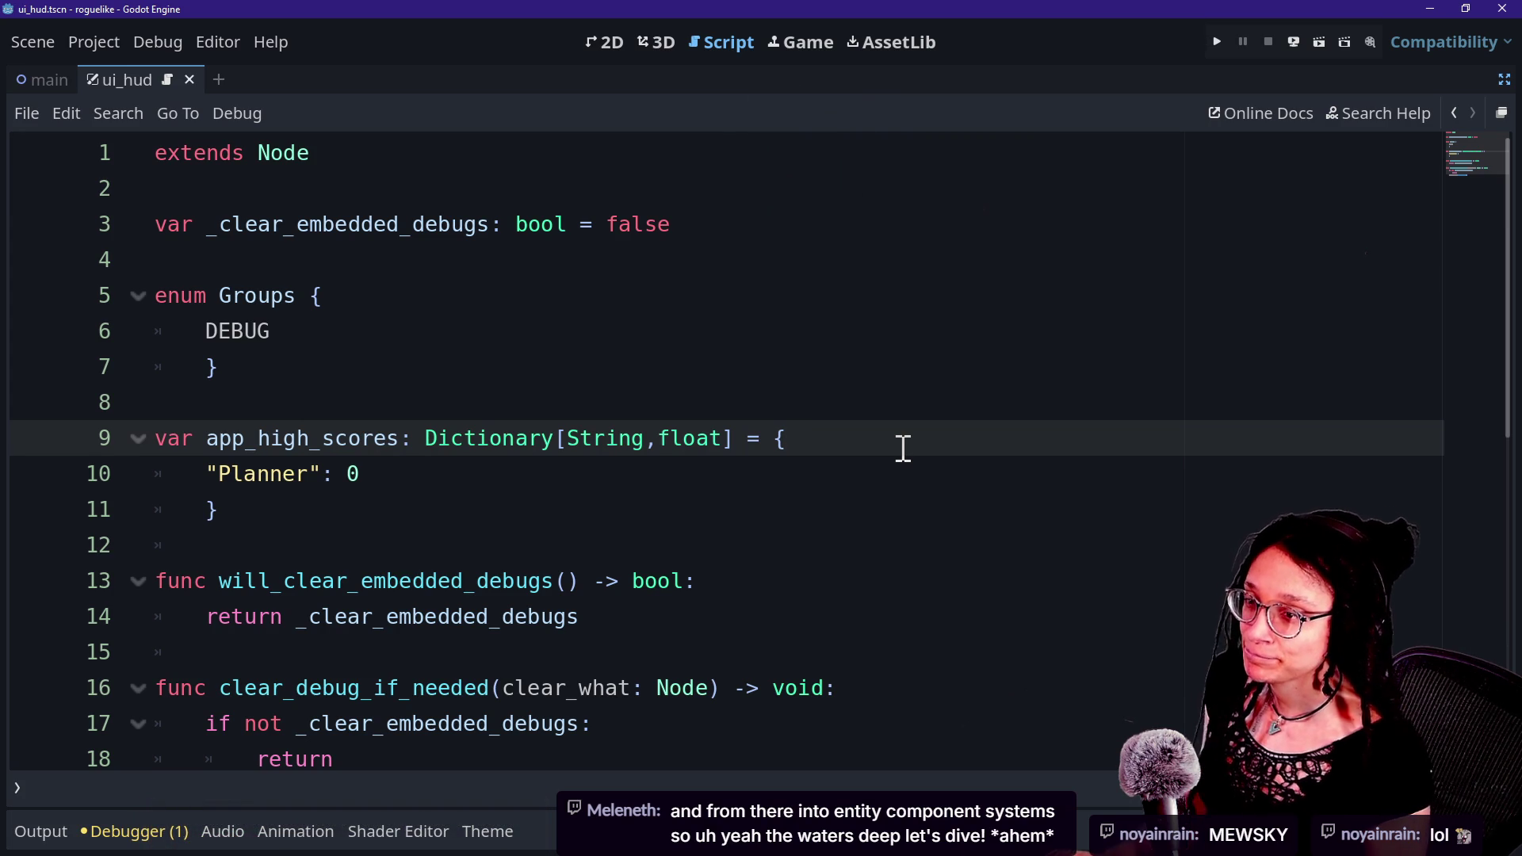
{"action": "key", "text": "alt+Tab"}
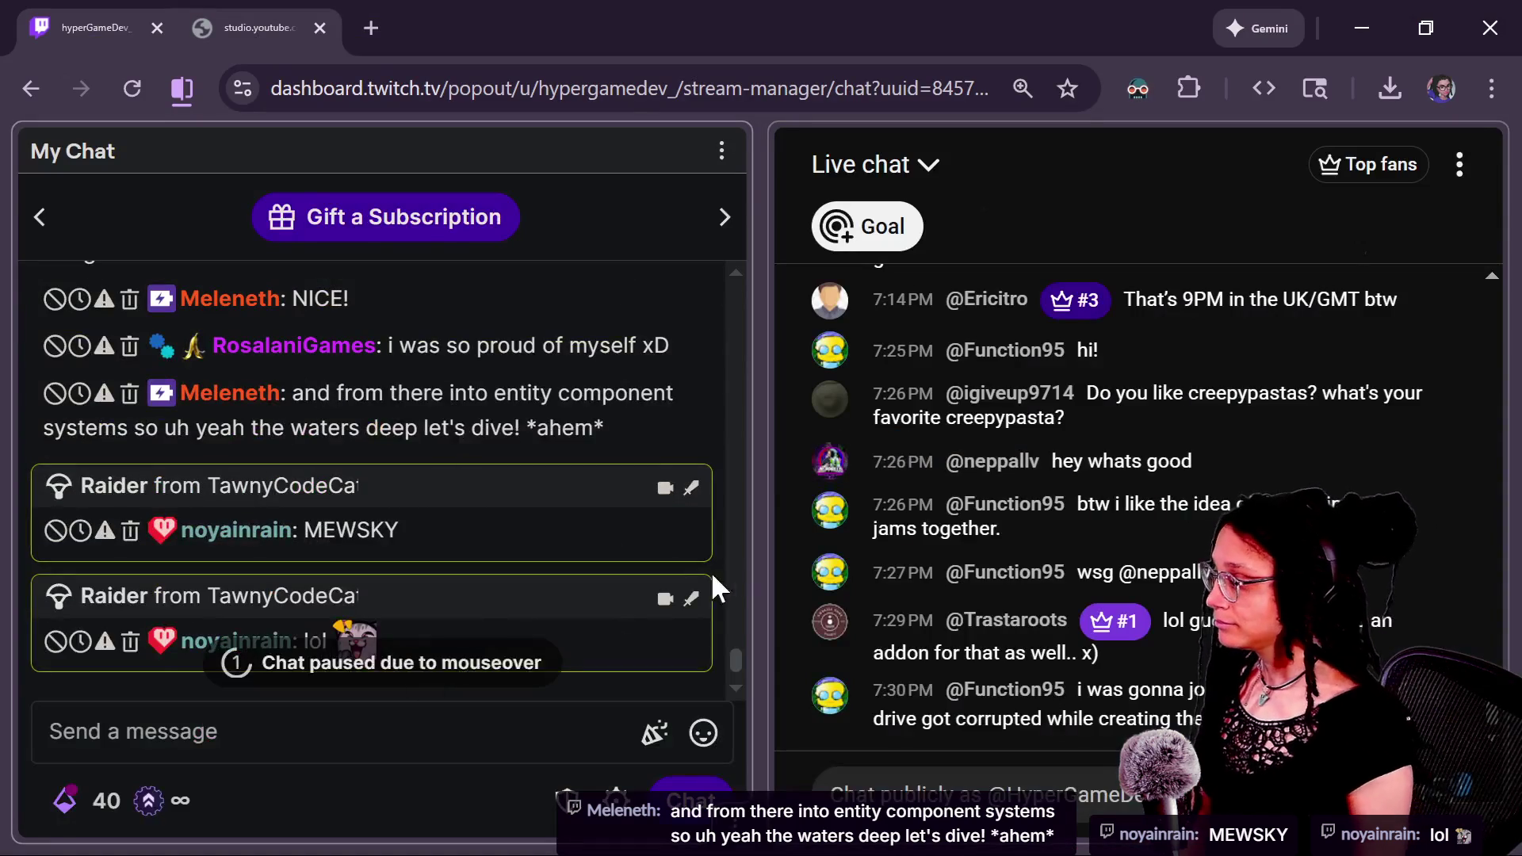
Step: Scroll the My Chat pane up and down to read the newest viewer messages, including the raider's
{"action": "scroll", "coordinate": [729, 655], "scroll_direction": "up", "scroll_amount": 4}
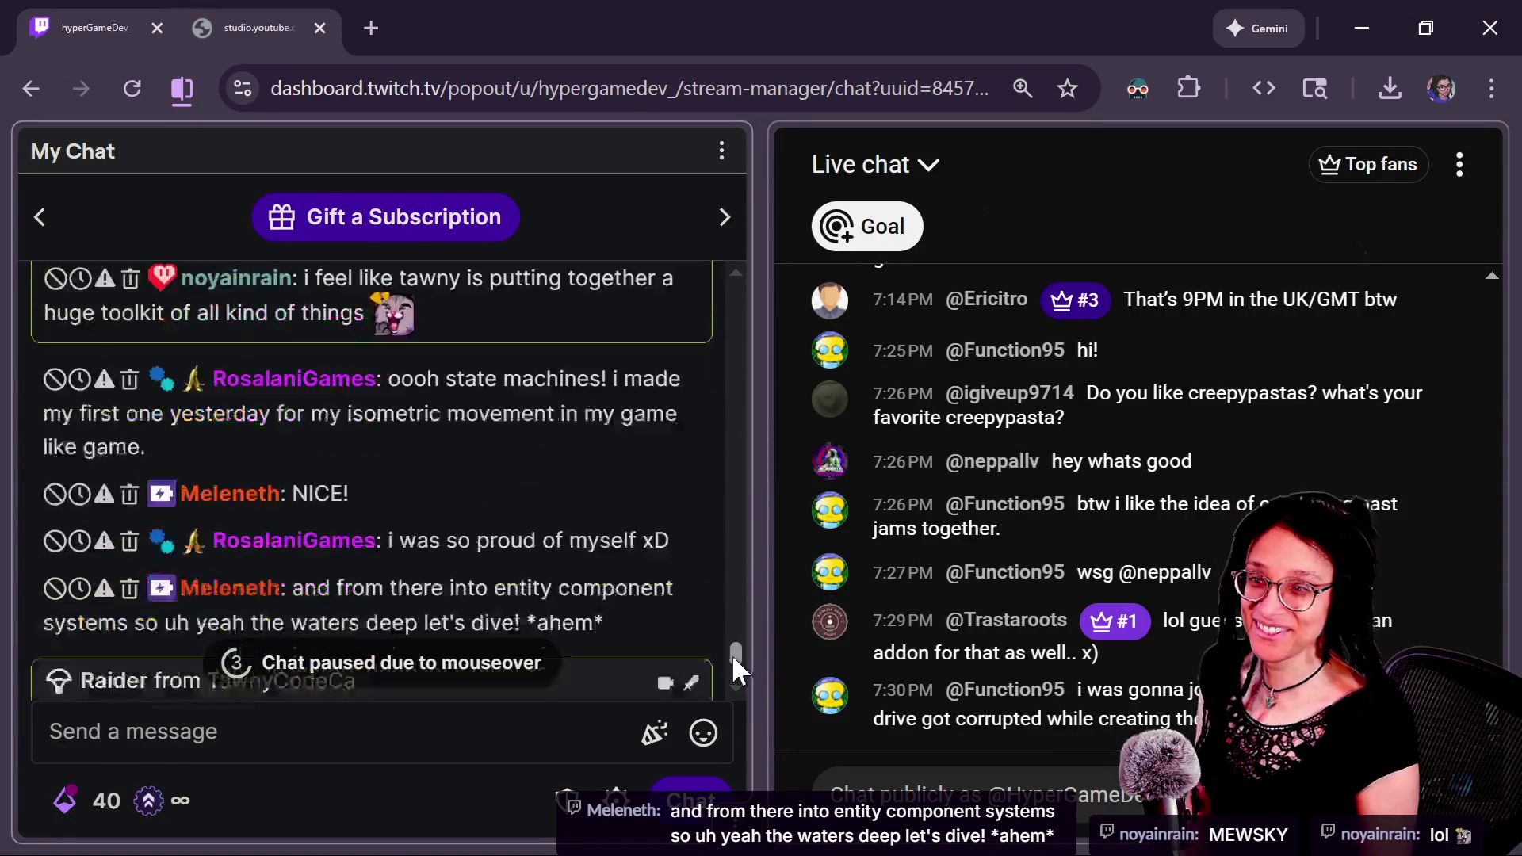
{"action": "scroll", "coordinate": [731, 657], "scroll_direction": "down", "scroll_amount": 4}
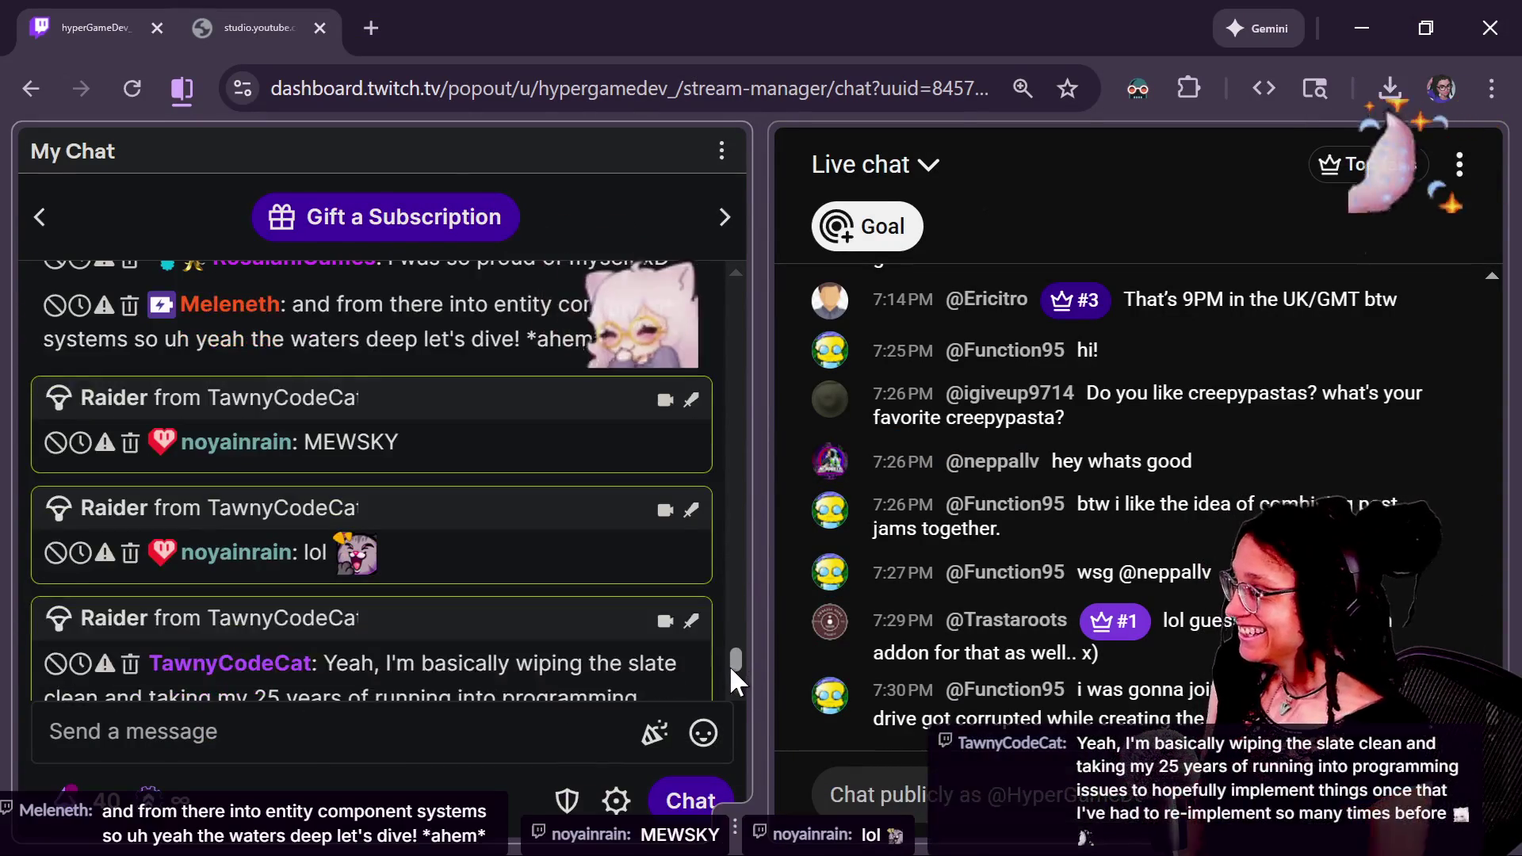
{"action": "left_click_drag", "start_coordinate": [729, 663], "coordinate": [729, 653]}
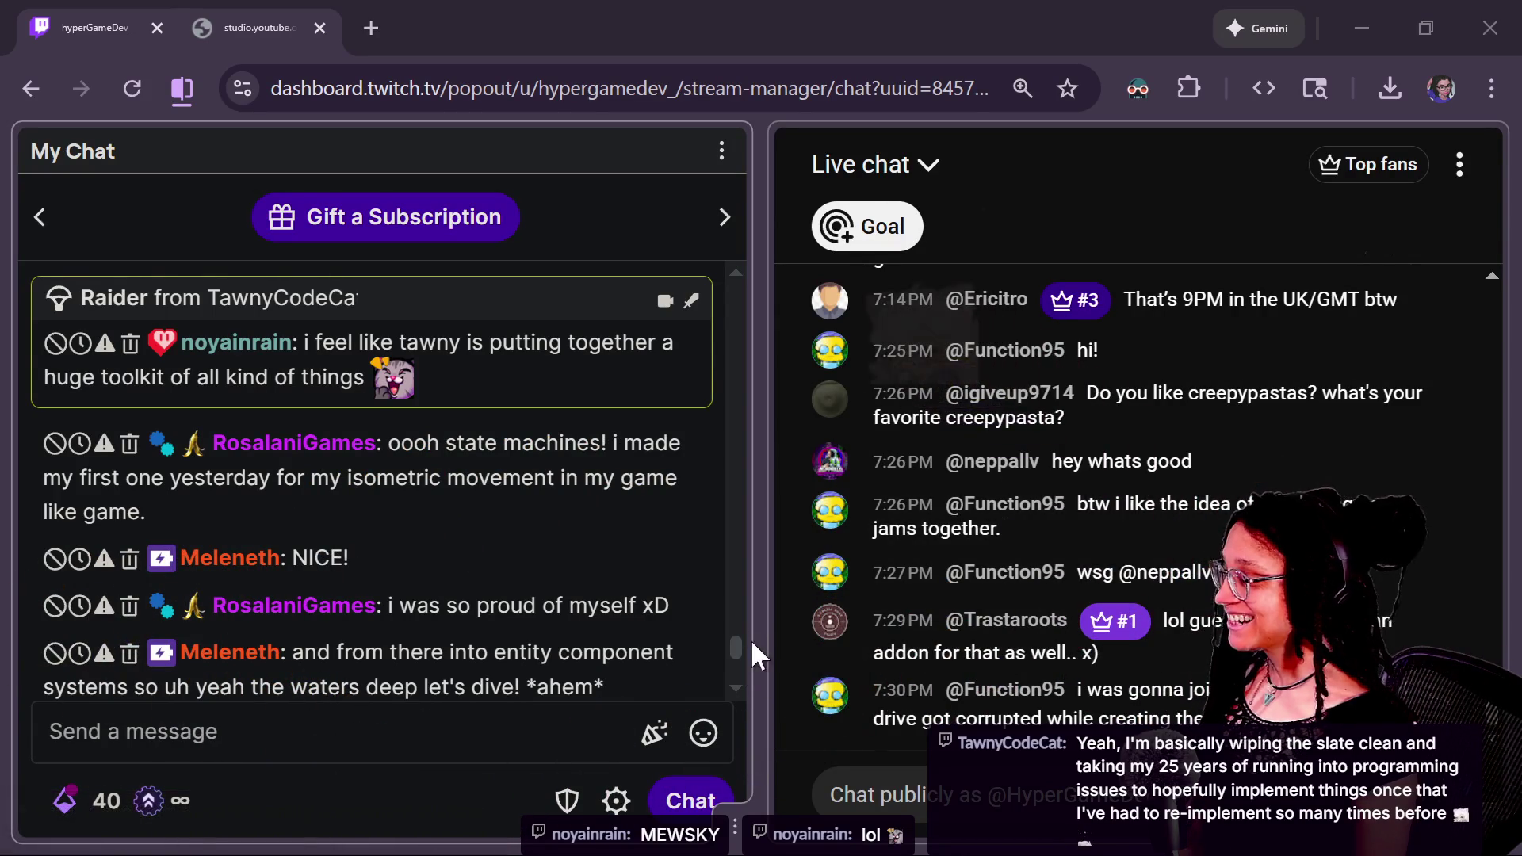
{"action": "scroll", "coordinate": [740, 643], "scroll_direction": "down", "scroll_amount": 2}
{"action": "left_click_drag", "start_coordinate": [739, 644], "coordinate": [740, 634]}
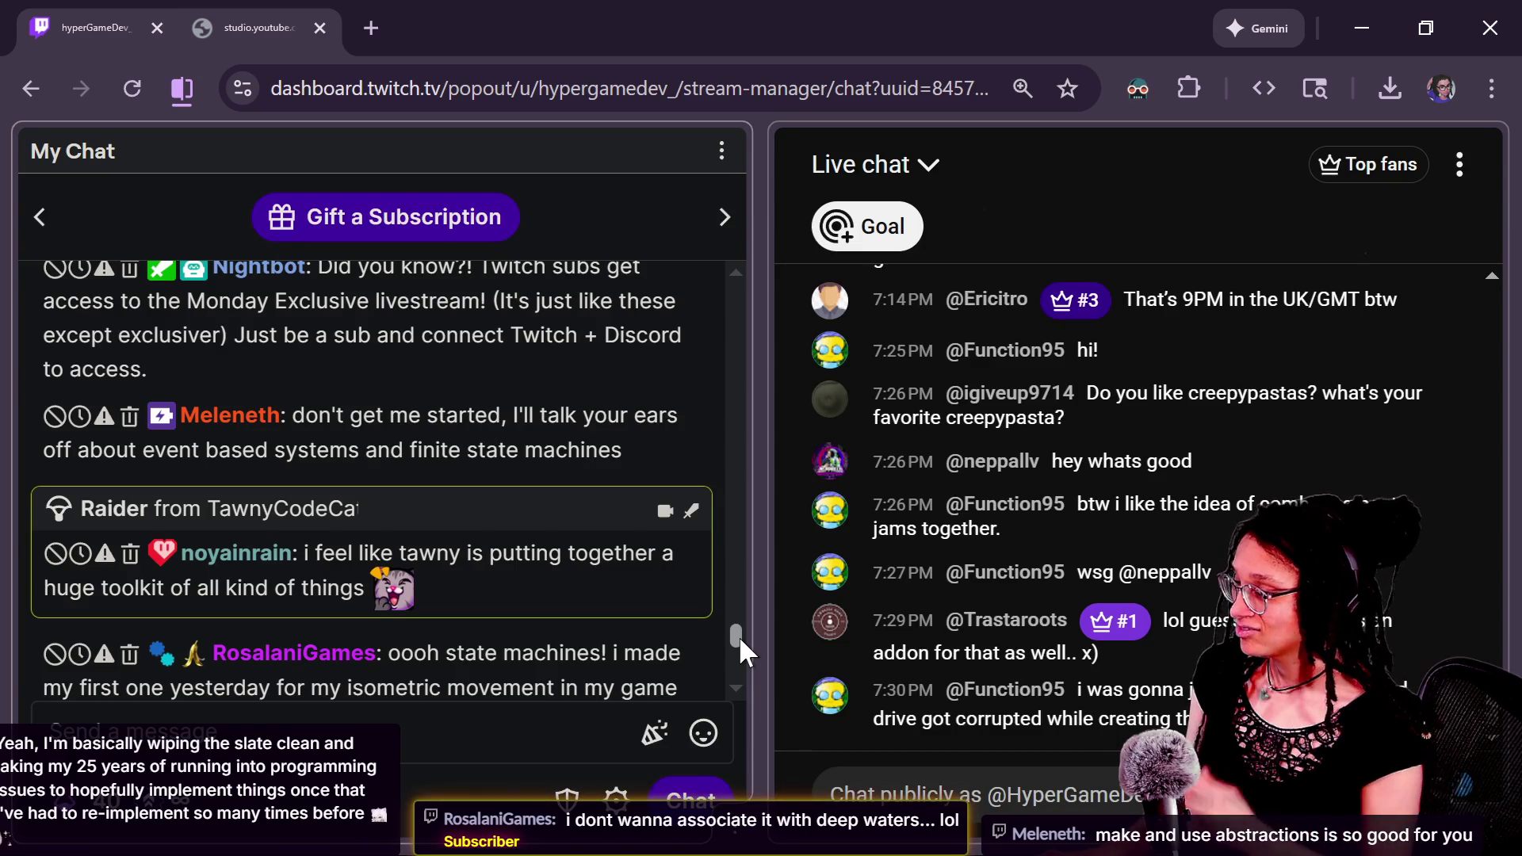
{"action": "mouse_move", "coordinate": [739, 635]}
{"action": "left_mouse_down"}
{"action": "mouse_move", "coordinate": [737, 621]}
{"action": "mouse_move", "coordinate": [736, 635]}
{"action": "left_mouse_up"}
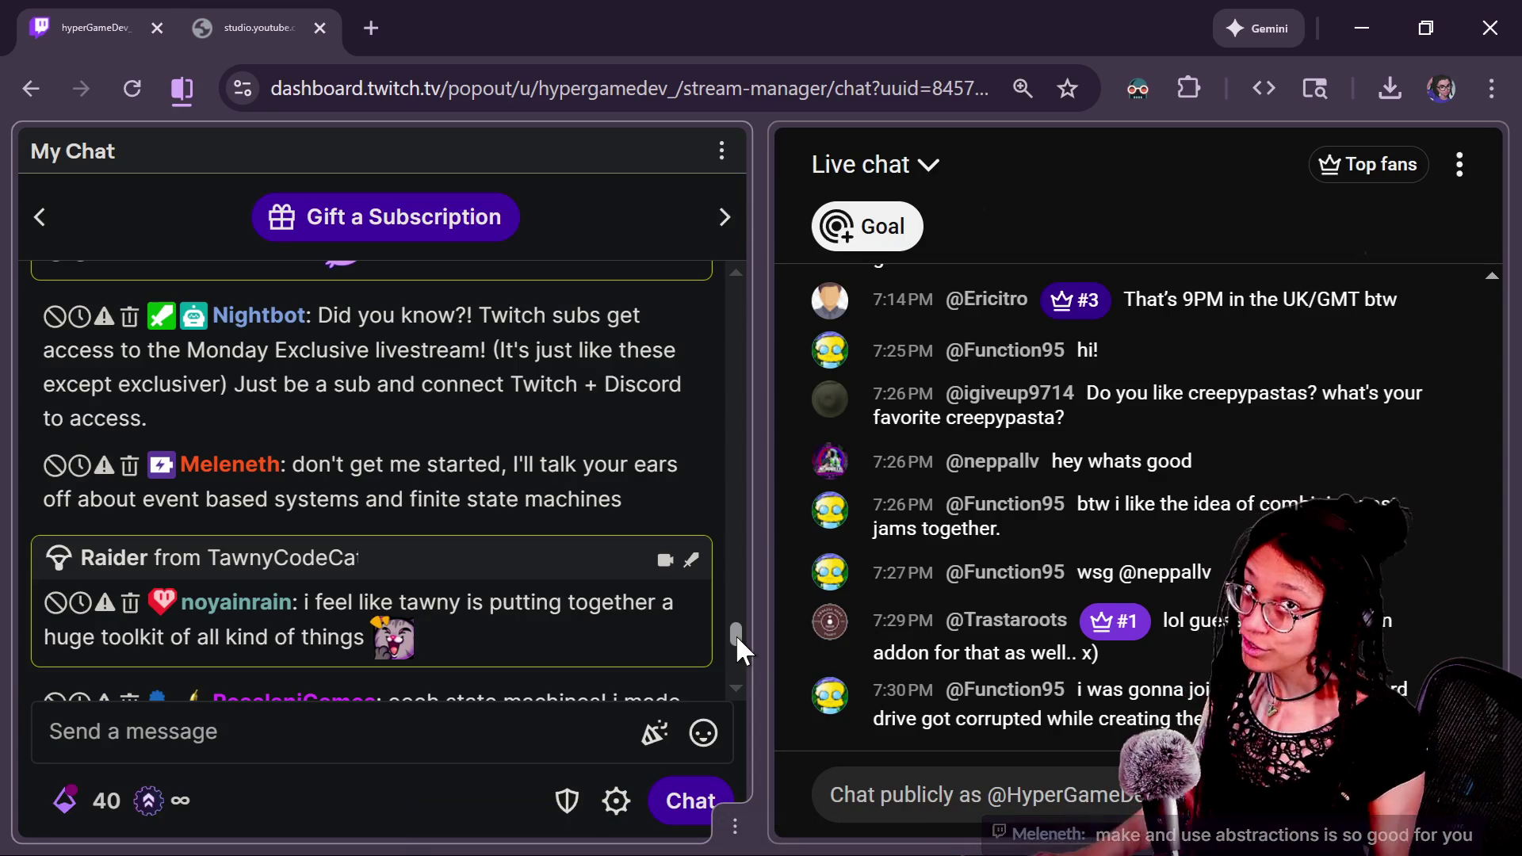
{"action": "scroll", "coordinate": [736, 634], "scroll_direction": "up", "scroll_amount": 1}
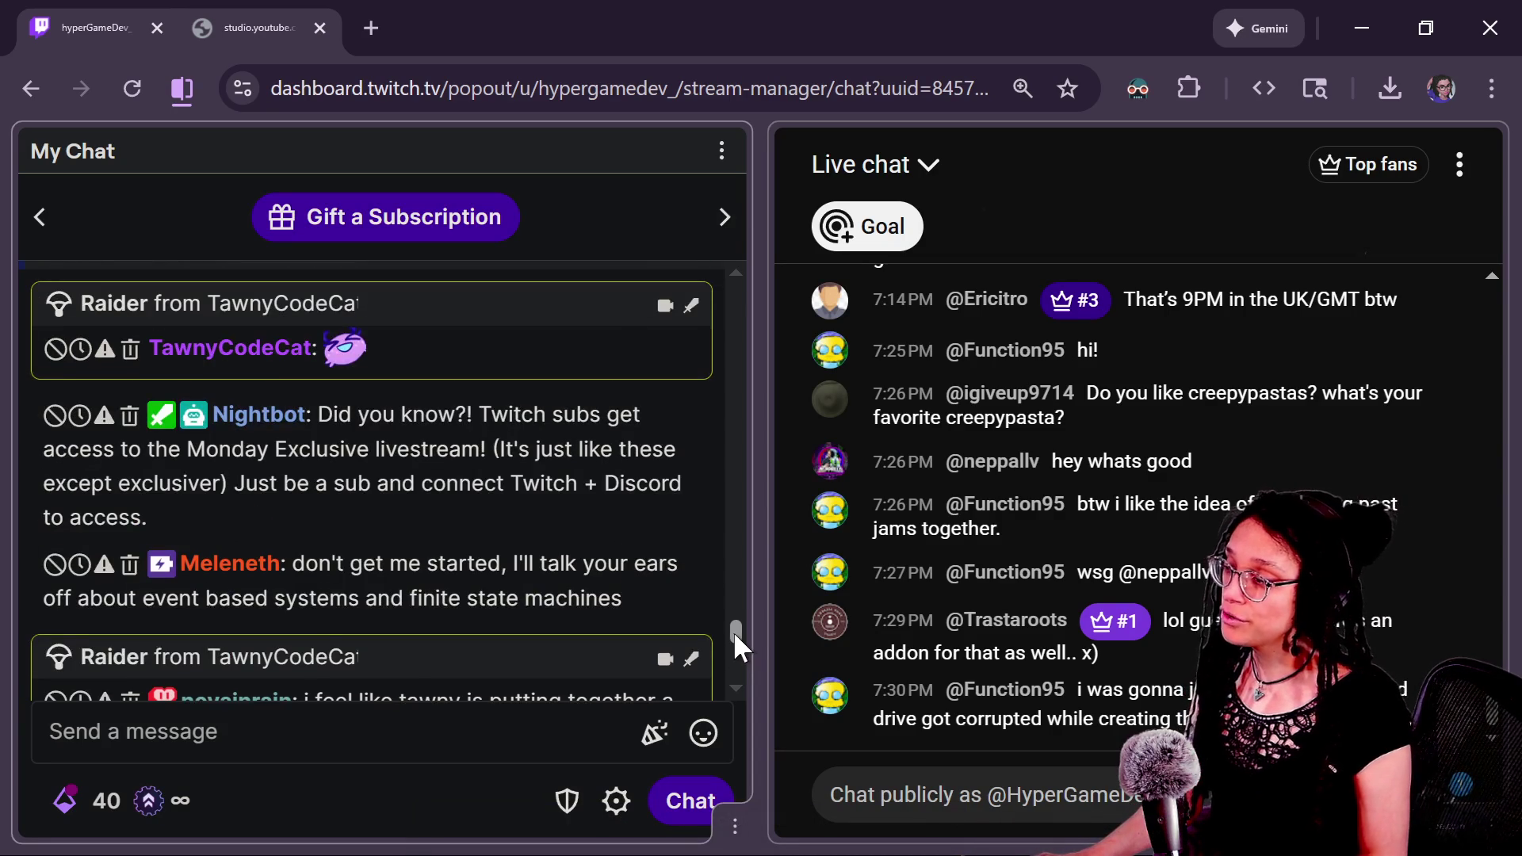
{"action": "mouse_move", "coordinate": [732, 631]}
{"action": "left_mouse_down"}
{"action": "mouse_move", "coordinate": [730, 619]}
{"action": "mouse_move", "coordinate": [736, 655]}
{"action": "left_mouse_up"}
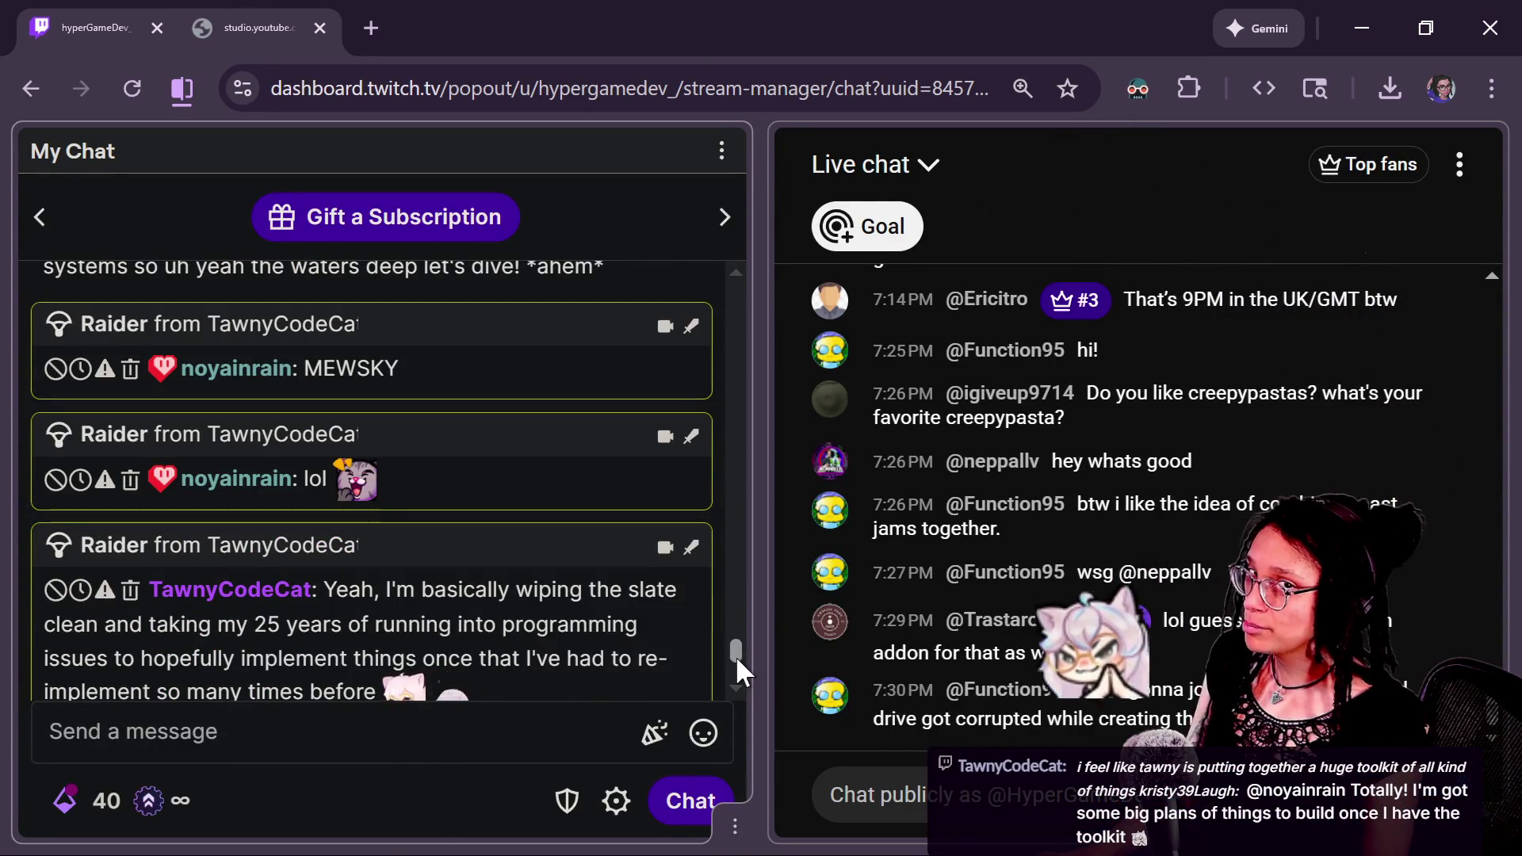
{"action": "left_click_drag", "start_coordinate": [737, 658], "coordinate": [734, 663]}
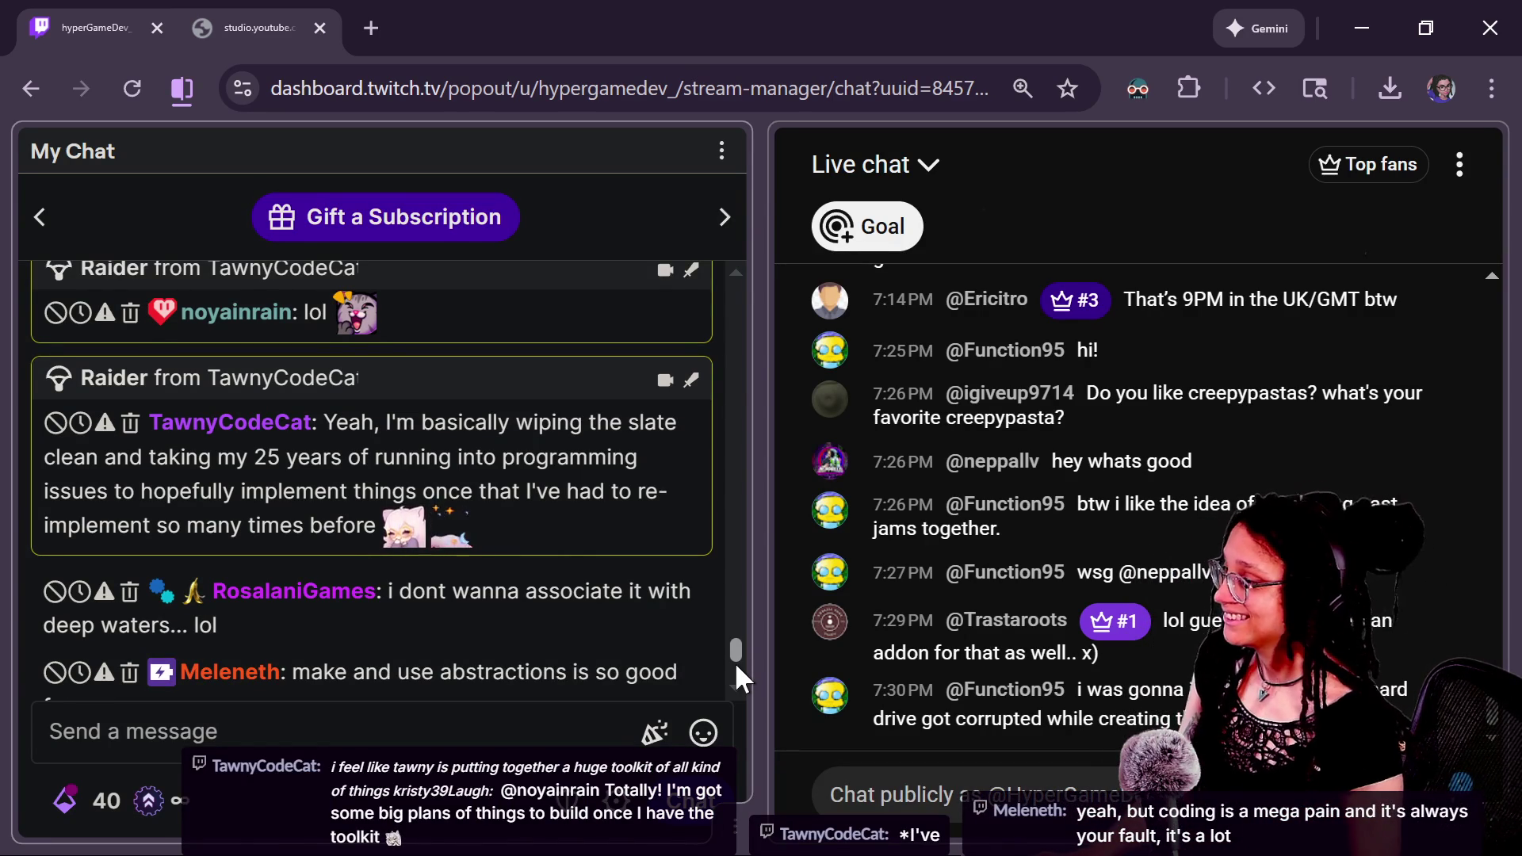
{"action": "scroll", "coordinate": [734, 663], "scroll_direction": "down", "scroll_amount": 2}
{"action": "scroll", "coordinate": [732, 664], "scroll_direction": "down", "scroll_amount": 1}
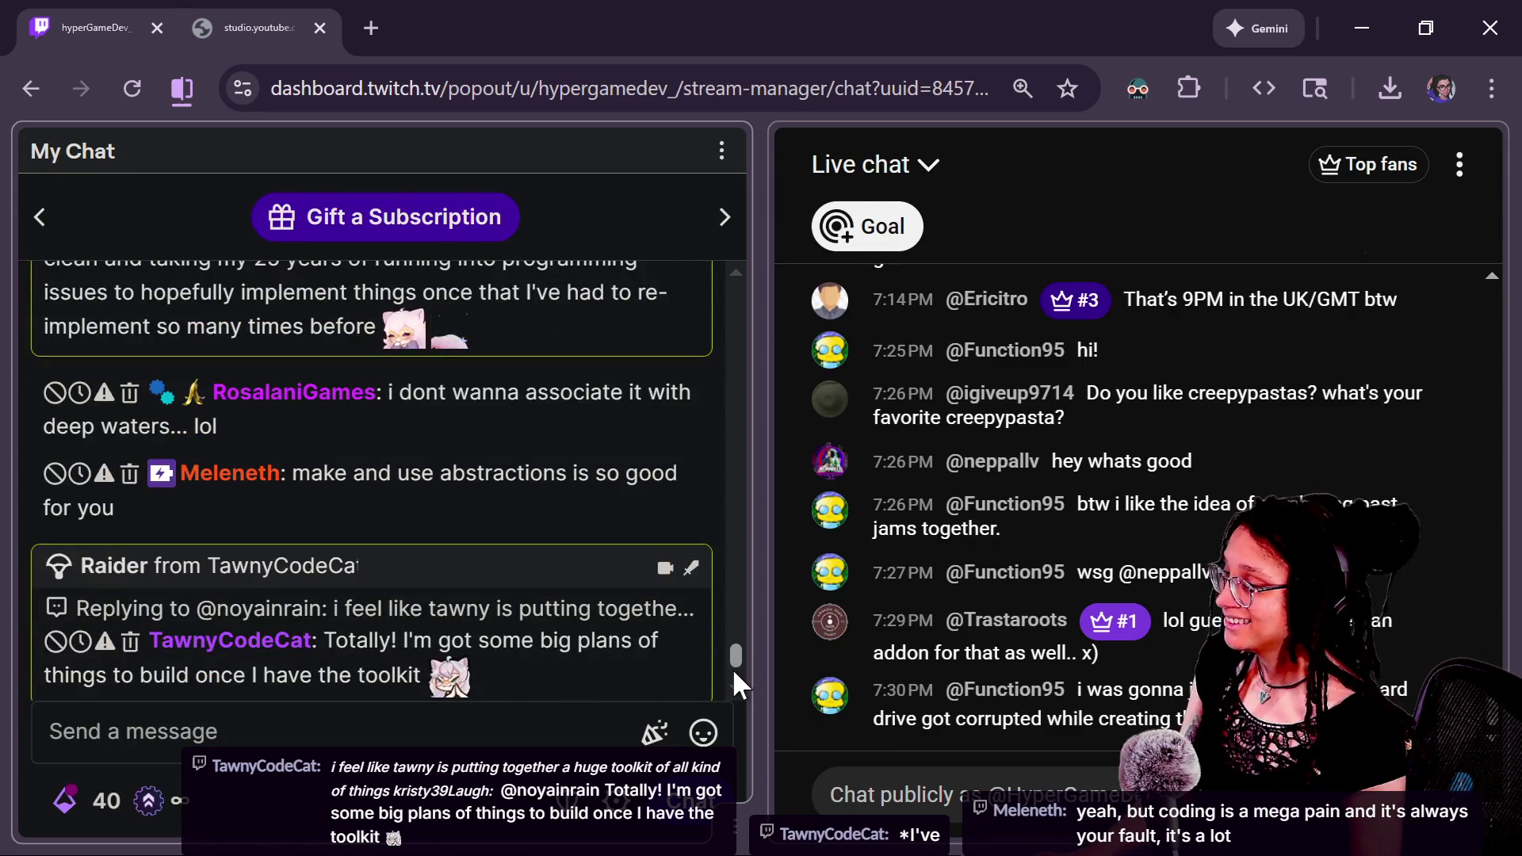
{"action": "scroll", "coordinate": [730, 666], "scroll_direction": "up", "scroll_amount": 1}
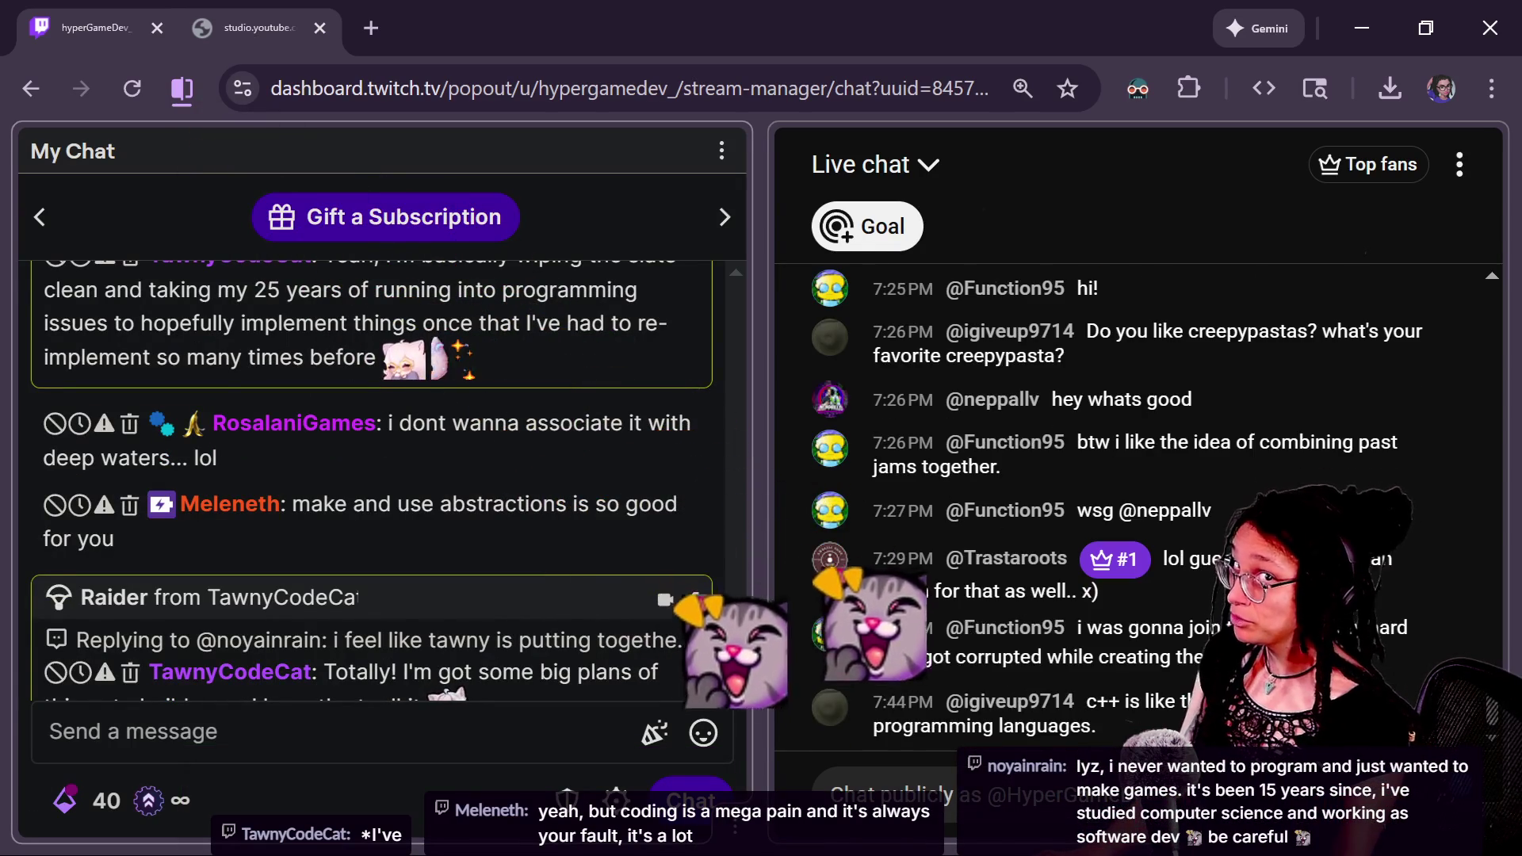
{"action": "scroll", "coordinate": [733, 664], "scroll_direction": "up", "scroll_amount": 1}
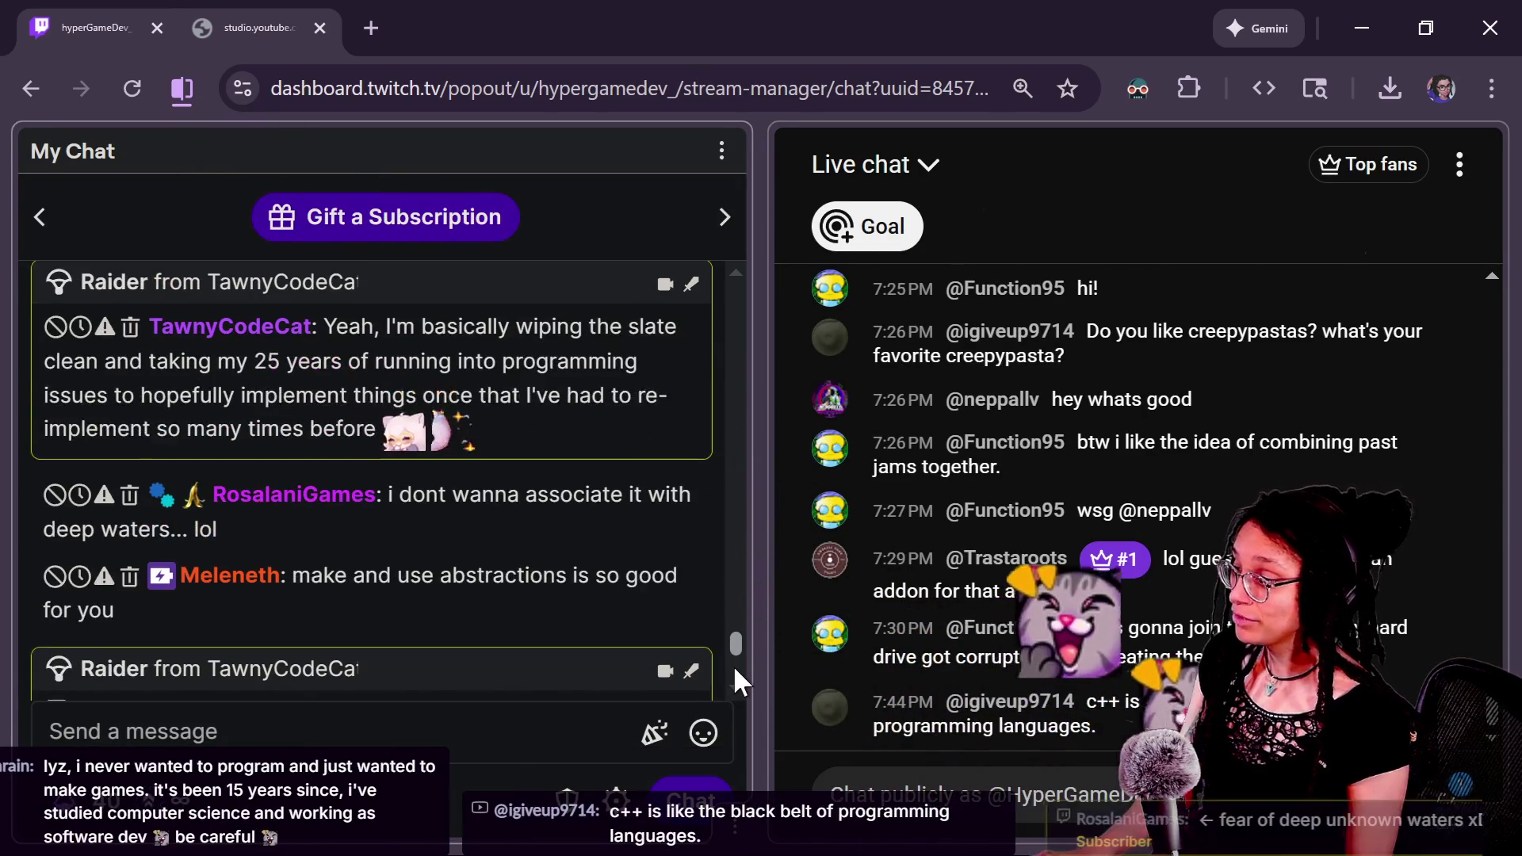
{"action": "scroll", "coordinate": [733, 664], "scroll_direction": "up", "scroll_amount": 3}
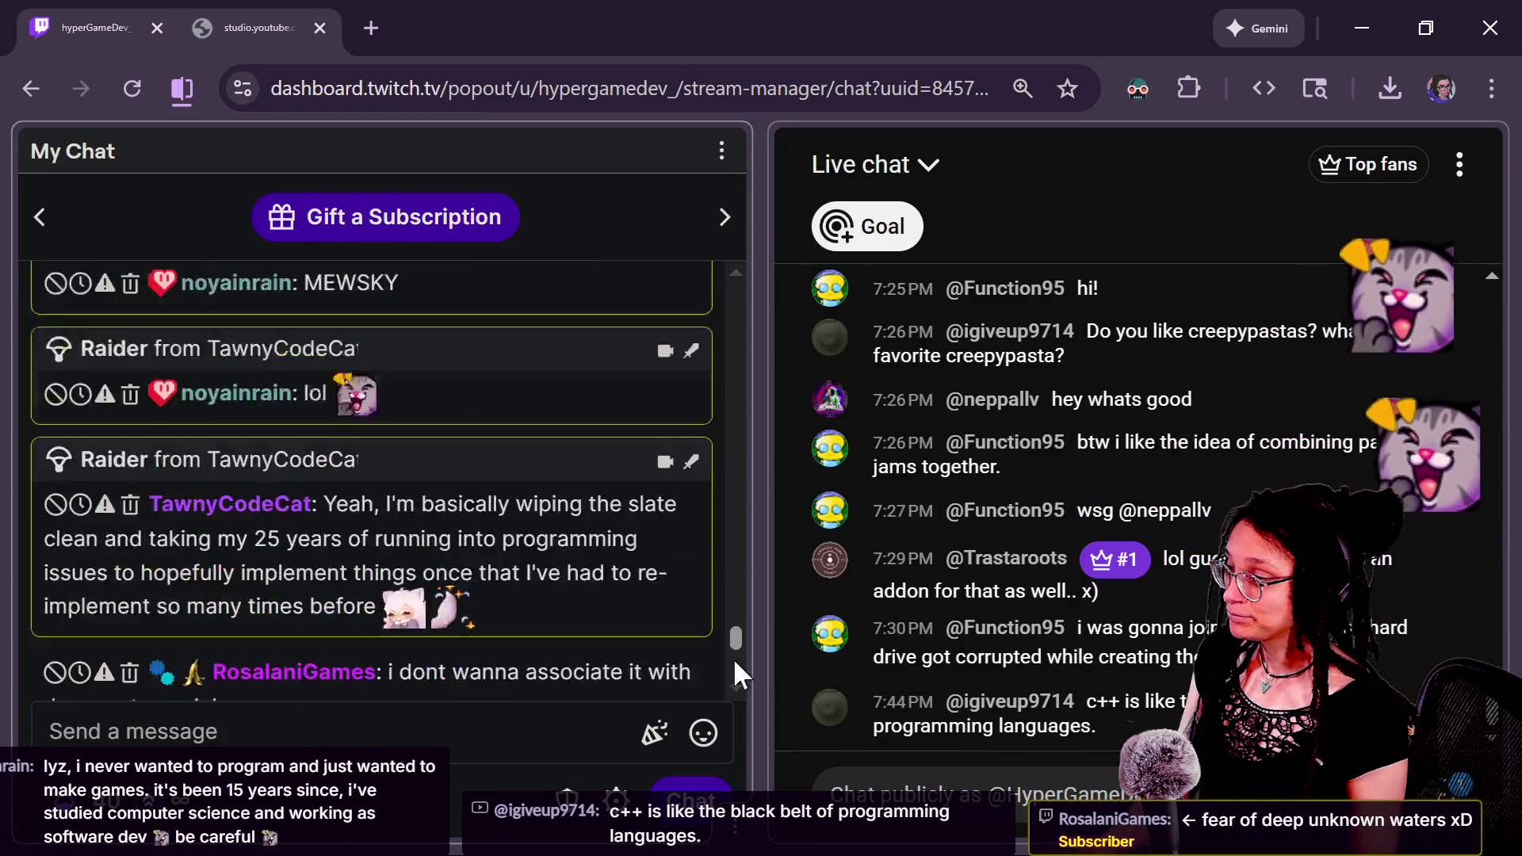
{"action": "scroll", "coordinate": [731, 658], "scroll_direction": "down", "scroll_amount": 2}
{"action": "scroll", "coordinate": [733, 663], "scroll_direction": "up", "scroll_amount": 5}
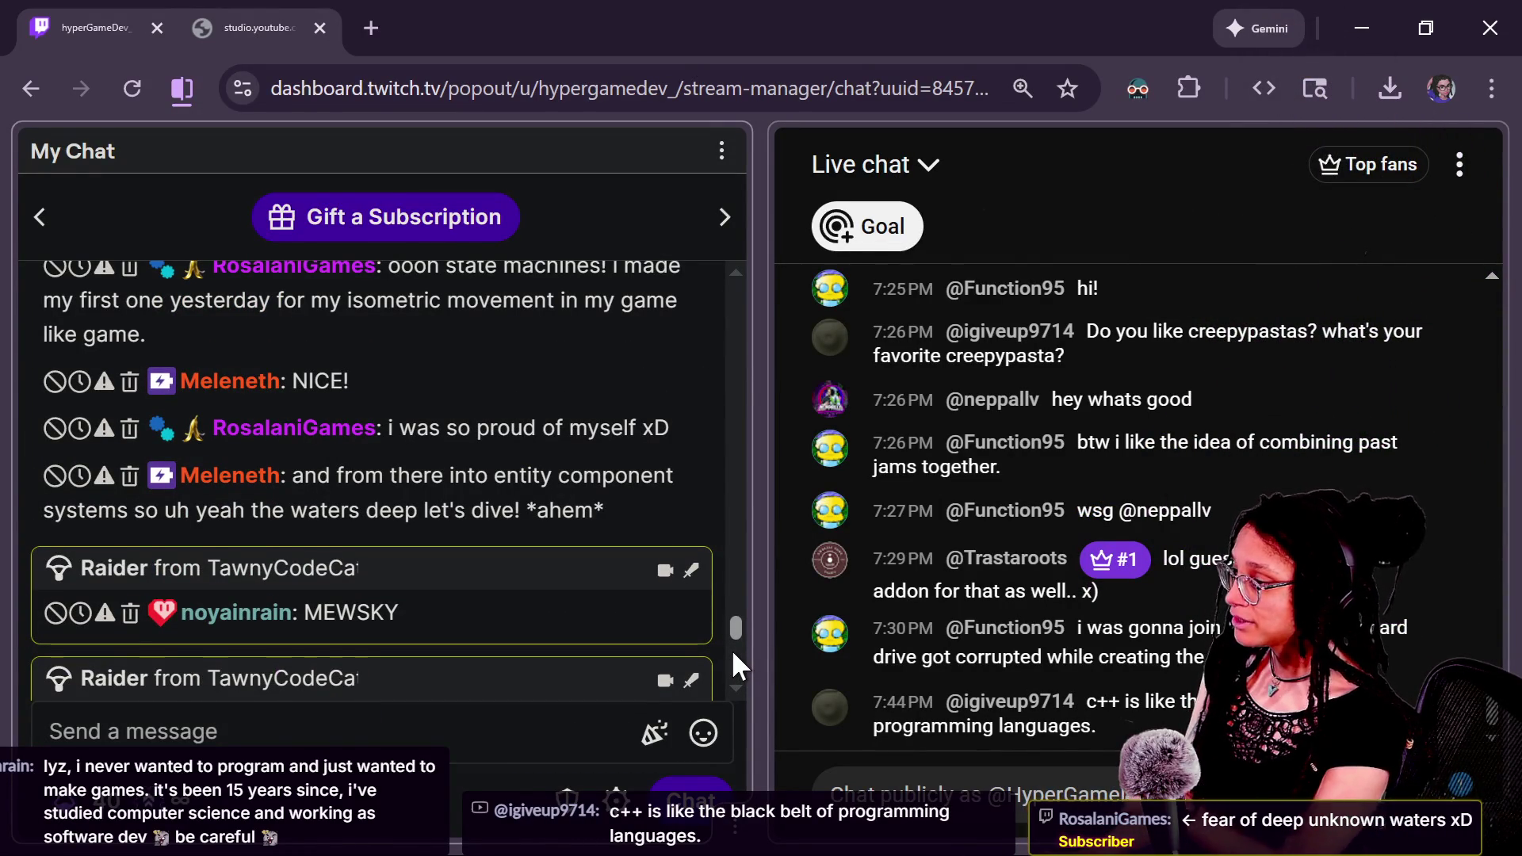
{"action": "scroll", "coordinate": [731, 648], "scroll_direction": "up", "scroll_amount": 1}
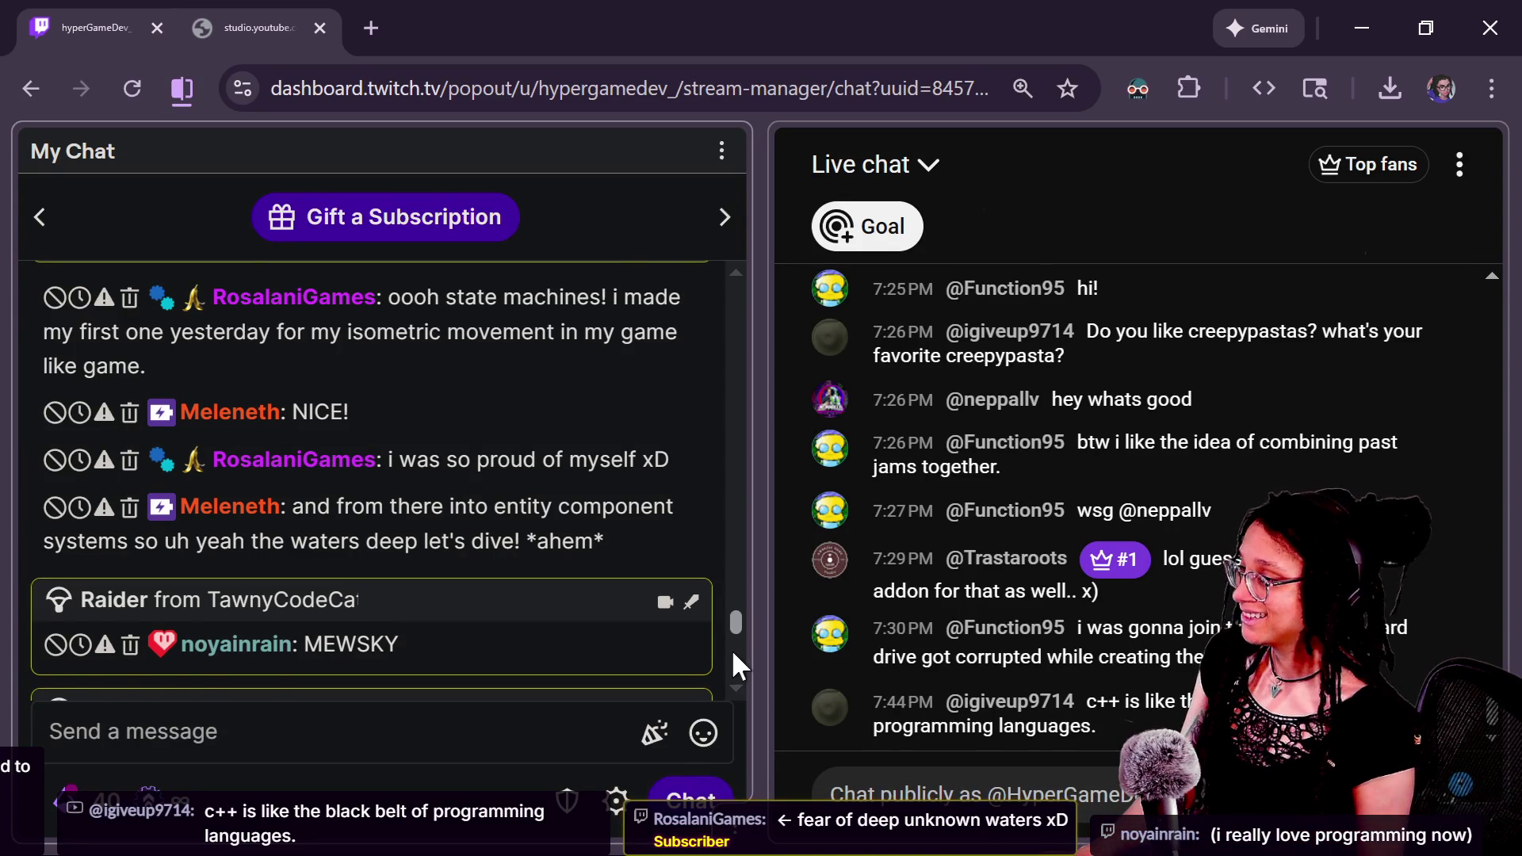
{"action": "scroll", "coordinate": [731, 648], "scroll_direction": "down", "scroll_amount": 1}
{"action": "scroll", "coordinate": [731, 648], "scroll_direction": "up", "scroll_amount": 3}
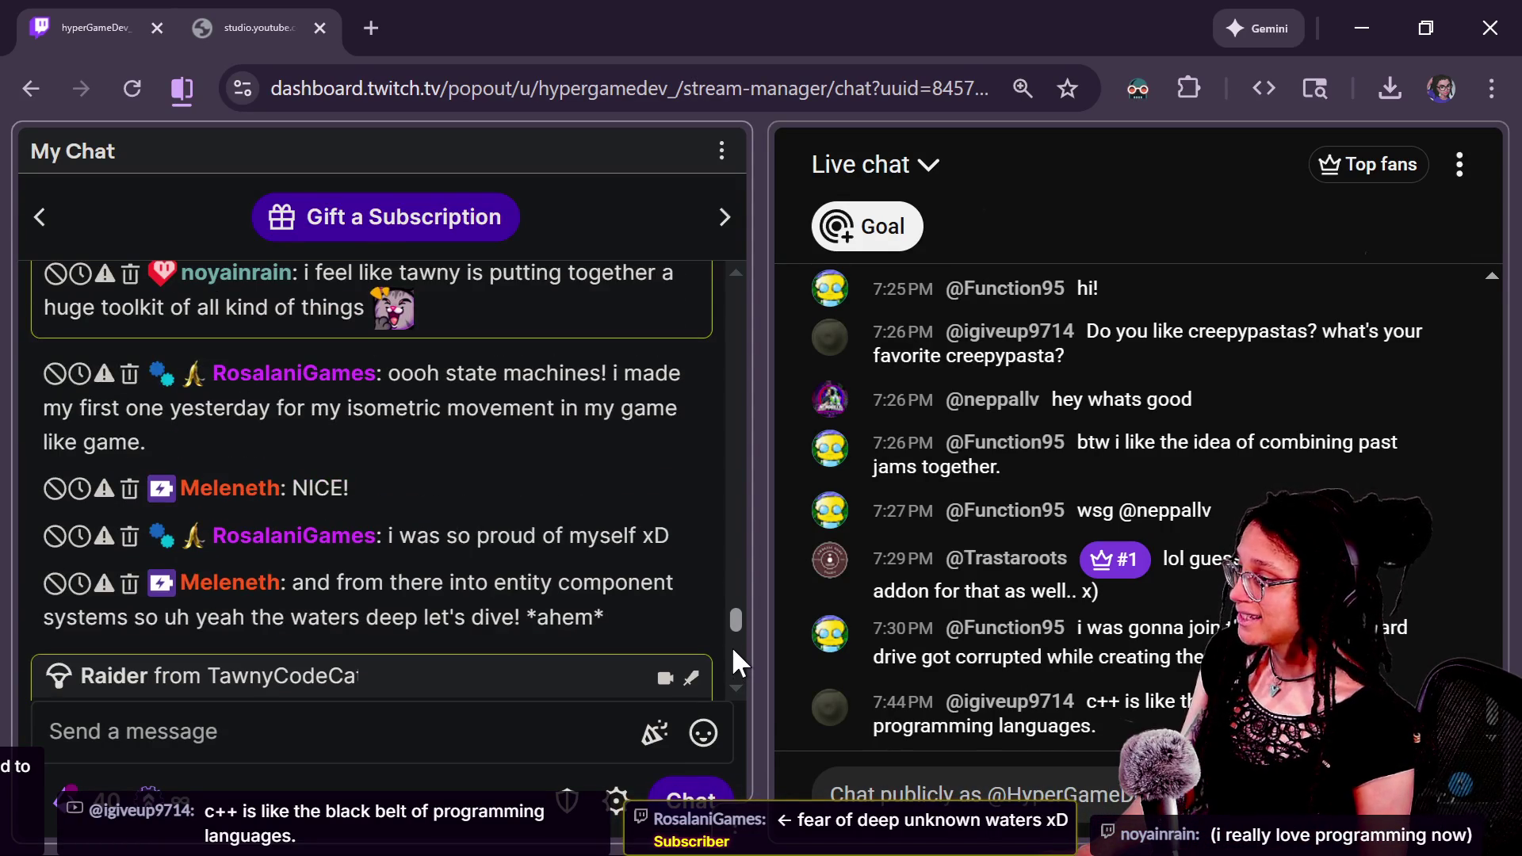
{"action": "scroll", "coordinate": [731, 646], "scroll_direction": "up", "scroll_amount": 3}
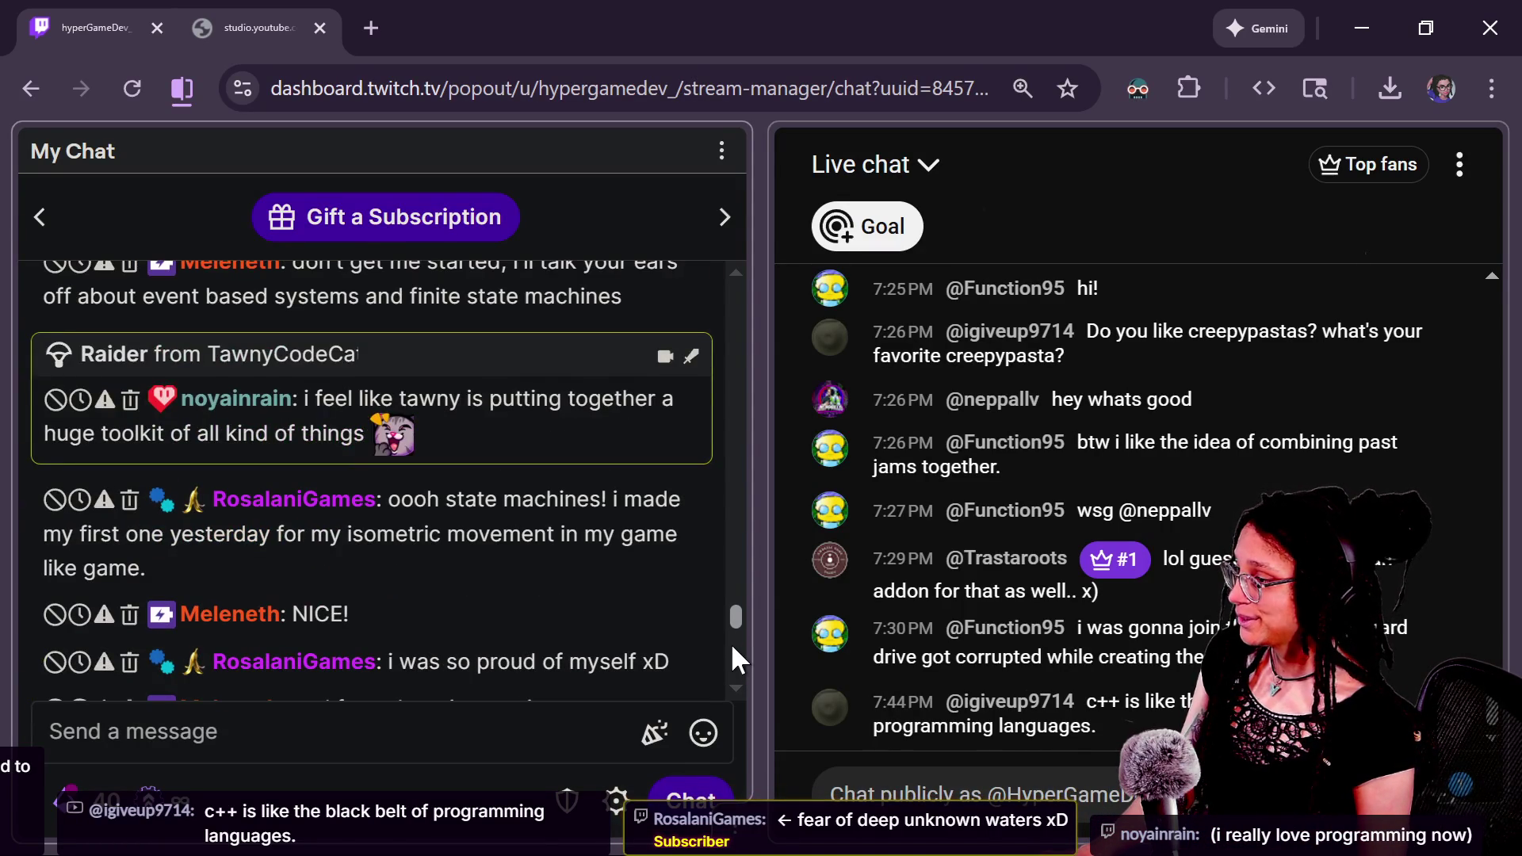
{"action": "scroll", "coordinate": [731, 646], "scroll_direction": "down", "scroll_amount": 10}
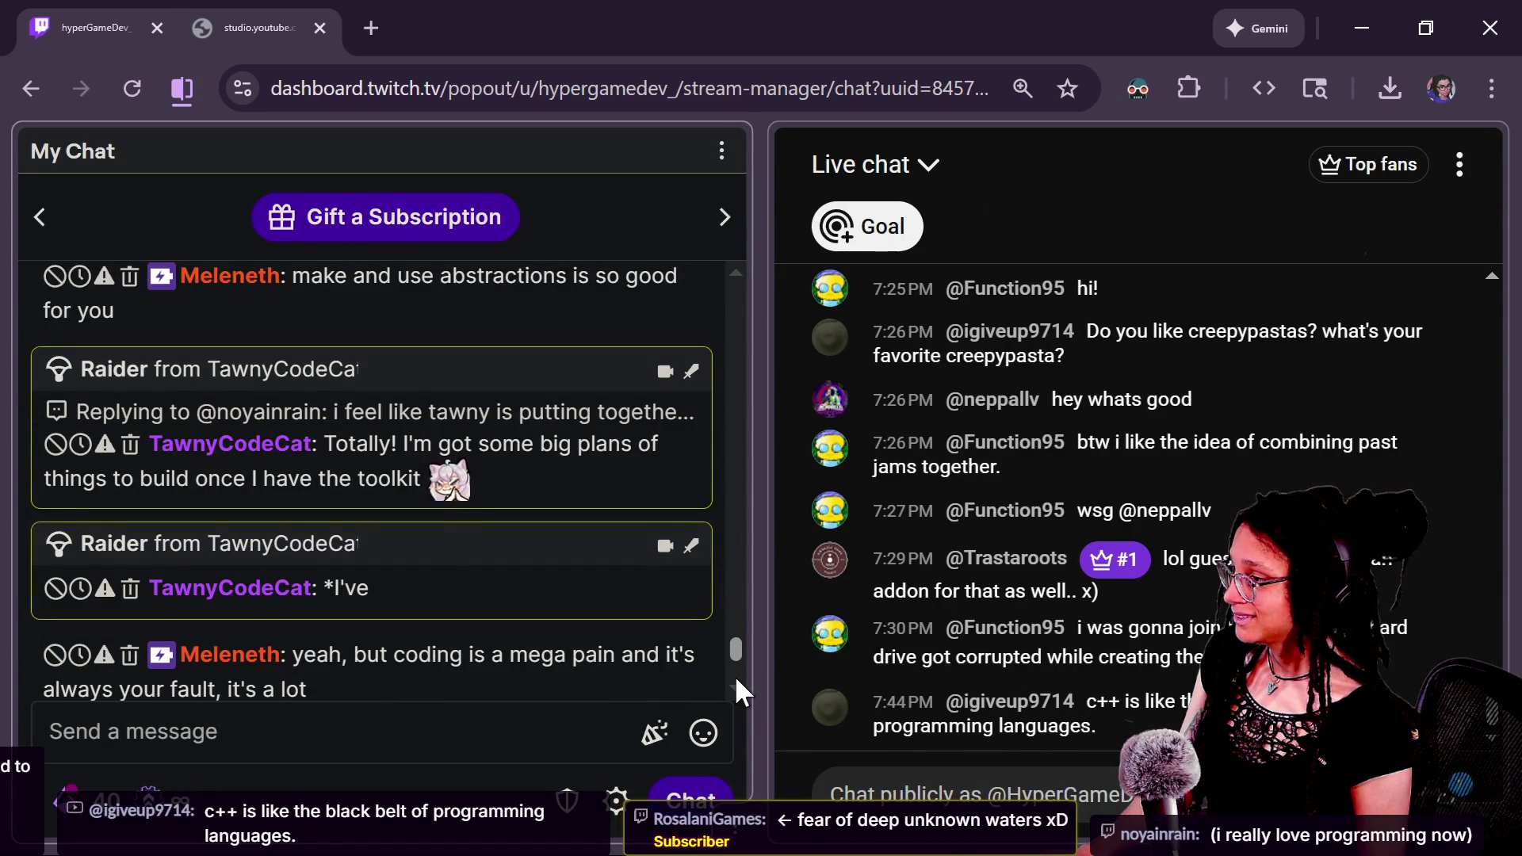
{"action": "scroll", "coordinate": [735, 680], "scroll_direction": "down", "scroll_amount": 1}
{"action": "scroll", "coordinate": [736, 680], "scroll_direction": "up", "scroll_amount": 2}
{"action": "scroll", "coordinate": [736, 680], "scroll_direction": "down", "scroll_amount": 3}
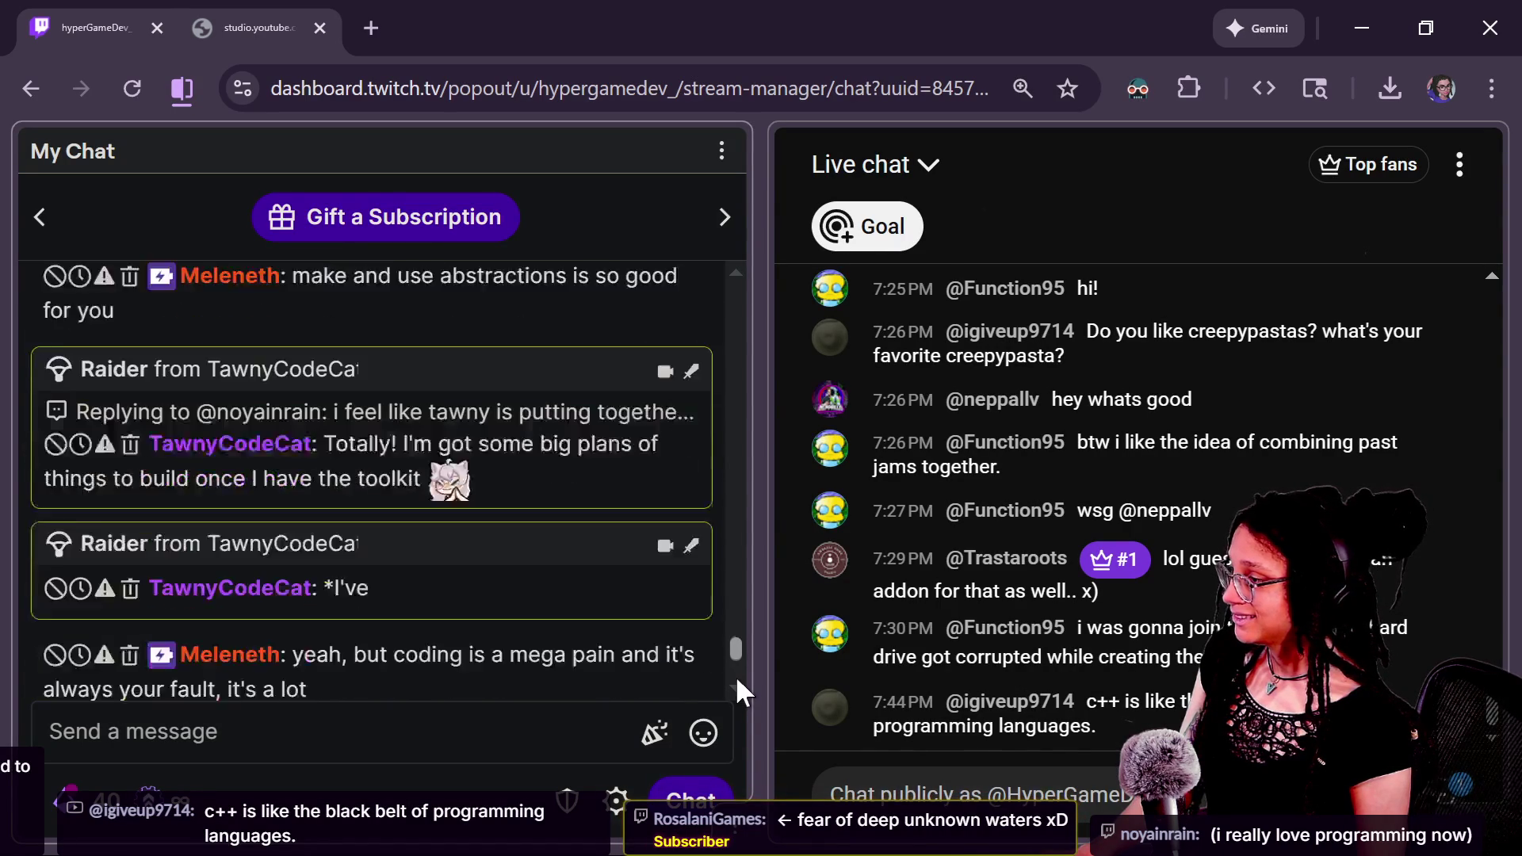
{"action": "scroll", "coordinate": [739, 693], "scroll_direction": "down", "scroll_amount": 1}
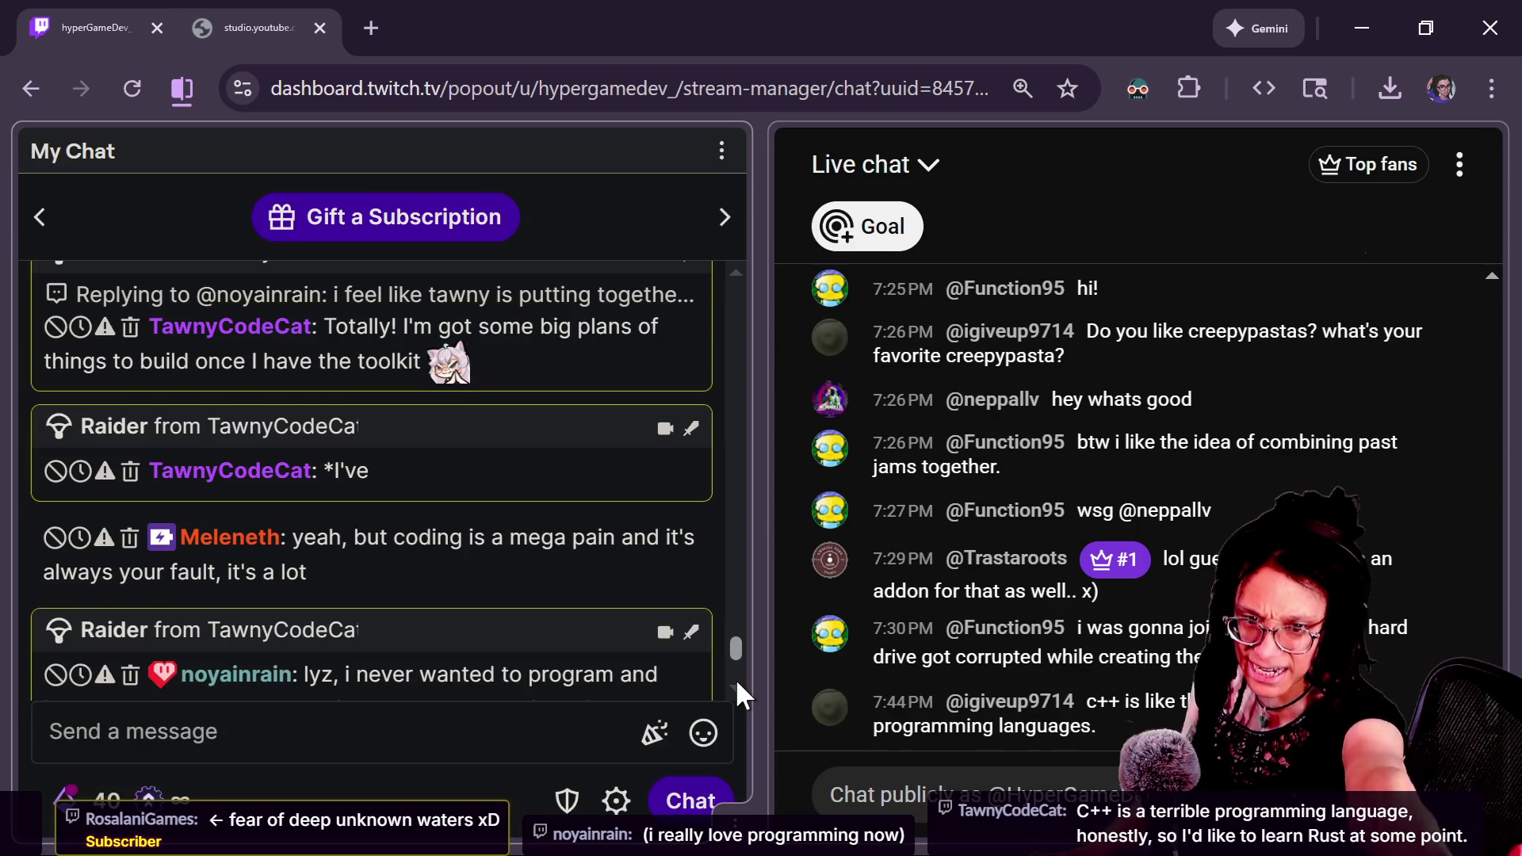
{"action": "scroll", "coordinate": [736, 682], "scroll_direction": "up", "scroll_amount": 1}
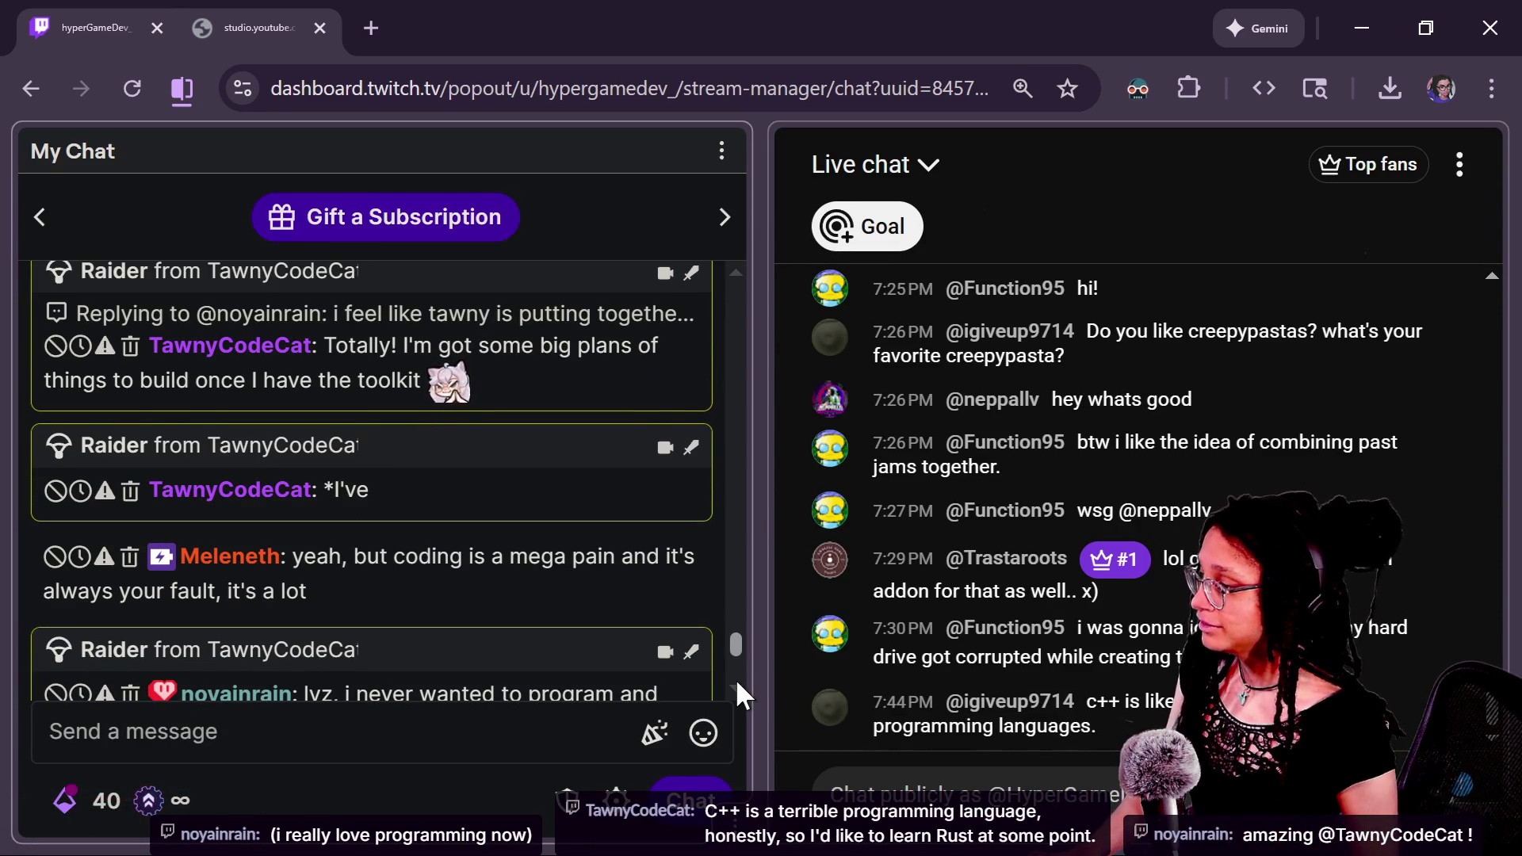
{"action": "scroll", "coordinate": [735, 678], "scroll_direction": "down", "scroll_amount": 2}
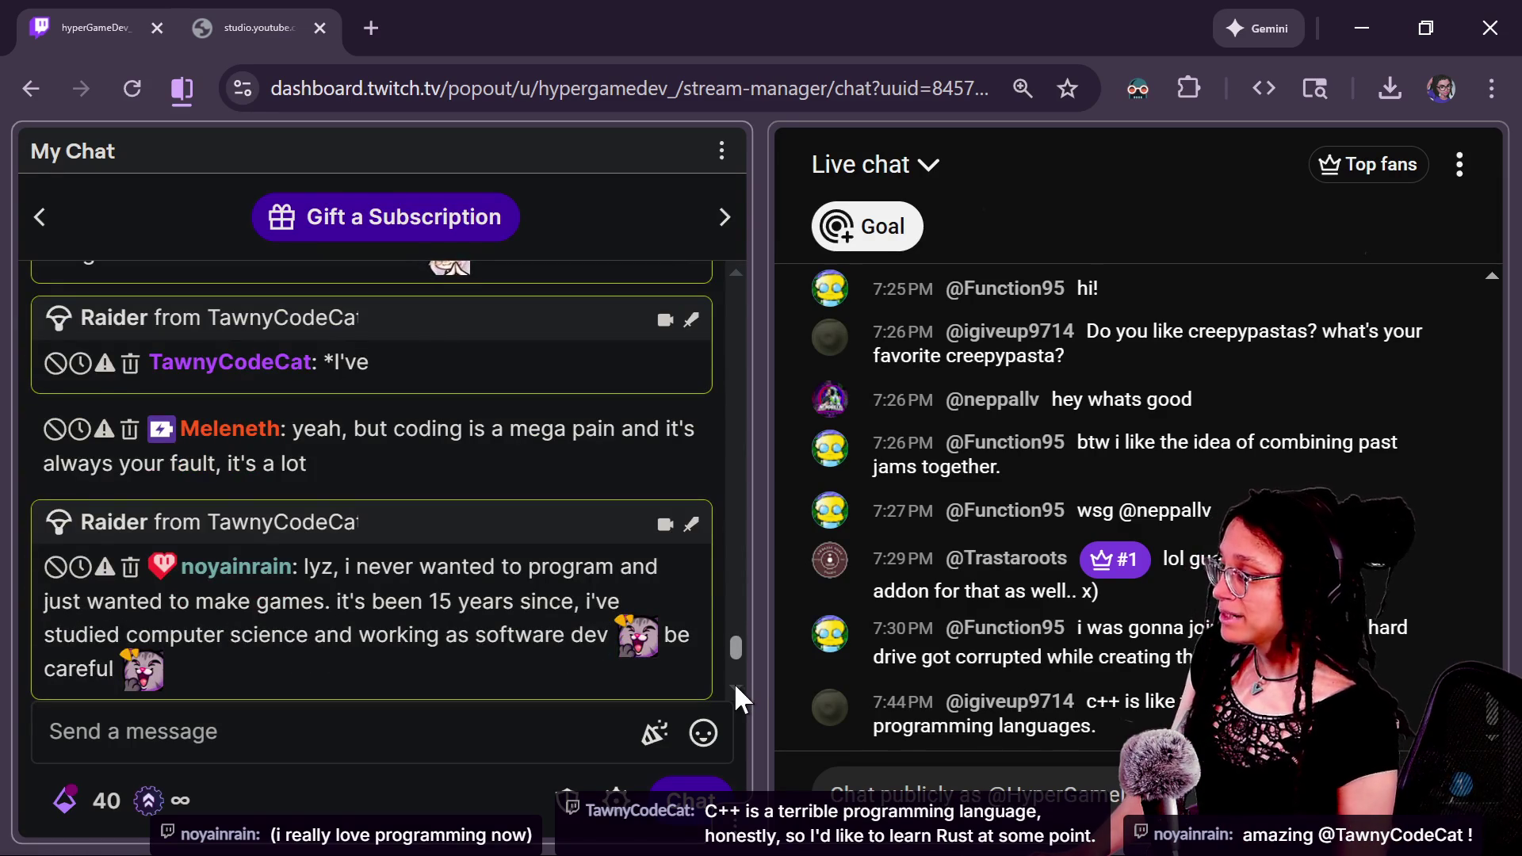
{"action": "scroll", "coordinate": [734, 680], "scroll_direction": "up", "scroll_amount": 3}
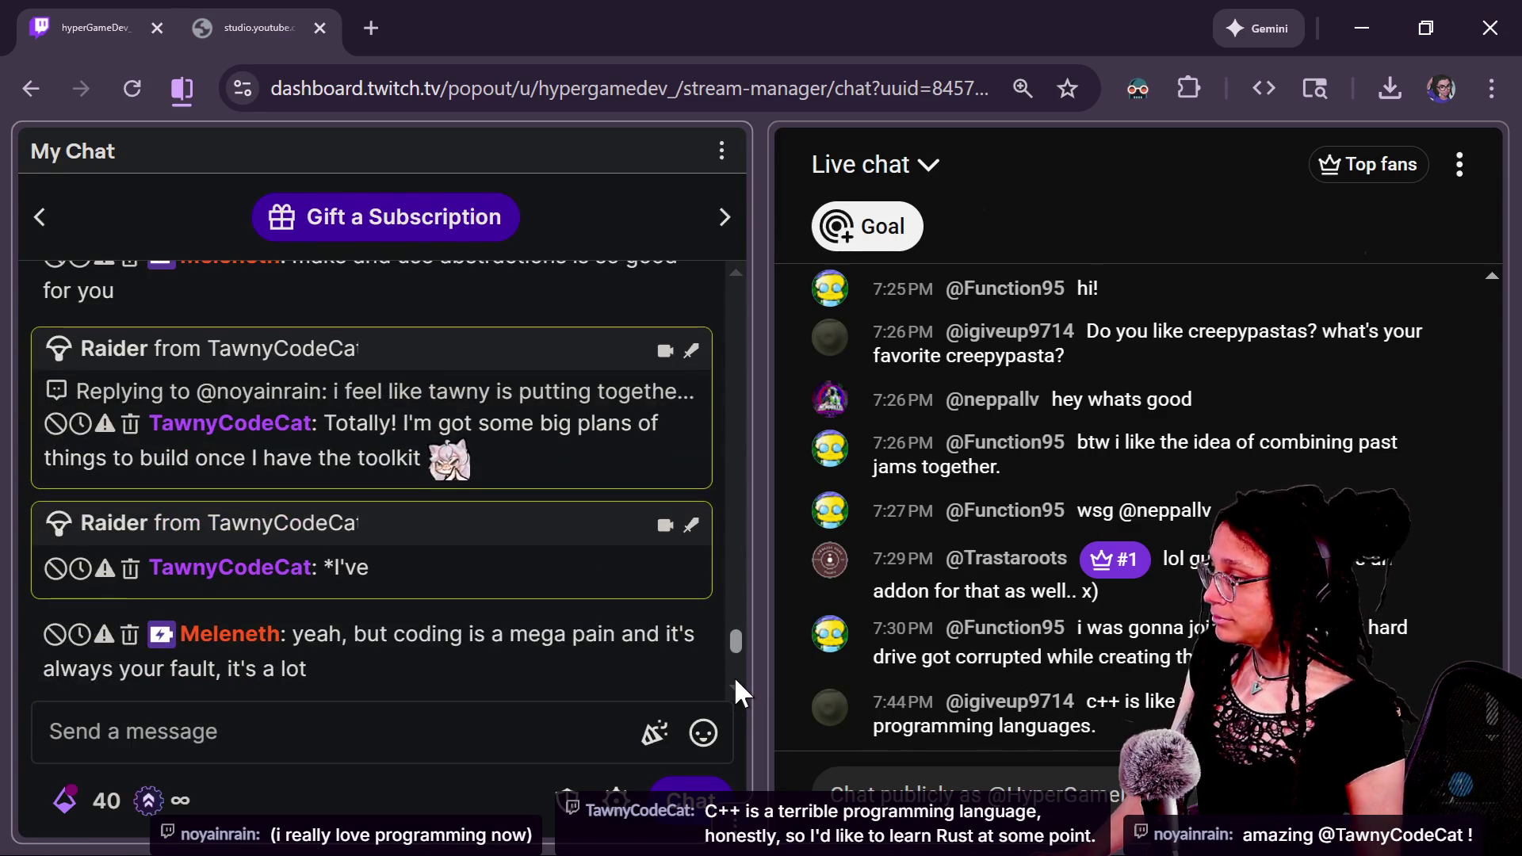
{"action": "scroll", "coordinate": [734, 678], "scroll_direction": "down", "scroll_amount": 5}
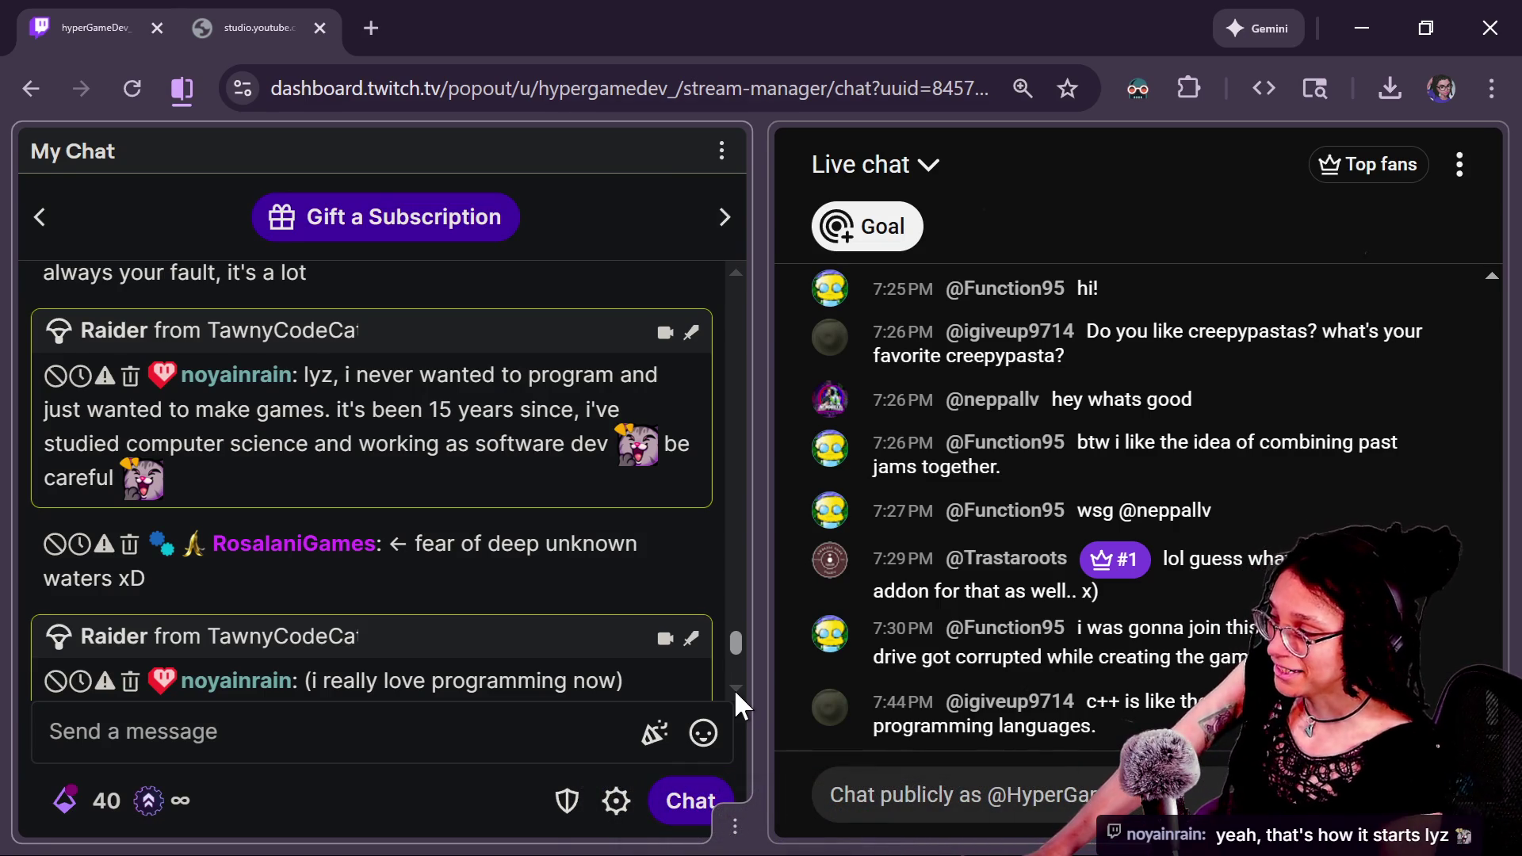
{"action": "scroll", "coordinate": [734, 688], "scroll_direction": "down", "scroll_amount": 1}
{"action": "scroll", "coordinate": [731, 692], "scroll_direction": "up", "scroll_amount": 2}
{"action": "scroll", "coordinate": [729, 683], "scroll_direction": "down", "scroll_amount": 2}
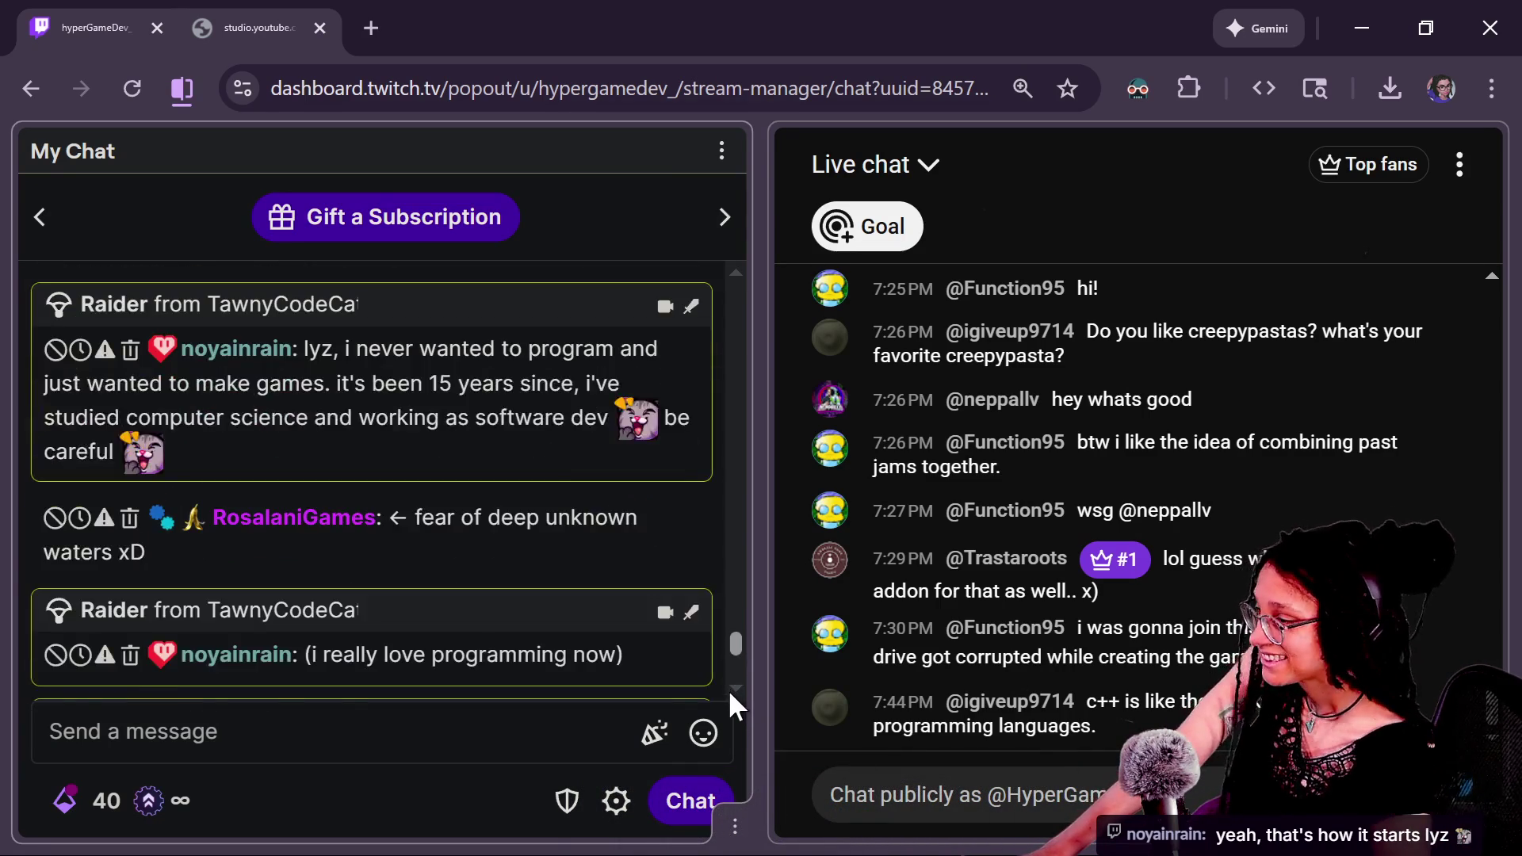
{"action": "scroll", "coordinate": [729, 694], "scroll_direction": "down", "scroll_amount": 4}
{"action": "scroll", "coordinate": [729, 701], "scroll_direction": "down", "scroll_amount": 1}
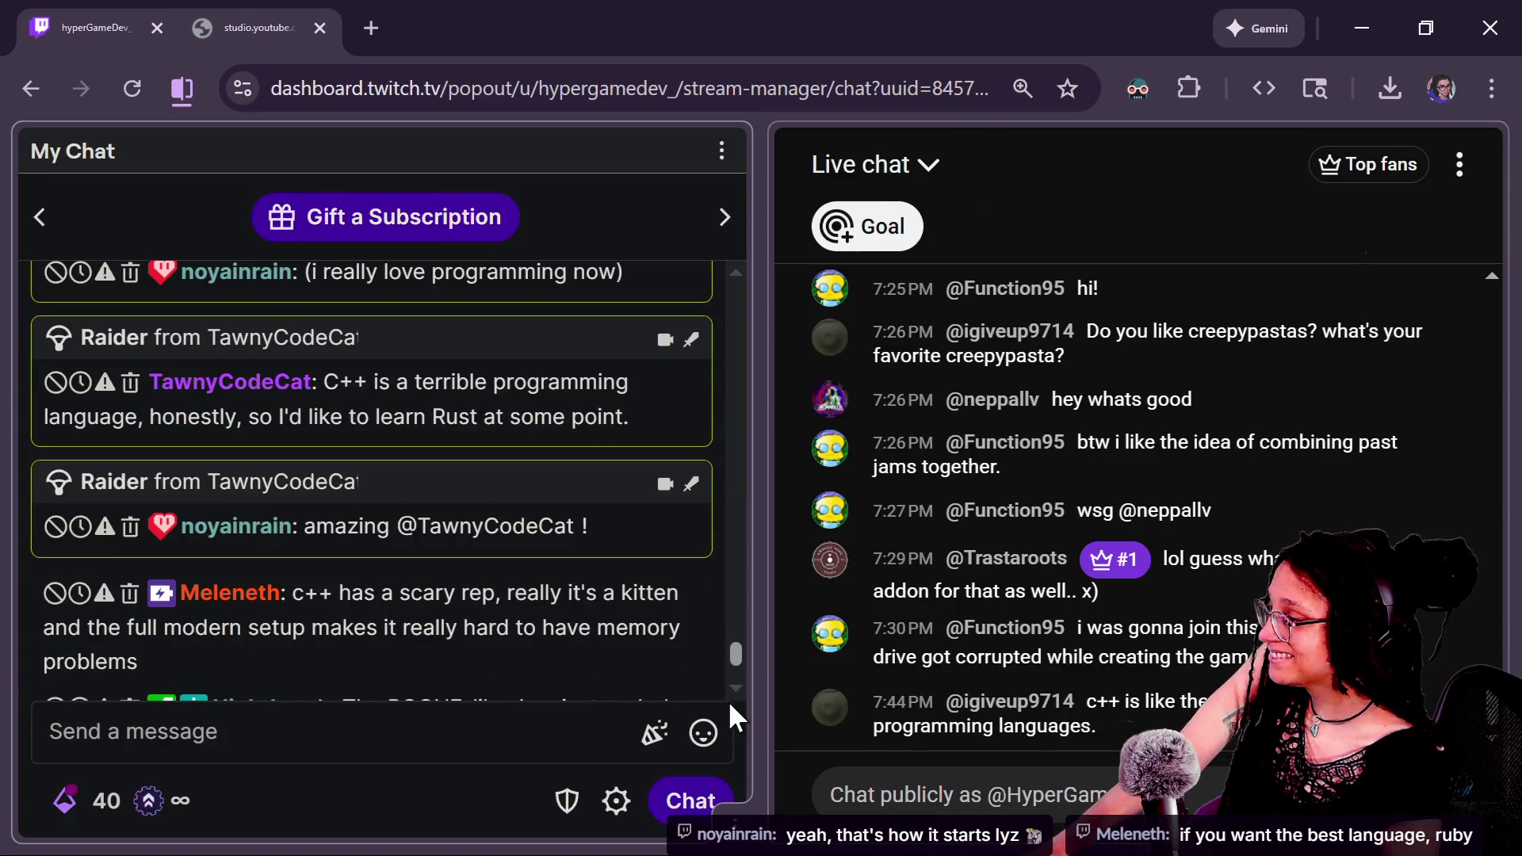
{"action": "scroll", "coordinate": [728, 701], "scroll_direction": "up", "scroll_amount": 1}
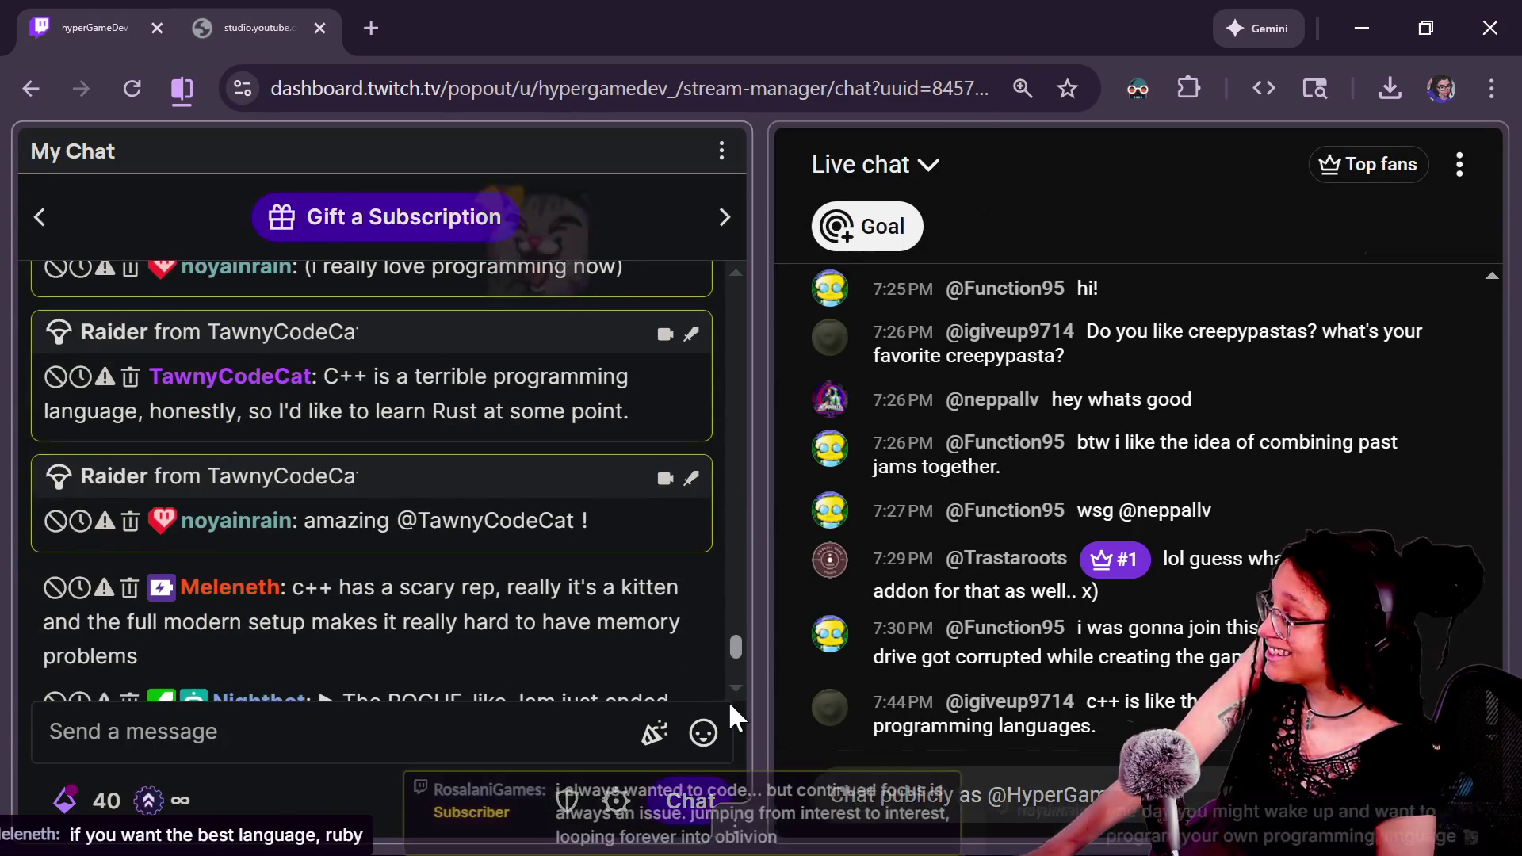
{"action": "scroll", "coordinate": [728, 701], "scroll_direction": "down", "scroll_amount": 1}
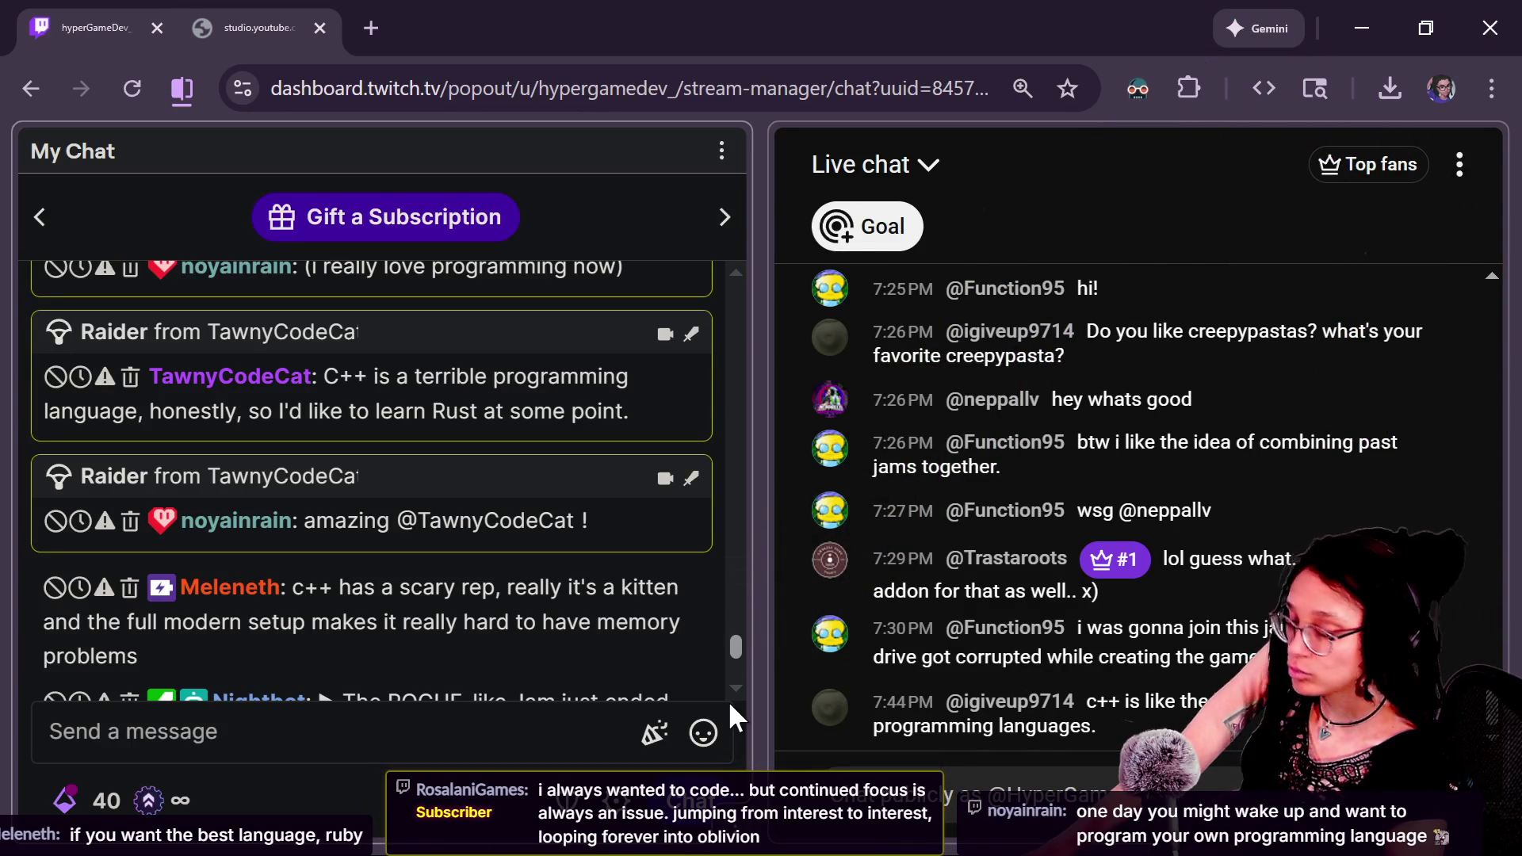
{"action": "scroll", "coordinate": [728, 702], "scroll_direction": "down", "scroll_amount": 5}
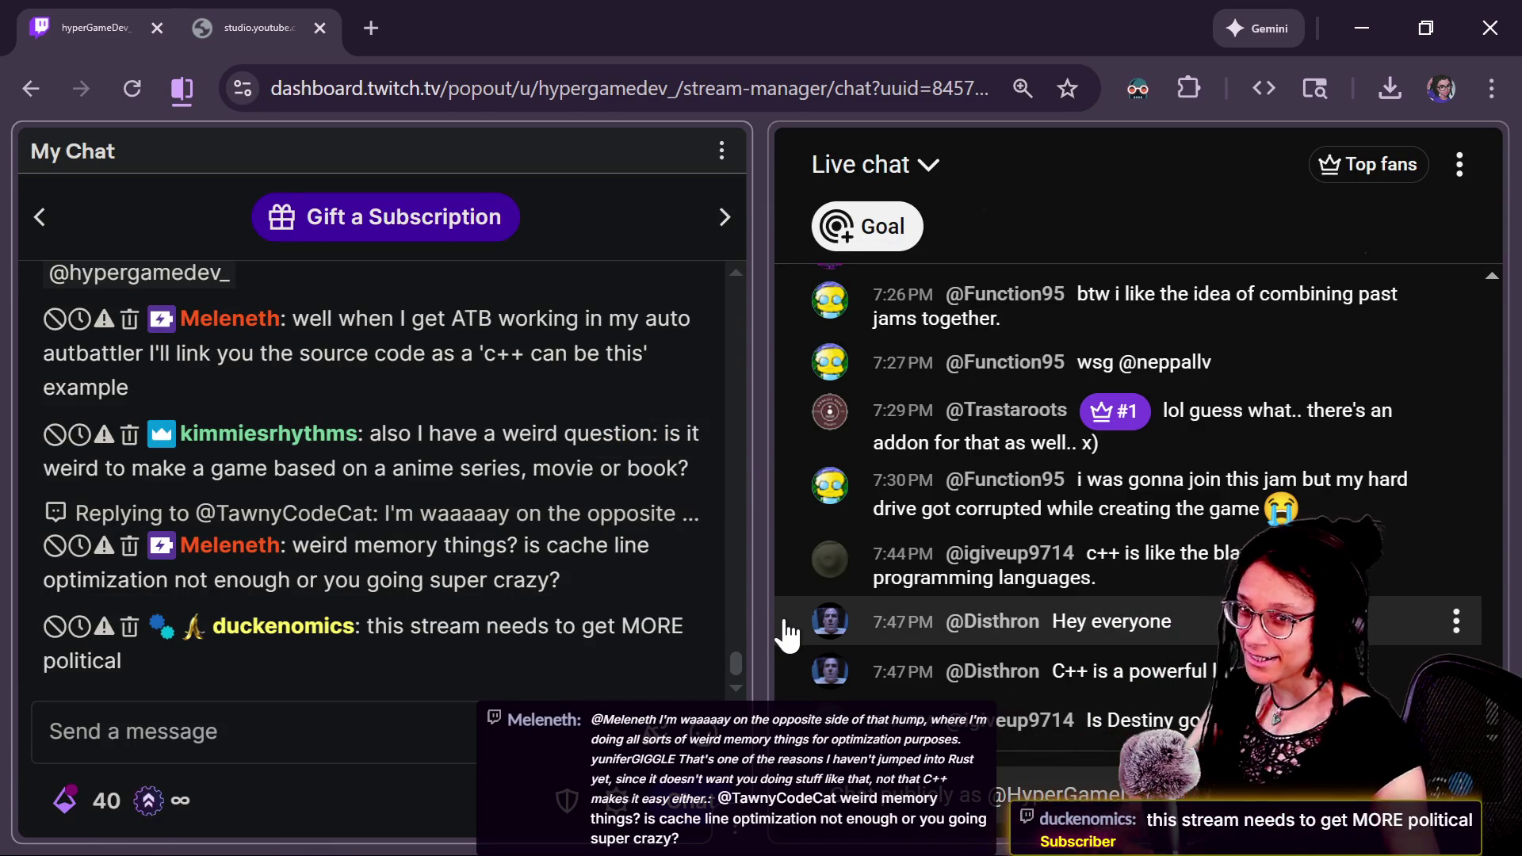
{"action": "scroll", "coordinate": [737, 662], "scroll_direction": "up", "scroll_amount": 3}
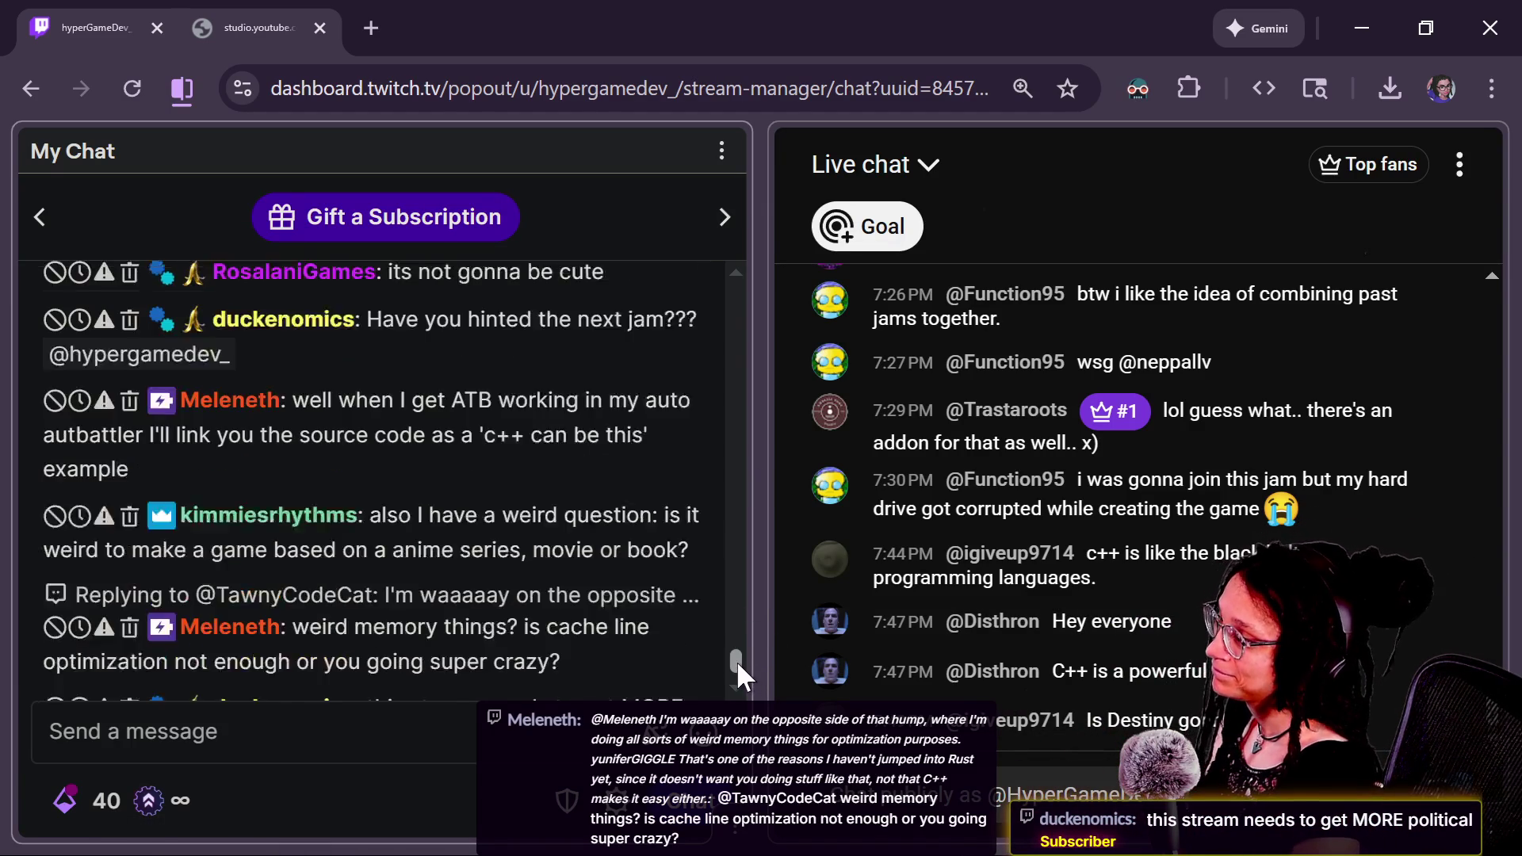
{"action": "scroll", "coordinate": [736, 658], "scroll_direction": "up", "scroll_amount": 3}
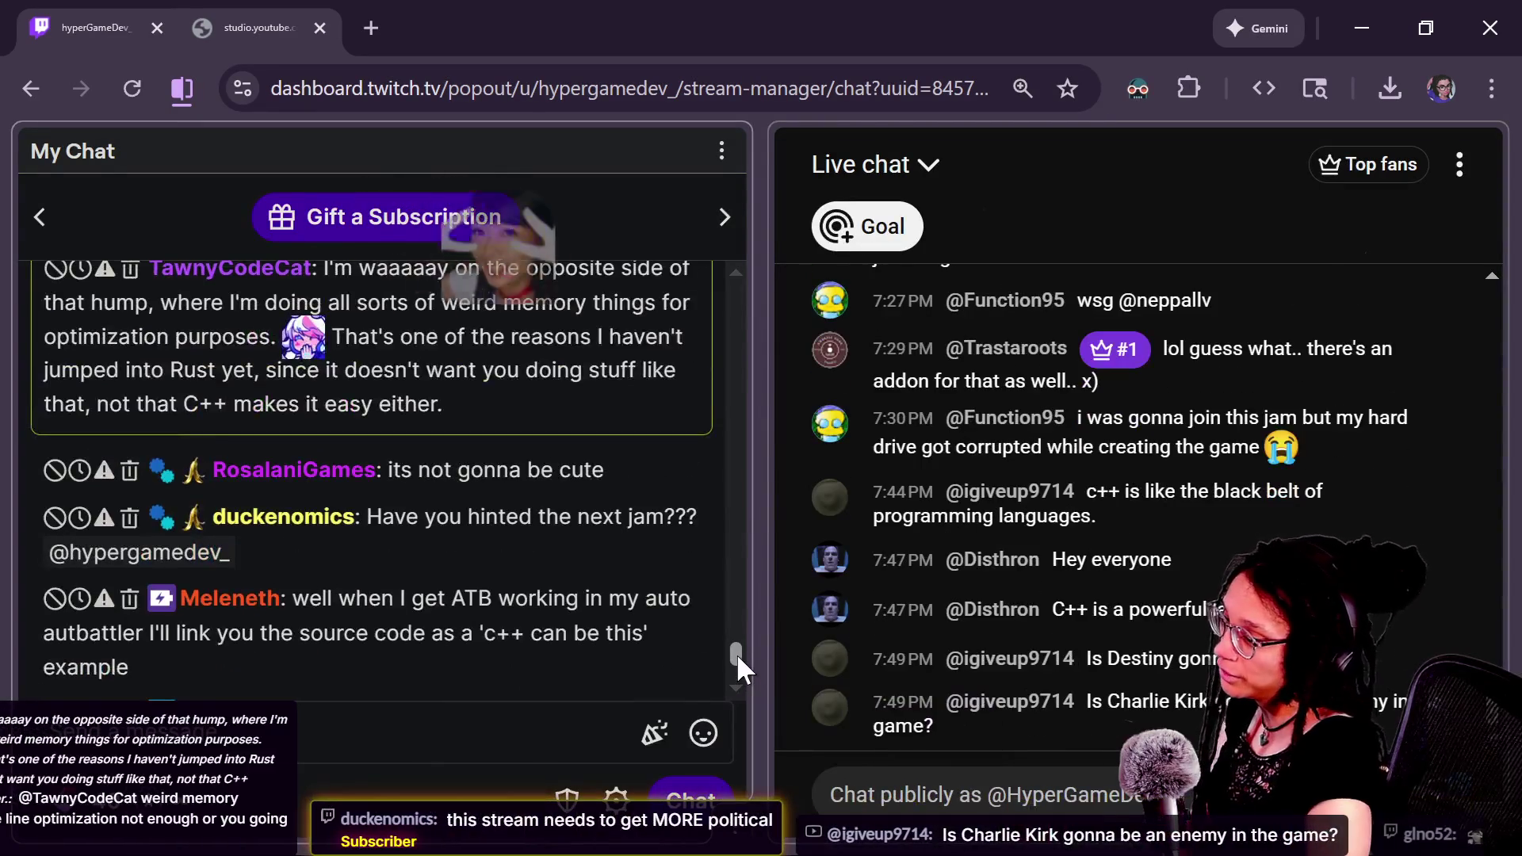
{"action": "scroll", "coordinate": [736, 658], "scroll_direction": "down", "scroll_amount": 1}
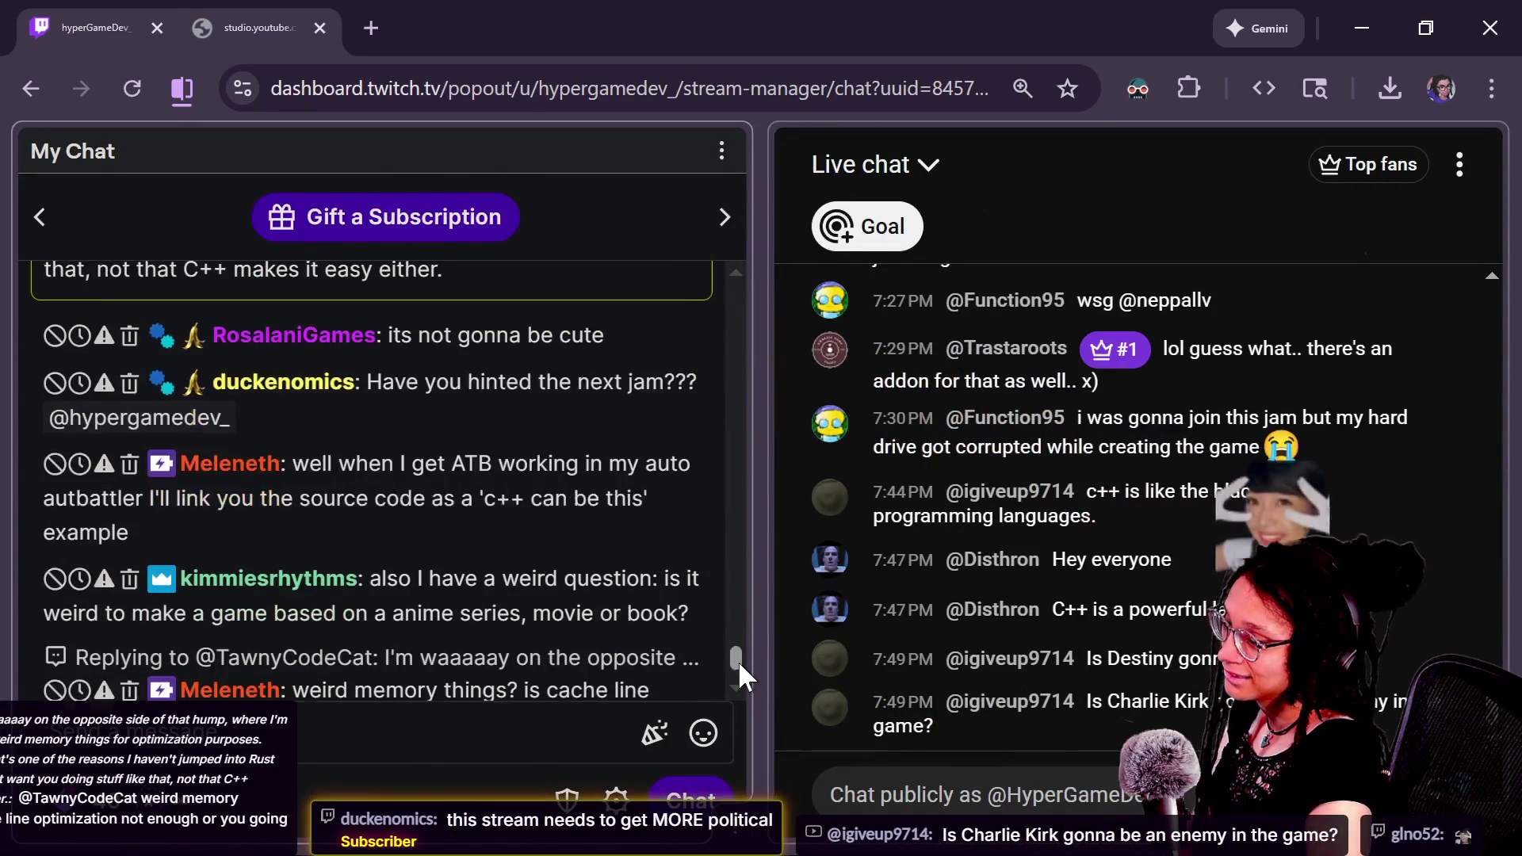
{"action": "scroll", "coordinate": [739, 662], "scroll_direction": "down", "scroll_amount": 5}
{"action": "scroll", "coordinate": [739, 664], "scroll_direction": "up", "scroll_amount": 3}
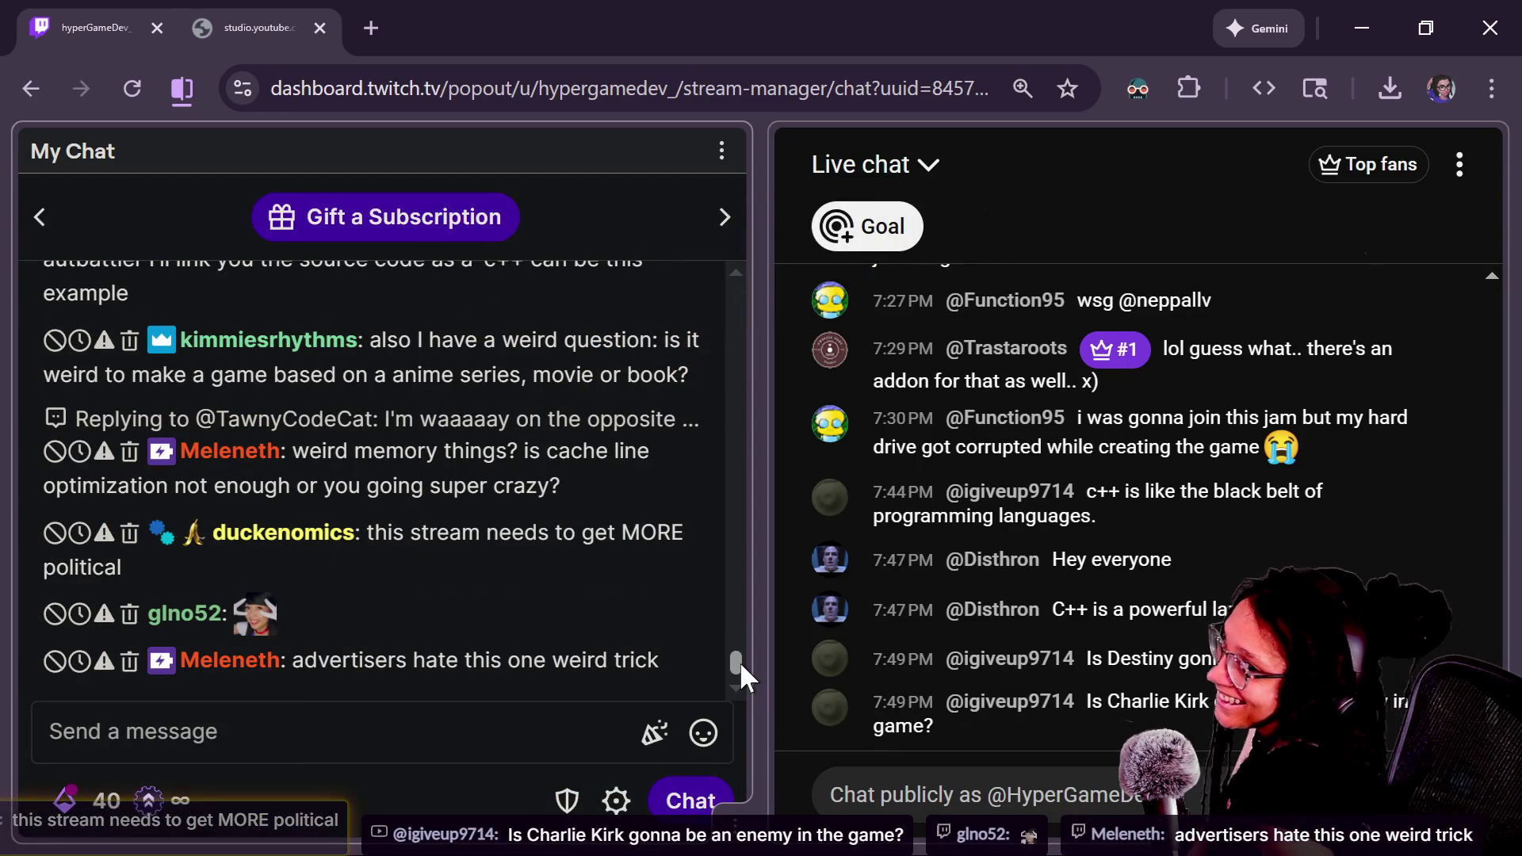
{"action": "scroll", "coordinate": [740, 661], "scroll_direction": "up", "scroll_amount": 1}
{"action": "scroll", "coordinate": [737, 664], "scroll_direction": "down", "scroll_amount": 1}
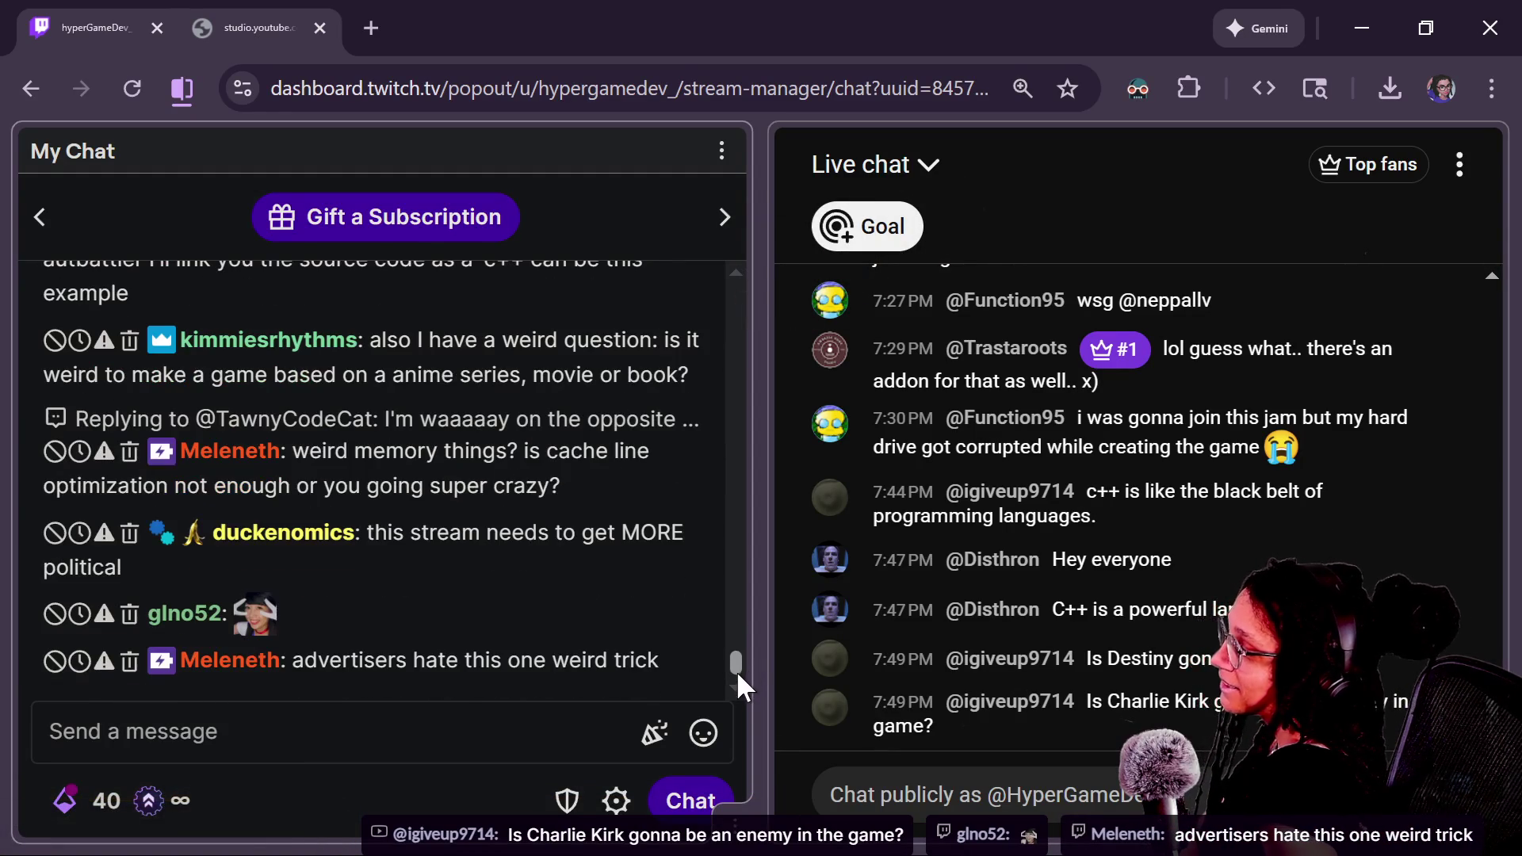
{"action": "left_click", "coordinate": [468, 747]}
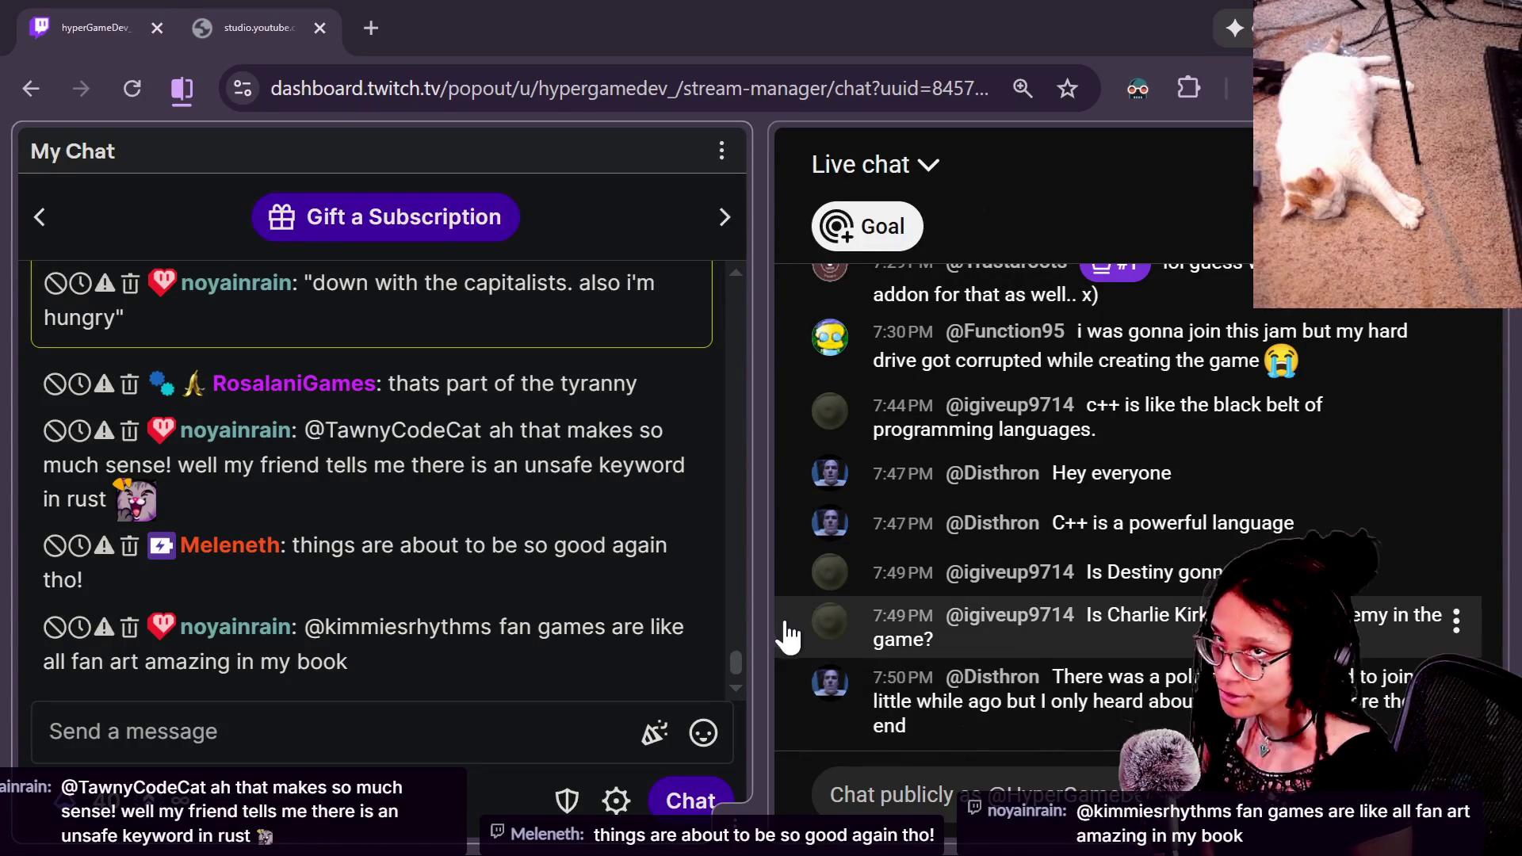
{"action": "scroll", "coordinate": [729, 661], "scroll_direction": "up", "scroll_amount": 3}
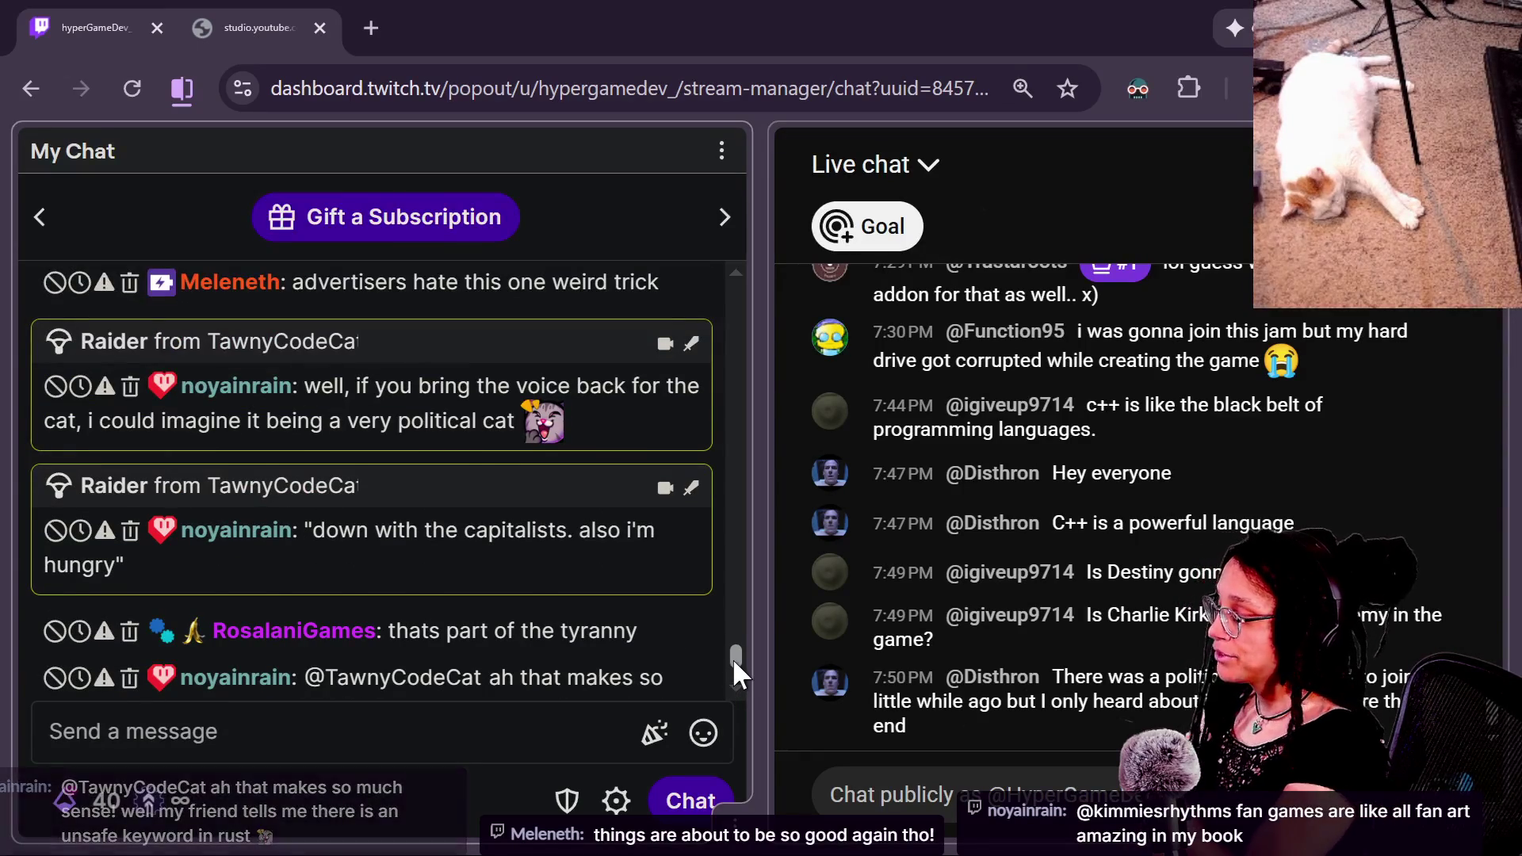
{"action": "scroll", "coordinate": [733, 658], "scroll_direction": "up", "scroll_amount": 1}
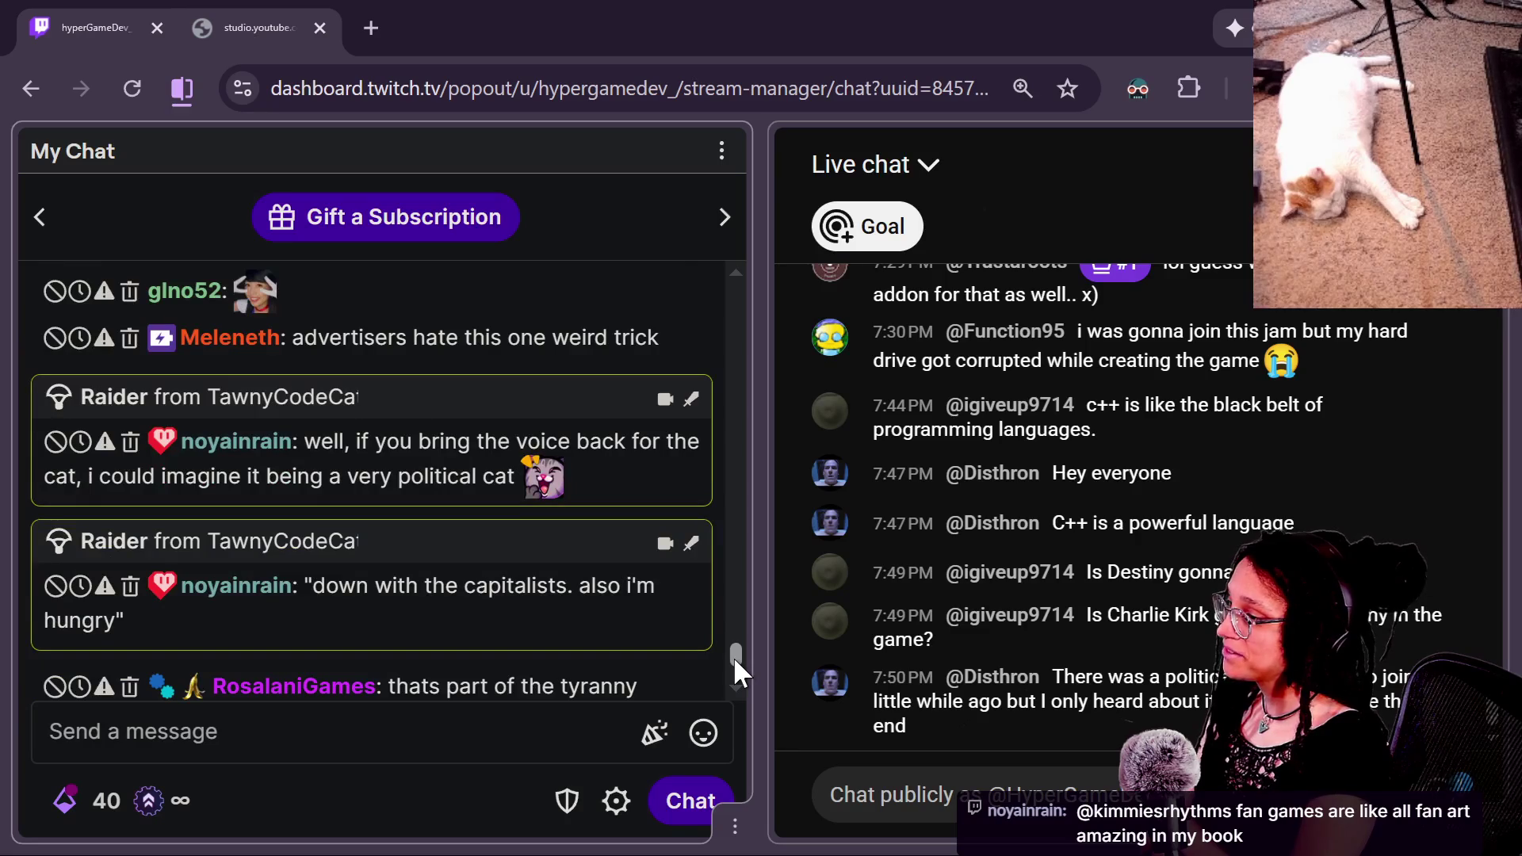
{"action": "scroll", "coordinate": [734, 672], "scroll_direction": "up", "scroll_amount": 1}
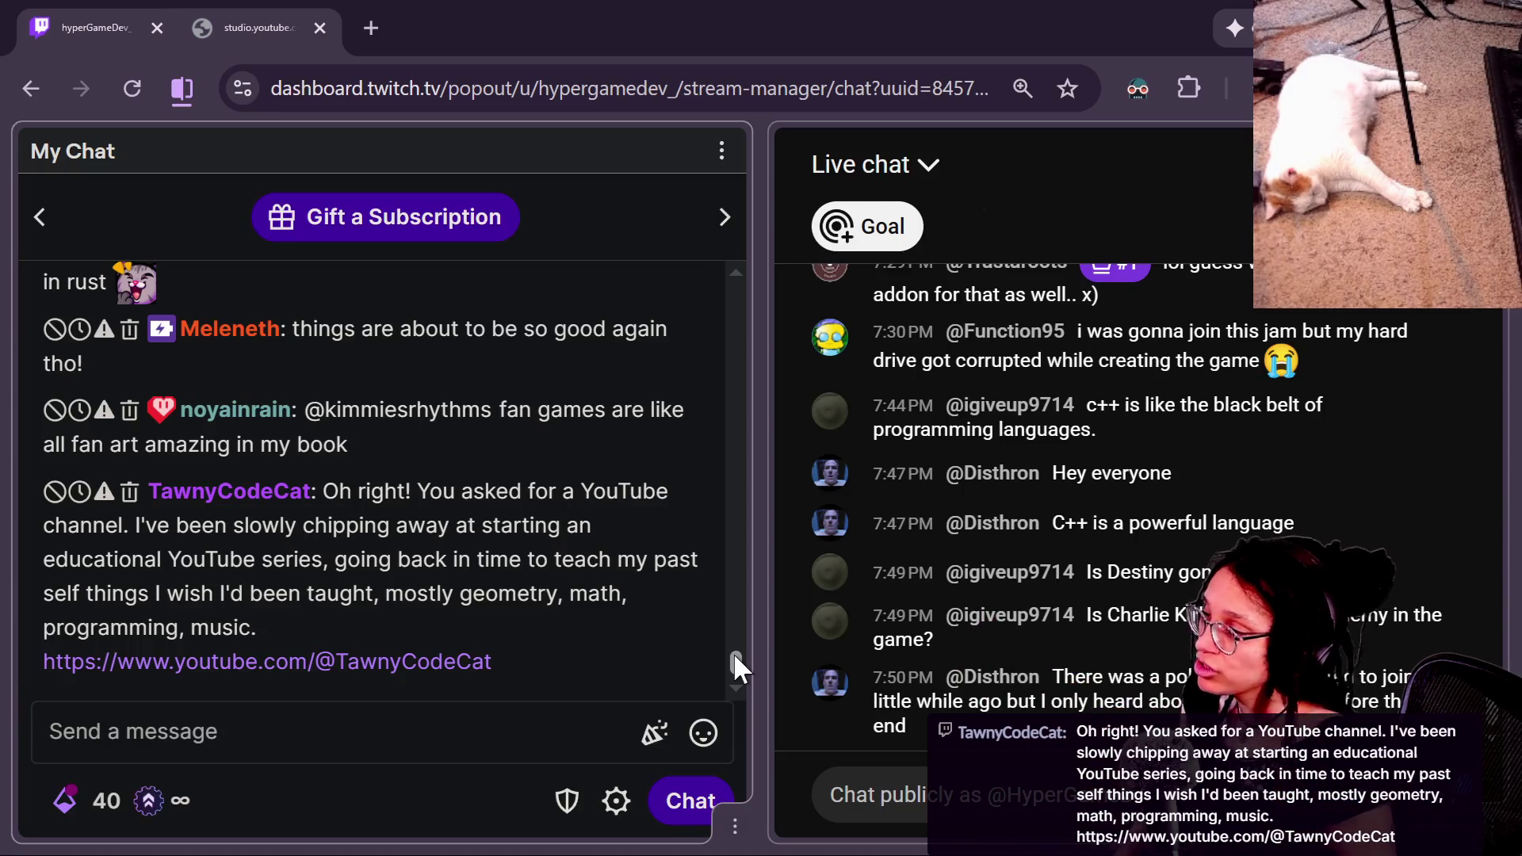
{"action": "scroll", "coordinate": [726, 663], "scroll_direction": "up", "scroll_amount": 5}
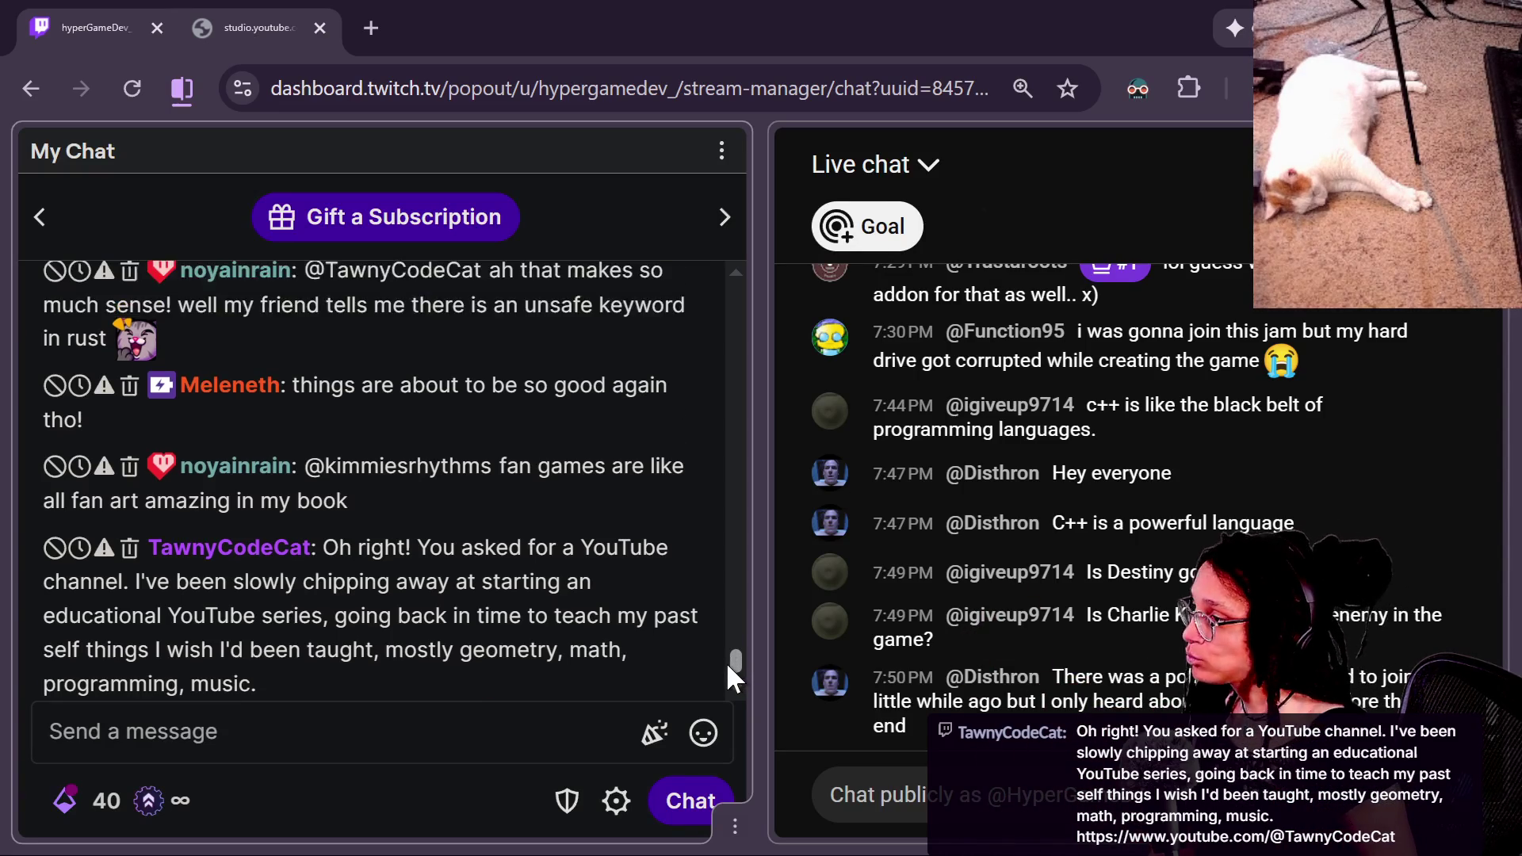
{"action": "scroll", "coordinate": [728, 656], "scroll_direction": "down", "scroll_amount": 5}
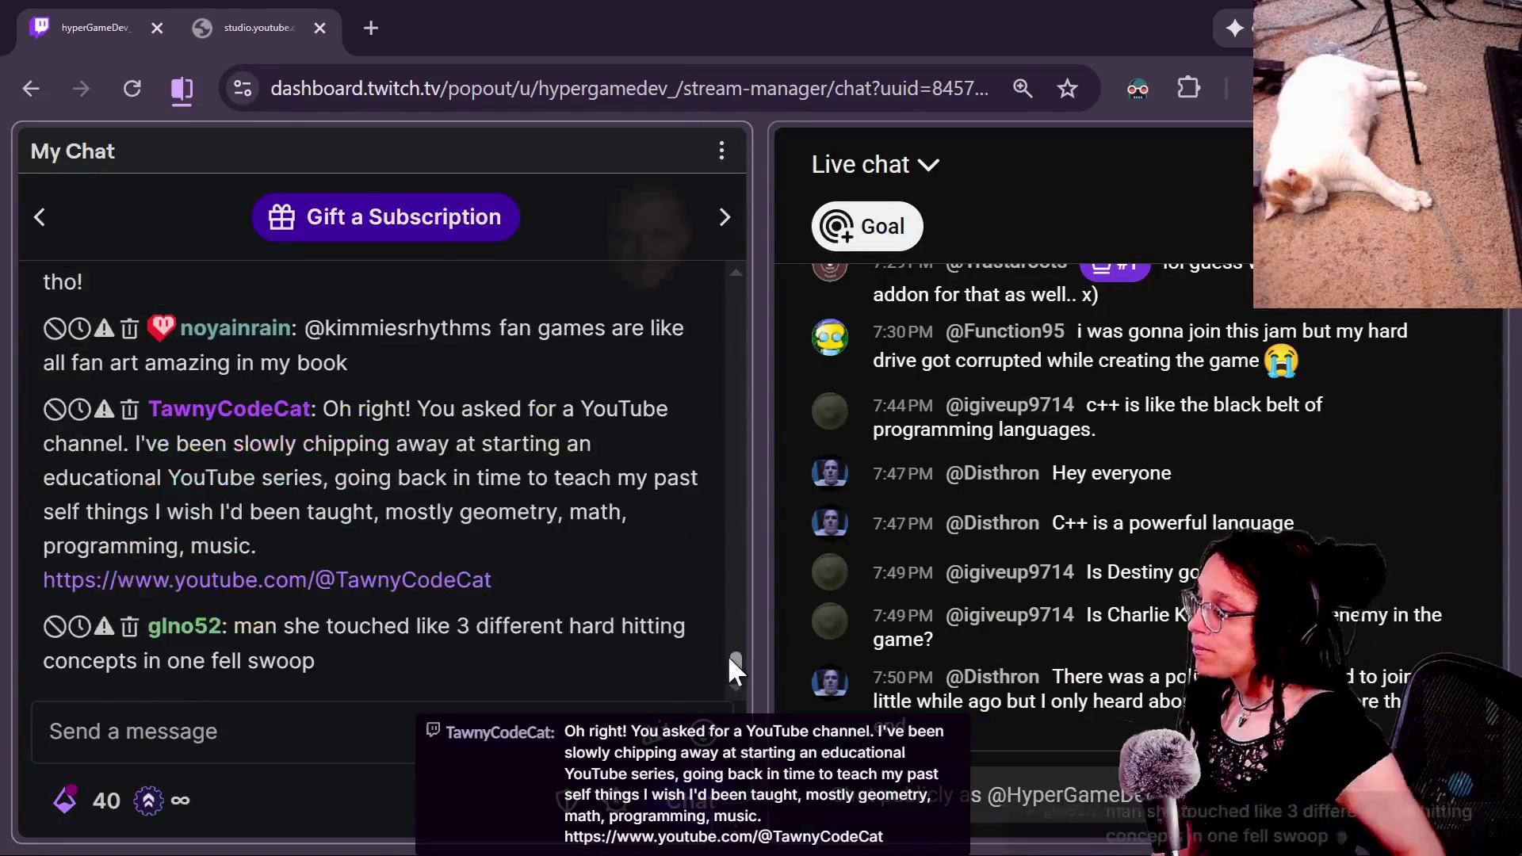
{"action": "left_click_drag", "start_coordinate": [730, 660], "coordinate": [735, 620]}
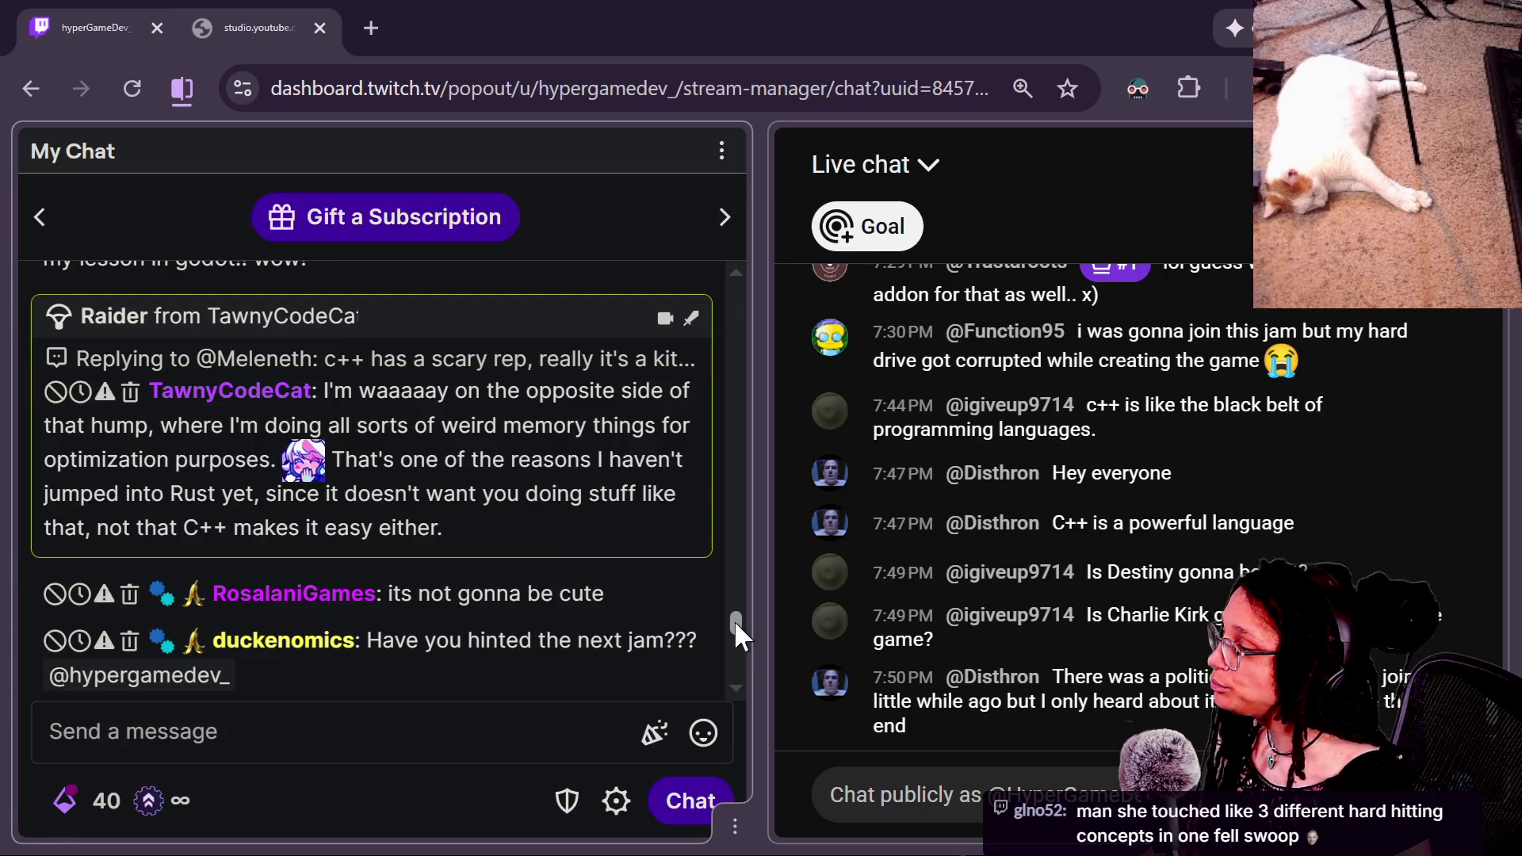
{"action": "left_click_drag", "start_coordinate": [734, 620], "coordinate": [734, 615]}
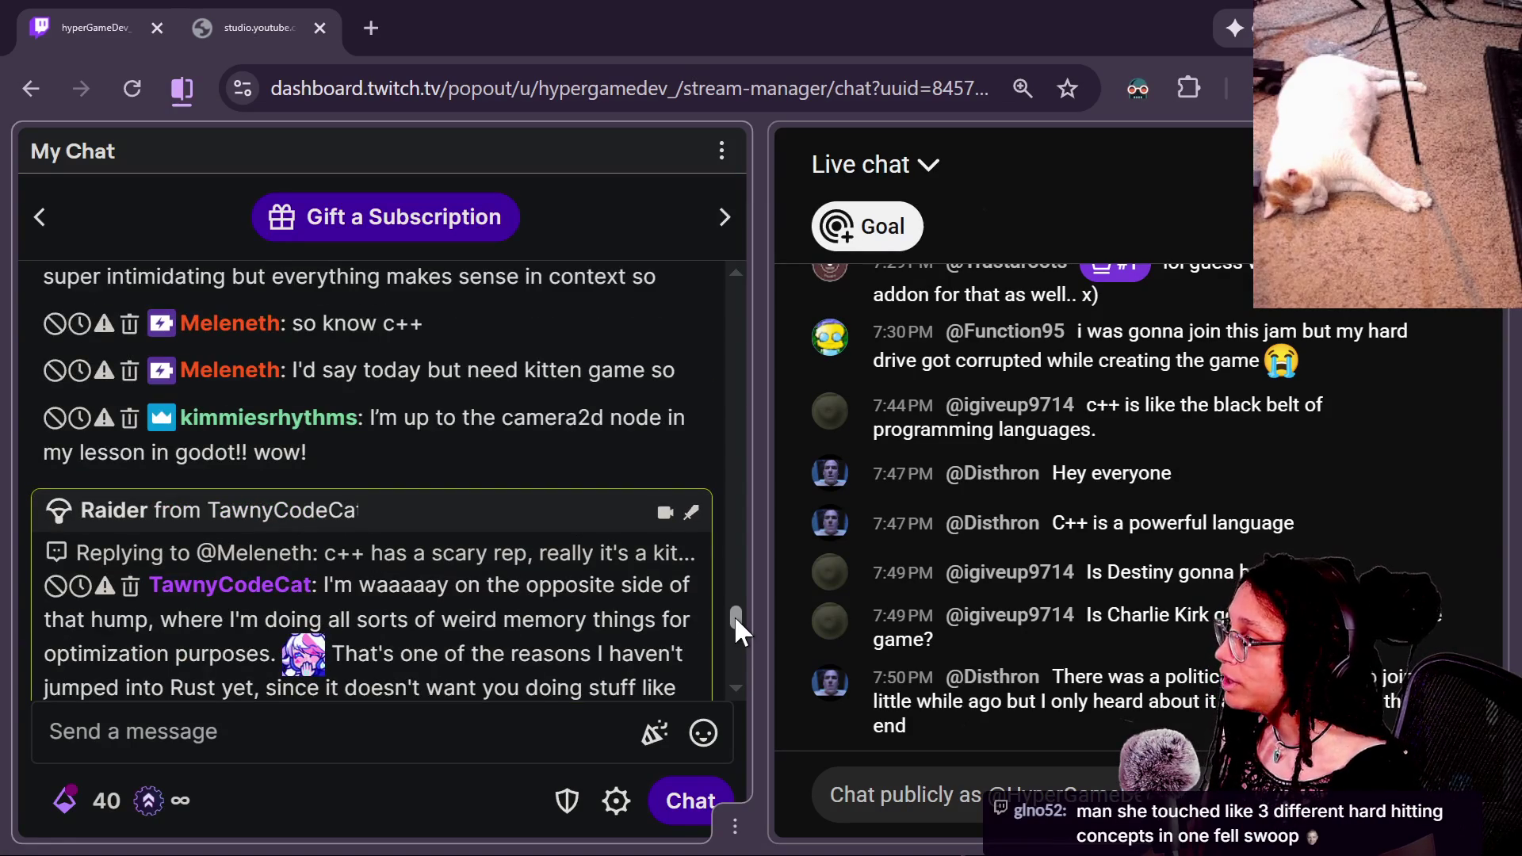
{"action": "left_click_drag", "start_coordinate": [734, 615], "coordinate": [733, 611]}
{"action": "scroll", "coordinate": [734, 614], "scroll_direction": "up", "scroll_amount": 2}
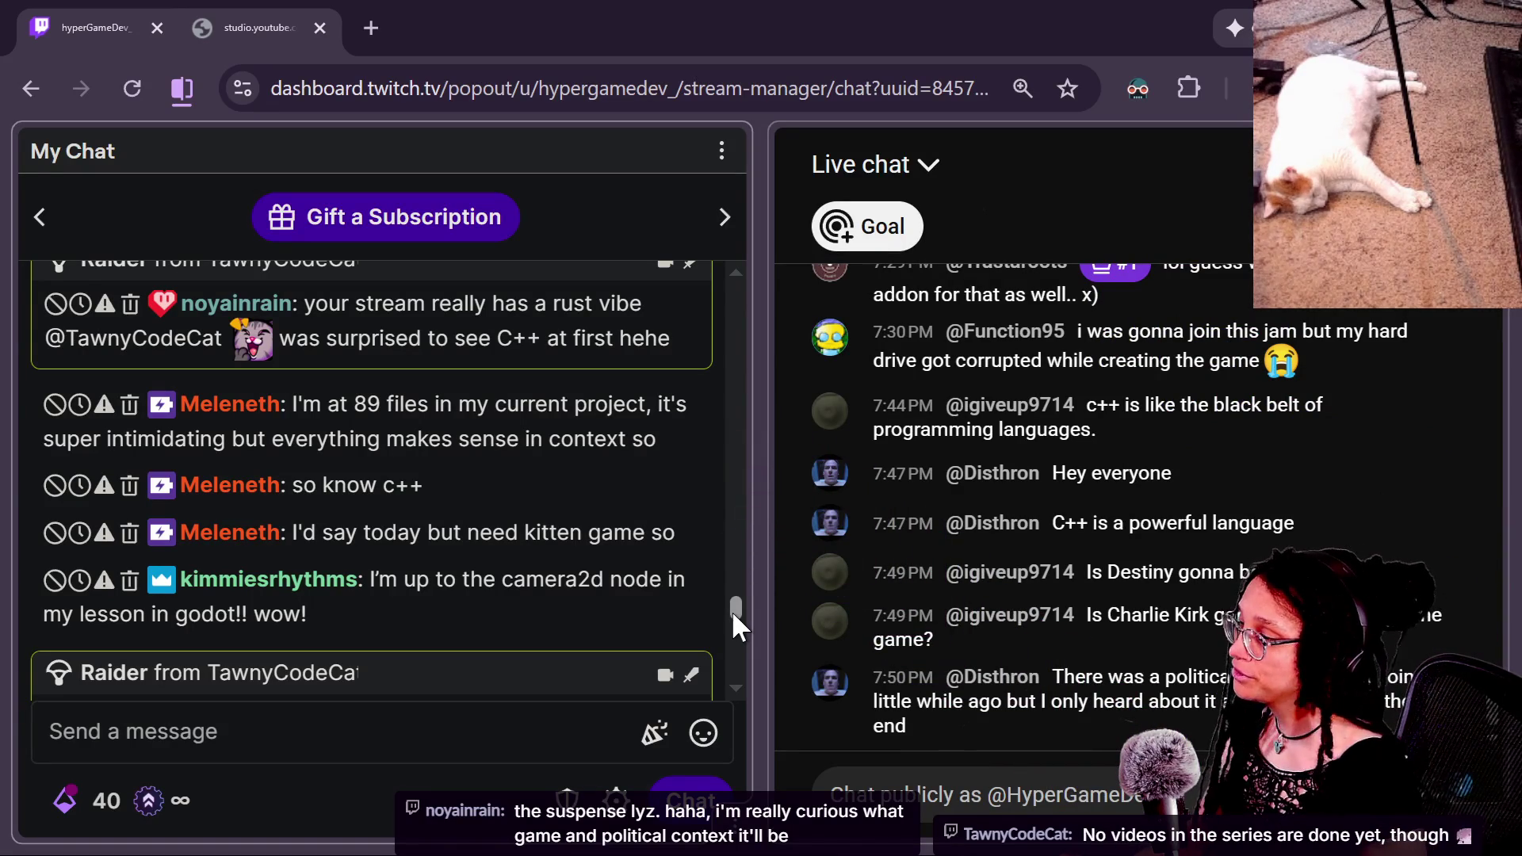
{"action": "left_click_drag", "start_coordinate": [731, 610], "coordinate": [731, 606]}
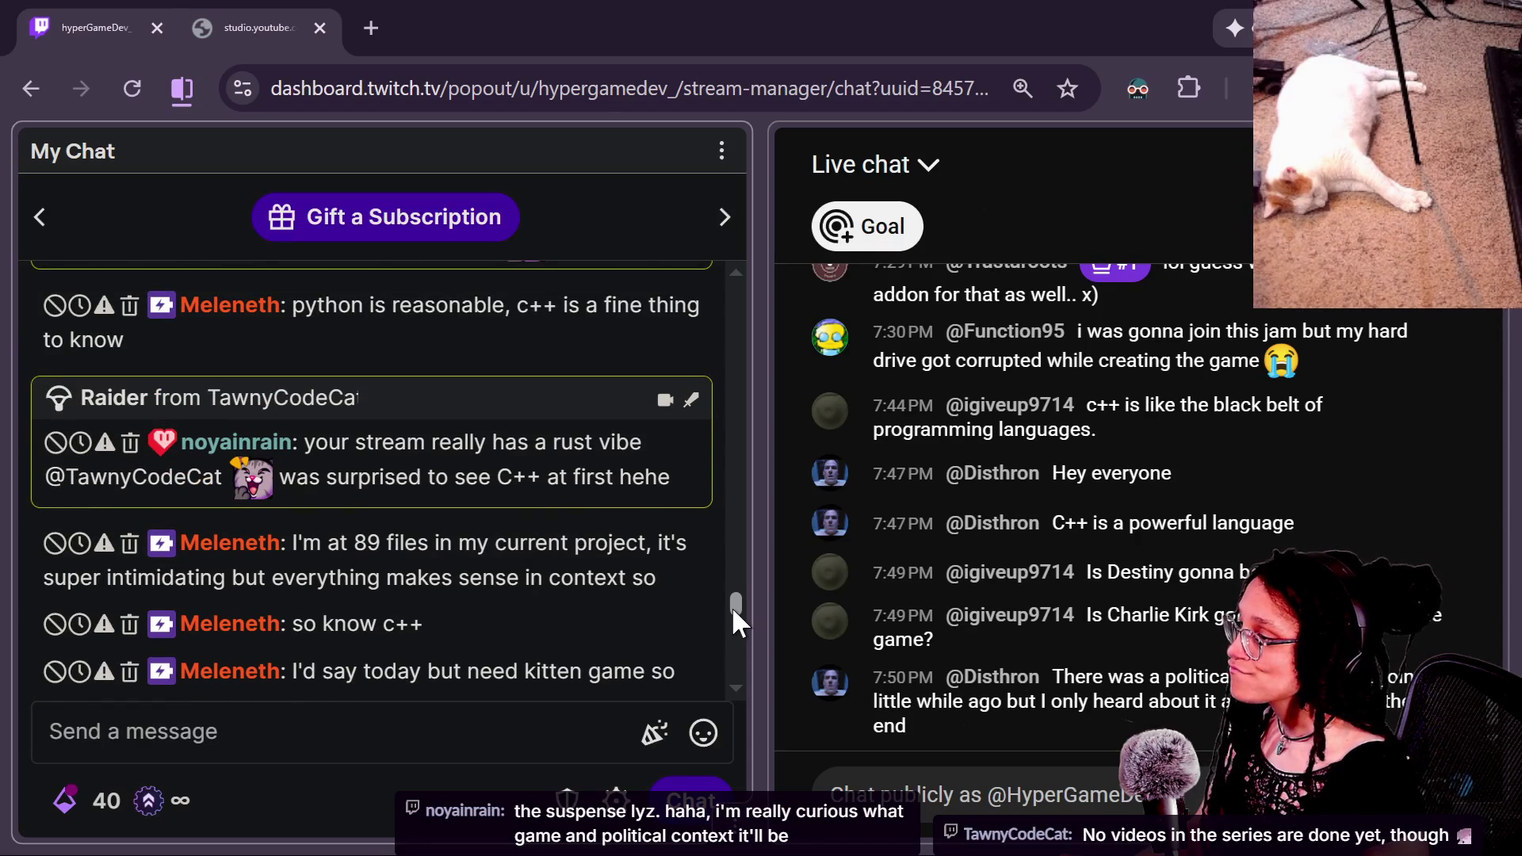
{"action": "scroll", "coordinate": [730, 607], "scroll_direction": "up", "scroll_amount": 1}
{"action": "scroll", "coordinate": [730, 605], "scroll_direction": "down", "scroll_amount": 1}
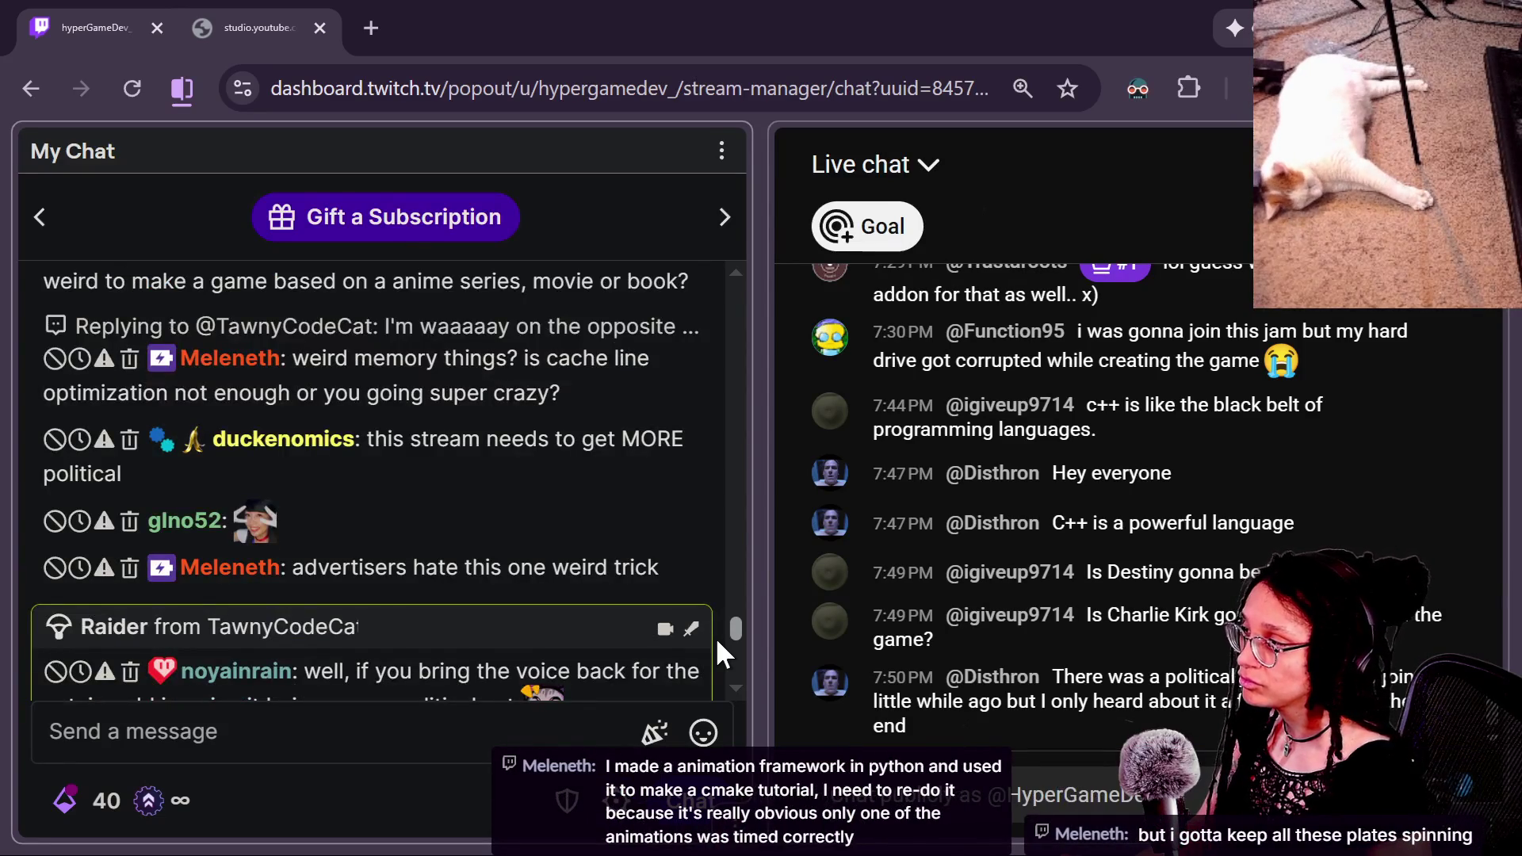
Step: Find and select TawnyCodeCat's YouTube channel link in the Twitch chat
{"action": "scroll", "coordinate": [717, 641], "scroll_direction": "up", "scroll_amount": 2}
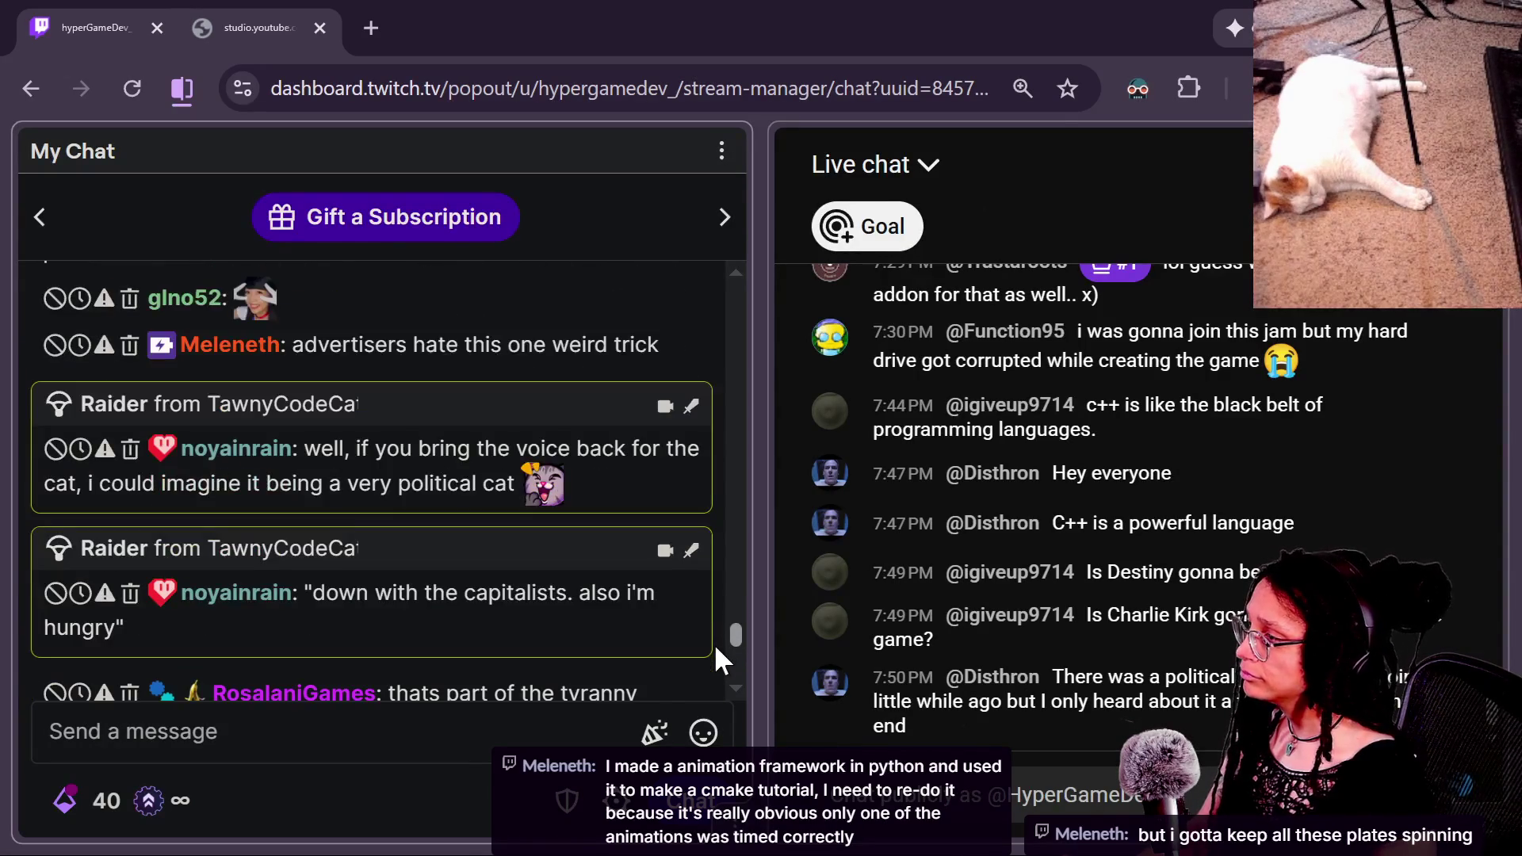
{"action": "scroll", "coordinate": [713, 648], "scroll_direction": "up", "scroll_amount": 5}
{"action": "scroll", "coordinate": [715, 634], "scroll_direction": "down", "scroll_amount": 1}
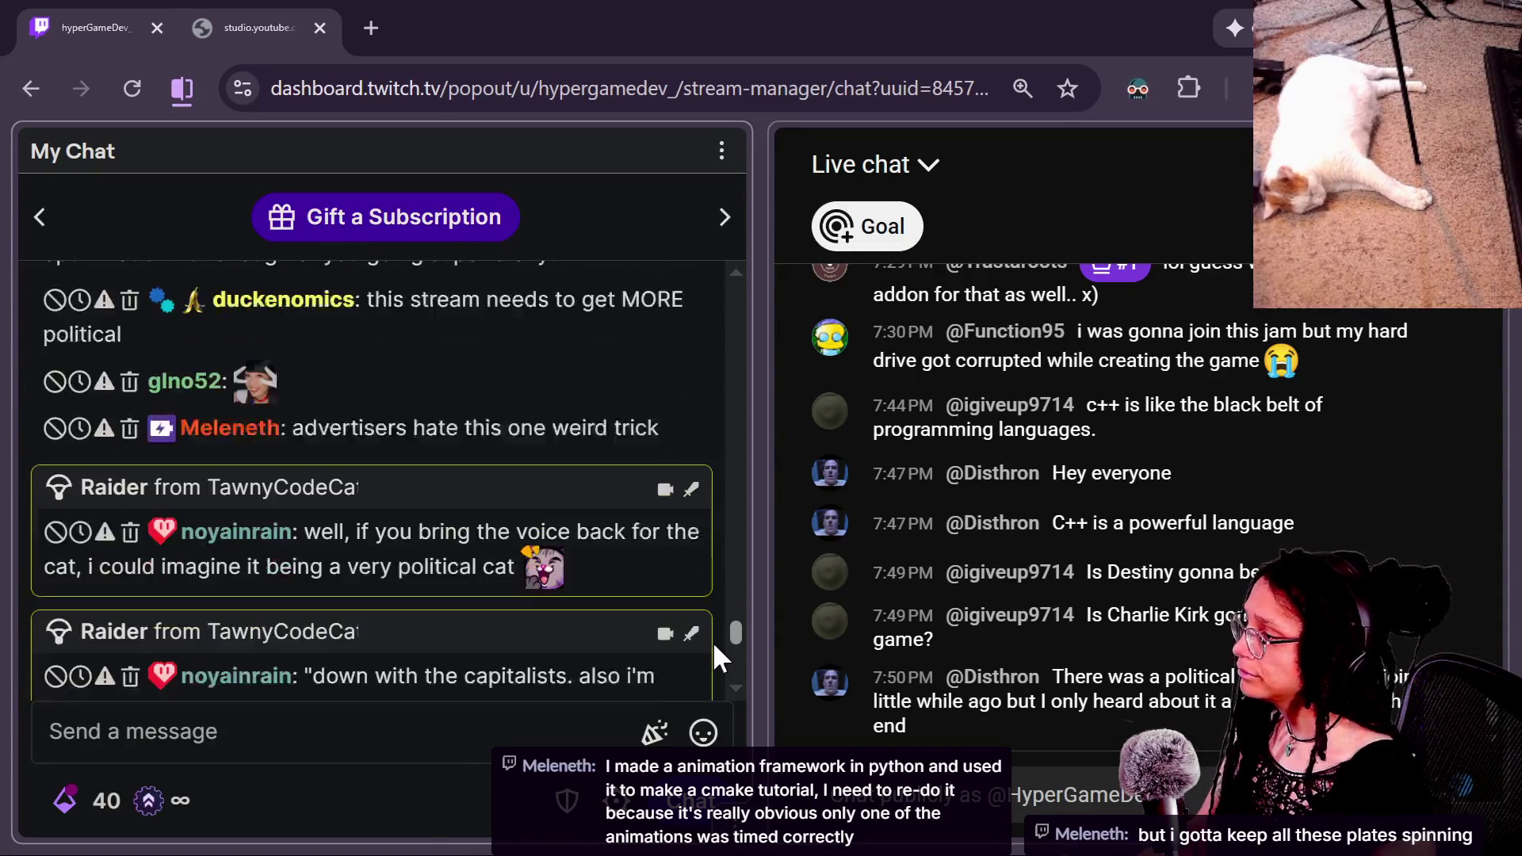
{"action": "scroll", "coordinate": [710, 646], "scroll_direction": "down", "scroll_amount": 5}
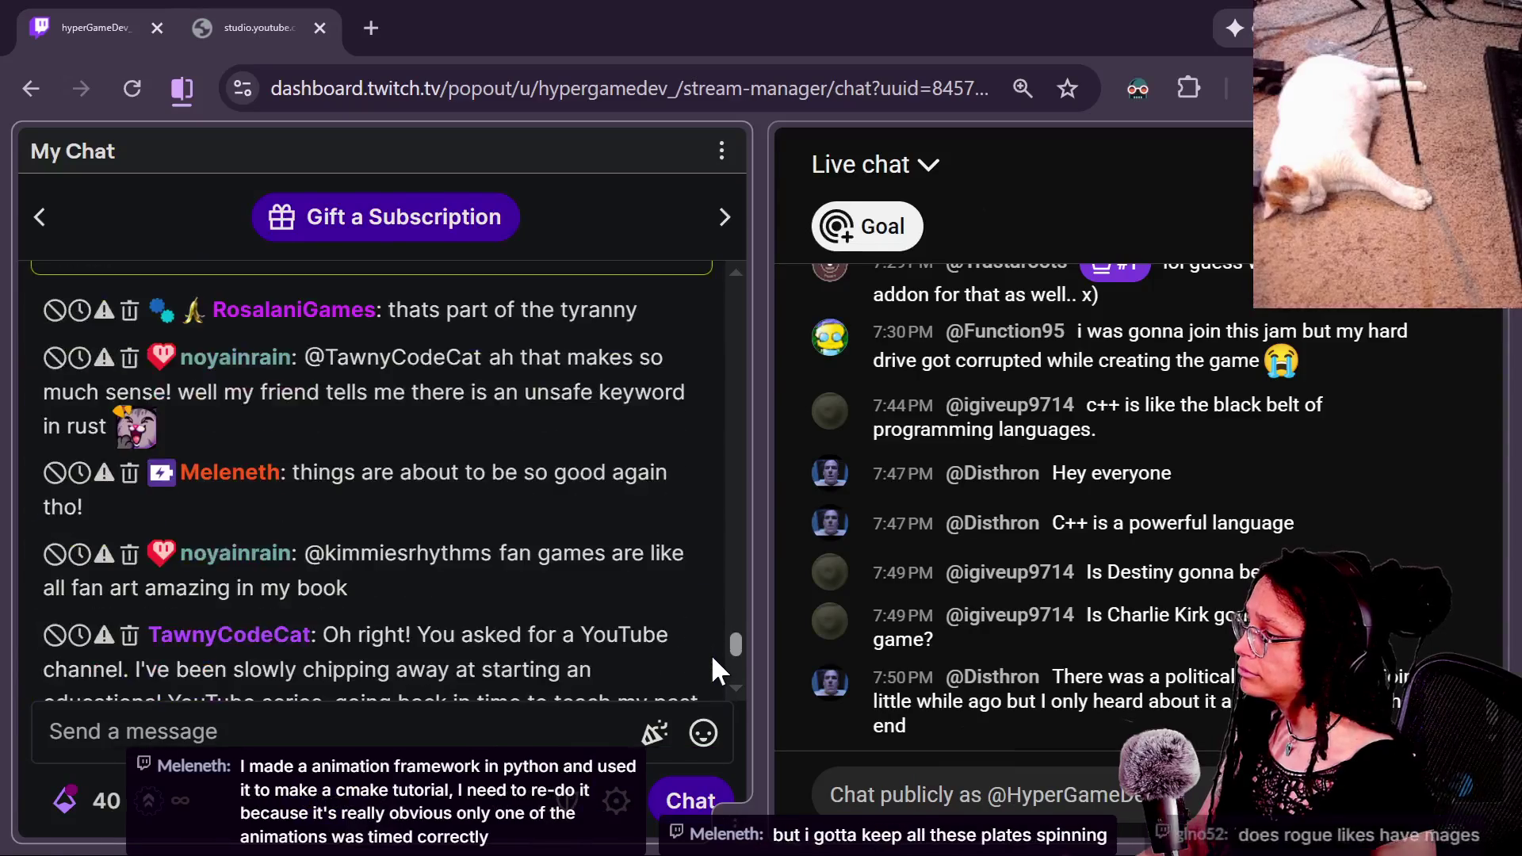
{"action": "scroll", "coordinate": [711, 658], "scroll_direction": "down", "scroll_amount": 1}
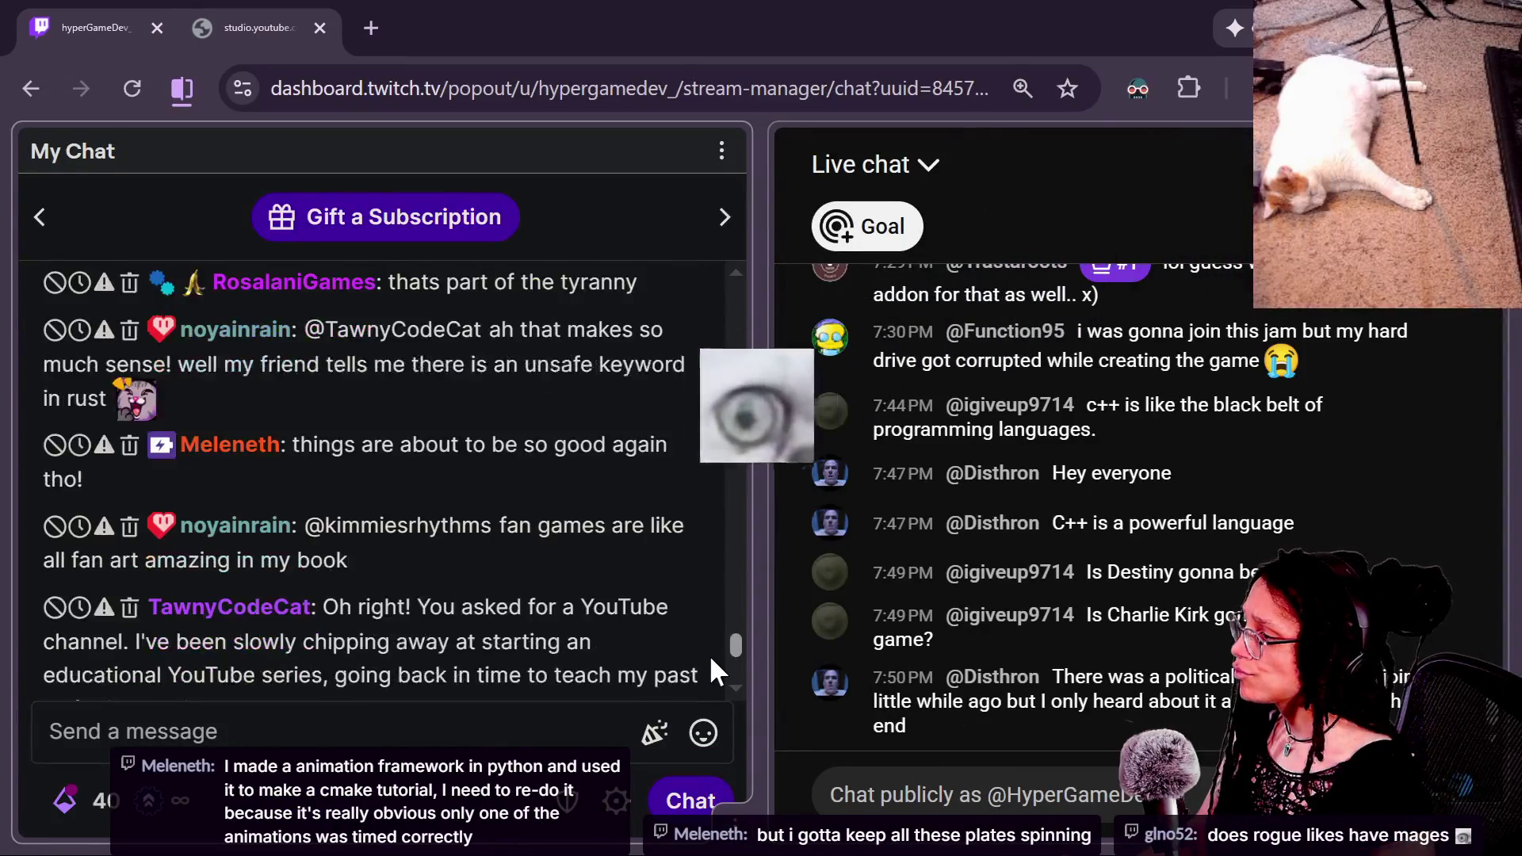
{"action": "scroll", "coordinate": [709, 650], "scroll_direction": "up", "scroll_amount": 8}
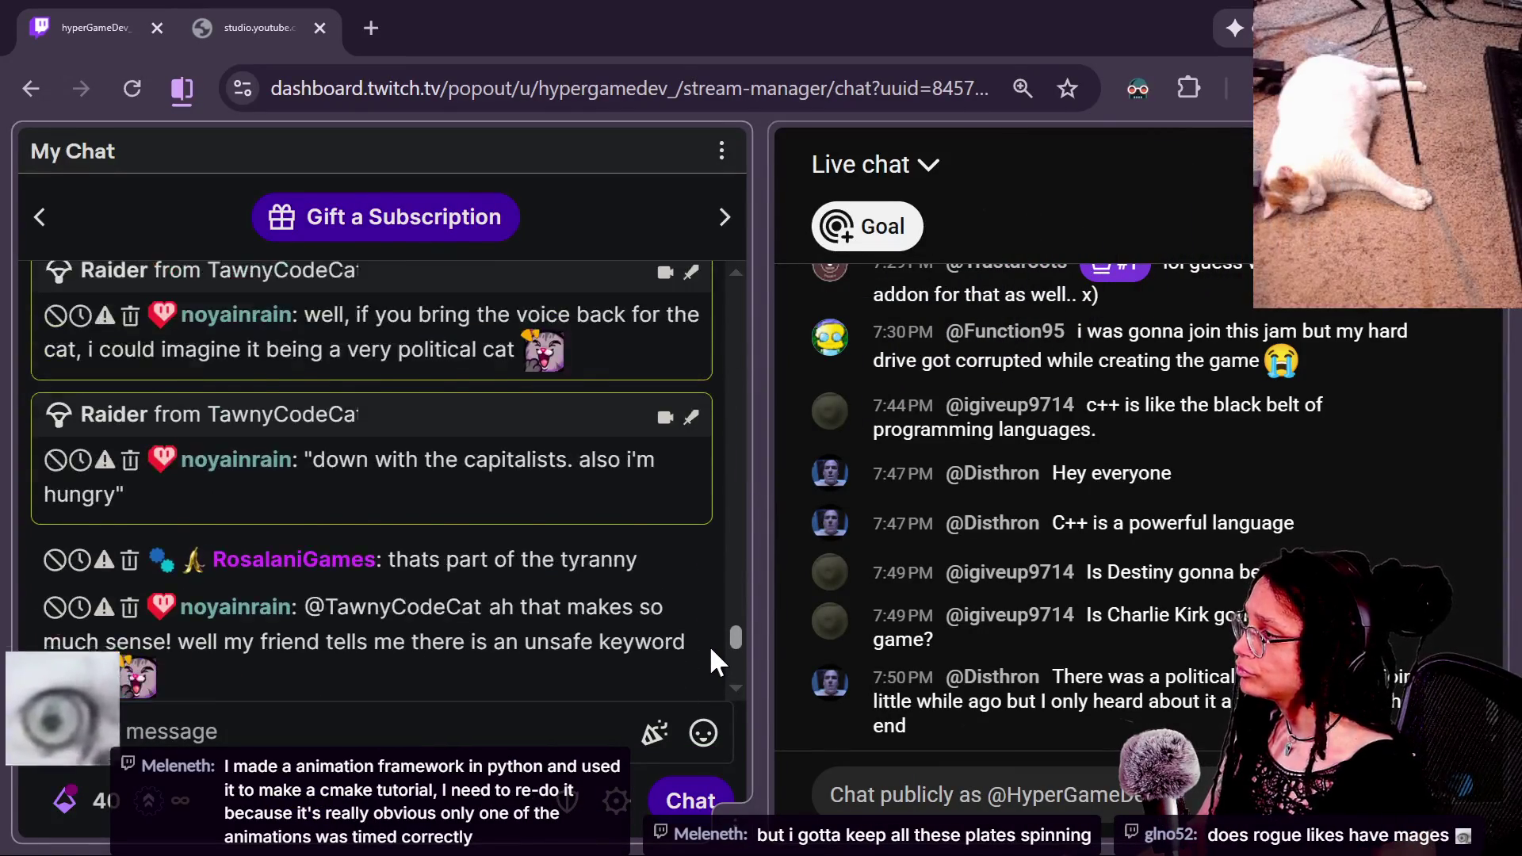
{"action": "scroll", "coordinate": [714, 646], "scroll_direction": "up", "scroll_amount": 5}
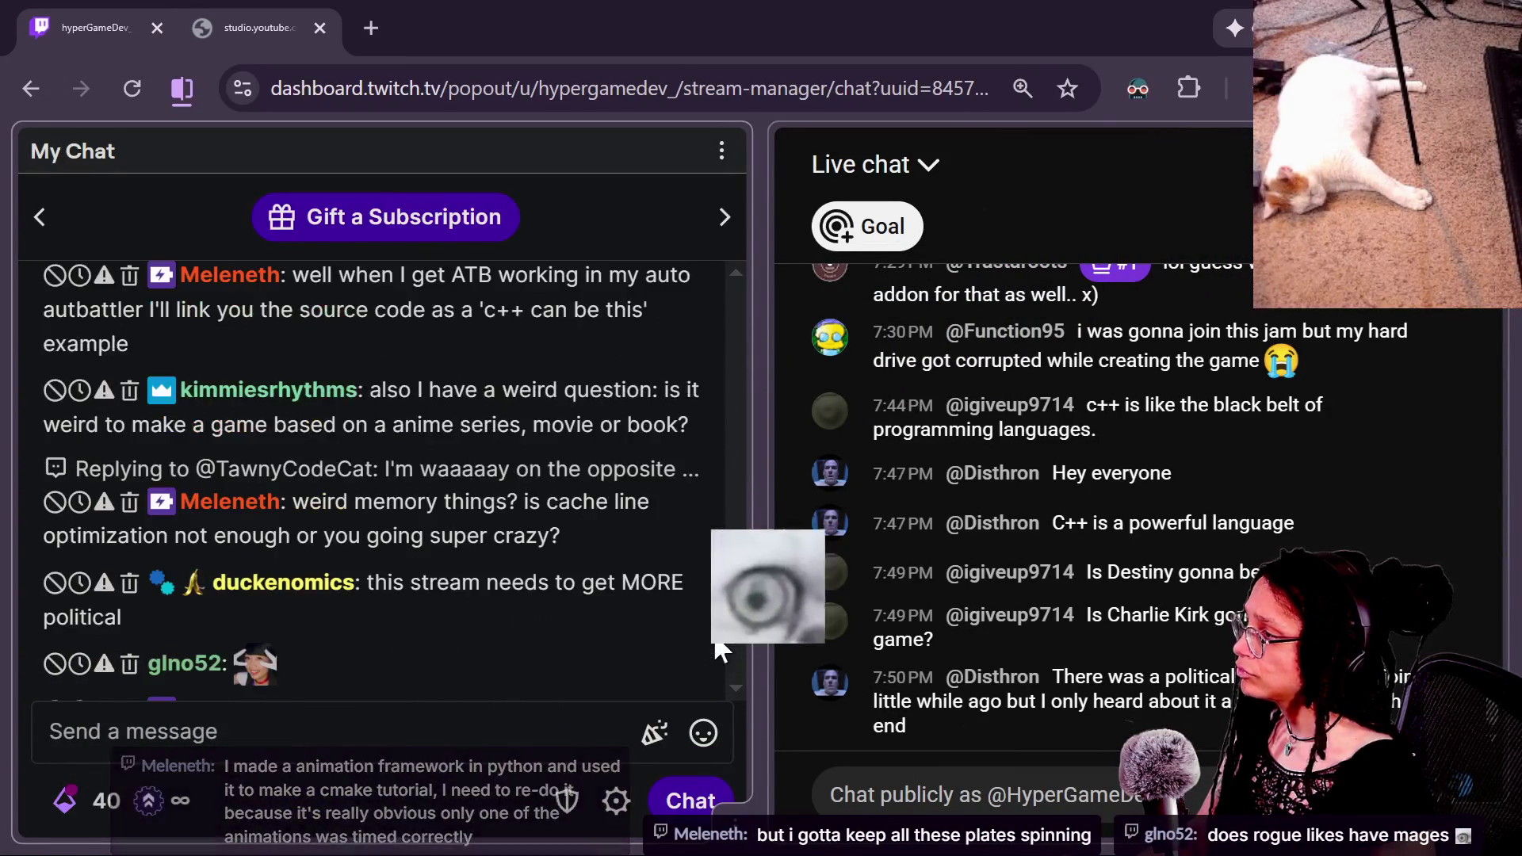
{"action": "scroll", "coordinate": [715, 634], "scroll_direction": "down", "scroll_amount": 7}
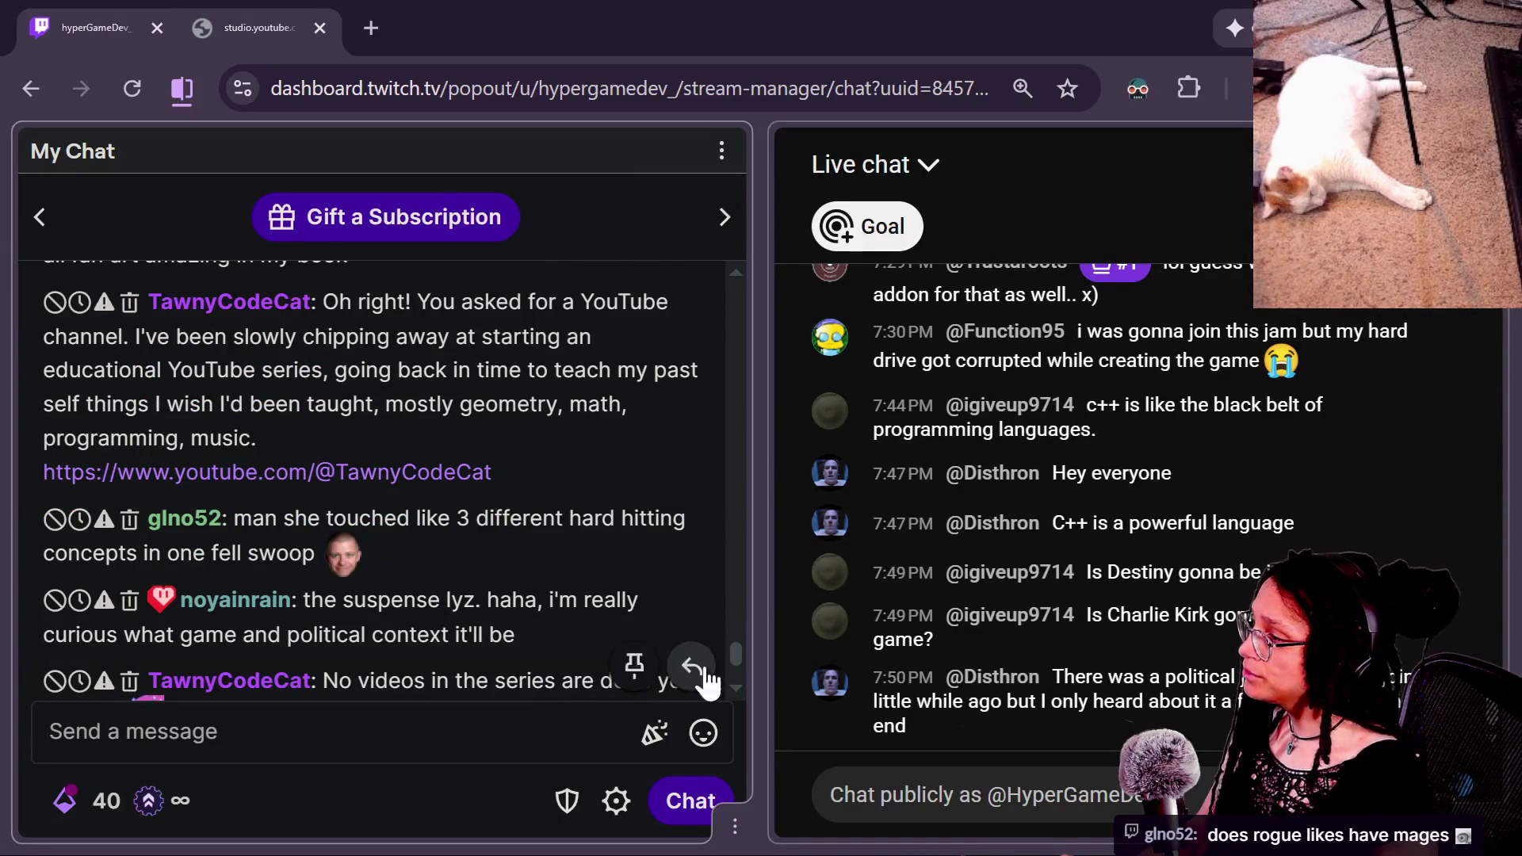
{"action": "mouse_move", "coordinate": [506, 474]}
{"action": "left_mouse_down"}
{"action": "mouse_move", "coordinate": [211, 436]}
{"action": "mouse_move", "coordinate": [17, 478]}
{"action": "left_mouse_up"}
{"action": "key", "text": "ctrl+c"}
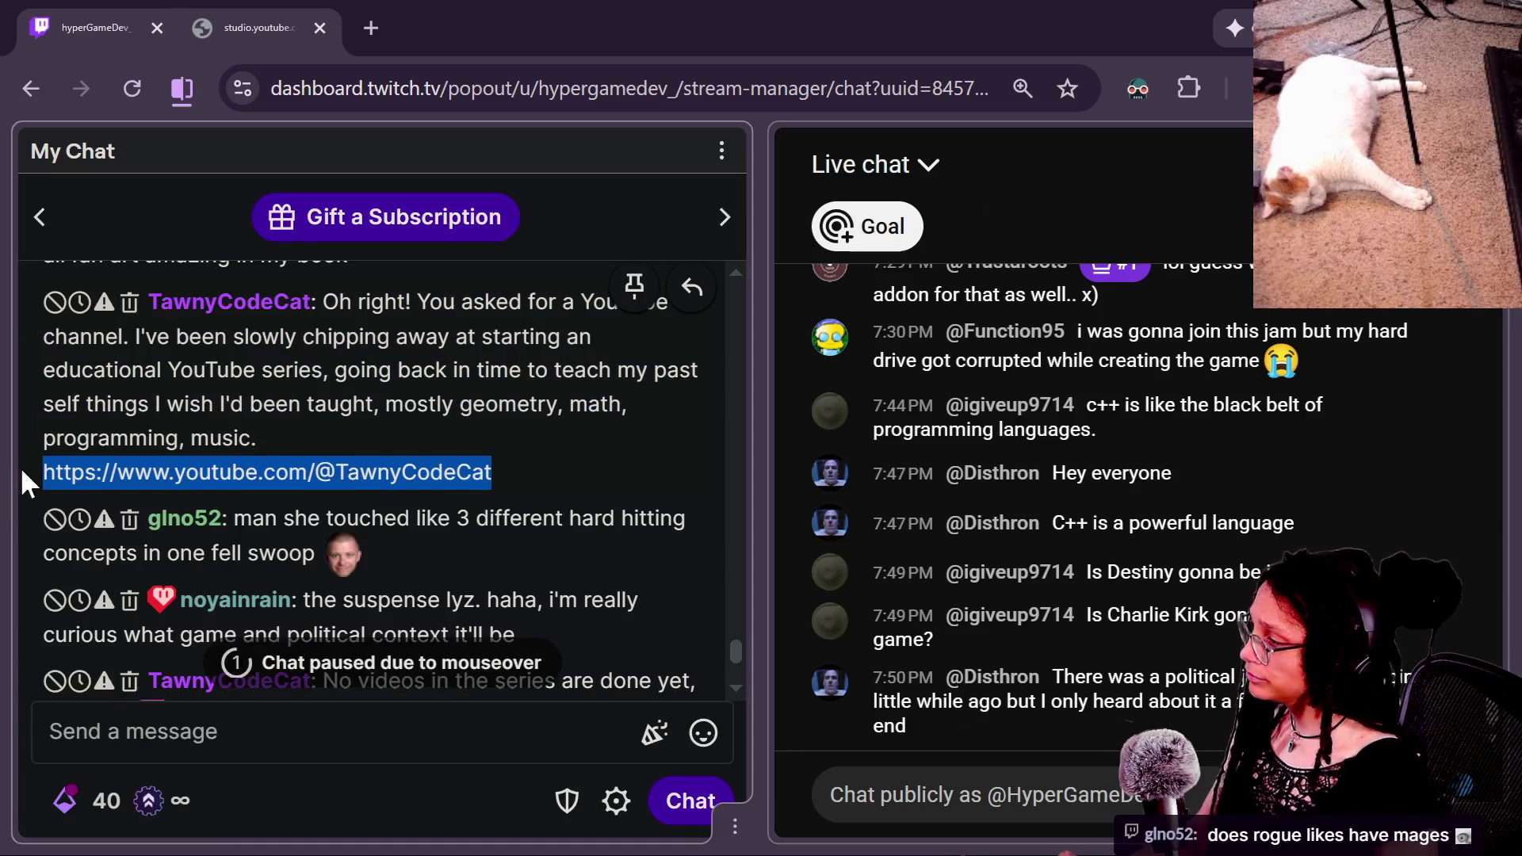
Step: Paste the channel link into the YouTube live chat and post it
{"action": "left_click", "coordinate": [507, 663]}
{"action": "left_click", "coordinate": [853, 810]}
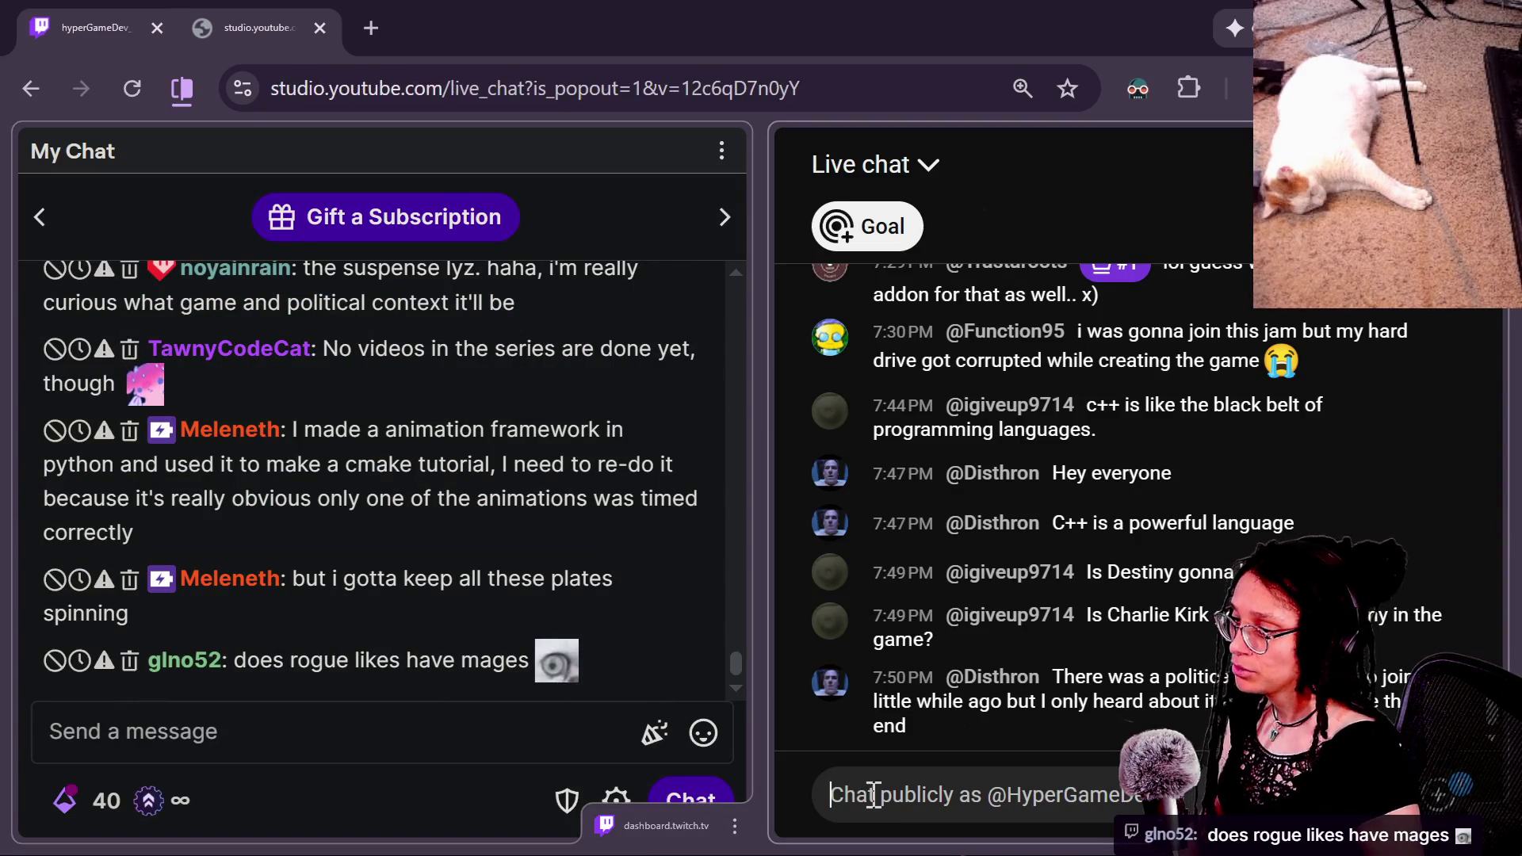
{"action": "key", "text": "ctrl+v"}
{"action": "key", "text": "Return"}
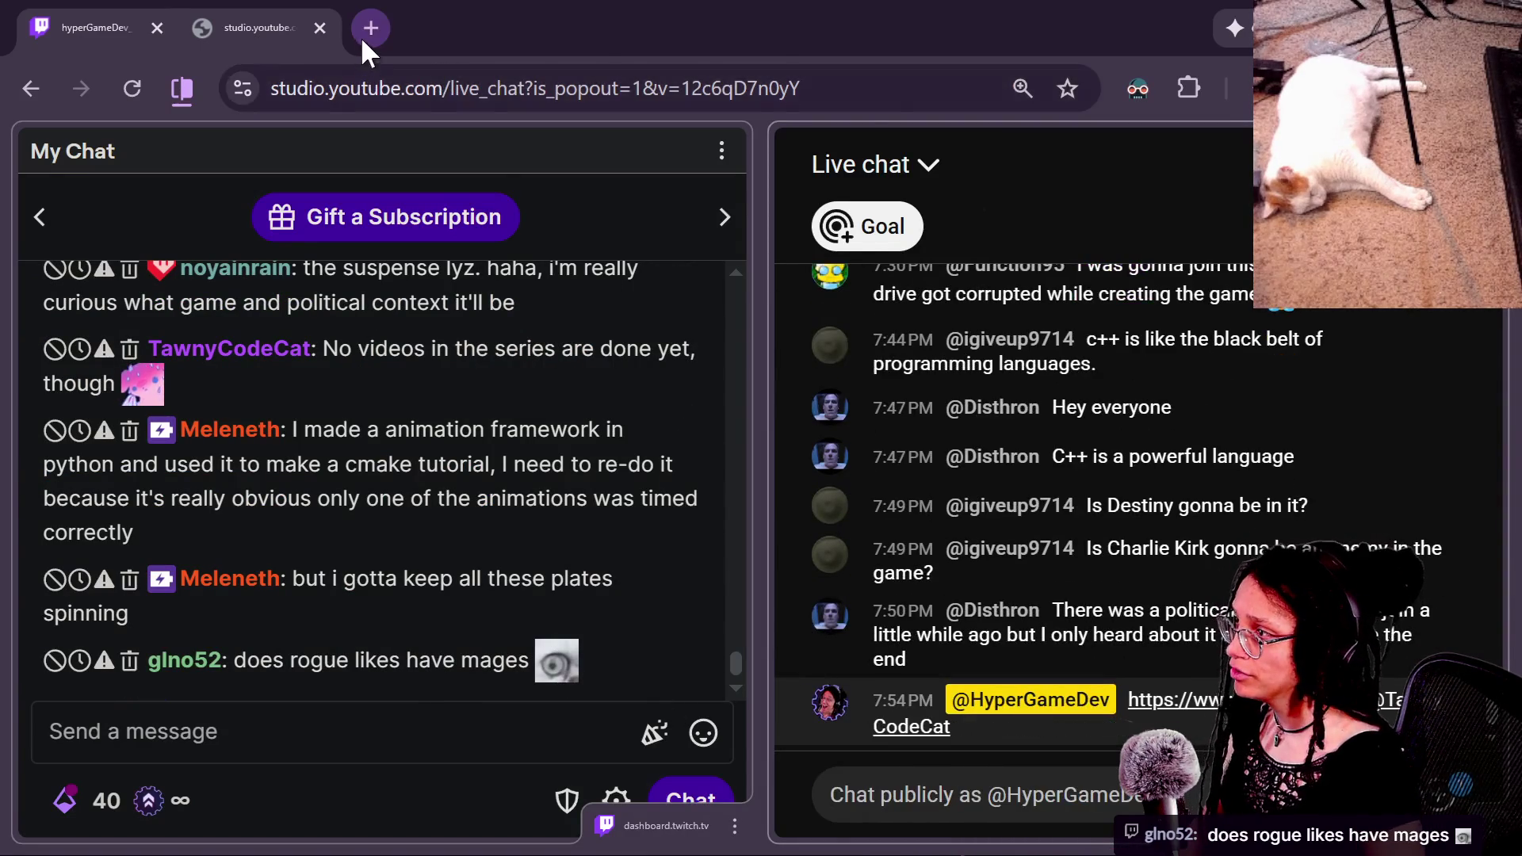
Step: Load TawnyCodeCat's YouTube channel page from the link in a new browser tab
{"action": "left_click", "coordinate": [370, 28]}
{"action": "key", "text": "ctrl+v"}
{"action": "key", "text": "Return"}
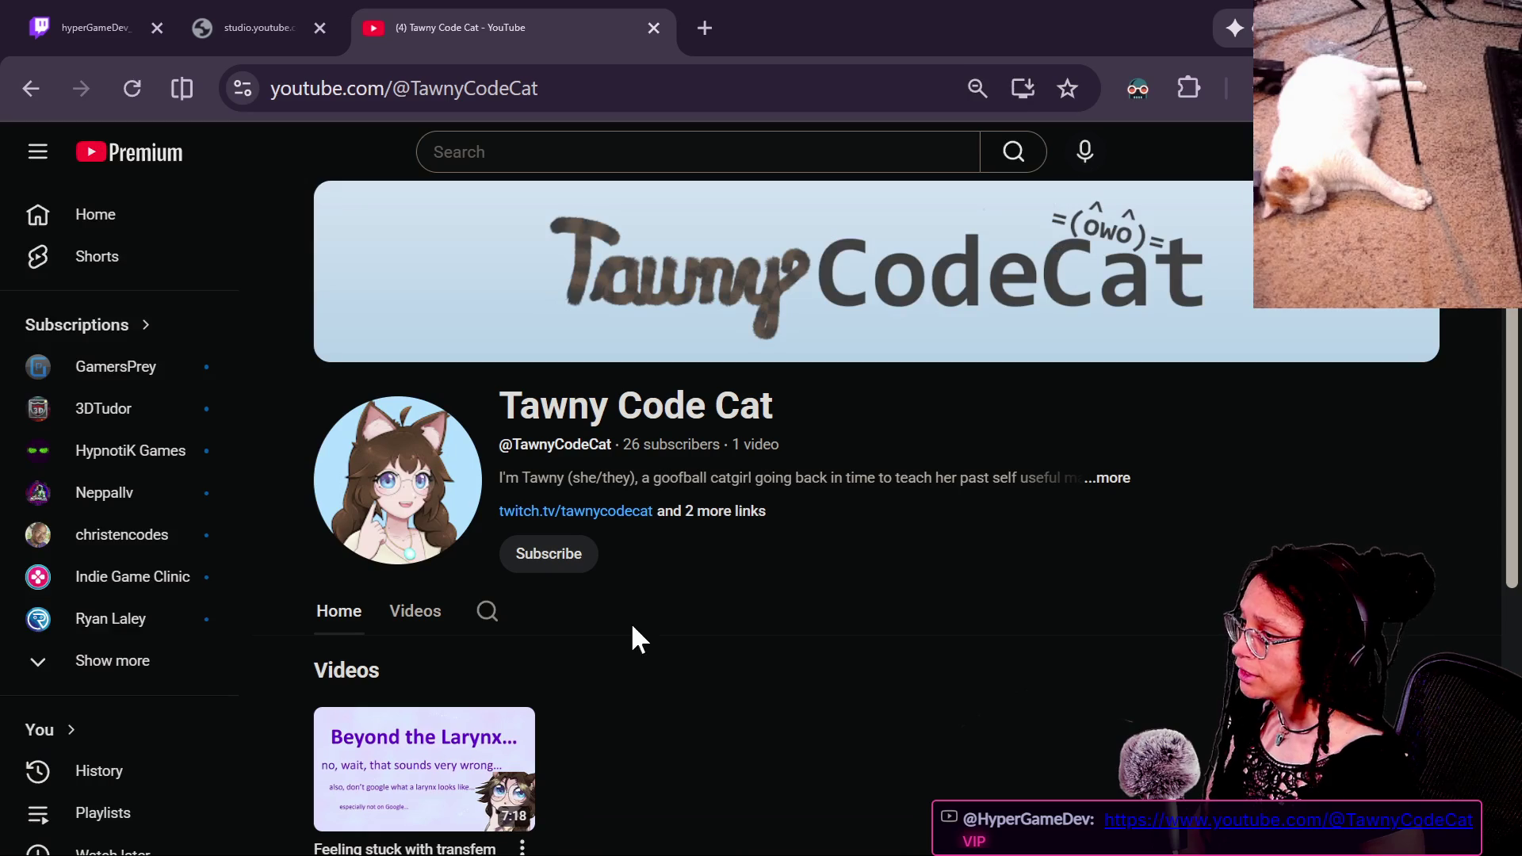
Step: View TawnyCodeCat's channel description, queue its only video, then return to the live chat tab
{"action": "left_click", "coordinate": [1100, 488]}
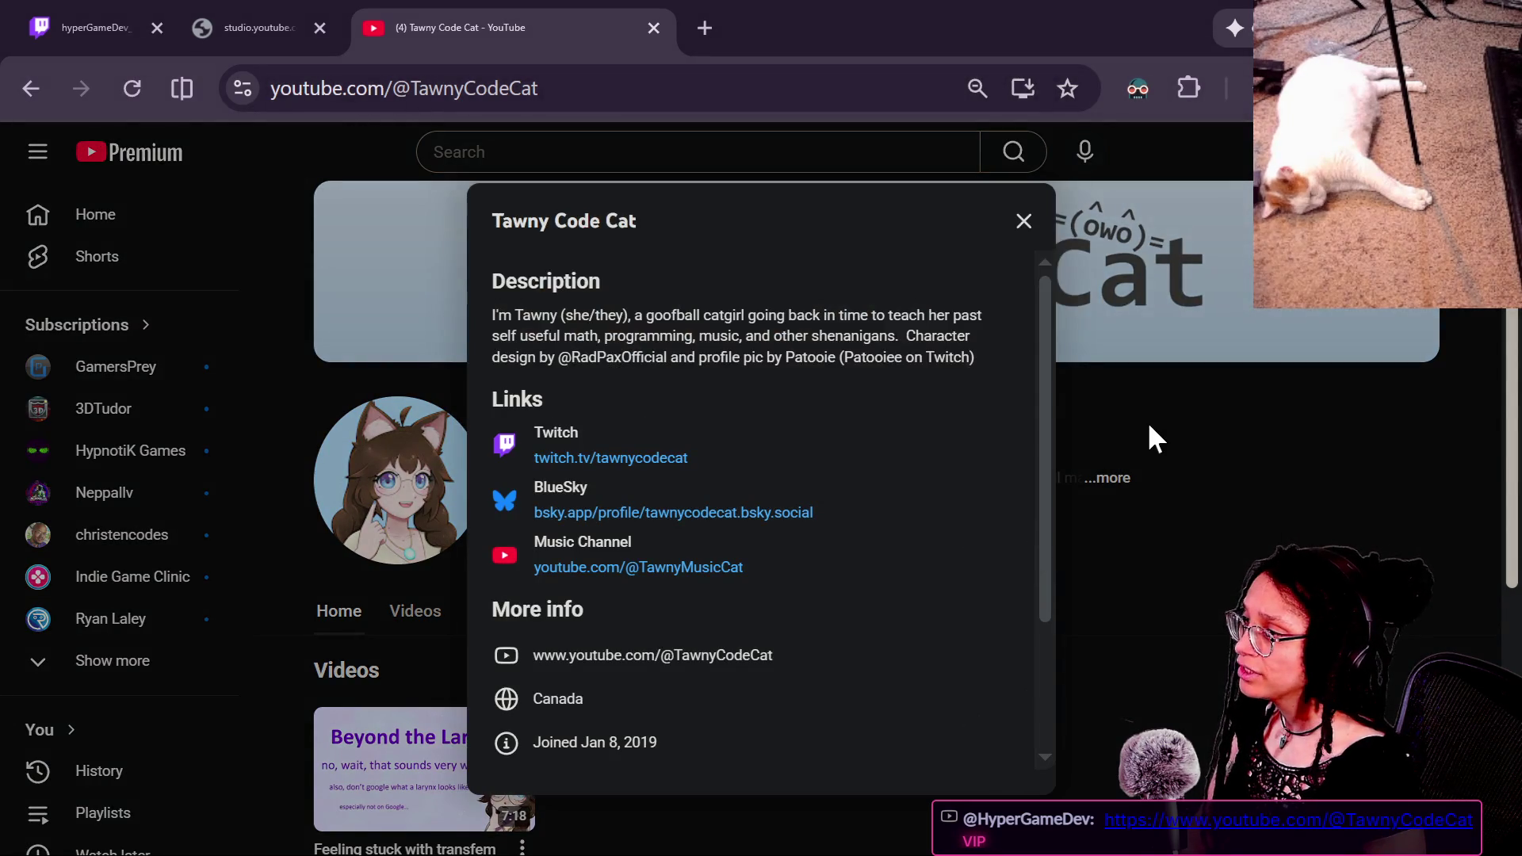
{"action": "left_click", "coordinate": [1035, 227]}
{"action": "scroll", "coordinate": [774, 537], "scroll_direction": "down", "scroll_amount": 3}
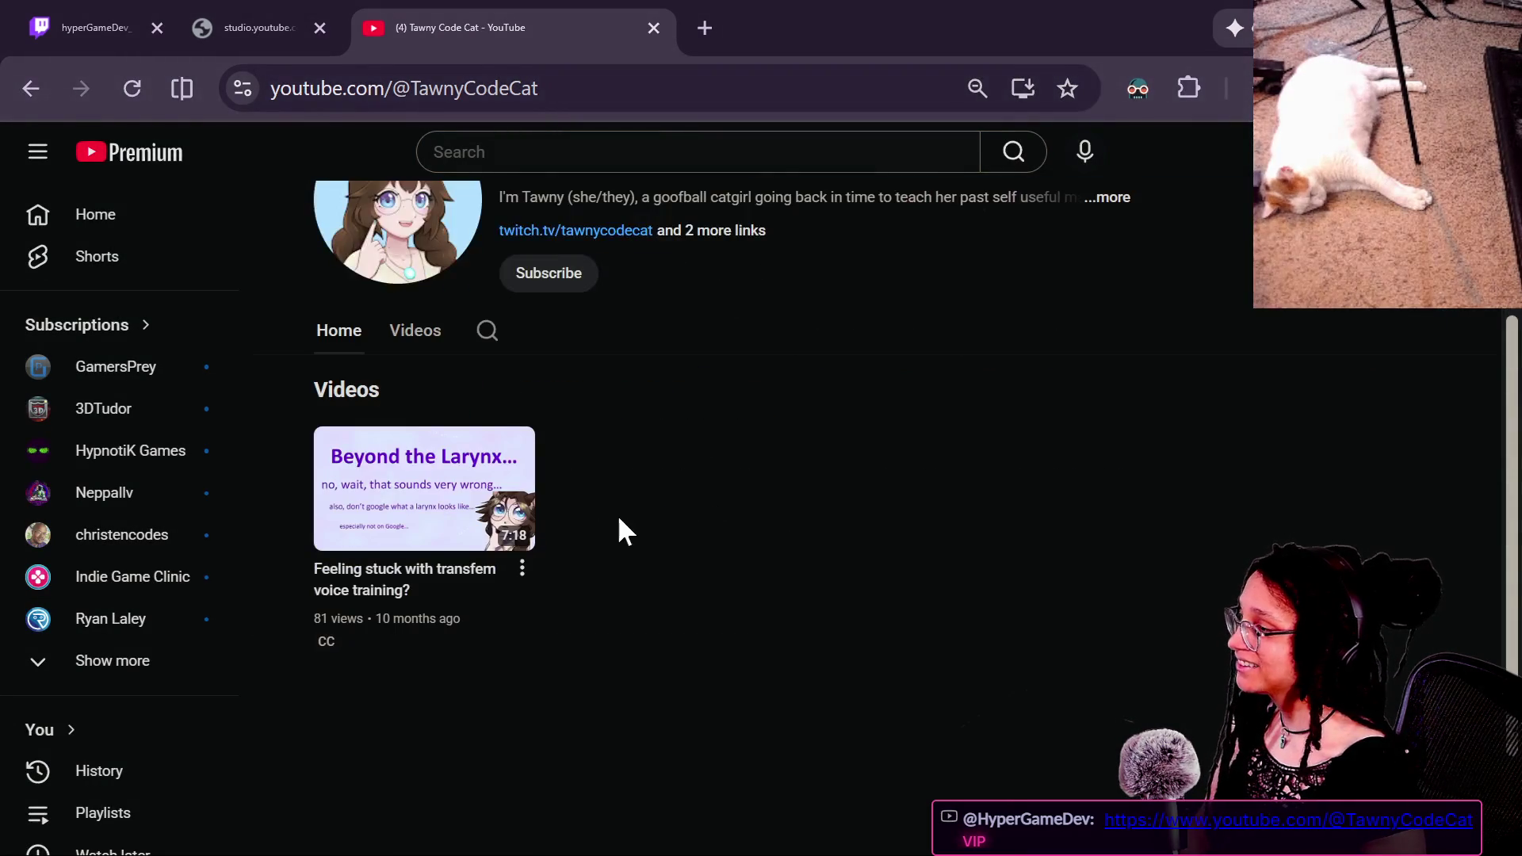
{"action": "left_click", "coordinate": [515, 479]}
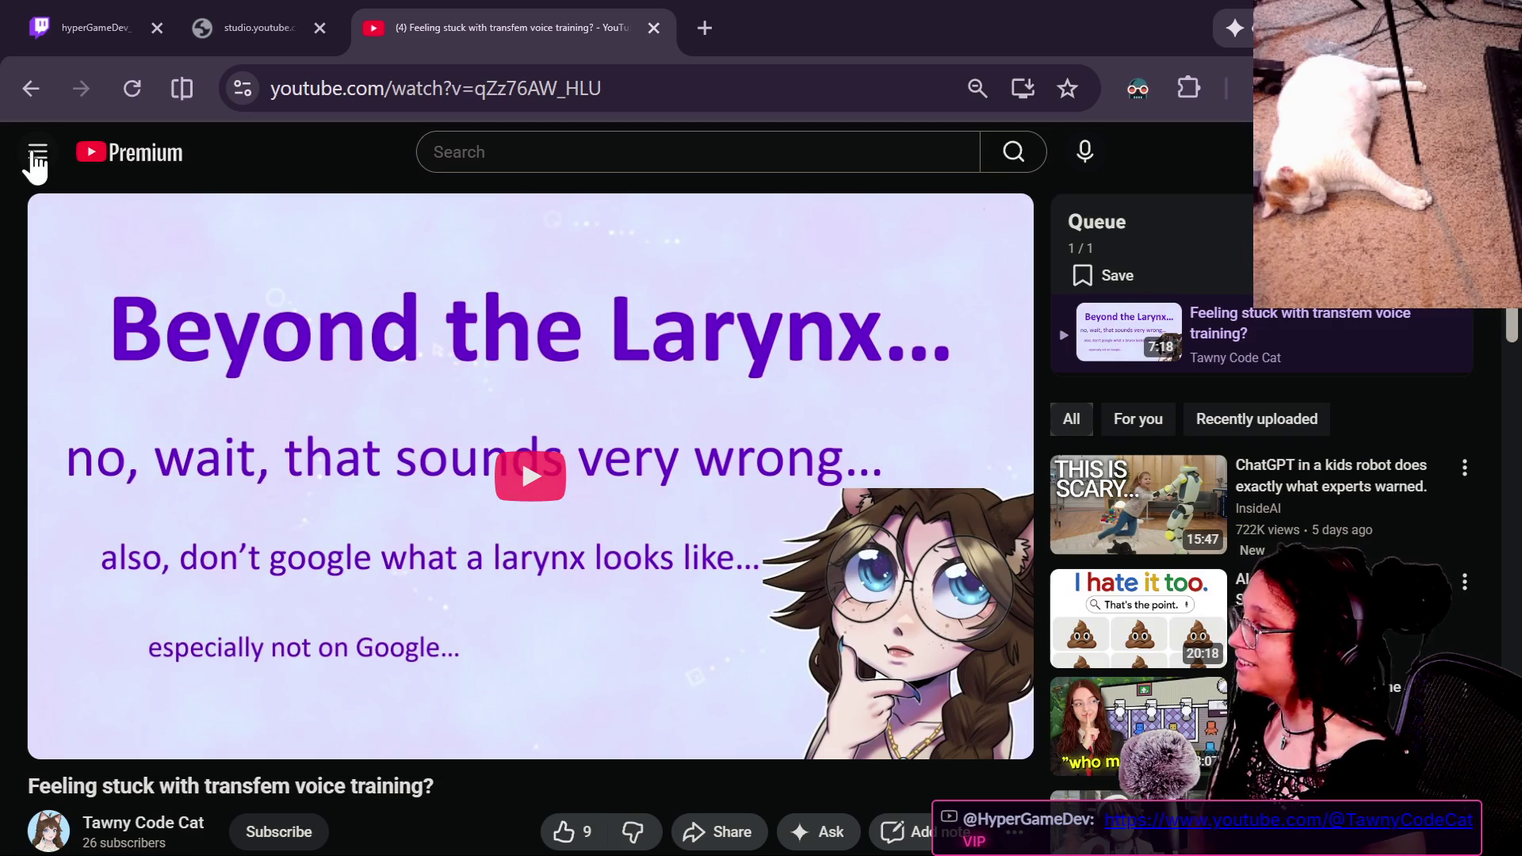
{"action": "left_click", "coordinate": [29, 103]}
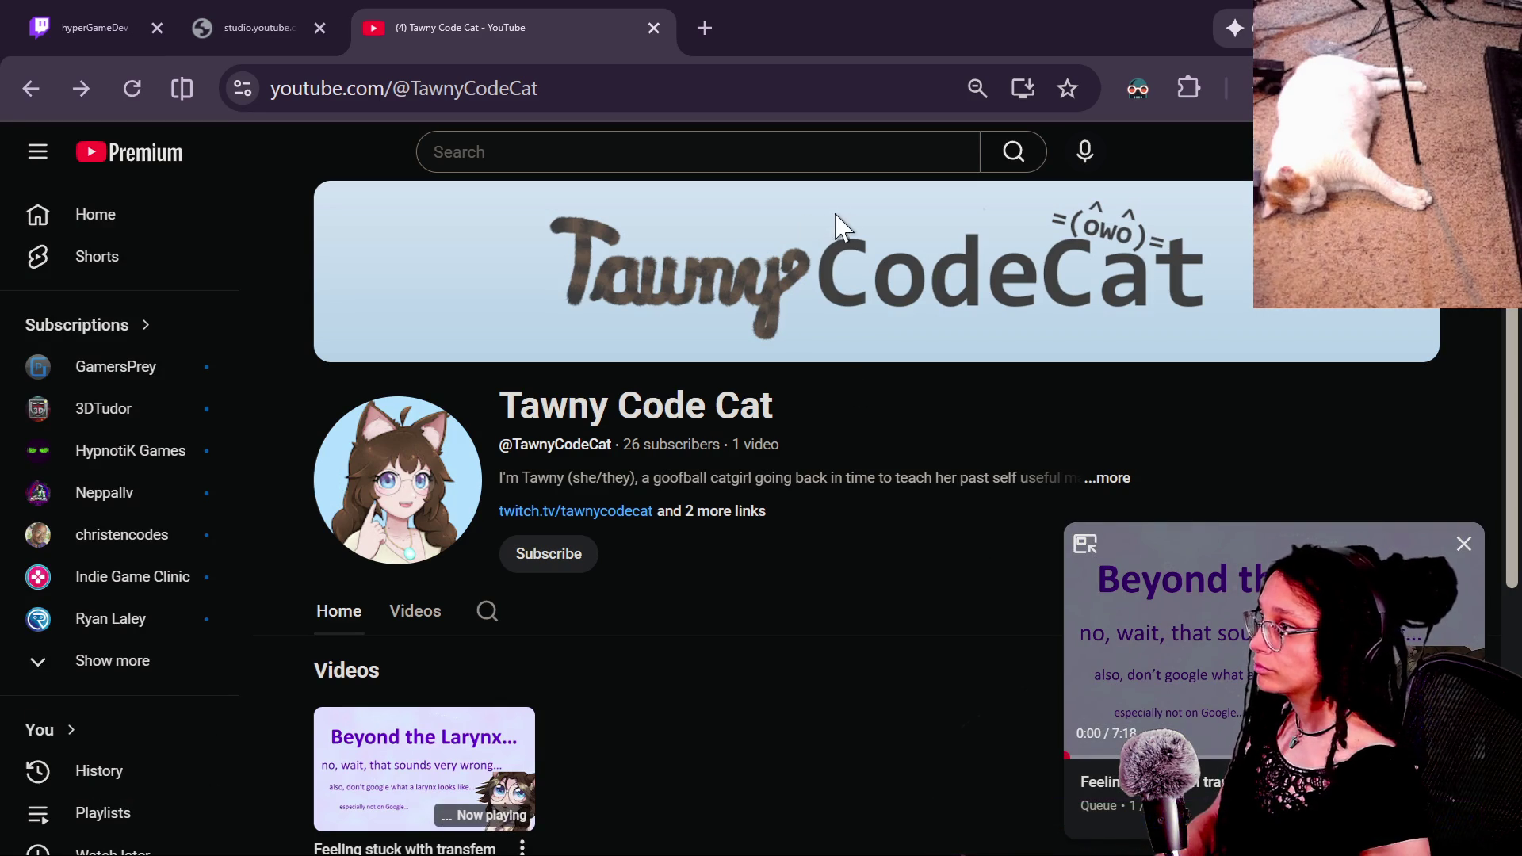
{"action": "left_click", "coordinate": [198, 23]}
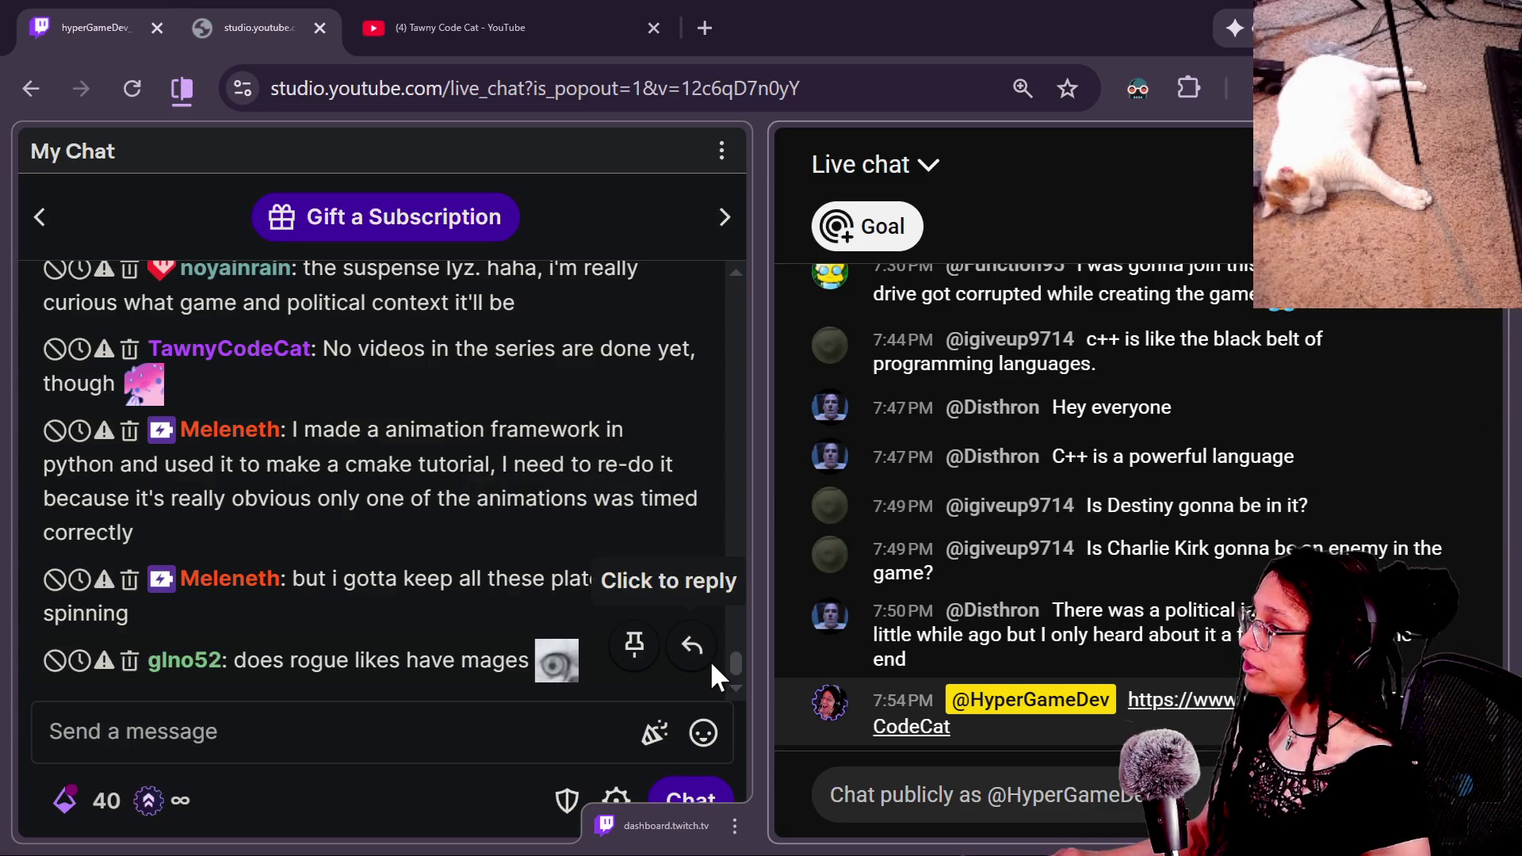
{"action": "left_click", "coordinate": [735, 670]}
{"action": "left_click_drag", "start_coordinate": [735, 663], "coordinate": [735, 658]}
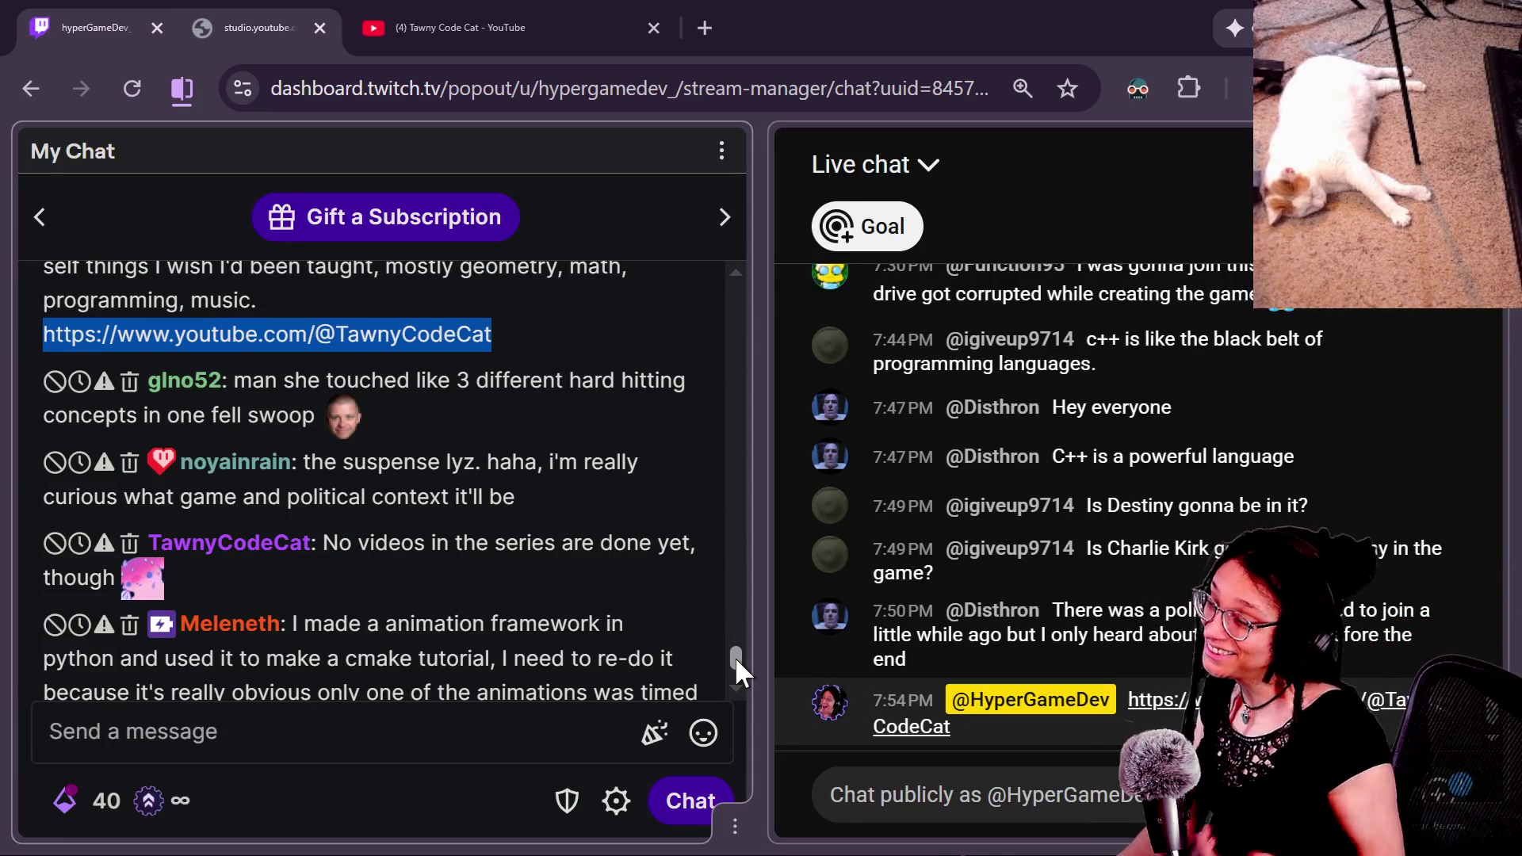
{"action": "scroll", "coordinate": [735, 657], "scroll_direction": "up", "scroll_amount": 3}
{"action": "scroll", "coordinate": [734, 656], "scroll_direction": "down", "scroll_amount": 3}
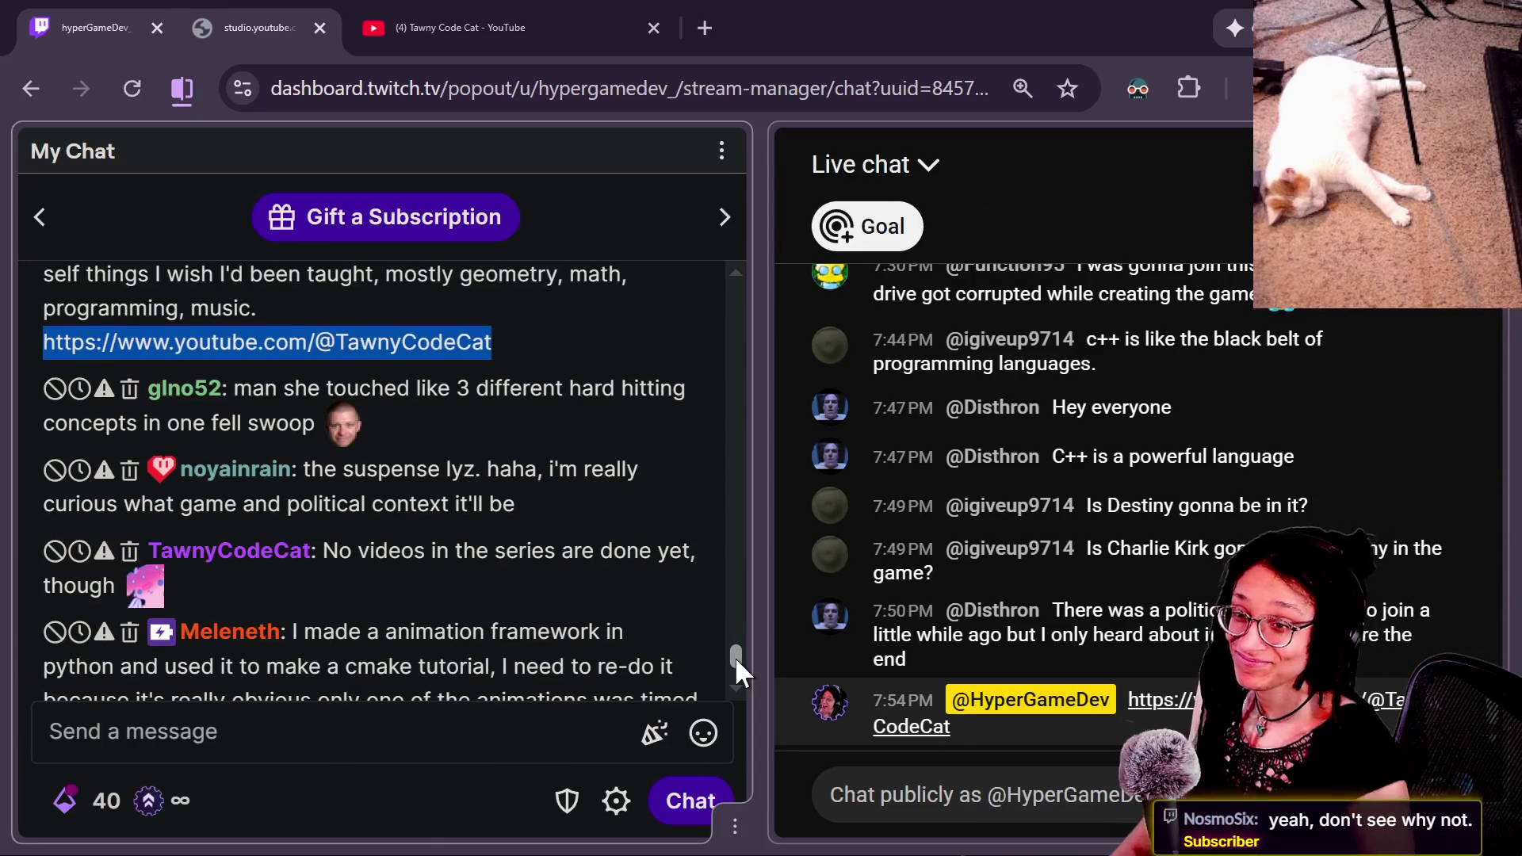
{"action": "scroll", "coordinate": [735, 657], "scroll_direction": "up", "scroll_amount": 2}
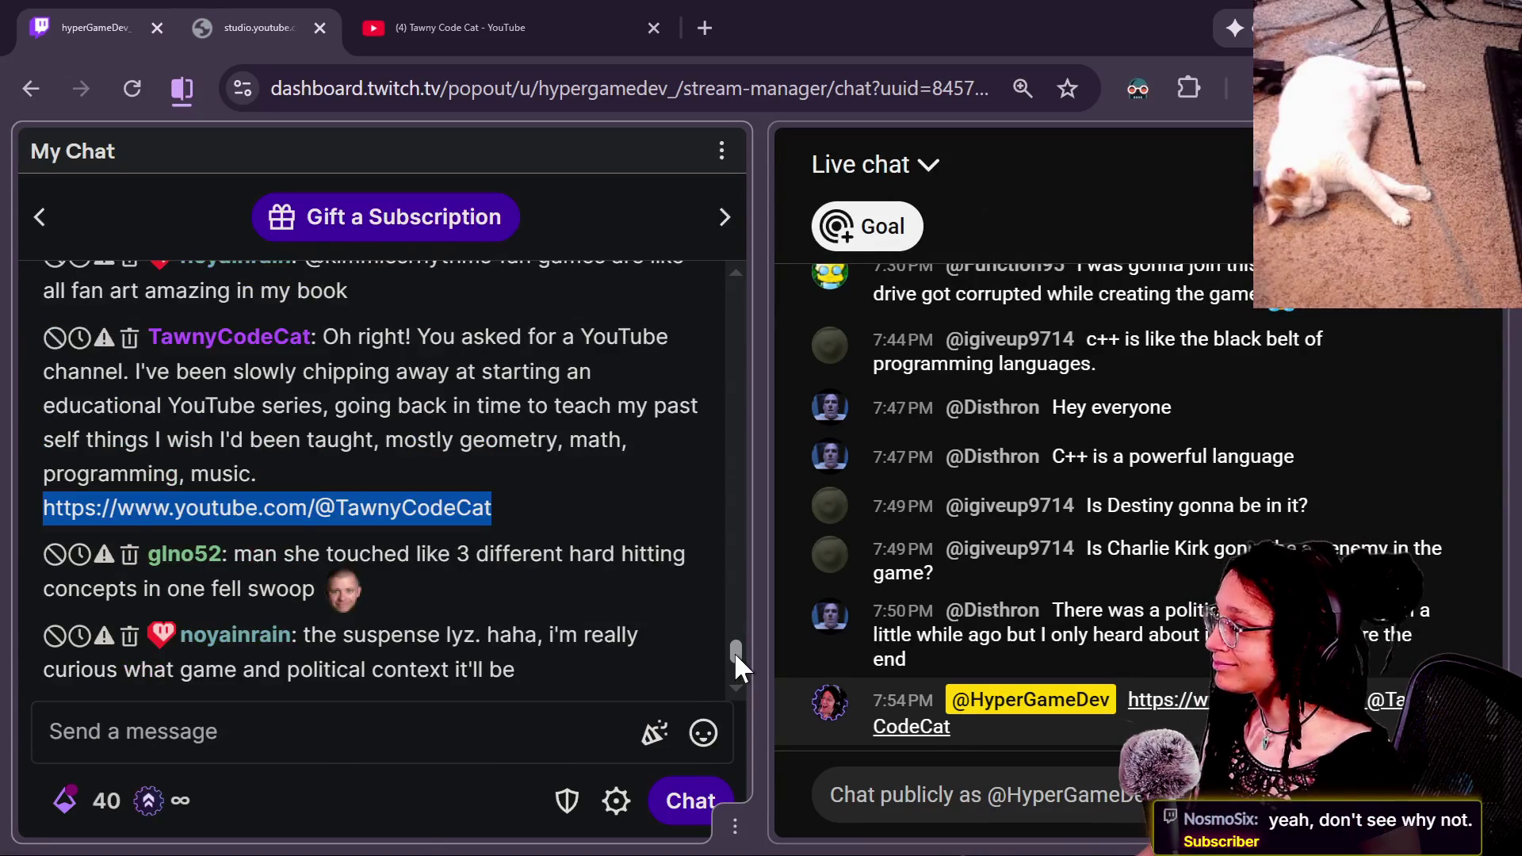
{"action": "scroll", "coordinate": [734, 652], "scroll_direction": "down", "scroll_amount": 1}
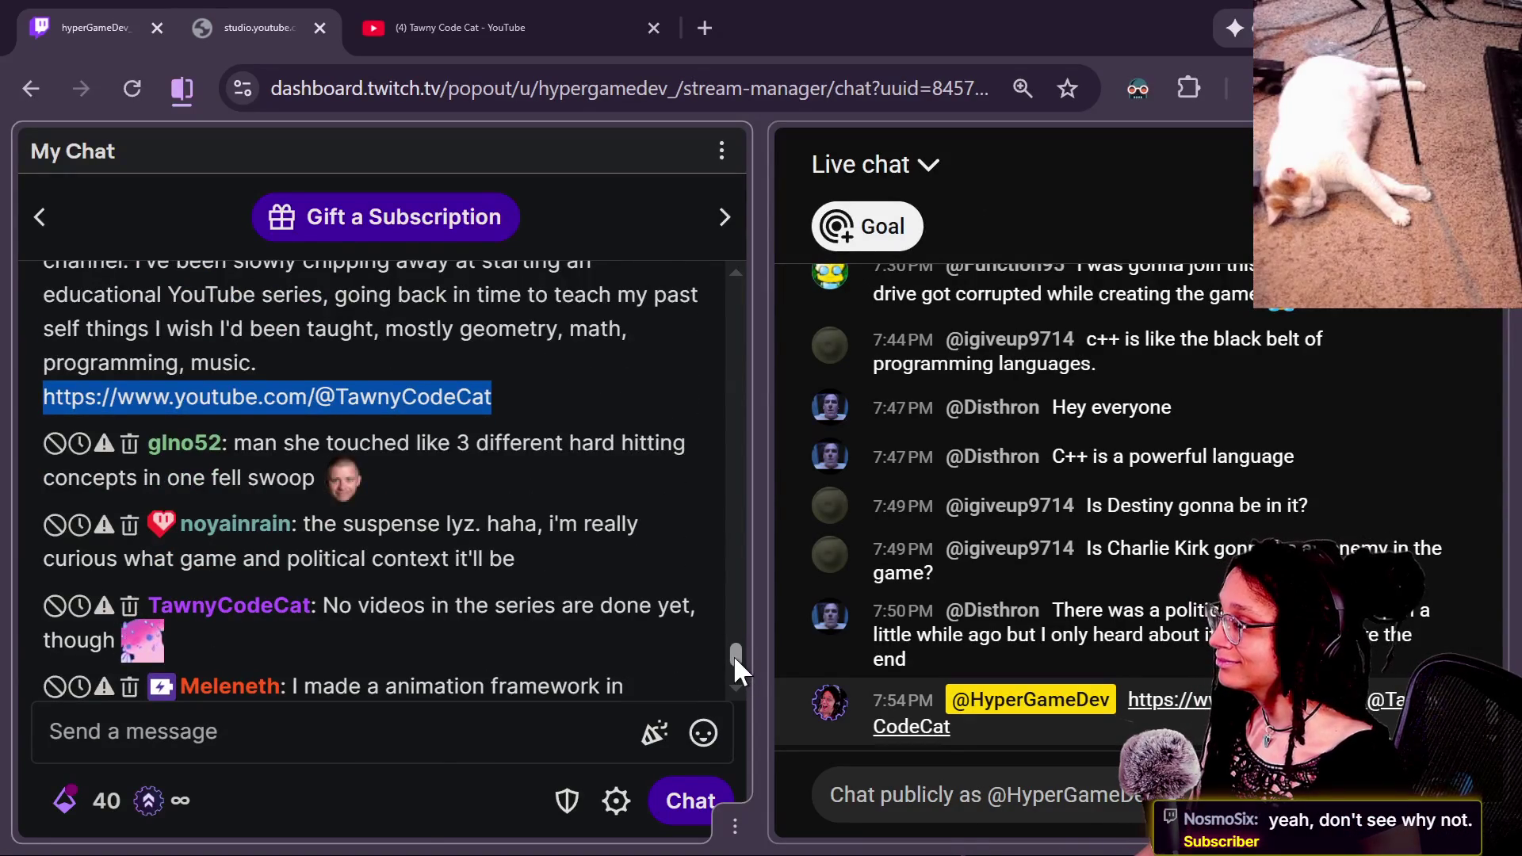
{"action": "scroll", "coordinate": [732, 656], "scroll_direction": "down", "scroll_amount": 2}
{"action": "scroll", "coordinate": [732, 660], "scroll_direction": "up", "scroll_amount": 1}
{"action": "scroll", "coordinate": [732, 658], "scroll_direction": "down", "scroll_amount": 3}
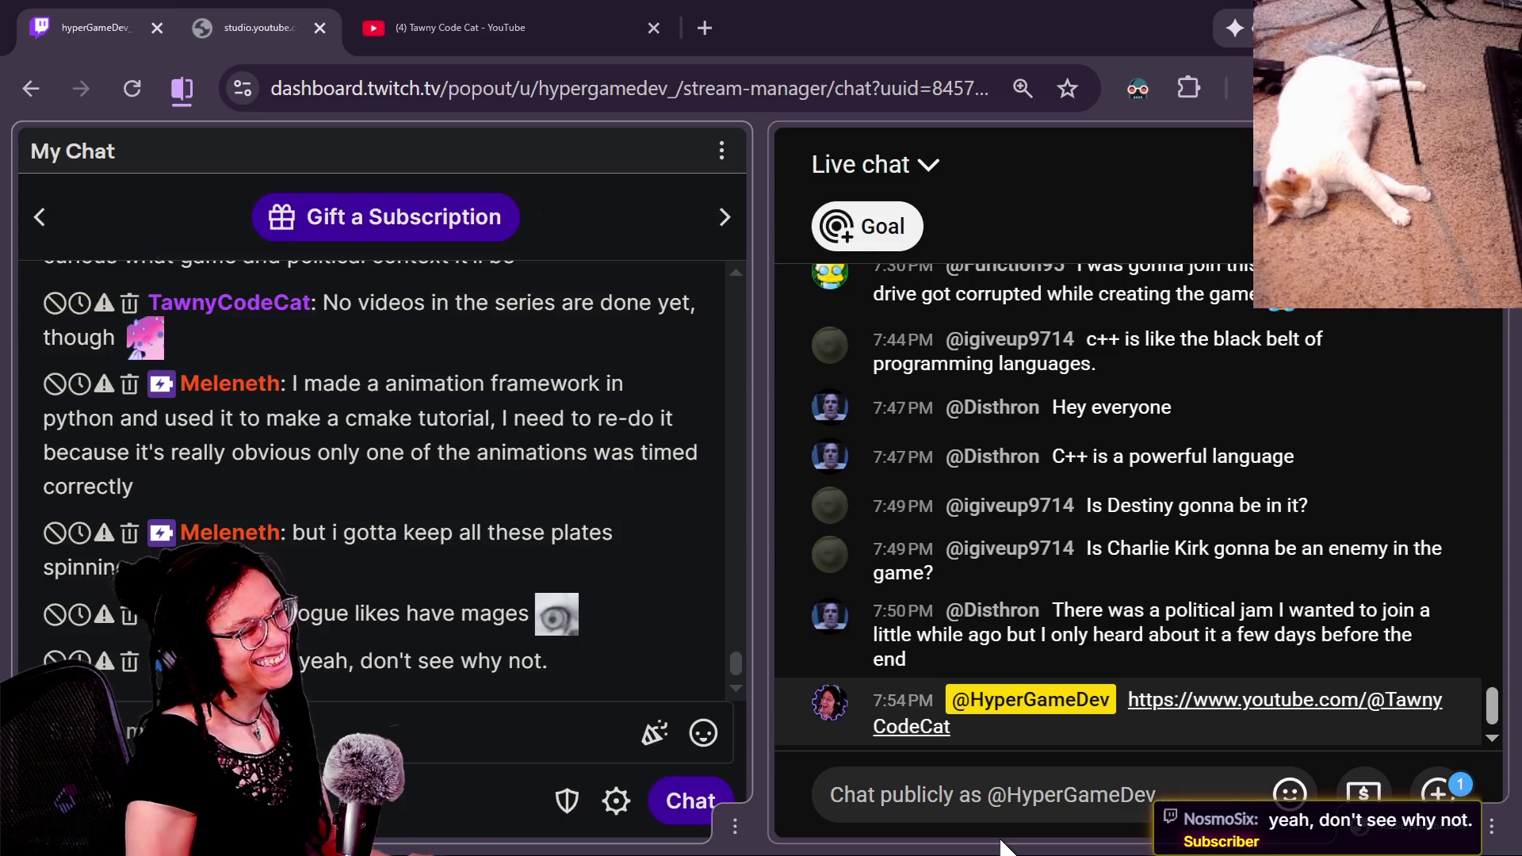
{"action": "key", "text": "alt+Tab"}
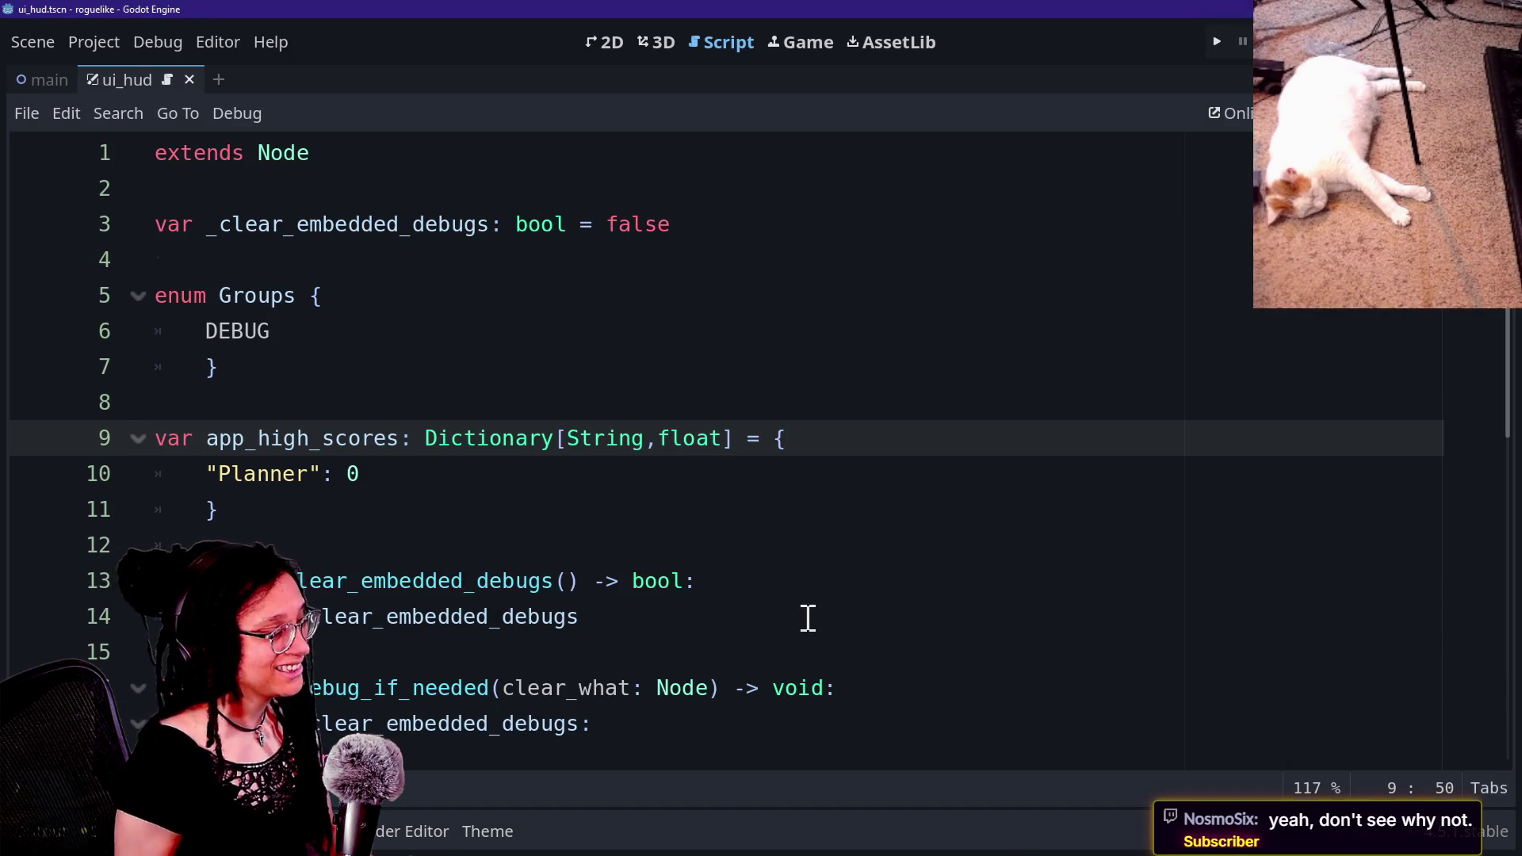
Step: Put the caret at the end of ui_hud's line 14, then switch to the GitHub phone.gd page
{"action": "left_click", "coordinate": [807, 616]}
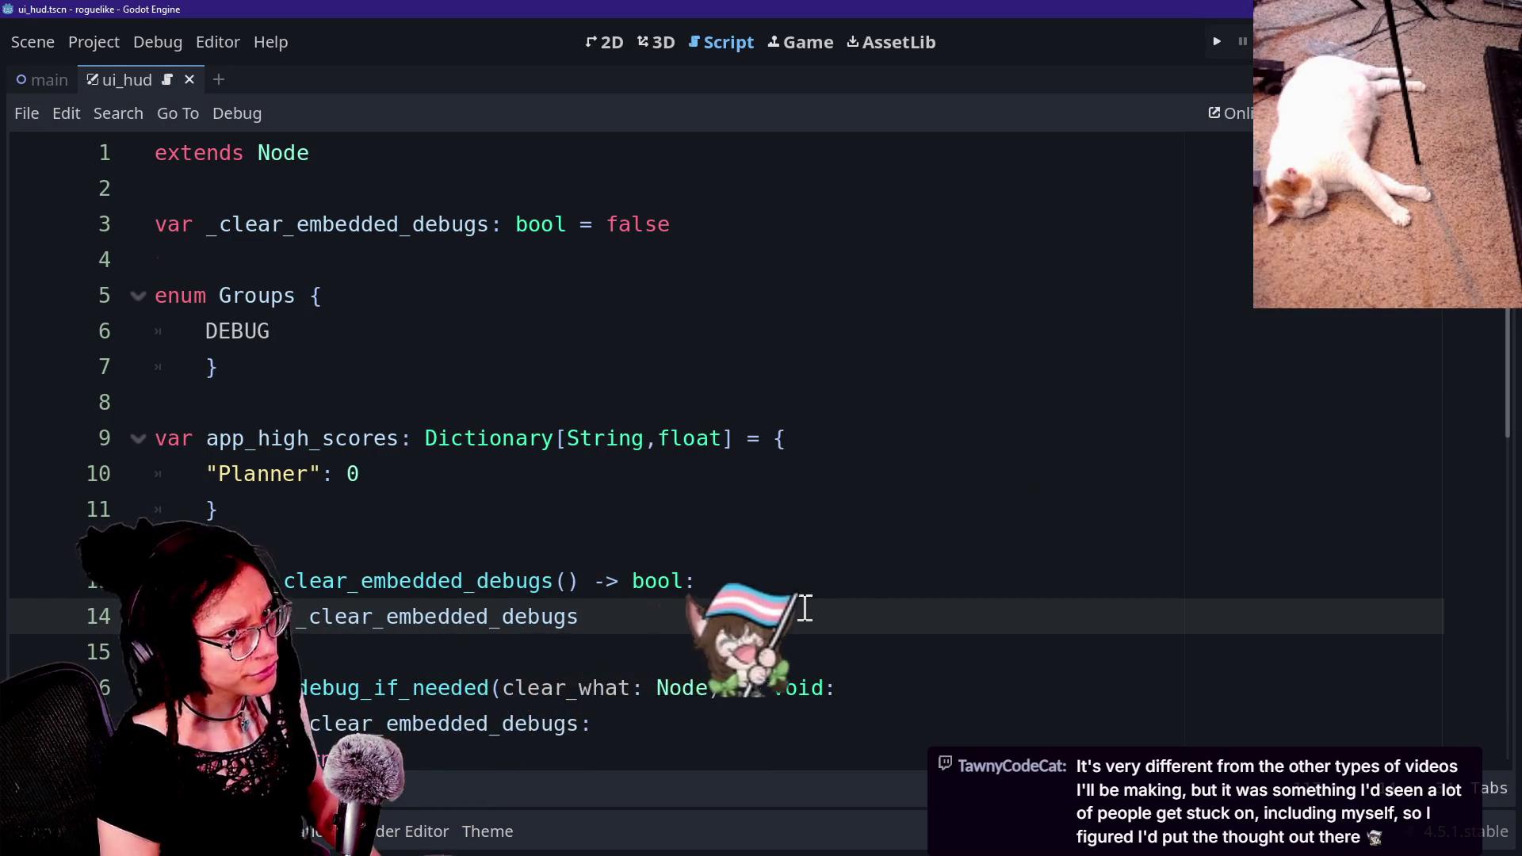
{"action": "key", "text": "alt+space"}
{"action": "key", "text": "Escape"}
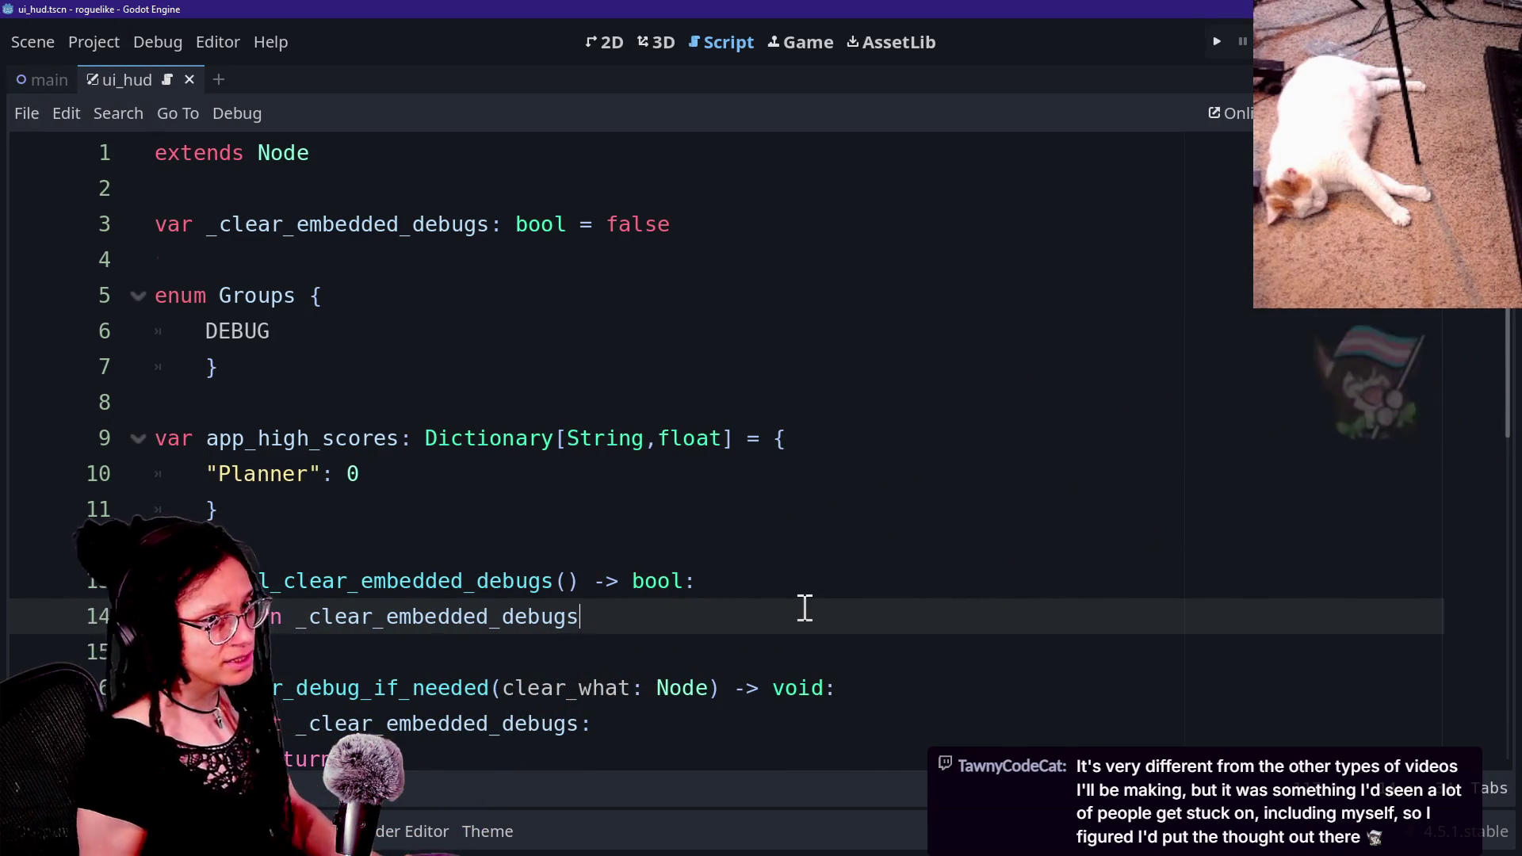
{"action": "key", "text": "alt+Tab"}
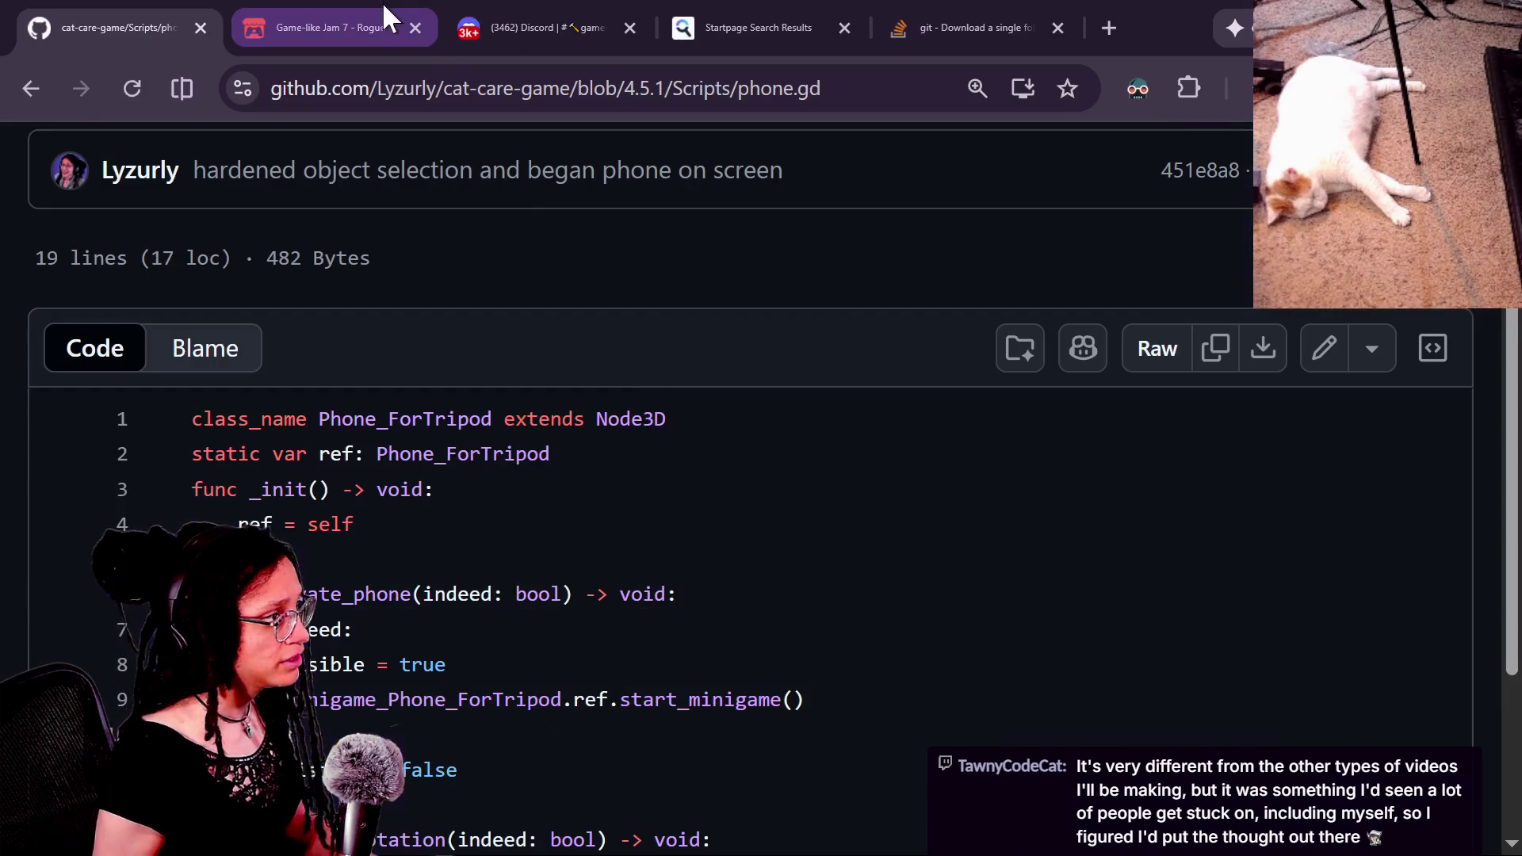
Step: View the Game-like Jam 7 Rogue page, then step back through the Tamagotchi, Granny and SkiFree jams
{"action": "left_click", "coordinate": [382, 4]}
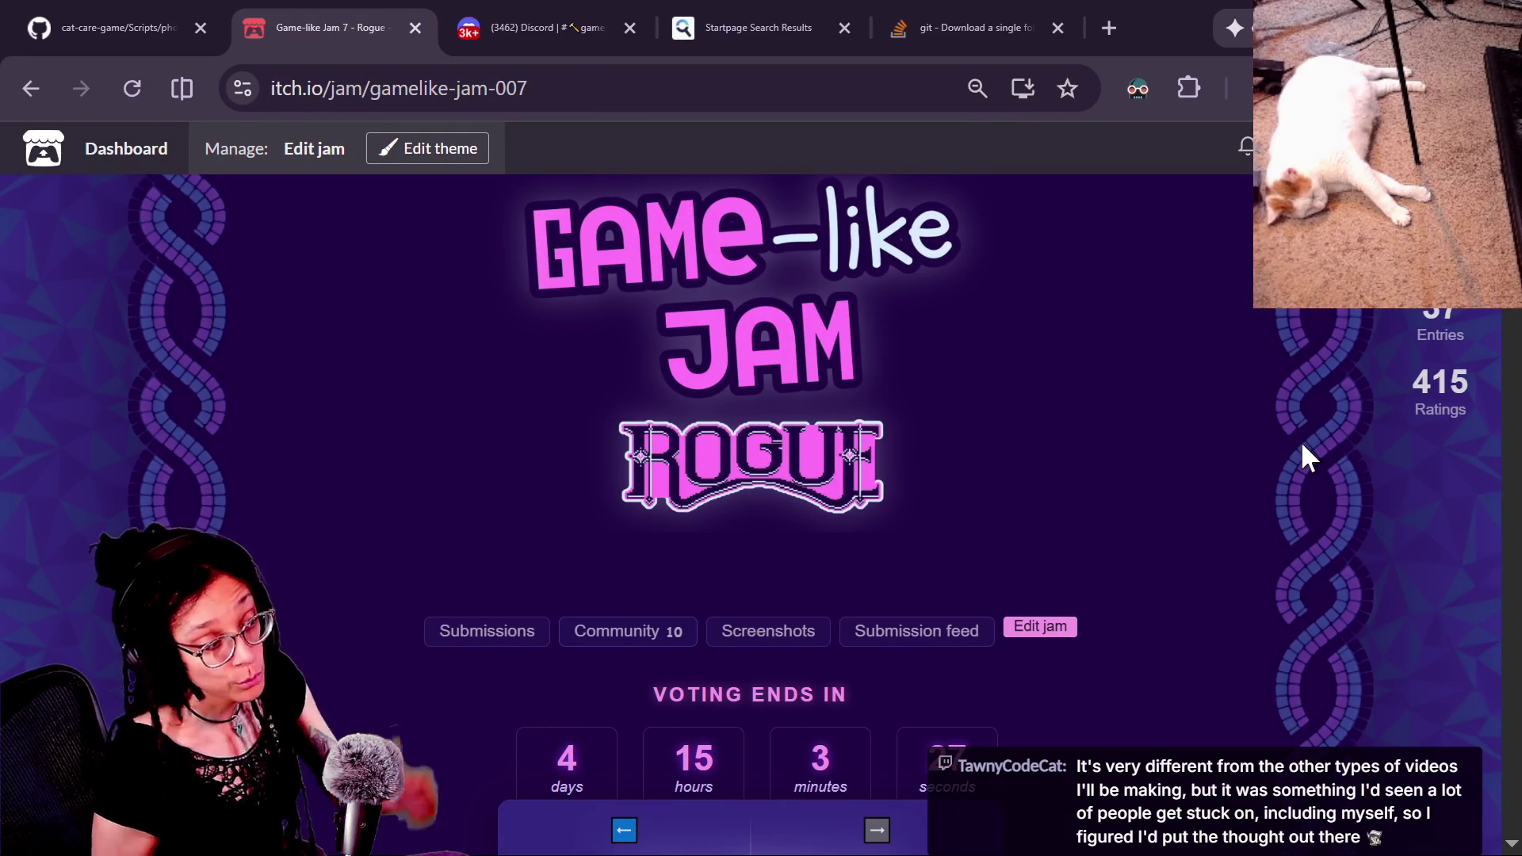
{"action": "scroll", "coordinate": [1300, 441], "scroll_direction": "down", "scroll_amount": 1}
{"action": "mouse_move", "coordinate": [567, 581]}
{"action": "left_mouse_down"}
{"action": "mouse_move", "coordinate": [825, 676]}
{"action": "mouse_move", "coordinate": [1154, 666]}
{"action": "left_mouse_up"}
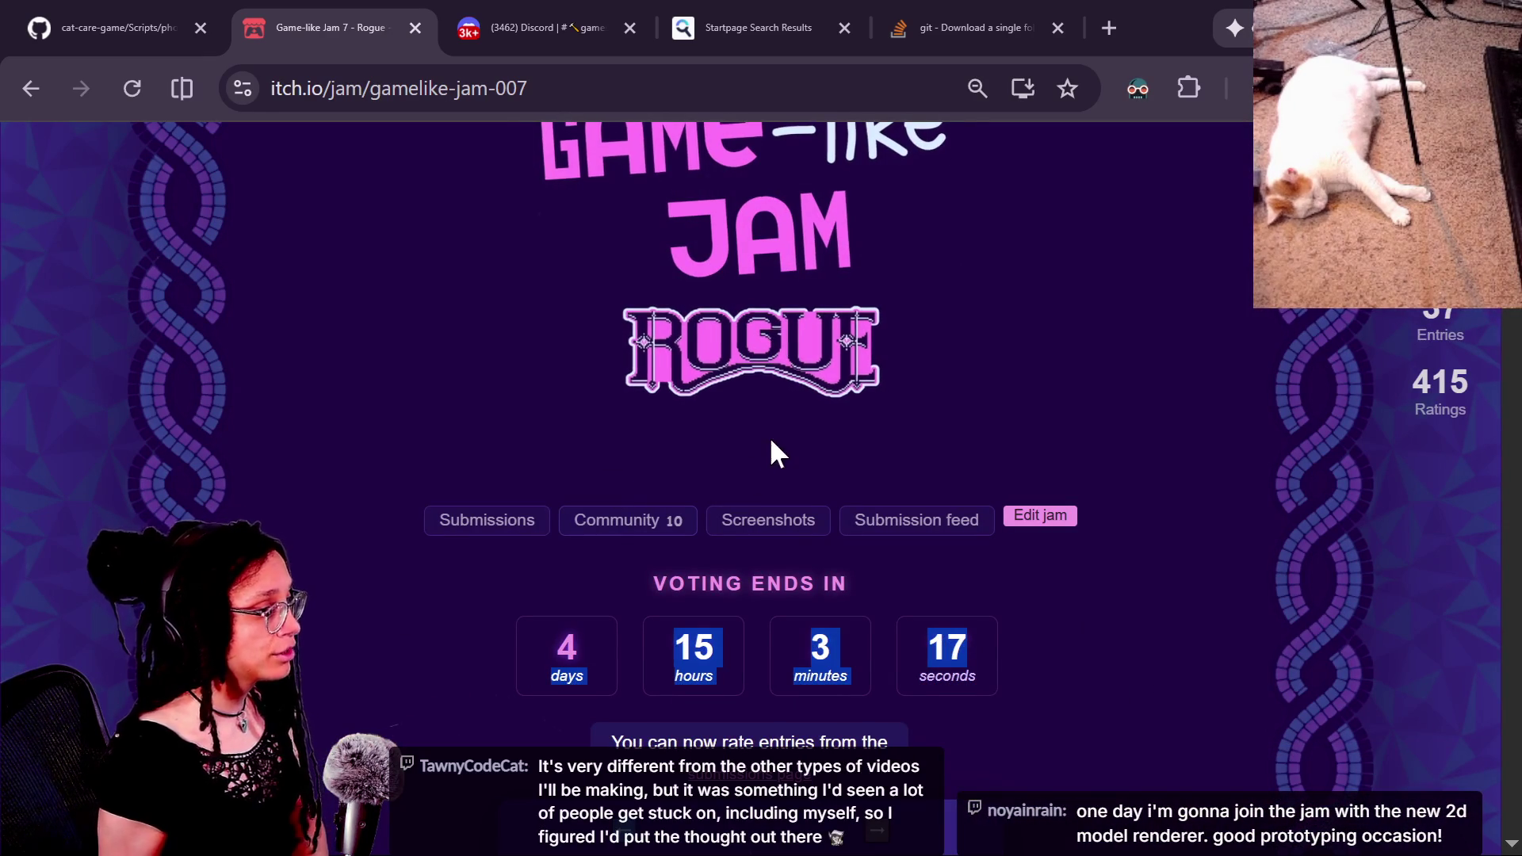
{"action": "scroll", "coordinate": [734, 346], "scroll_direction": "up", "scroll_amount": 2}
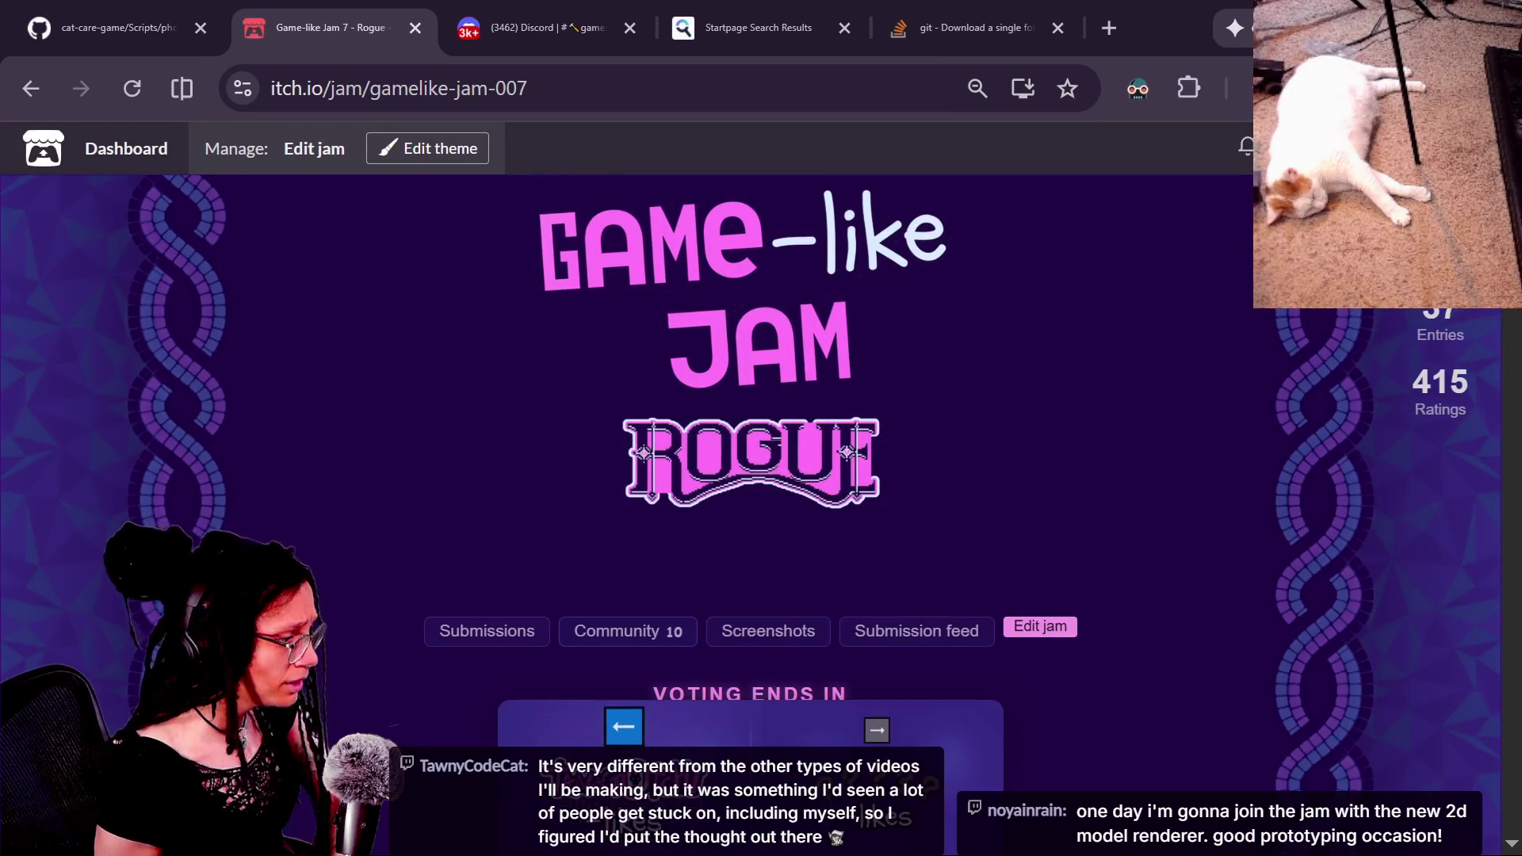
{"action": "left_click", "coordinate": [876, 761]}
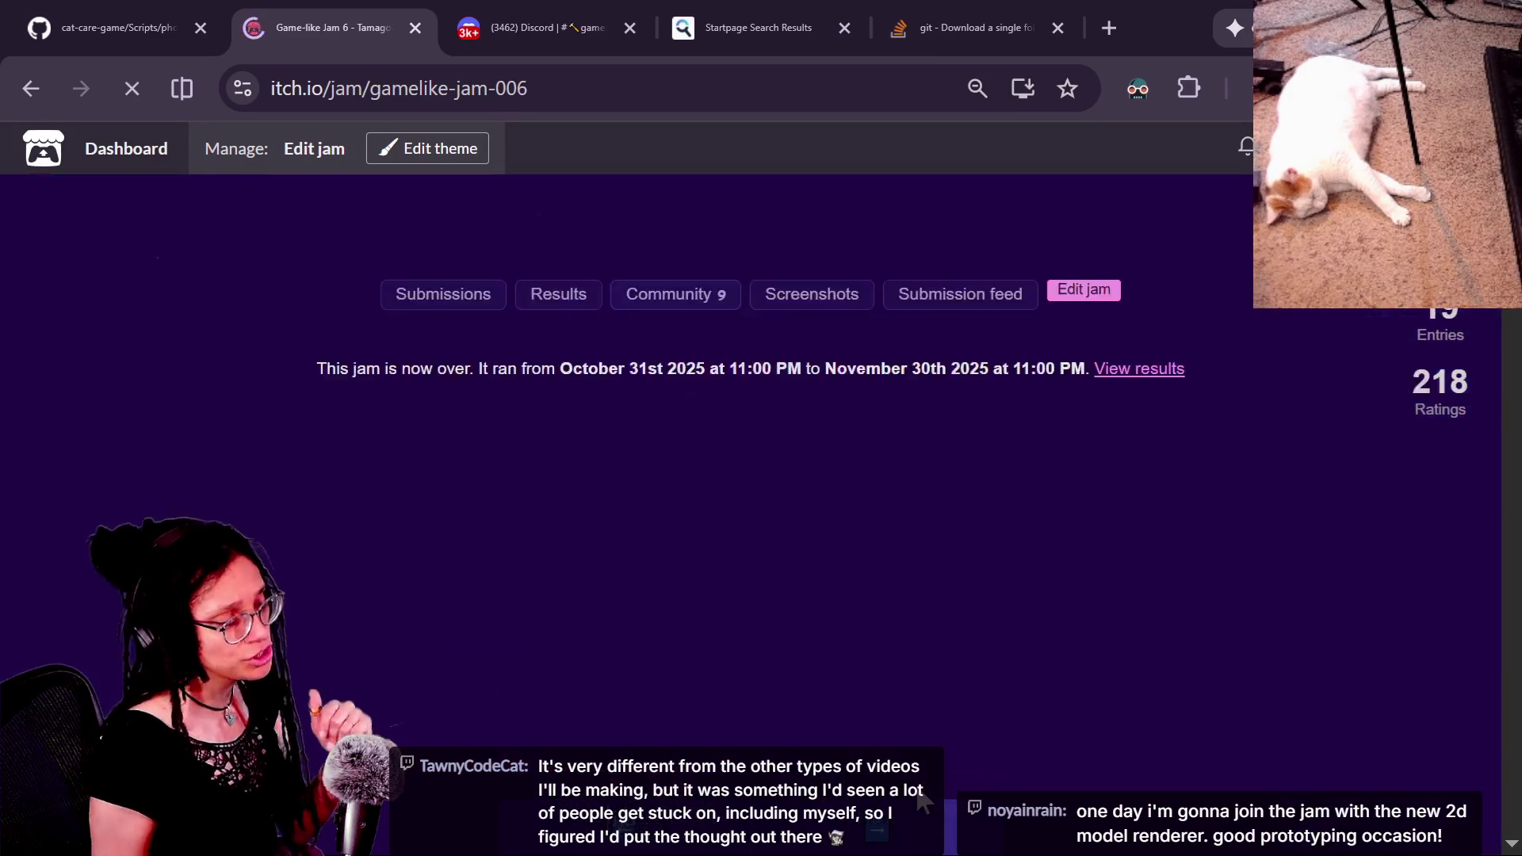
{"action": "left_click", "coordinate": [666, 805]}
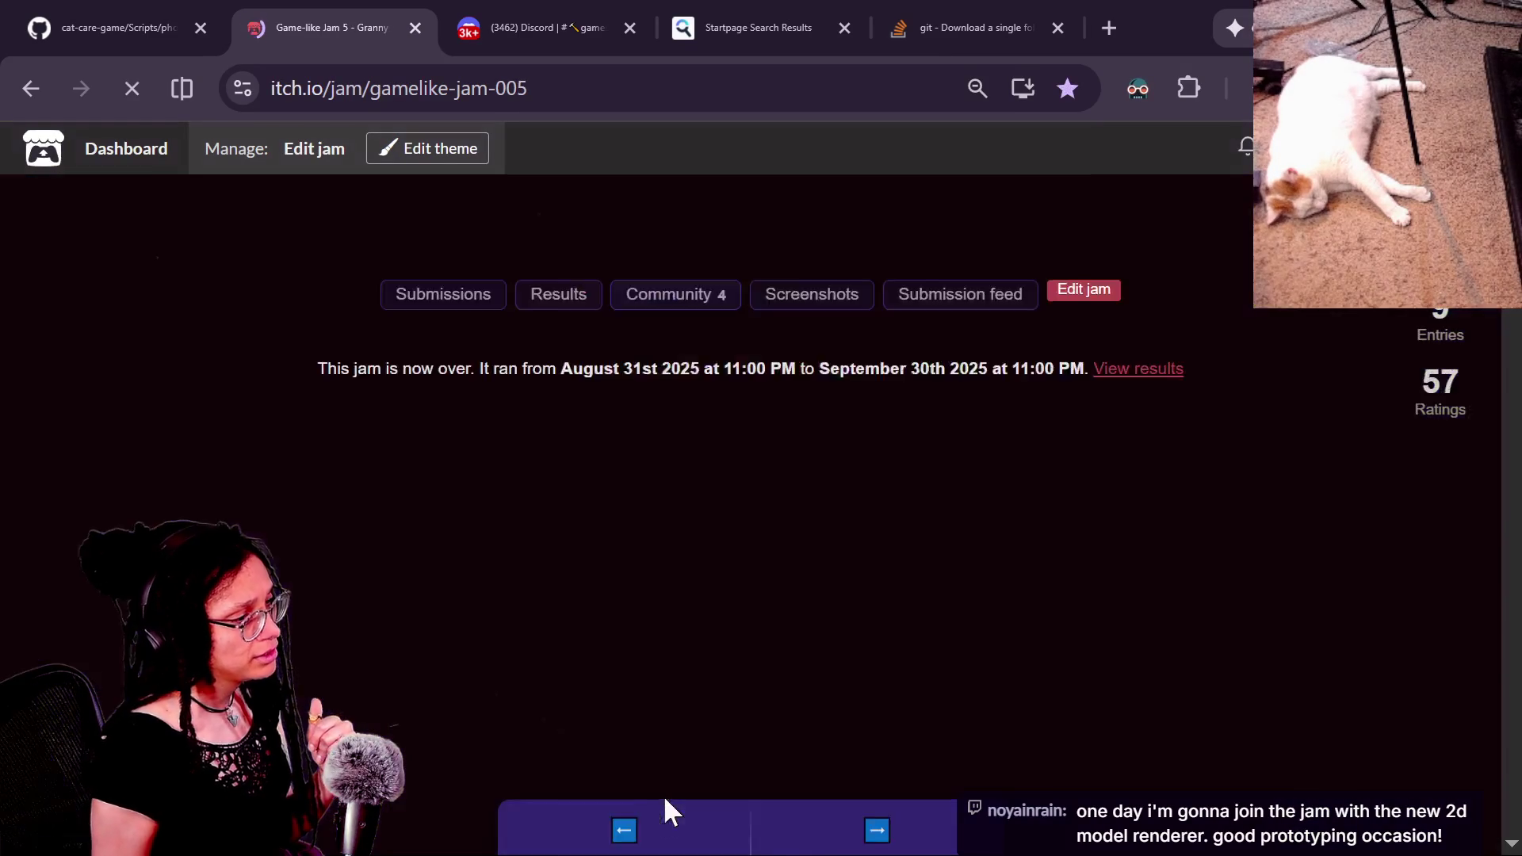
{"action": "left_click", "coordinate": [630, 802]}
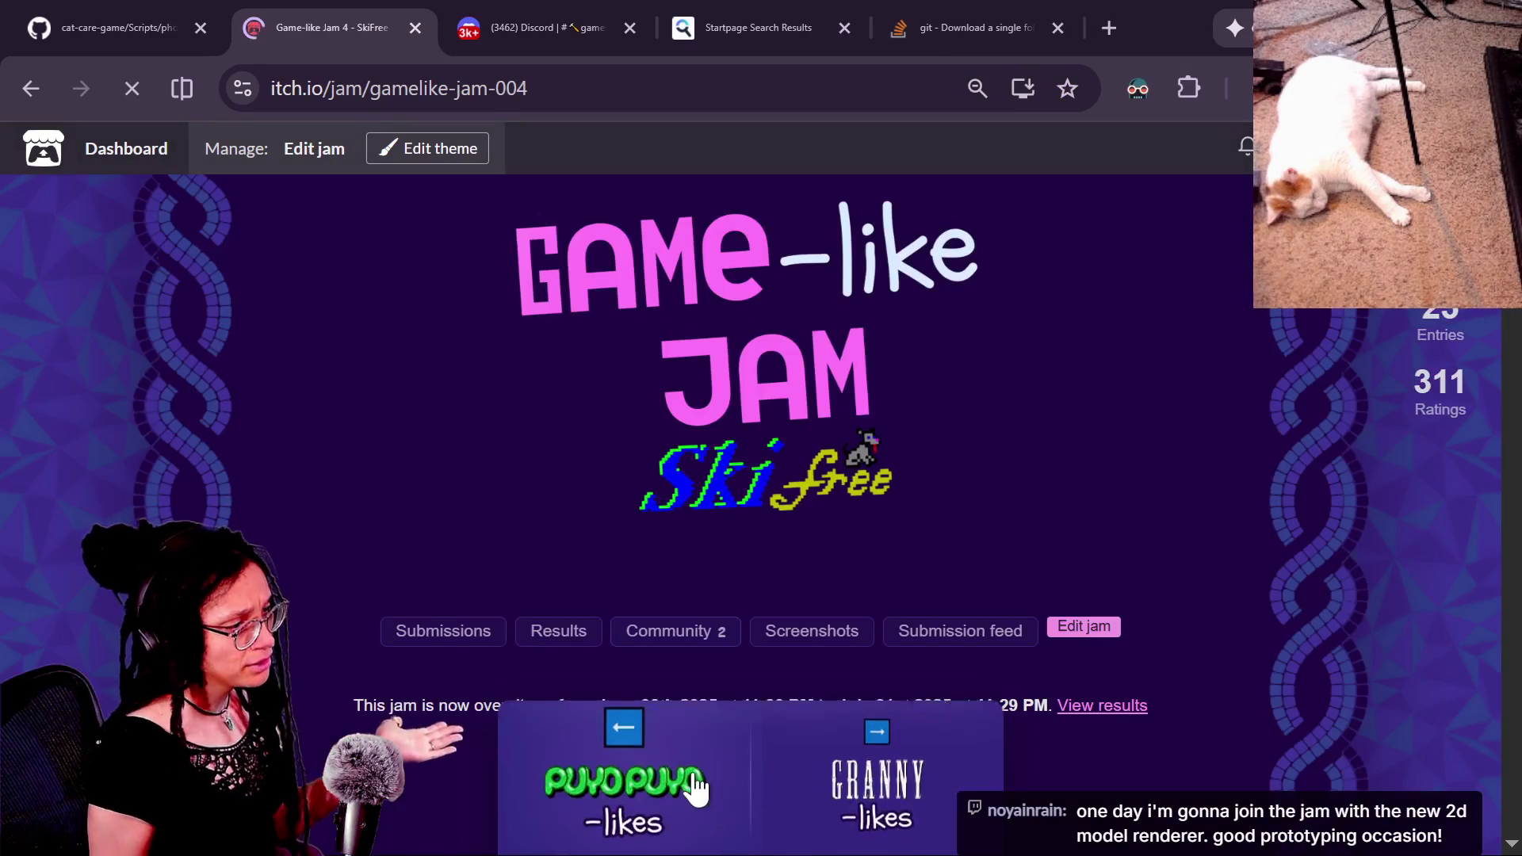
Step: Open HyperGameDev's itch.io profile and scroll down to its table of all jams
{"action": "left_click", "coordinate": [965, 356]}
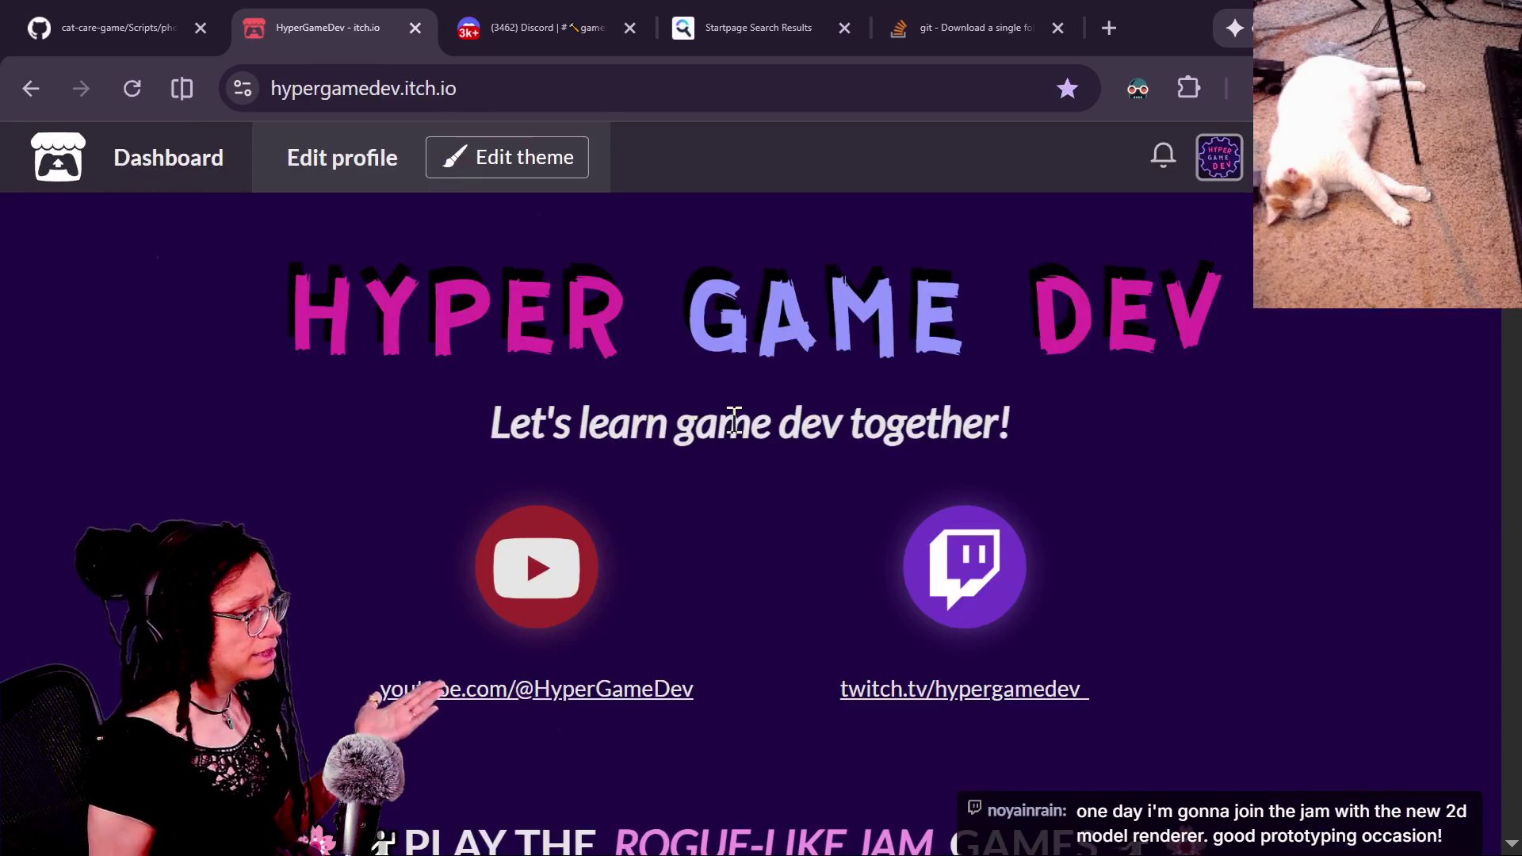
{"action": "scroll", "coordinate": [735, 186], "scroll_direction": "down", "scroll_amount": 2}
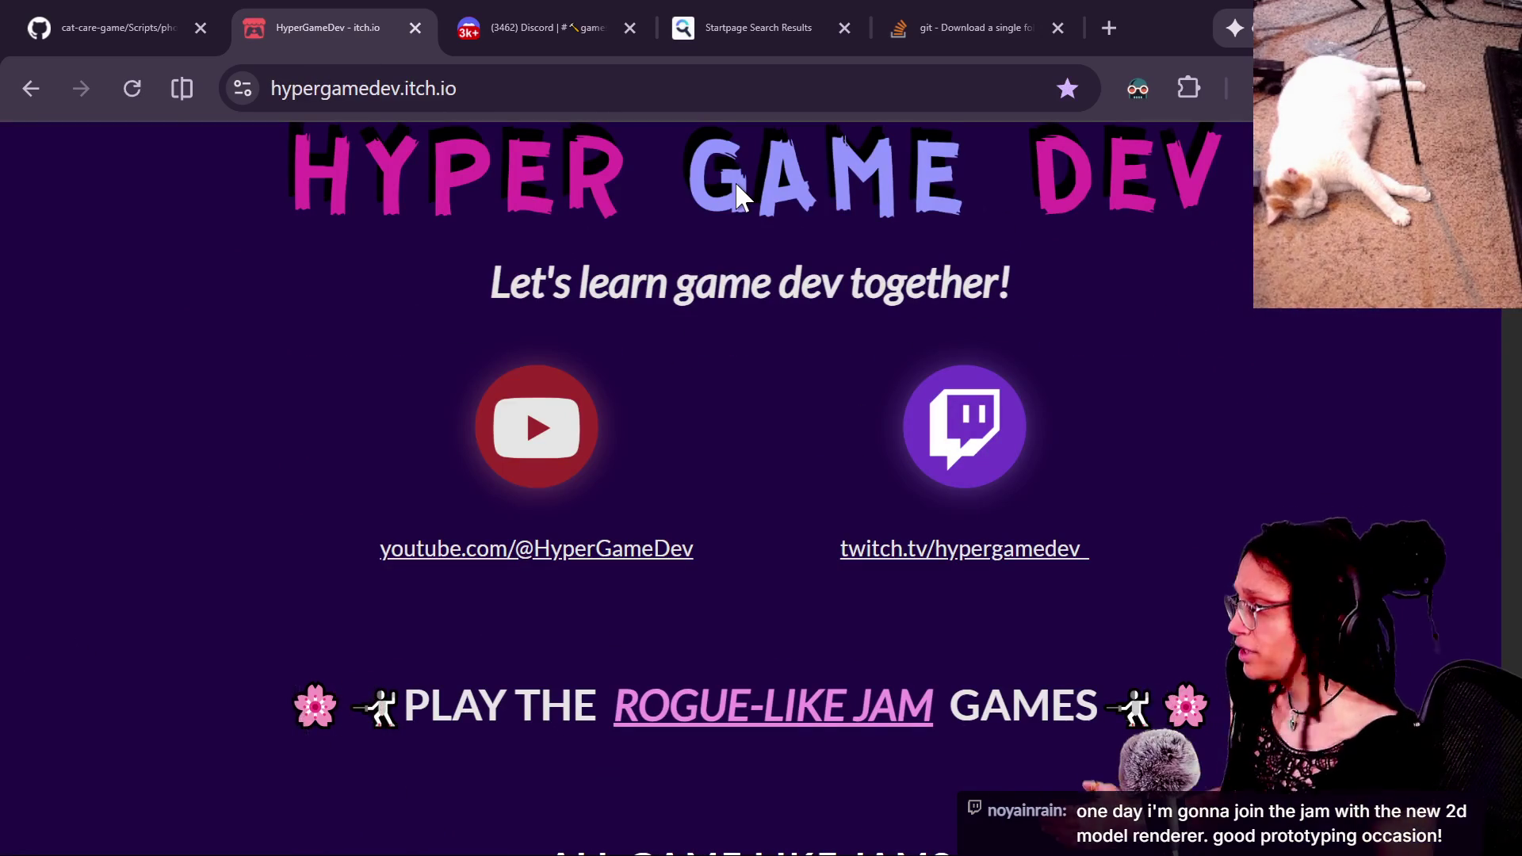
{"action": "scroll", "coordinate": [736, 187], "scroll_direction": "down", "scroll_amount": 5}
{"action": "scroll", "coordinate": [759, 230], "scroll_direction": "down", "scroll_amount": 2}
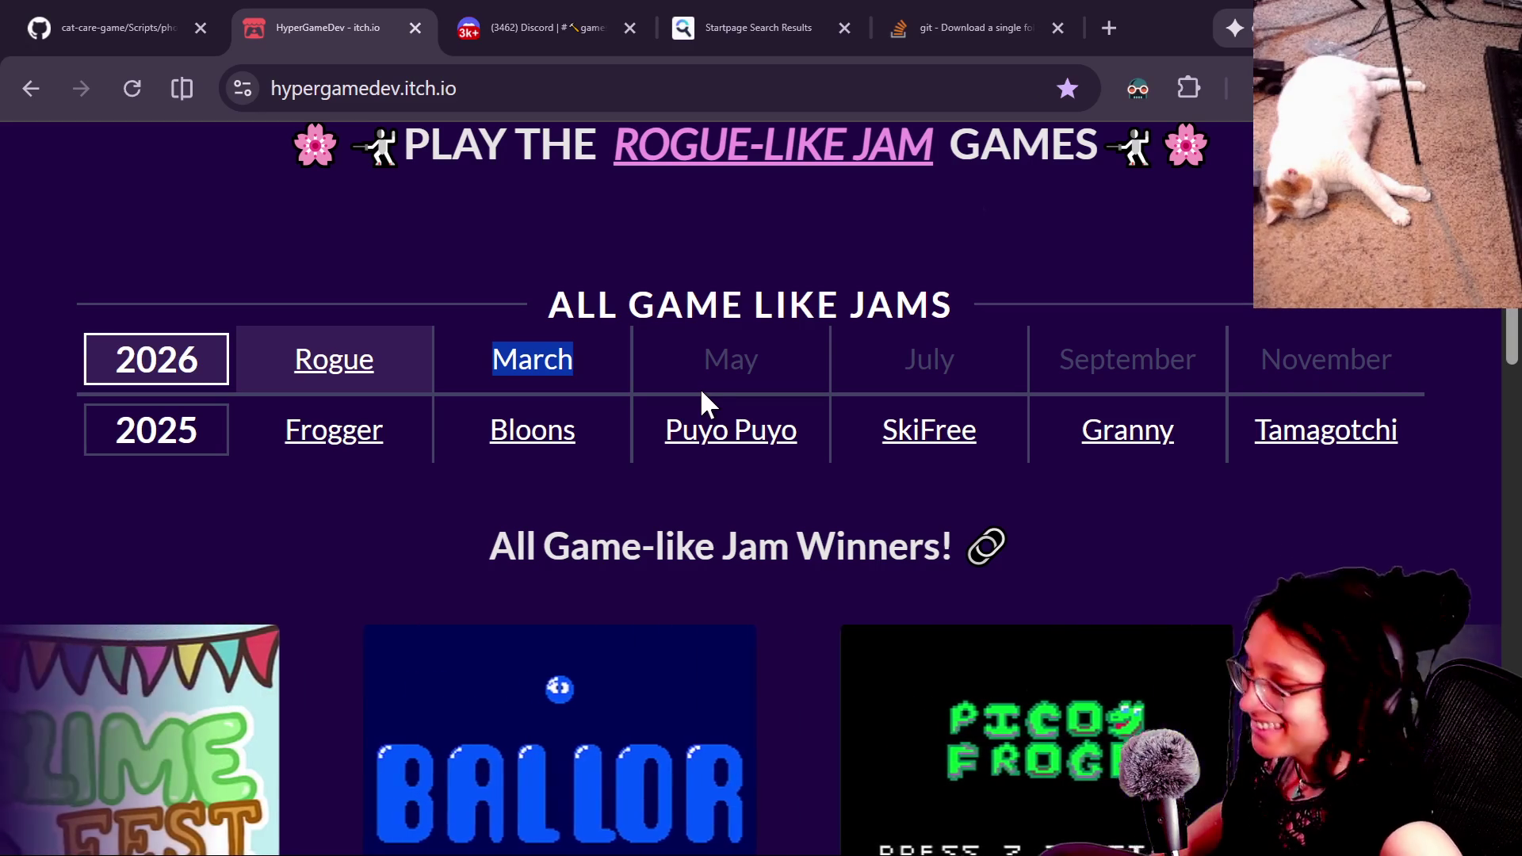
{"action": "key", "text": "alt+Tab"}
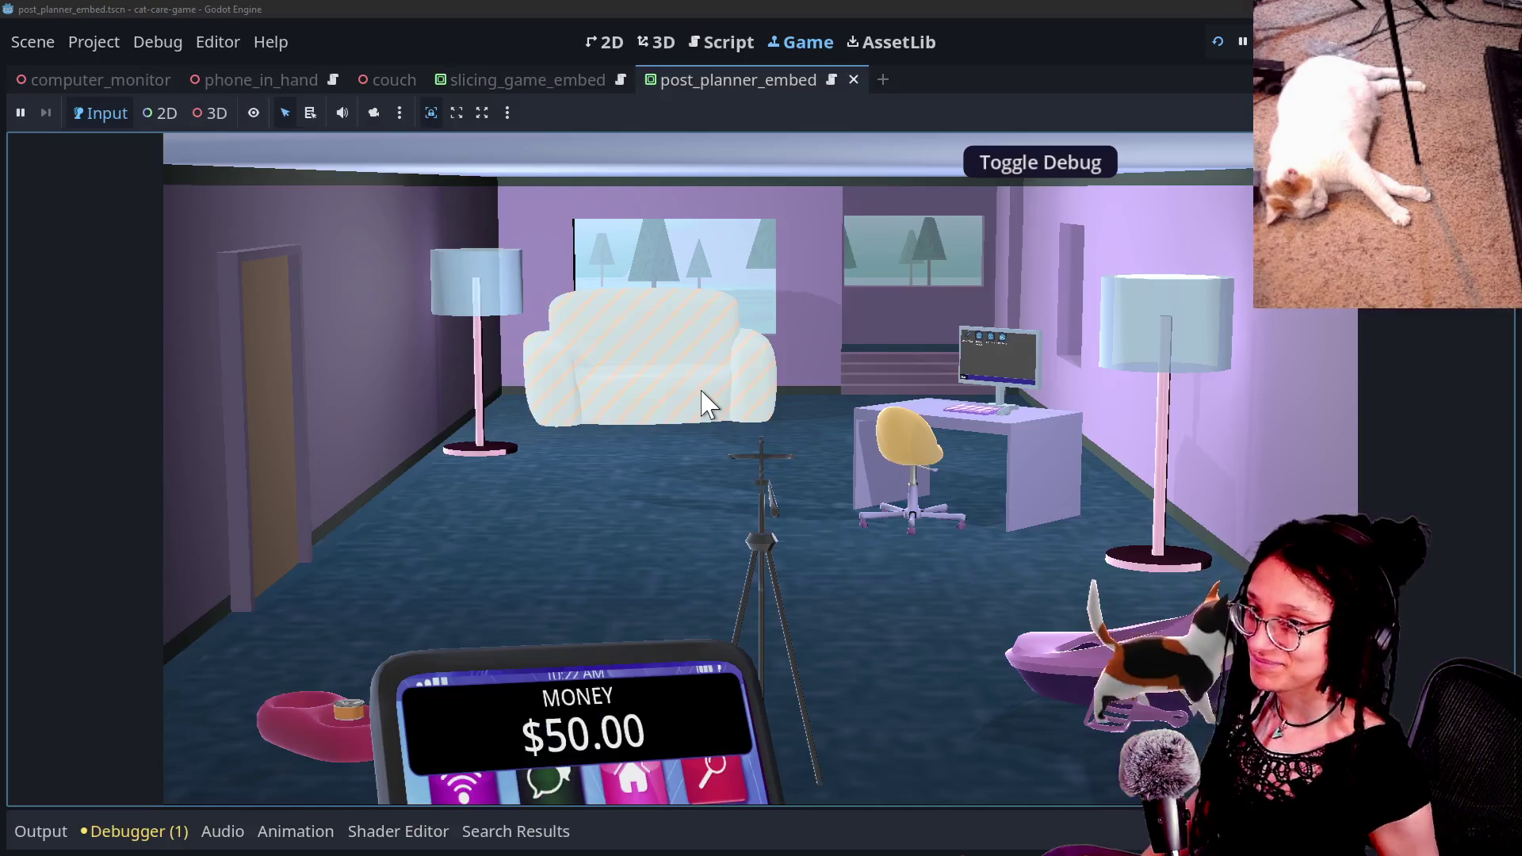
Step: Place the couch in the room, show the debug information, and stop the game with F8
{"action": "left_click", "coordinate": [759, 390]}
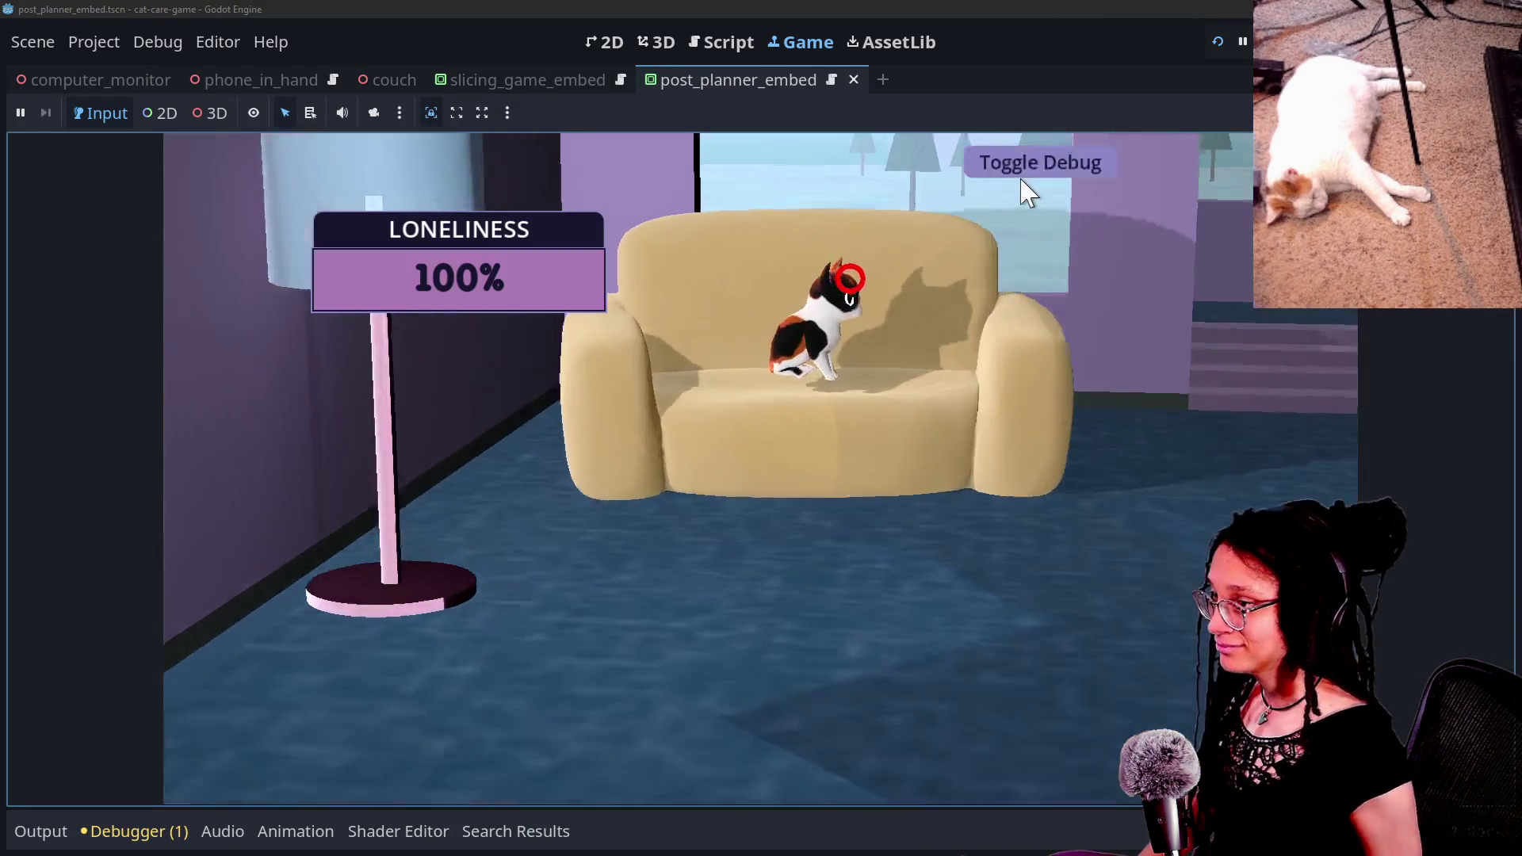
{"action": "left_click", "coordinate": [1022, 181]}
{"action": "key", "text": "F8"}
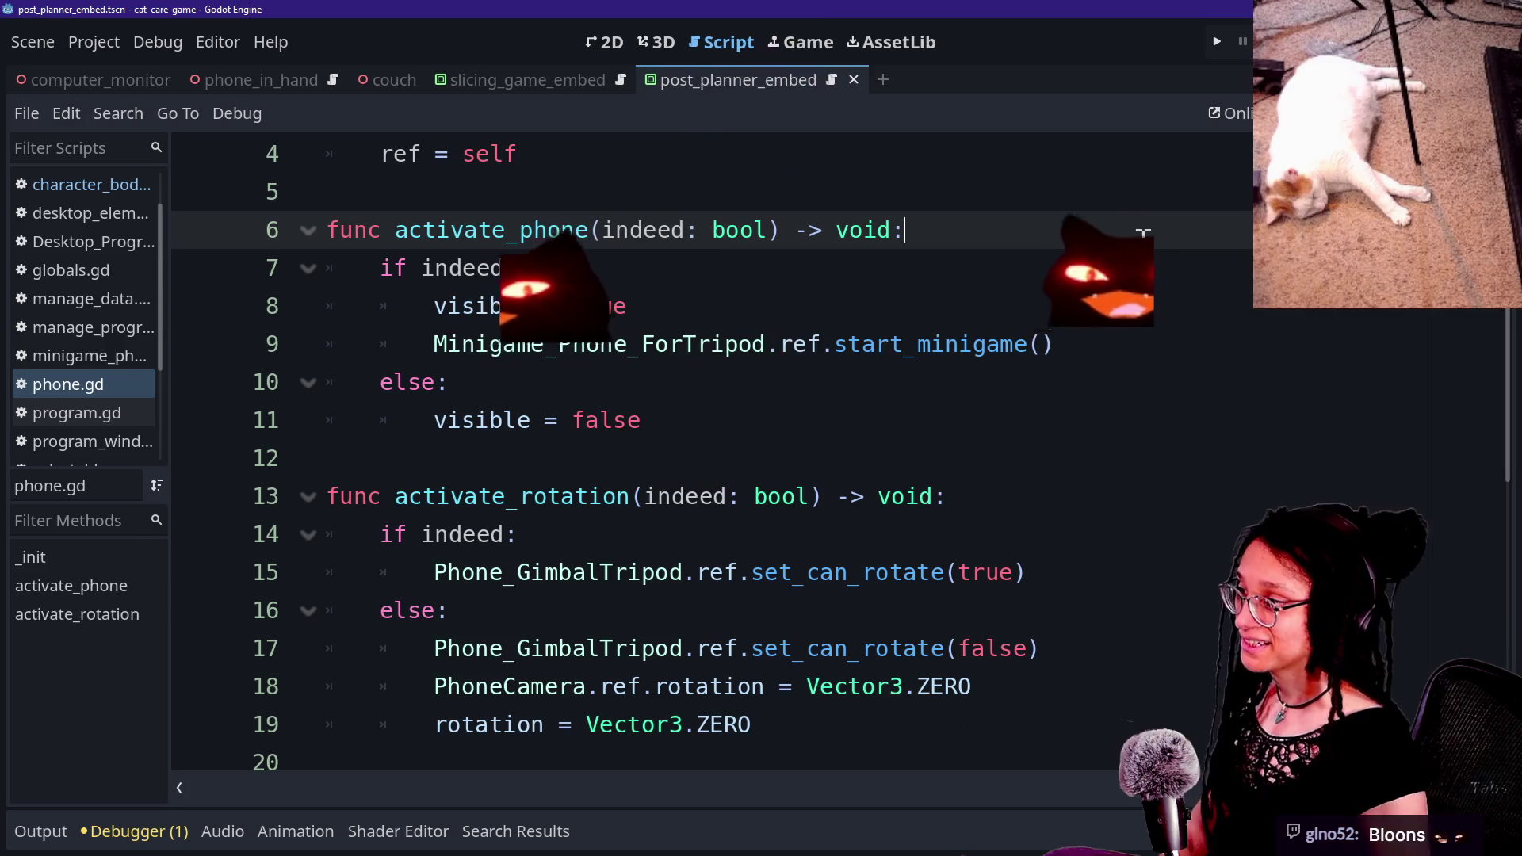
Step: Review phone.gd's activate_rotation and activate_phone code, save, and restore the side docks
{"action": "key", "text": "Down"}
{"action": "key", "text": "Down"}
{"action": "key", "text": "Down"}
{"action": "key", "text": "Down"}
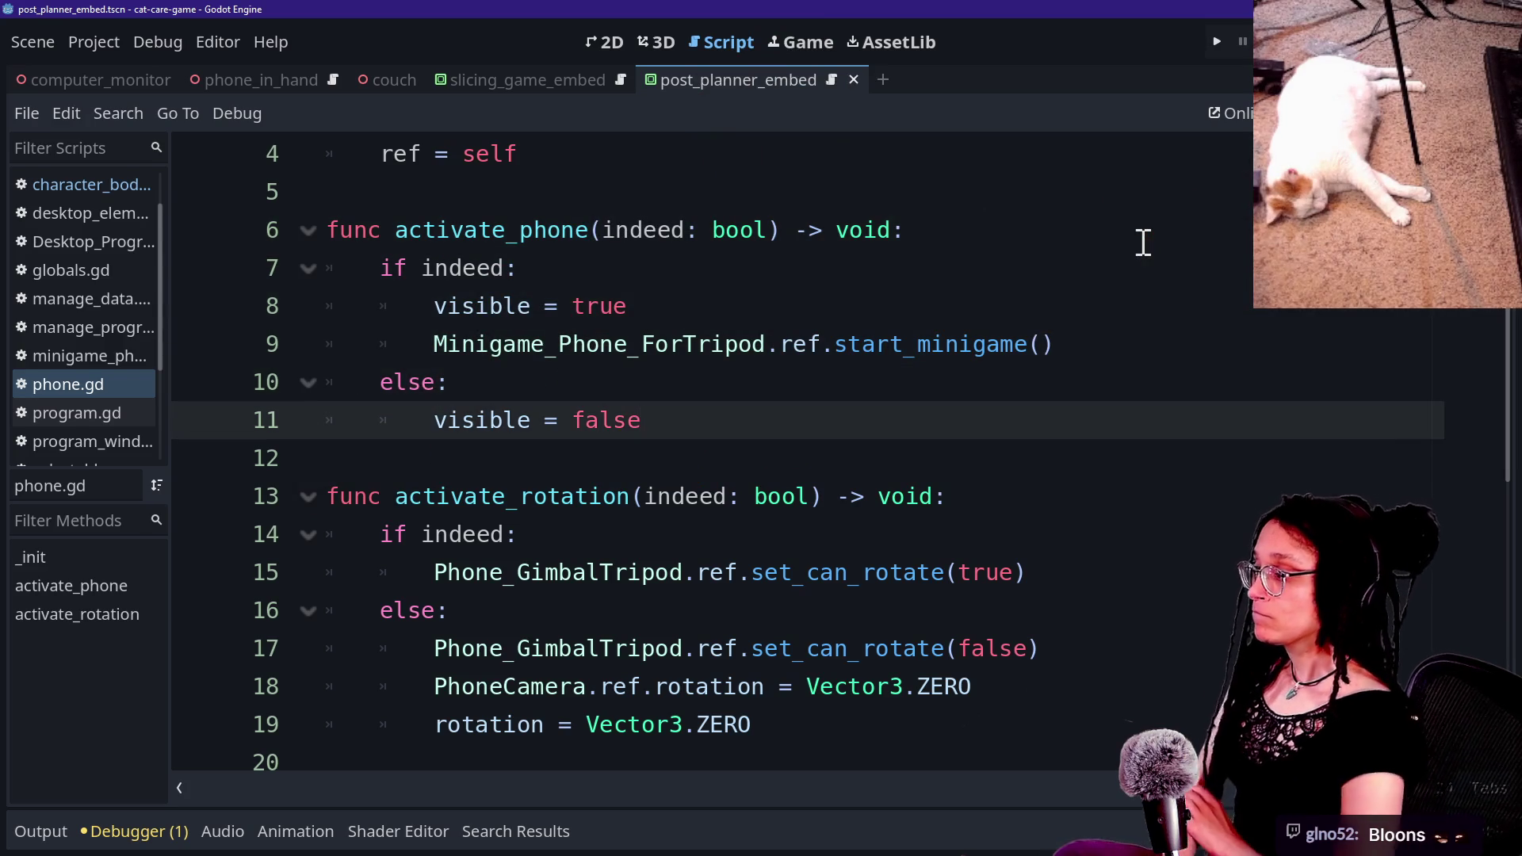
{"action": "left_click", "coordinate": [929, 686]}
{"action": "left_click_drag", "start_coordinate": [947, 572], "coordinate": [943, 593]}
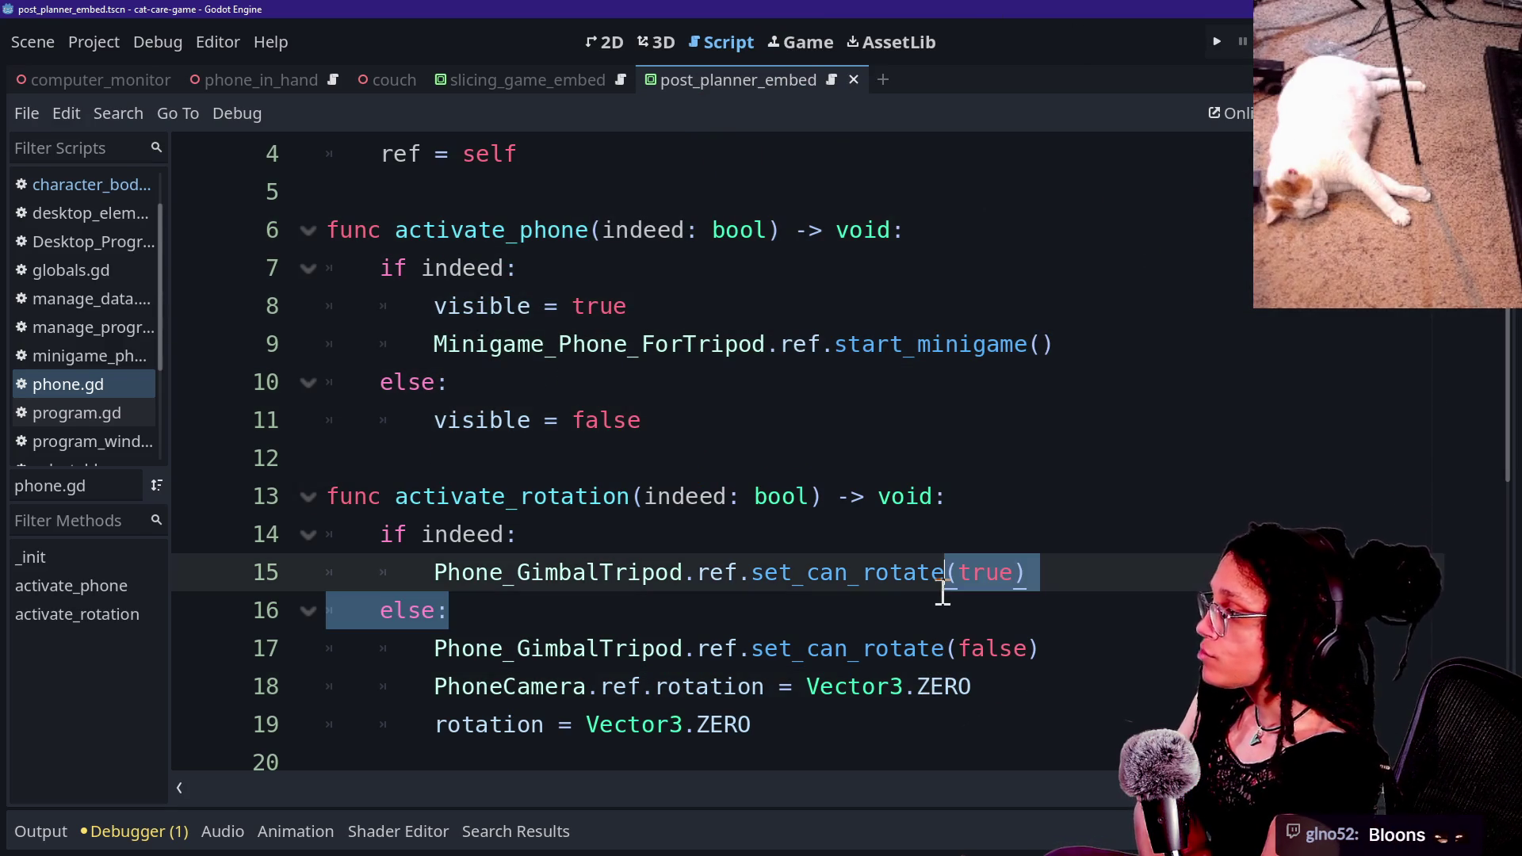
{"action": "left_click", "coordinate": [582, 368]}
{"action": "left_click", "coordinate": [829, 533]}
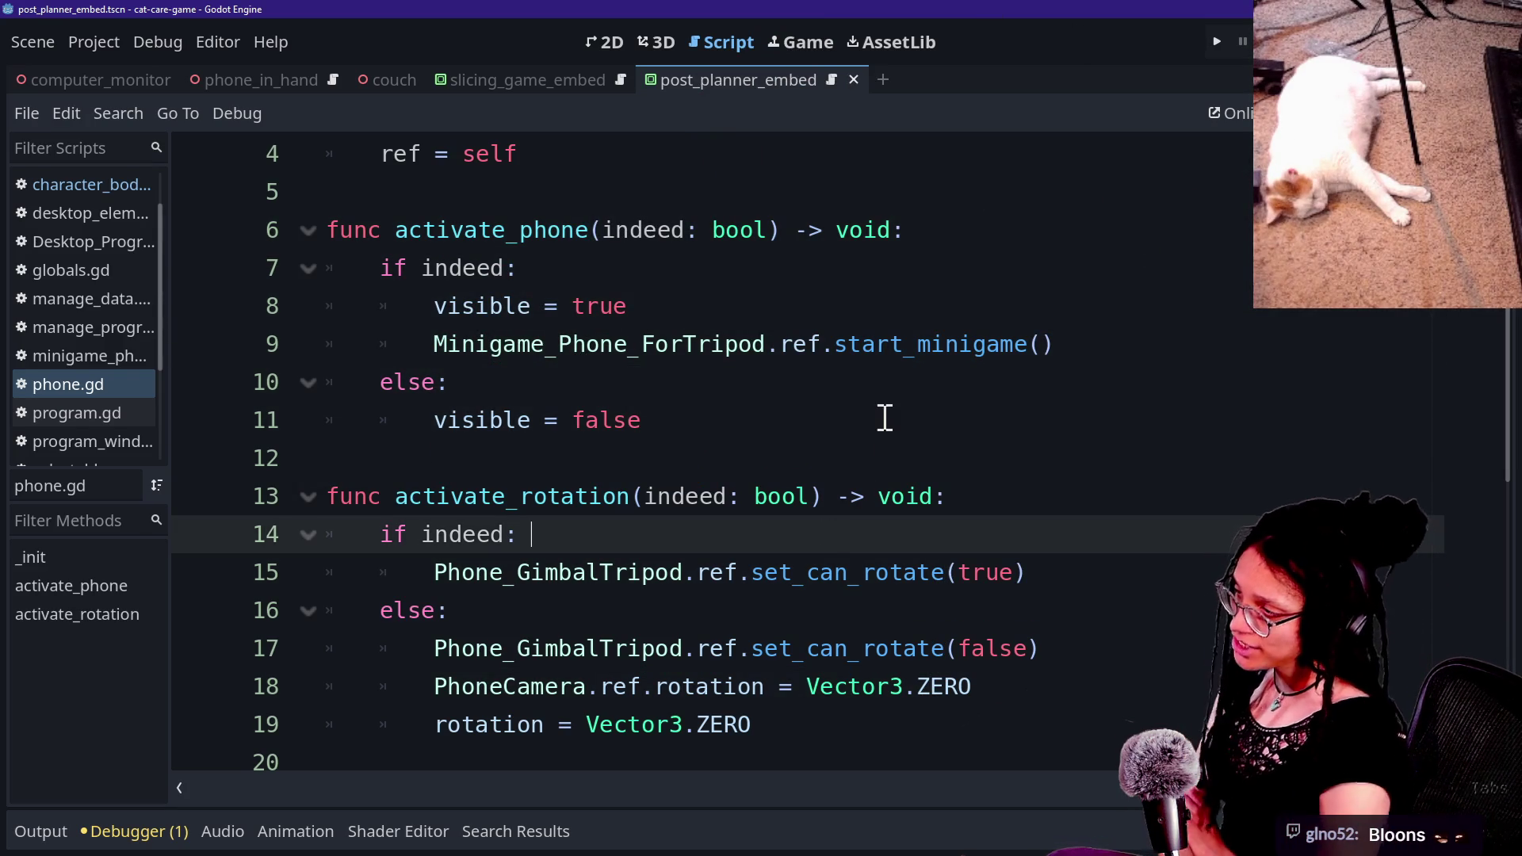
{"action": "scroll", "coordinate": [953, 485], "scroll_direction": "up", "scroll_amount": 1}
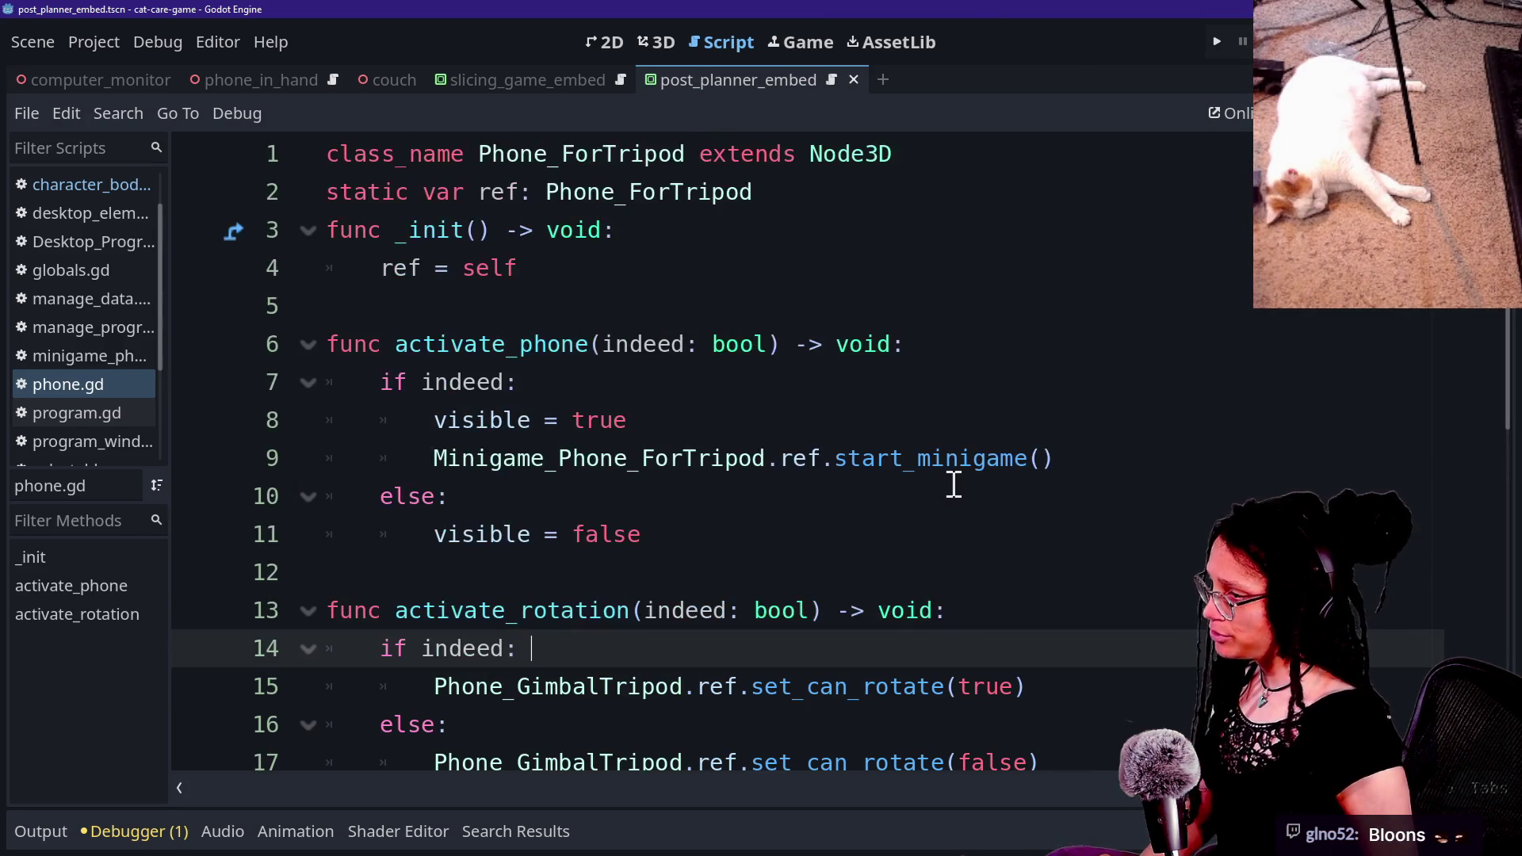
{"action": "left_click", "coordinate": [632, 321]}
{"action": "left_click", "coordinate": [727, 453]}
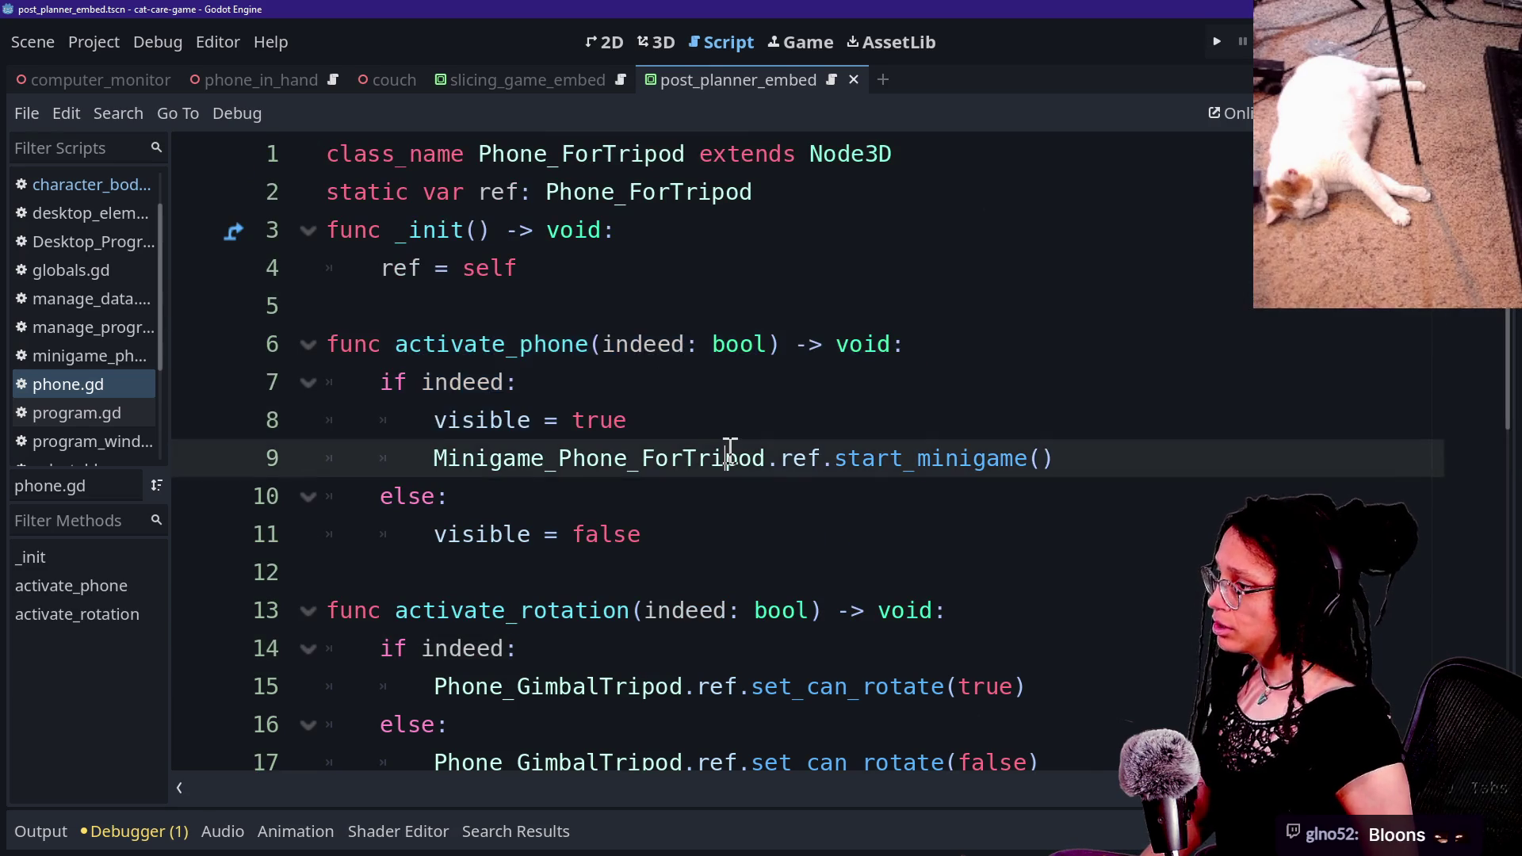
{"action": "scroll", "coordinate": [727, 447], "scroll_direction": "down", "scroll_amount": 1}
{"action": "key", "text": "Up"}
{"action": "key", "text": "ctrl+s"}
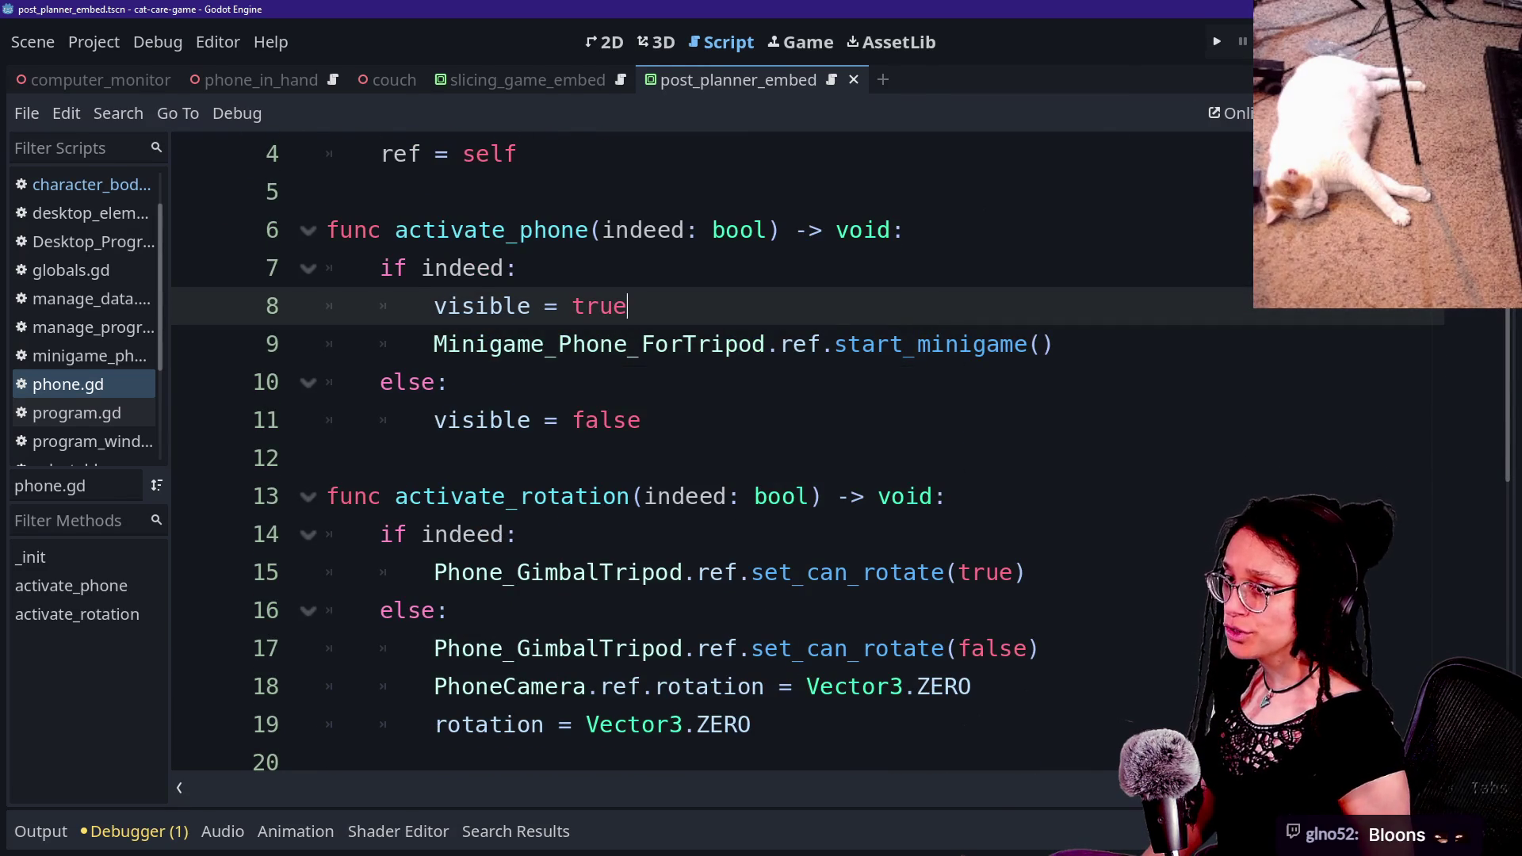
{"action": "key", "text": "ctrl+shift+F11"}
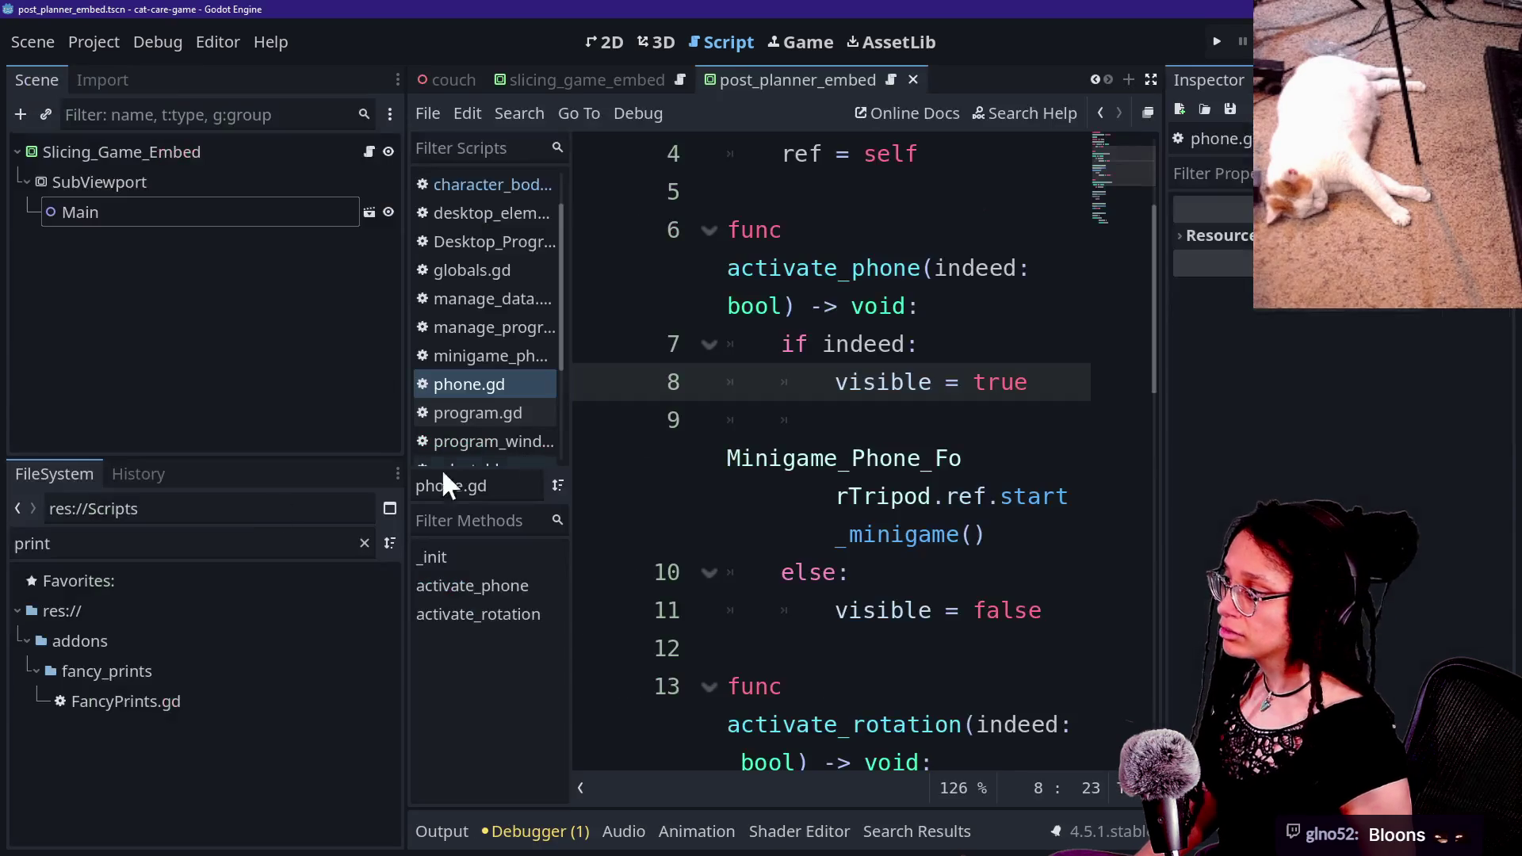
Step: Change the FileSystem filter from print to phone to list the phone scripts
{"action": "left_click", "coordinate": [363, 543]}
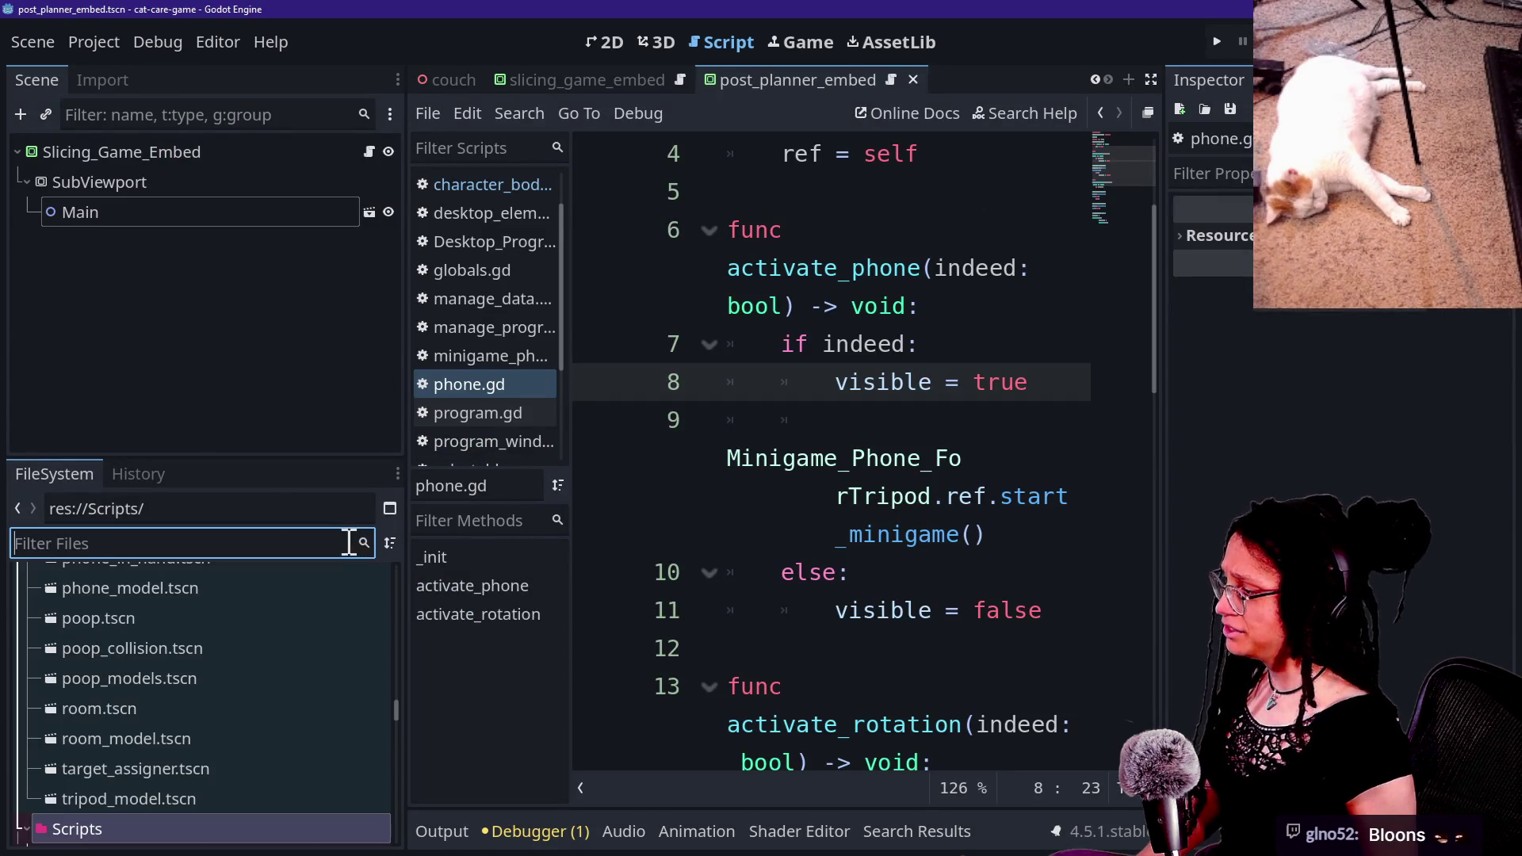
{"action": "type", "text": "phonw"}
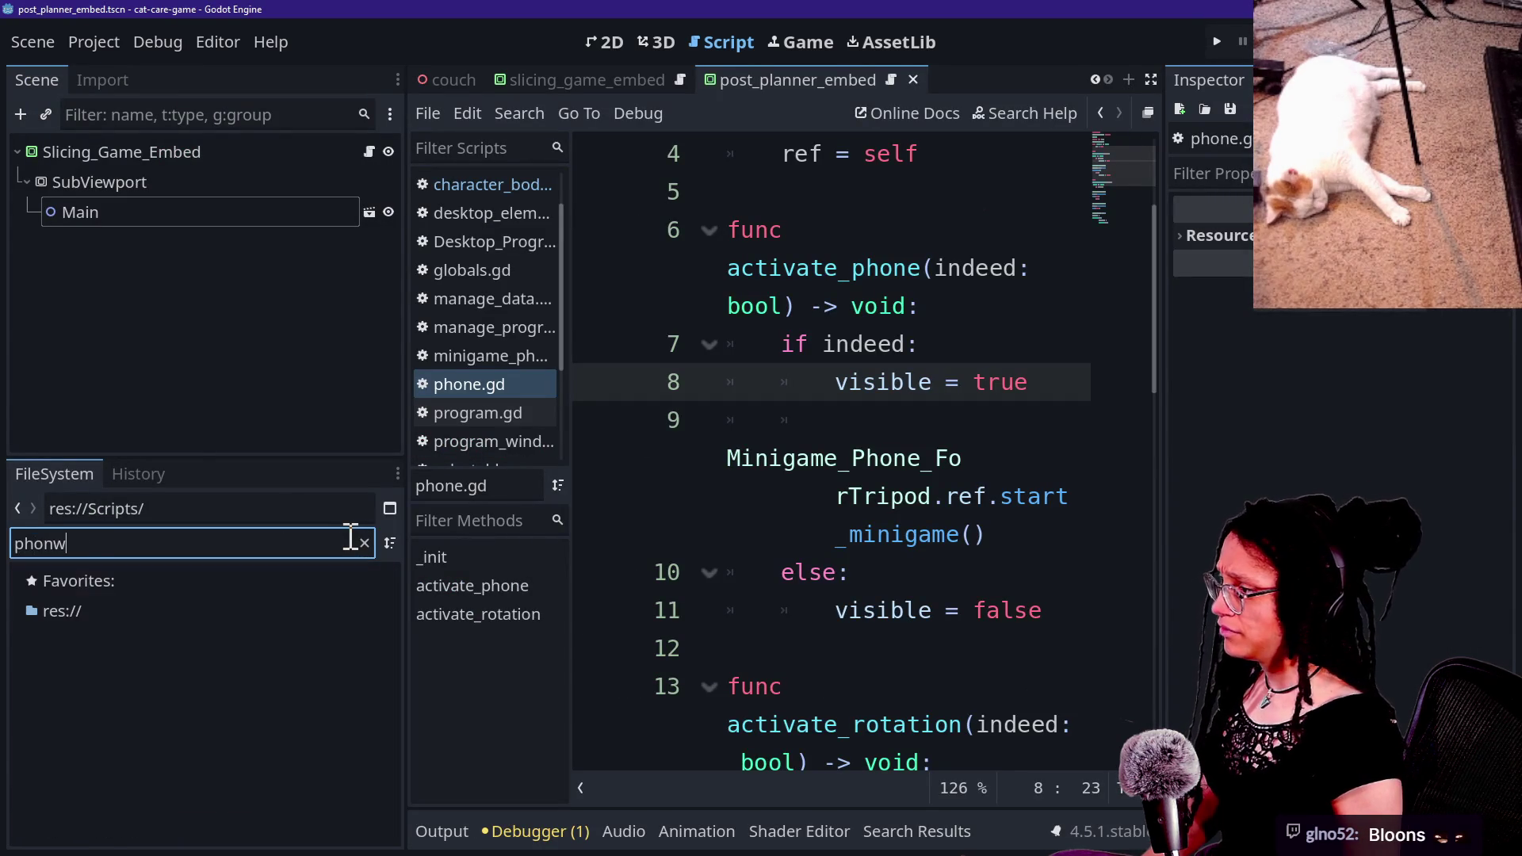
{"action": "key", "text": "BackSpace"}
{"action": "type", "text": "e"}
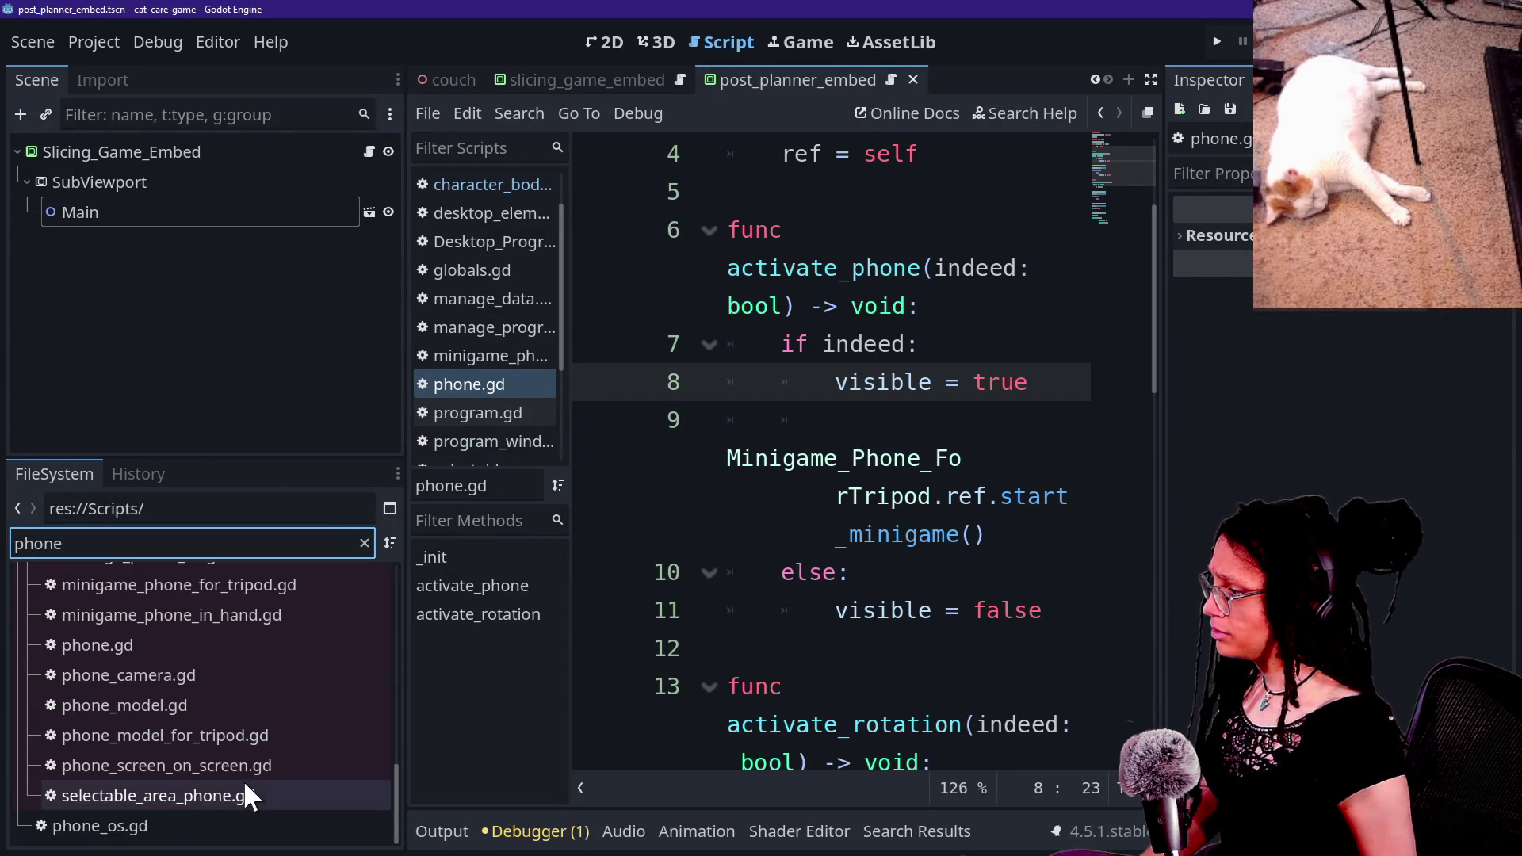
{"action": "left_click_drag", "start_coordinate": [391, 788], "coordinate": [399, 749]}
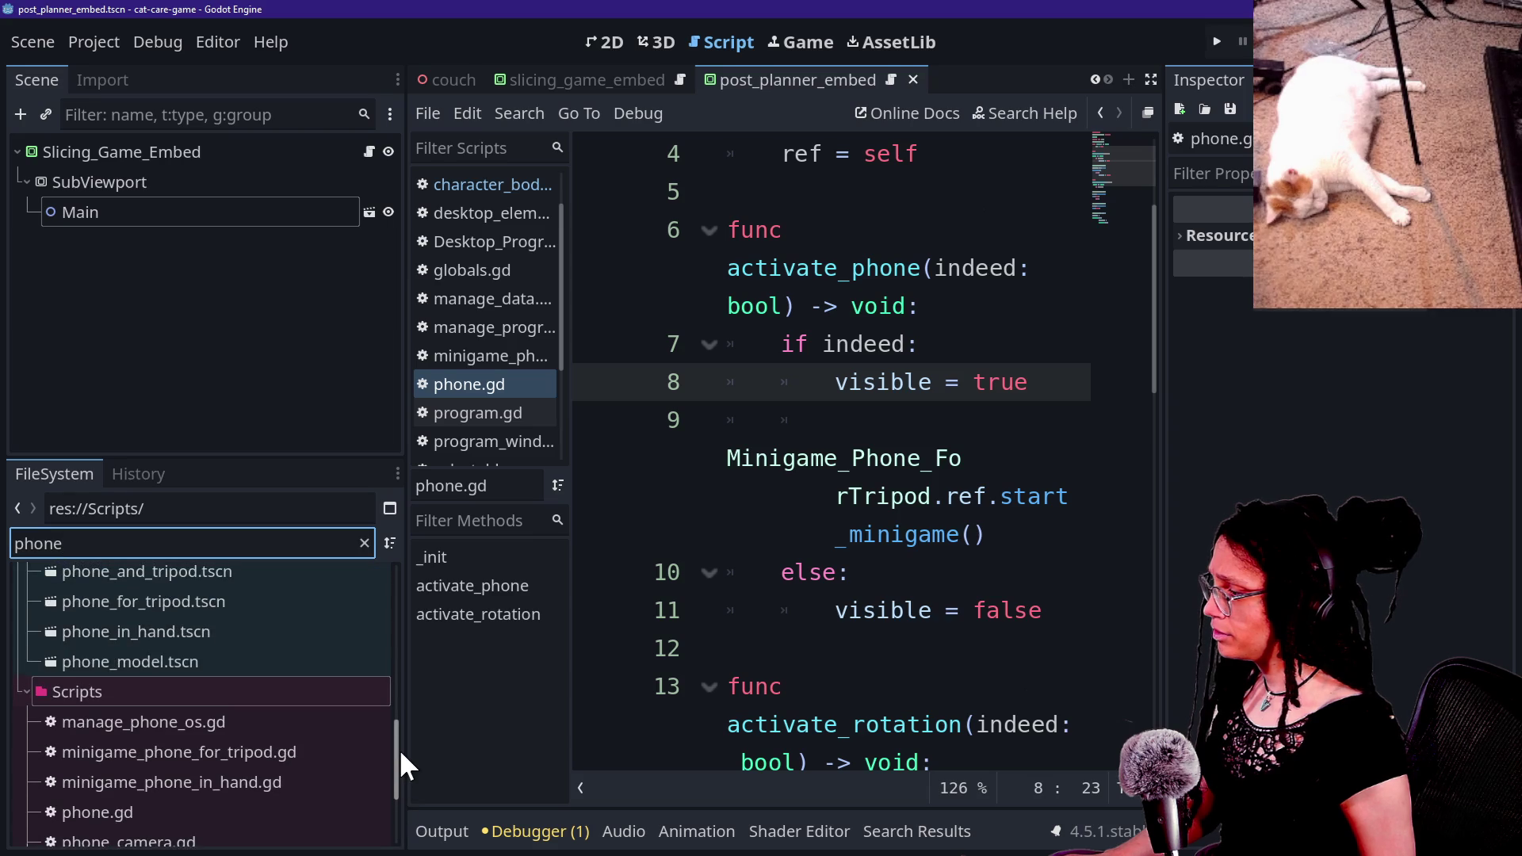
Step: Test-run the cat game in a larger window, stop it, and bring back the side panels
{"action": "left_click", "coordinate": [1220, 40]}
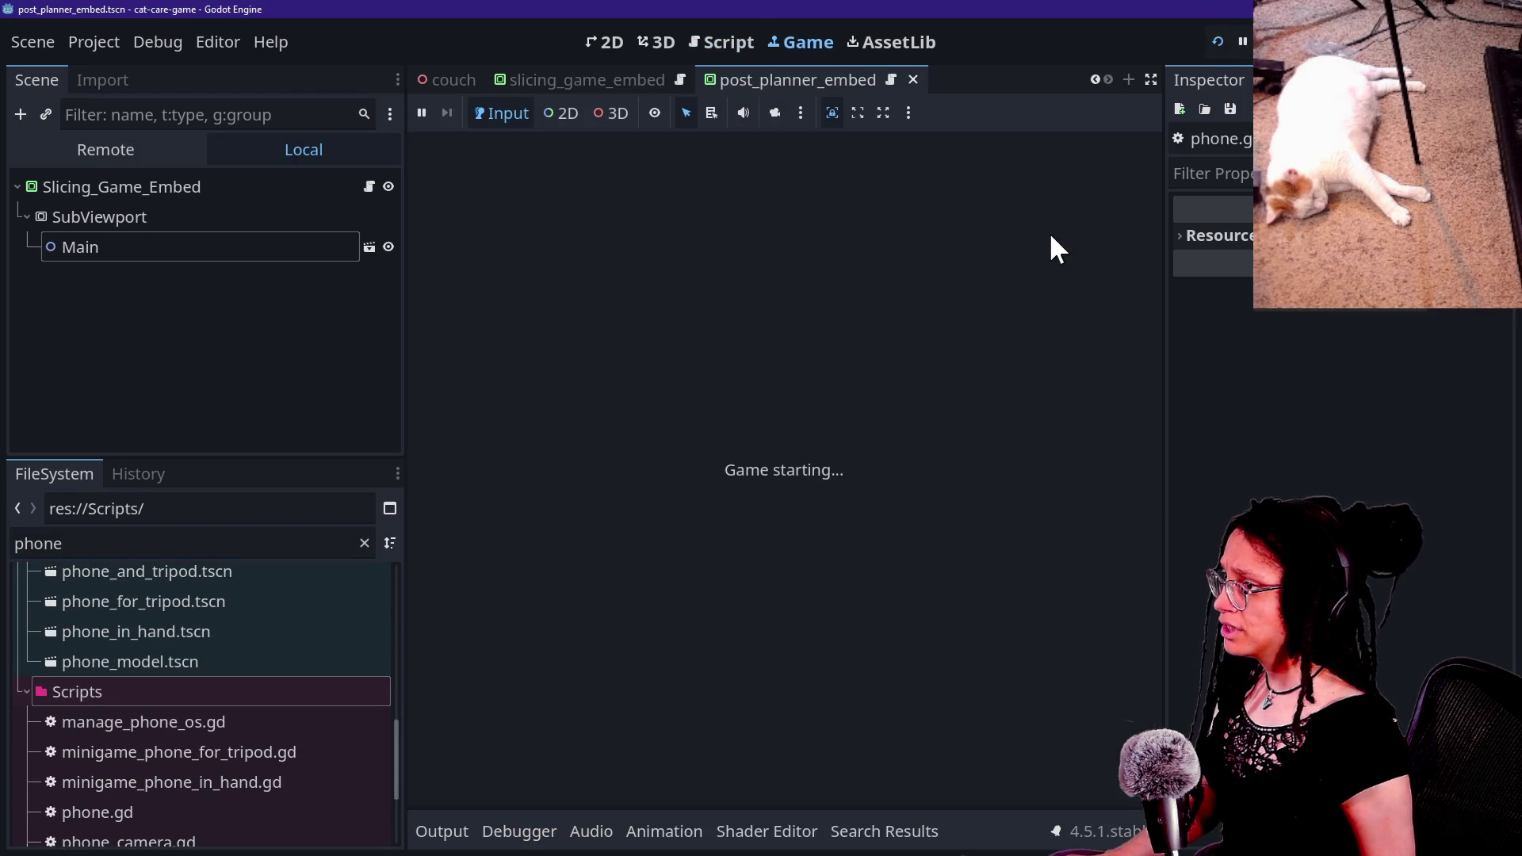
{"action": "left_click", "coordinate": [1150, 80]}
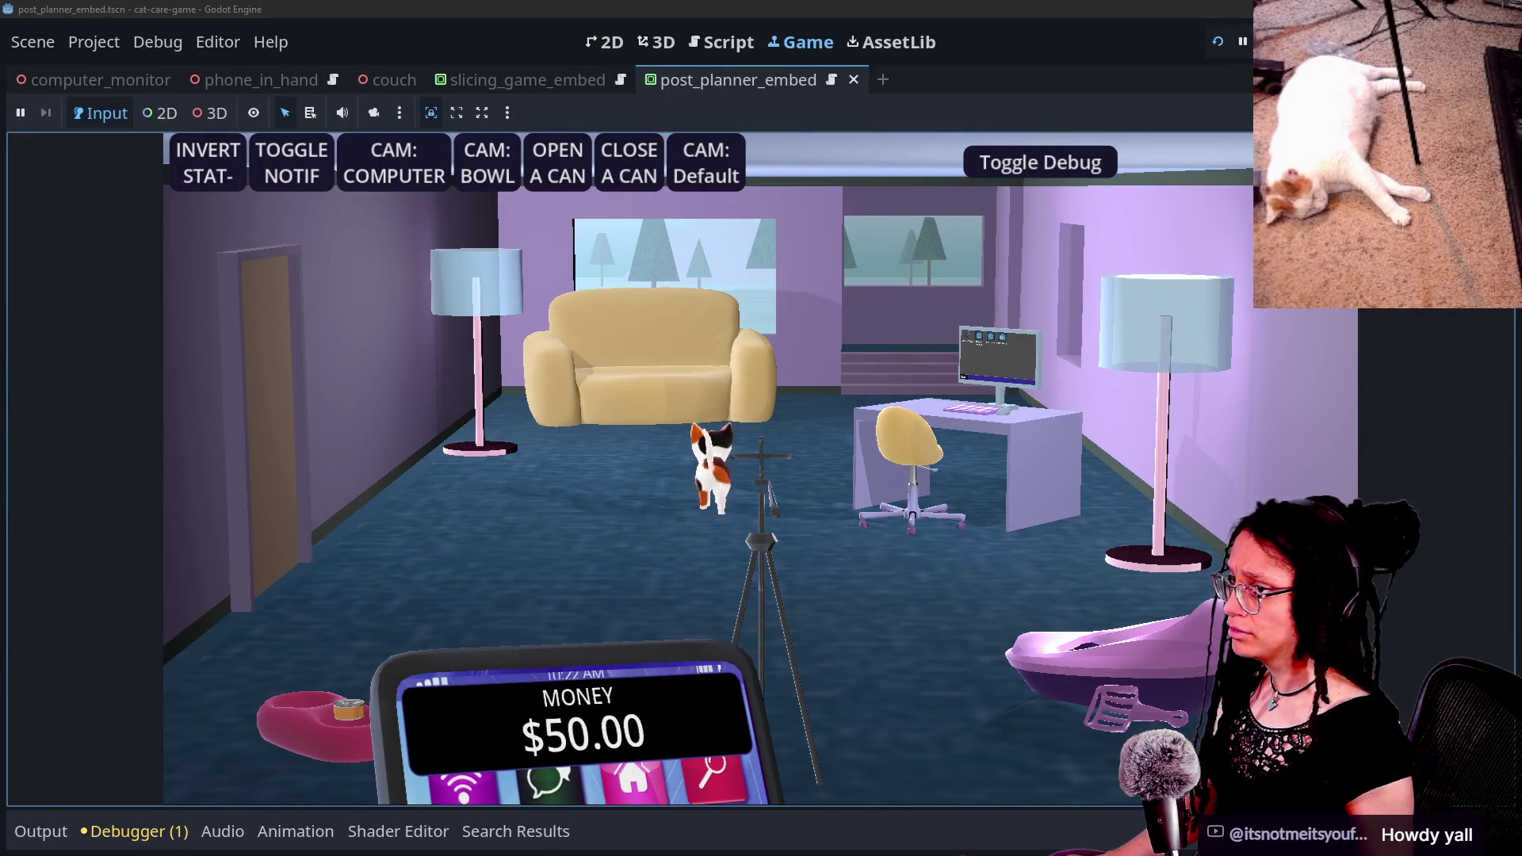
{"action": "left_click", "coordinate": [1243, 41]}
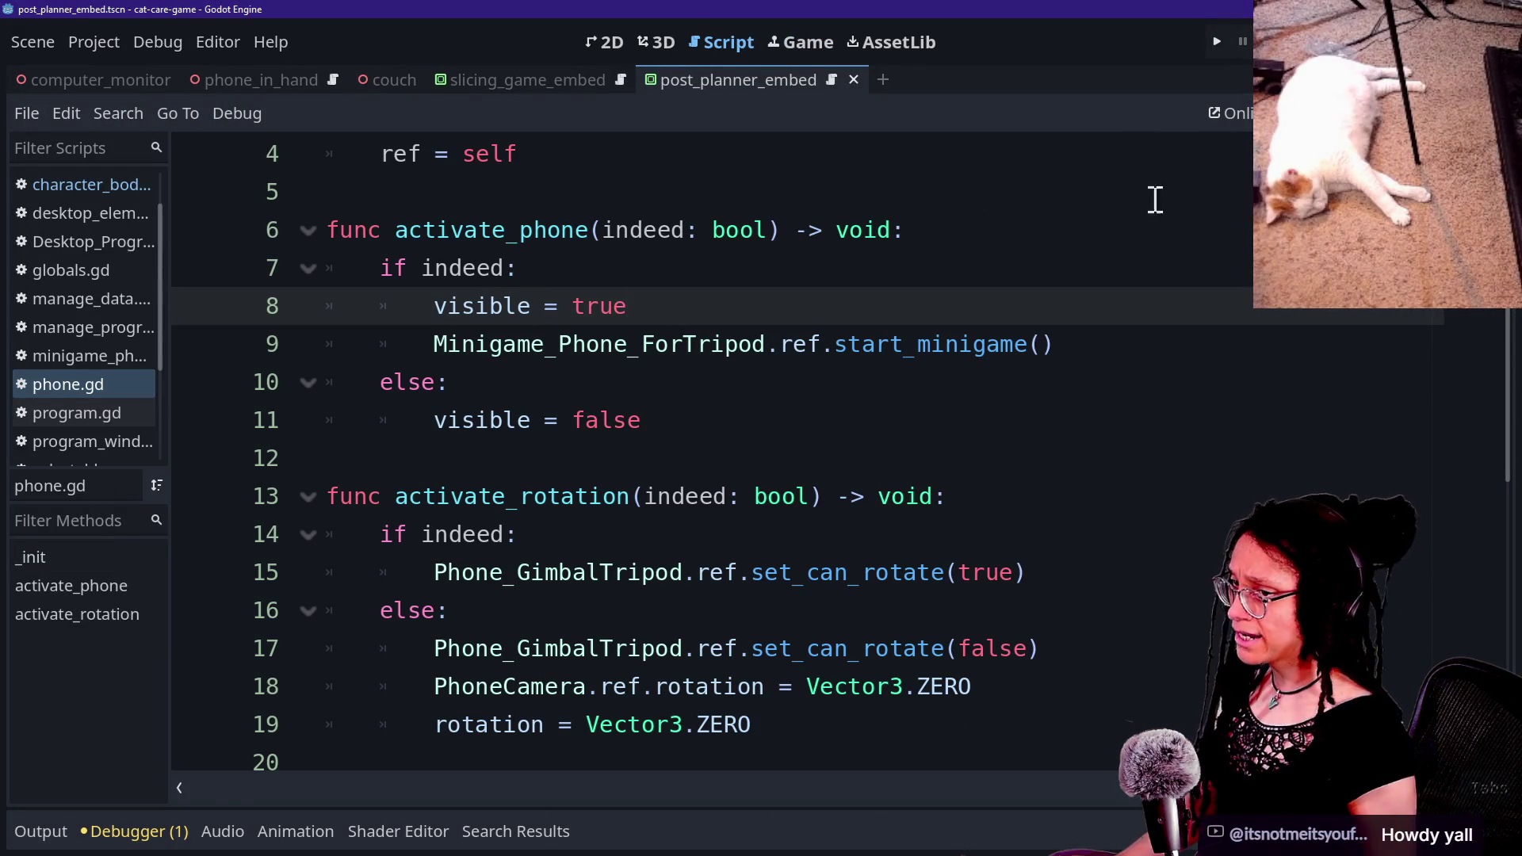
{"action": "key", "text": "ctrl+shift+F11"}
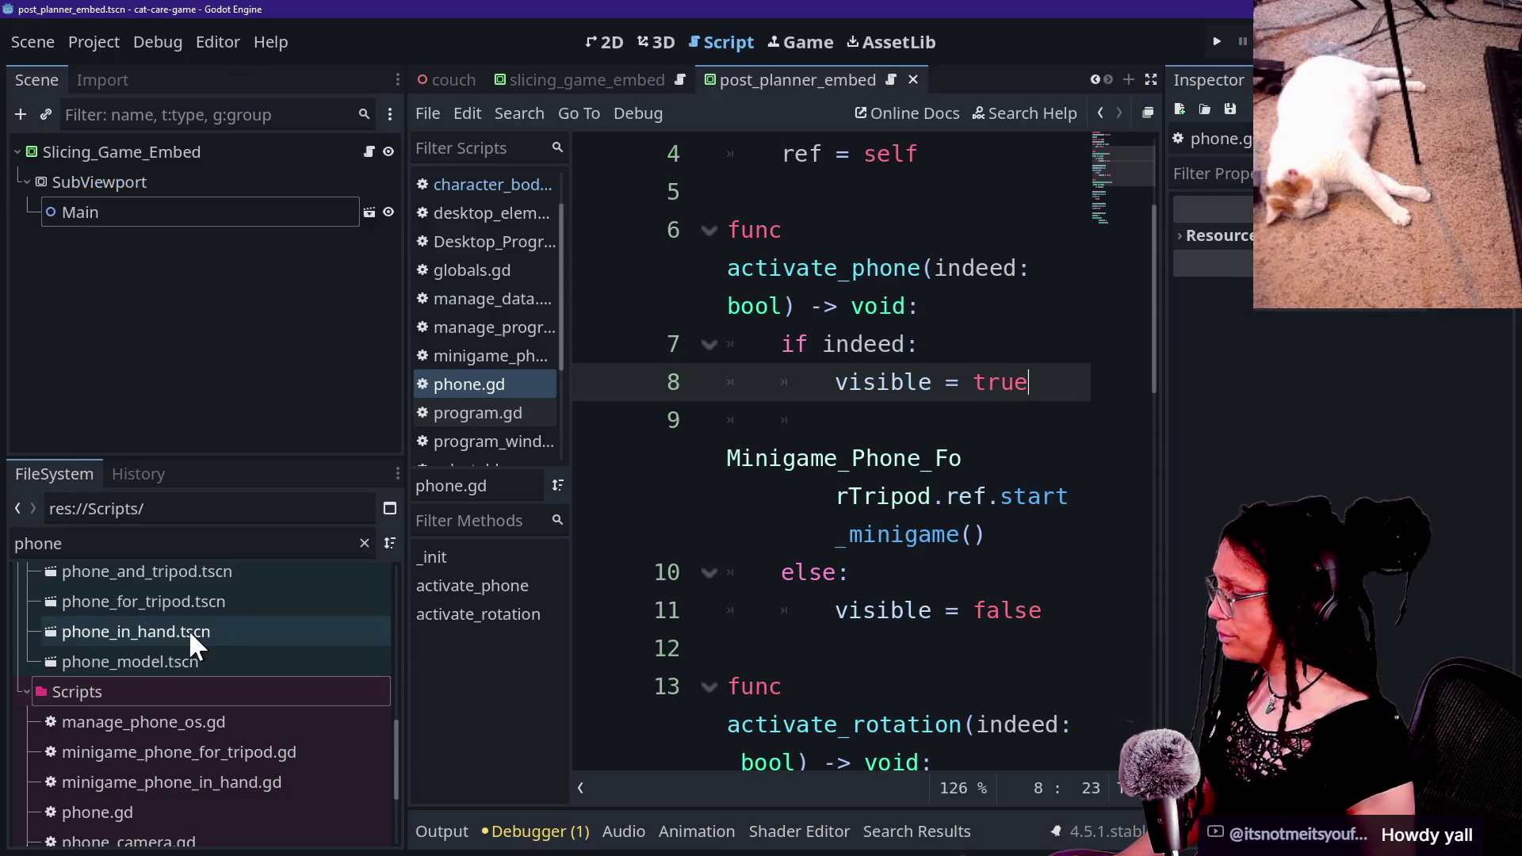
Step: Open phone_model_for_tripod.gd and phone_screen_on_screen.gd and inspect the start_minigame code
{"action": "scroll", "coordinate": [188, 629], "scroll_direction": "down", "scroll_amount": 3}
{"action": "scroll", "coordinate": [322, 763], "scroll_direction": "up", "scroll_amount": 1}
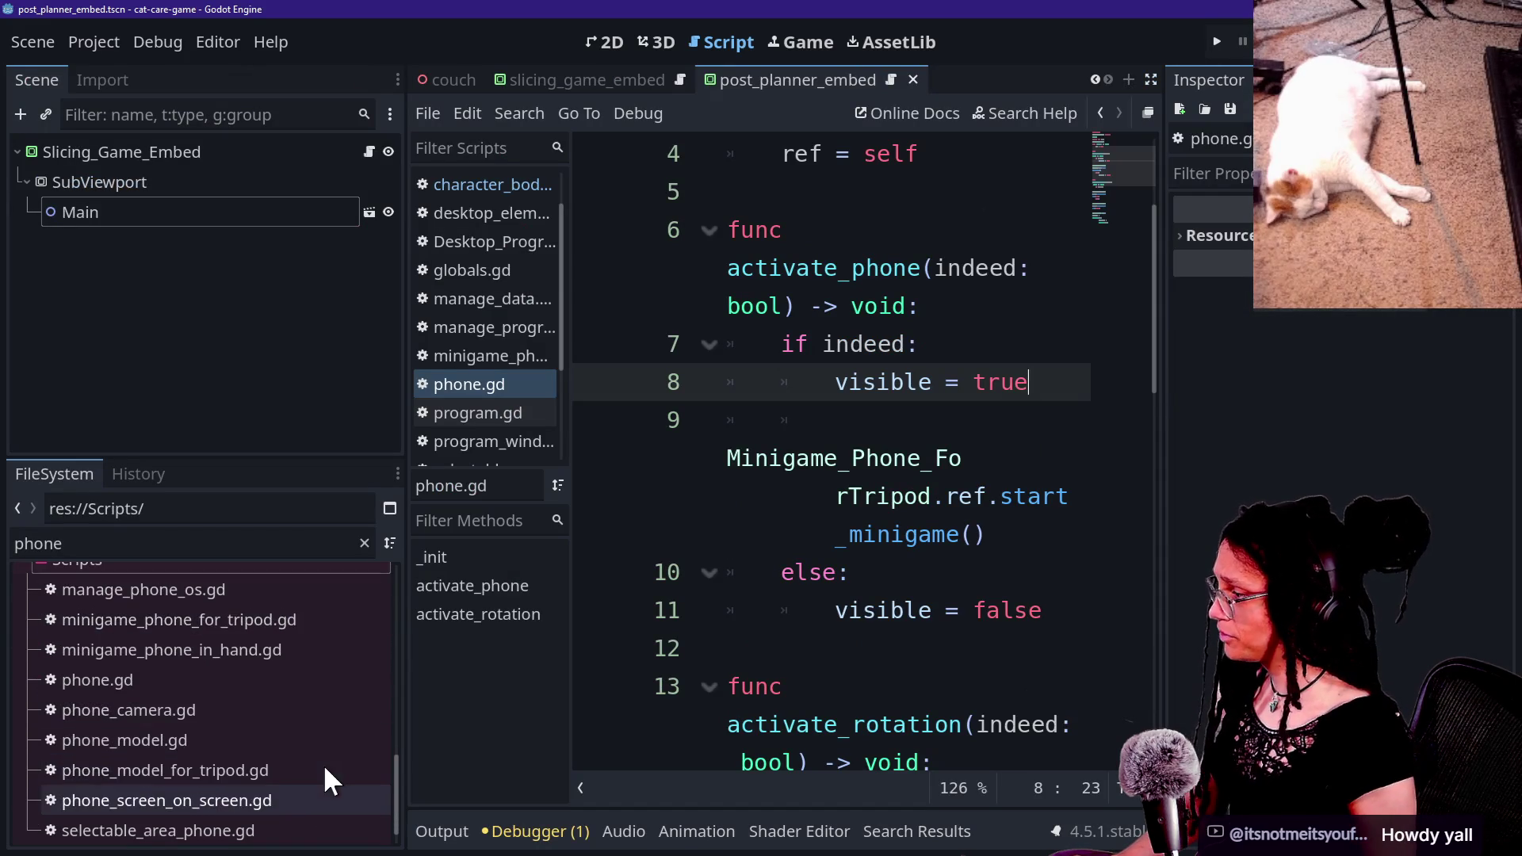
{"action": "left_click", "coordinate": [342, 768]}
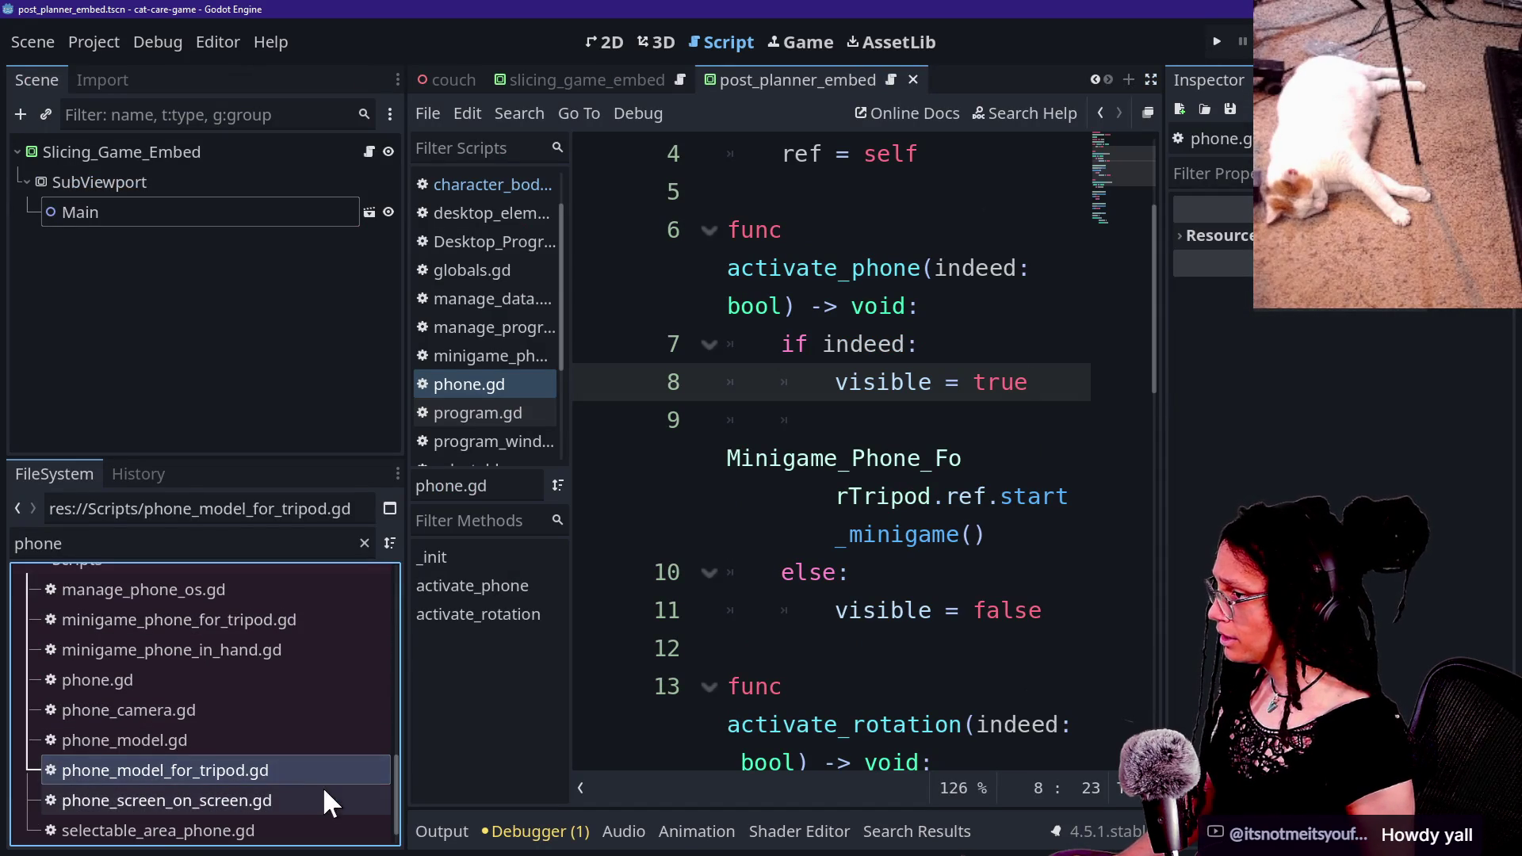
{"action": "left_click", "coordinate": [302, 798]}
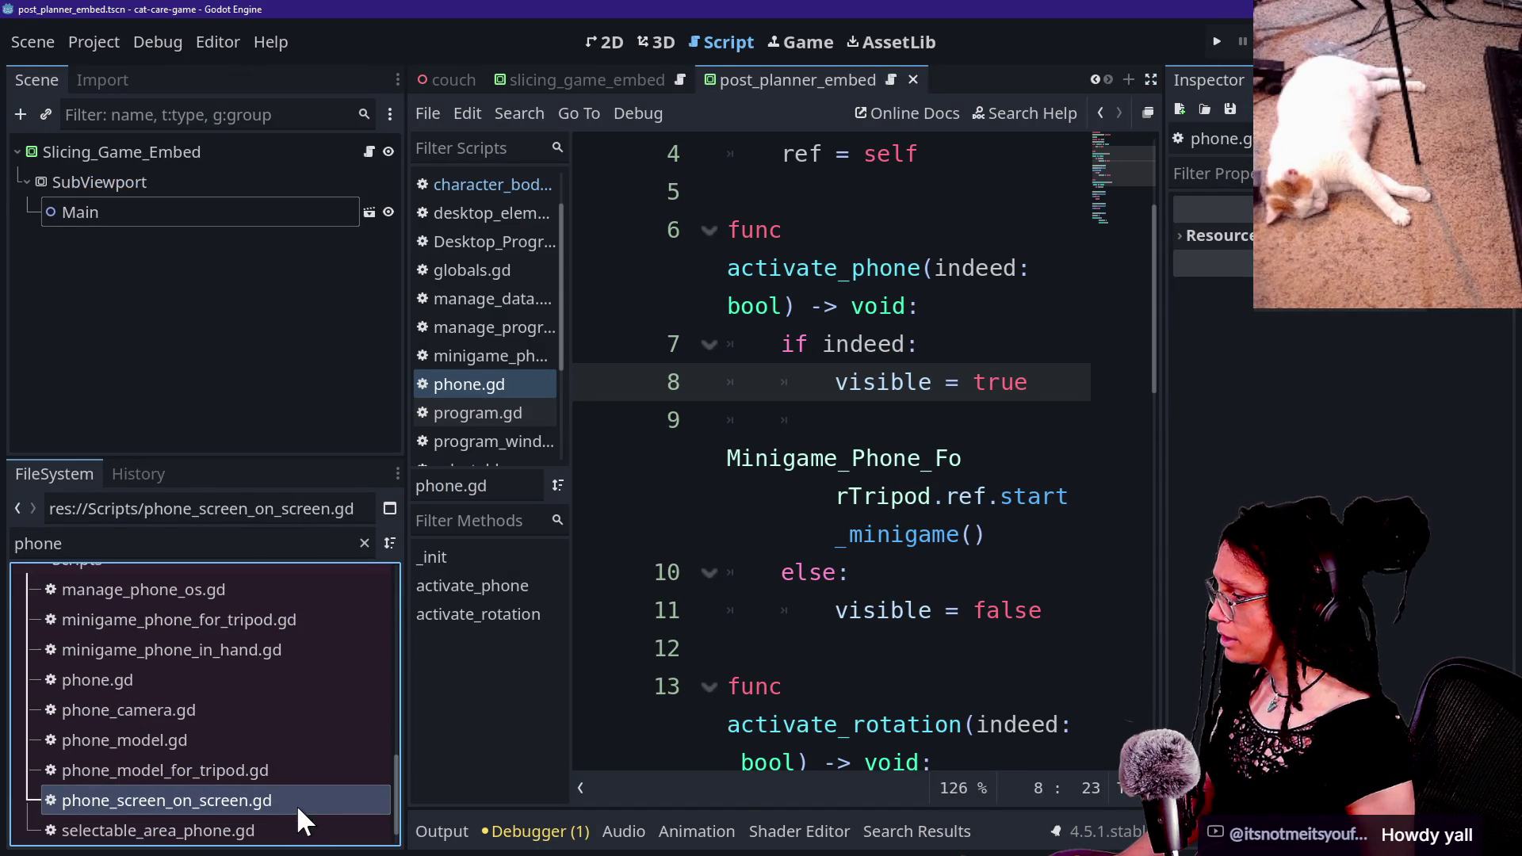
{"action": "left_click", "coordinate": [849, 411]}
{"action": "key", "text": "ctrl+shift+F11"}
{"action": "left_click", "coordinate": [776, 380]}
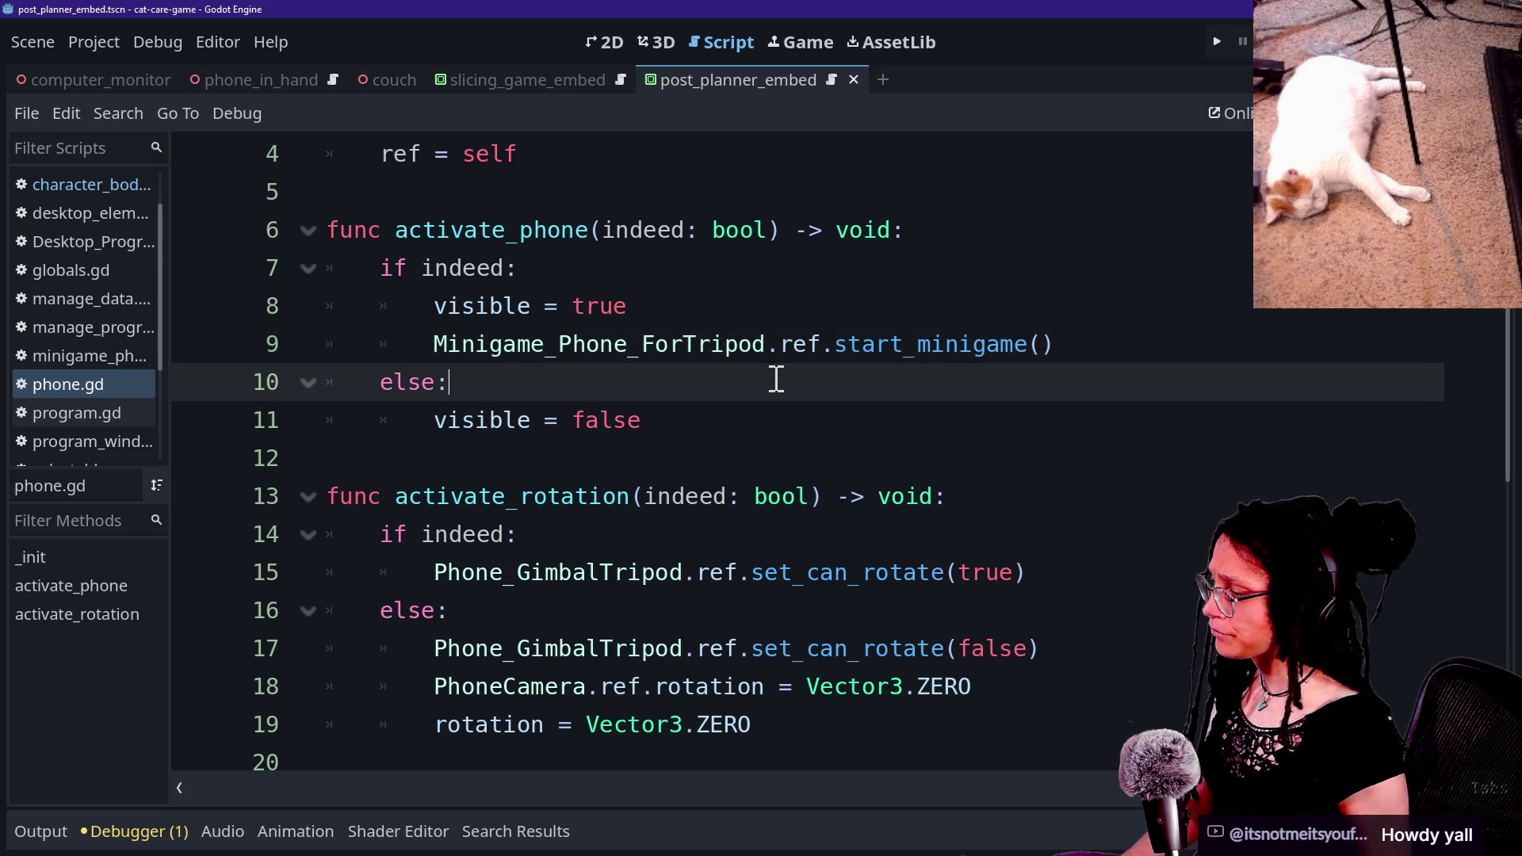
{"action": "key", "text": "ctrl+Tab"}
{"action": "key", "text": "ctrl+shift+Tab"}
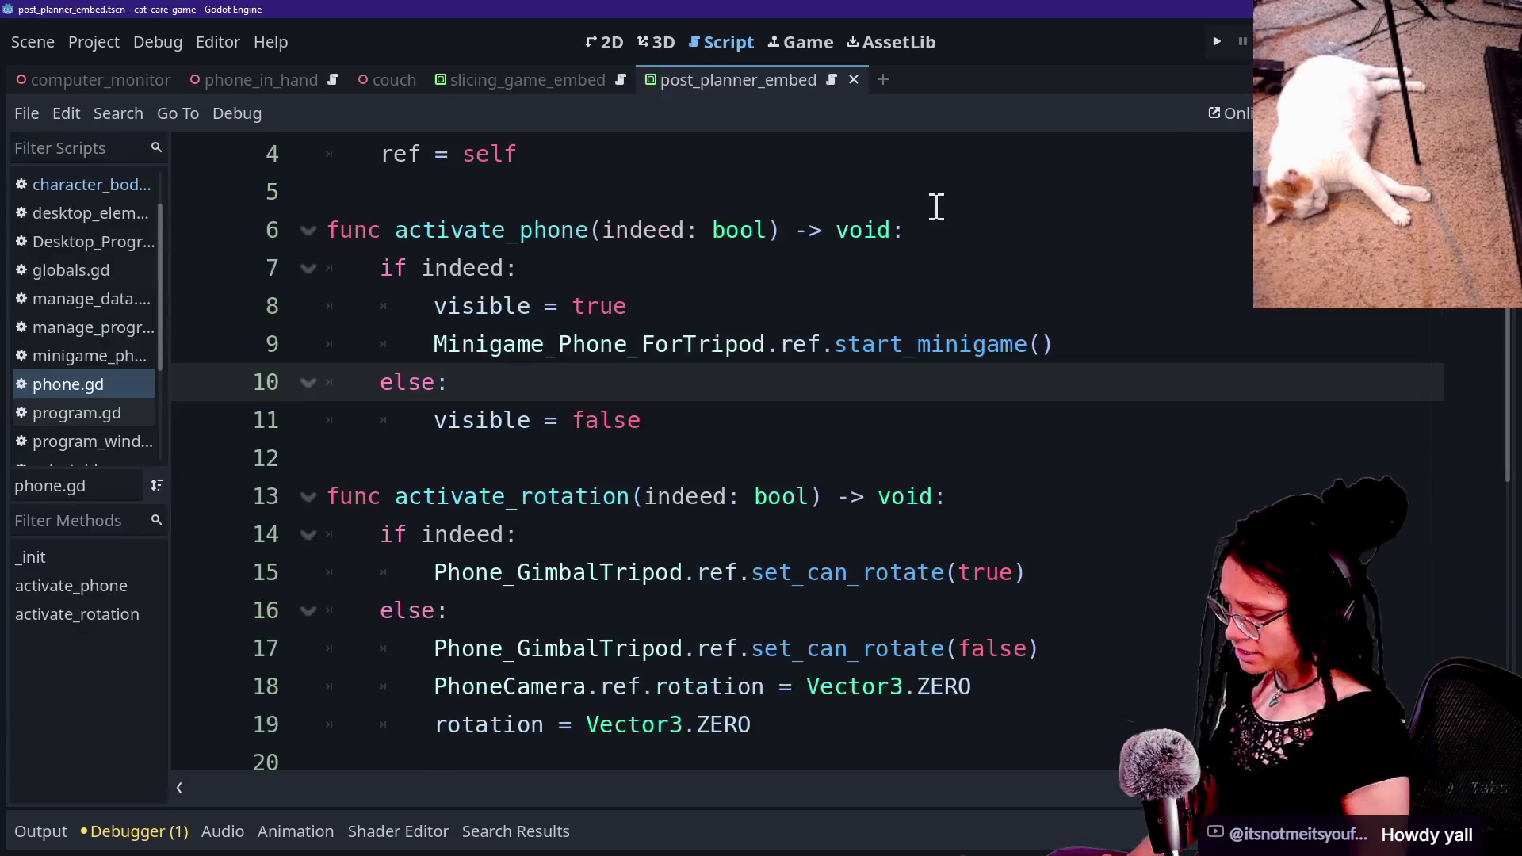
Step: Quick Open manage_programs.gd and select the Post Planner scene and node lines
{"action": "key", "text": "alt+shift+o"}
{"action": "type", "text": "ms"}
{"action": "key", "text": "Return"}
{"action": "scroll", "coordinate": [1021, 442], "scroll_direction": "down", "scroll_amount": 6}
{"action": "left_click_drag", "start_coordinate": [739, 529], "coordinate": [866, 564]}
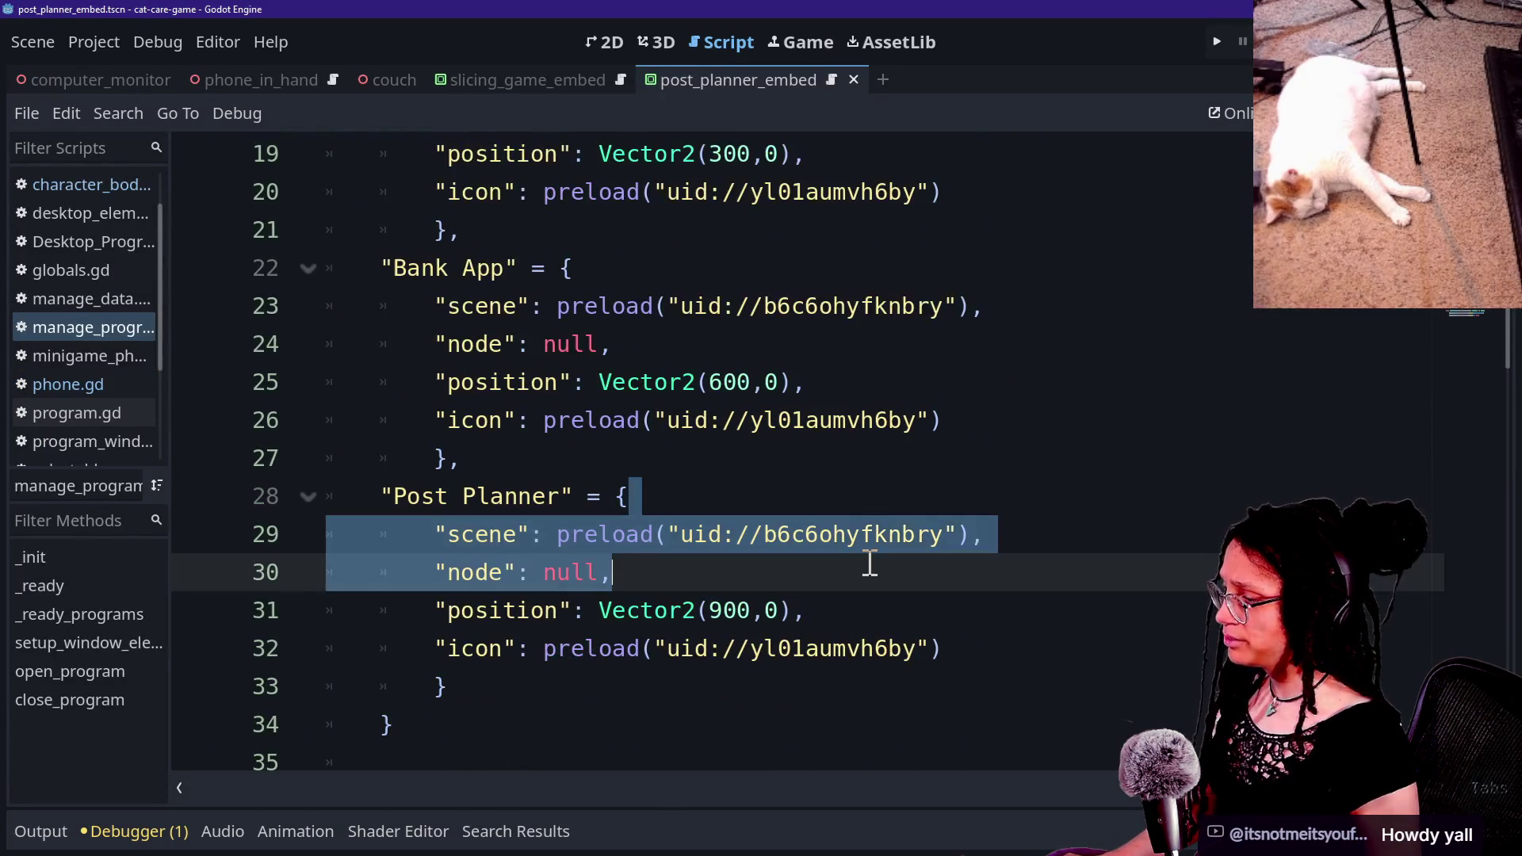
Step: Locate line 29's Post Planner scene UID with the side panels shown and the code editor widened
{"action": "left_click", "coordinate": [866, 564]}
{"action": "left_click_drag", "start_coordinate": [670, 534], "coordinate": [921, 528]}
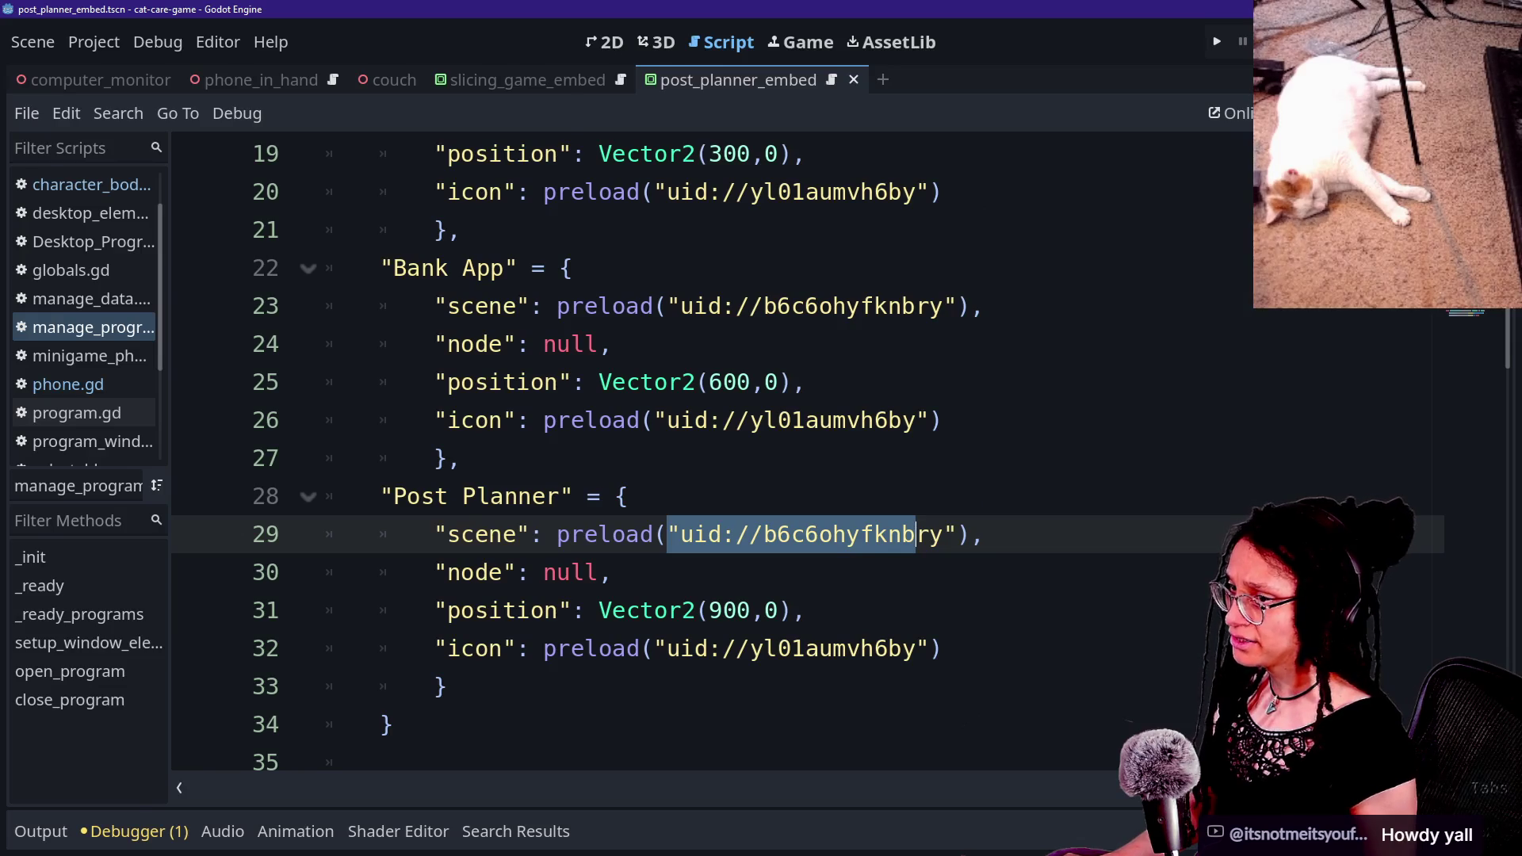
{"action": "key", "text": "ctrl+shift+F11"}
{"action": "scroll", "coordinate": [785, 625], "scroll_direction": "down", "scroll_amount": 2}
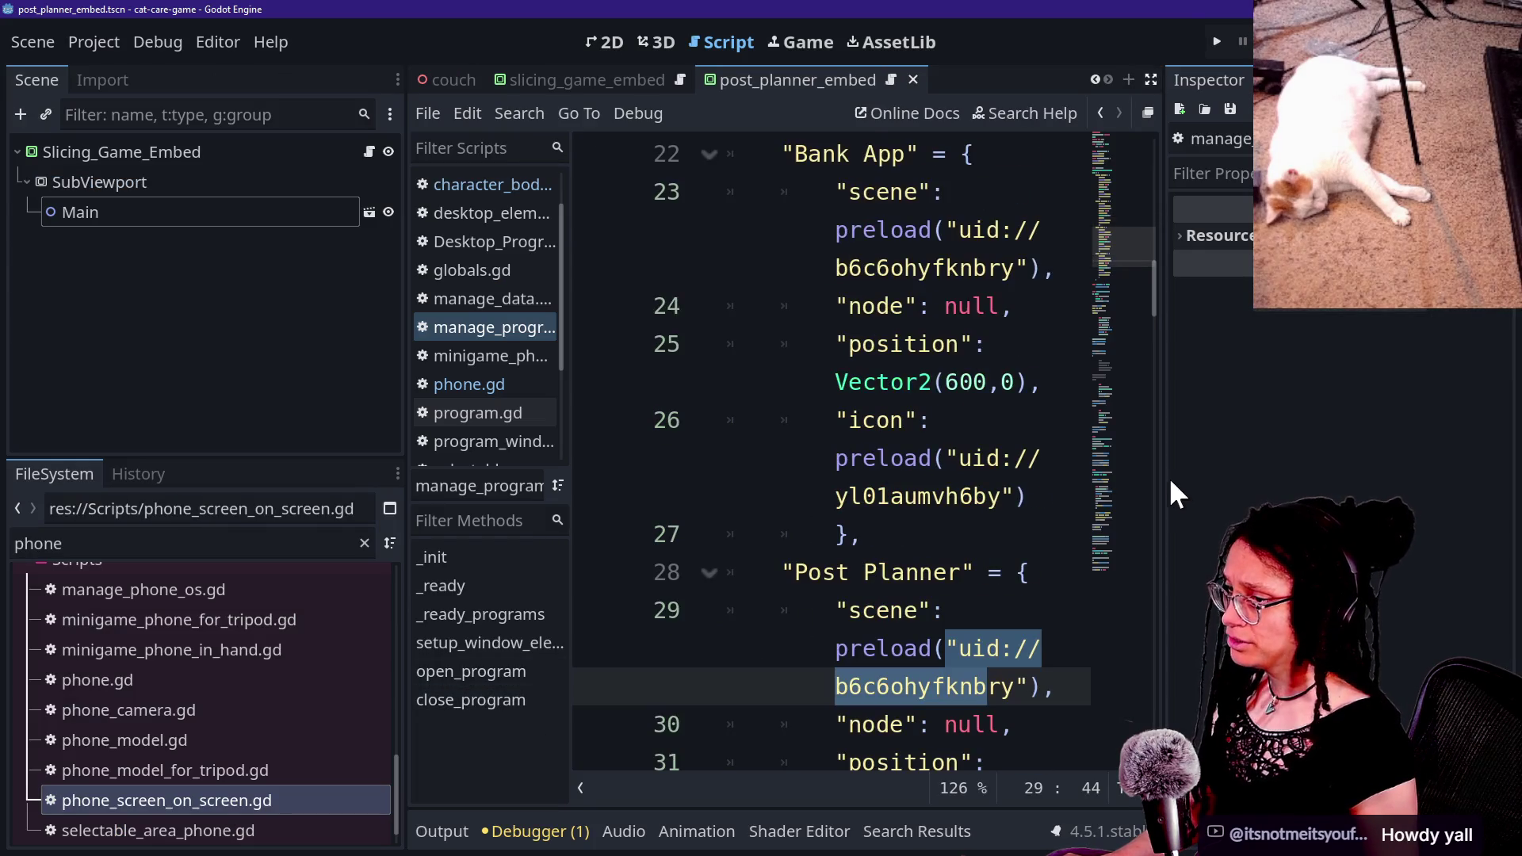
{"action": "left_click_drag", "start_coordinate": [1161, 477], "coordinate": [1506, 480]}
{"action": "left_click", "coordinate": [284, 226]}
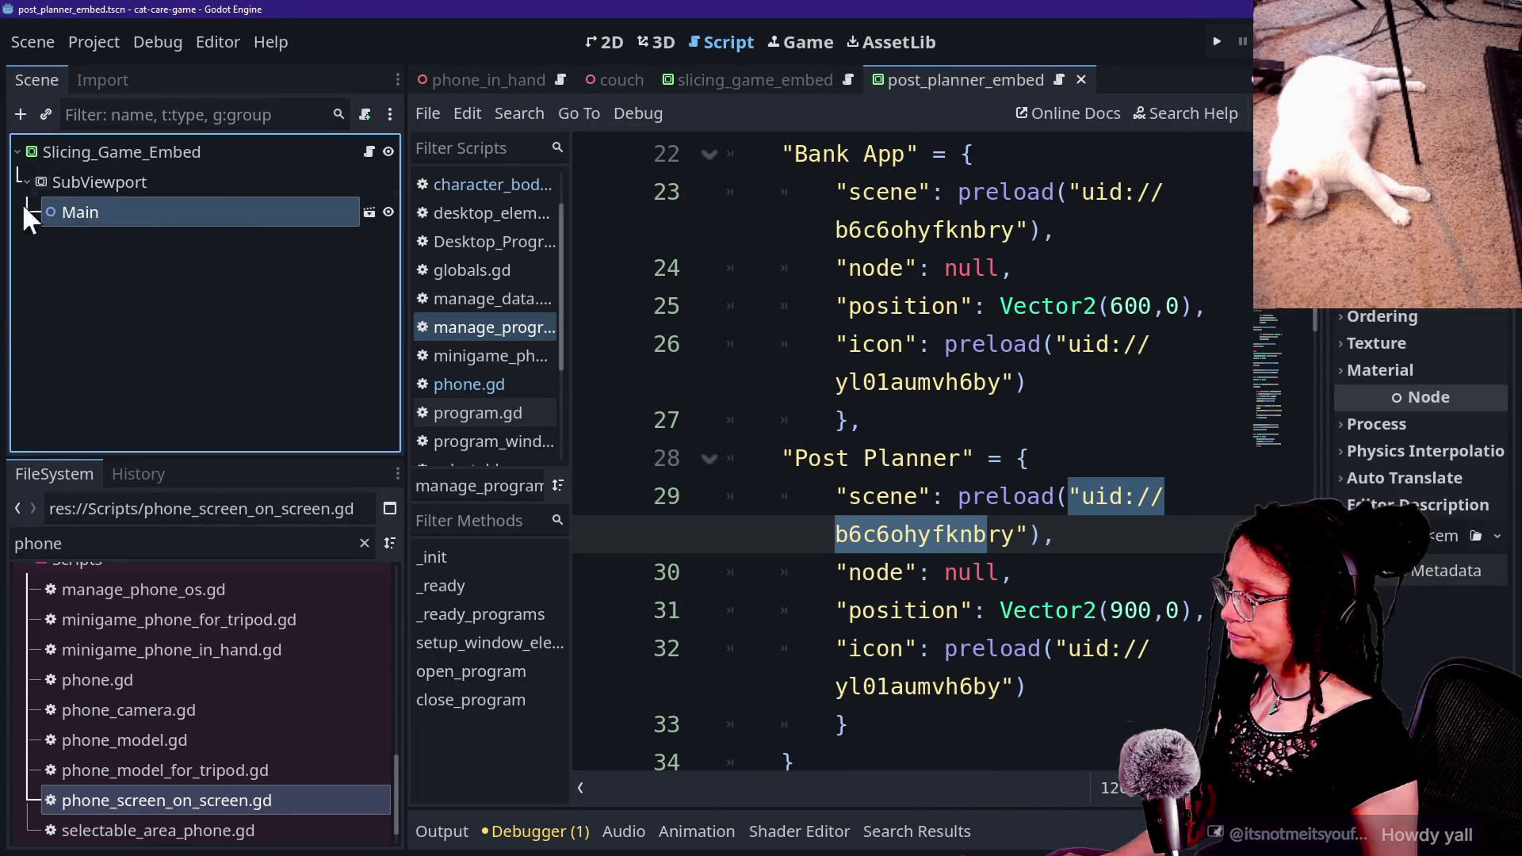
{"action": "left_click", "coordinate": [971, 492]}
{"action": "mouse_move", "coordinate": [850, 490]}
{"action": "left_mouse_down"}
{"action": "mouse_move", "coordinate": [1152, 533]}
{"action": "mouse_move", "coordinate": [1170, 574]}
{"action": "left_mouse_up"}
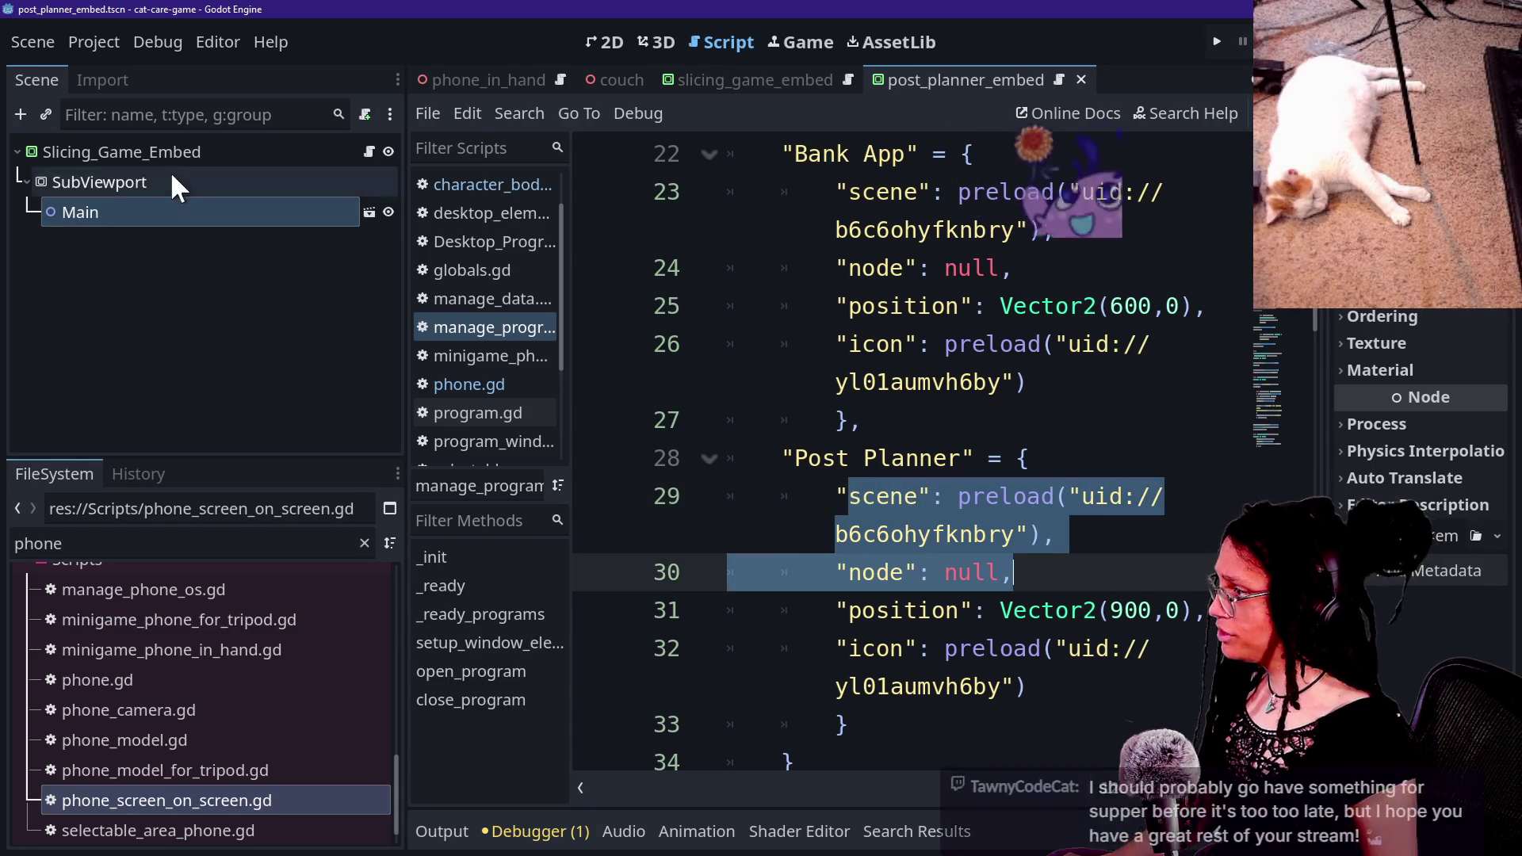
Step: Rename the Slicing_Game_Embed root node to Post_Planner_Embed and save the scene
{"action": "left_click", "coordinate": [159, 149]}
{"action": "left_click", "coordinate": [98, 154]}
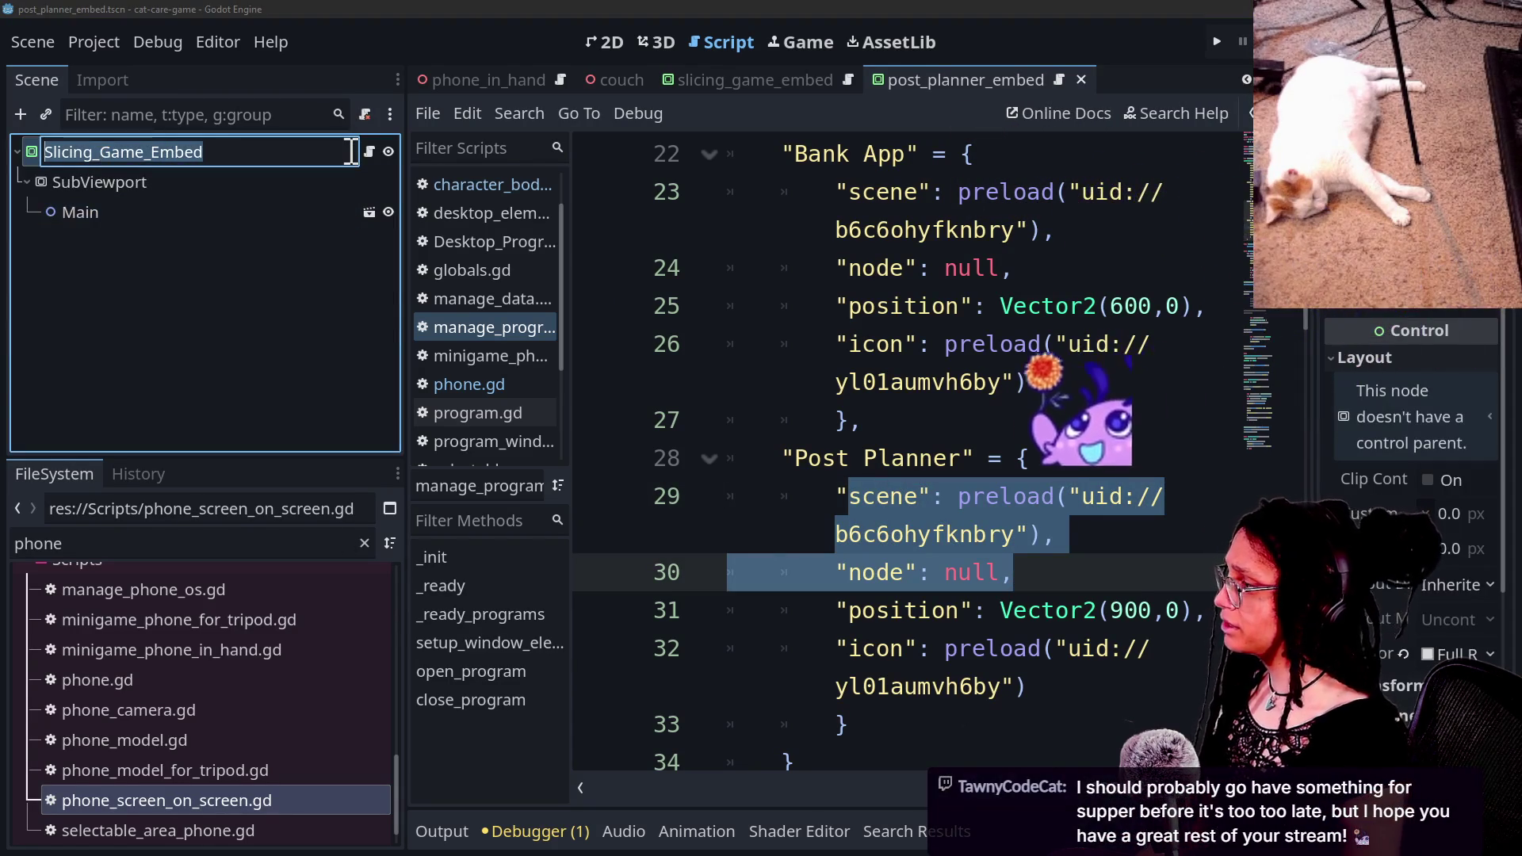
{"action": "type", "text": "Post_Planner_emb"}
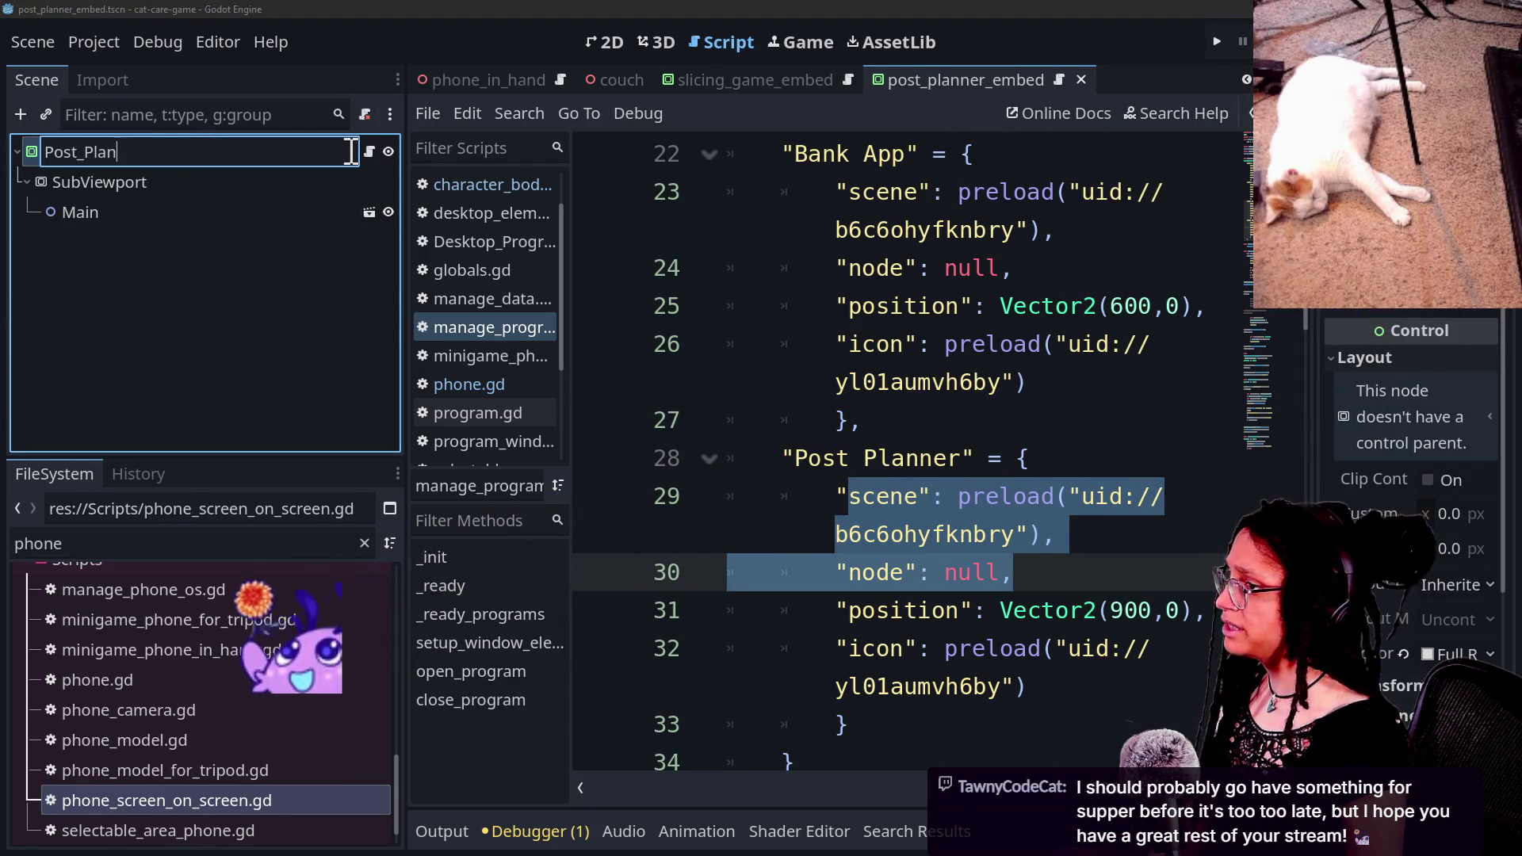
{"action": "key", "text": "BackSpace"}
{"action": "key", "text": "BackSpace"}
{"action": "key", "text": "BackSpace"}
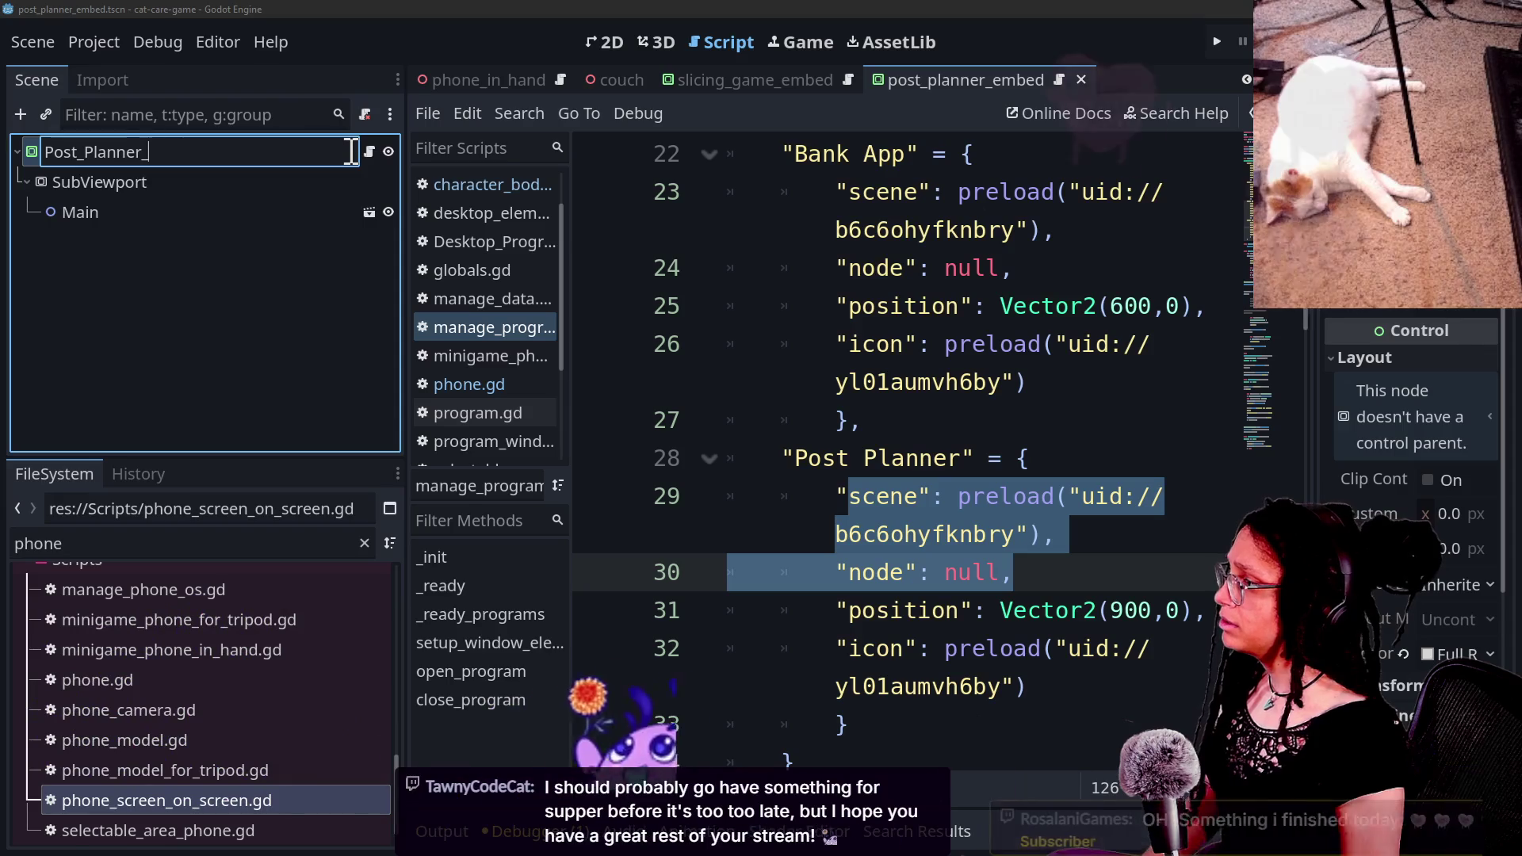
{"action": "type", "text": "Embed"}
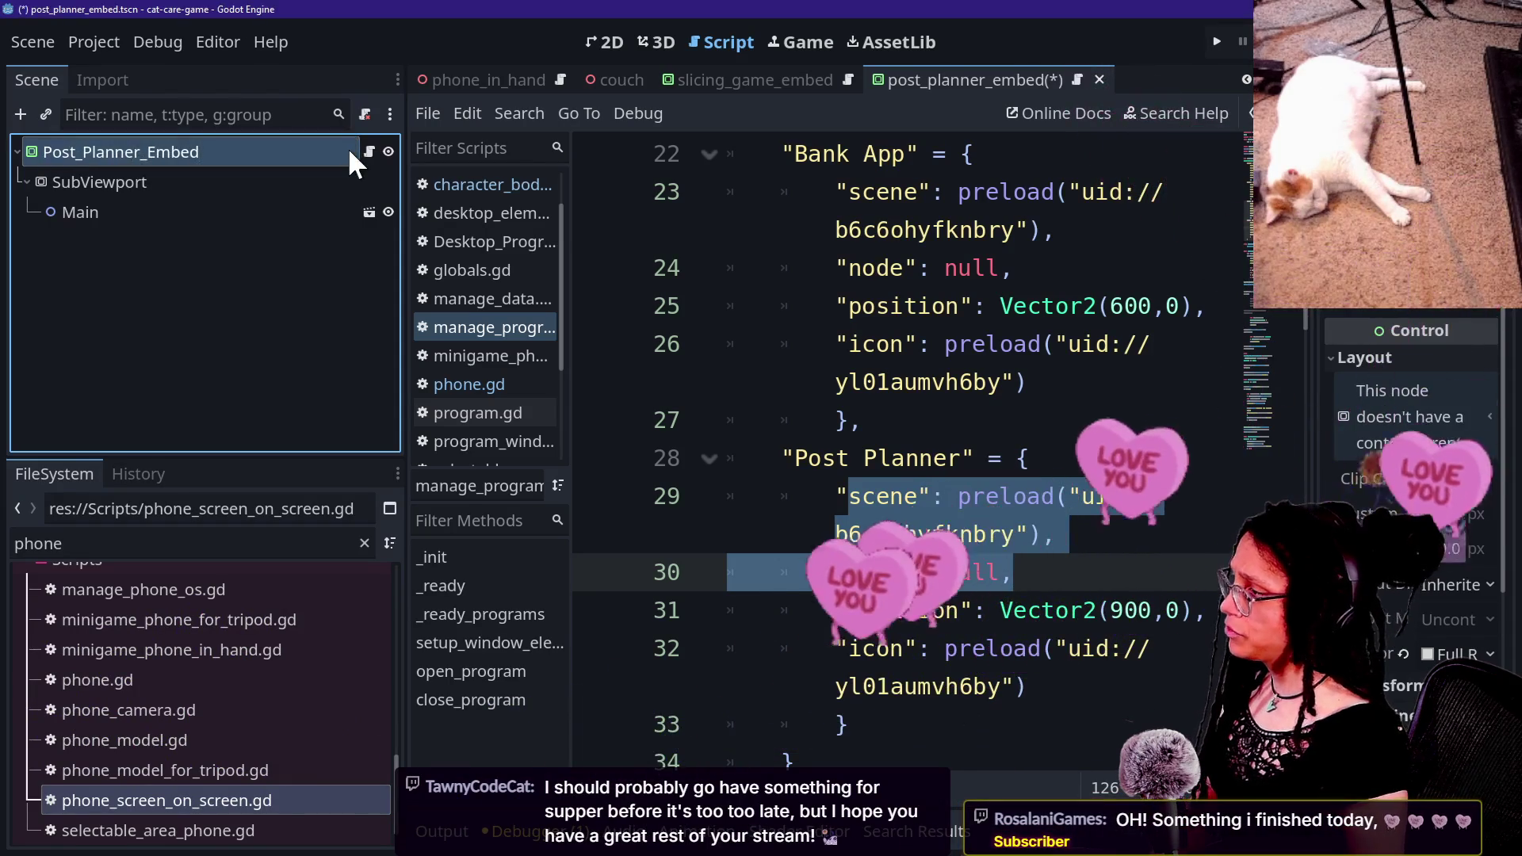
{"action": "key", "text": "Return"}
{"action": "key", "text": "ctrl+s"}
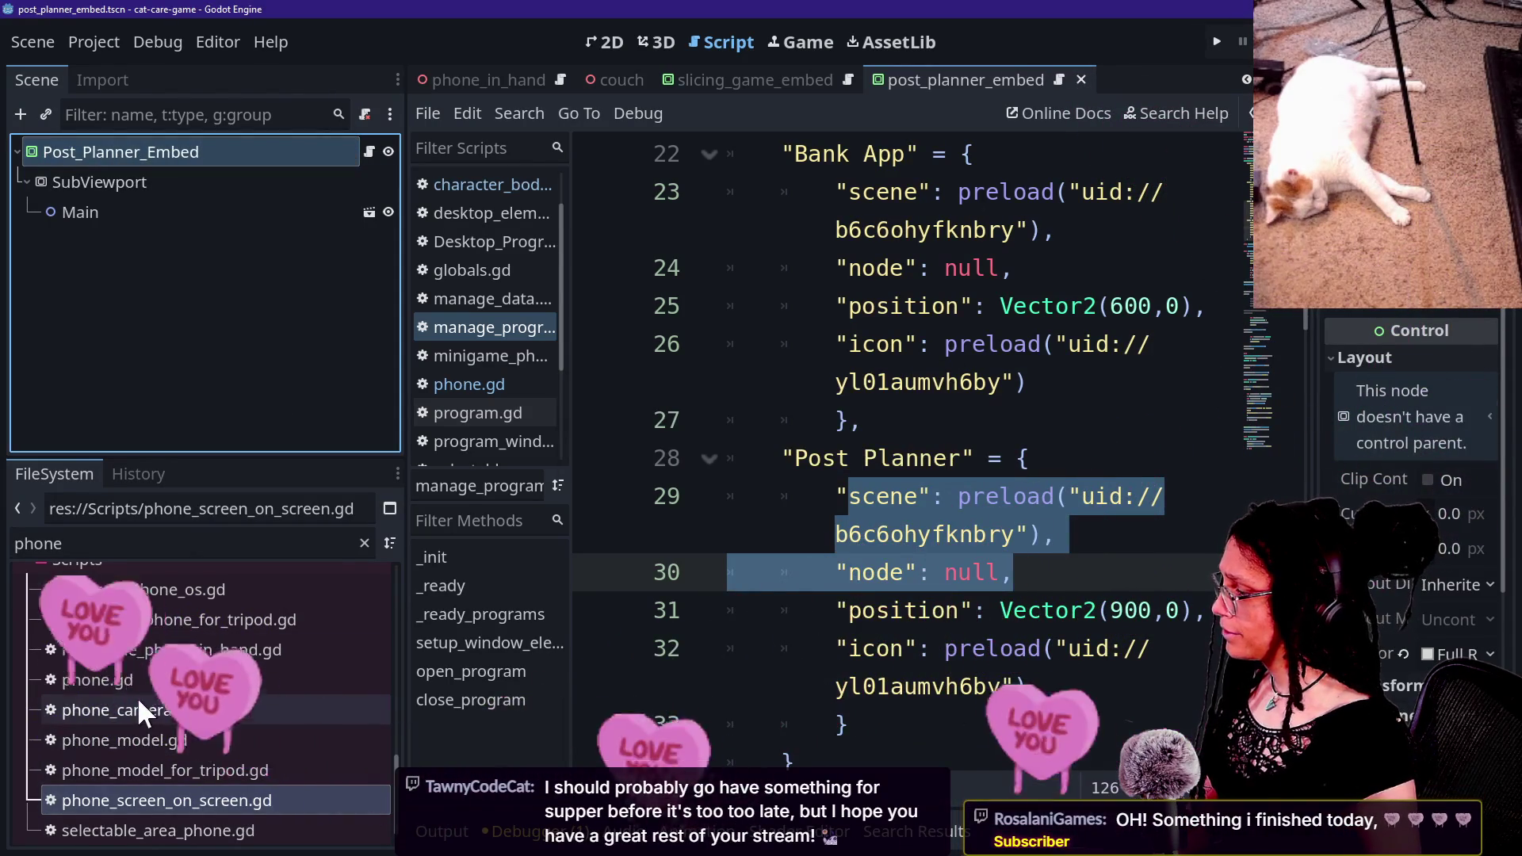
Step: Filter the files by post_ and copy post_planner_embed.tscn's UID
{"action": "double_click", "coordinate": [134, 547]}
{"action": "type", "text": "post_"}
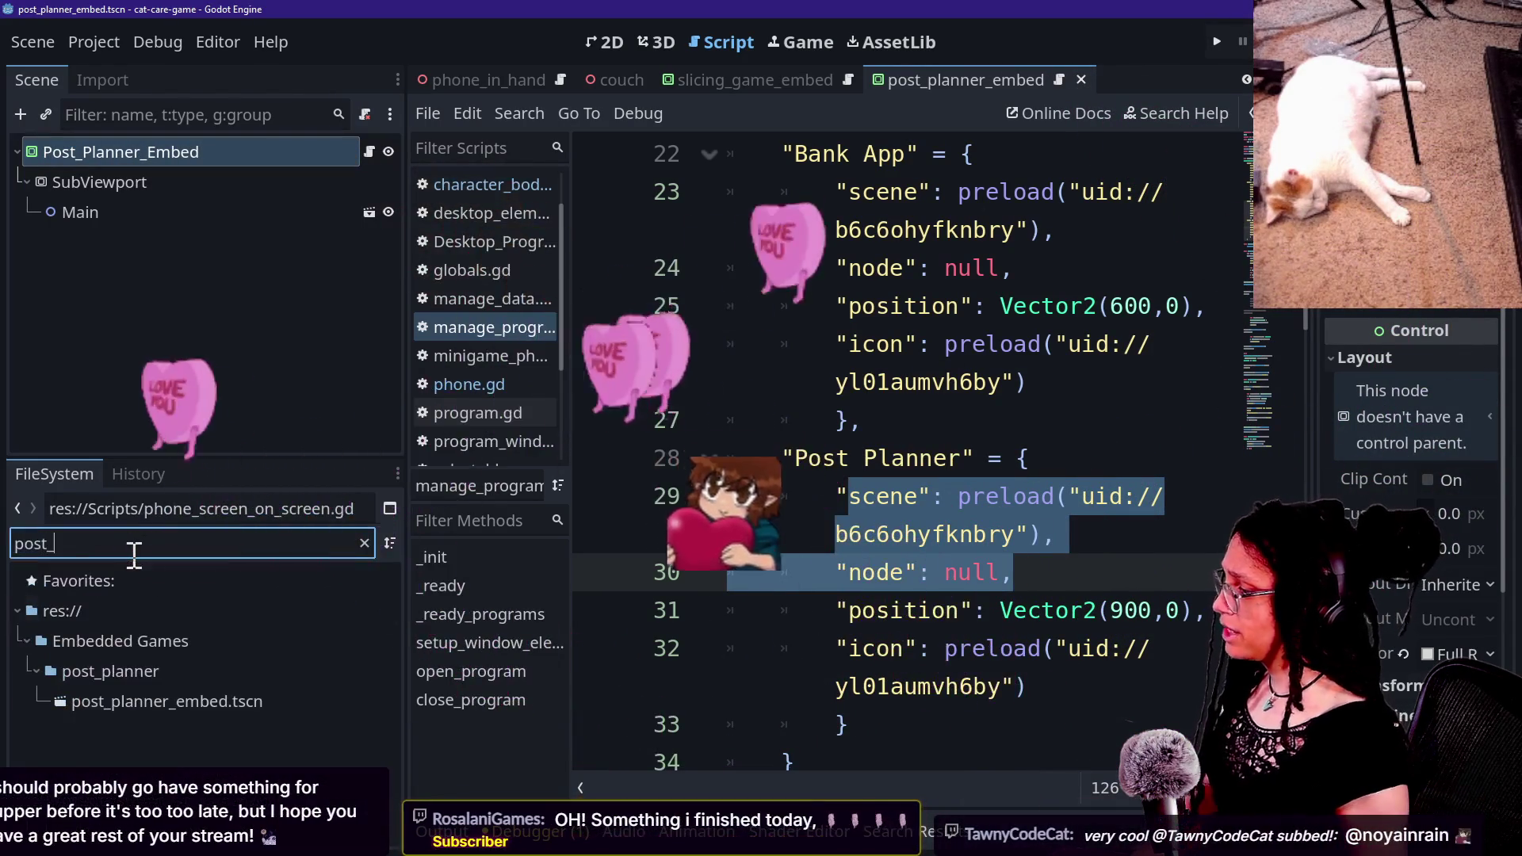
{"action": "right_click", "coordinate": [127, 704]}
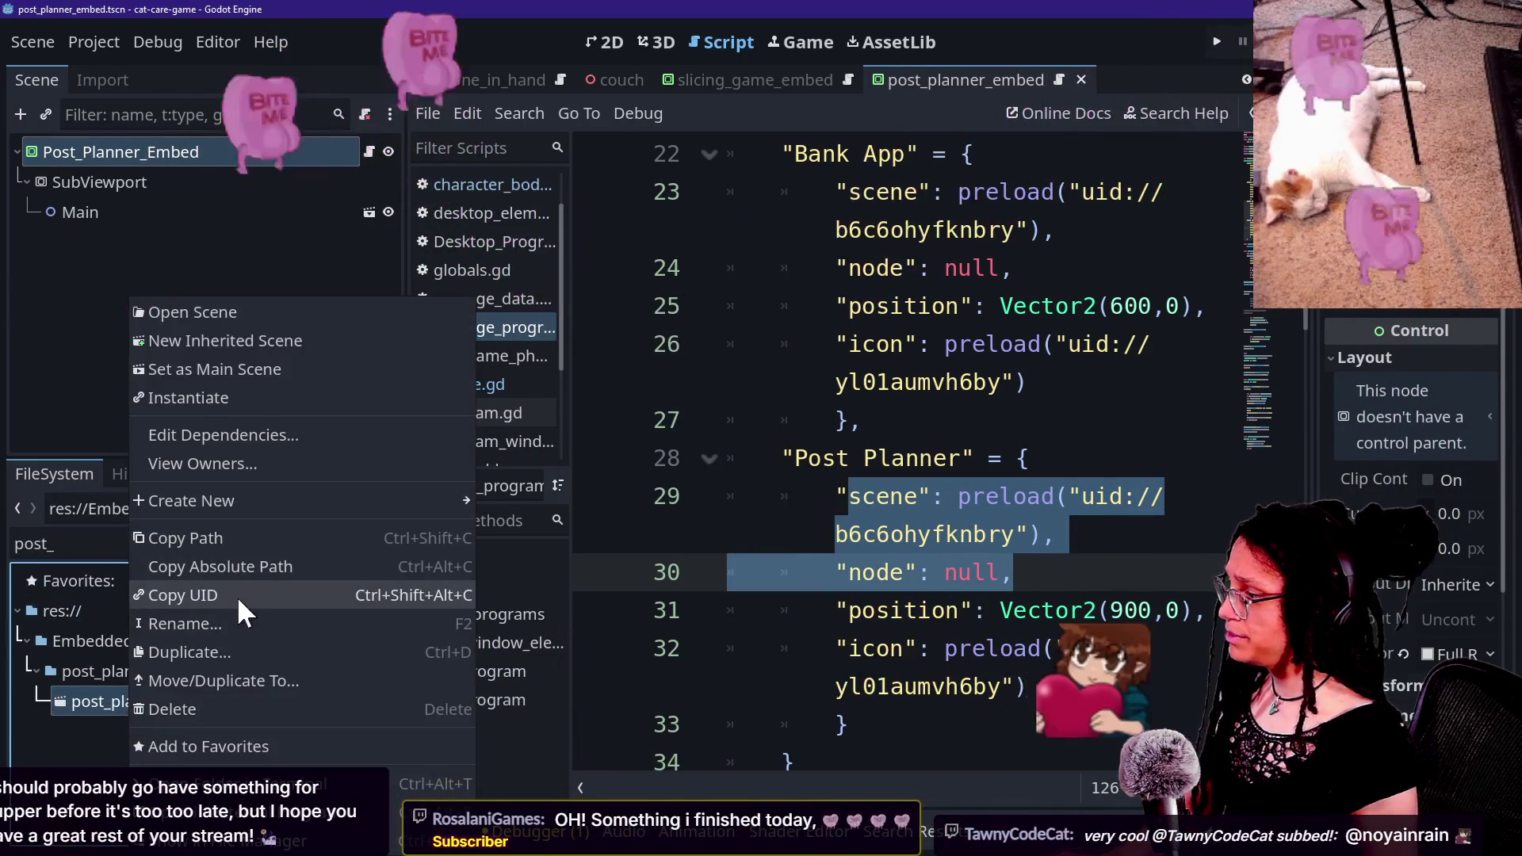
{"action": "left_click", "coordinate": [239, 595]}
Step: Paste the copied UID over line 29's old scene UID and save manage_programs.gd
{"action": "left_click", "coordinate": [1031, 534]}
{"action": "key", "text": "ctrl+shift+F11"}
{"action": "left_click", "coordinate": [877, 454]}
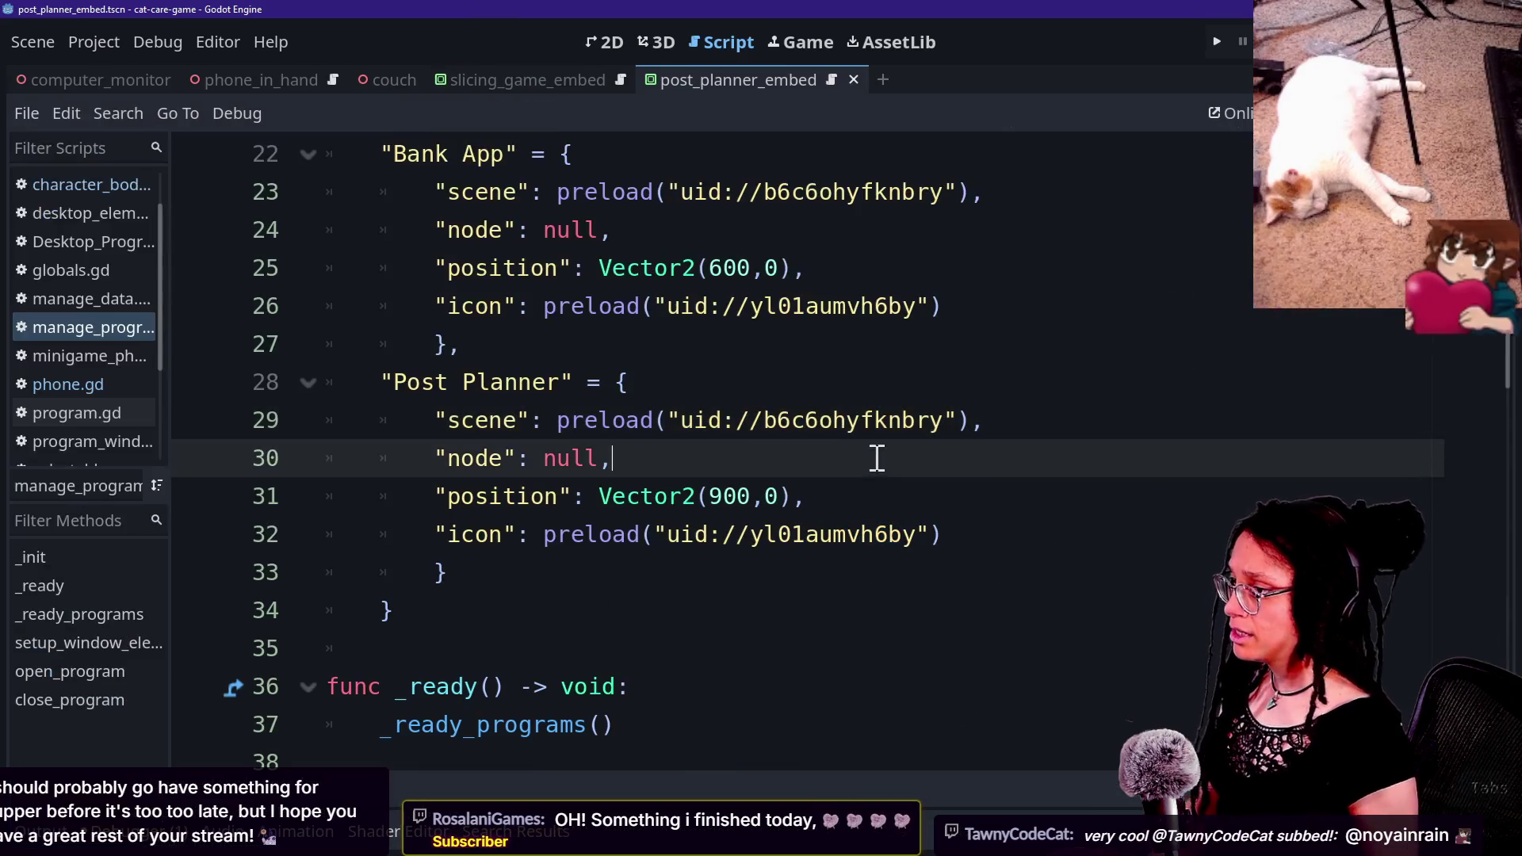
{"action": "left_click_drag", "start_coordinate": [680, 420], "coordinate": [943, 420]}
{"action": "key", "text": "ctrl+v"}
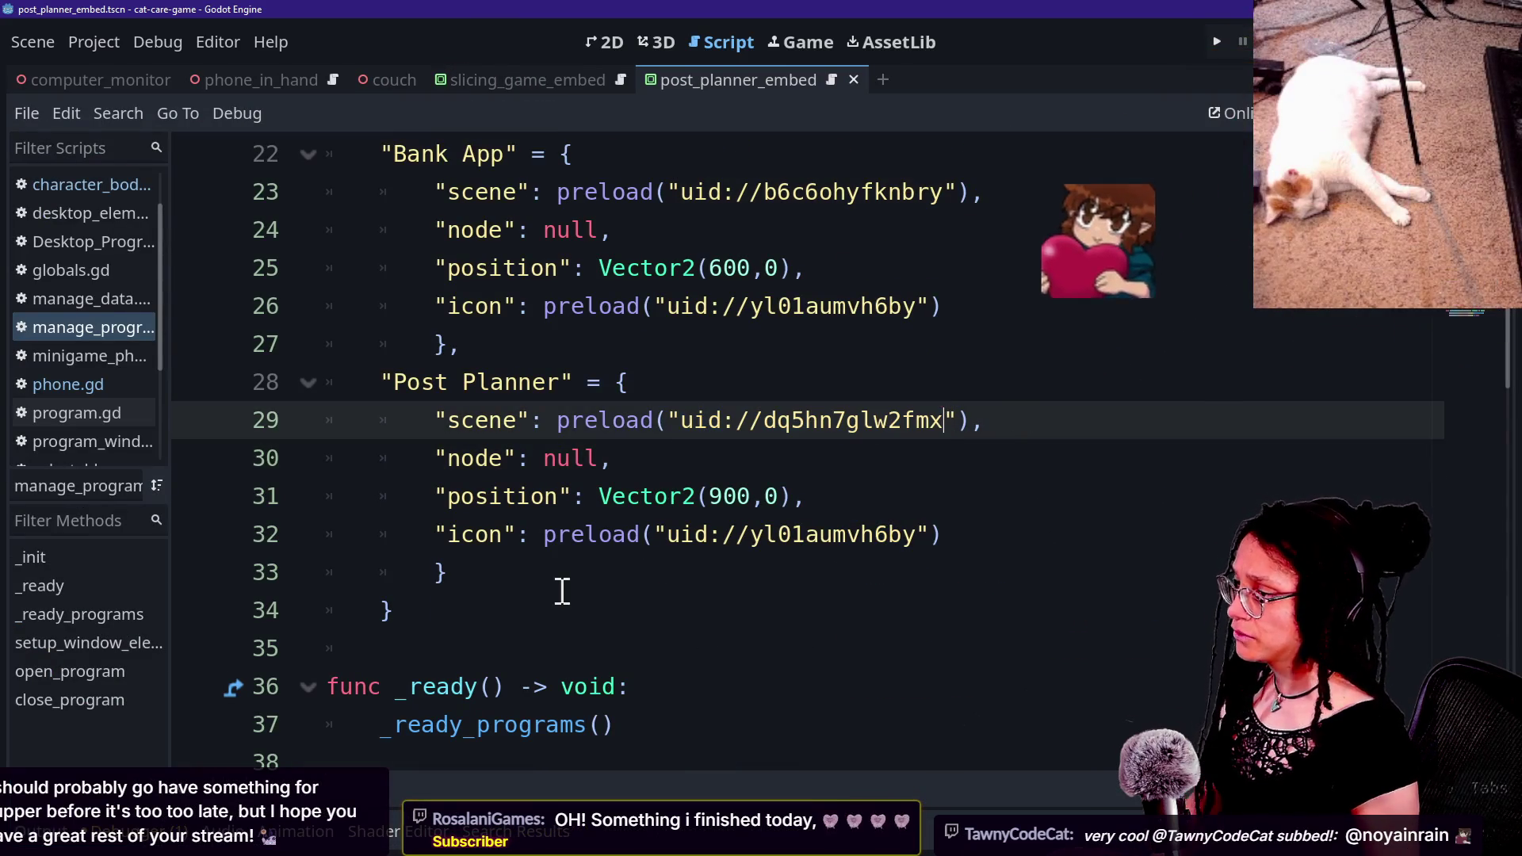
{"action": "left_click", "coordinate": [547, 536]}
{"action": "key", "text": "End"}
{"action": "key", "text": "ctrl+s"}
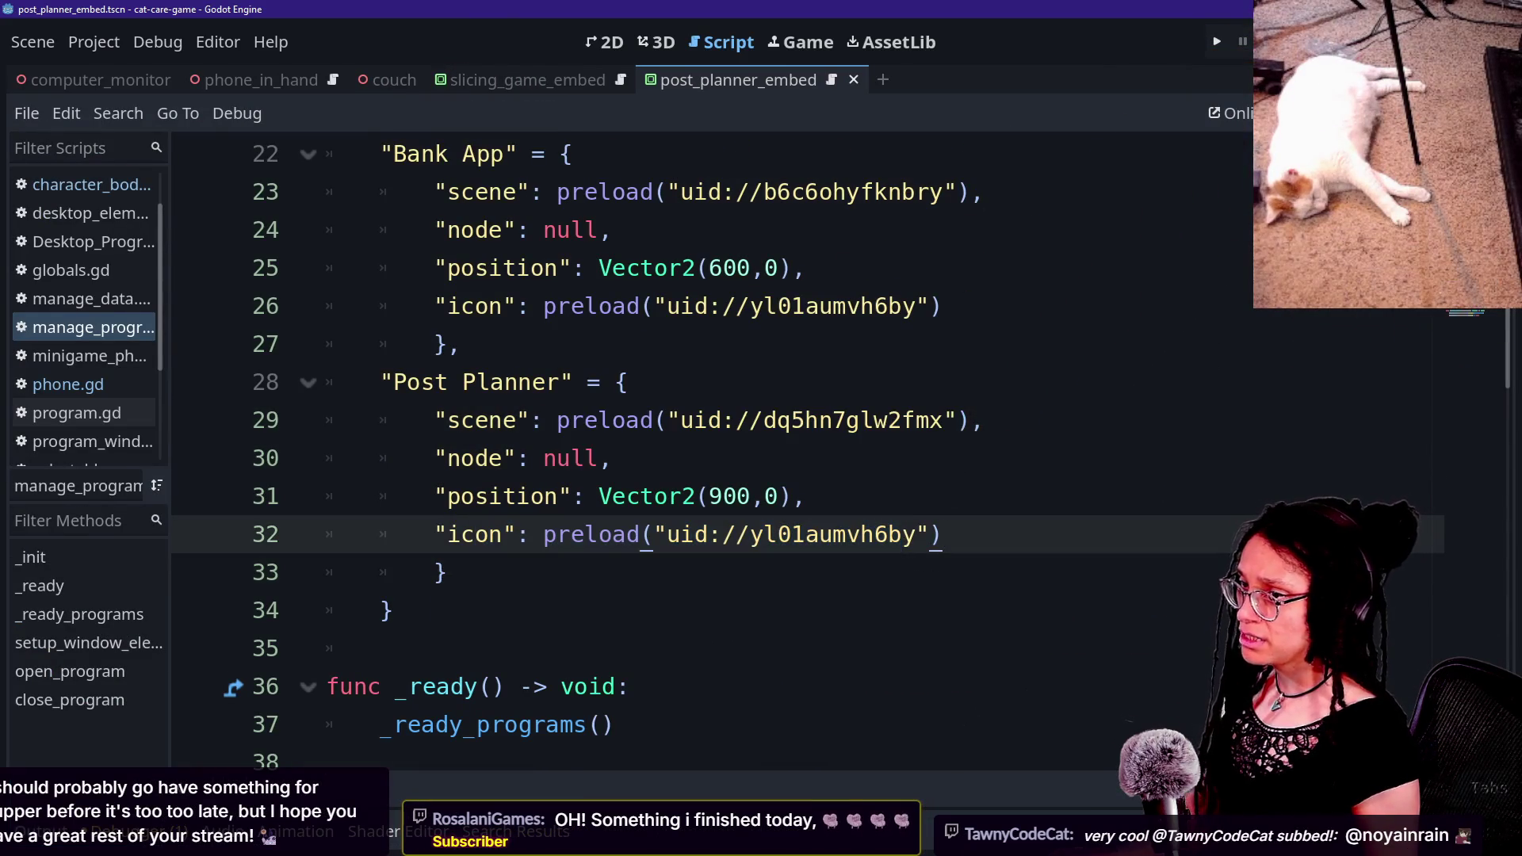
{"action": "key", "text": "ctrl+shift+F11"}
Step: Find and select the idle_1.png sprite inside the Player idle folder in the FileSystem dock
{"action": "left_click", "coordinate": [173, 545]}
{"action": "key", "text": "ctrl+a"}
{"action": "type", "text": "sprite"}
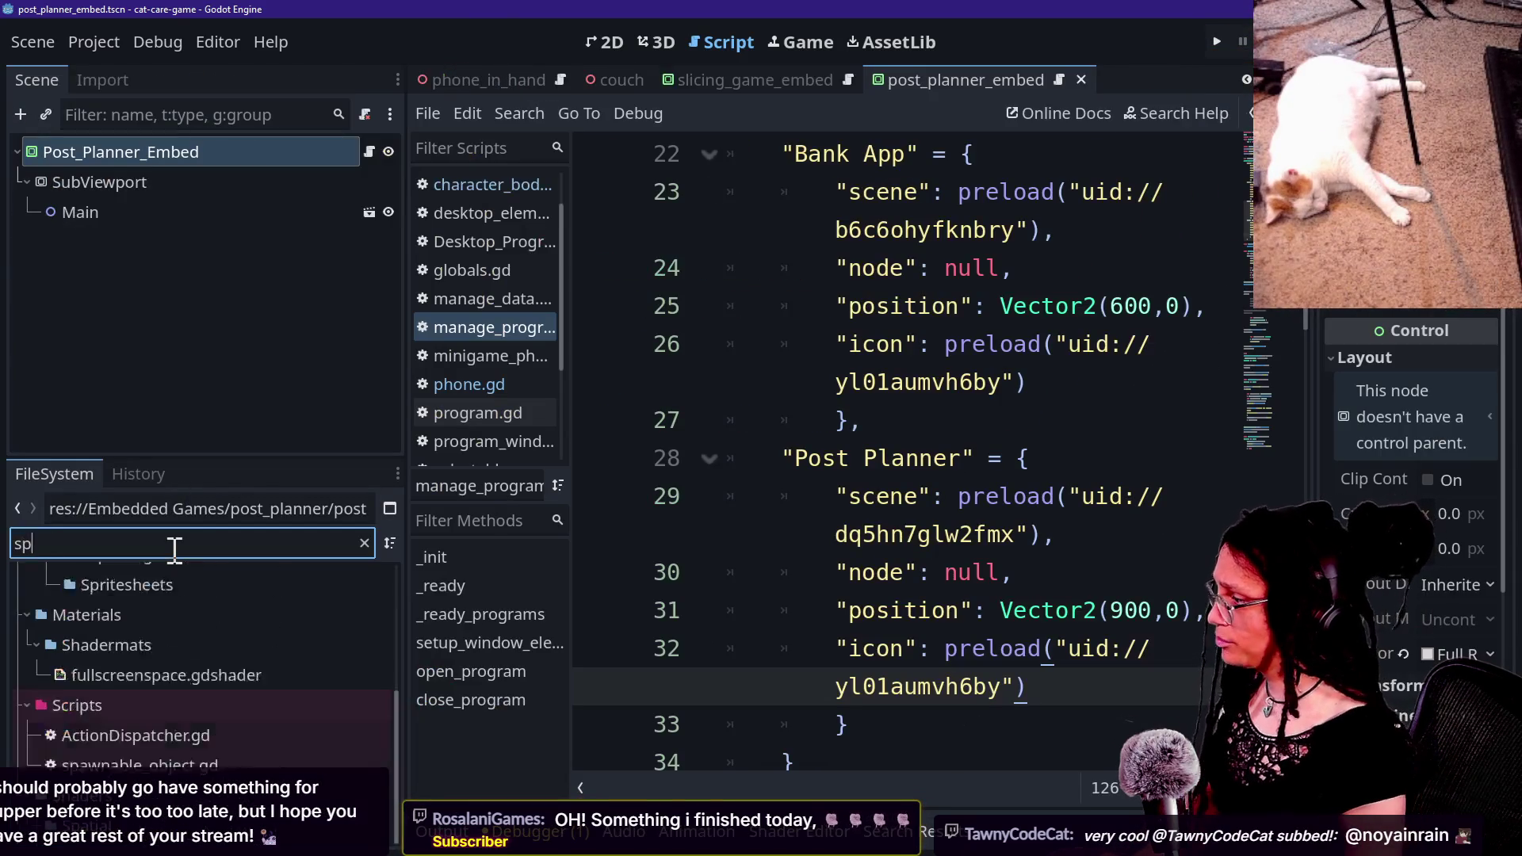
{"action": "left_click", "coordinate": [127, 731]}
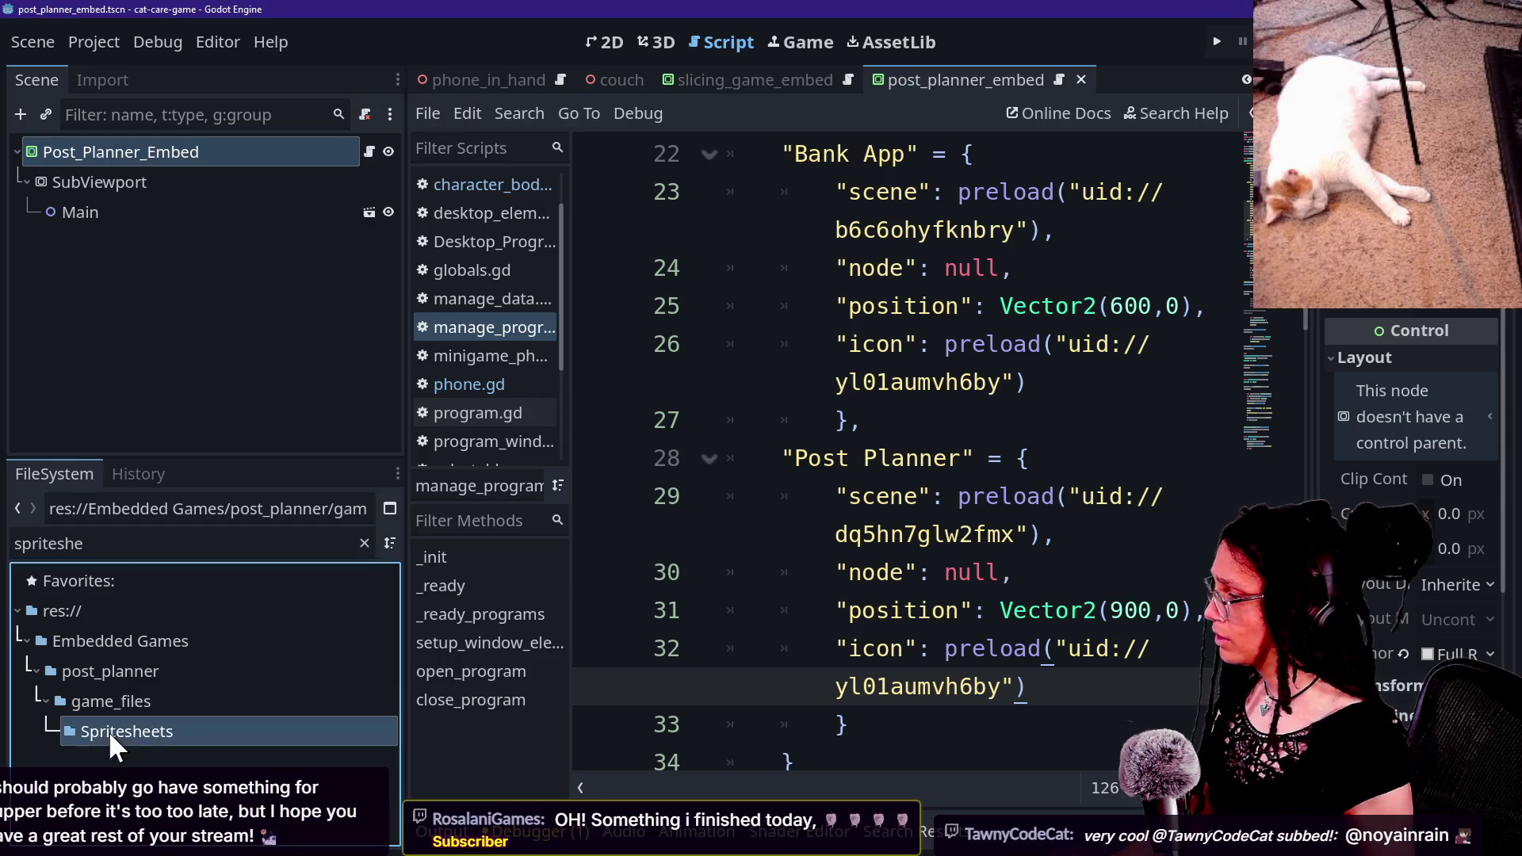
{"action": "left_click", "coordinate": [365, 543]}
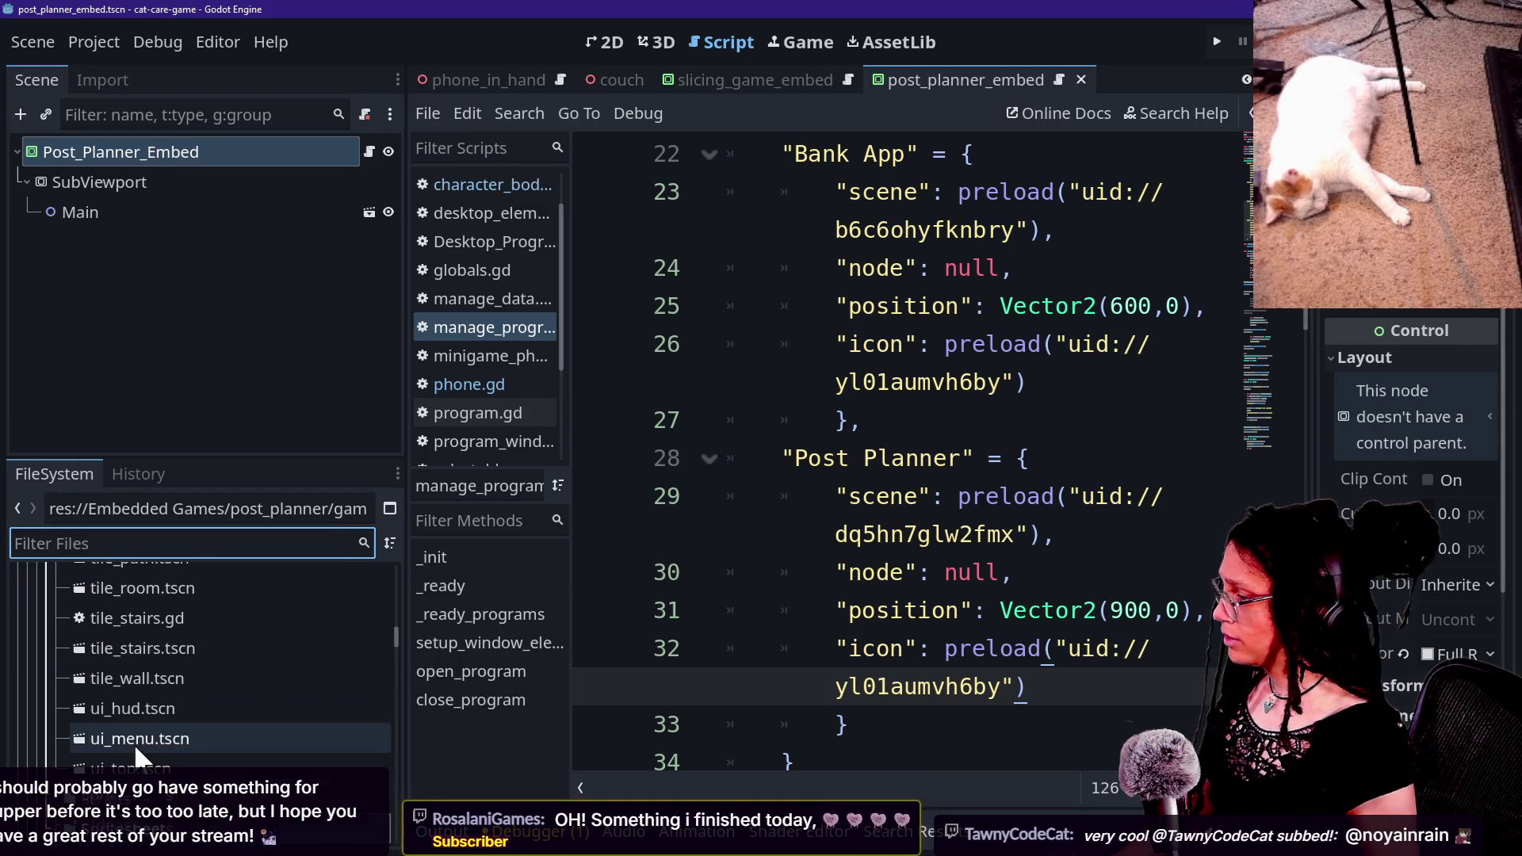
{"action": "scroll", "coordinate": [135, 743], "scroll_direction": "down", "scroll_amount": 3}
{"action": "left_click", "coordinate": [65, 716]}
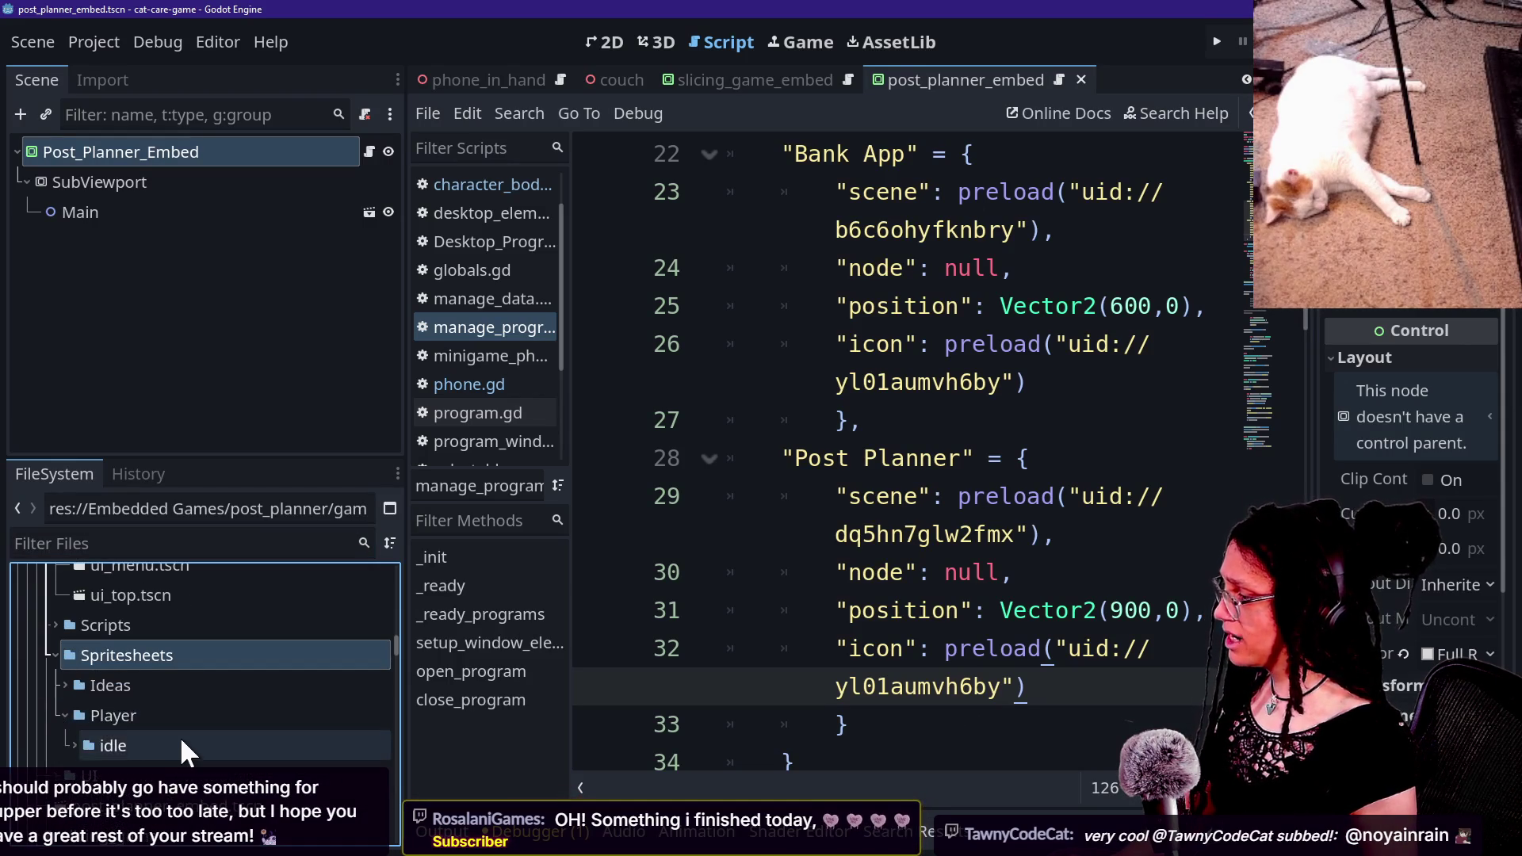
{"action": "scroll", "coordinate": [179, 736], "scroll_direction": "down", "scroll_amount": 1}
{"action": "left_click", "coordinate": [74, 711]}
{"action": "scroll", "coordinate": [165, 721], "scroll_direction": "down", "scroll_amount": 1}
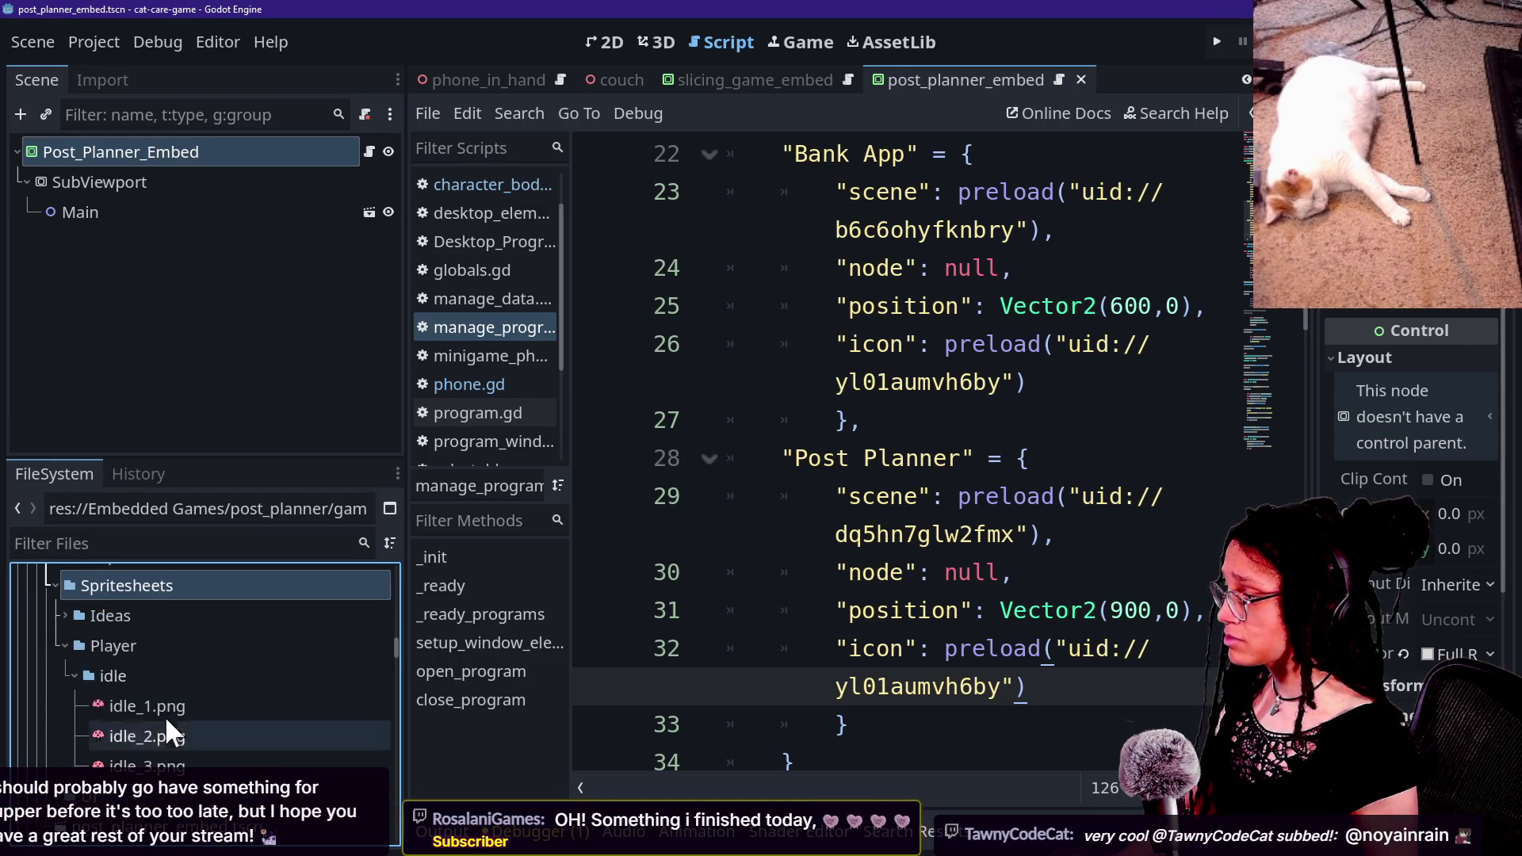
{"action": "left_click", "coordinate": [134, 706]}
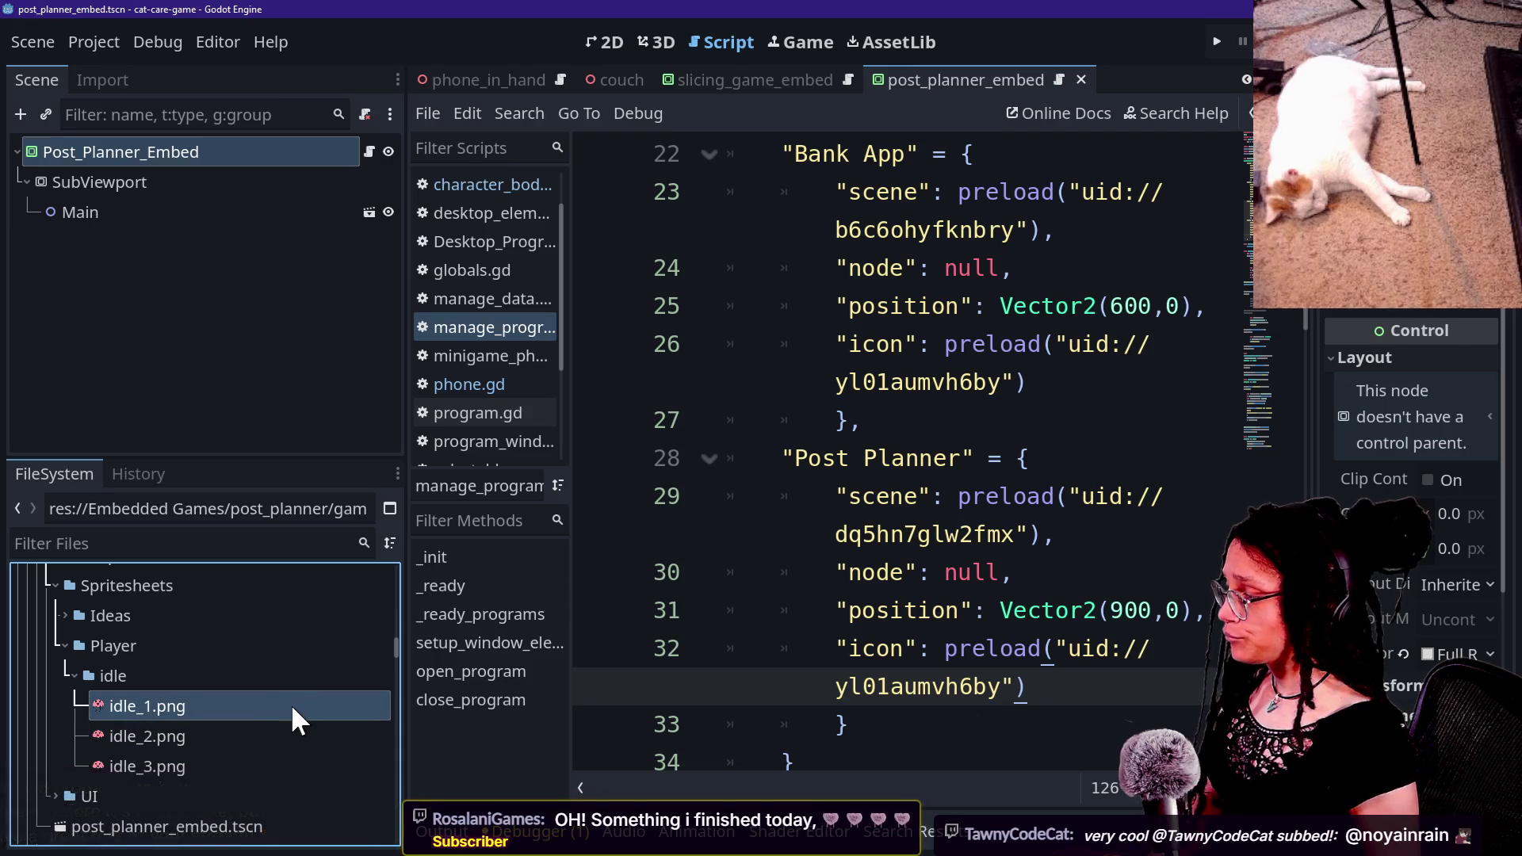
Step: Copy idle_1.png's UID, paste it over the icon uid on line 32, and save the scene
{"action": "mouse_move", "coordinate": [116, 716]}
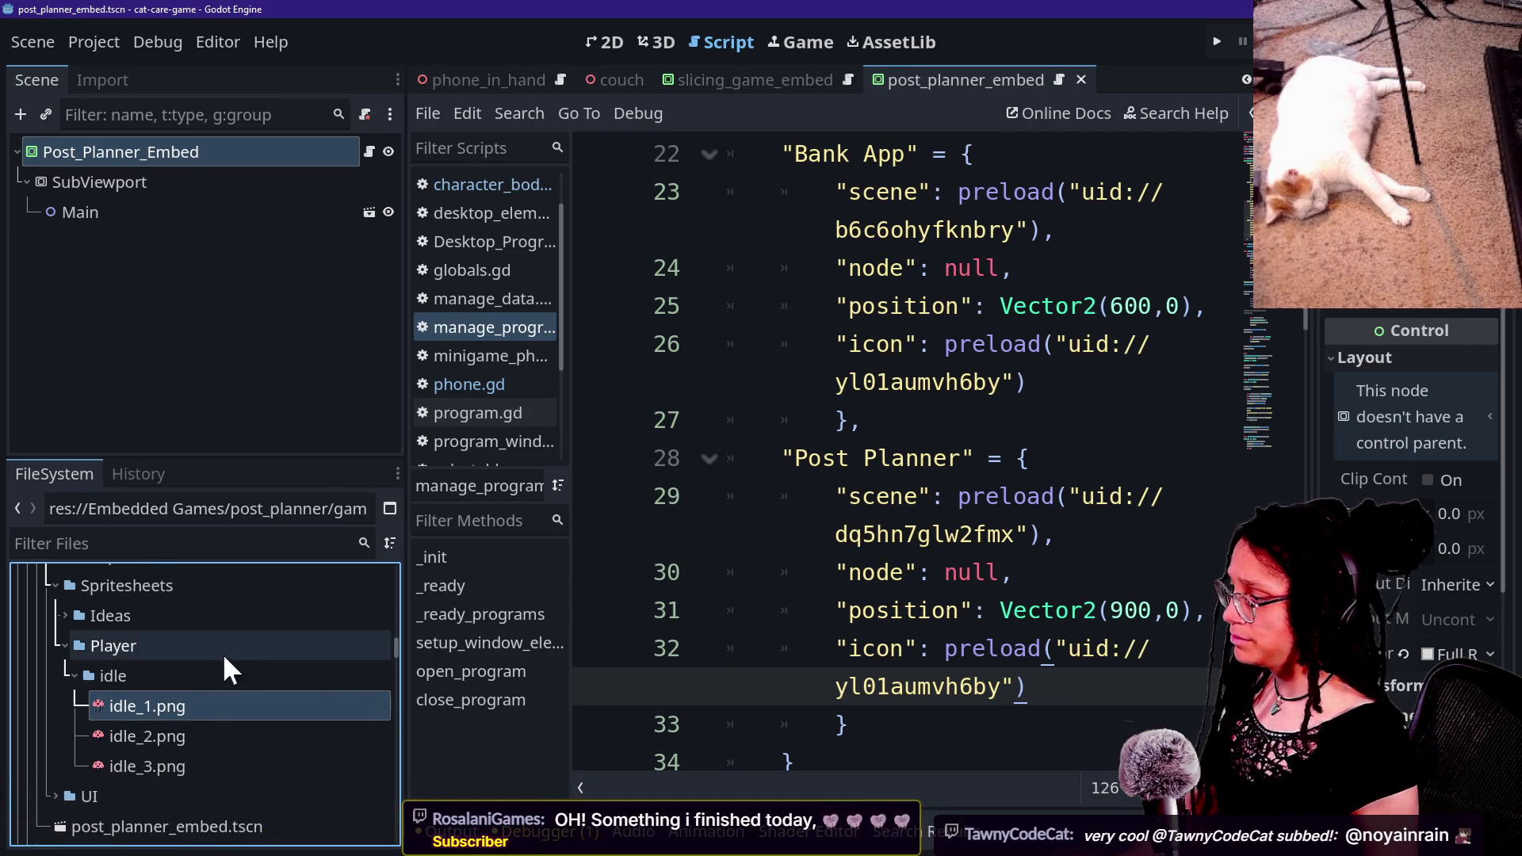
{"action": "right_click", "coordinate": [186, 698]}
{"action": "left_click", "coordinate": [242, 566]}
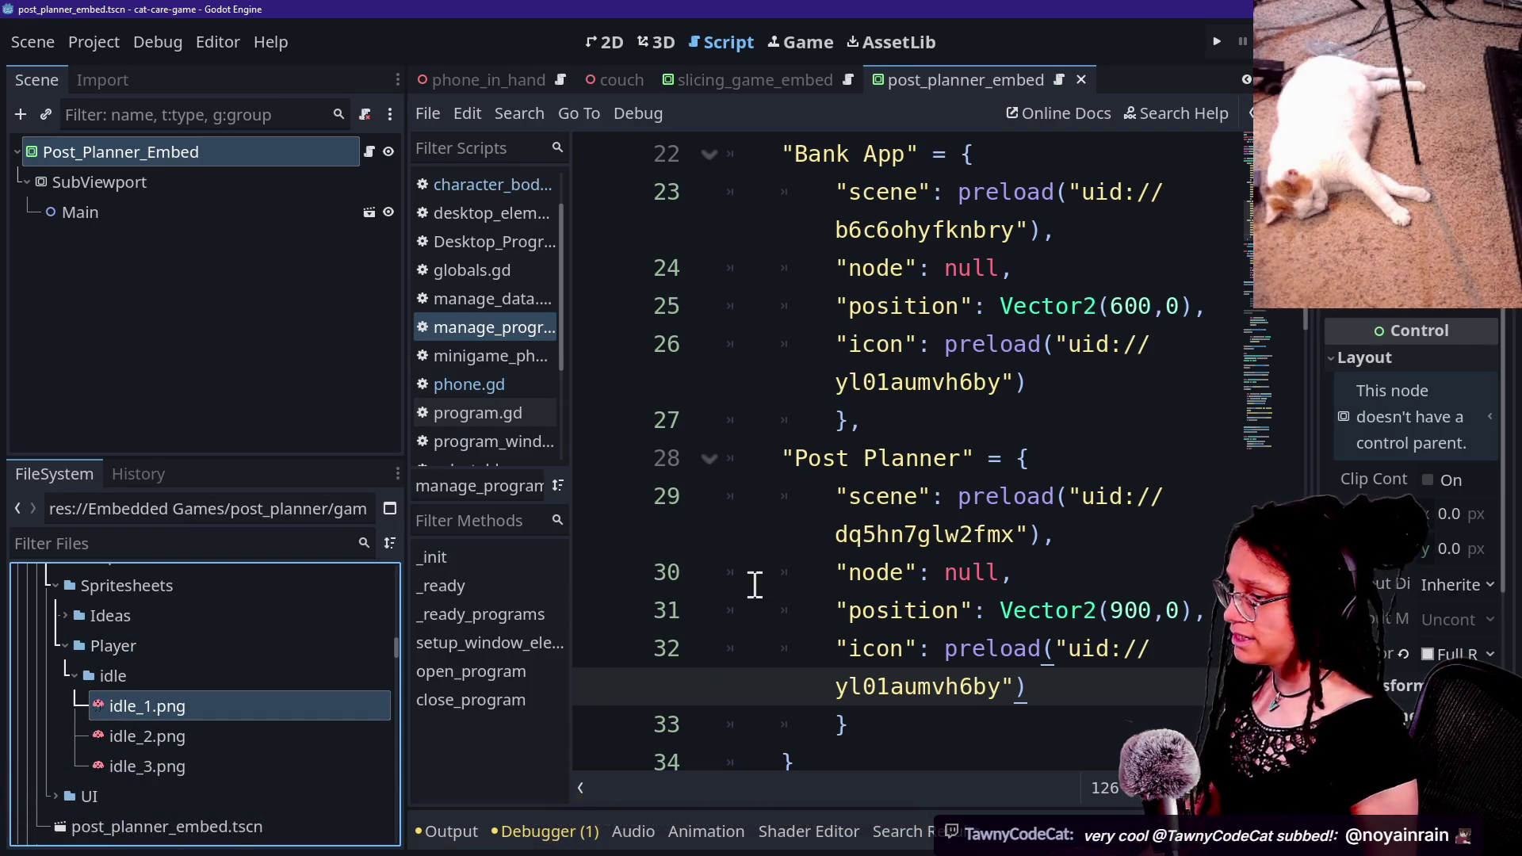
{"action": "left_click_drag", "start_coordinate": [1068, 639], "coordinate": [1005, 686]}
{"action": "left_click", "coordinate": [1096, 612]}
{"action": "type", "text": "uid://8lrcf107rato"}
{"action": "key", "text": "ctrl+s"}
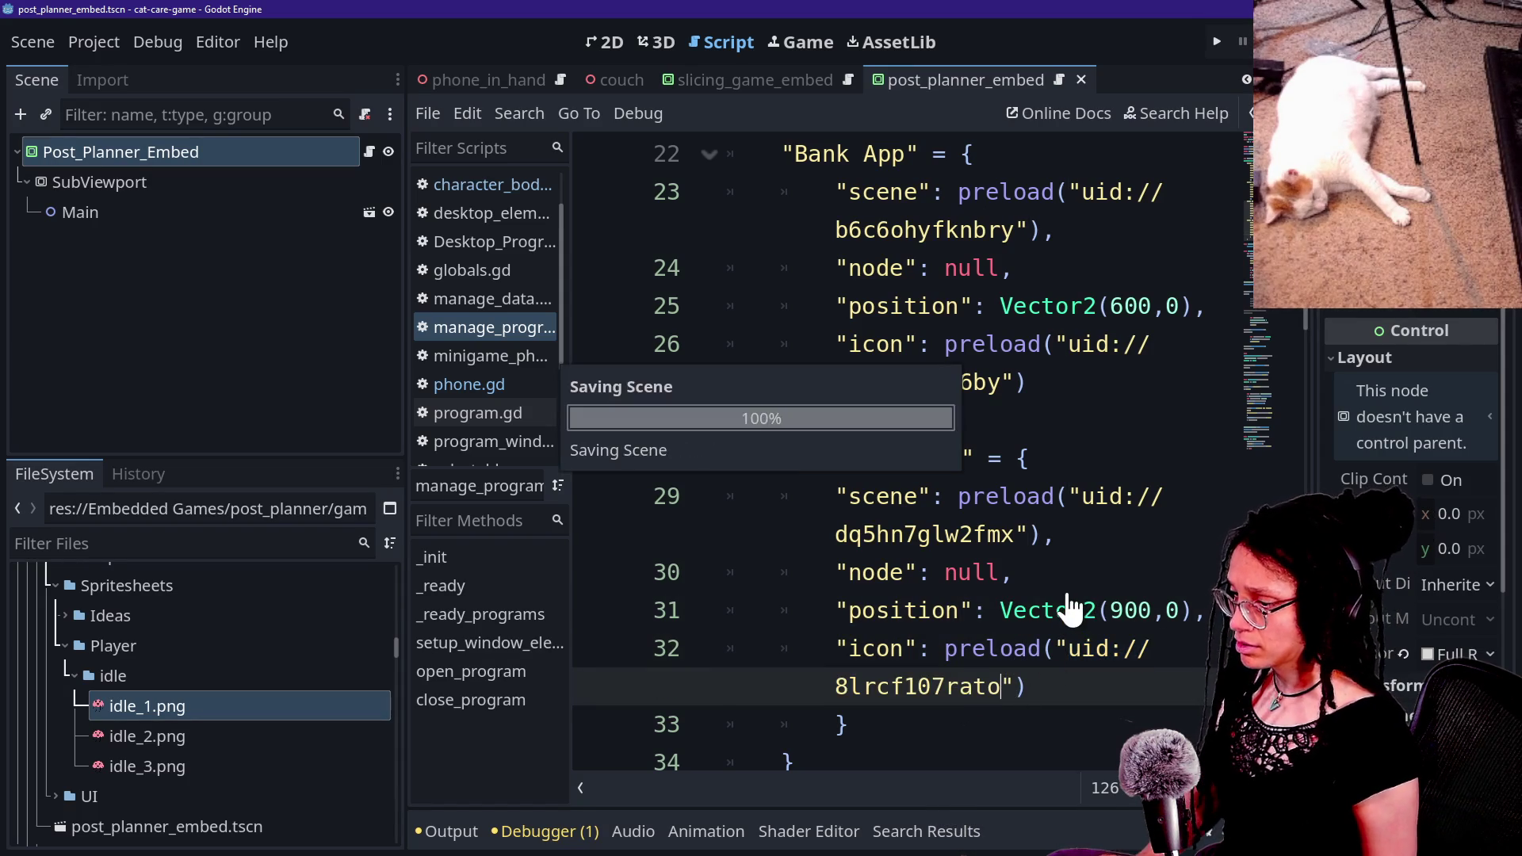
Step: Search all project files for 'clear', listing 58 matches in 14 files
{"action": "key", "text": "shift+alt+o"}
{"action": "type", "text": "clear"}
{"action": "key", "text": "Escape"}
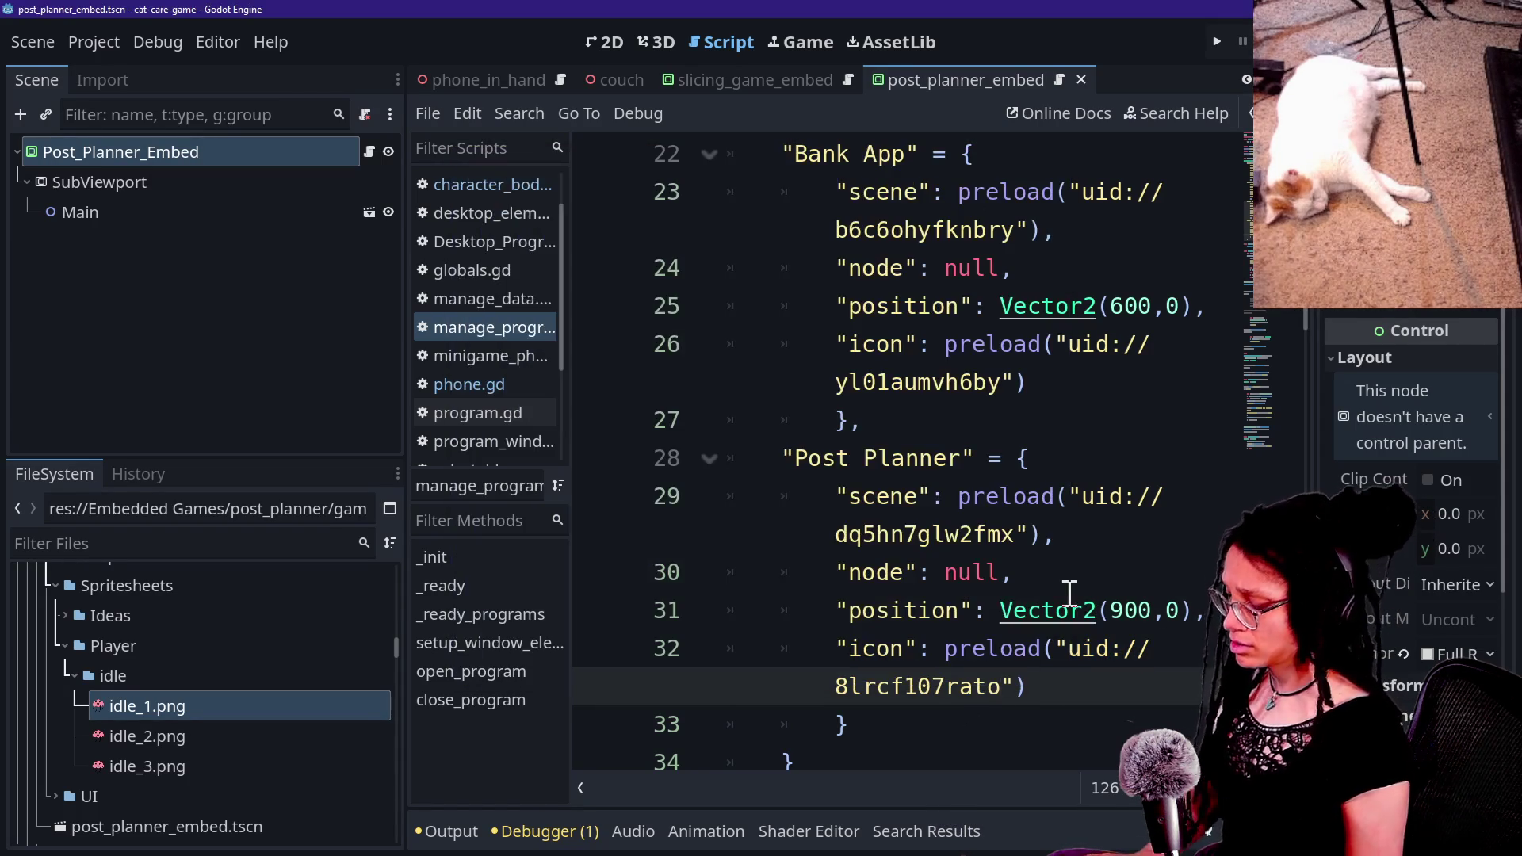
{"action": "key", "text": "ctrl+shift+f"}
{"action": "type", "text": "clear"}
{"action": "key", "text": "Return"}
{"action": "scroll", "coordinate": [737, 610], "scroll_direction": "up", "scroll_amount": 5}
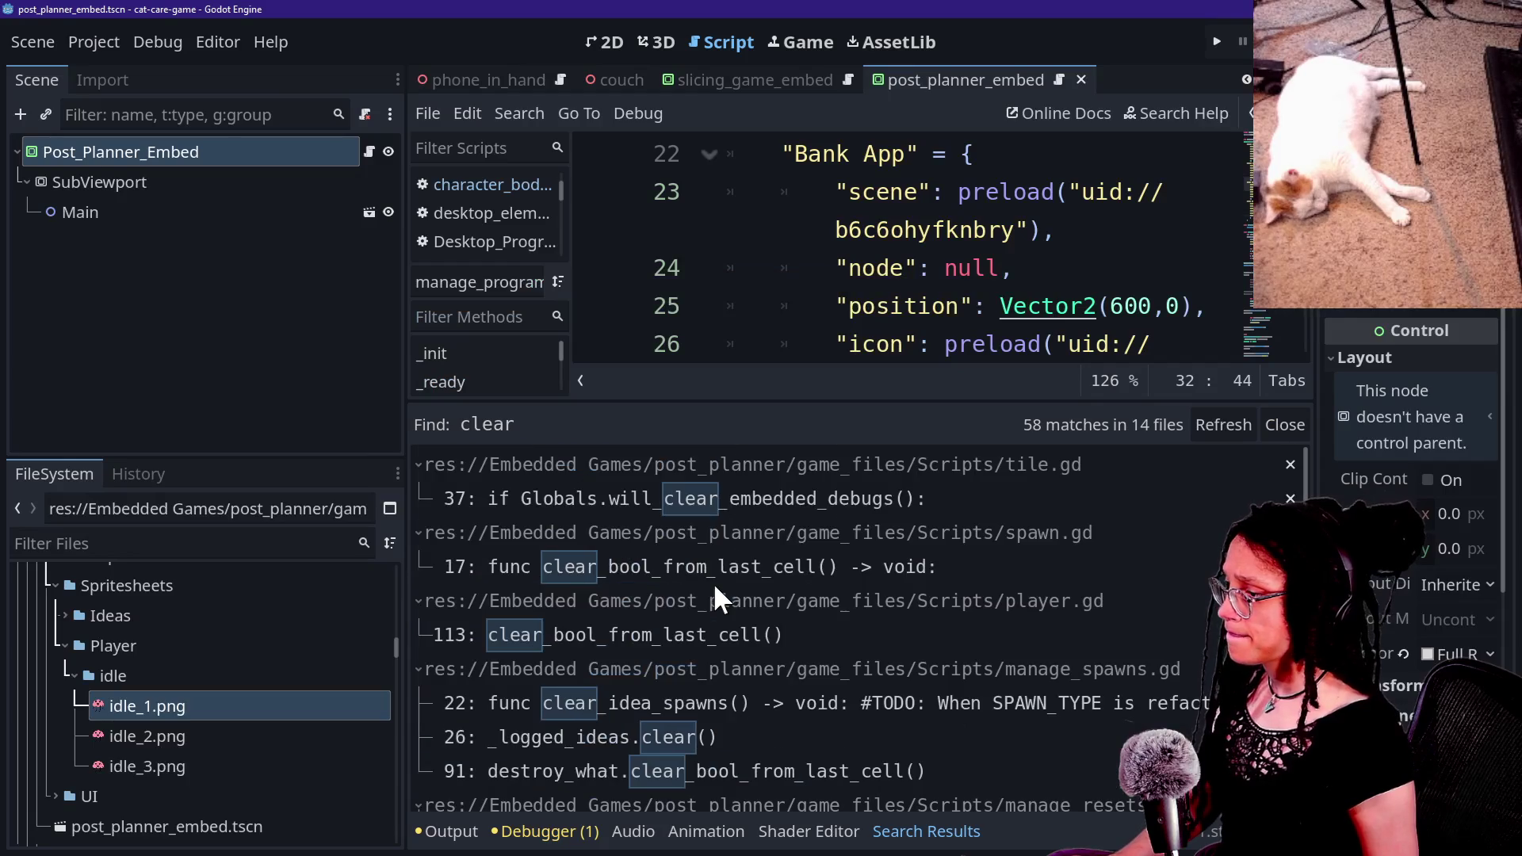
Step: Open tile.gd at the line 37 'clear' match in a full-width editor, then view the Project Settings autoload list
{"action": "left_click", "coordinate": [768, 504]}
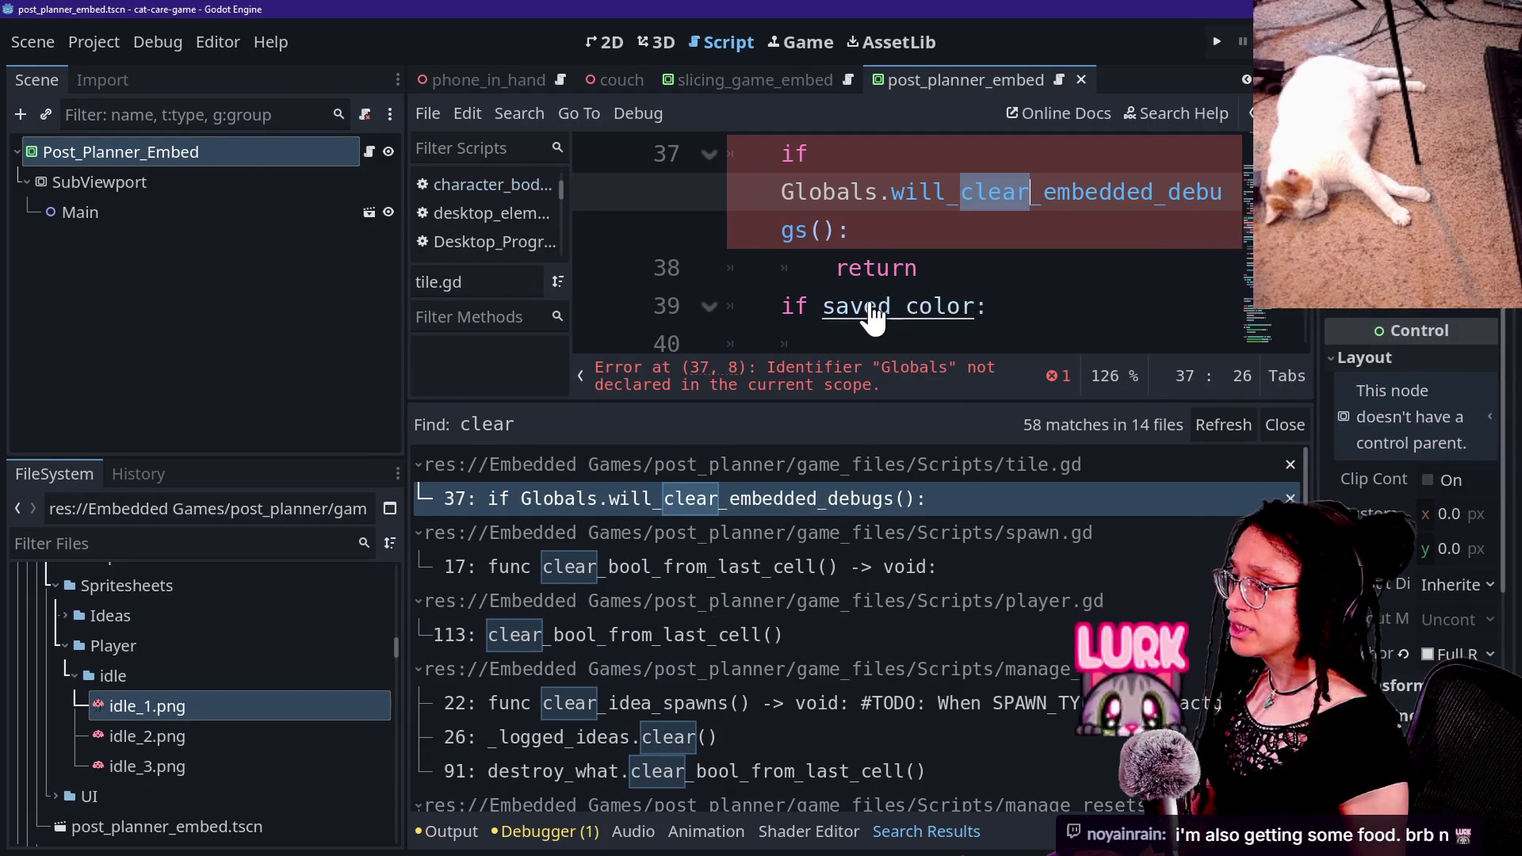
{"action": "key", "text": "ctrl+shift+F11"}
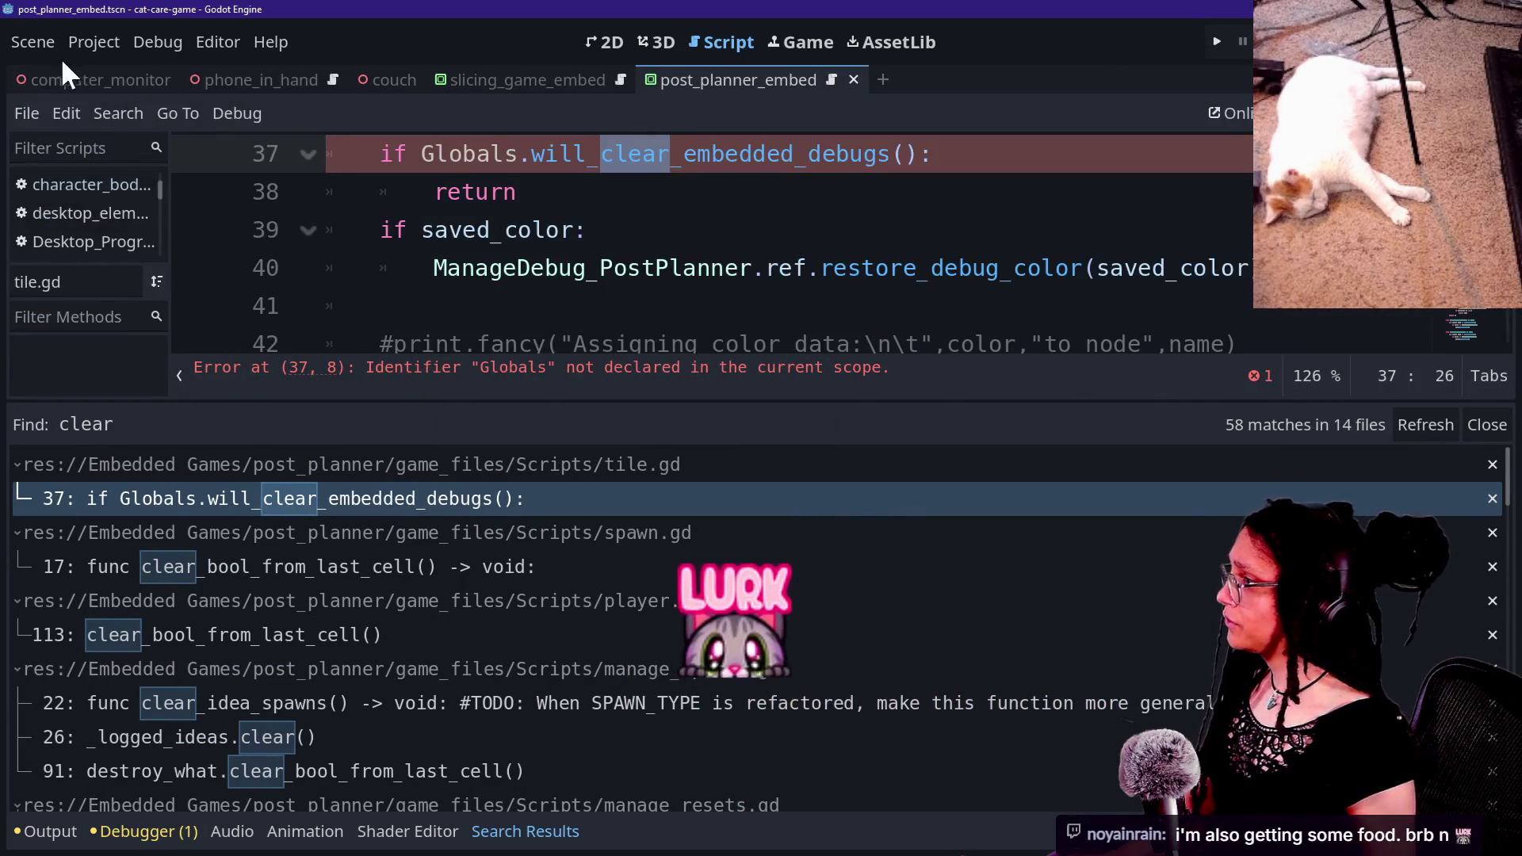
{"action": "left_click", "coordinate": [91, 42]}
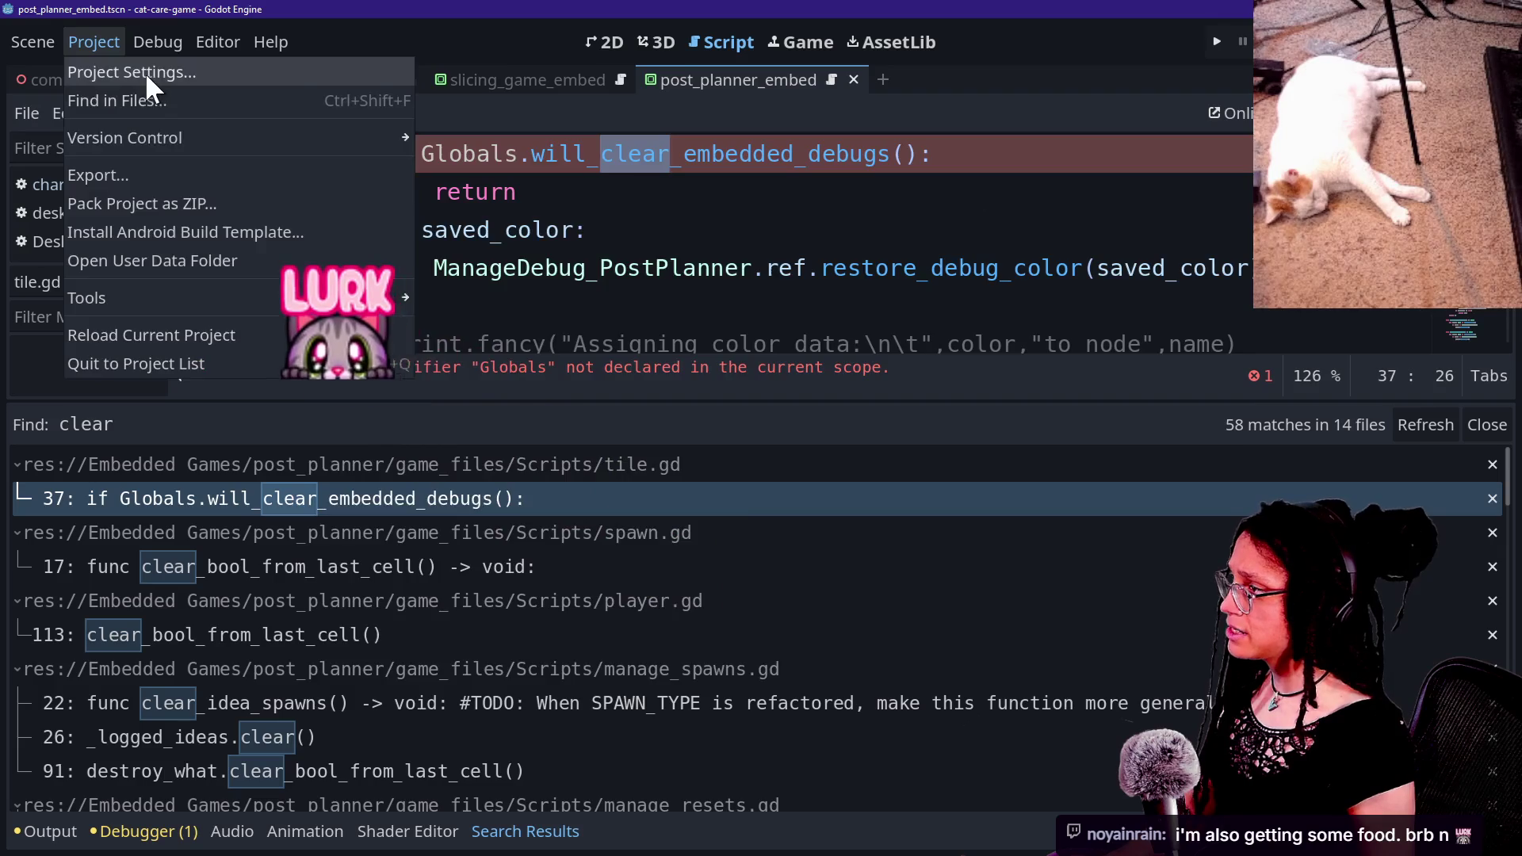
{"action": "left_click", "coordinate": [146, 73]}
{"action": "left_click", "coordinate": [612, 136]}
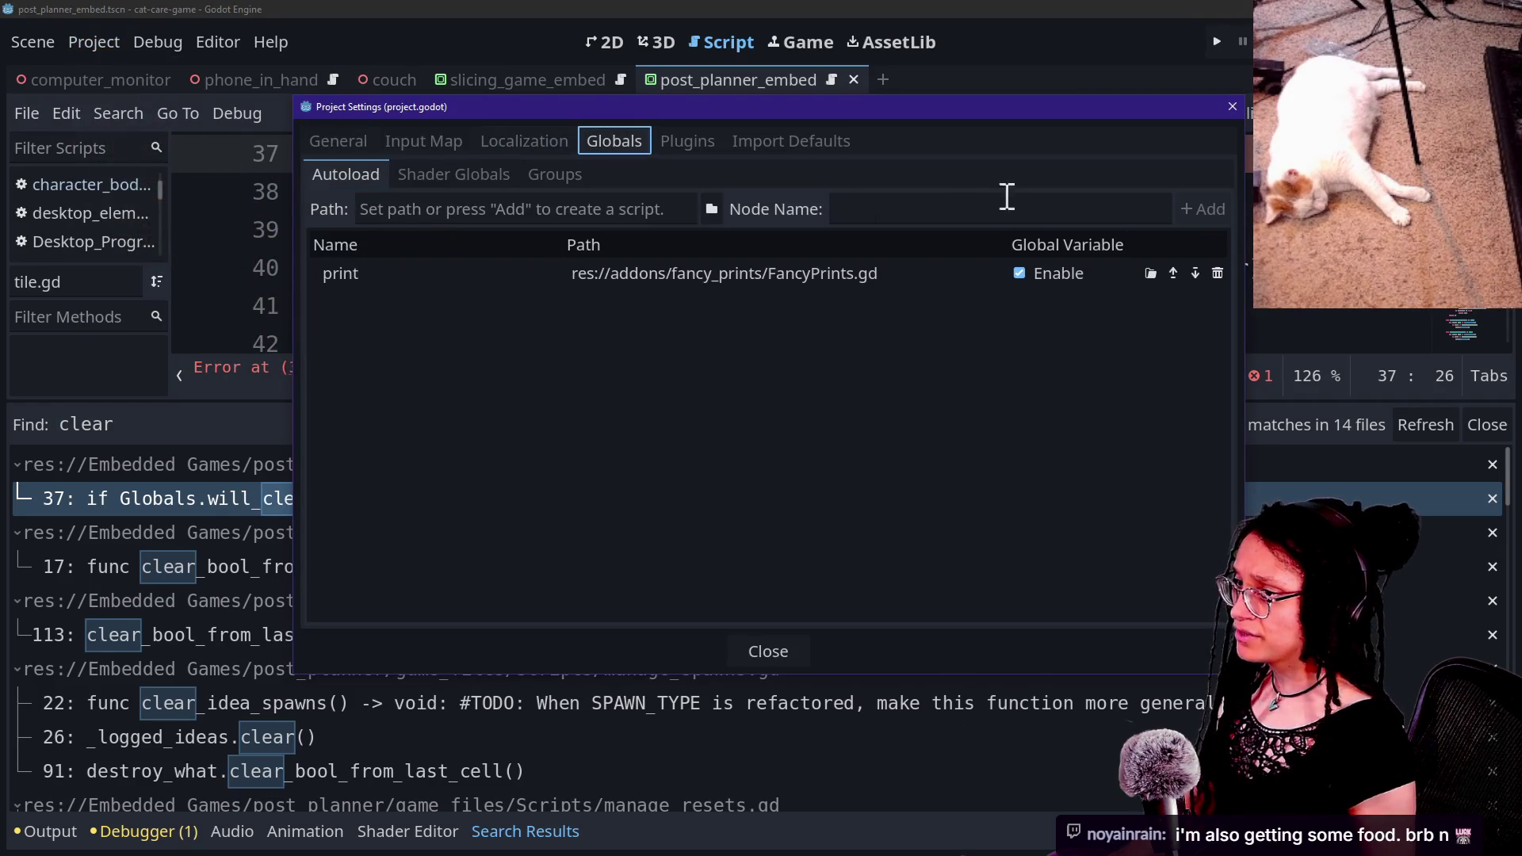
{"action": "left_click", "coordinate": [704, 206]}
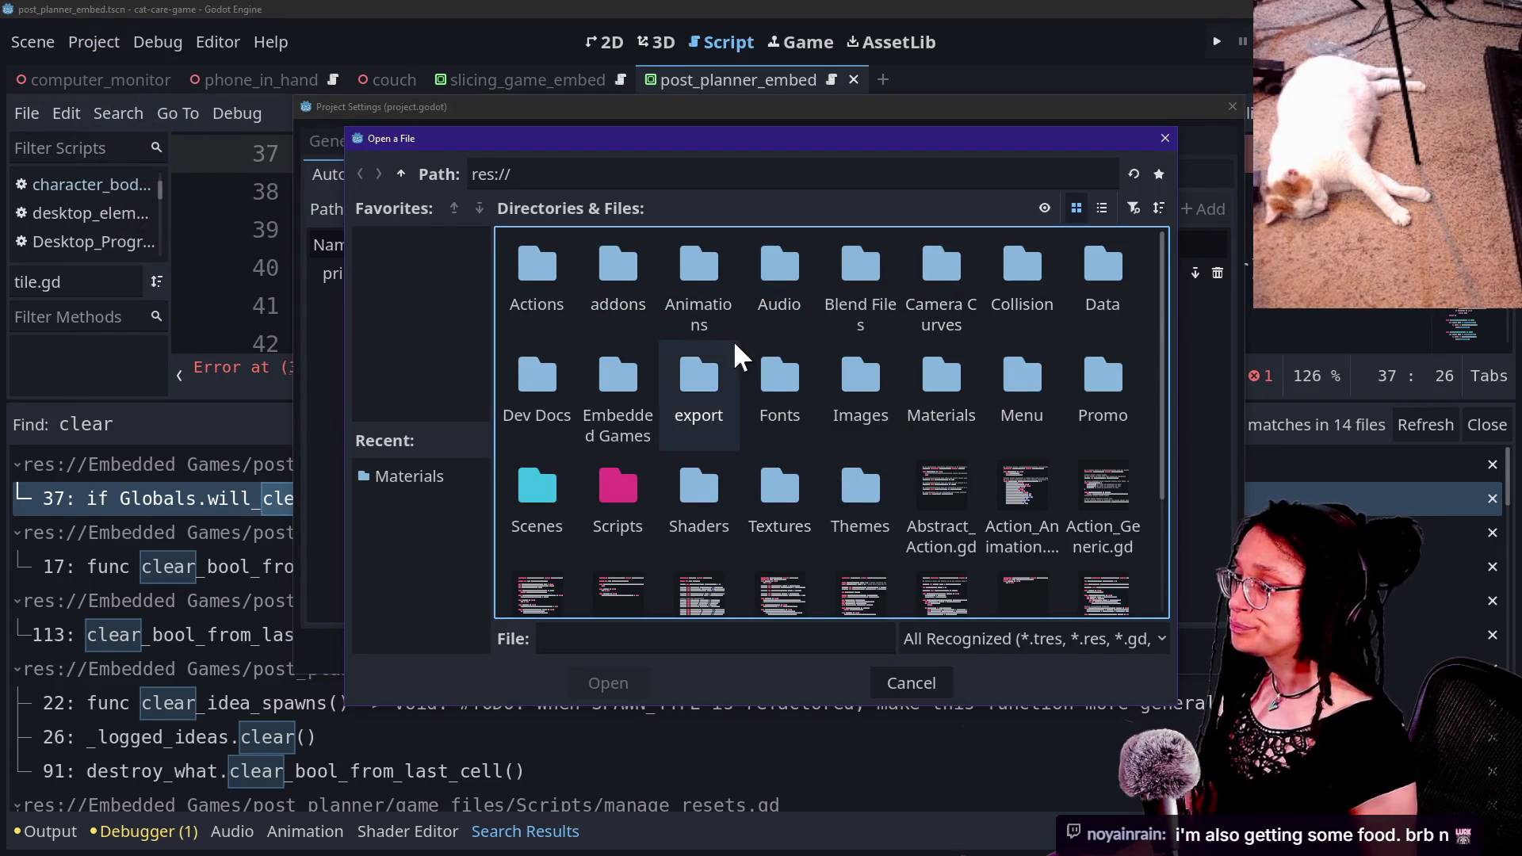
{"action": "double_click", "coordinate": [632, 498]}
{"action": "scroll", "coordinate": [785, 379], "scroll_direction": "down", "scroll_amount": 2}
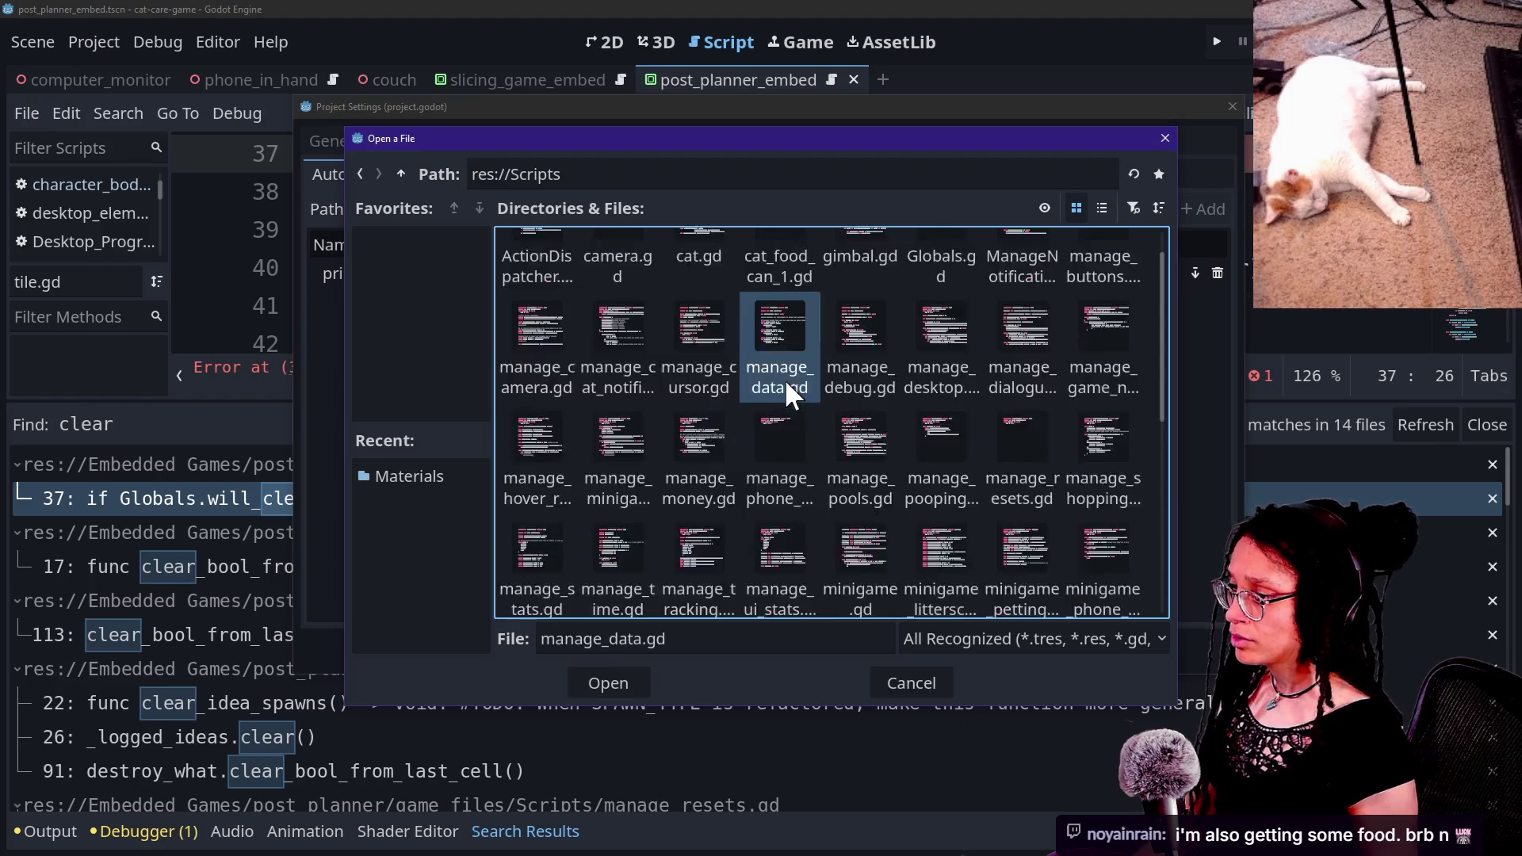
{"action": "scroll", "coordinate": [908, 442], "scroll_direction": "down", "scroll_amount": 3}
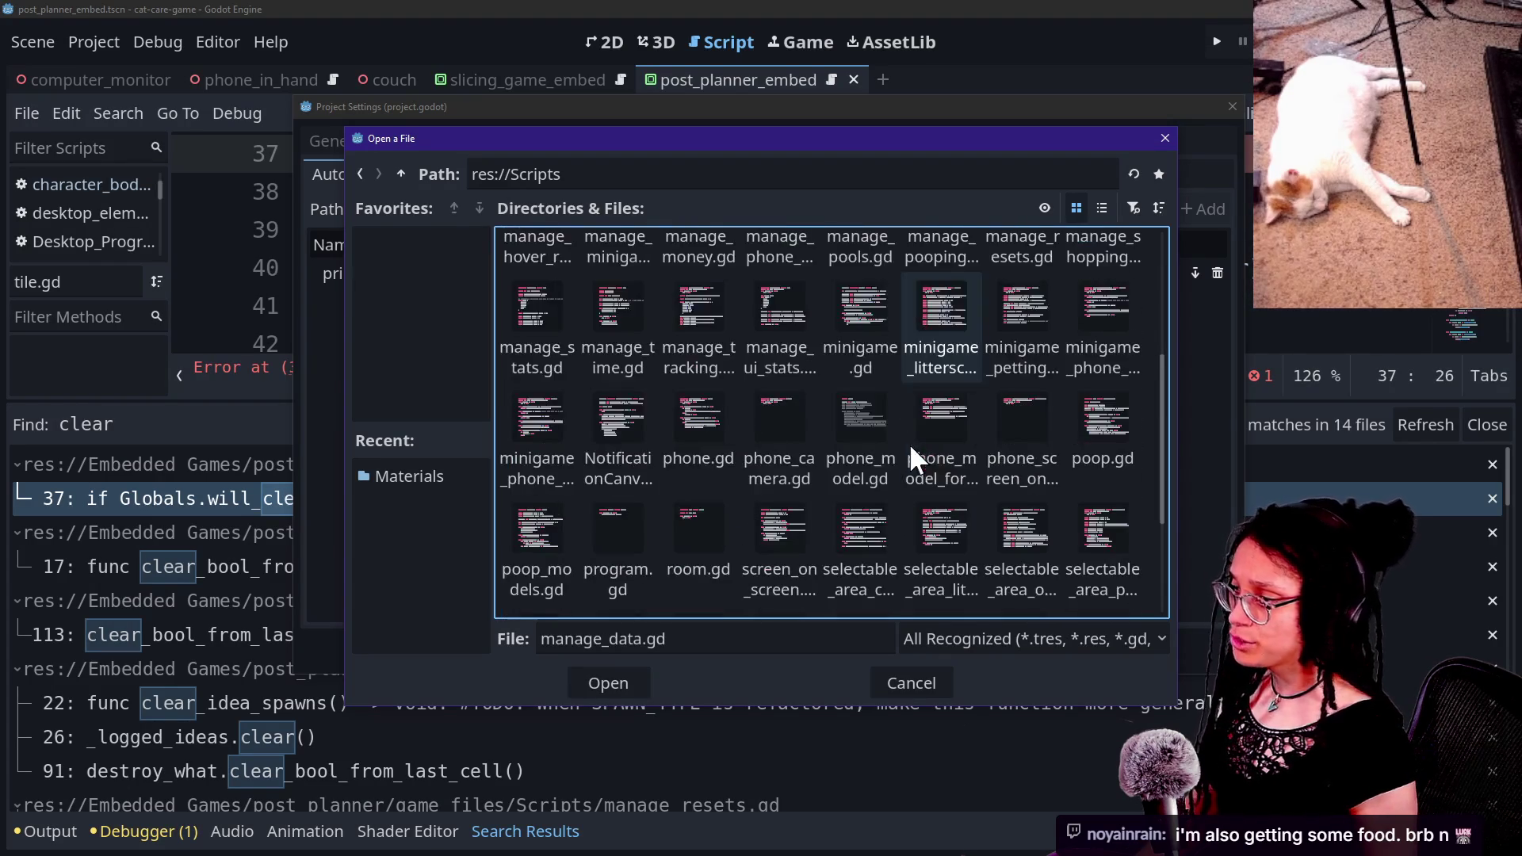
{"action": "left_click", "coordinate": [880, 376]}
{"action": "left_click", "coordinate": [670, 482]}
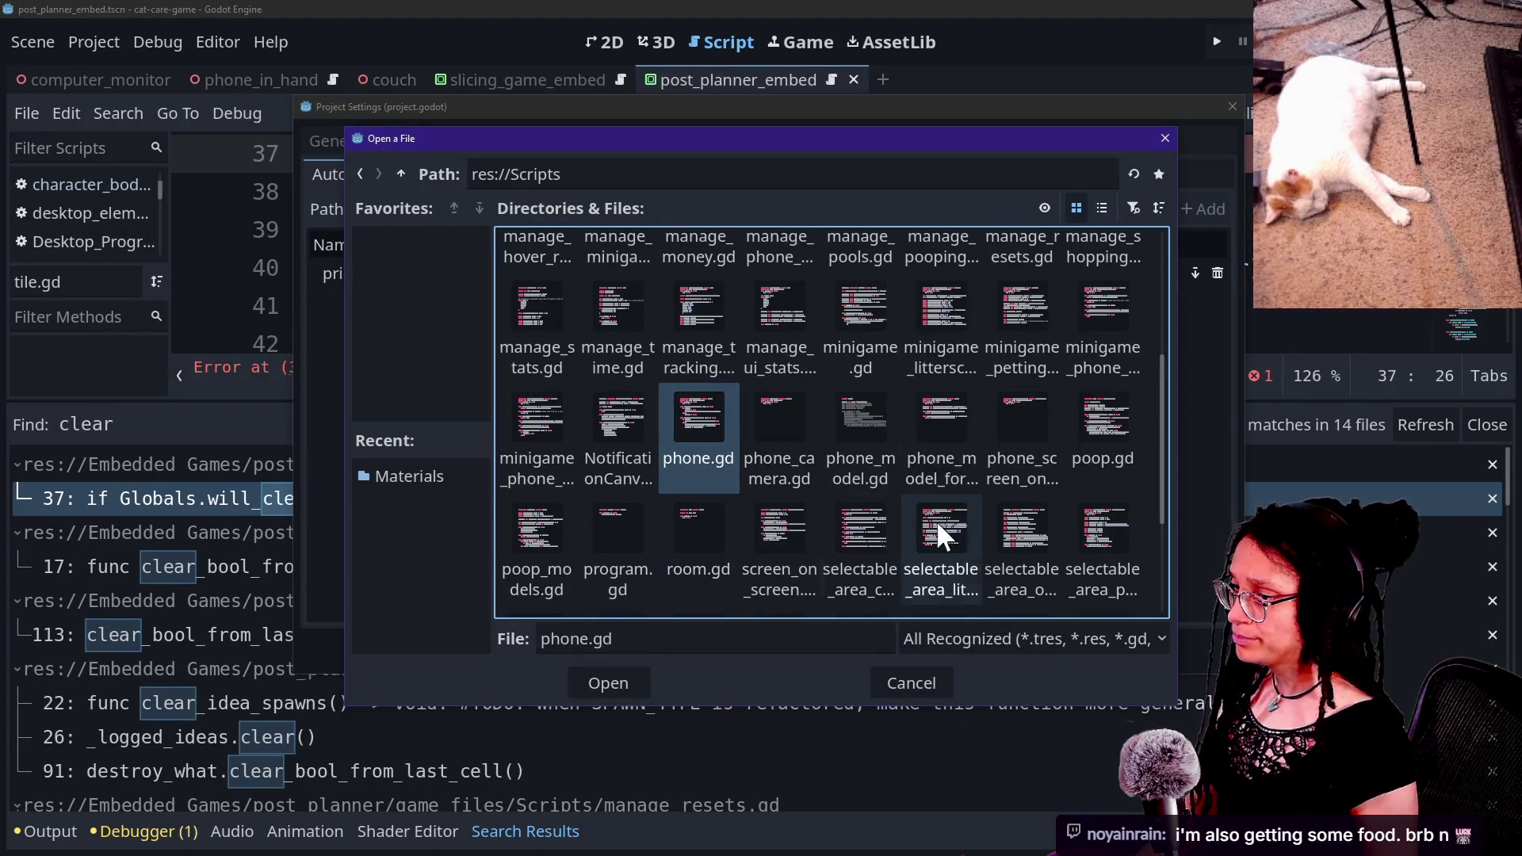
{"action": "scroll", "coordinate": [600, 541], "scroll_direction": "down", "scroll_amount": 4}
{"action": "scroll", "coordinate": [600, 540], "scroll_direction": "up", "scroll_amount": 10}
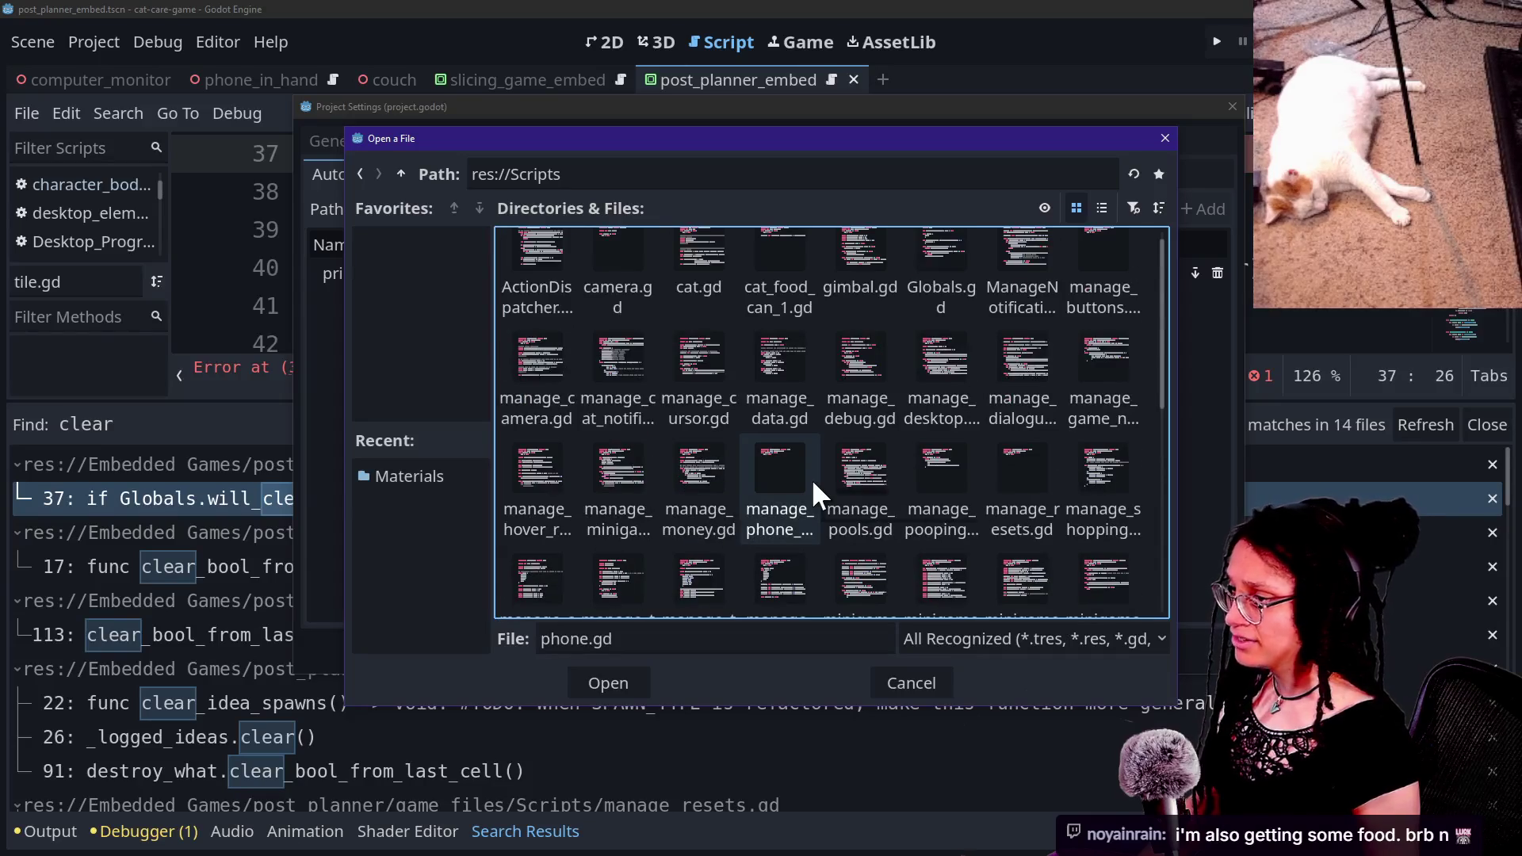
{"action": "key", "text": "Escape"}
{"action": "key", "text": "Escape"}
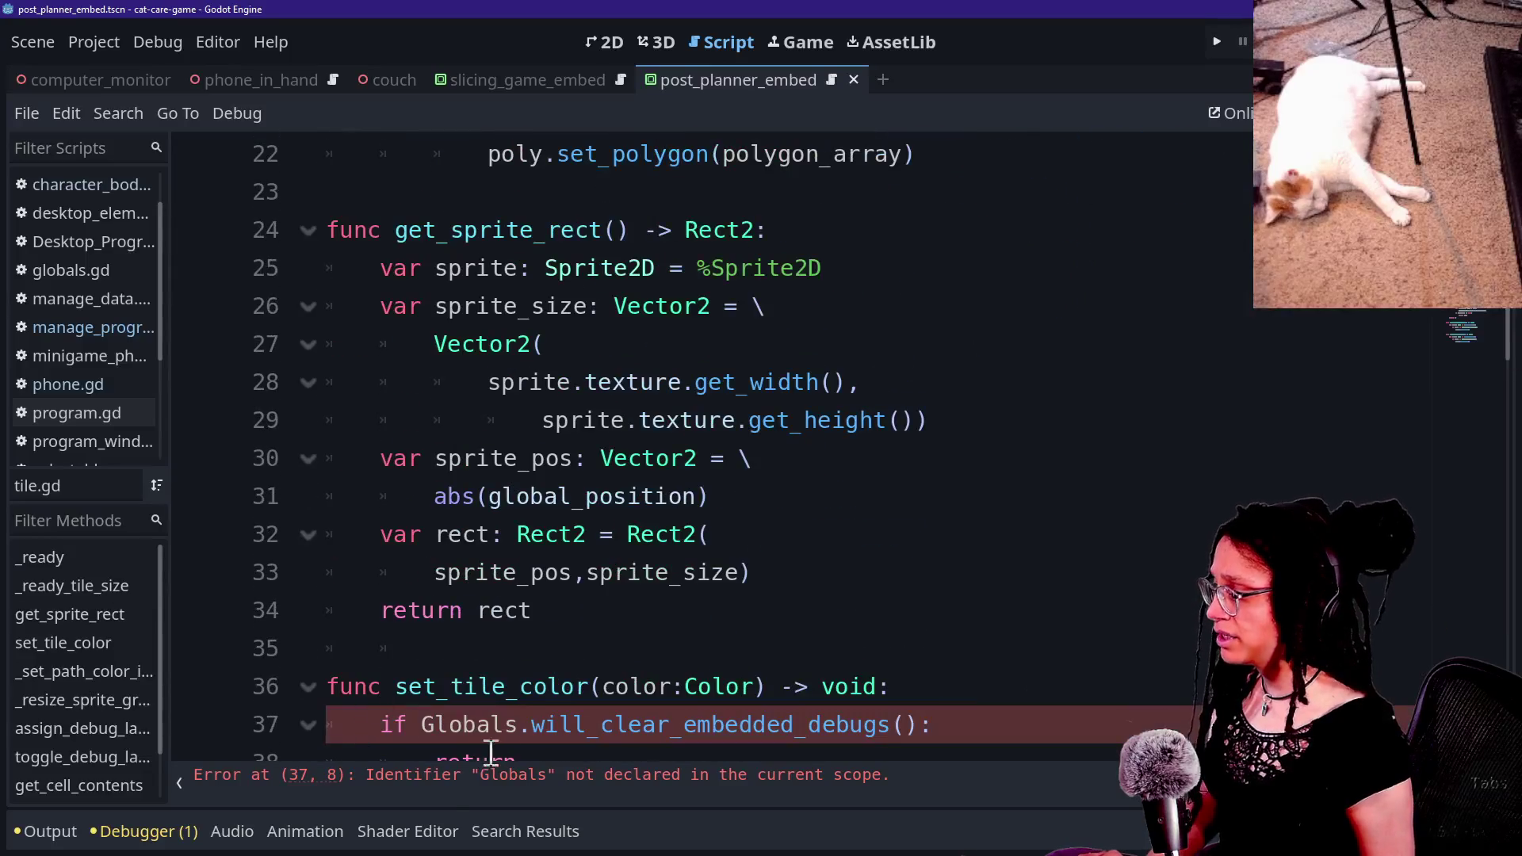
Step: Look over Globals.gd, then launch the cat-care game with the Run Project button
{"action": "scroll", "coordinate": [837, 521], "scroll_direction": "down", "scroll_amount": 3}
{"action": "scroll", "coordinate": [837, 520], "scroll_direction": "up", "scroll_amount": 3}
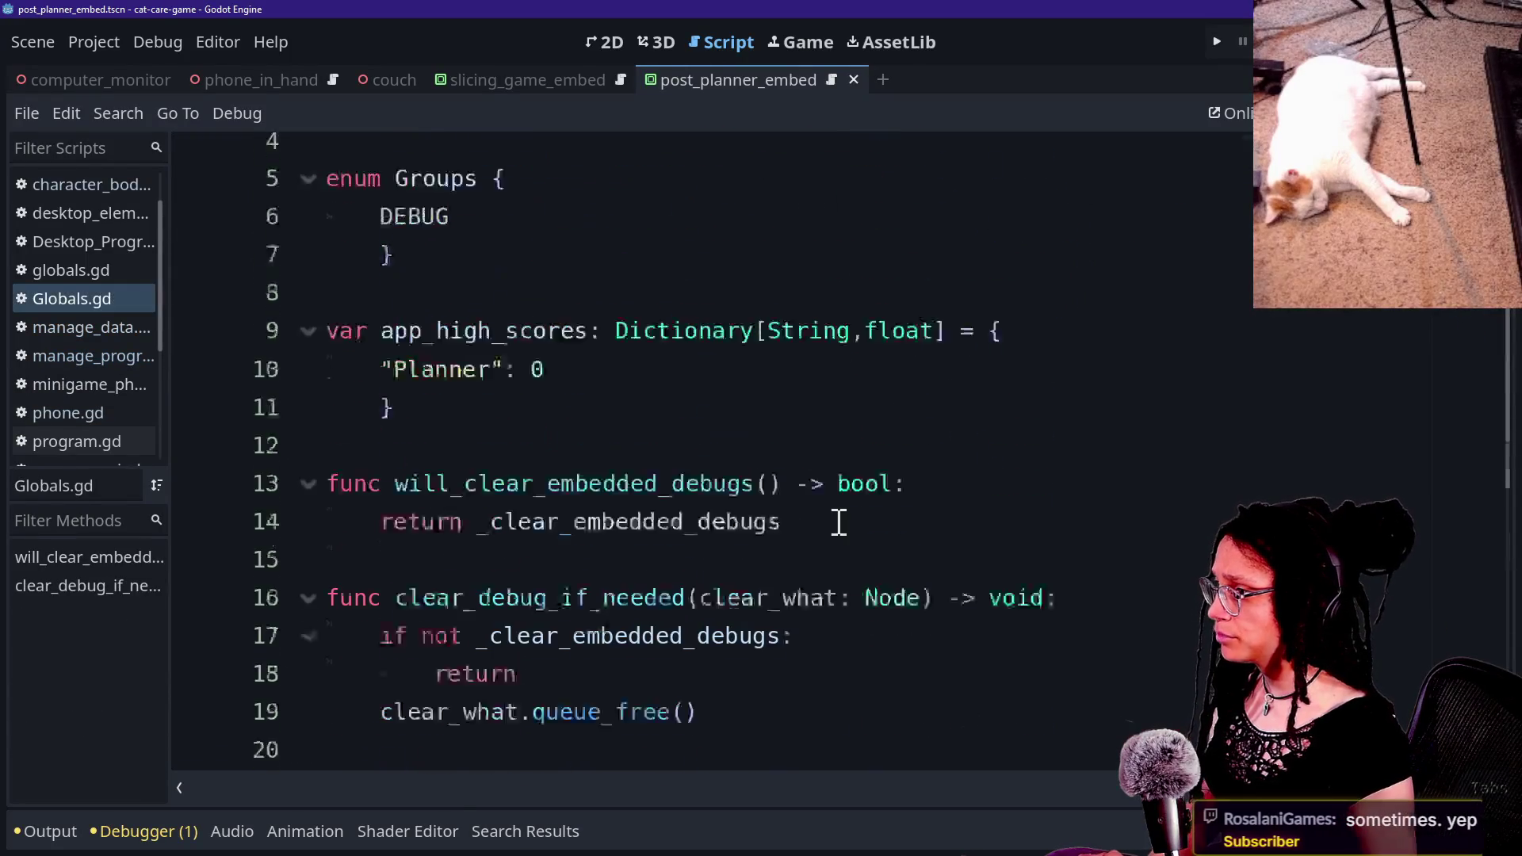
{"action": "left_click_drag", "start_coordinate": [888, 191], "coordinate": [893, 273]}
{"action": "left_click", "coordinate": [893, 273]}
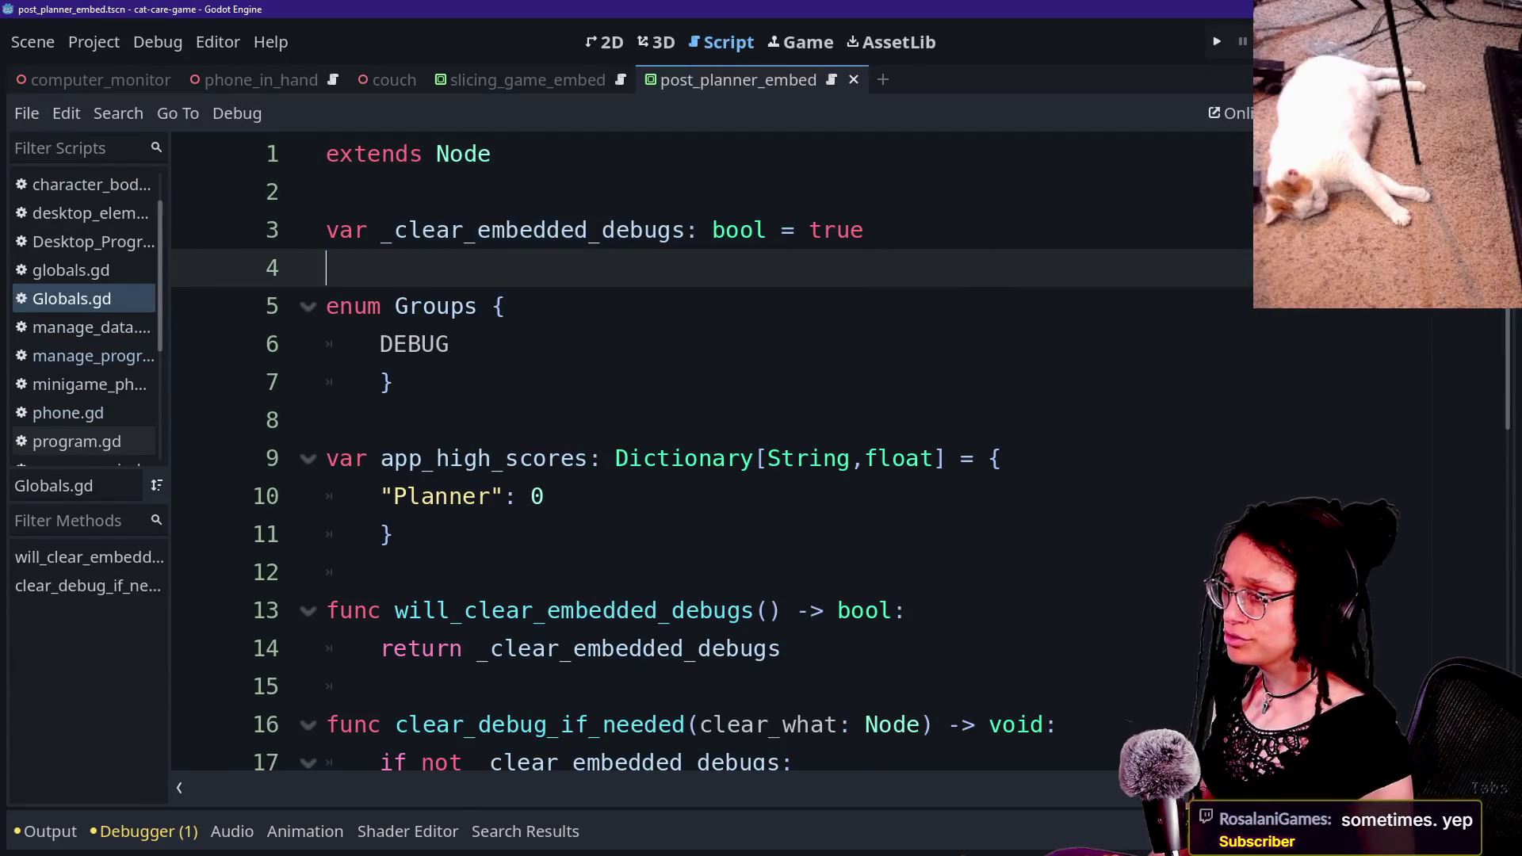
{"action": "left_click", "coordinate": [1216, 40]}
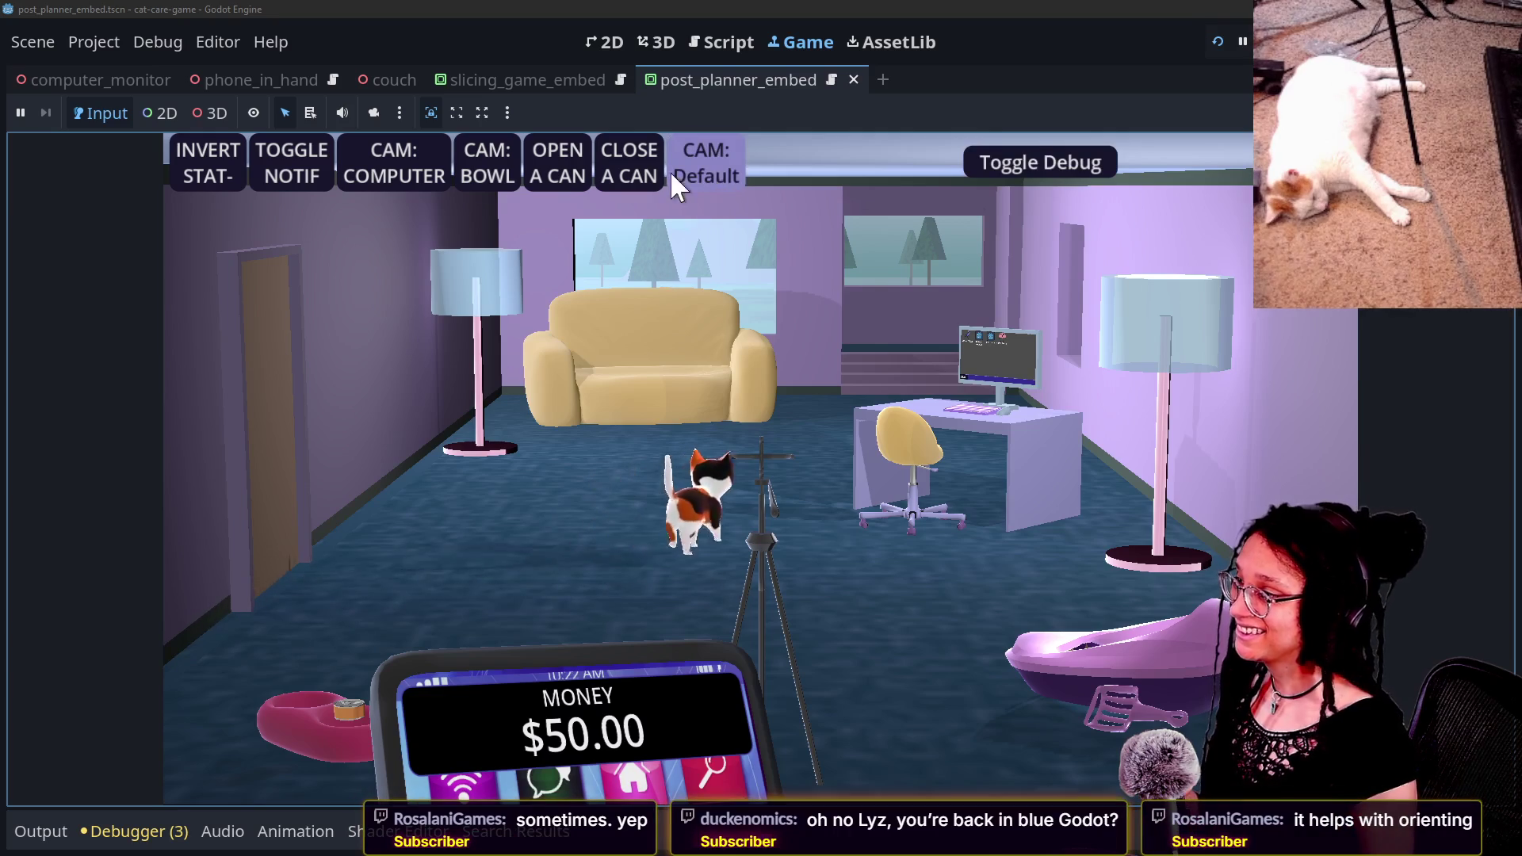
Step: On the in-game computer, open Post Planner, start planning, and choose Mewsky to begin a level
{"action": "left_click", "coordinate": [397, 166]}
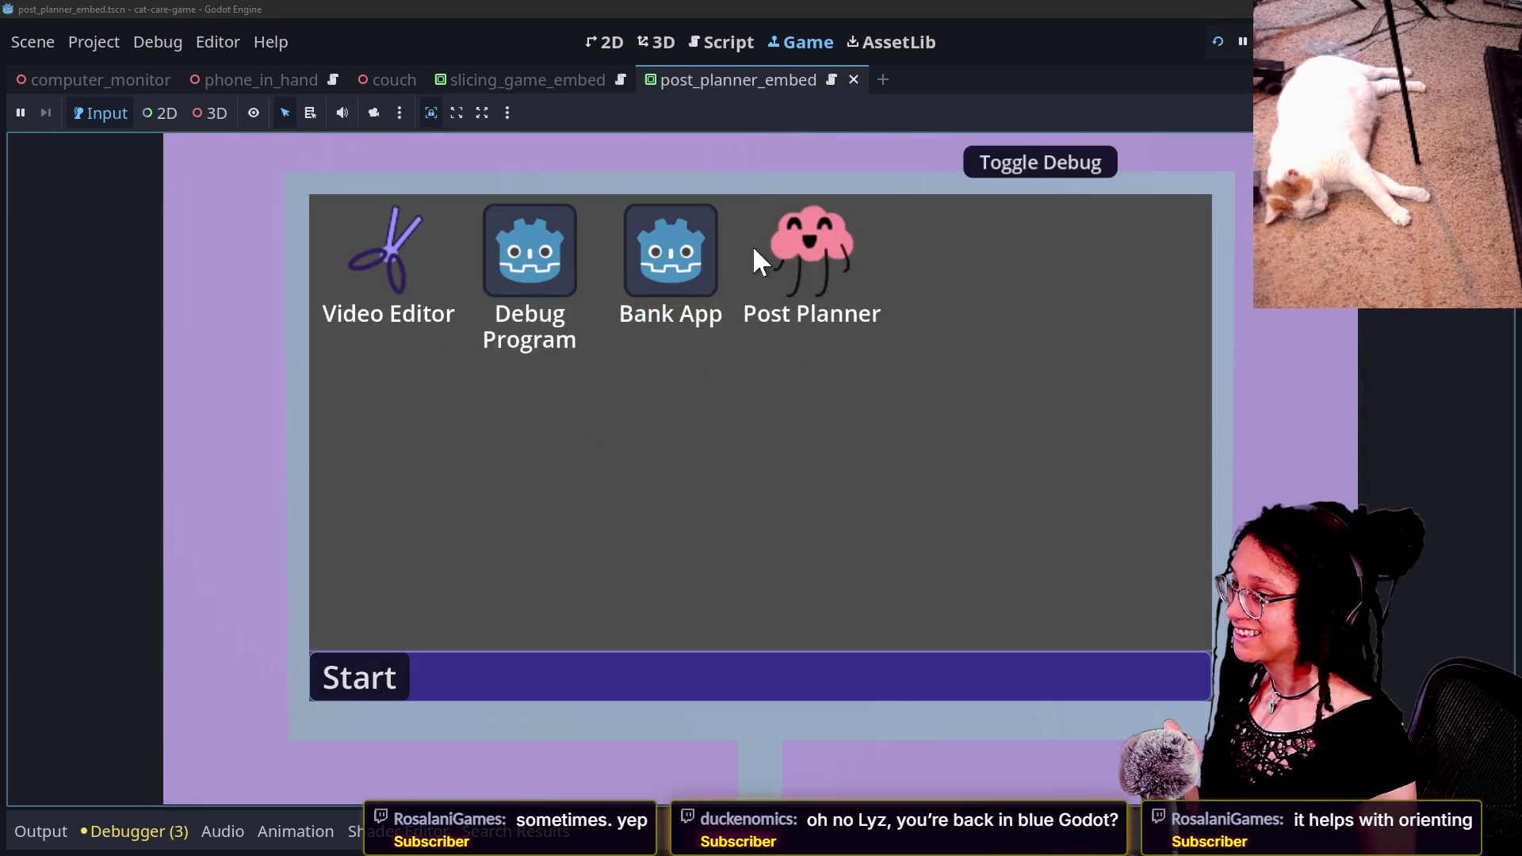
{"action": "double_click", "coordinate": [808, 255]}
{"action": "left_click", "coordinate": [657, 441]}
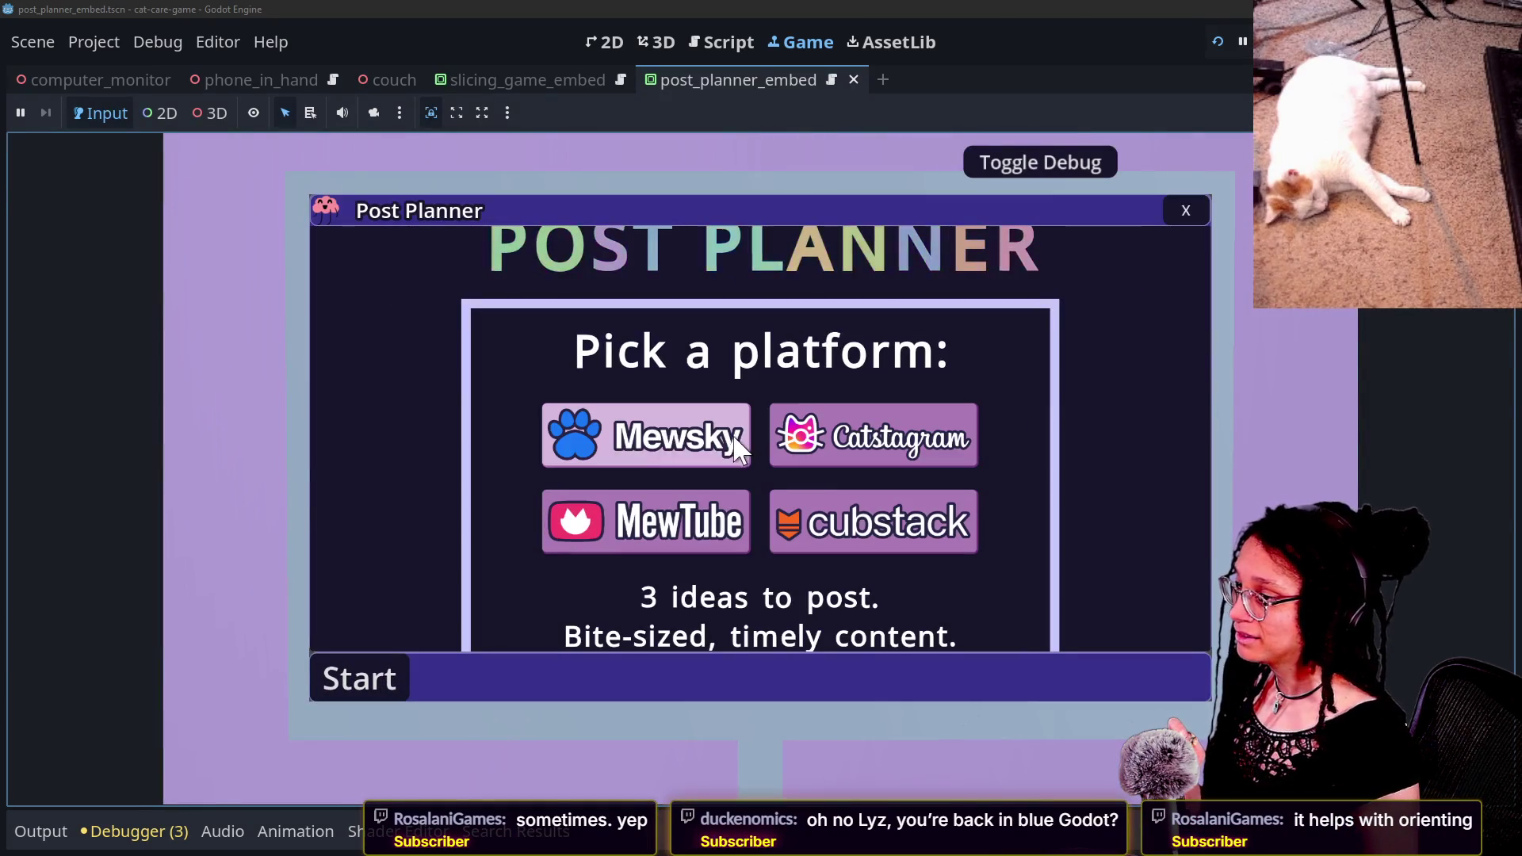
{"action": "left_click", "coordinate": [724, 441]}
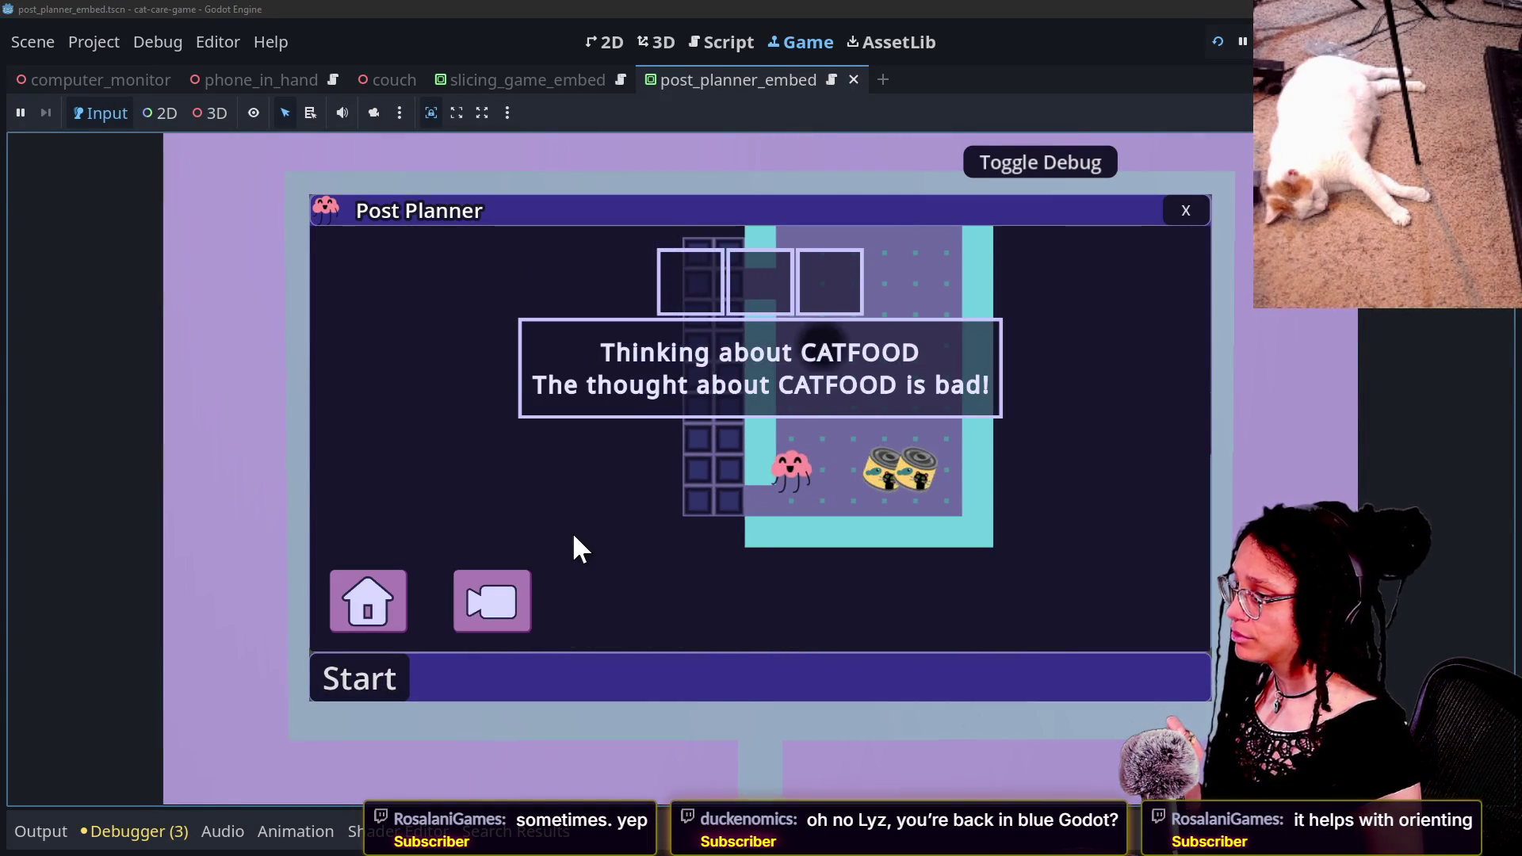
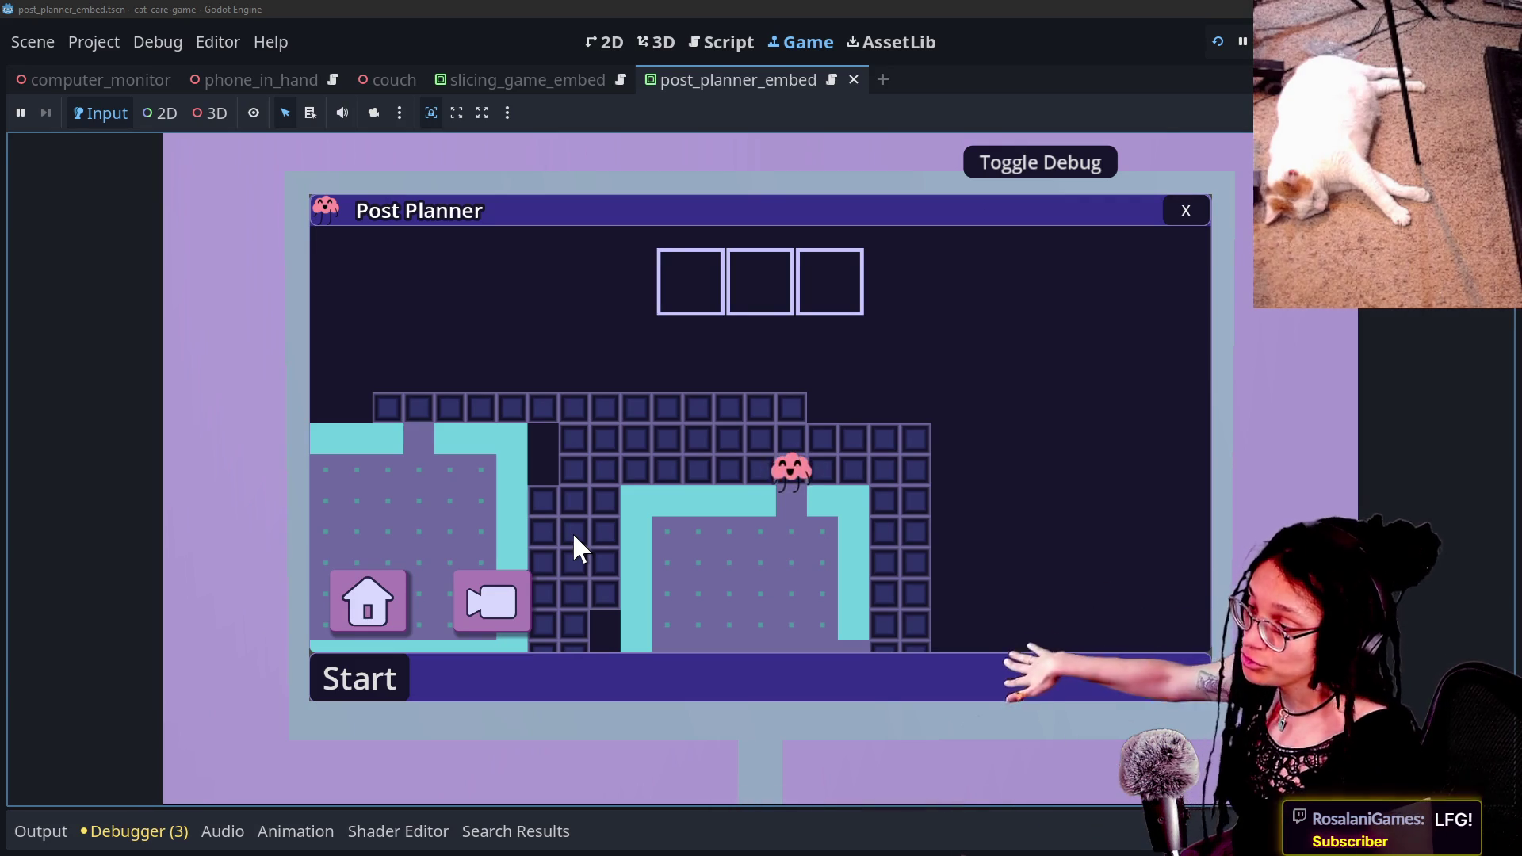
Step: Walk the character through the corridors toward the cat-food room
{"action": "key", "text": "Right"}
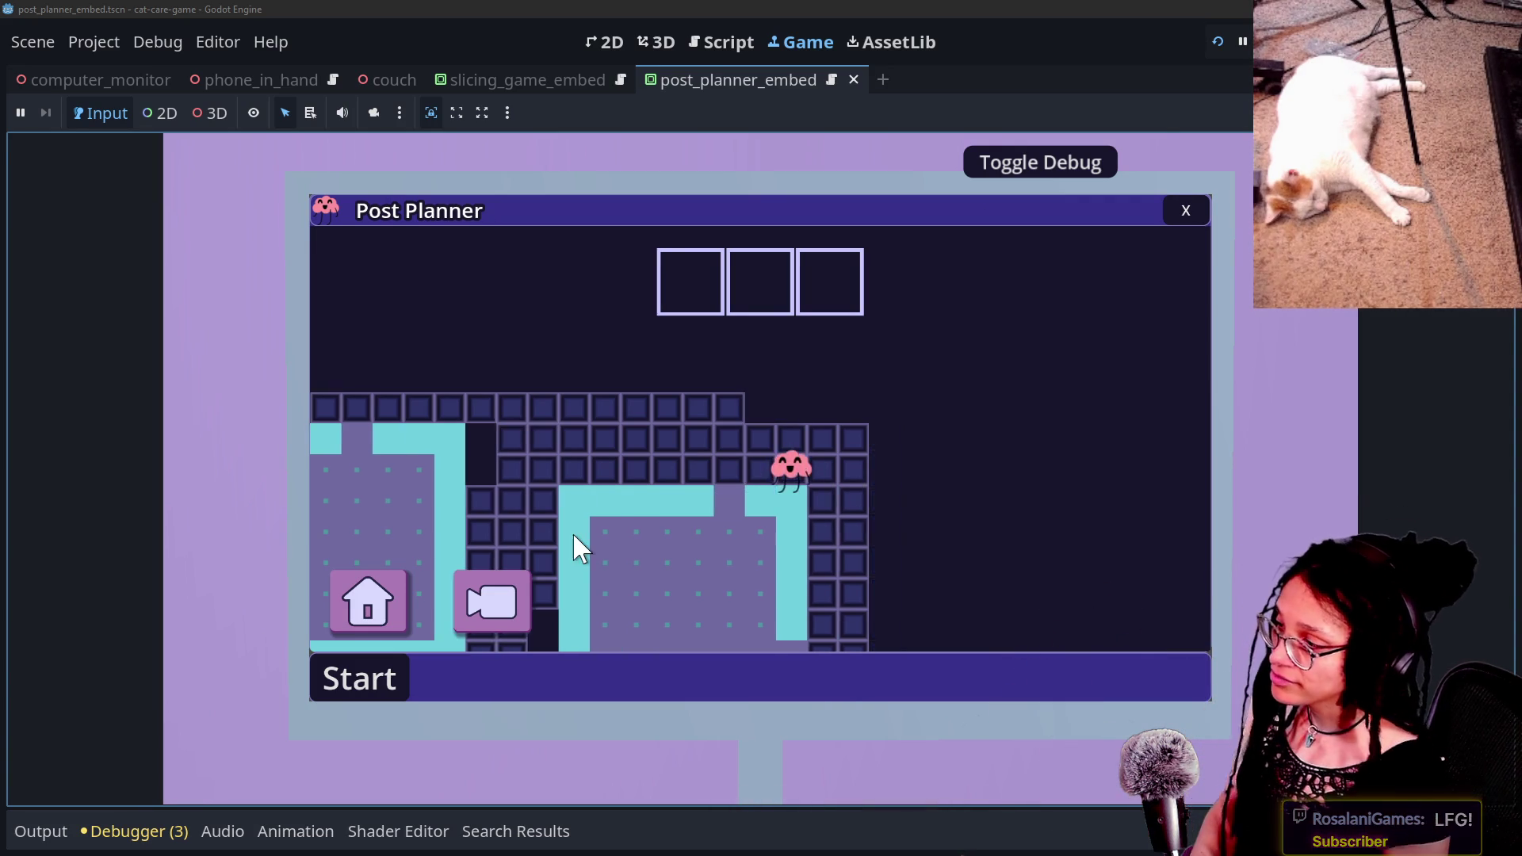
{"action": "key", "text": "Down"}
{"action": "key", "text": "Left"}
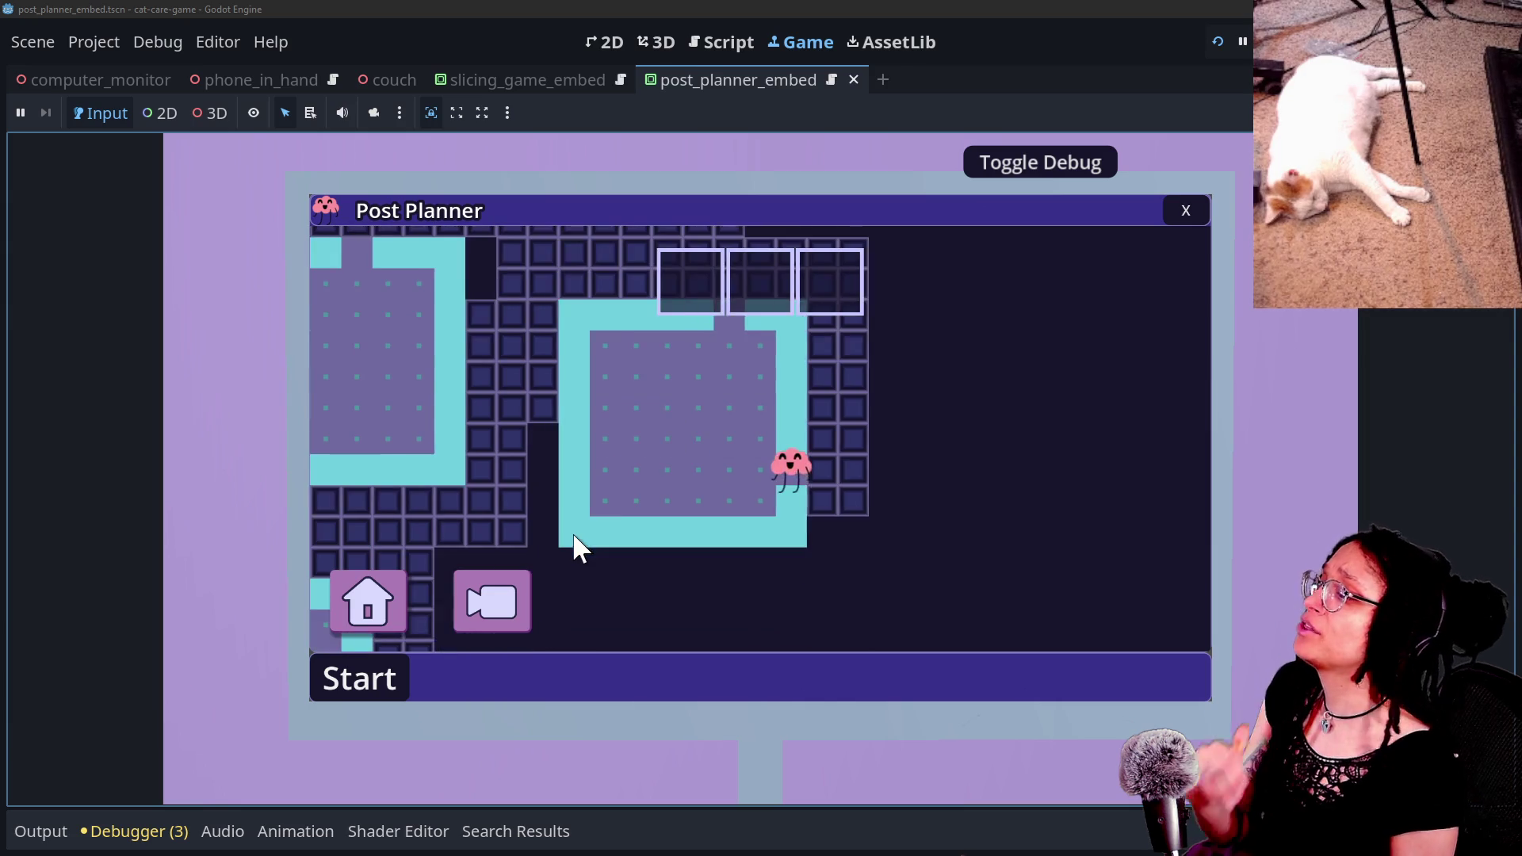
{"action": "key", "text": "Up"}
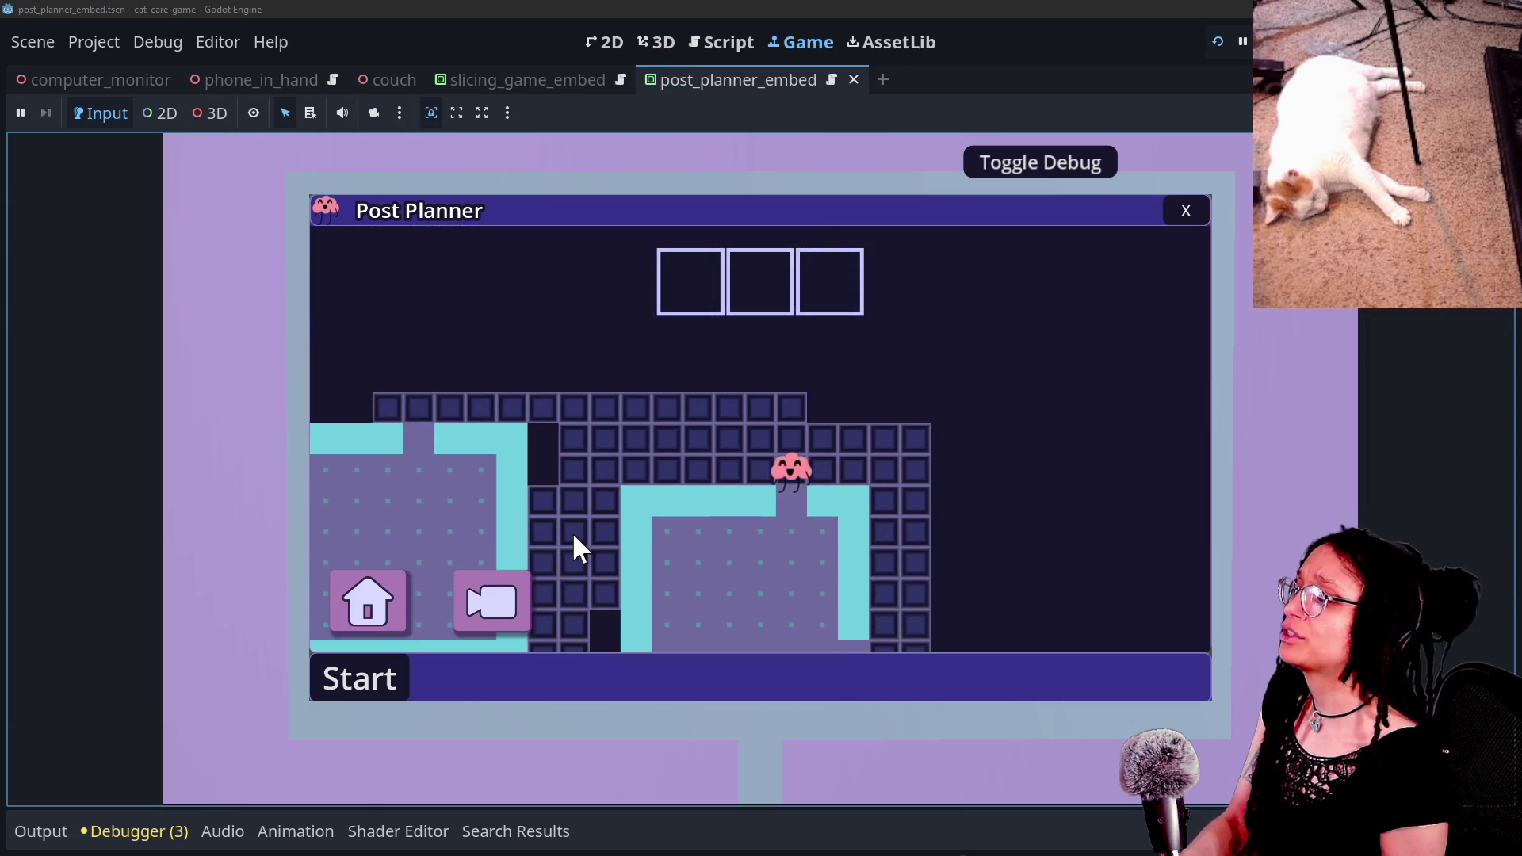
{"action": "key", "text": "Left"}
{"action": "key", "text": "Down"}
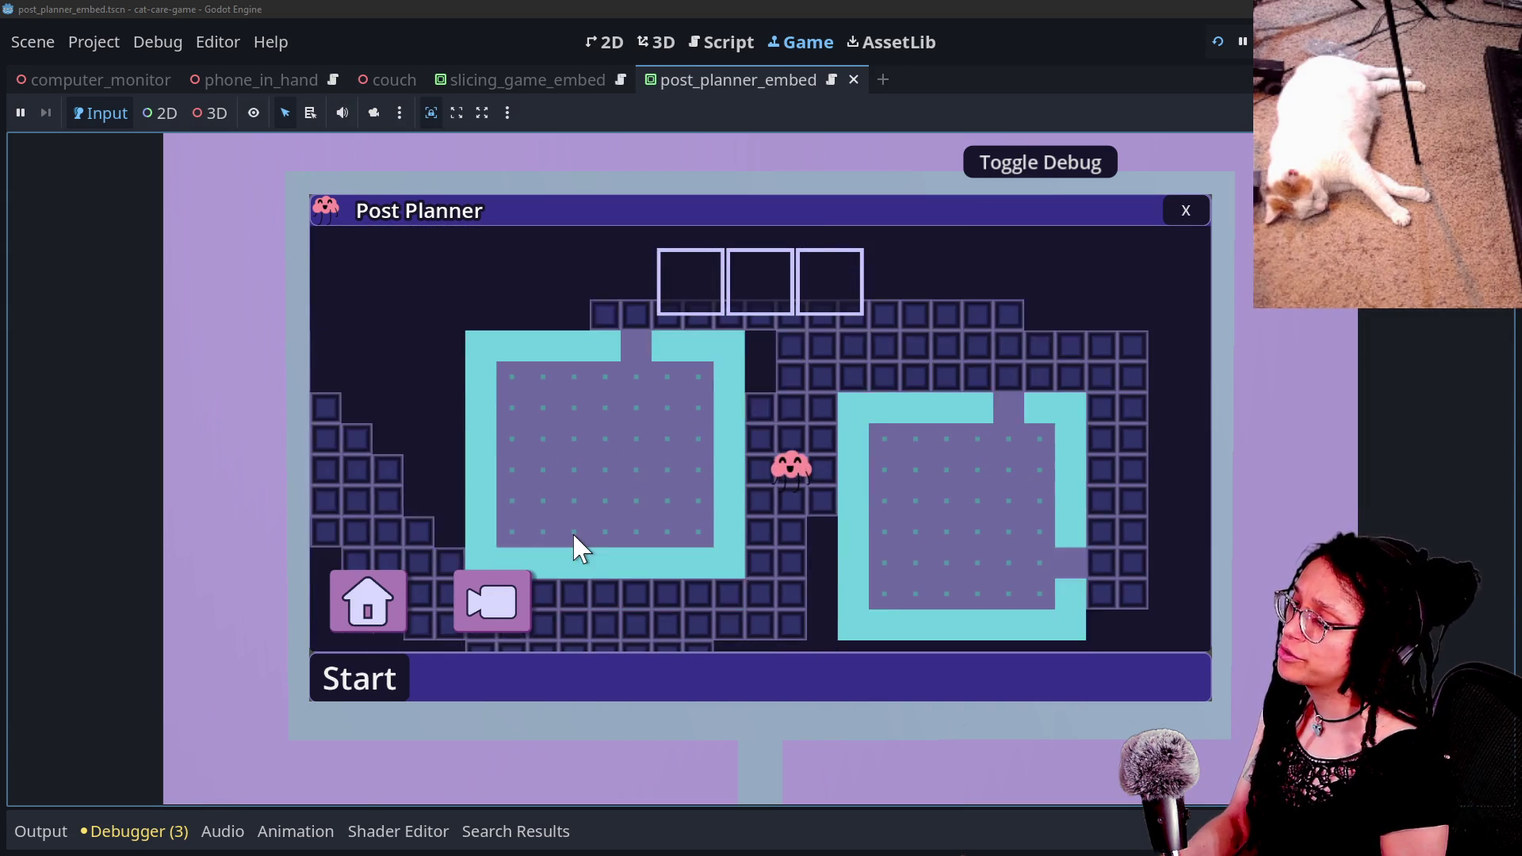
{"action": "key", "text": "Left"}
{"action": "key", "text": "Down"}
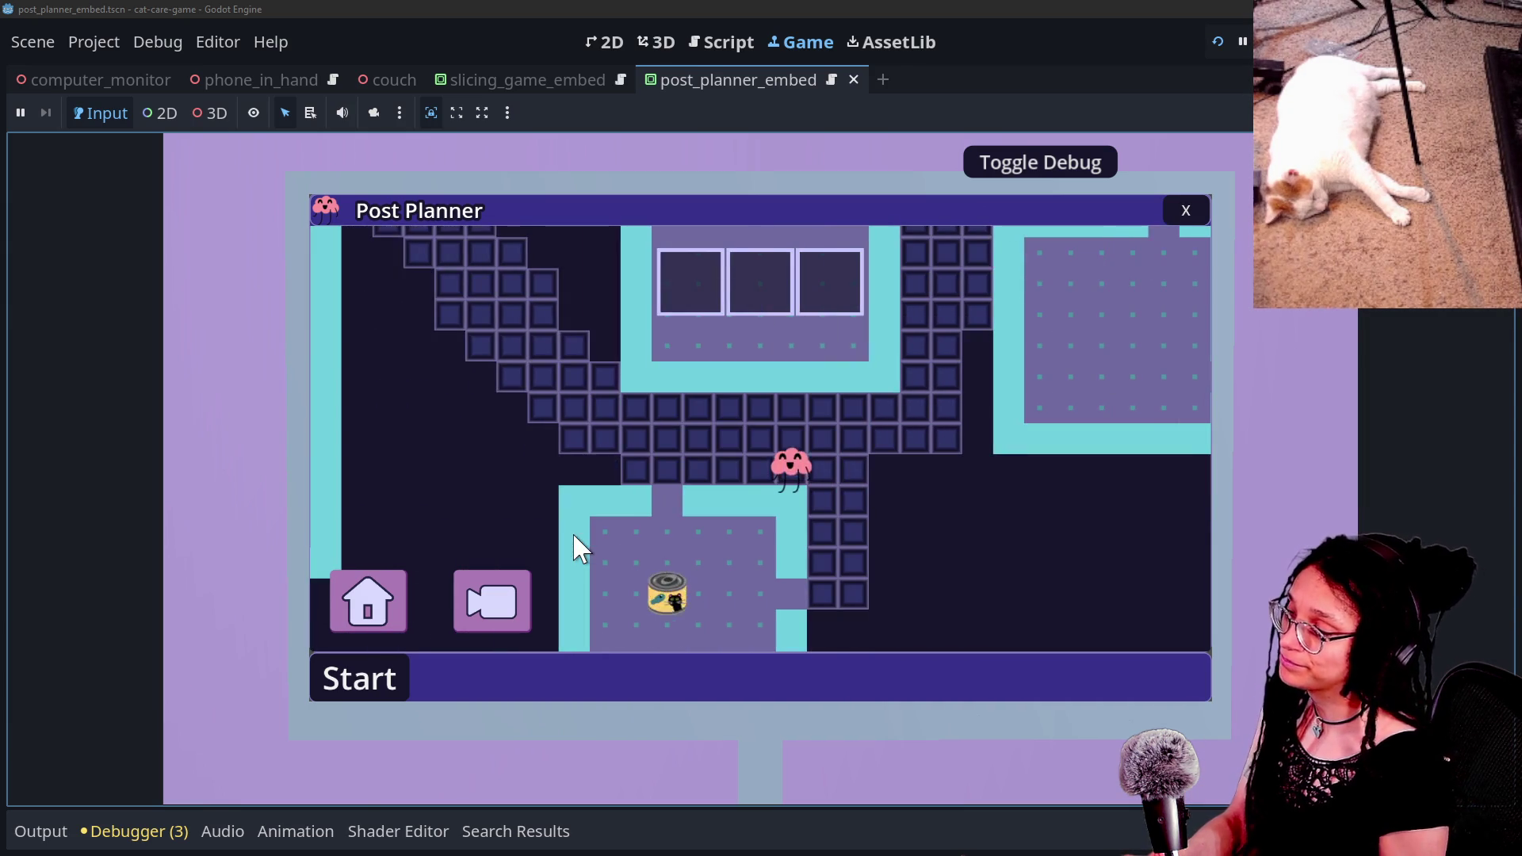
Step: Zoom out, walk onto the cat-food can and around the room, then pause the game
{"action": "left_click", "coordinate": [467, 617]}
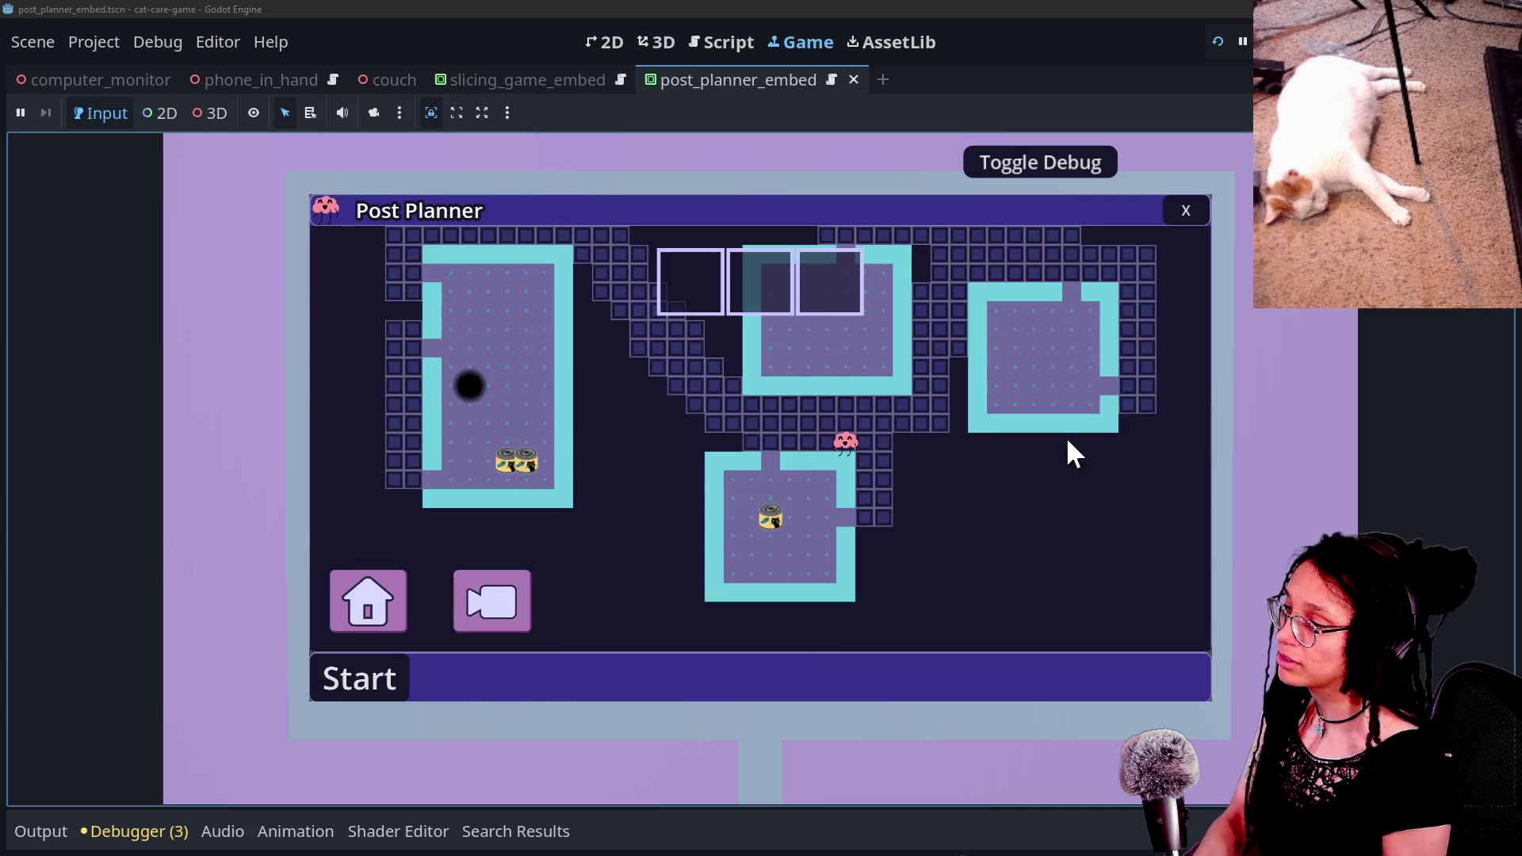
{"action": "key", "text": "Left"}
{"action": "key", "text": "Down"}
{"action": "key", "text": "Right"}
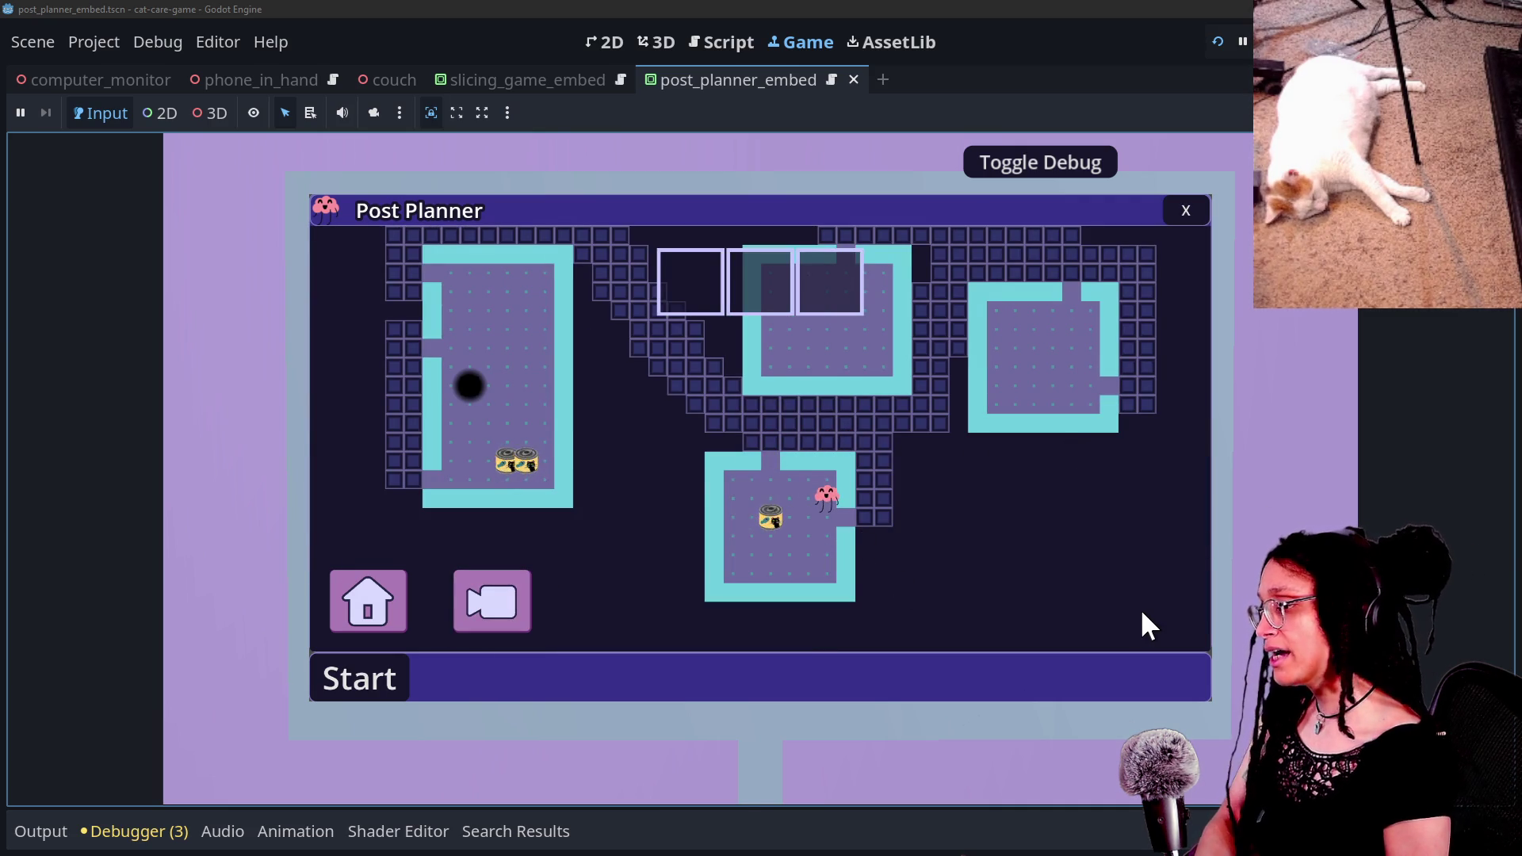
{"action": "key", "text": "Up"}
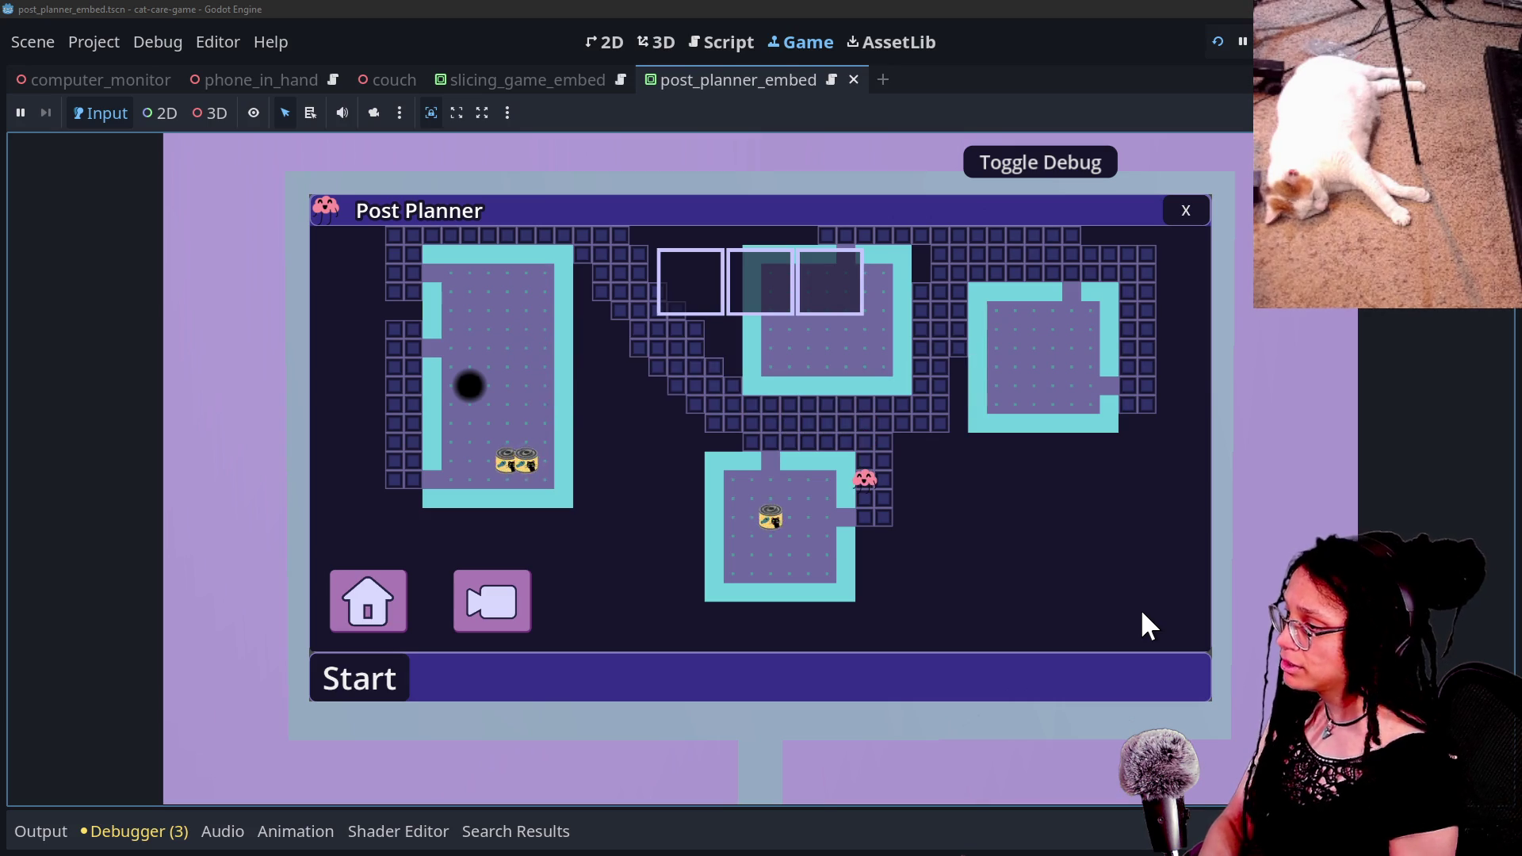
{"action": "left_click", "coordinate": [383, 593]}
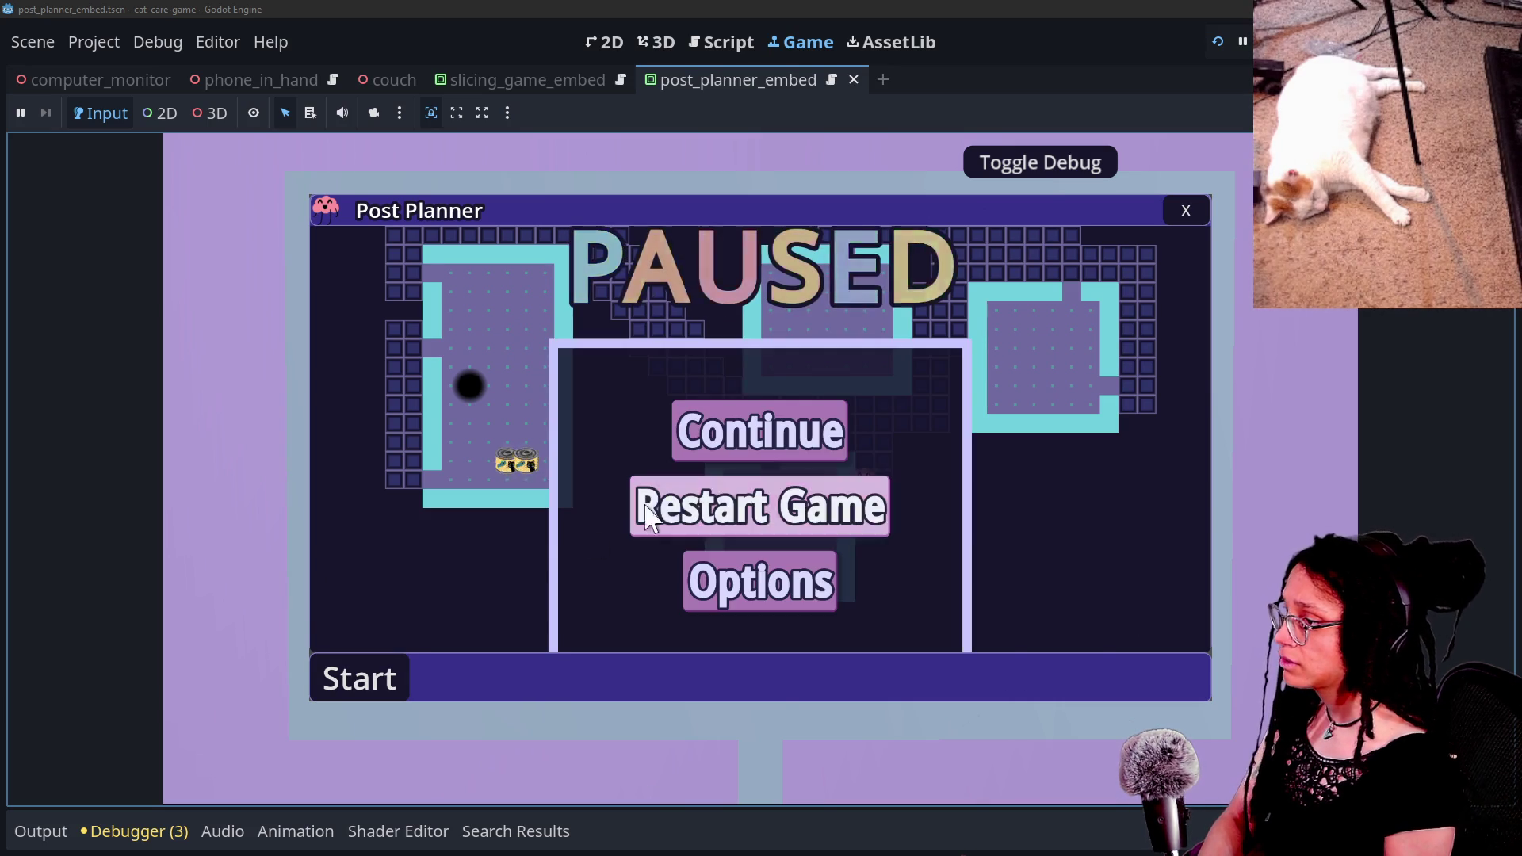
Step: Restart the game and launch Post Planner on the in-game computer
{"action": "left_click", "coordinate": [730, 502]}
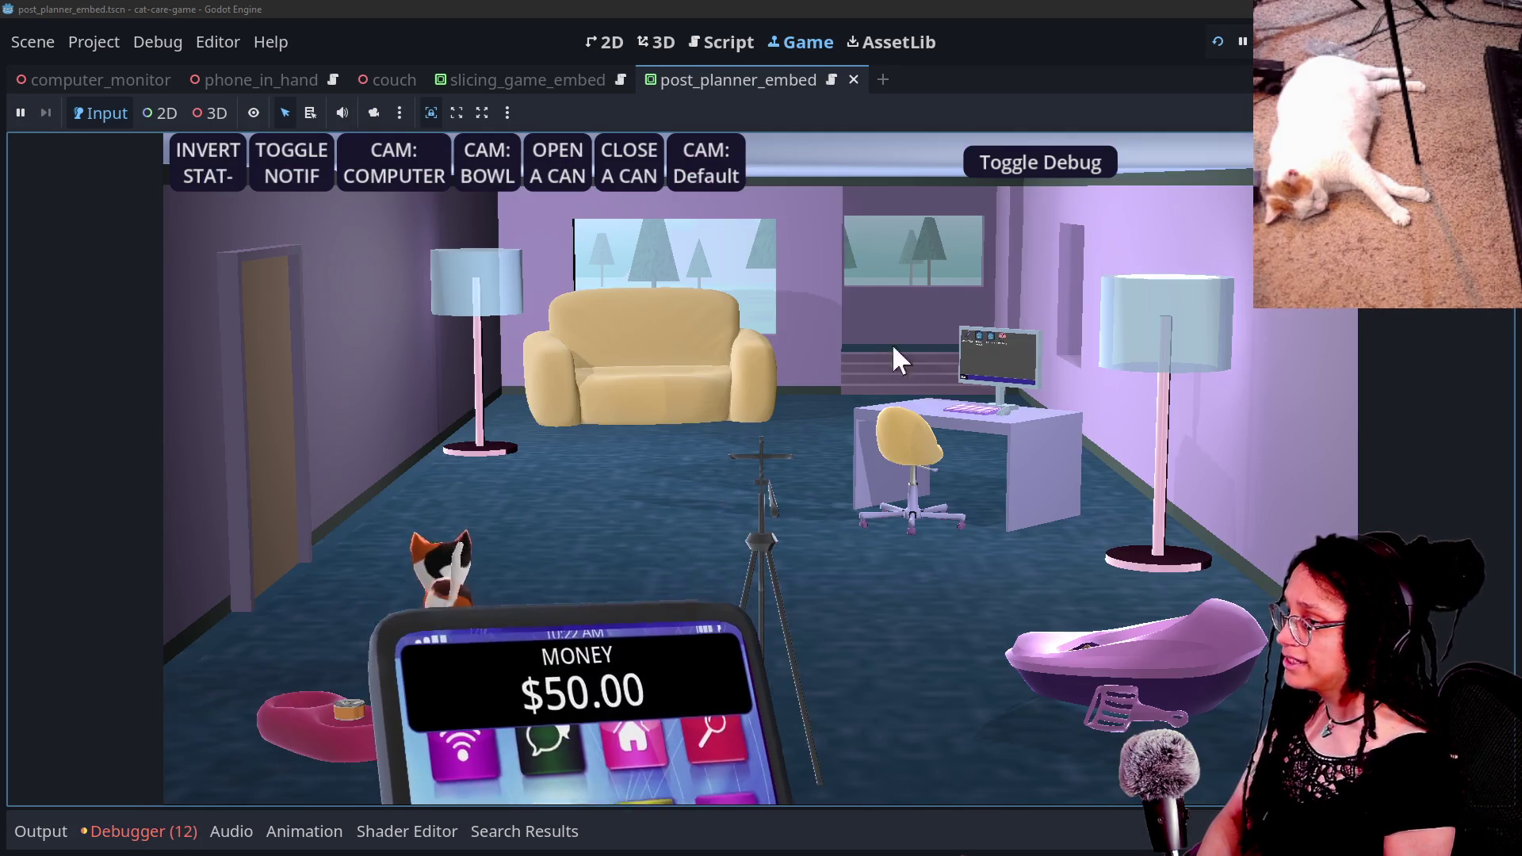
{"action": "left_click", "coordinate": [432, 180]}
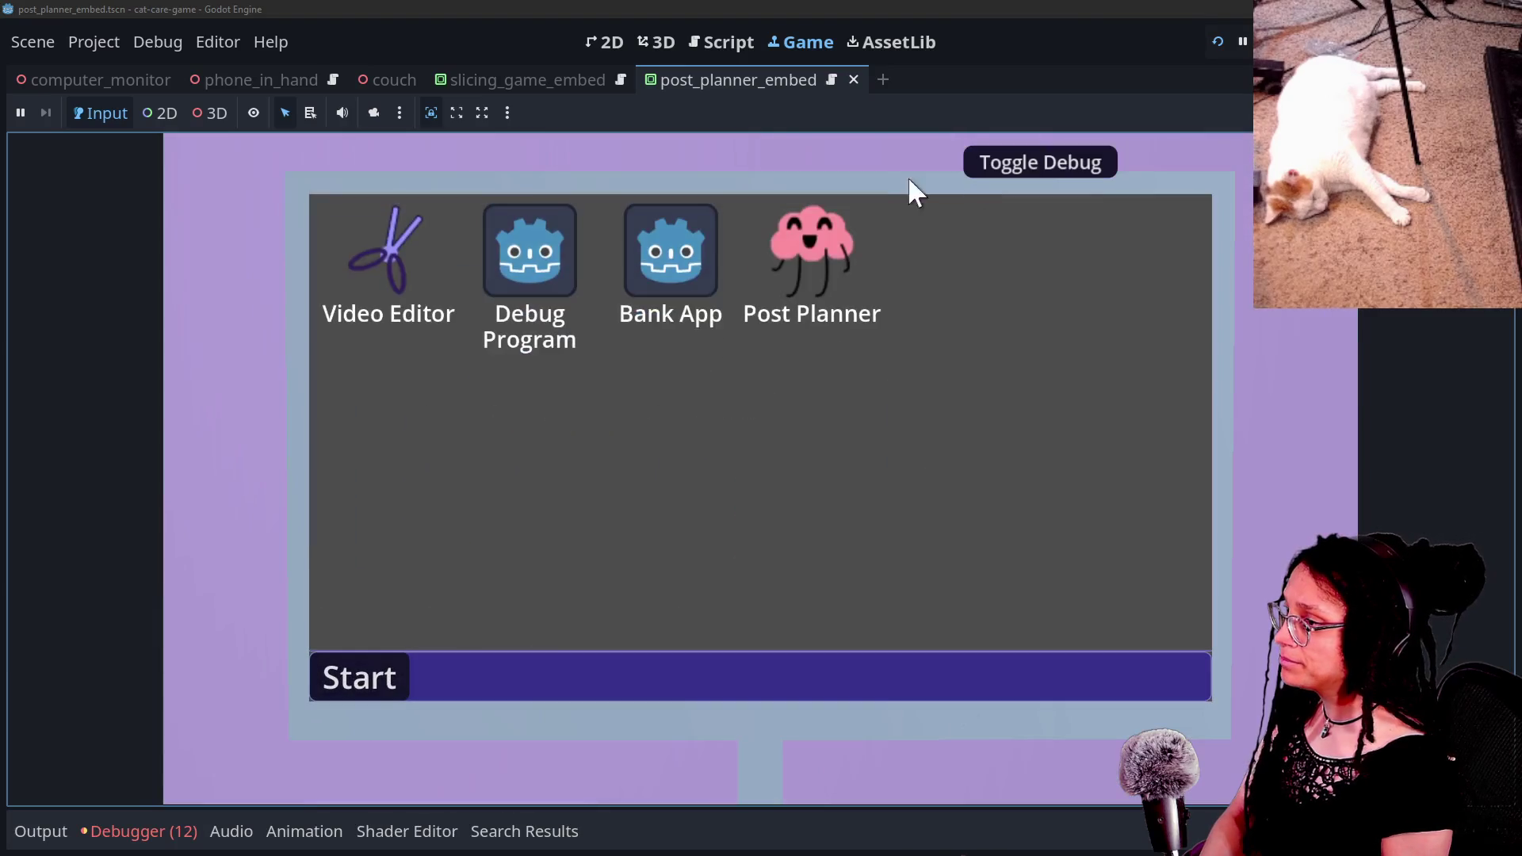
{"action": "left_click", "coordinate": [832, 240]}
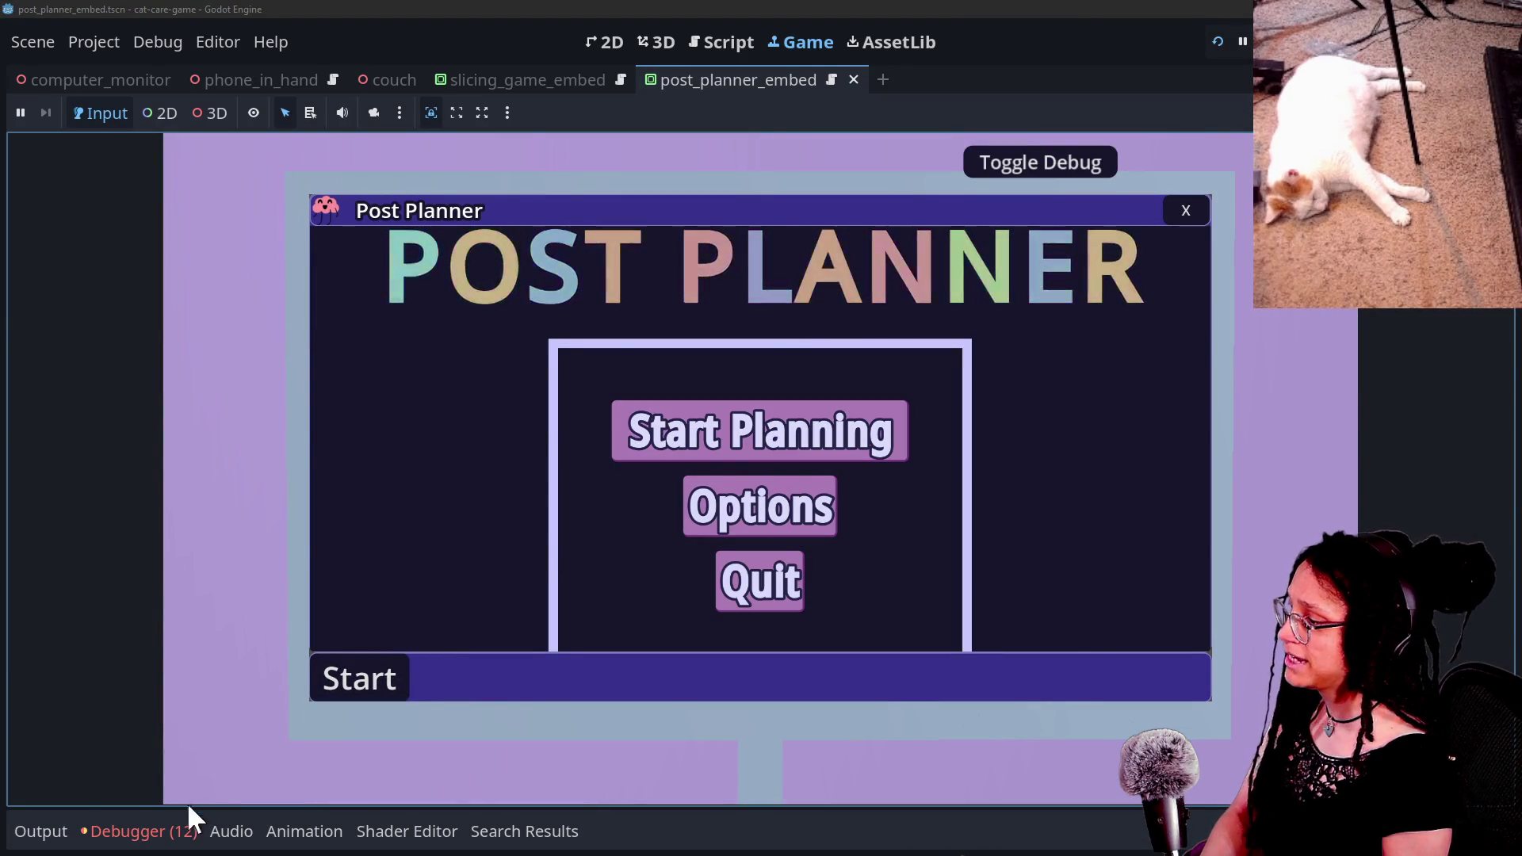
Step: Clear the 12 logged errors in the debugger and hide the panel
{"action": "left_click", "coordinate": [179, 828]}
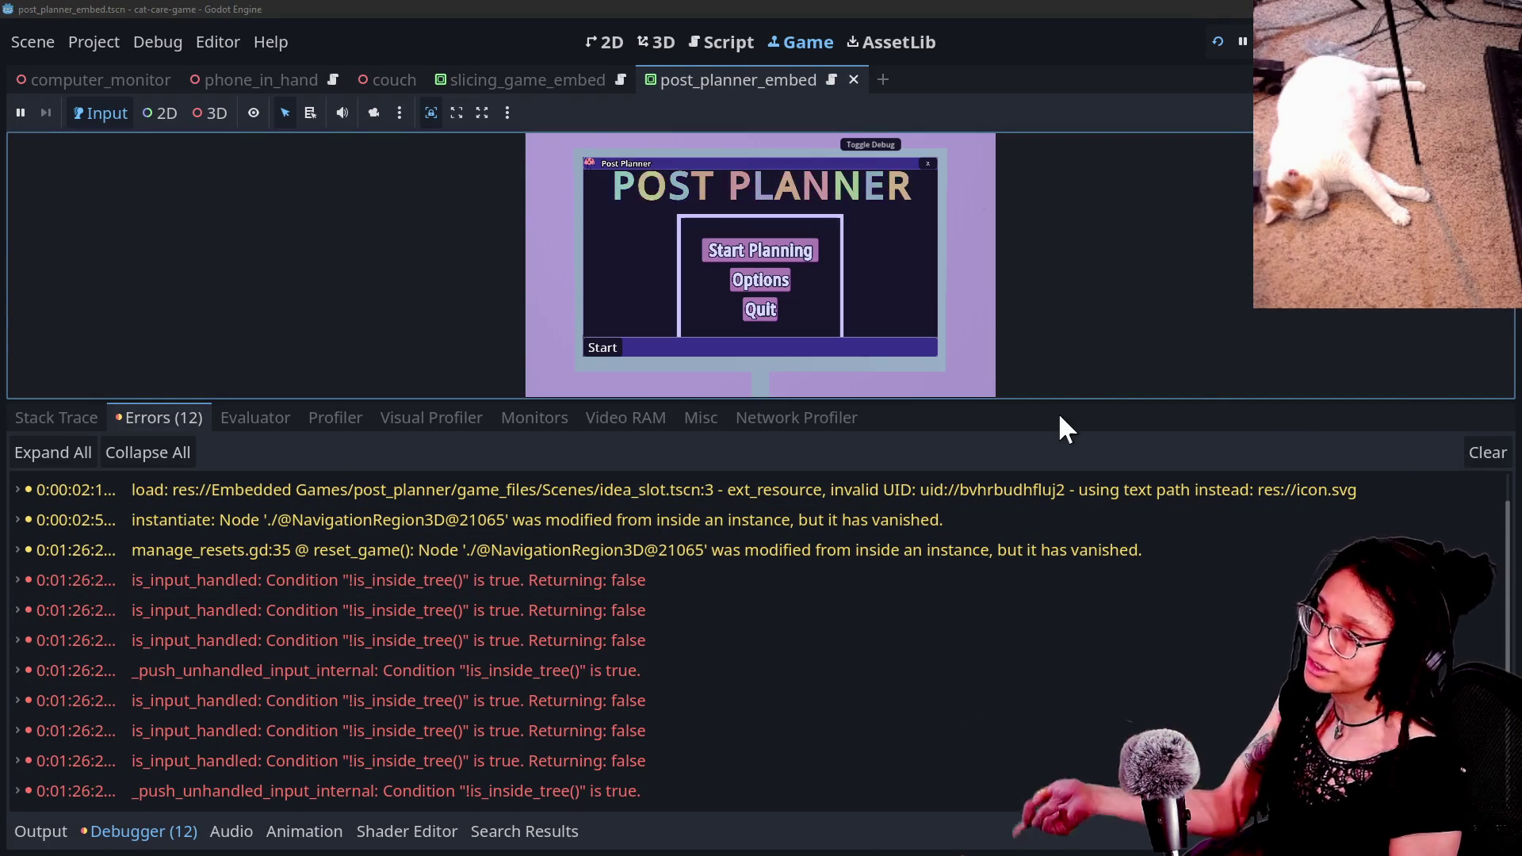
{"action": "left_click", "coordinate": [1482, 454]}
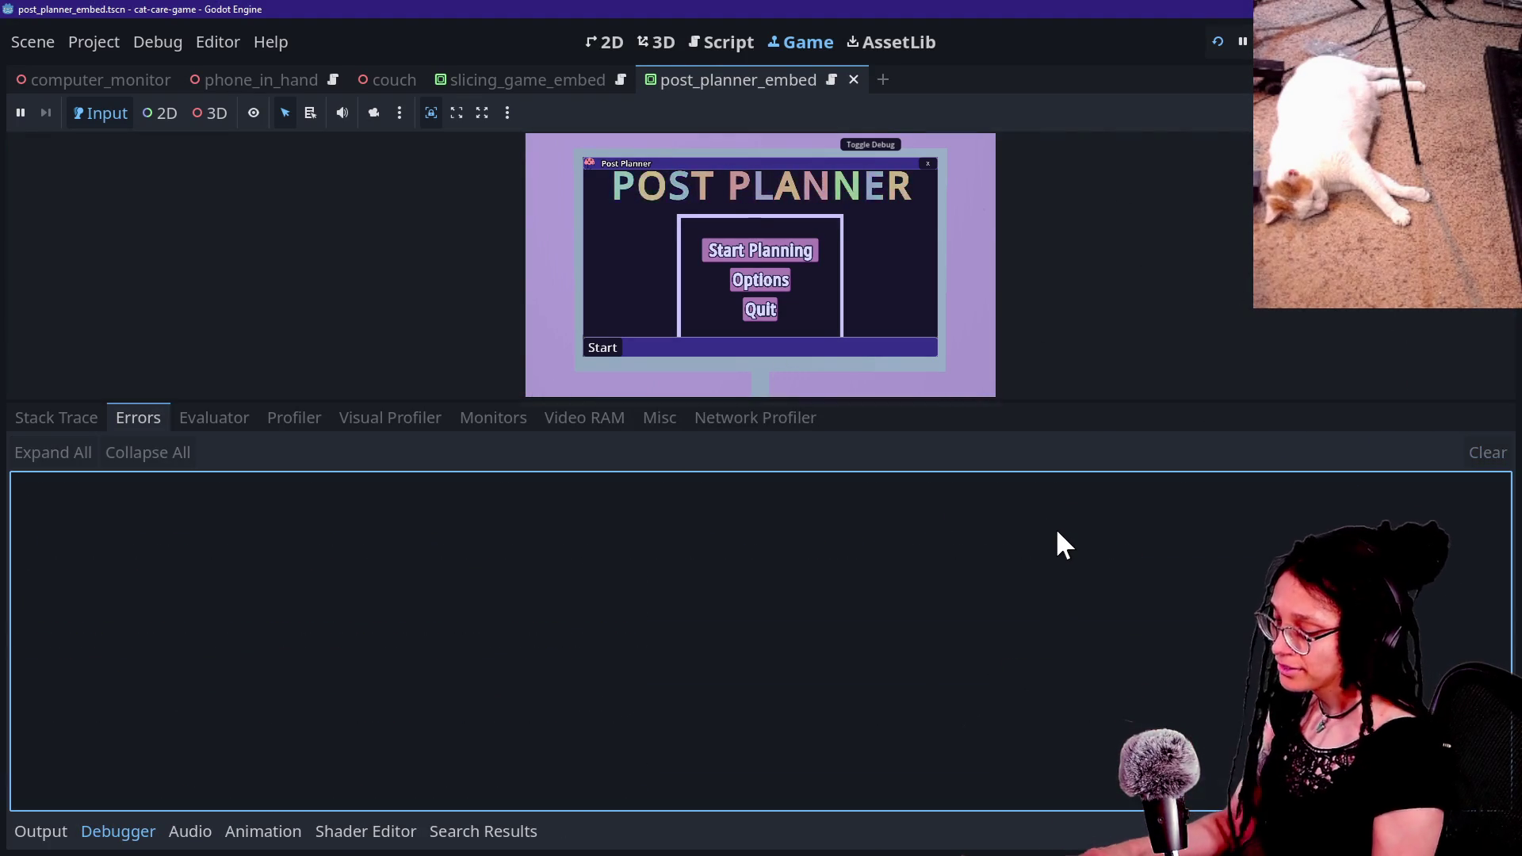
{"action": "key", "text": "ctrl+j"}
Step: Replay Post Planner choosing Mewsky, close it, and switch to GitHub Desktop
{"action": "left_click", "coordinate": [899, 449]}
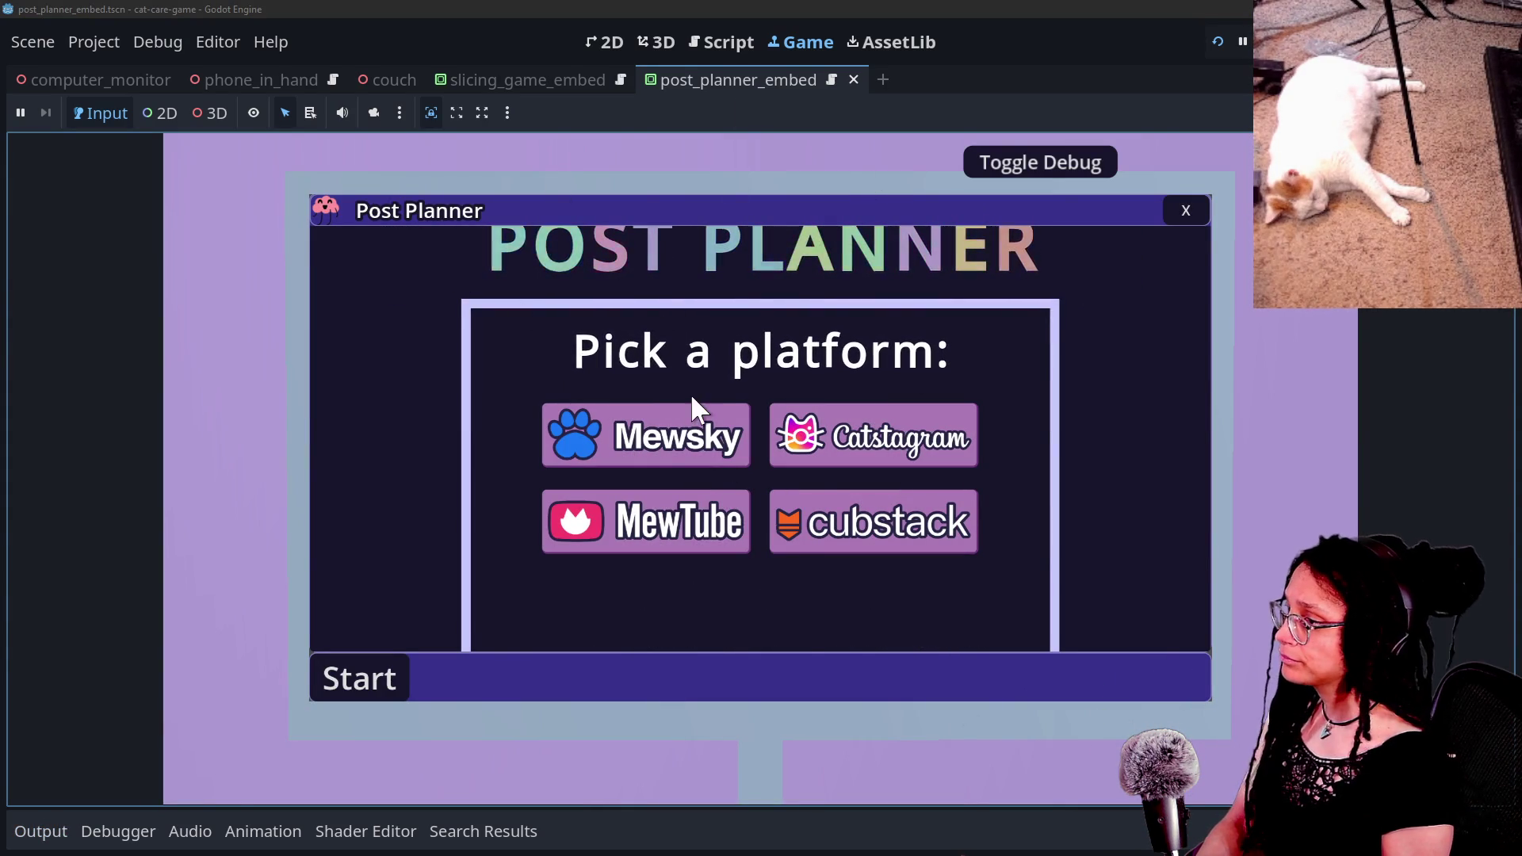
{"action": "left_click", "coordinate": [714, 435]}
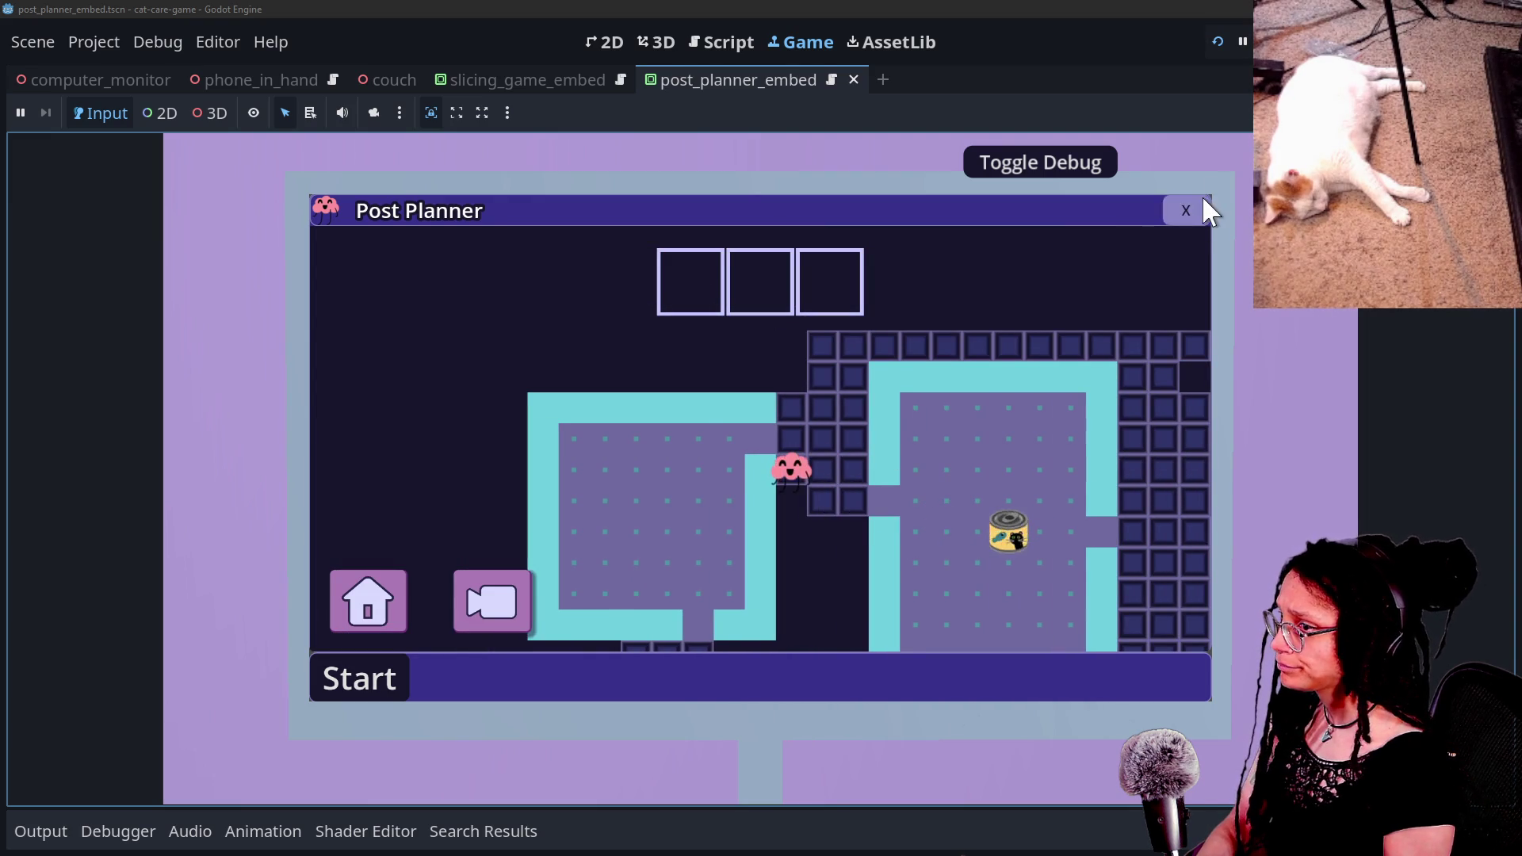
{"action": "left_click", "coordinate": [1186, 211]}
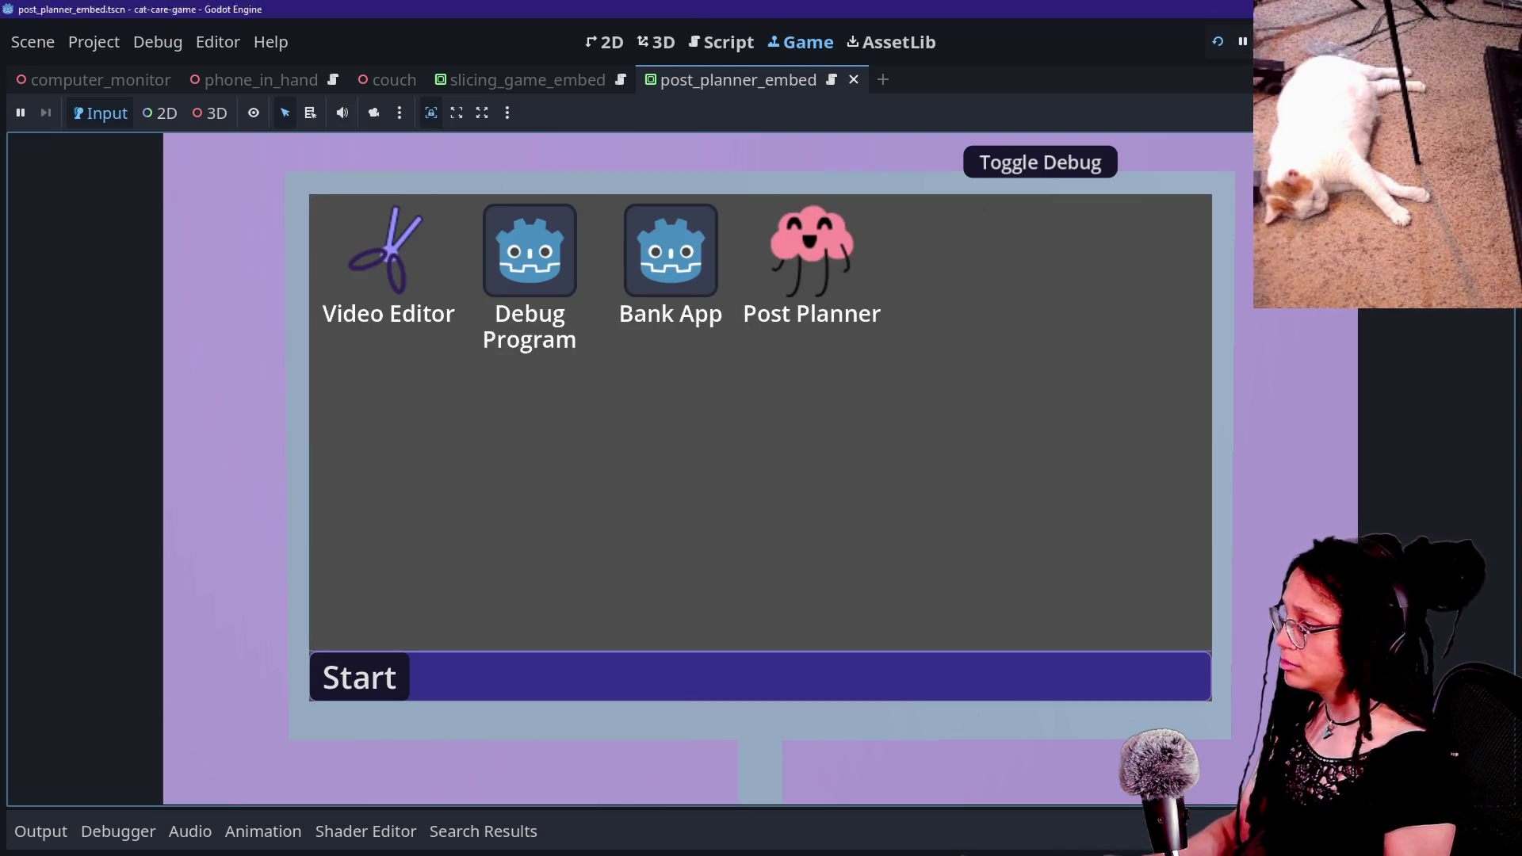
{"action": "key", "text": "F8"}
{"action": "key", "text": "alt+Tab"}
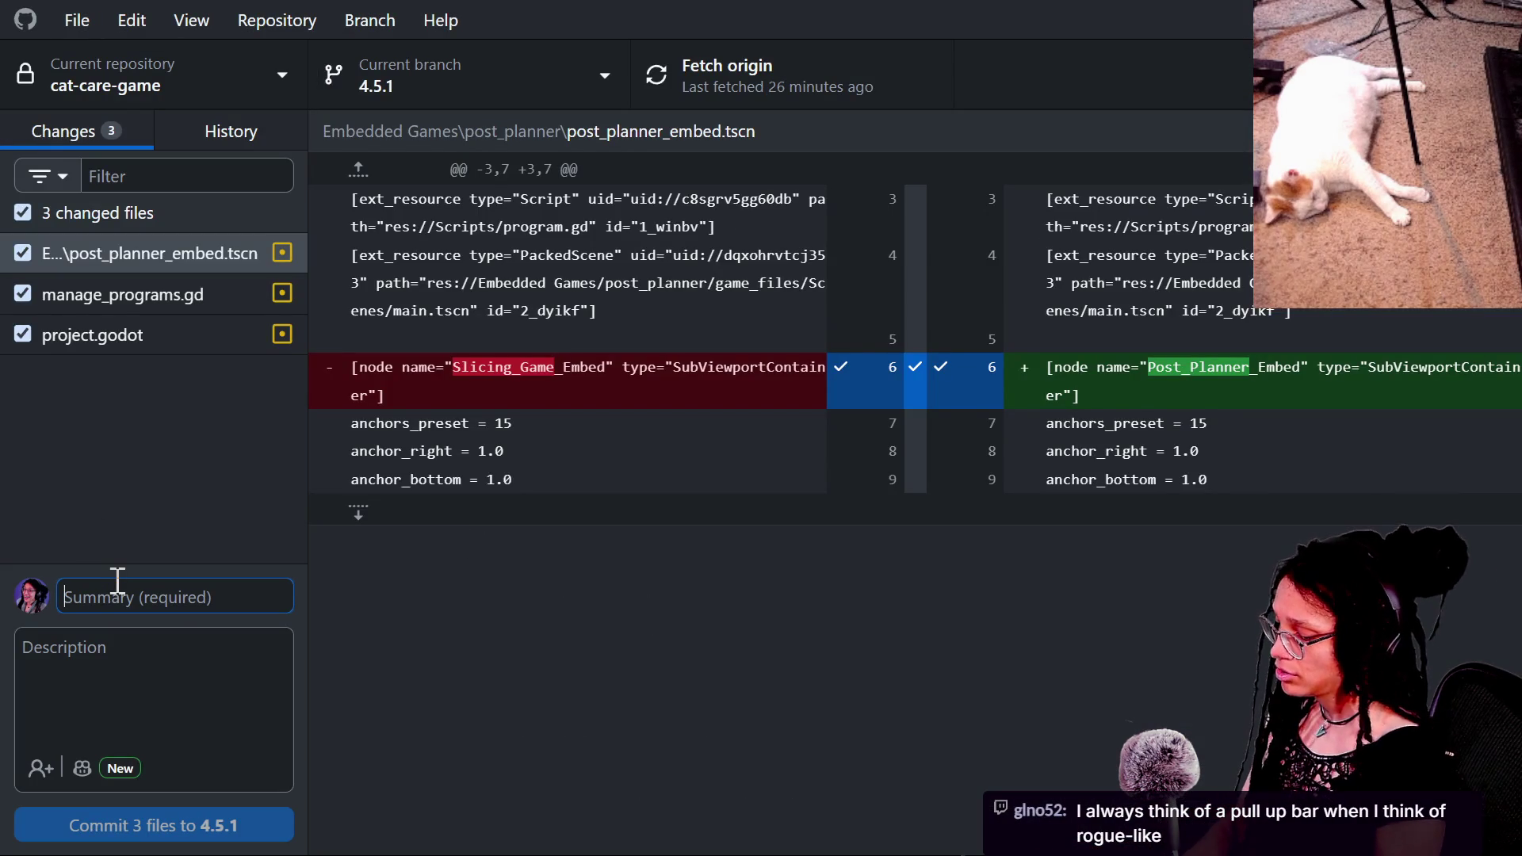
Step: Commit the 3 files to 4.5.1 with summary 'Post planner is embedded' and push to origin
{"action": "type", "text": "Post pl"}
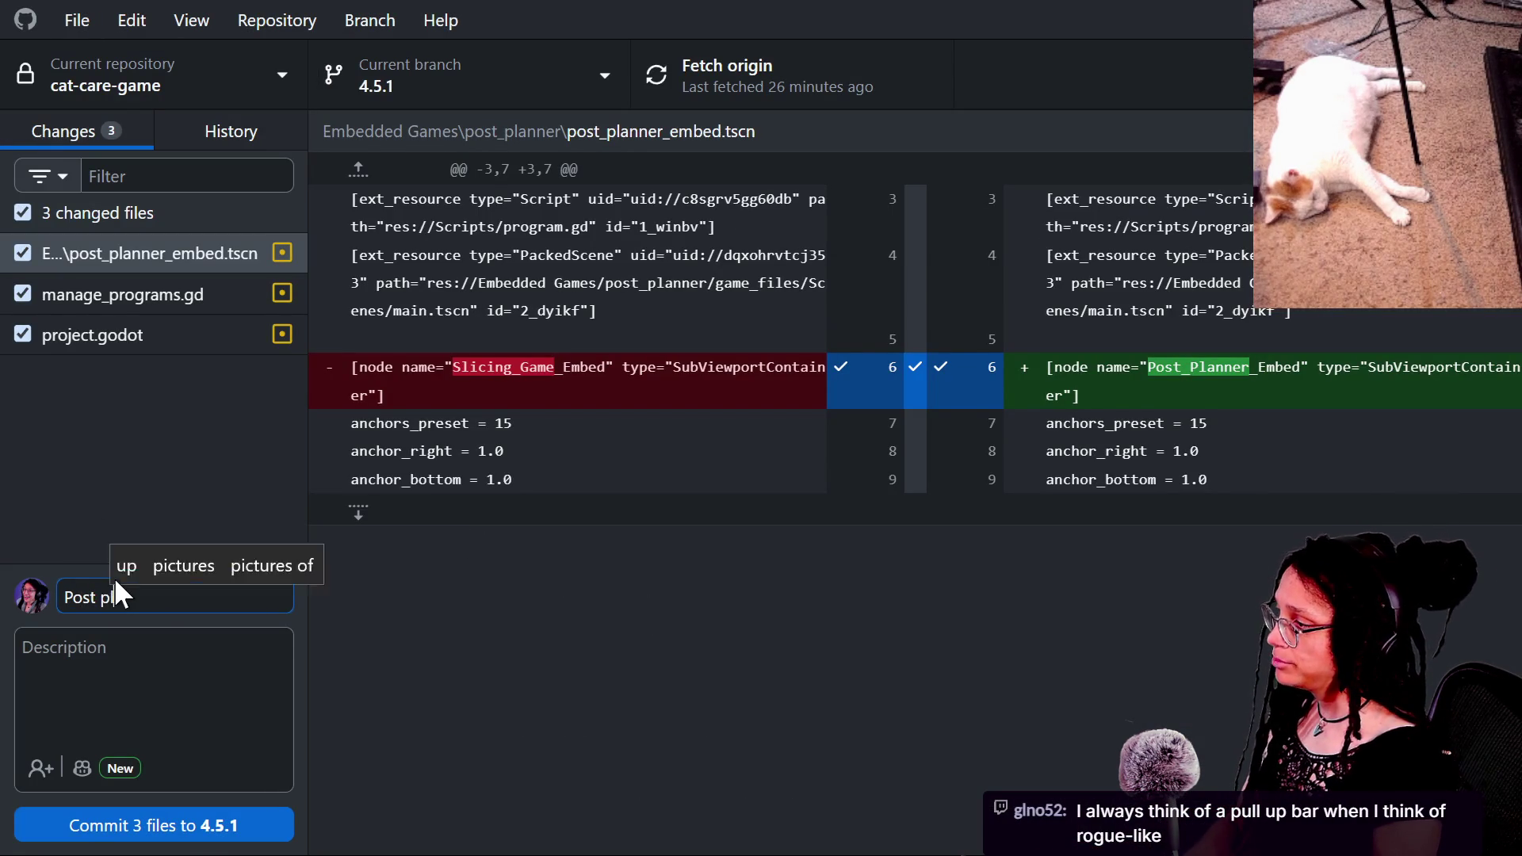
{"action": "type", "text": "anner is embedded"}
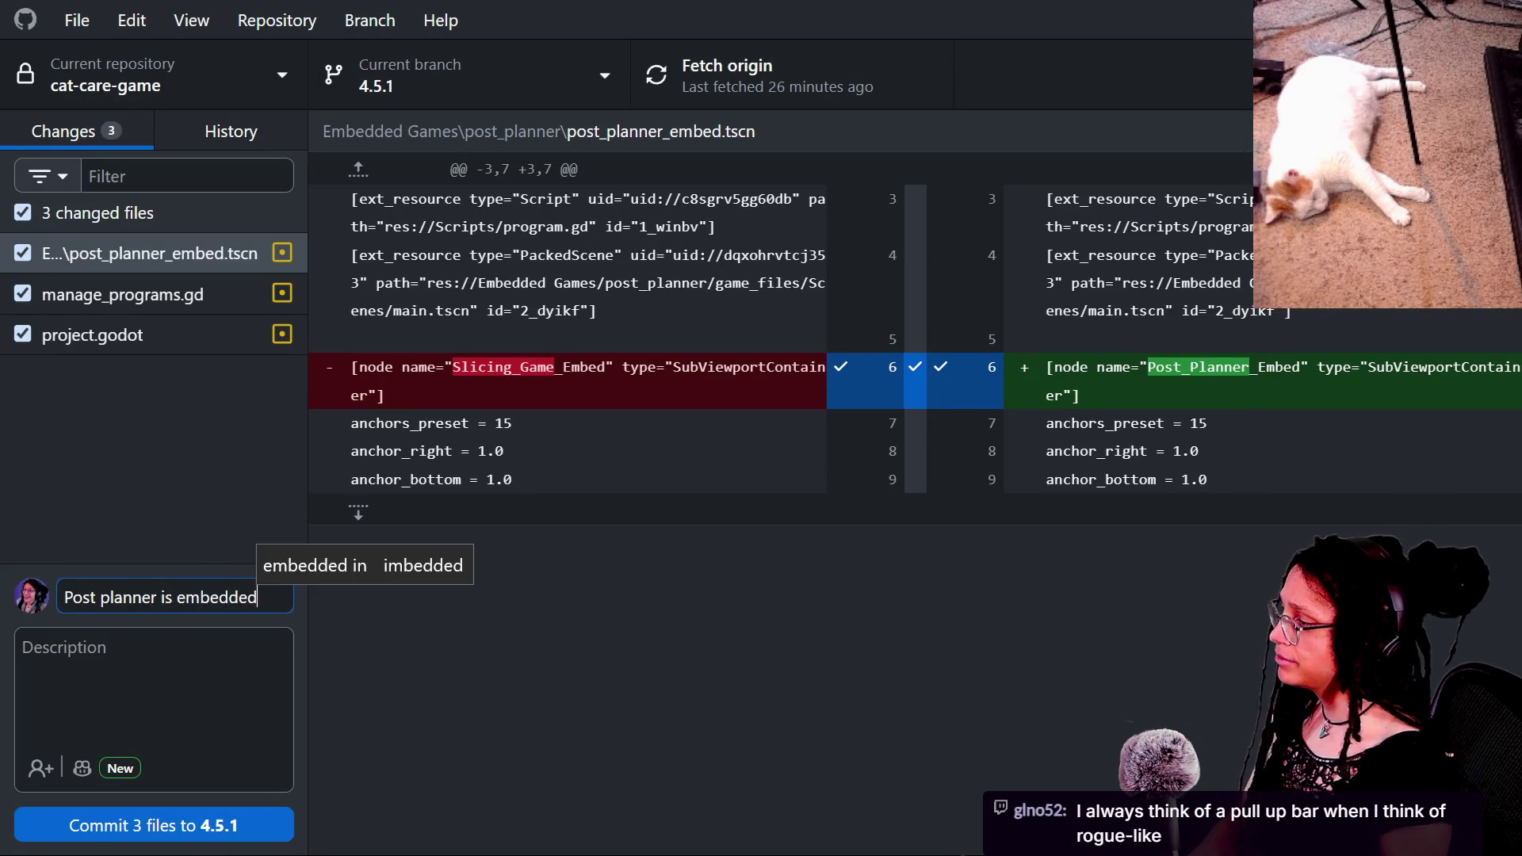
{"action": "left_click", "coordinate": [266, 828]}
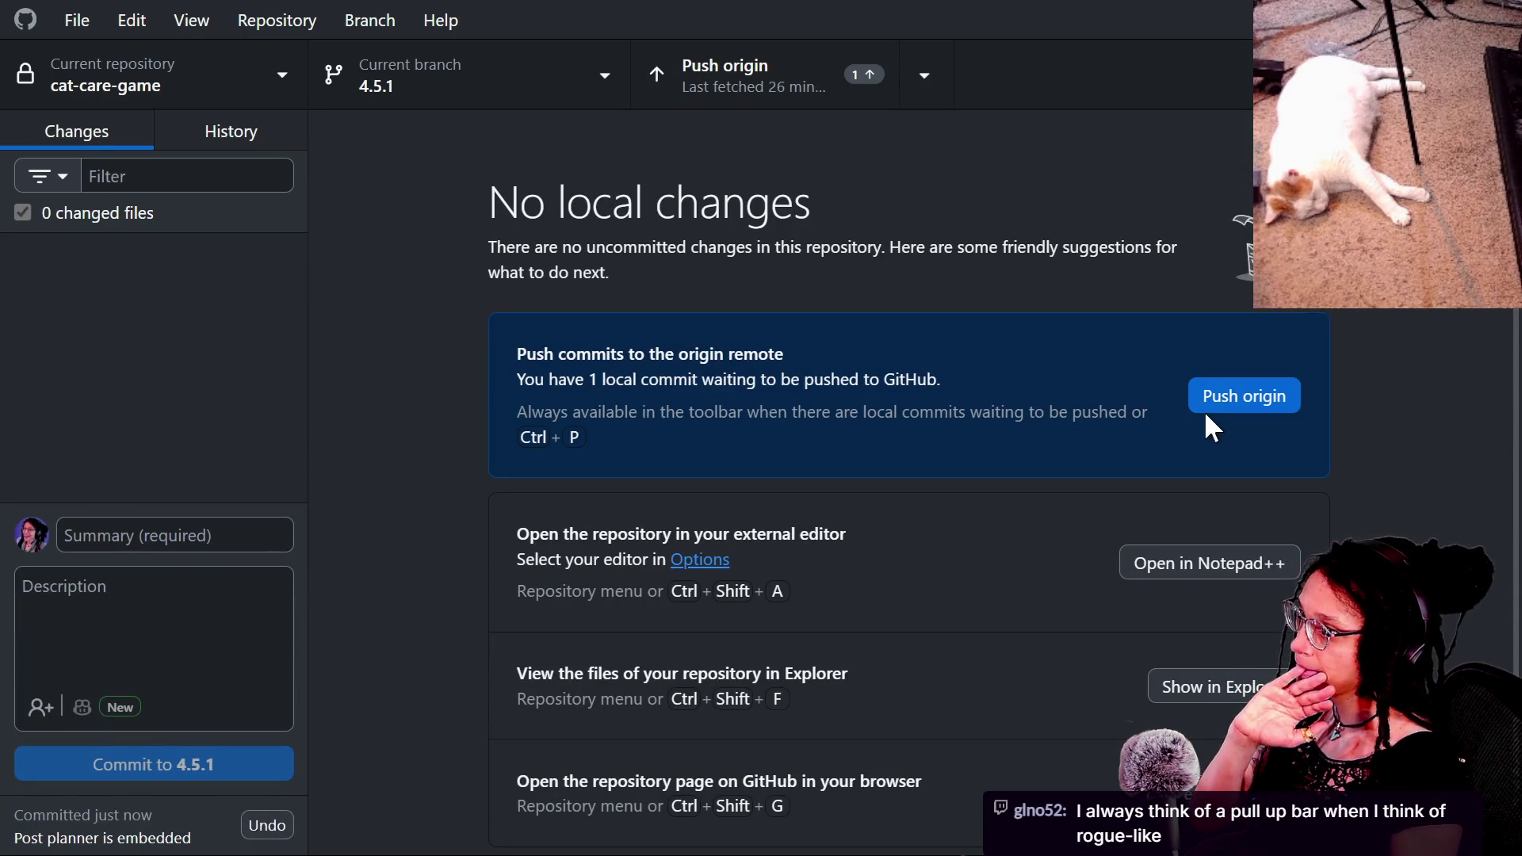
{"action": "left_click", "coordinate": [1213, 408]}
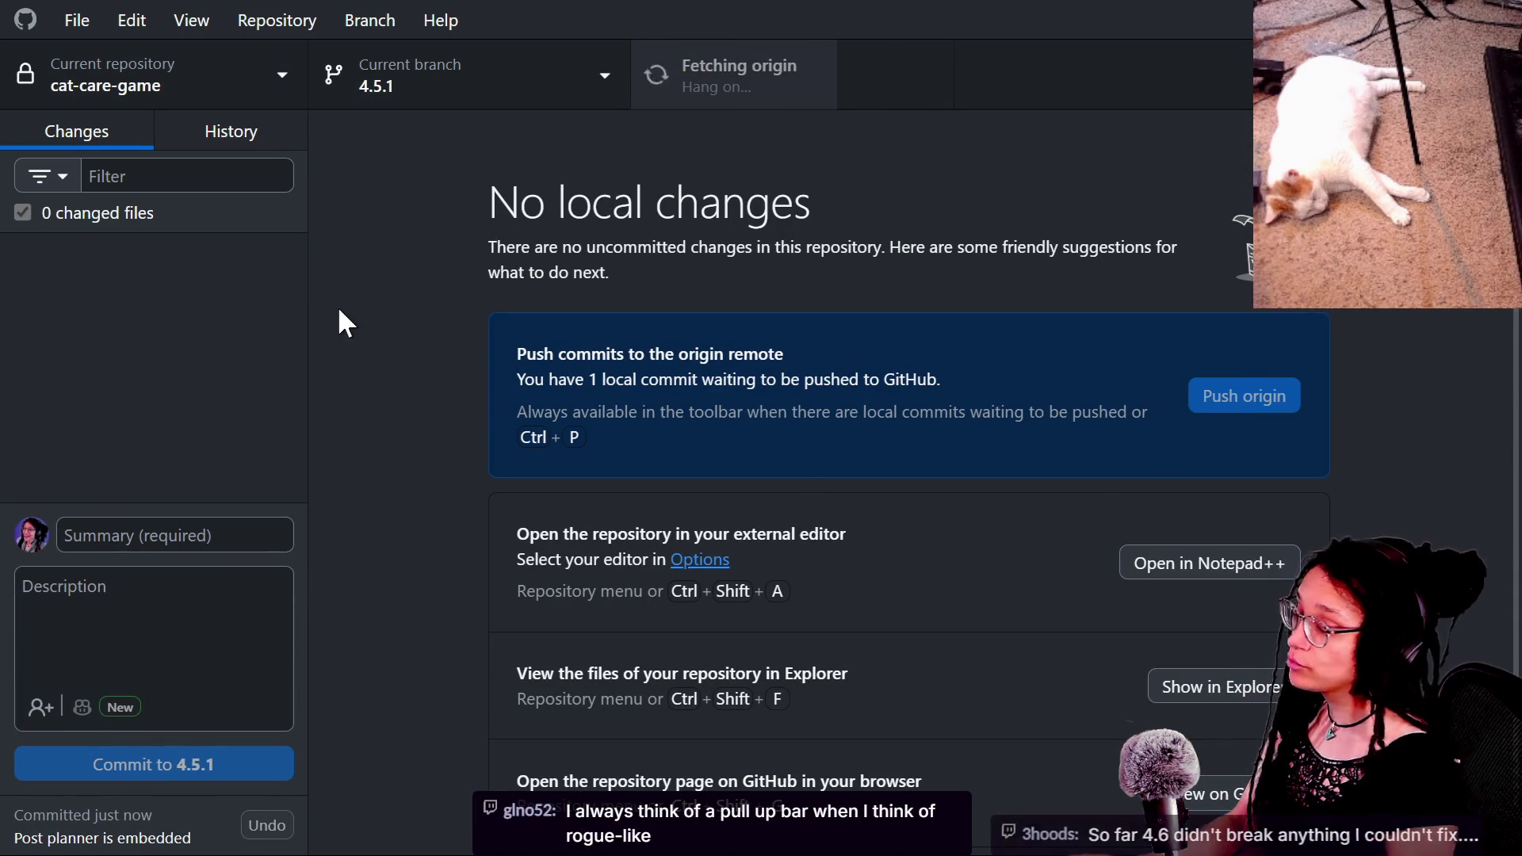
{"action": "key", "text": "alt"}
Step: Return to the cat-care-game repository home page in the browser
{"action": "key", "text": "alt+Tab"}
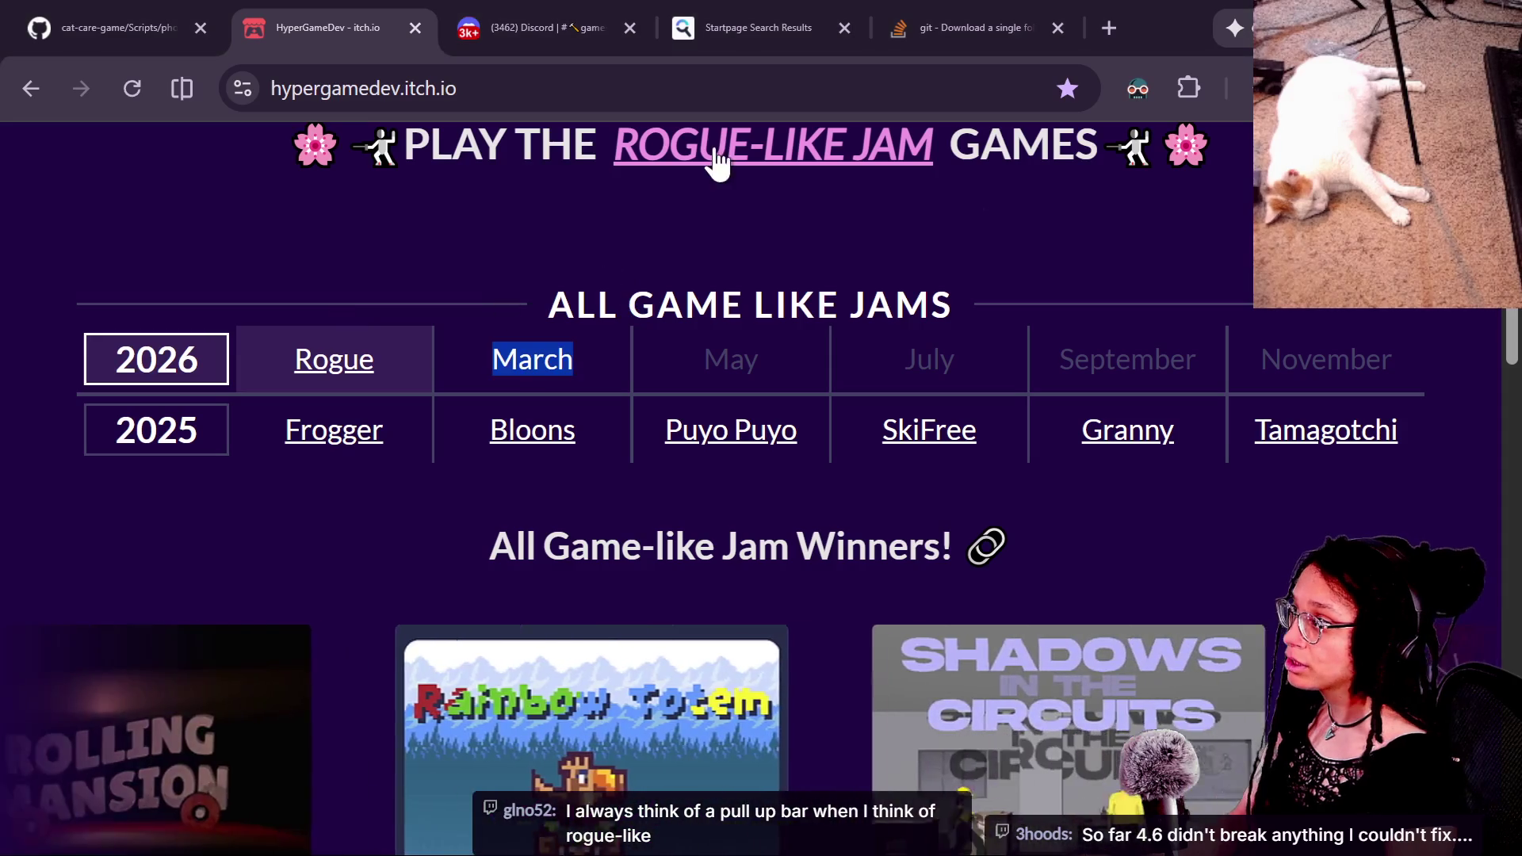
{"action": "key", "text": "ctrl+shift+Tab"}
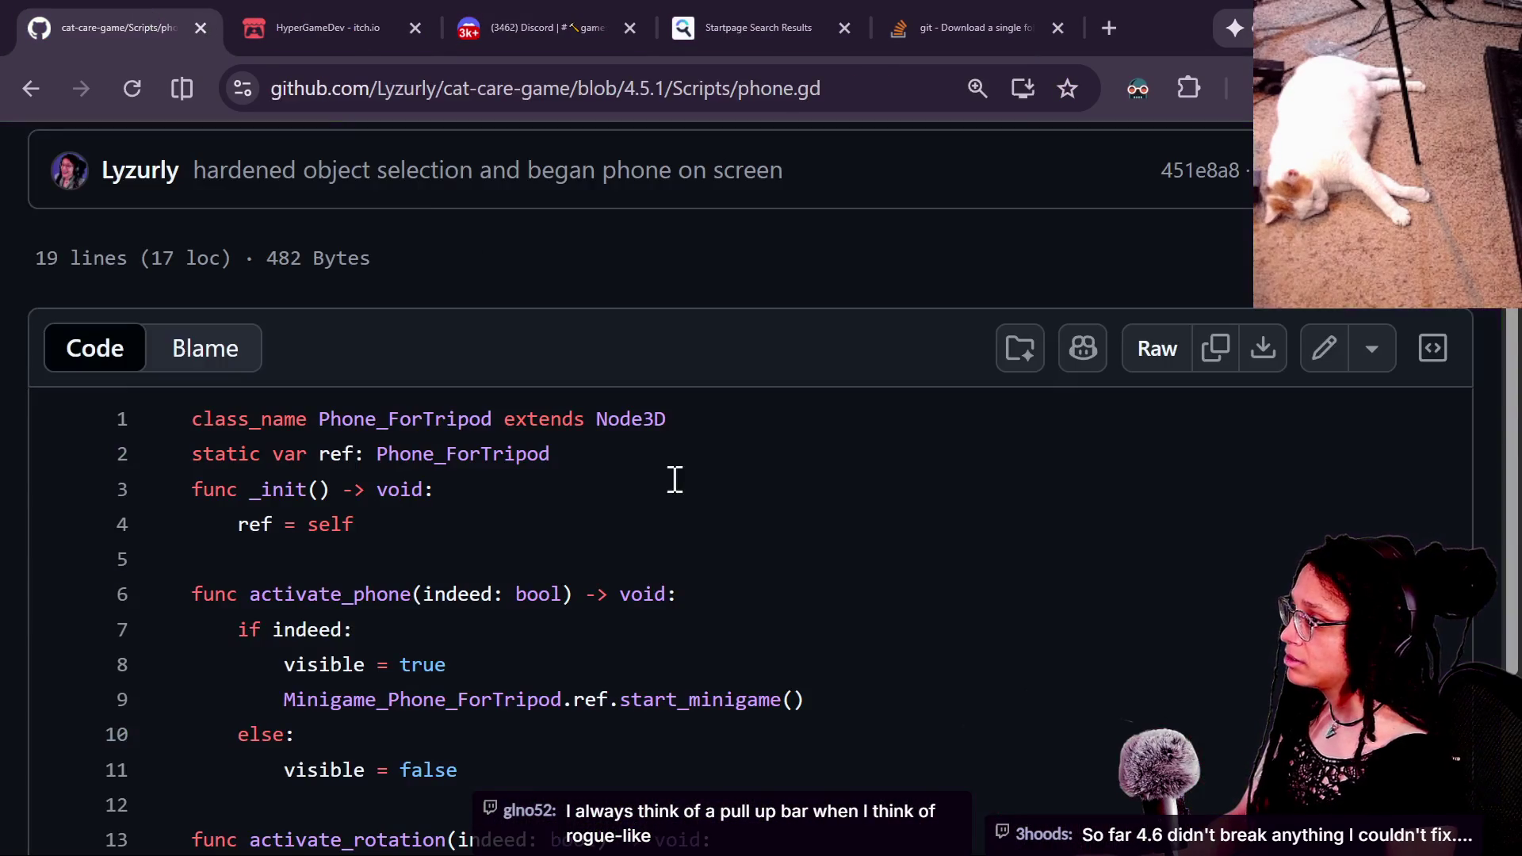
{"action": "scroll", "coordinate": [566, 336], "scroll_direction": "up", "scroll_amount": 4}
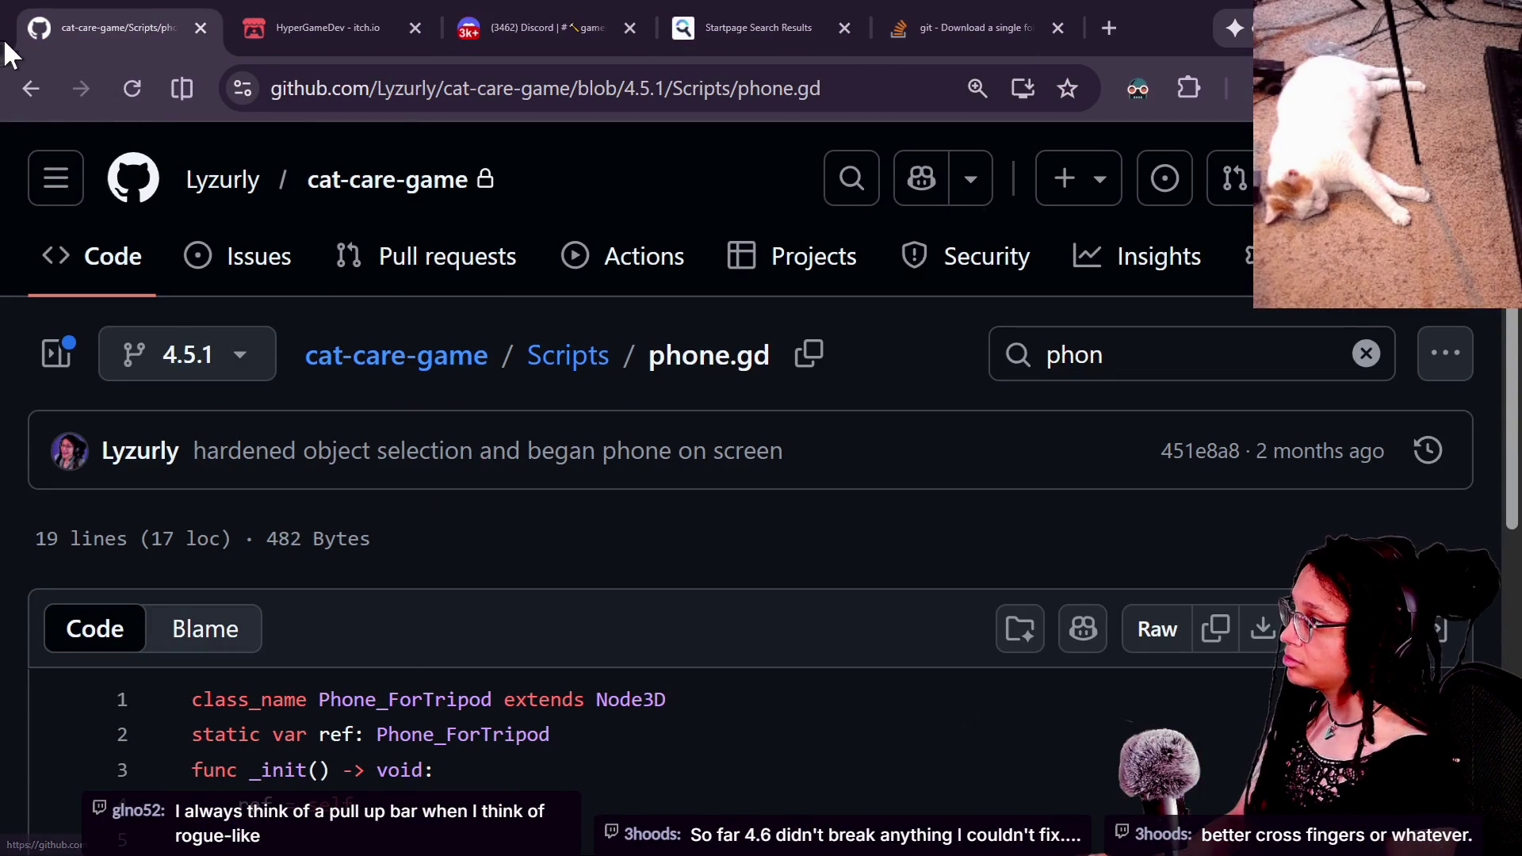
{"action": "left_click", "coordinate": [30, 88]}
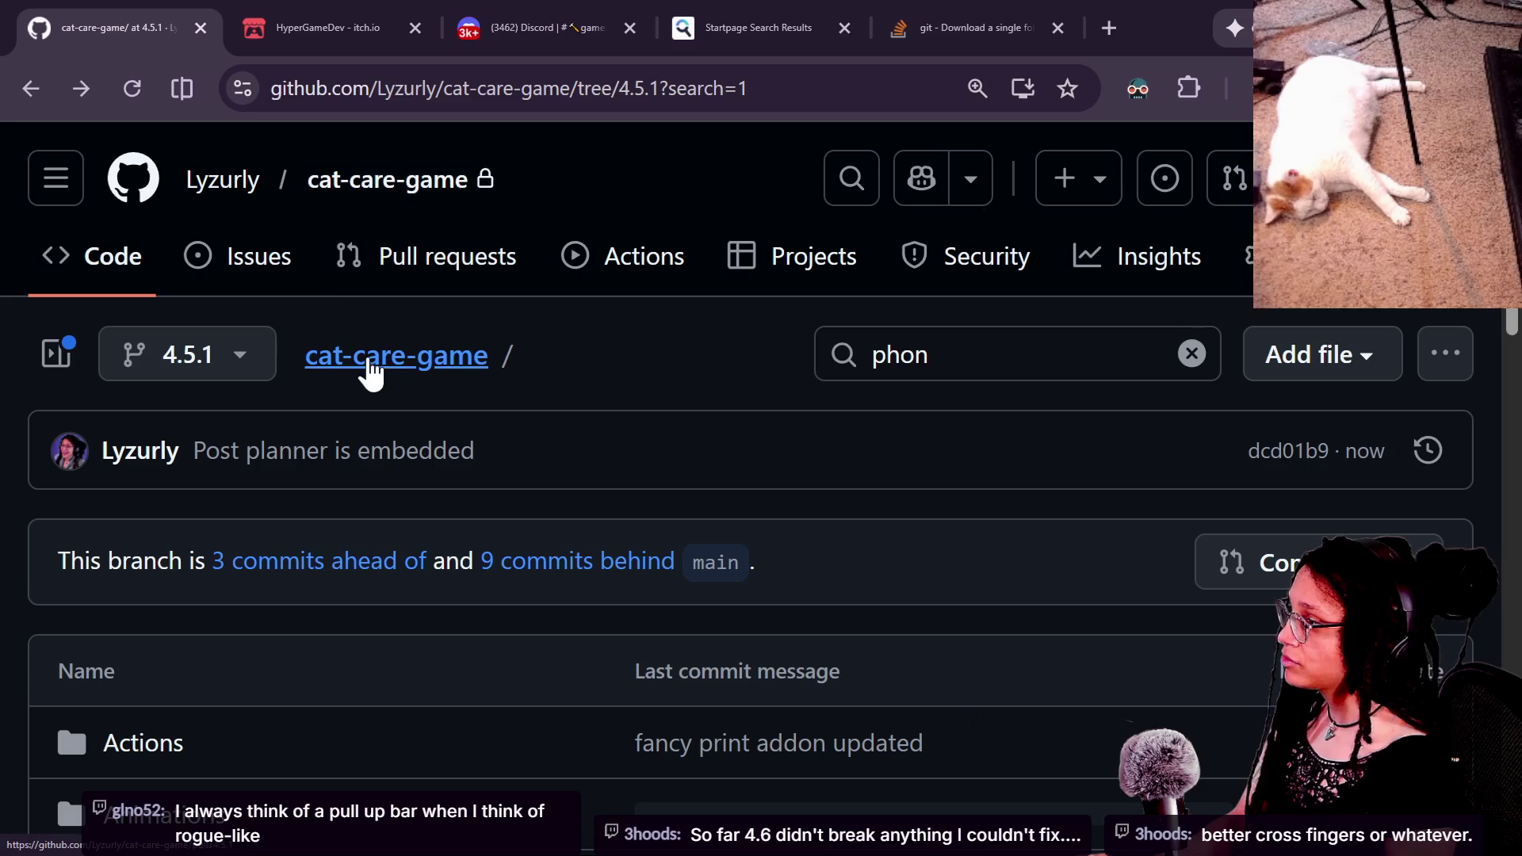
{"action": "left_click", "coordinate": [370, 381]}
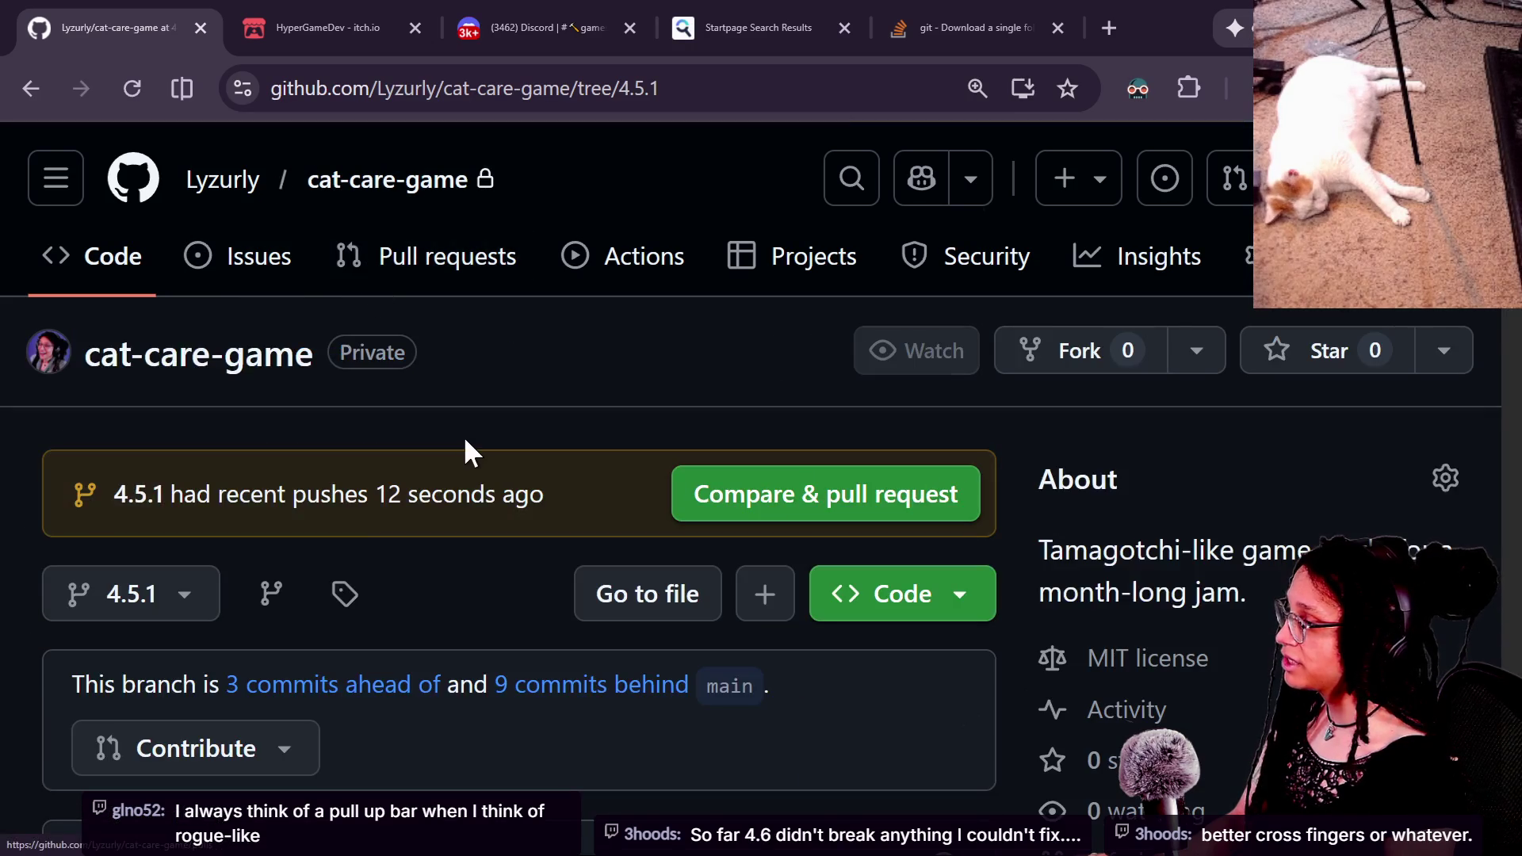
{"action": "scroll", "coordinate": [464, 436], "scroll_direction": "down", "scroll_amount": 5}
{"action": "mouse_move", "coordinate": [466, 446]}
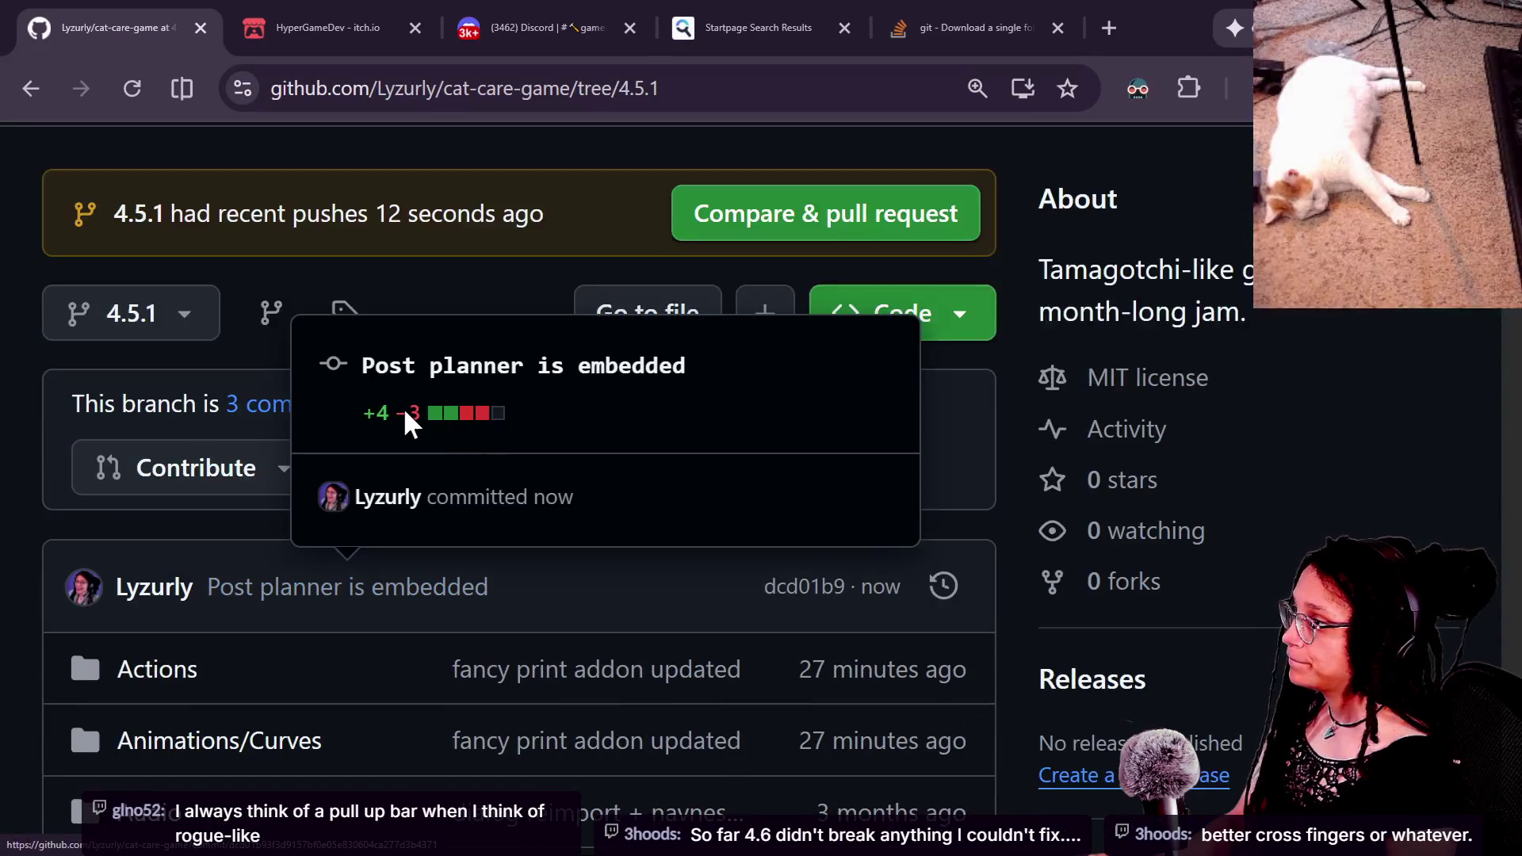
{"action": "scroll", "coordinate": [282, 467], "scroll_direction": "up", "scroll_amount": 3}
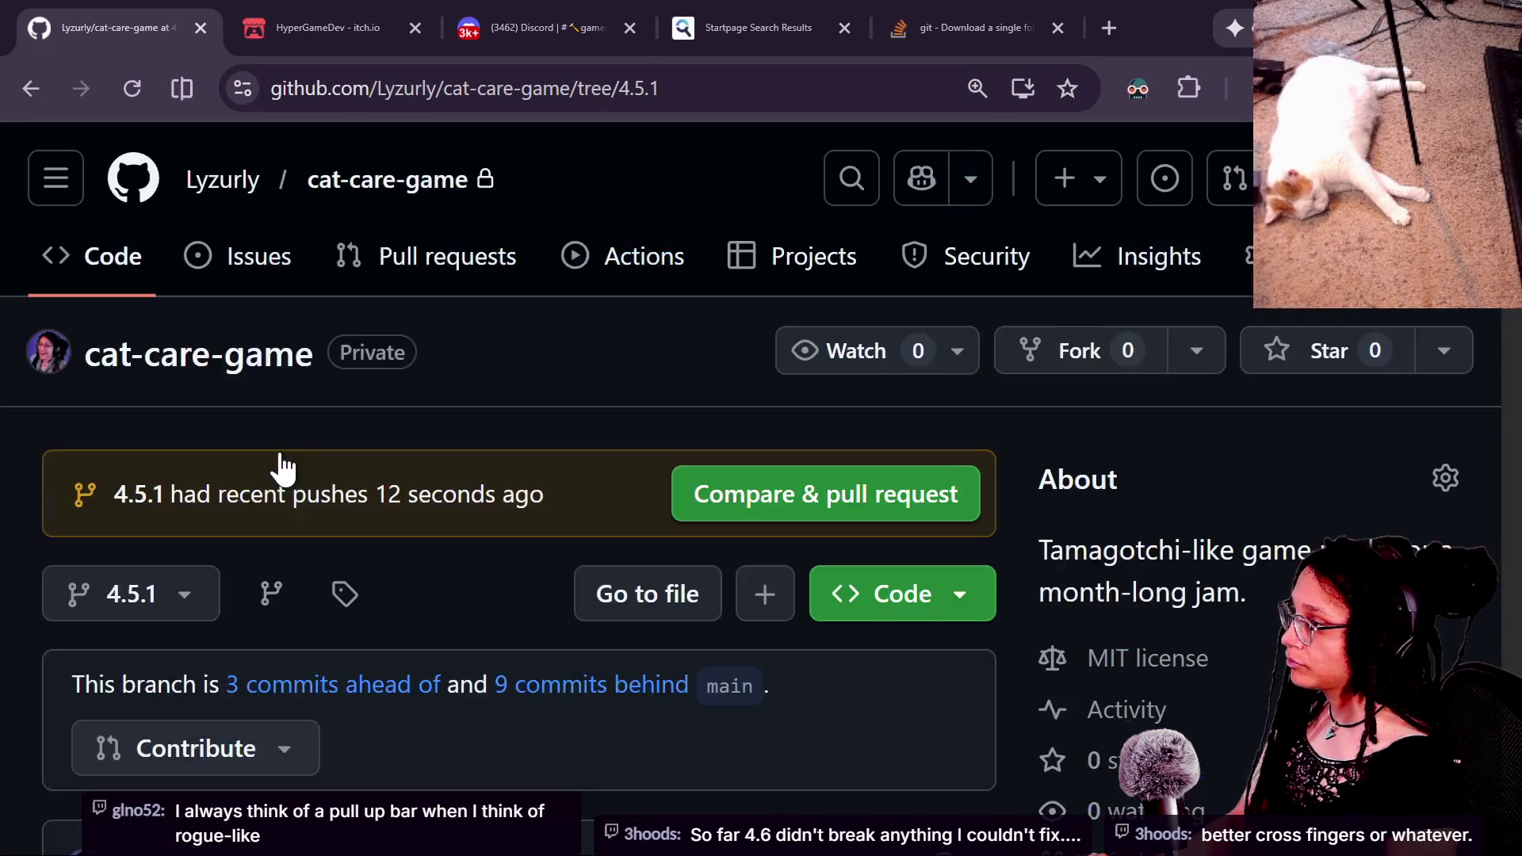
{"action": "scroll", "coordinate": [555, 595], "scroll_direction": "down", "scroll_amount": 2}
Step: Switch the repository view to the main branch
{"action": "left_click", "coordinate": [176, 462]}
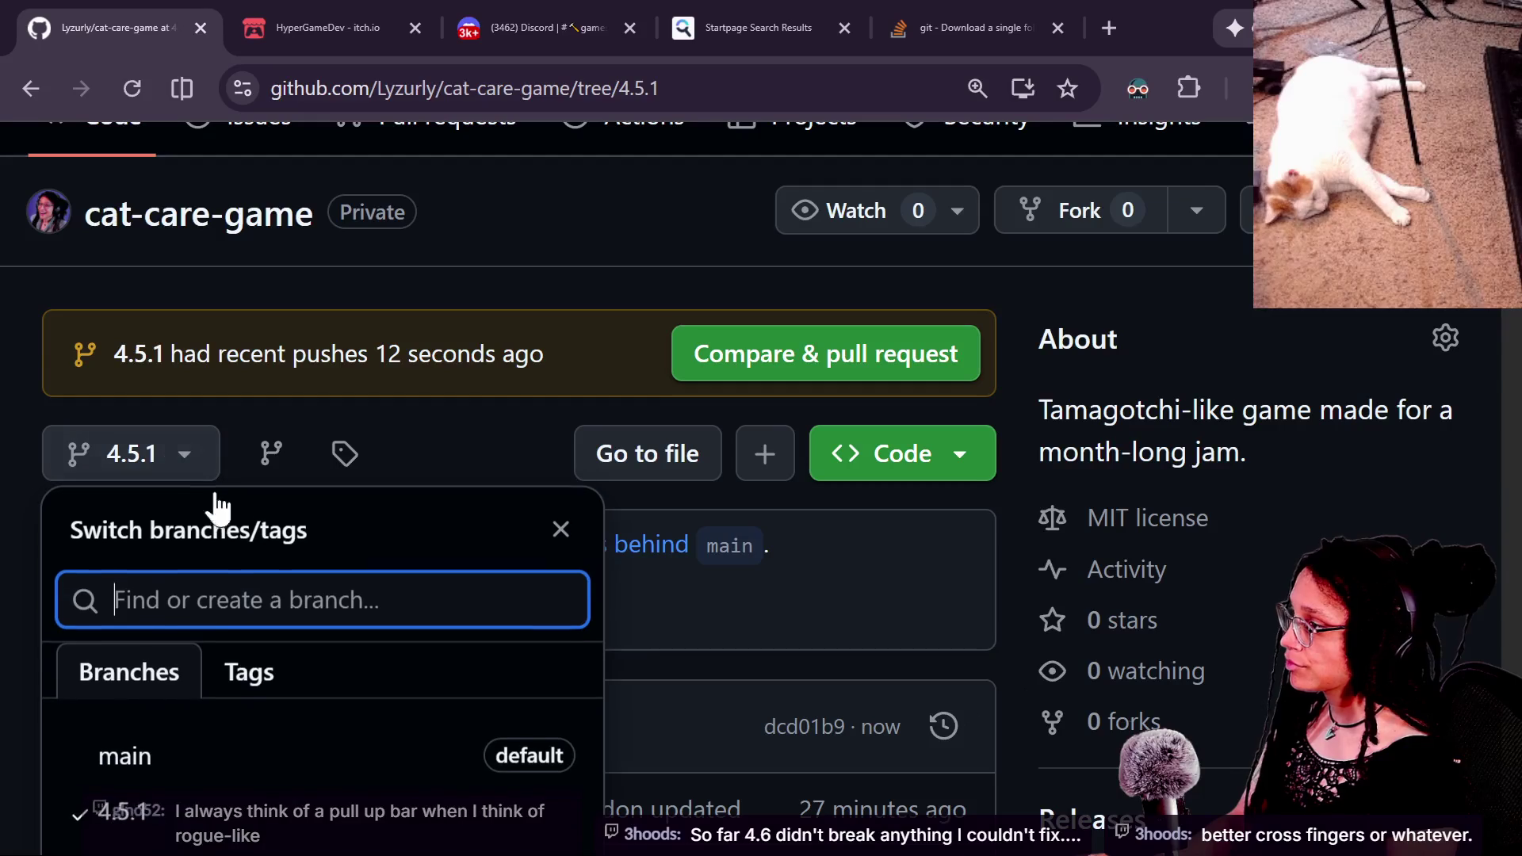
{"action": "left_click", "coordinate": [163, 773]}
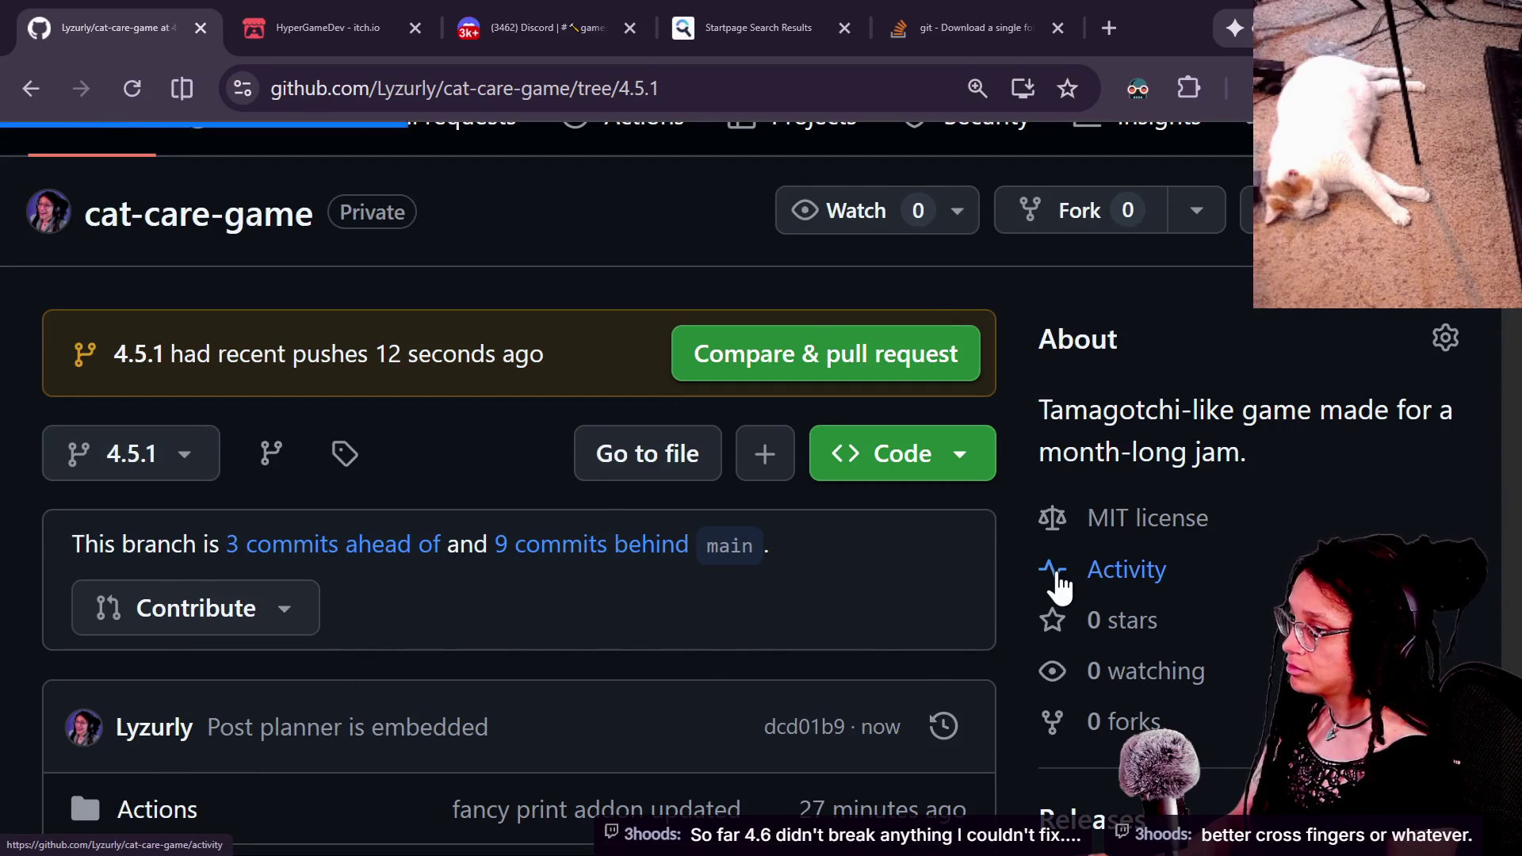
{"action": "scroll", "coordinate": [689, 635], "scroll_direction": "down", "scroll_amount": 5}
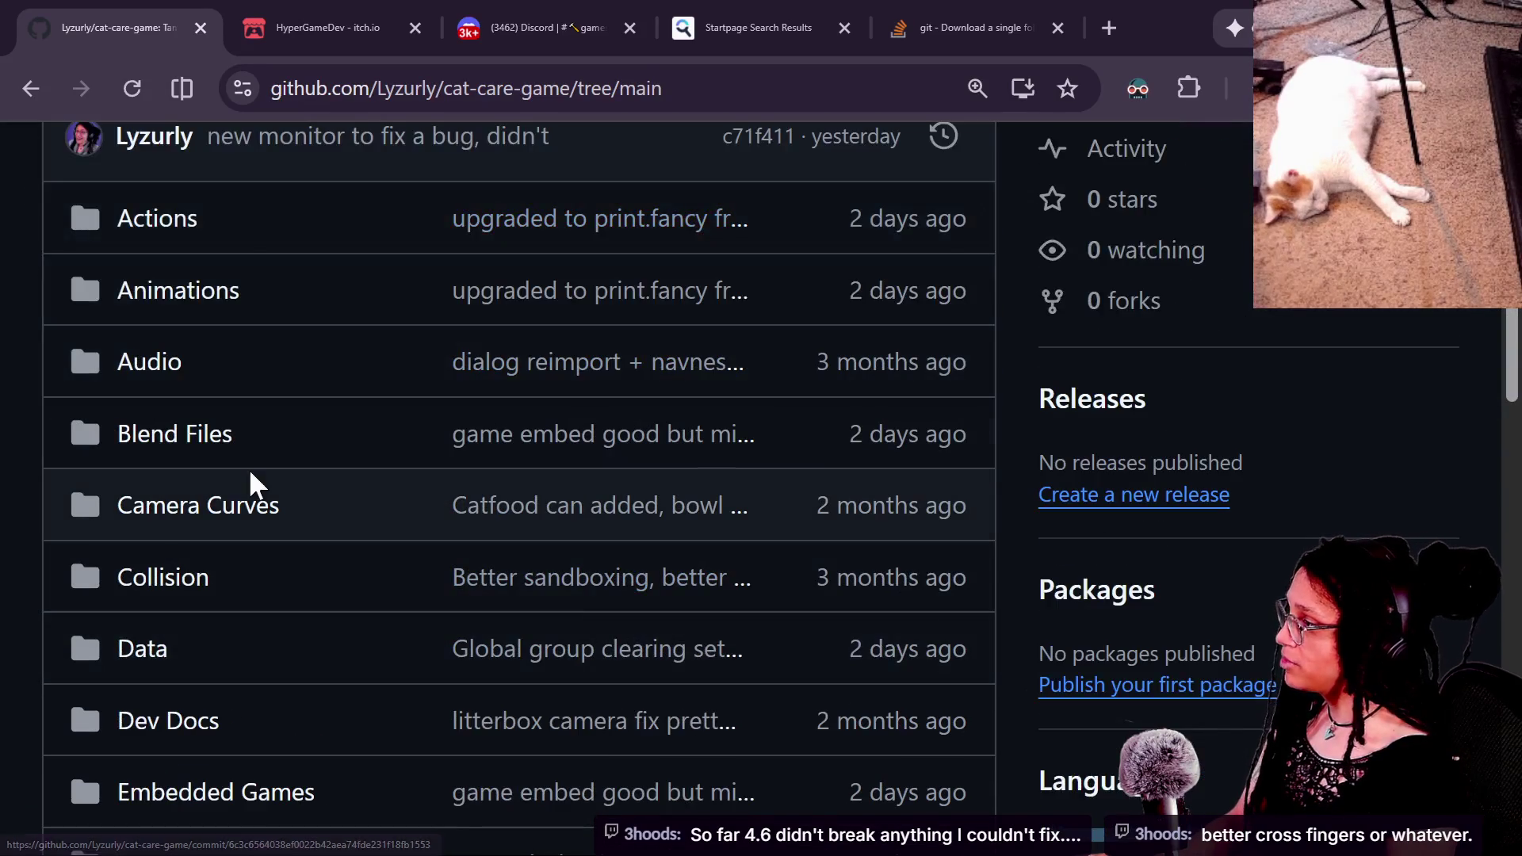
{"action": "scroll", "coordinate": [367, 299], "scroll_direction": "down", "scroll_amount": 10}
{"action": "scroll", "coordinate": [371, 300], "scroll_direction": "up", "scroll_amount": 12}
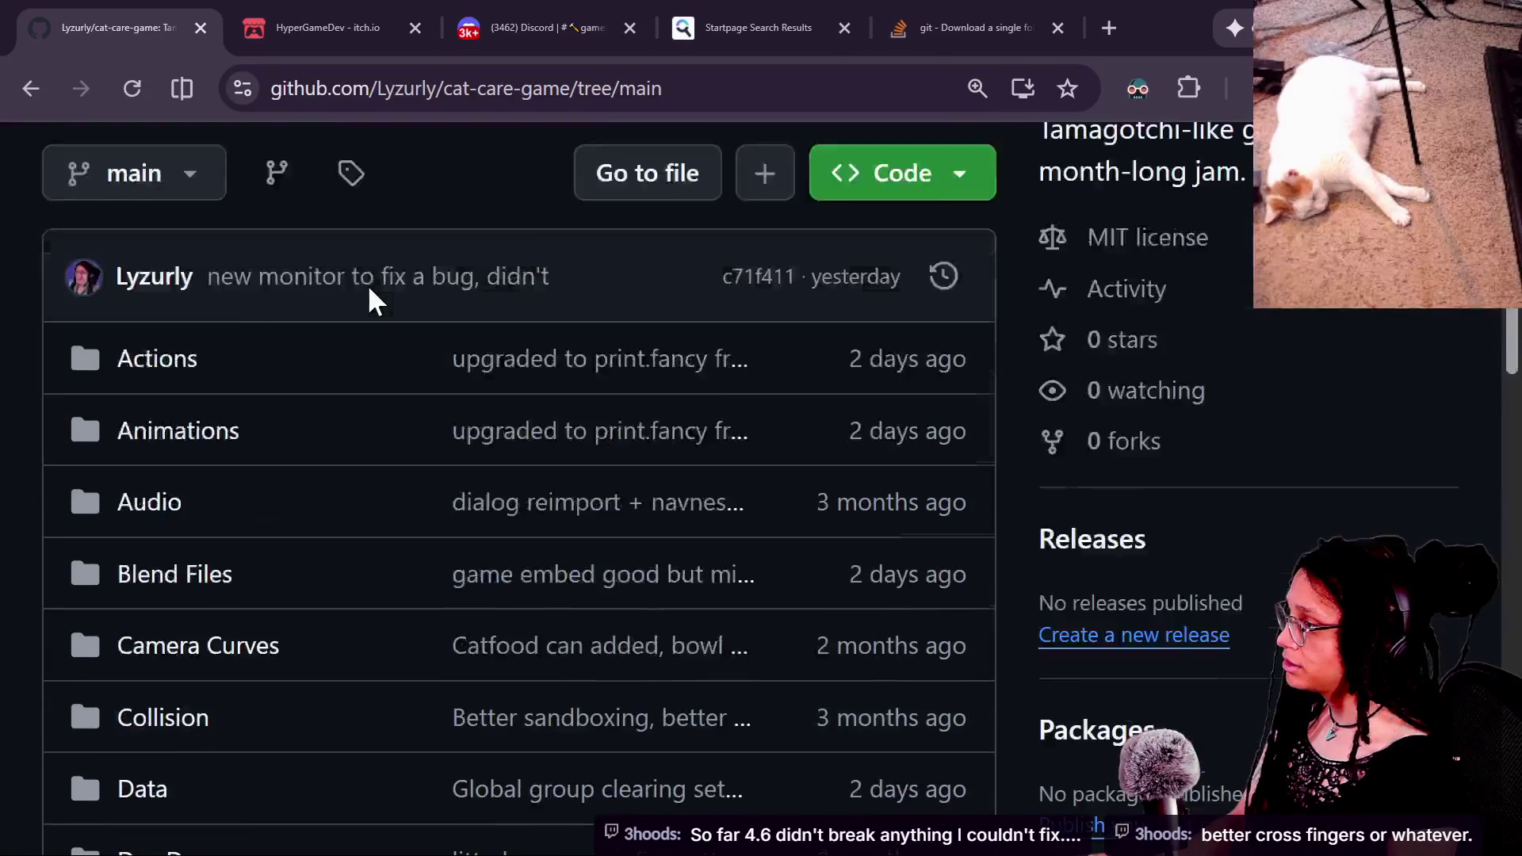
{"action": "scroll", "coordinate": [373, 300], "scroll_direction": "up", "scroll_amount": 2}
{"action": "scroll", "coordinate": [543, 408], "scroll_direction": "down", "scroll_amount": 20}
{"action": "scroll", "coordinate": [539, 414], "scroll_direction": "up", "scroll_amount": 7}
{"action": "scroll", "coordinate": [539, 414], "scroll_direction": "up", "scroll_amount": 6}
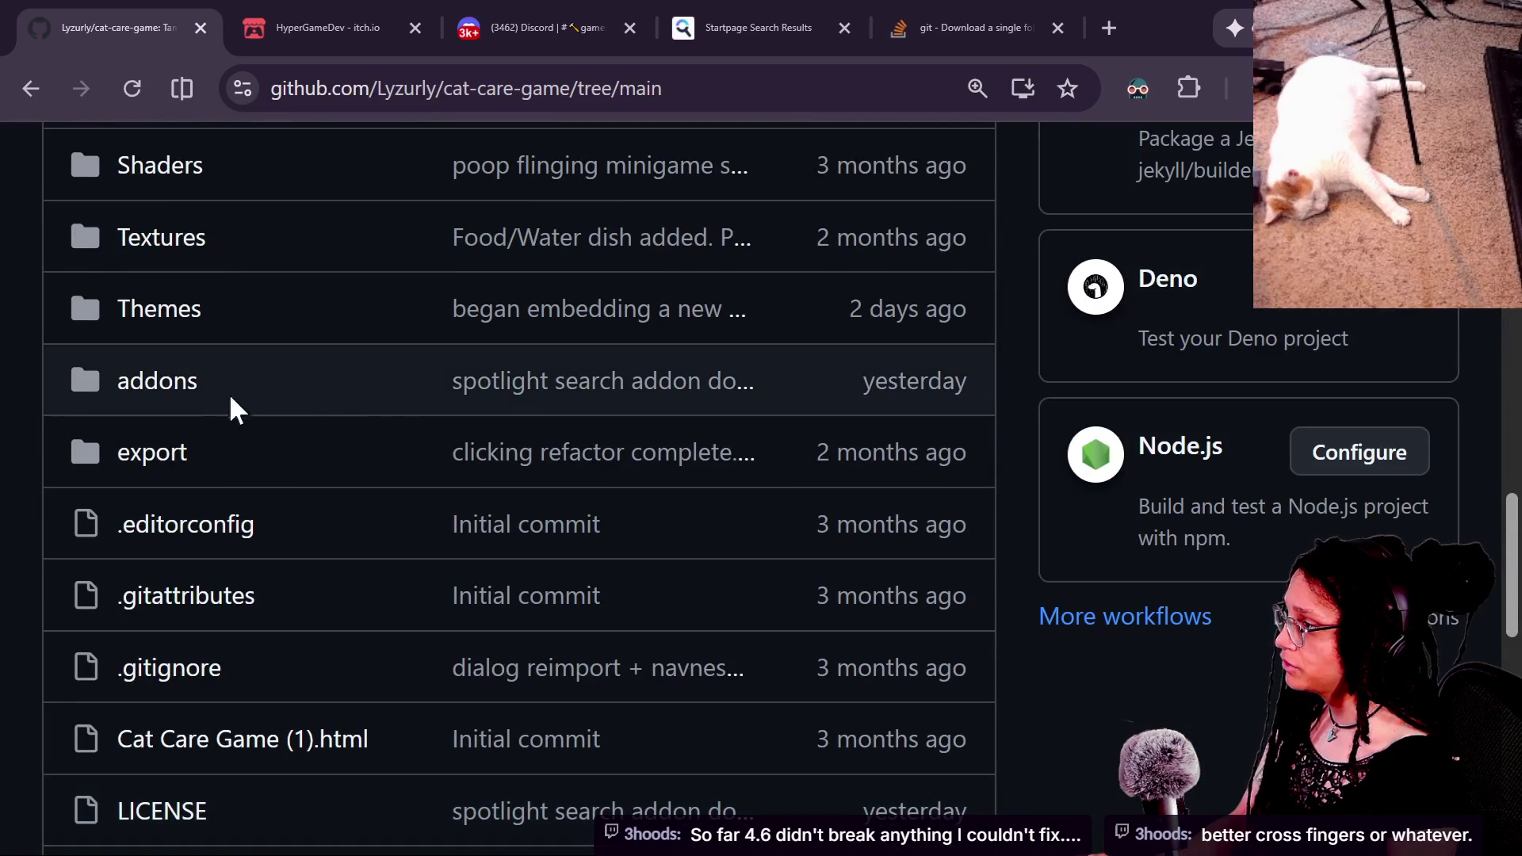
Step: Open addons, inspect the spotlight_search folder, and return to the addons listing
{"action": "left_click", "coordinate": [190, 390]}
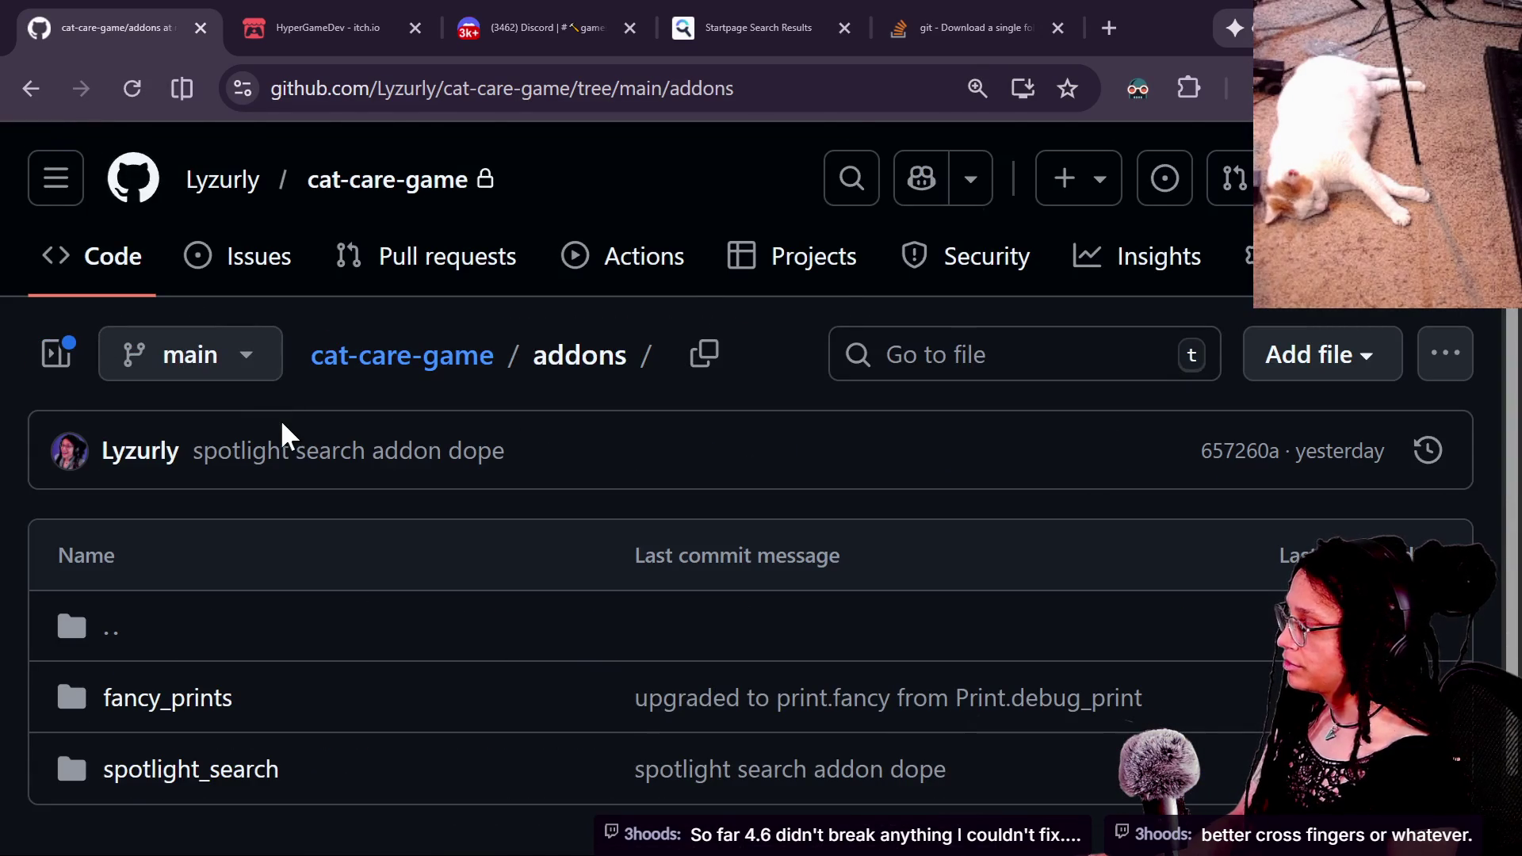
{"action": "scroll", "coordinate": [283, 434], "scroll_direction": "down", "scroll_amount": 1}
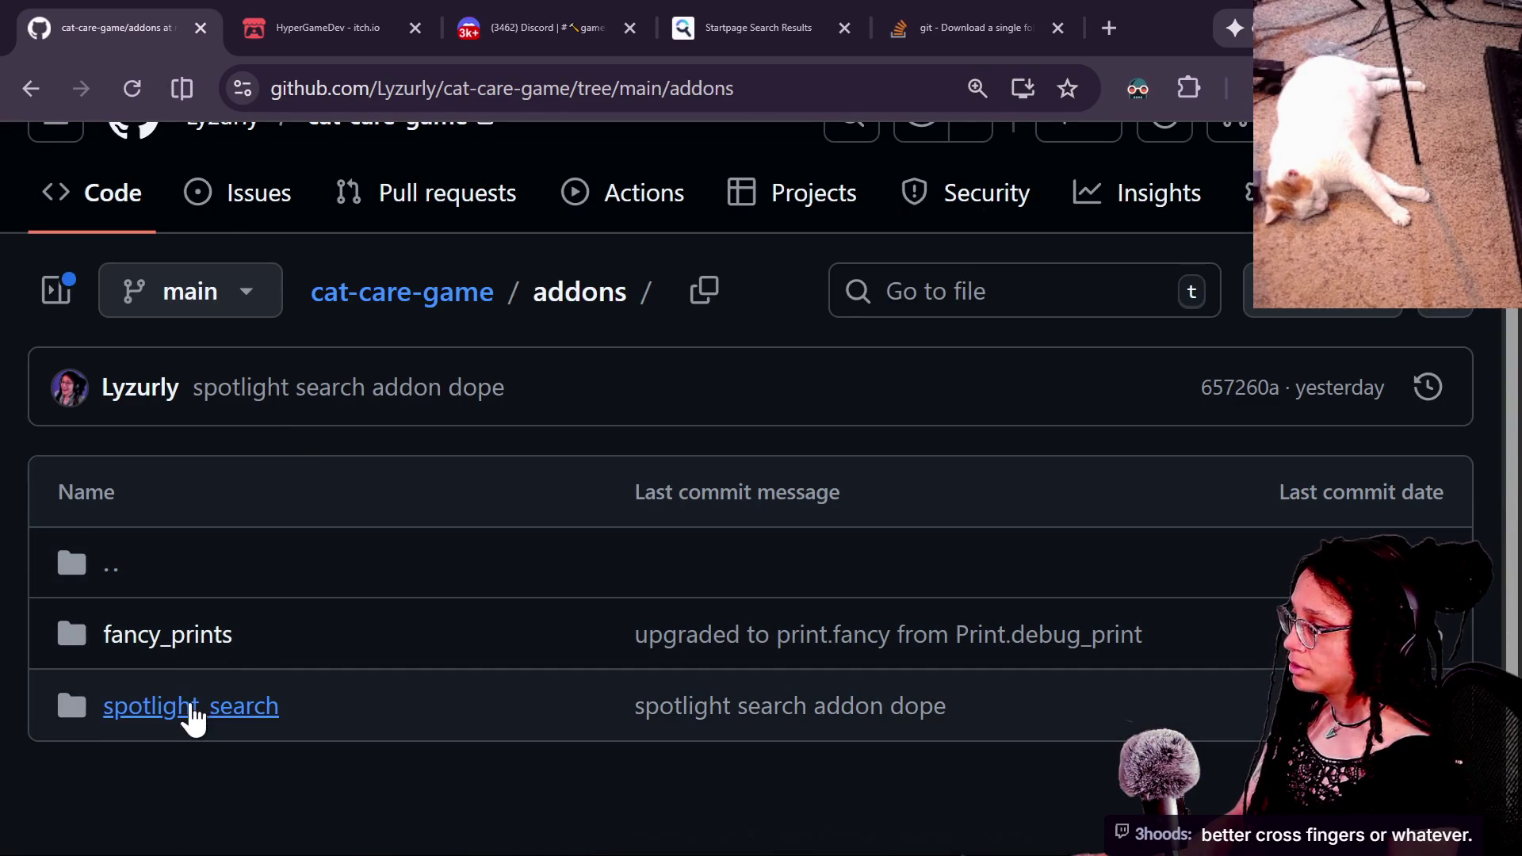
{"action": "left_click", "coordinate": [268, 714]}
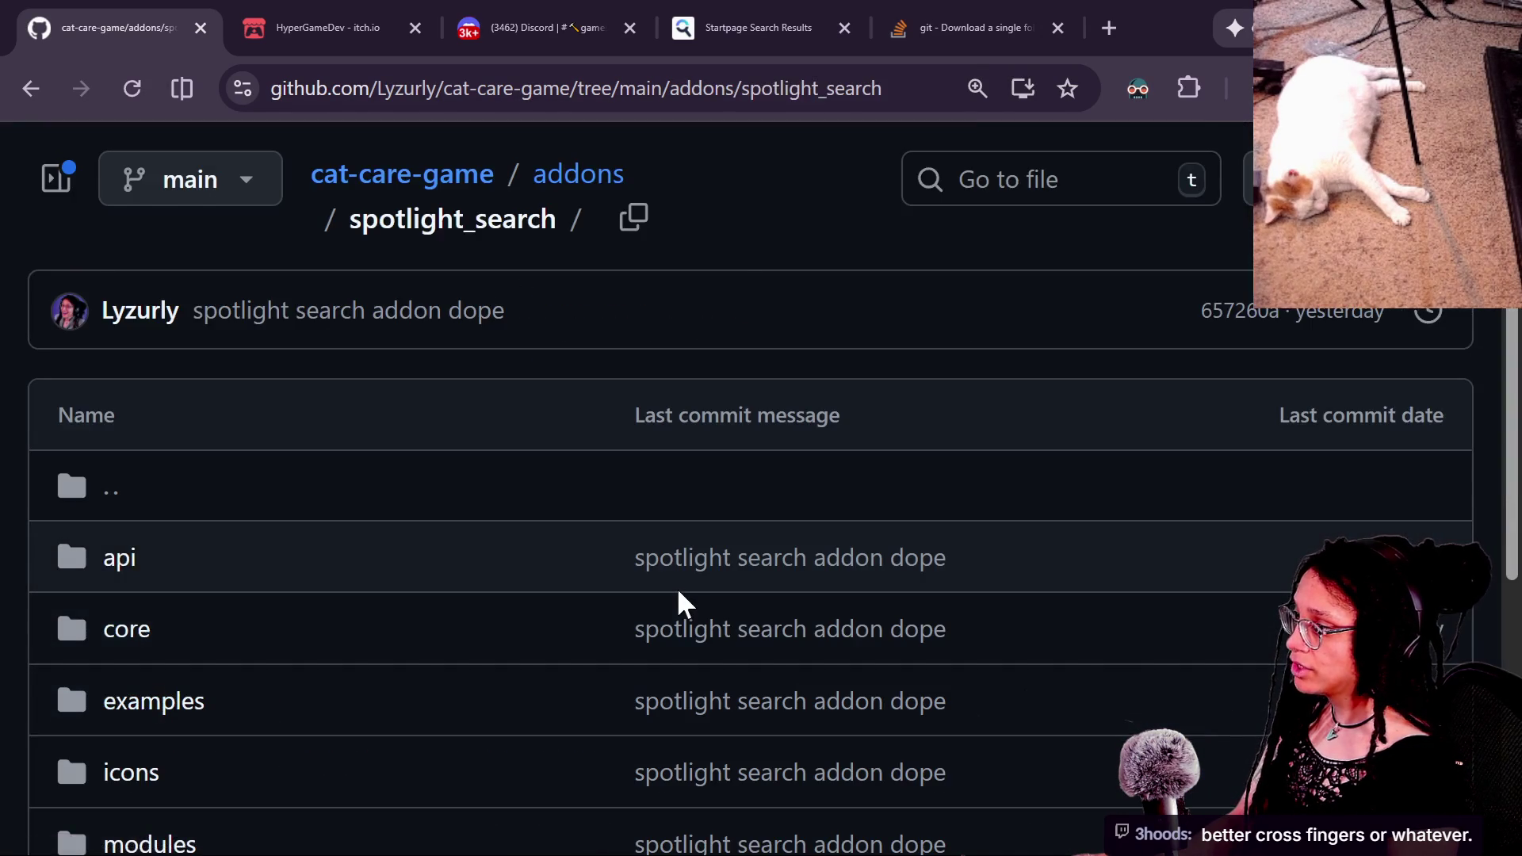
{"action": "scroll", "coordinate": [278, 663], "scroll_direction": "down", "scroll_amount": 6}
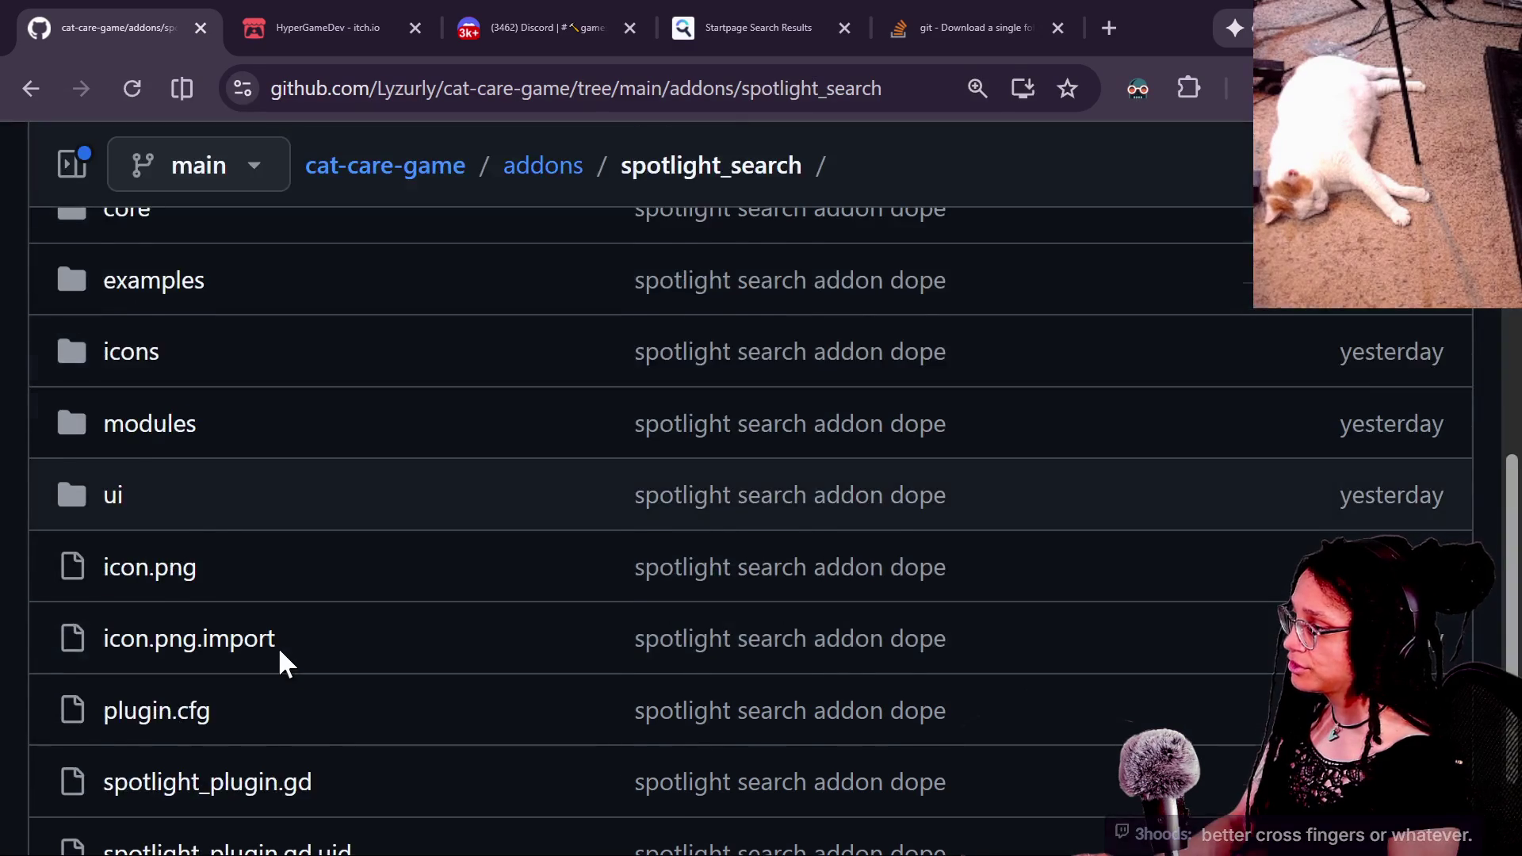
{"action": "scroll", "coordinate": [278, 662], "scroll_direction": "up", "scroll_amount": 7}
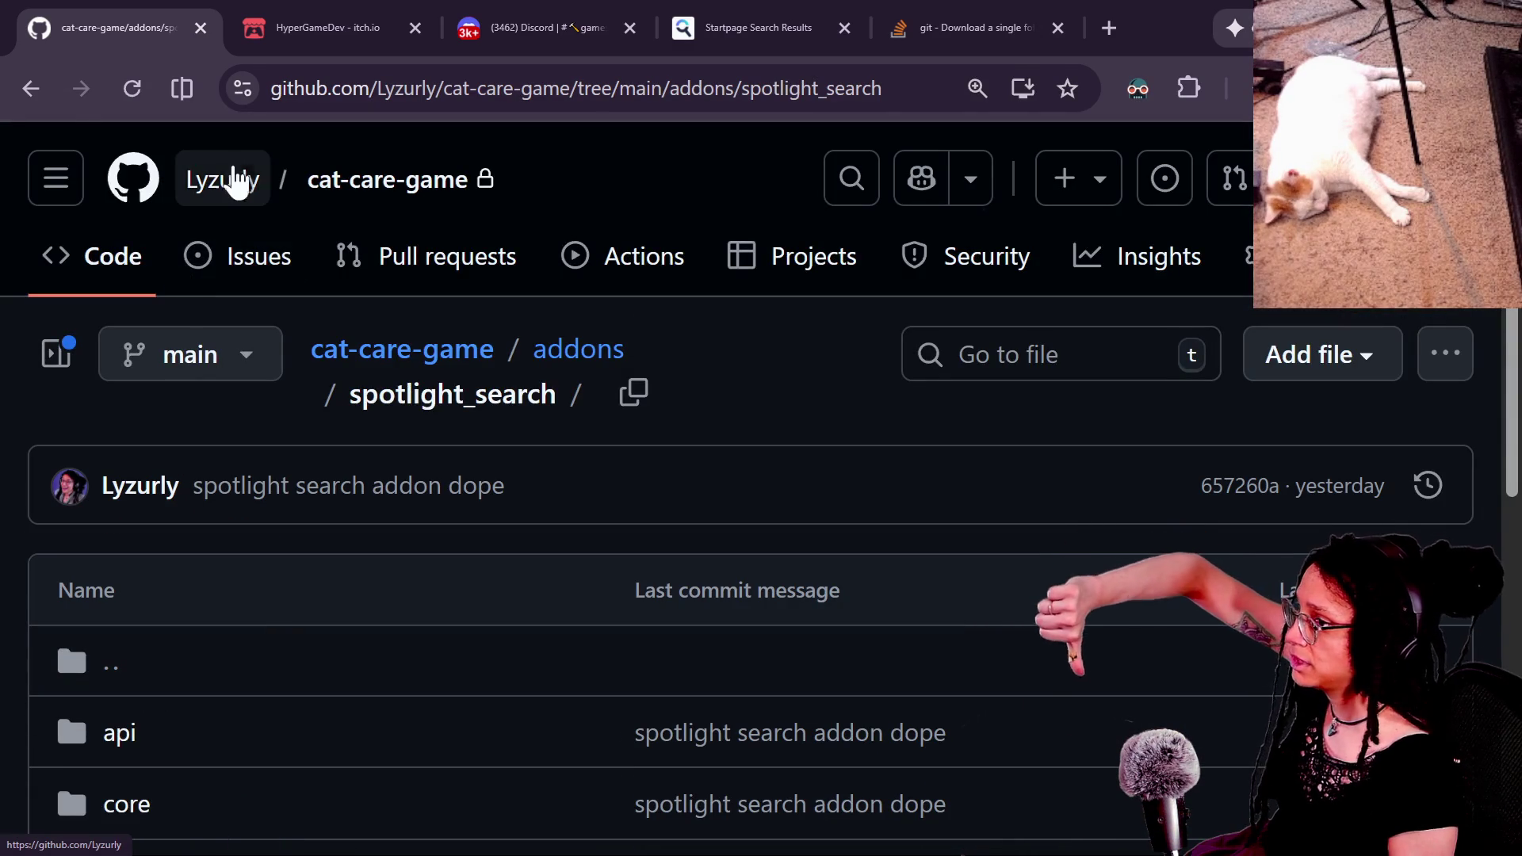
{"action": "left_click", "coordinate": [56, 101]}
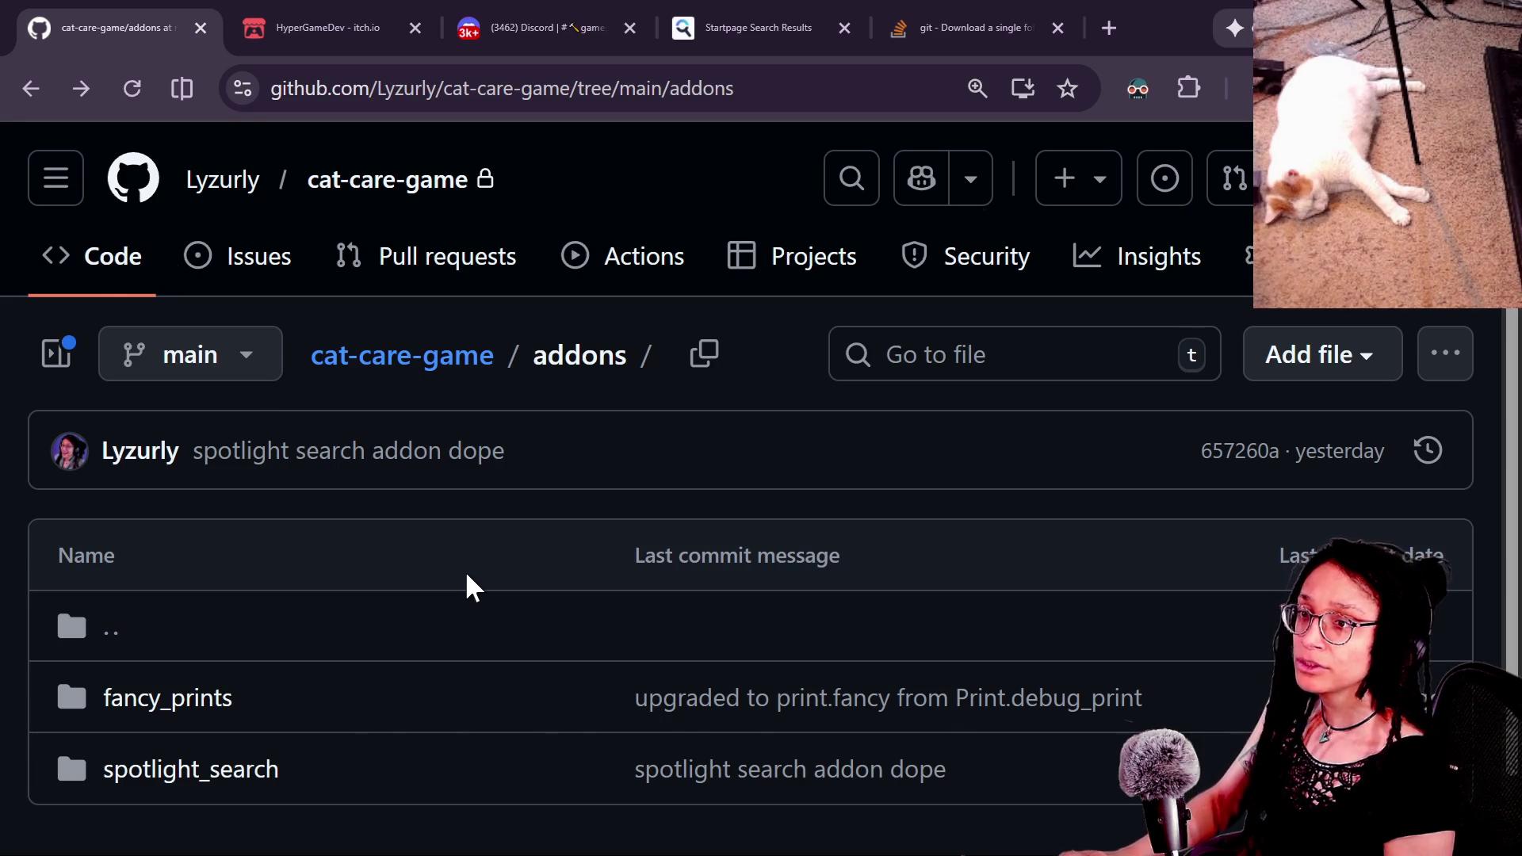
Step: Quit the Godot project back to the project list
{"action": "key", "text": "alt+Tab"}
{"action": "left_click", "coordinate": [90, 36]}
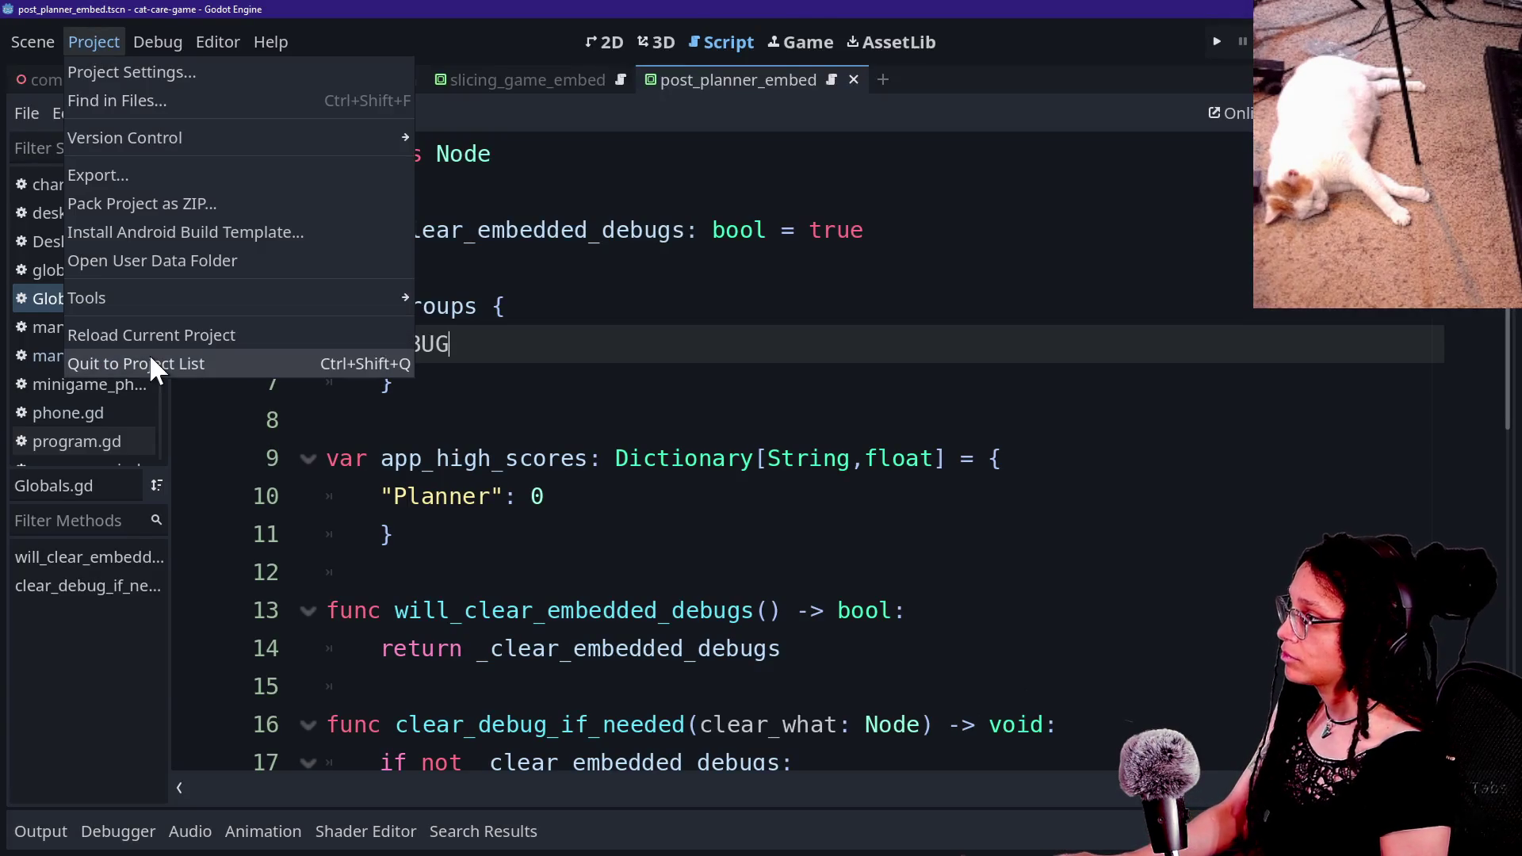
{"action": "left_click", "coordinate": [149, 357]}
{"action": "key", "text": "alt+Tab"}
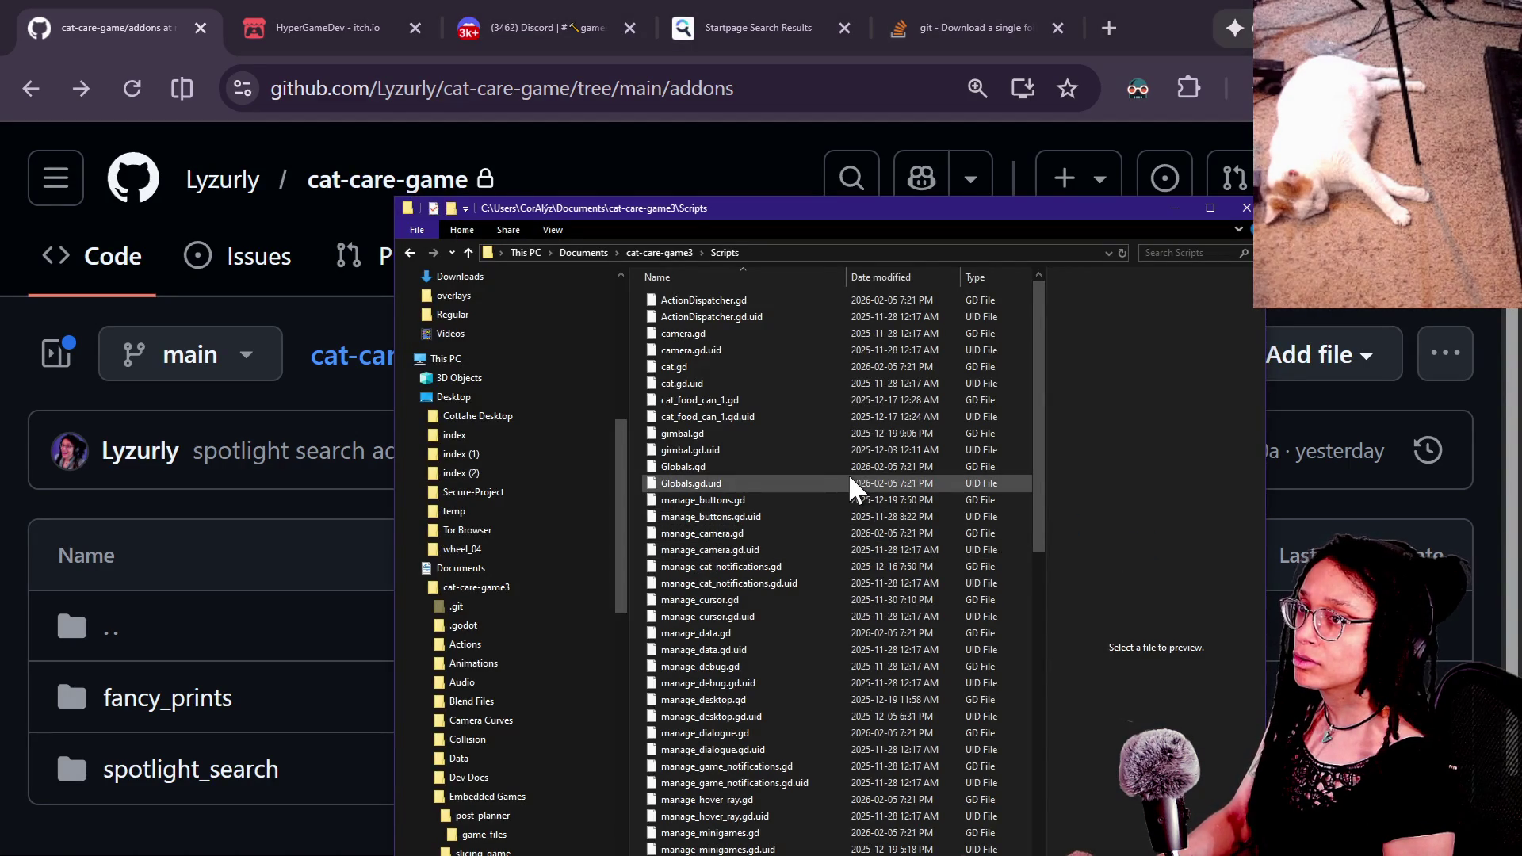
Step: Check out main instead of 4.5.1 from GitHub Desktop's branch list
{"action": "key", "text": "alt+Tab"}
{"action": "left_click", "coordinate": [459, 78]}
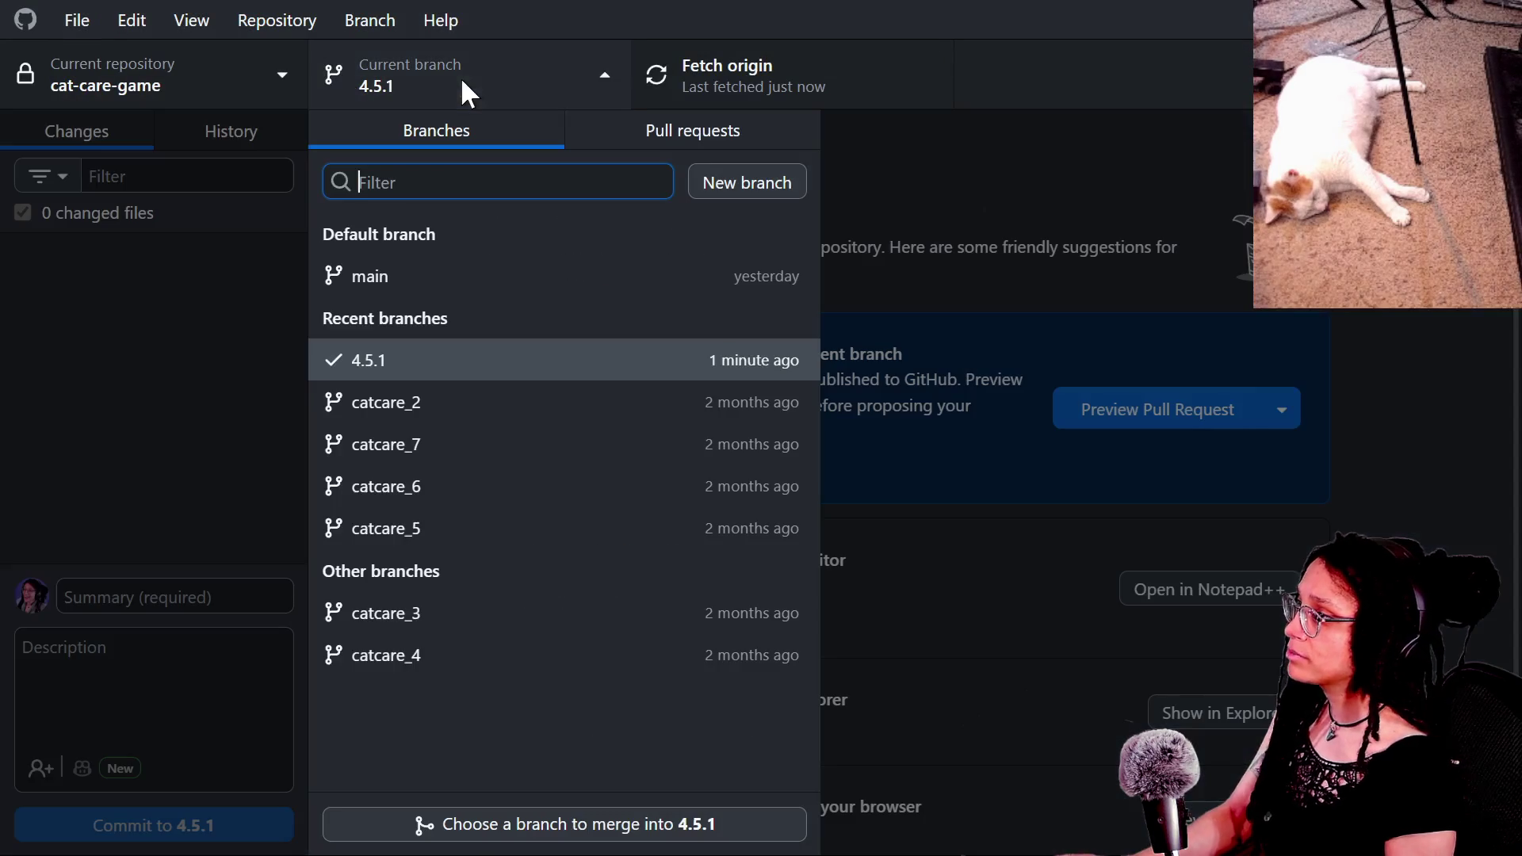
{"action": "left_click", "coordinate": [461, 278]}
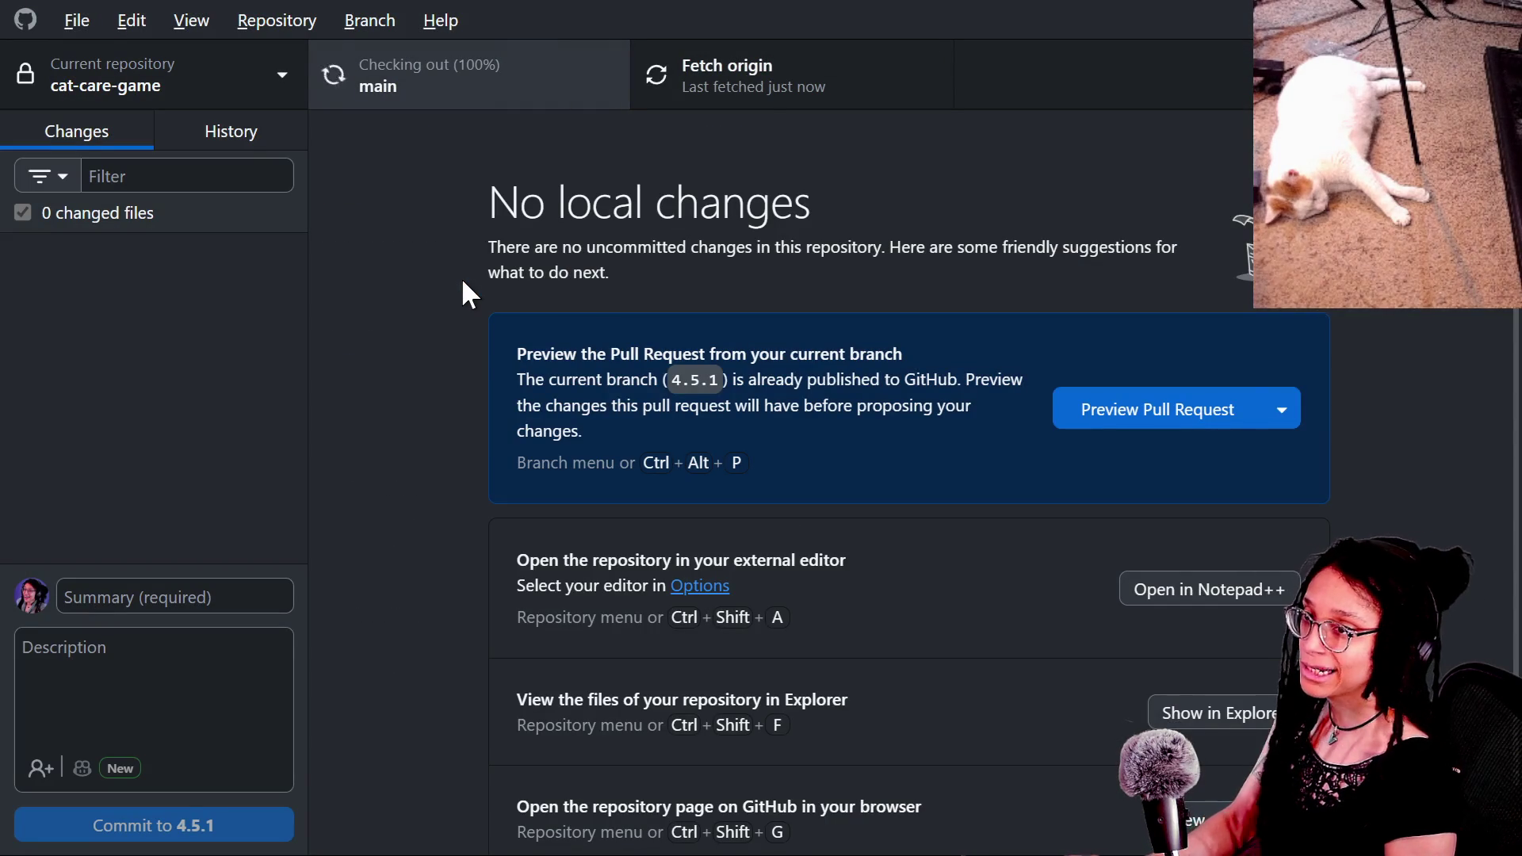
{"action": "key", "text": "alt+Tab"}
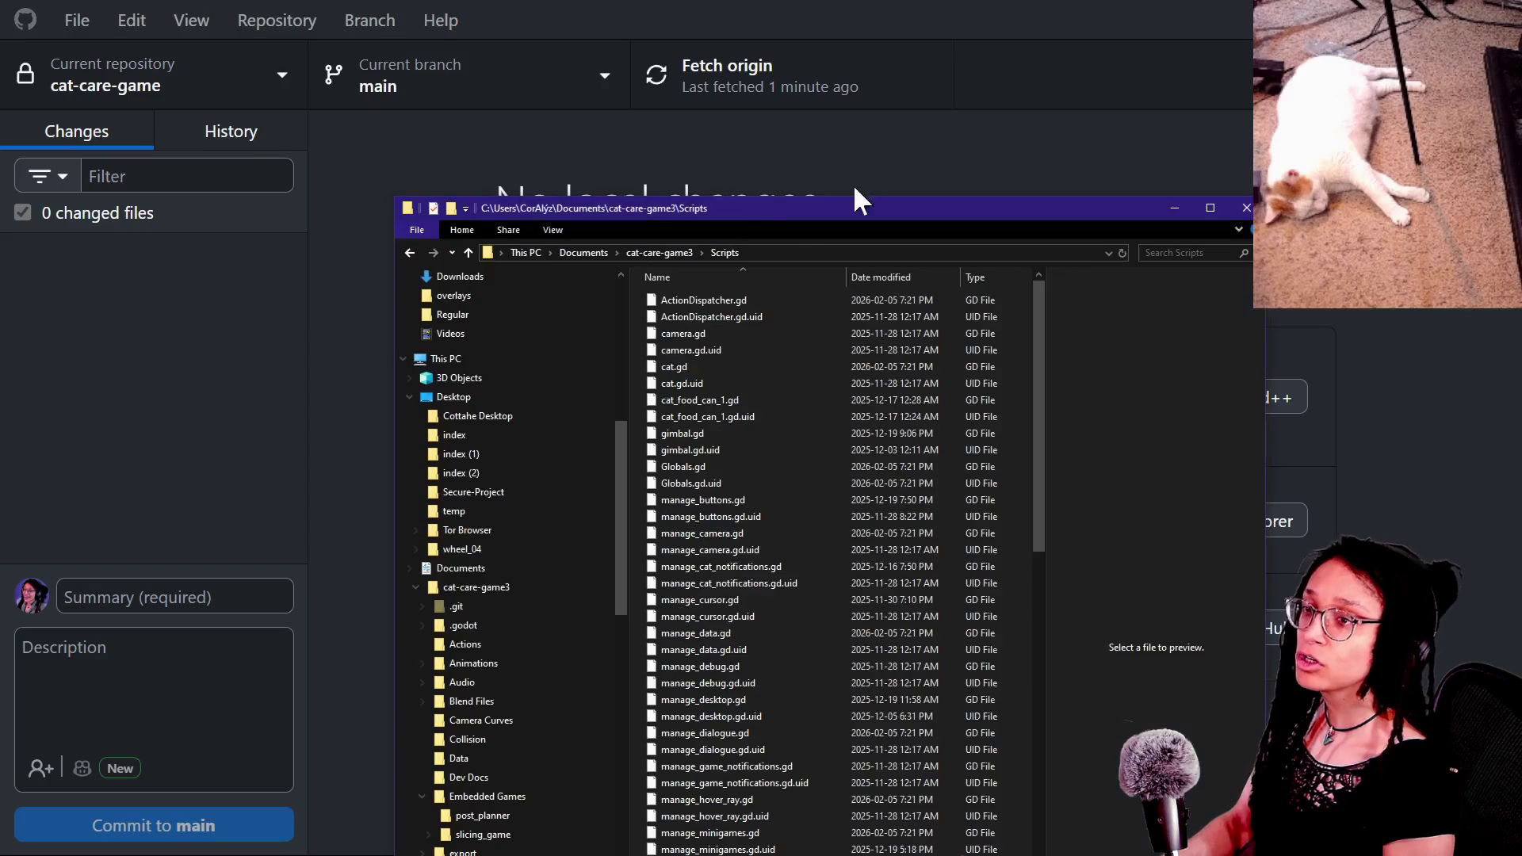
Step: Copy spotlight_search from cat-care-game3\addons and paste it into Desktop\temp
{"action": "key", "text": "Down"}
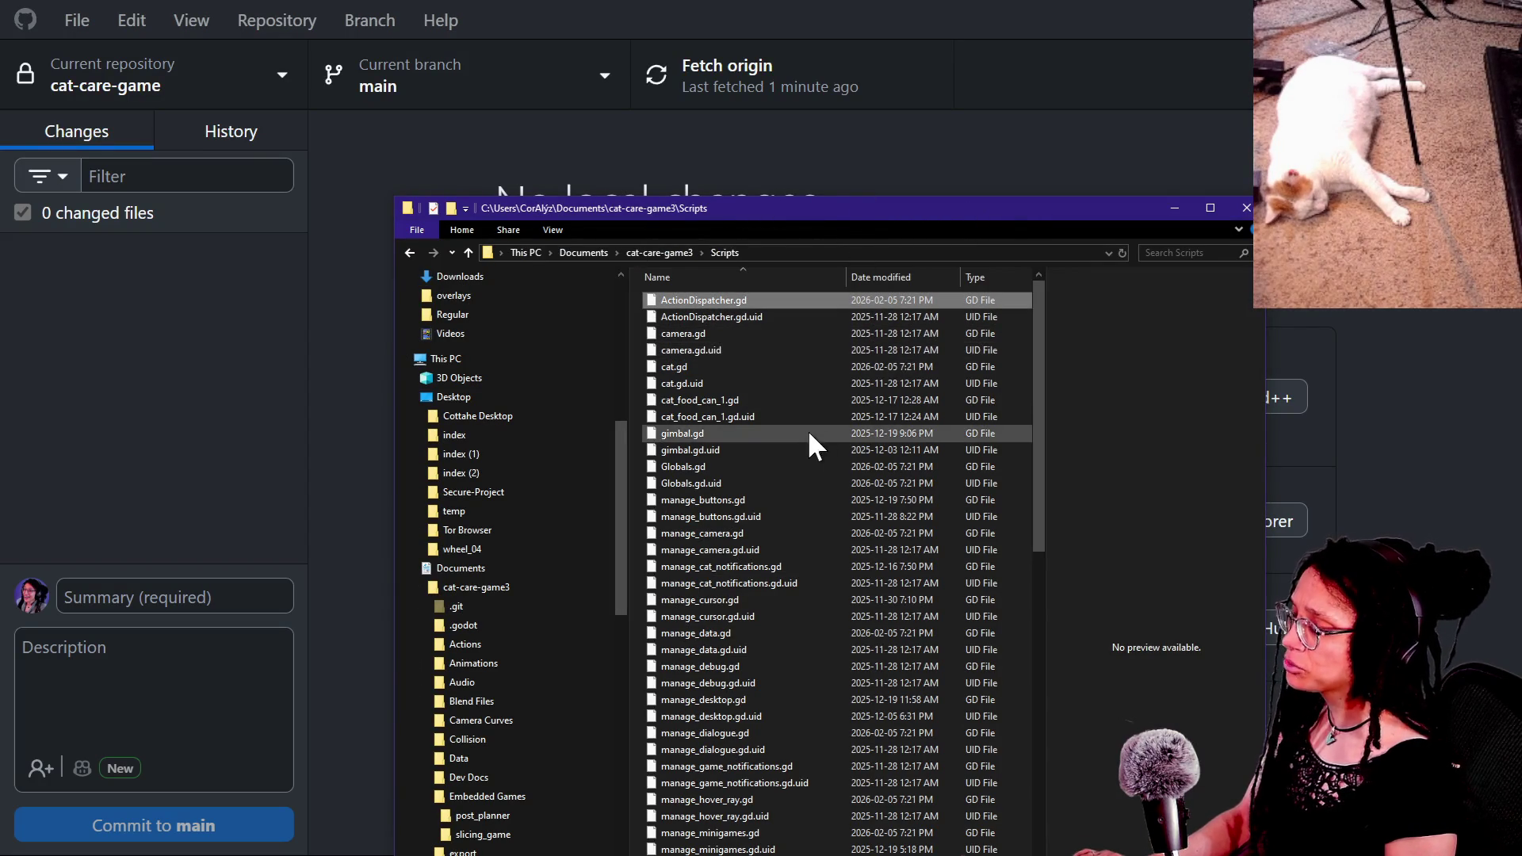
{"action": "left_click", "coordinate": [468, 252]}
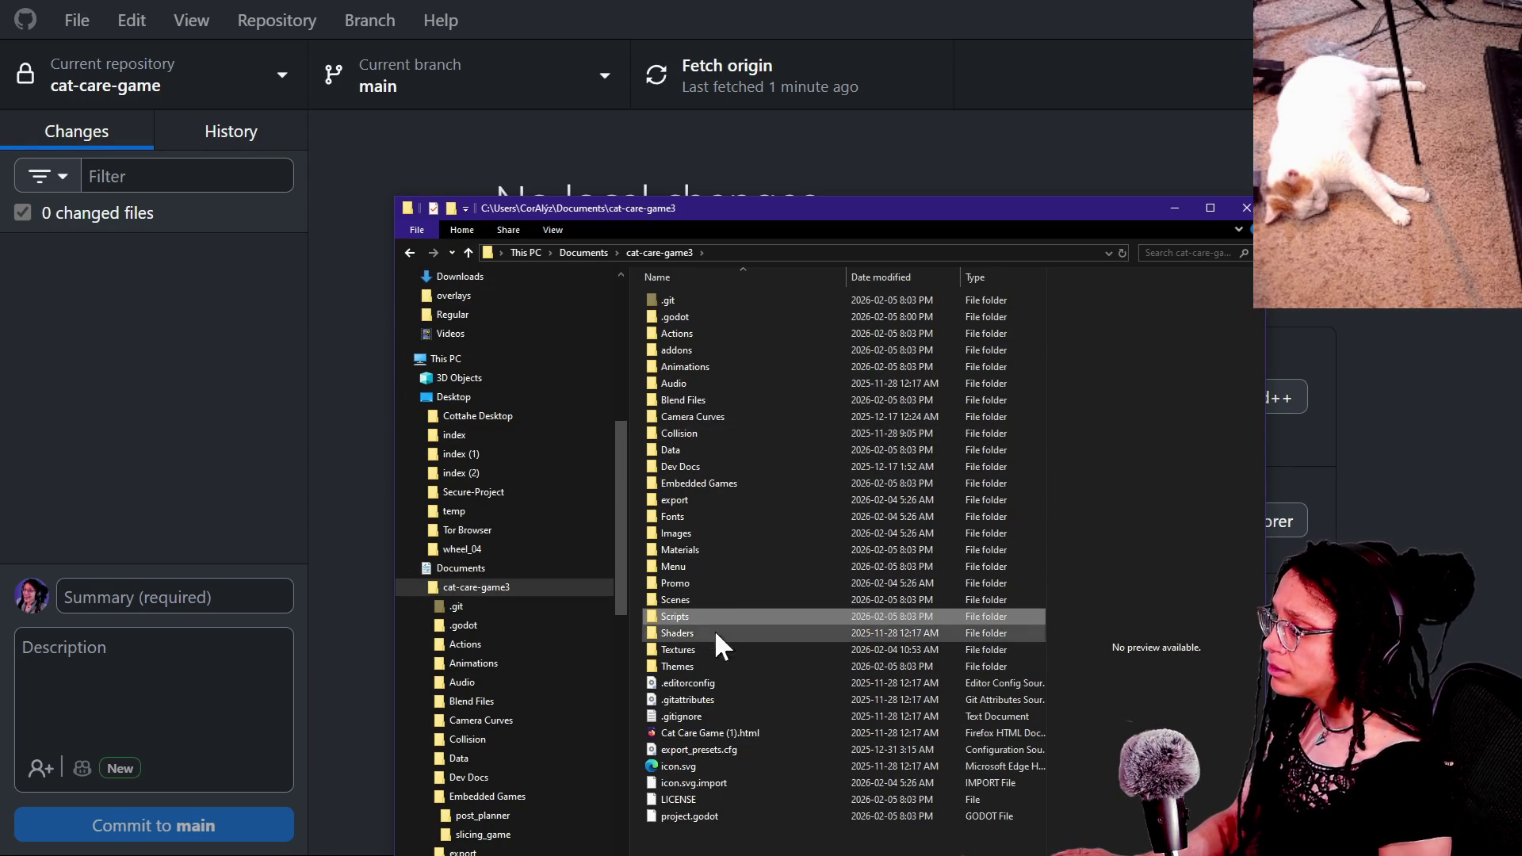
{"action": "double_click", "coordinate": [718, 350]}
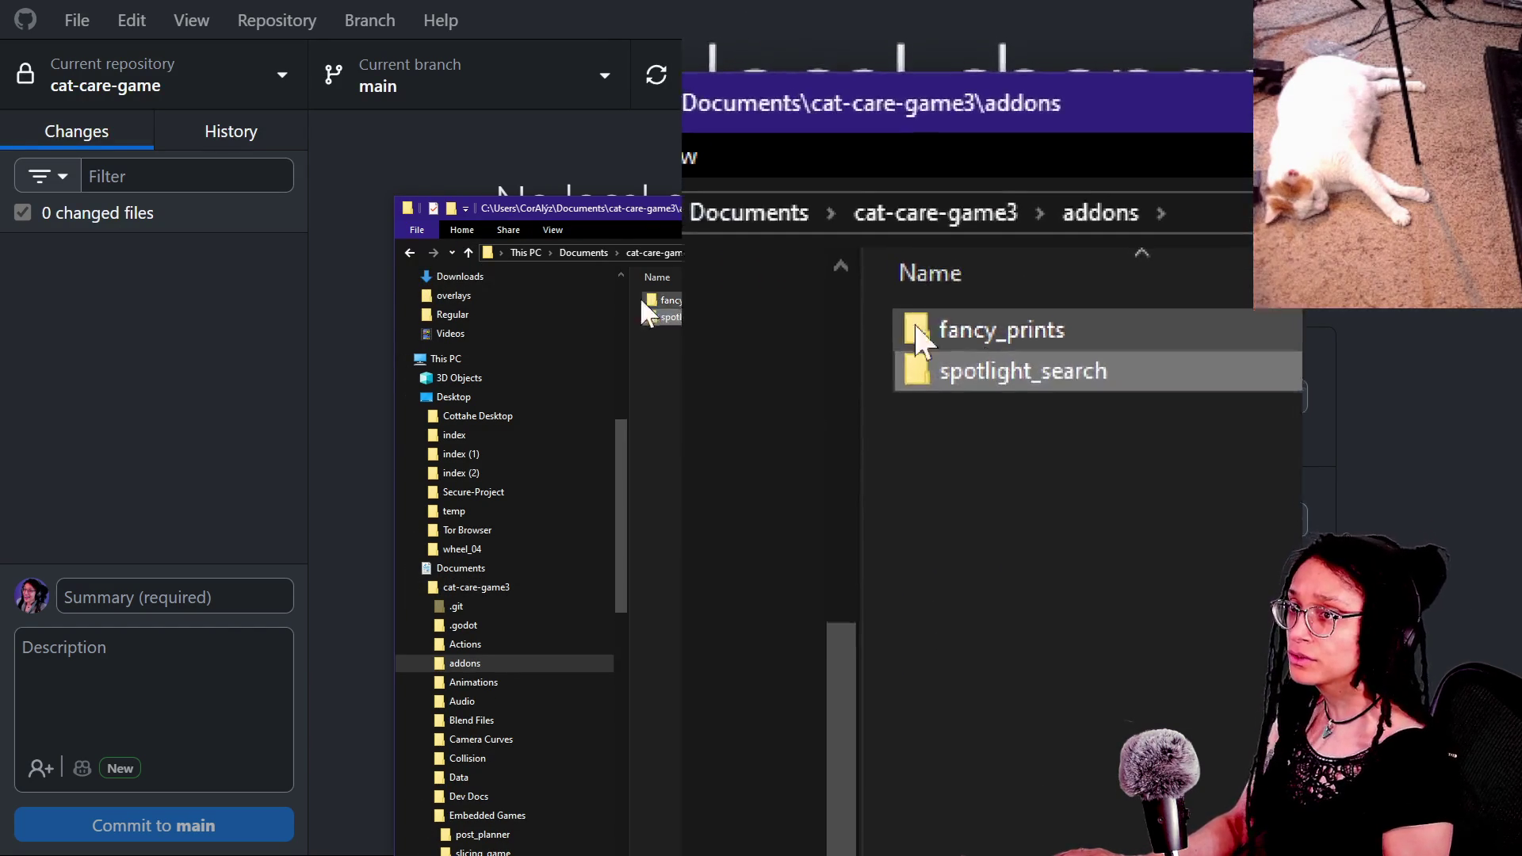
{"action": "right_click", "coordinate": [971, 434]}
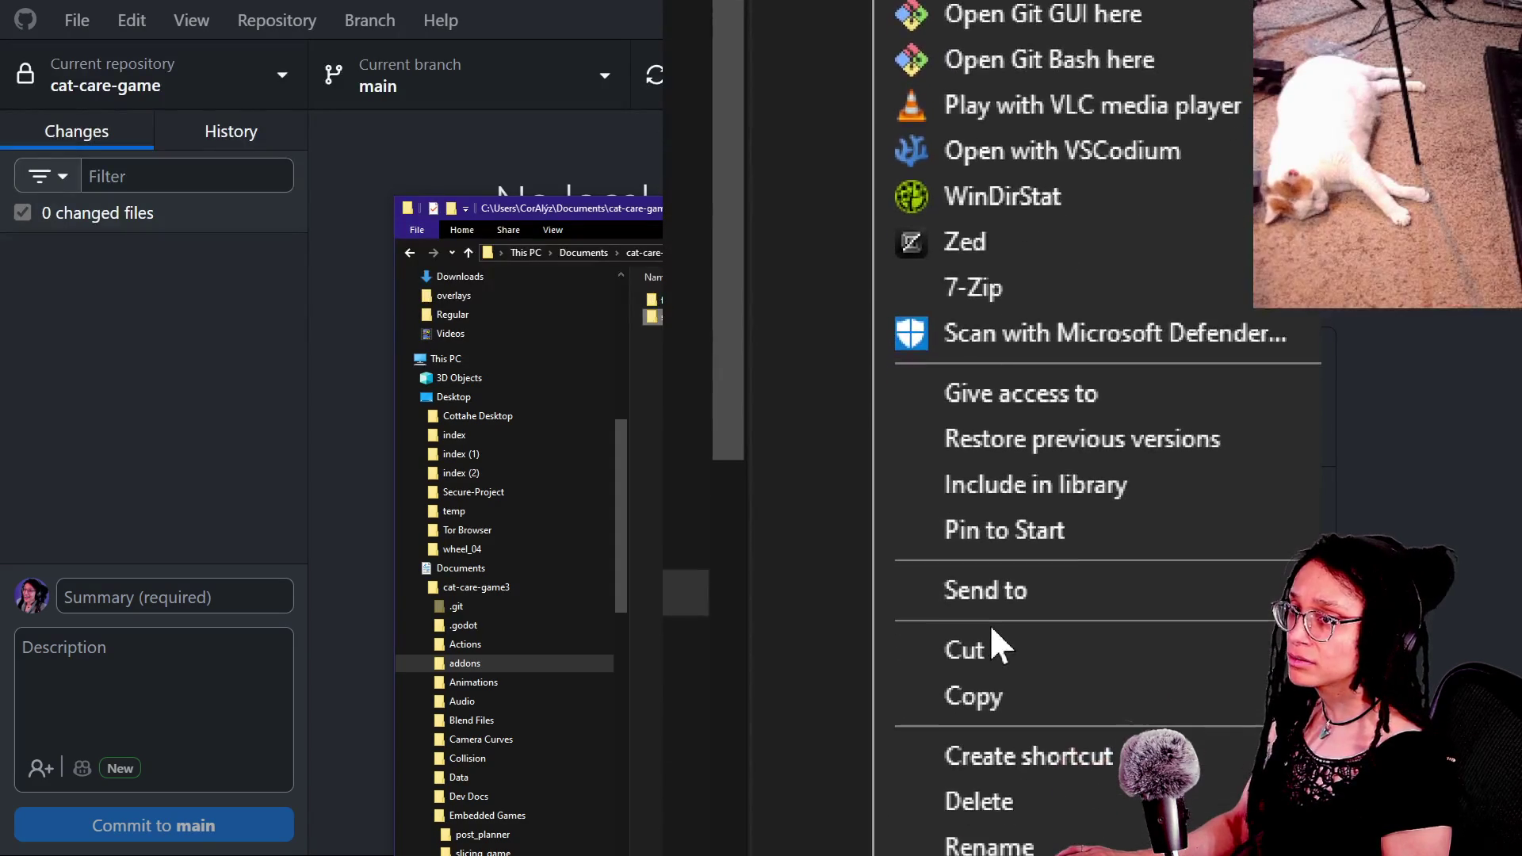
{"action": "left_click", "coordinate": [997, 583]}
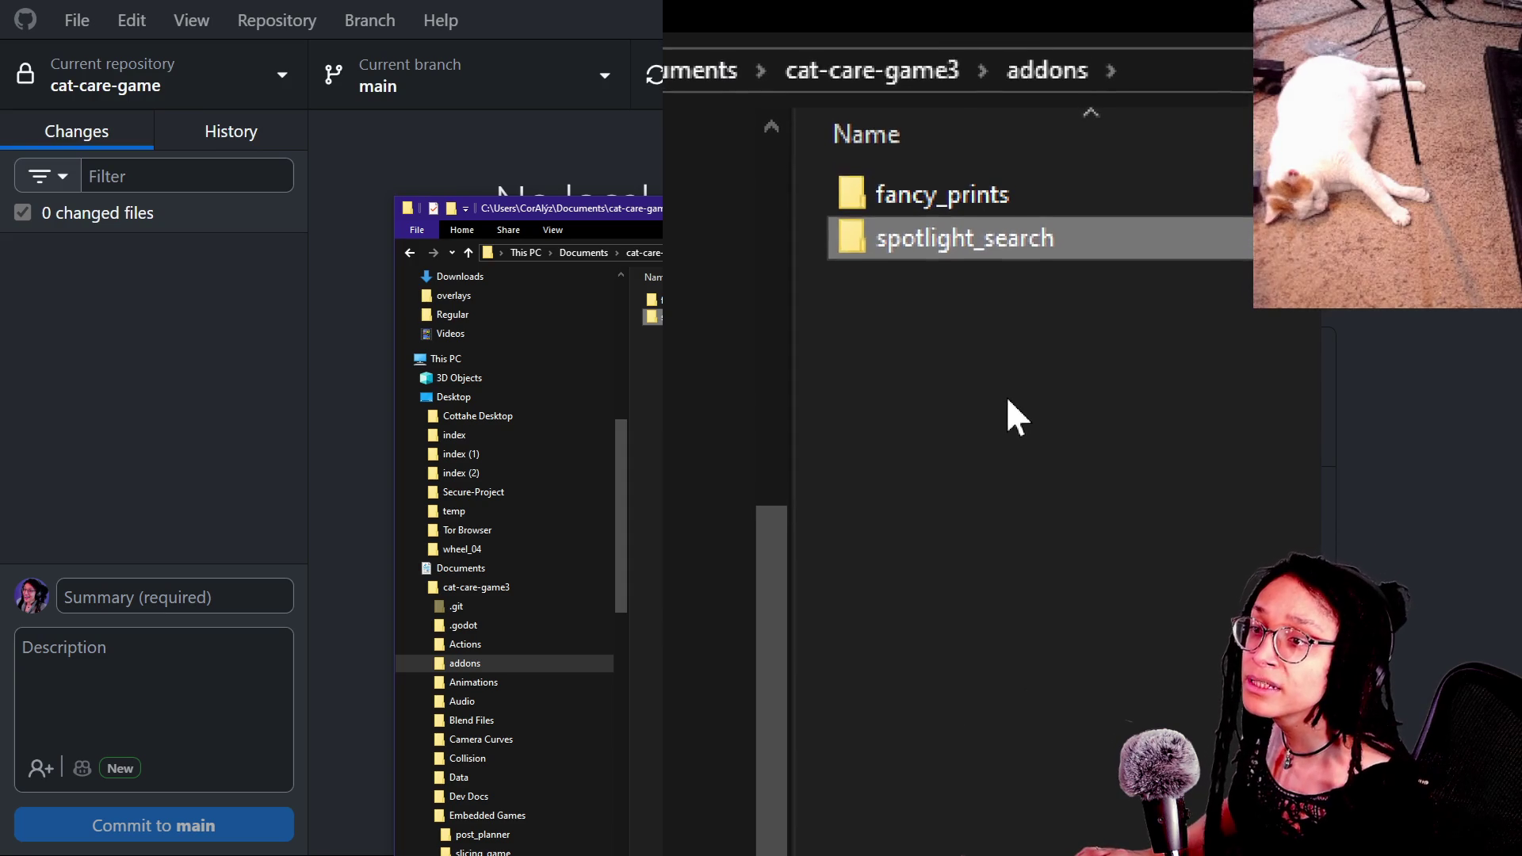
{"action": "left_click", "coordinate": [1190, 265]}
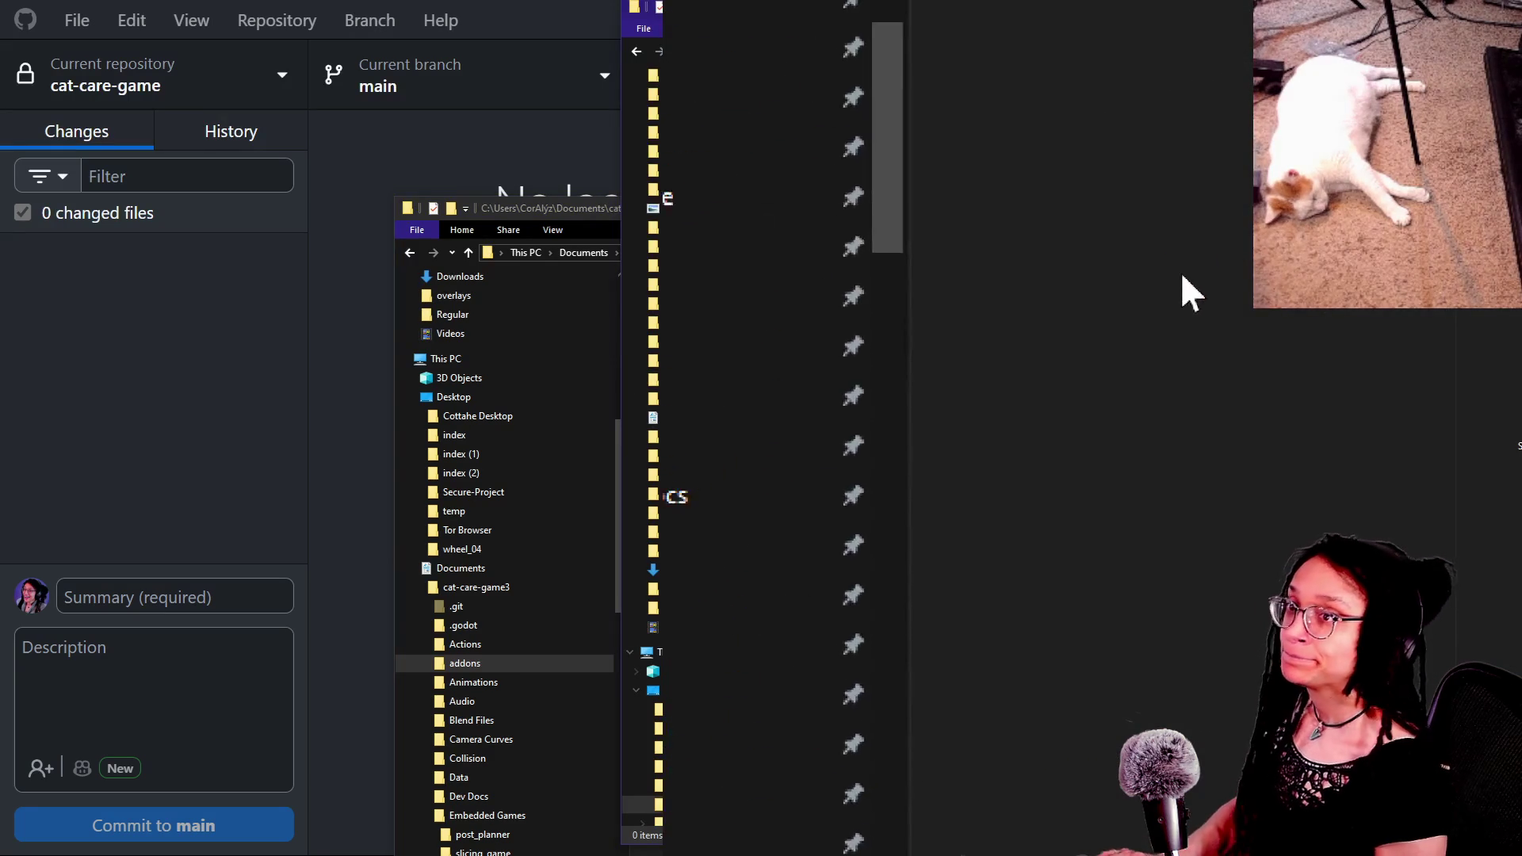
{"action": "key", "text": "ctrl+v"}
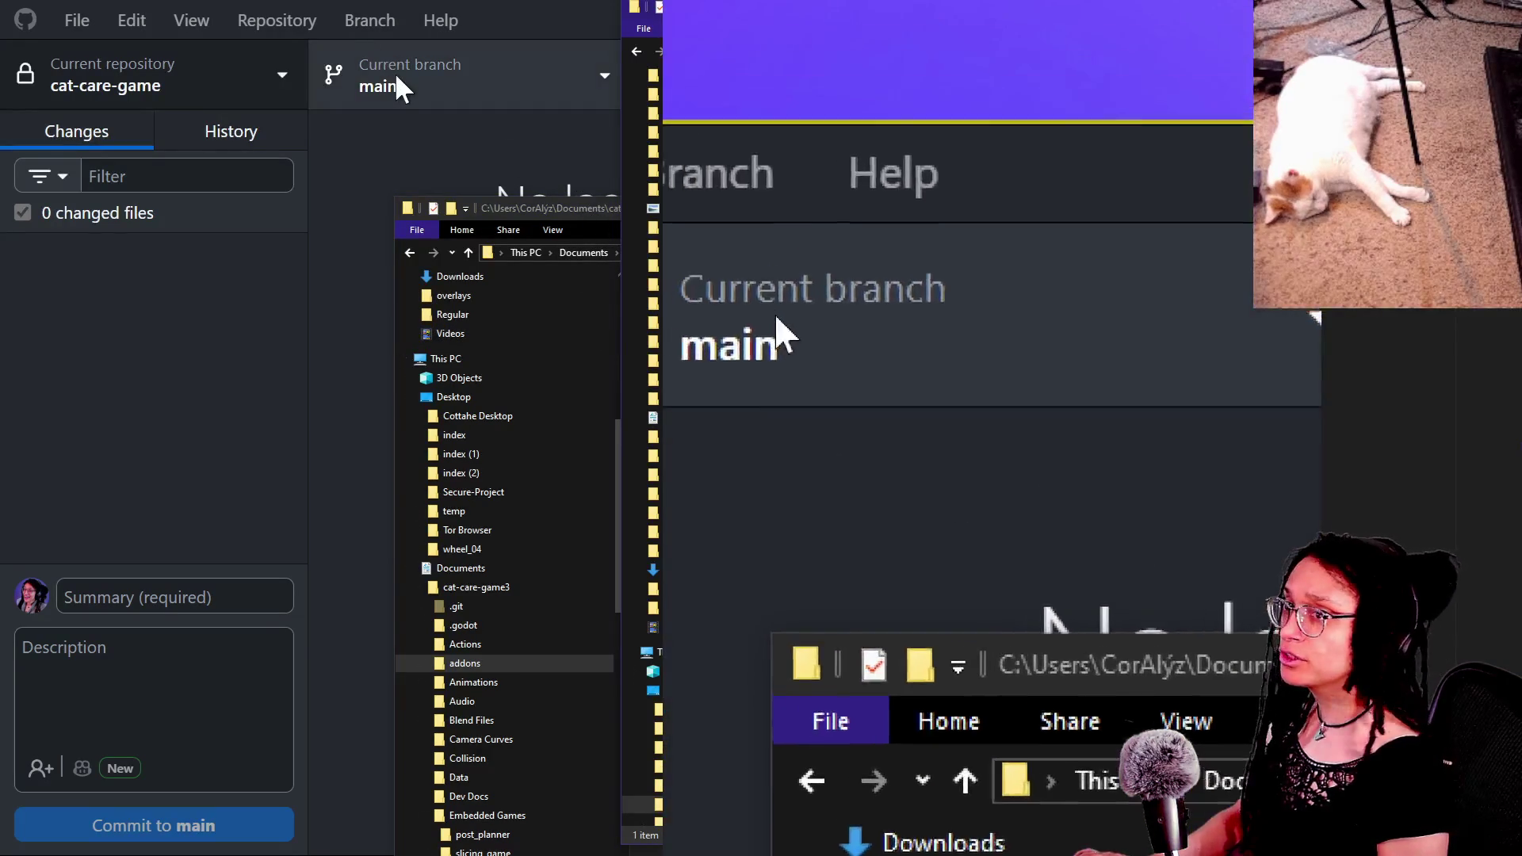
{"action": "left_click", "coordinate": [393, 86]}
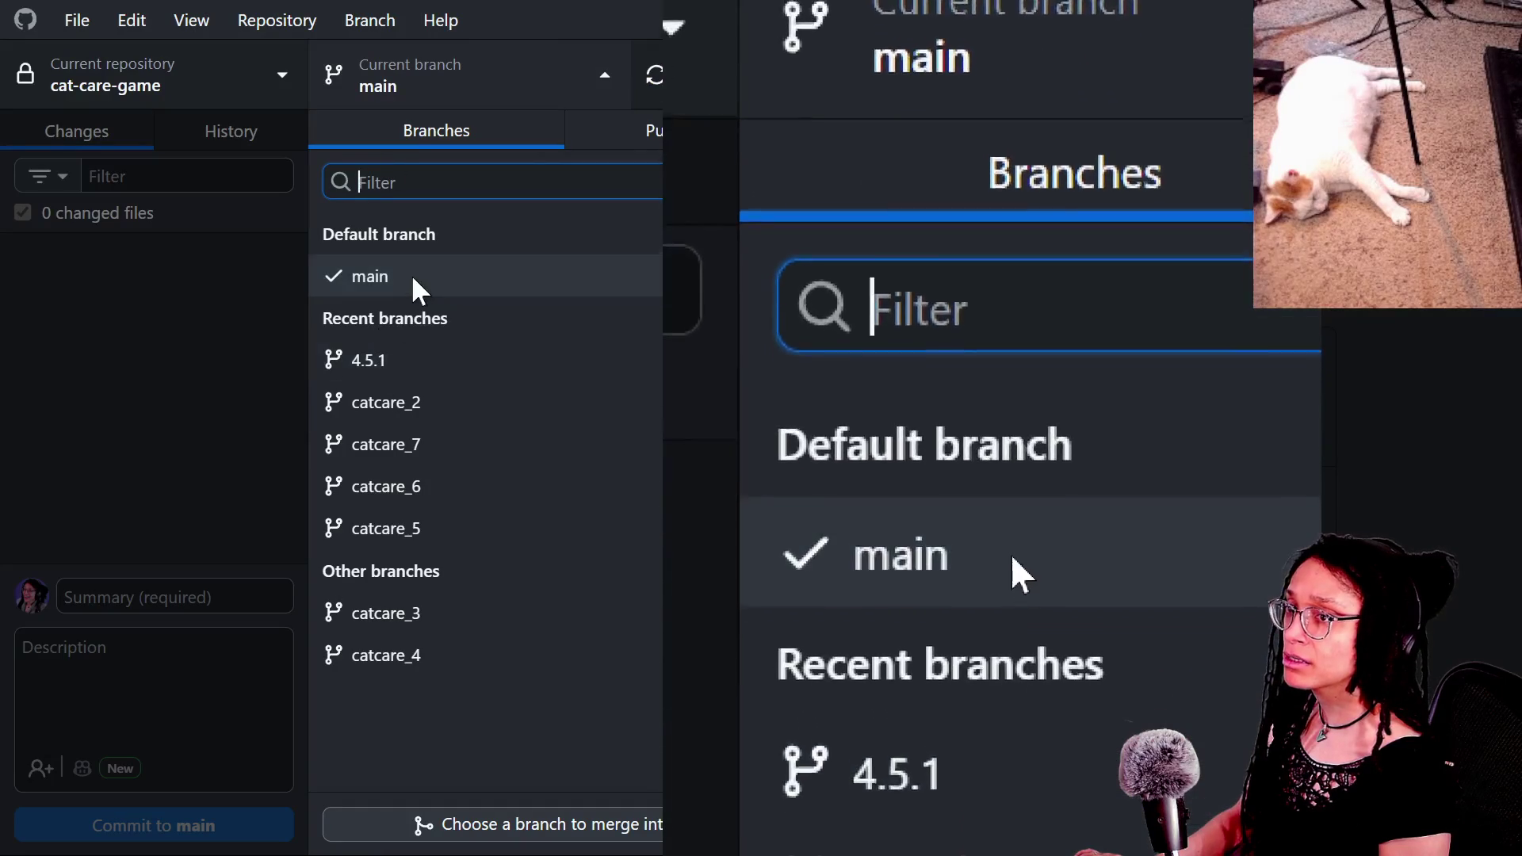
Step: Switch GitHub Desktop between branches, ending on branch 4.5.1
{"action": "left_click", "coordinate": [404, 353]}
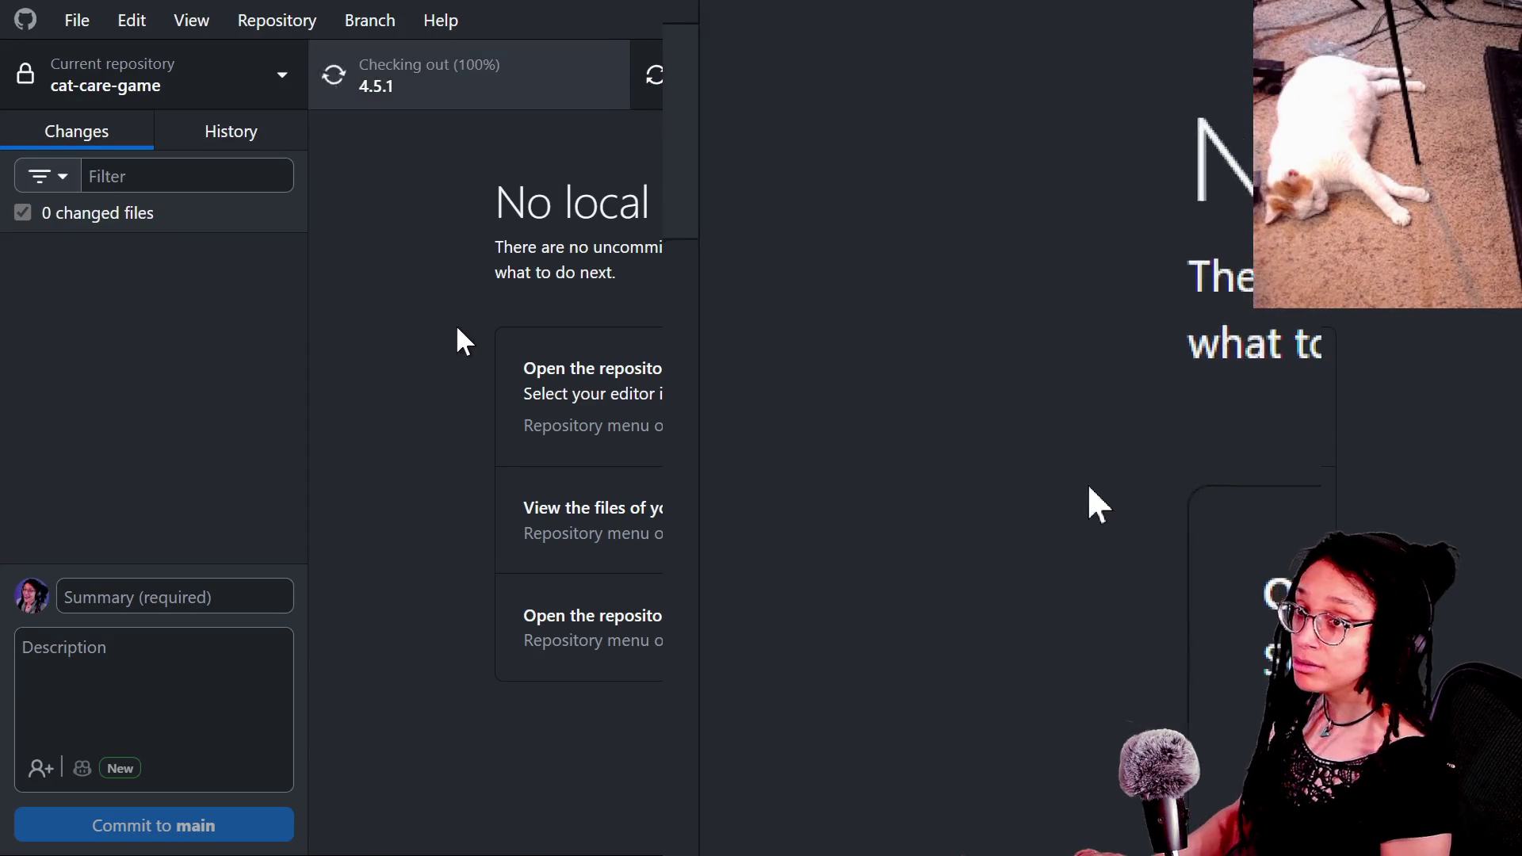
{"action": "key", "text": "alt+Tab"}
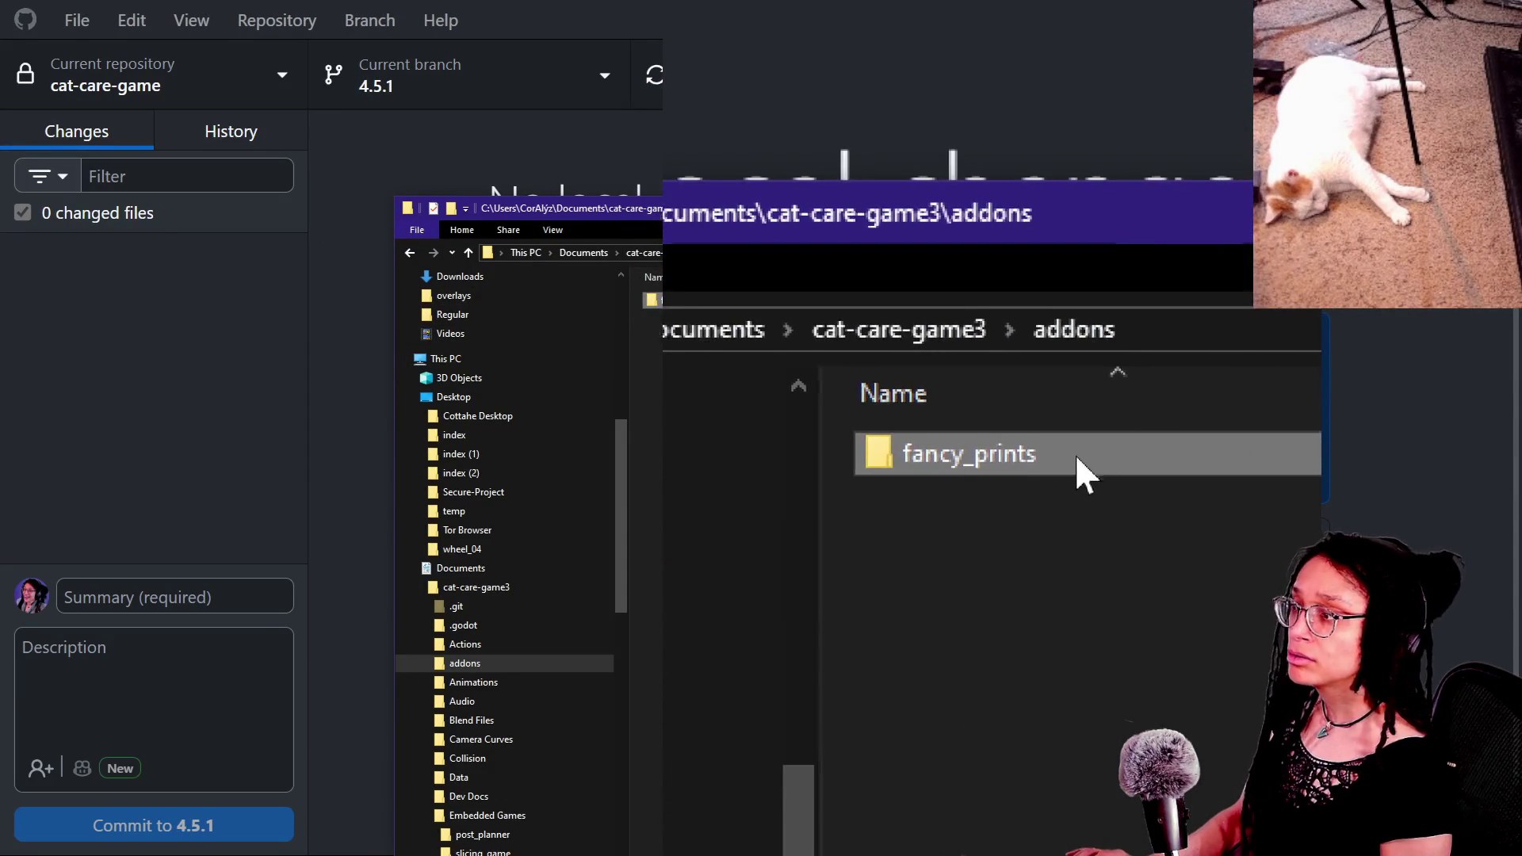
{"action": "key", "text": "alt"}
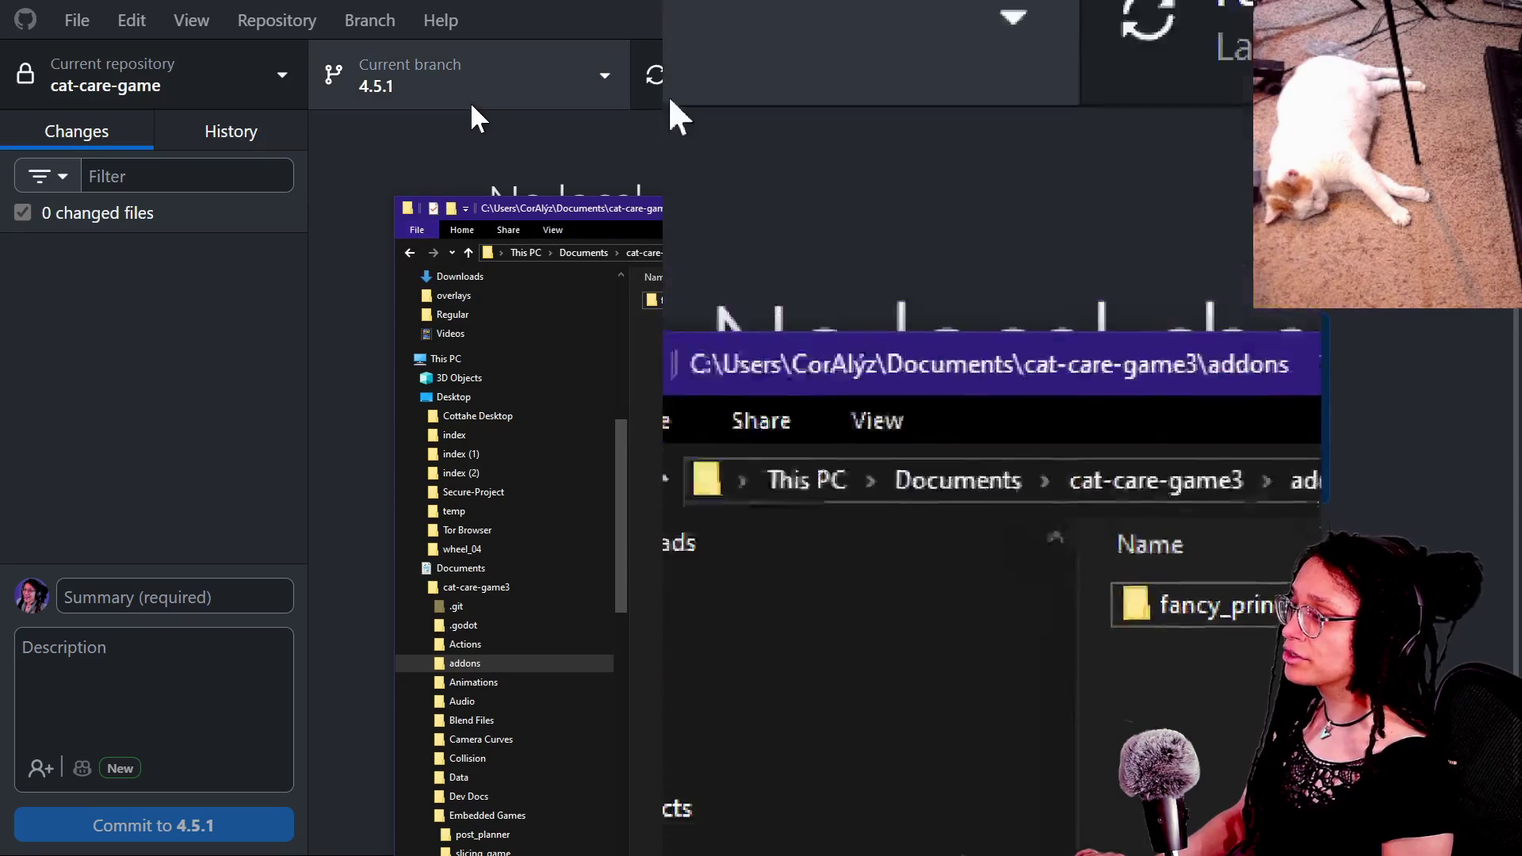
{"action": "key", "text": "alt+Tab"}
{"action": "left_click", "coordinate": [448, 99]}
{"action": "left_click", "coordinate": [516, 278]}
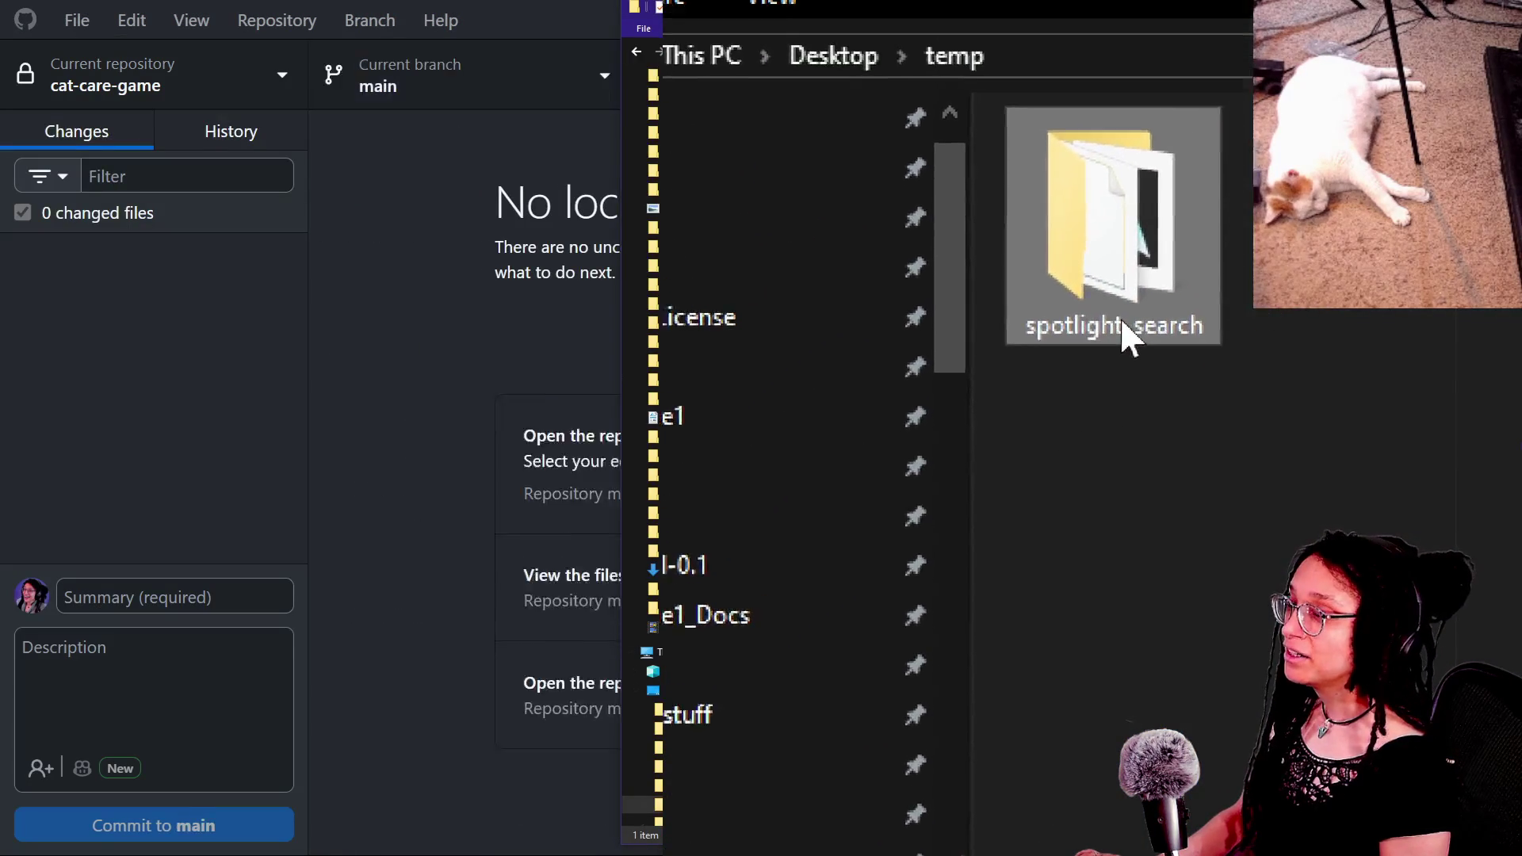
{"action": "left_click", "coordinate": [421, 101]}
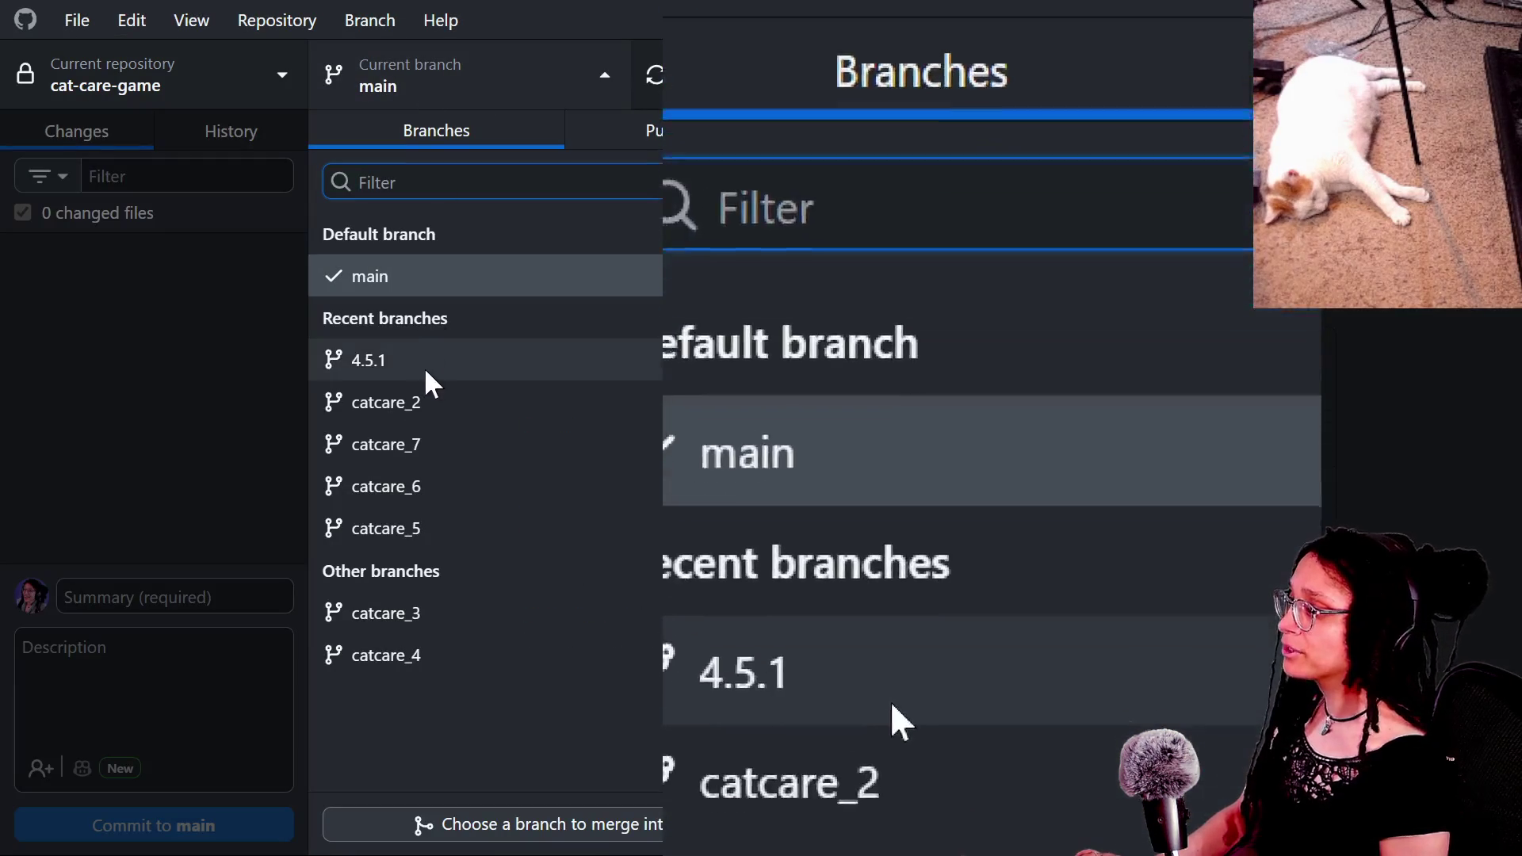
{"action": "left_click", "coordinate": [425, 367]}
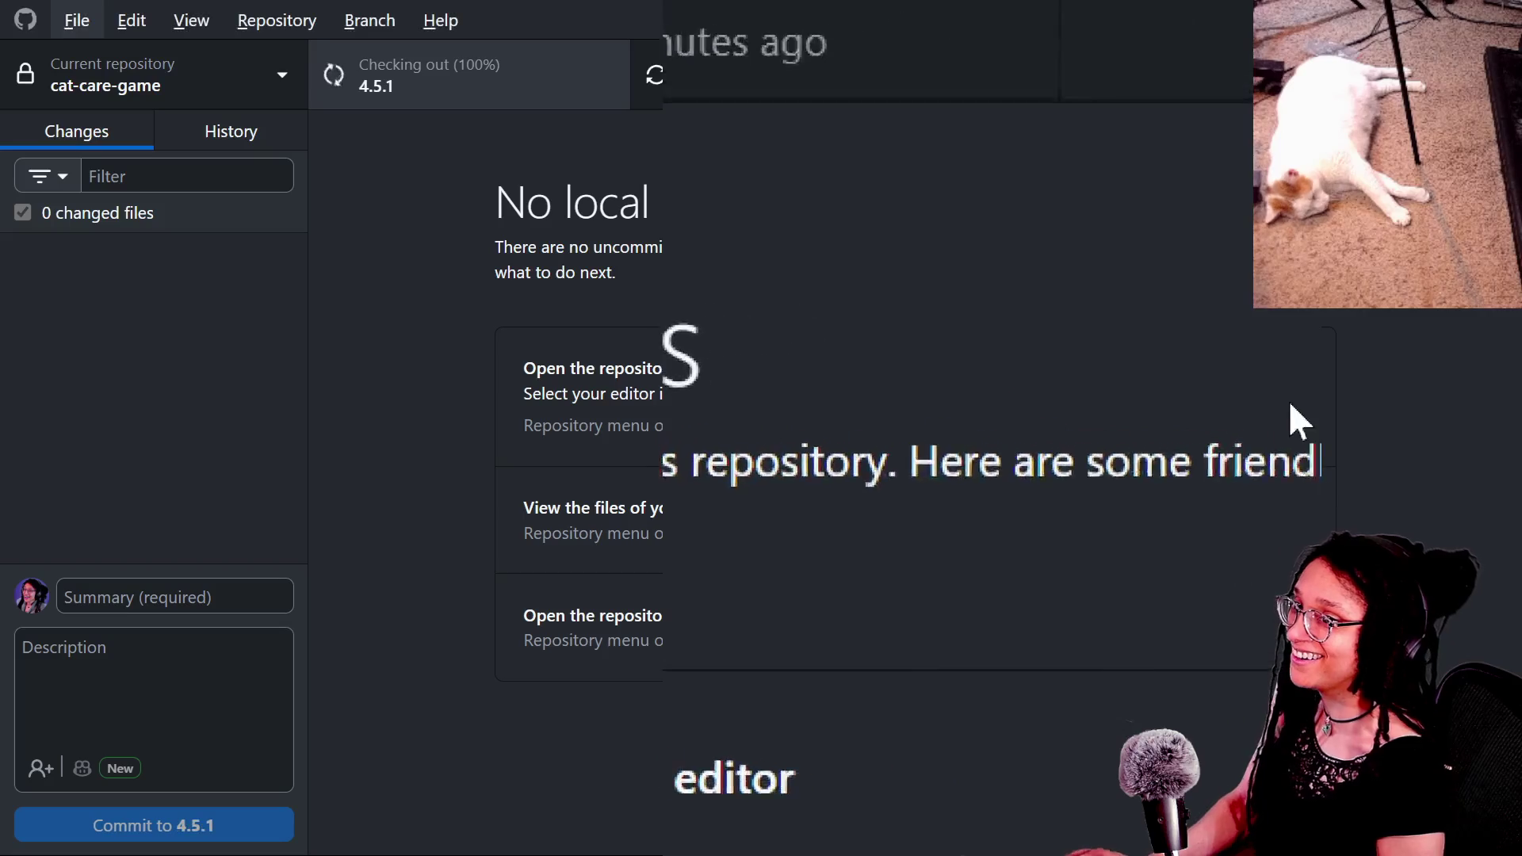
Step: Move spotlight_search from temp into the project's addons folder, giving 82 changed files
{"action": "key", "text": "ctrl+shift+f"}
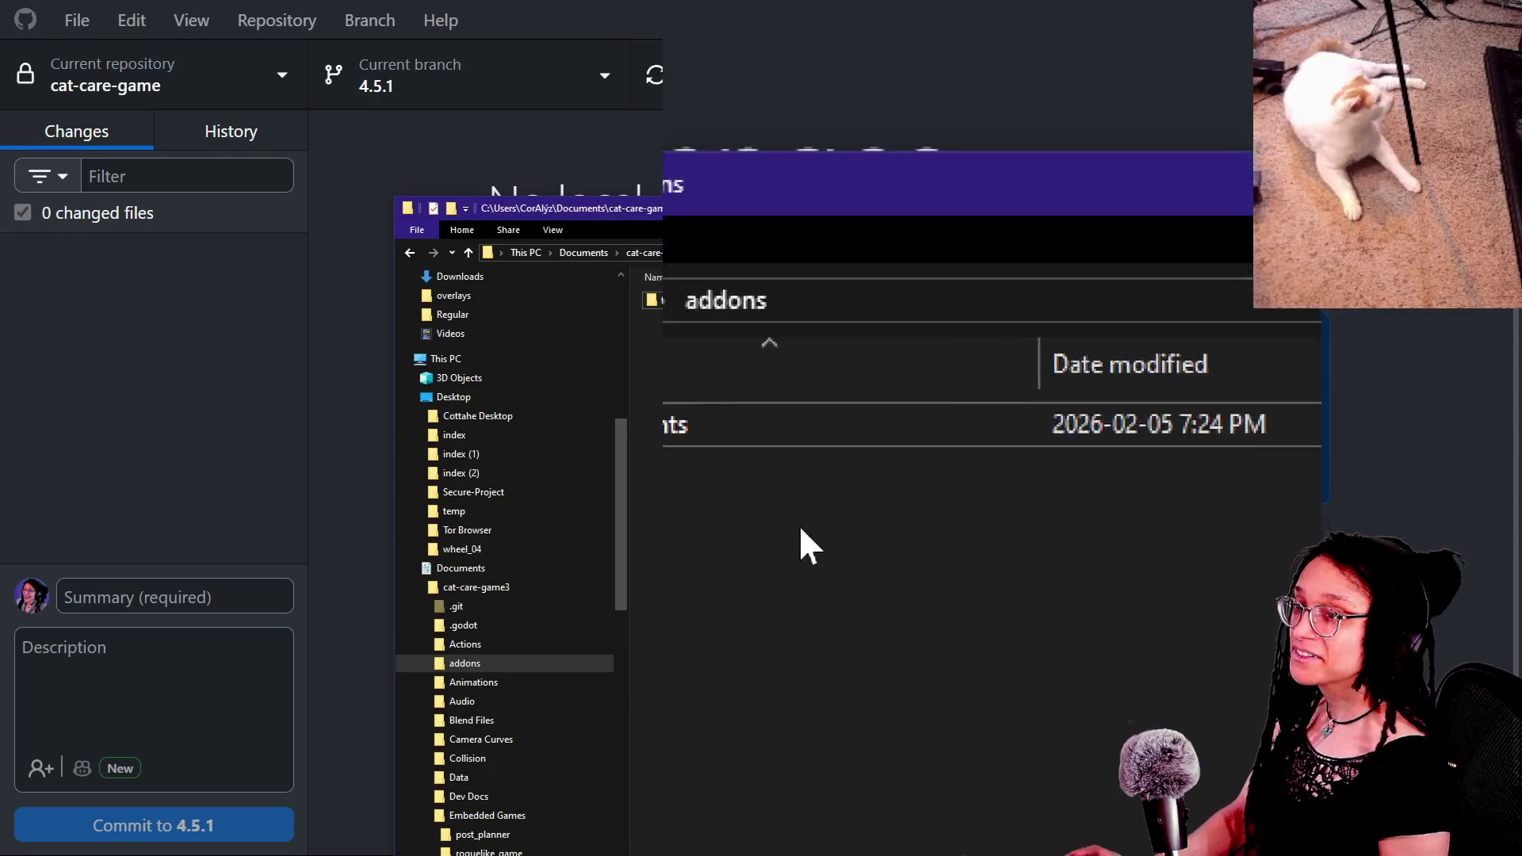
{"action": "left_click_drag", "start_coordinate": [1010, 288], "coordinate": [1181, 170]}
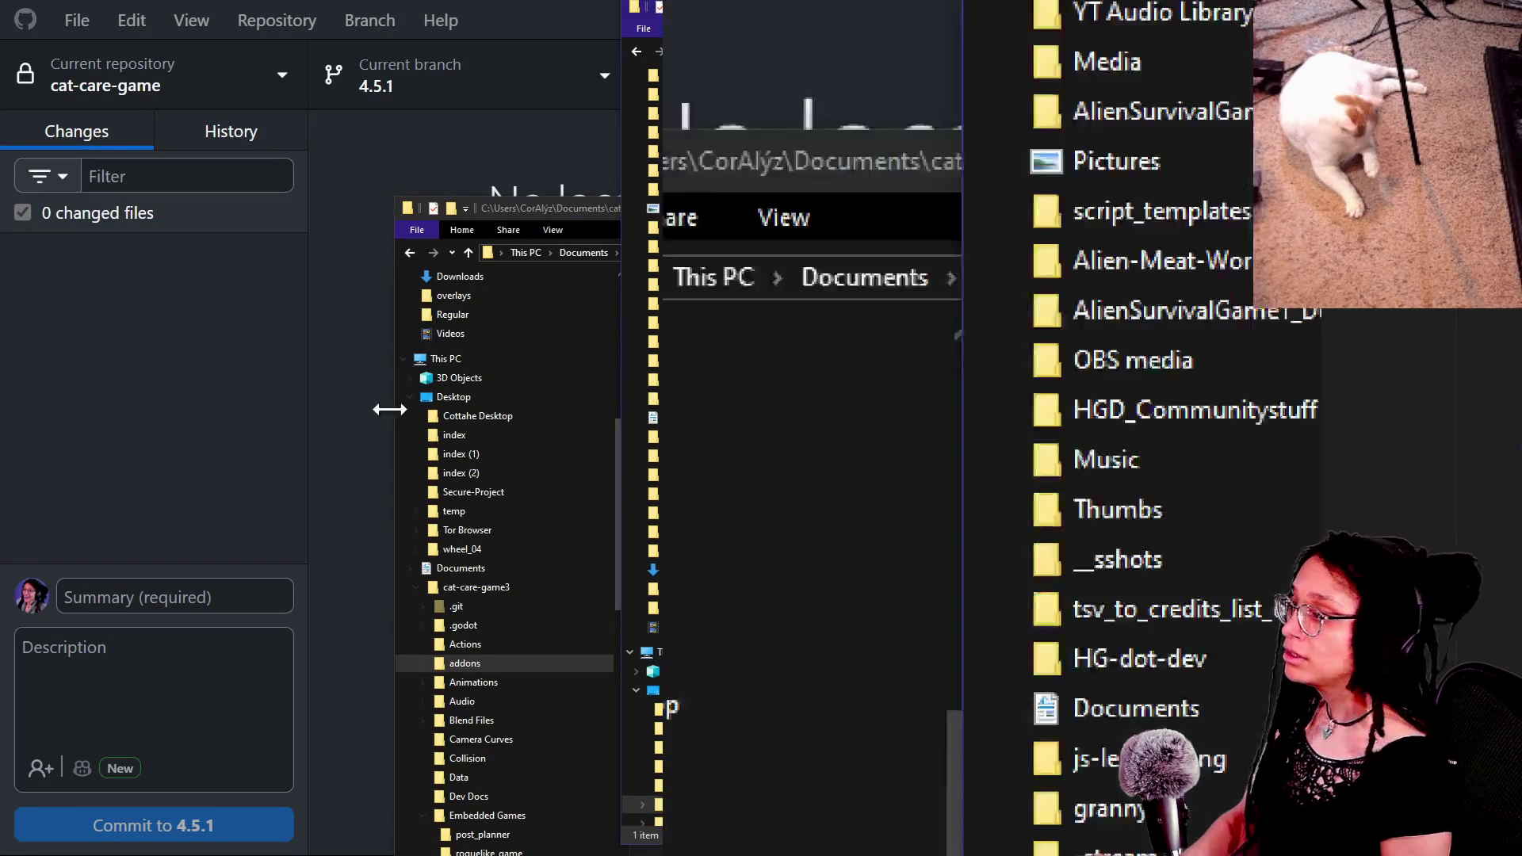
{"action": "mouse_move", "coordinate": [1212, 655]}
{"action": "left_mouse_down"}
{"action": "mouse_move", "coordinate": [1043, 394]}
{"action": "mouse_move", "coordinate": [955, 407]}
{"action": "left_mouse_up"}
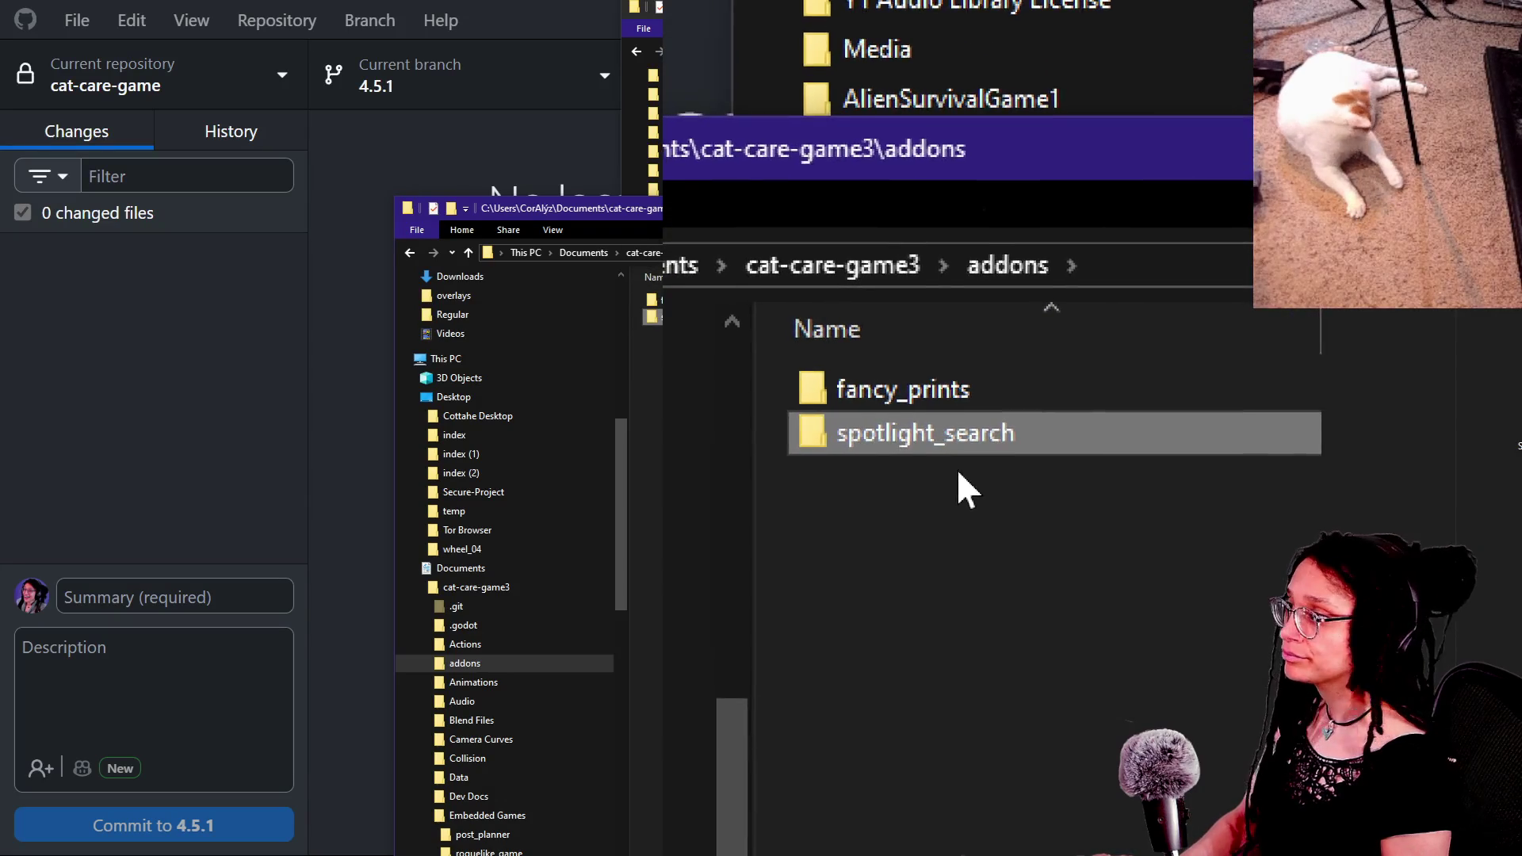
{"action": "left_click", "coordinate": [127, 303]}
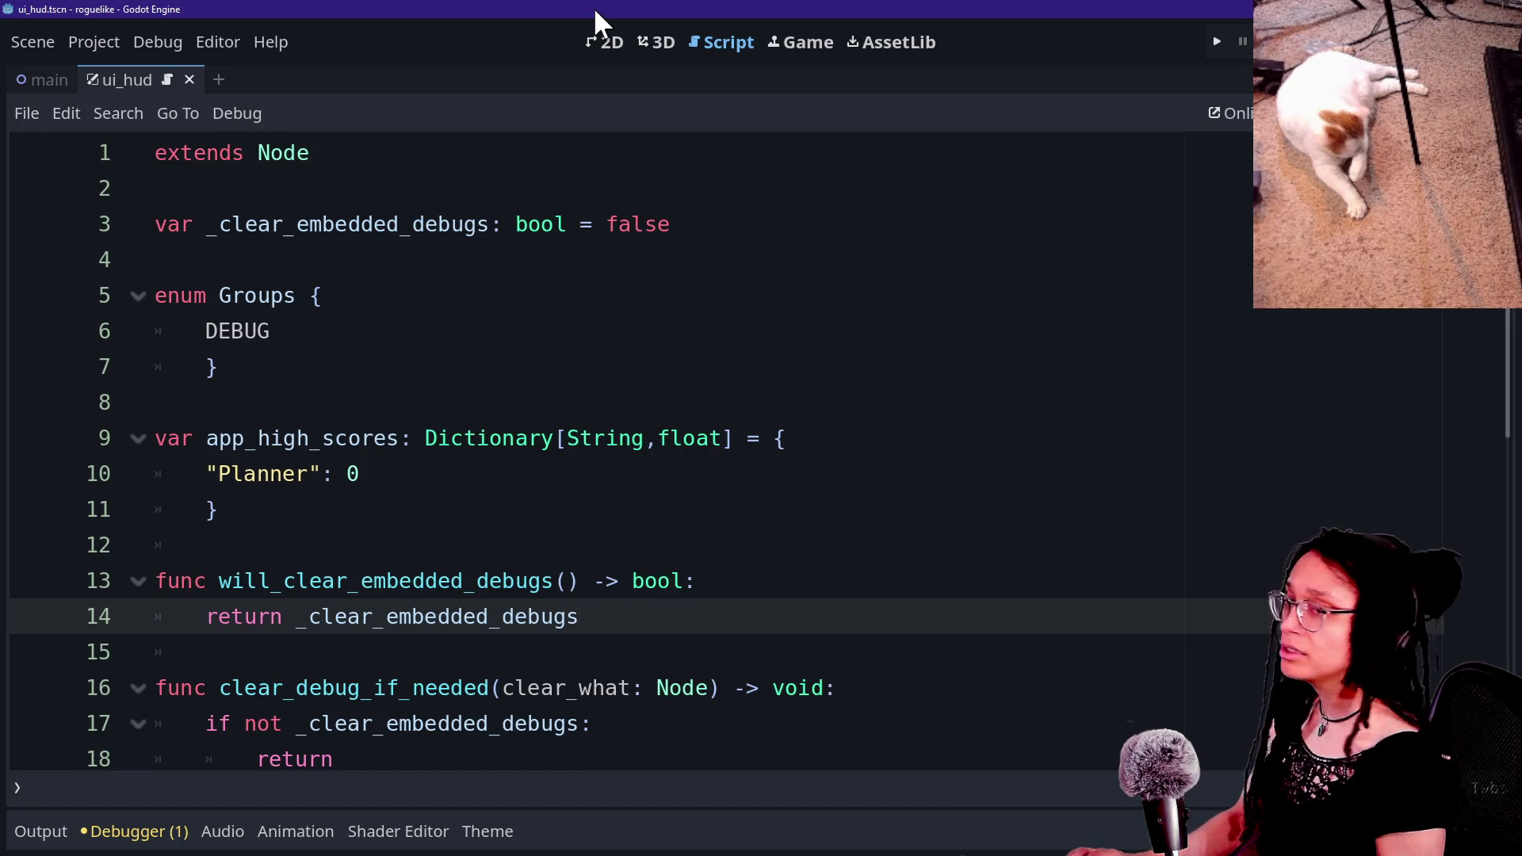
Step: Launch the Godot Project Manager and select the cat-care-game project
{"action": "left_click", "coordinate": [669, 42]}
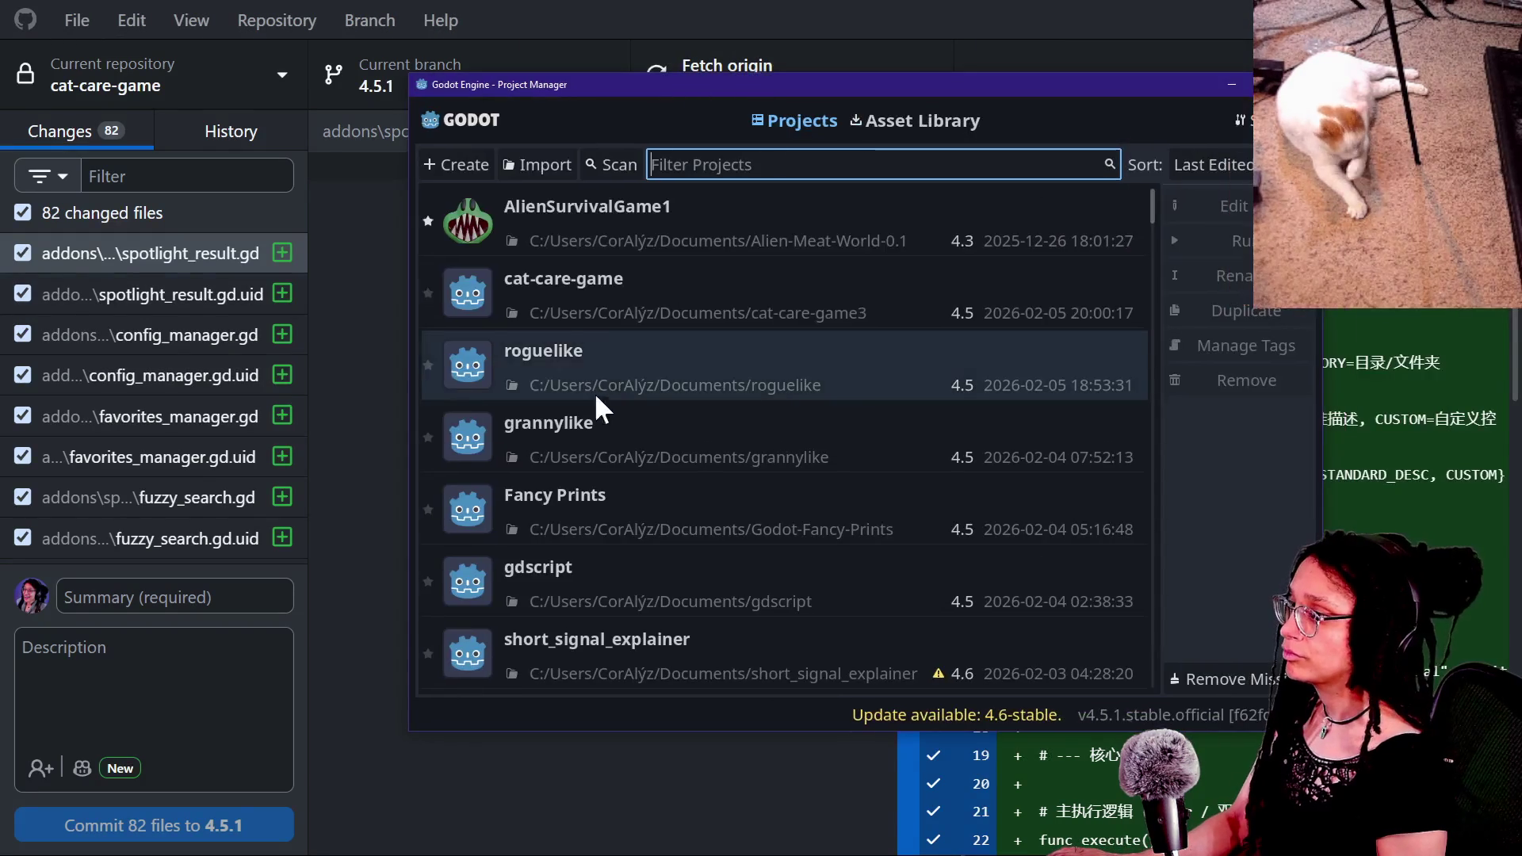
{"action": "left_click", "coordinate": [587, 321]}
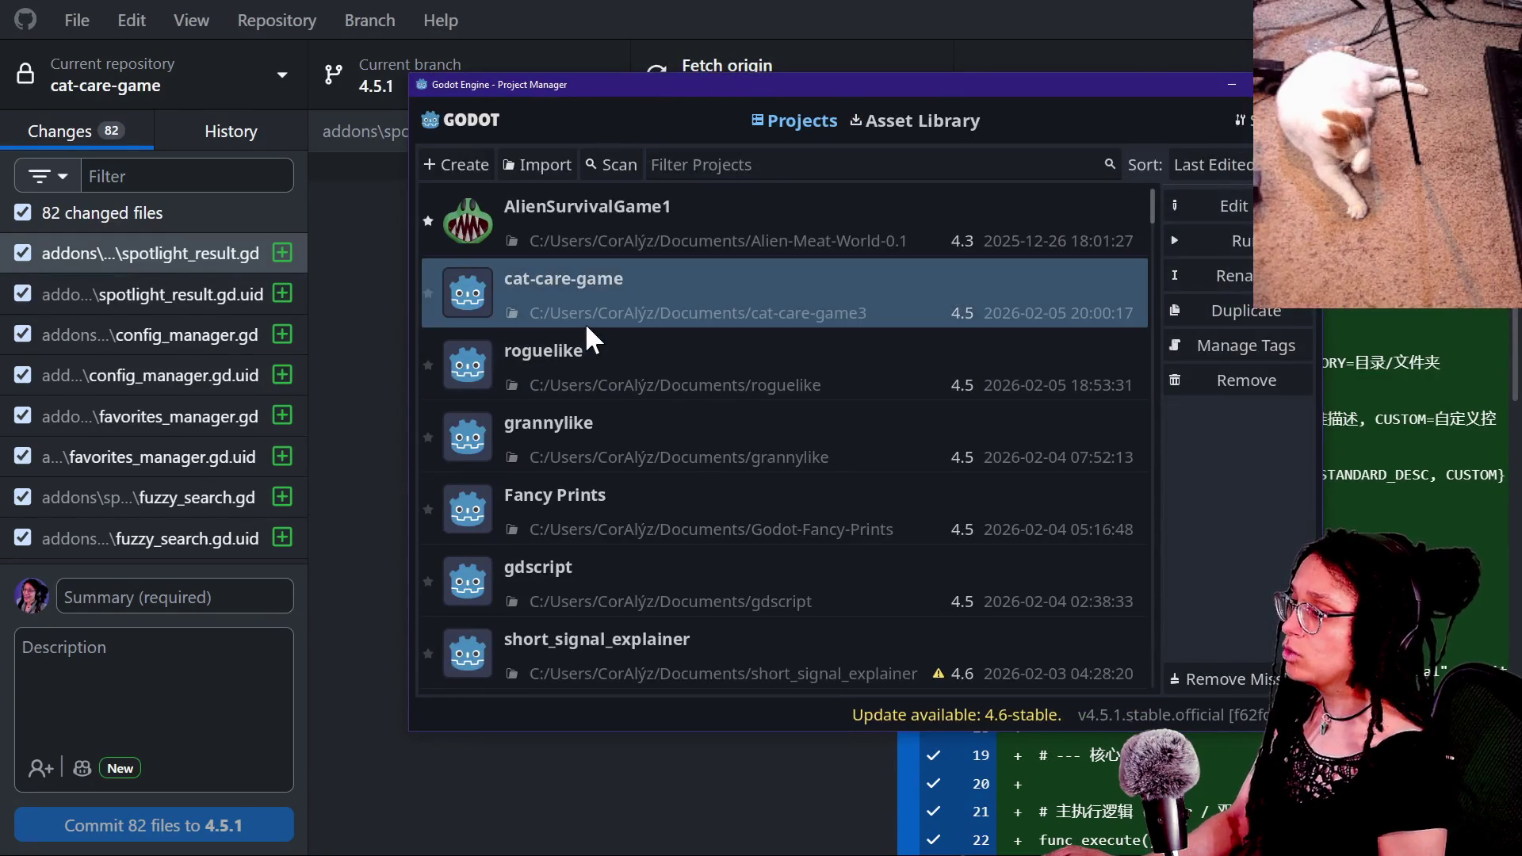
Step: Open cat-care-game from the Project Manager in the editor
{"action": "double_click", "coordinate": [587, 321]}
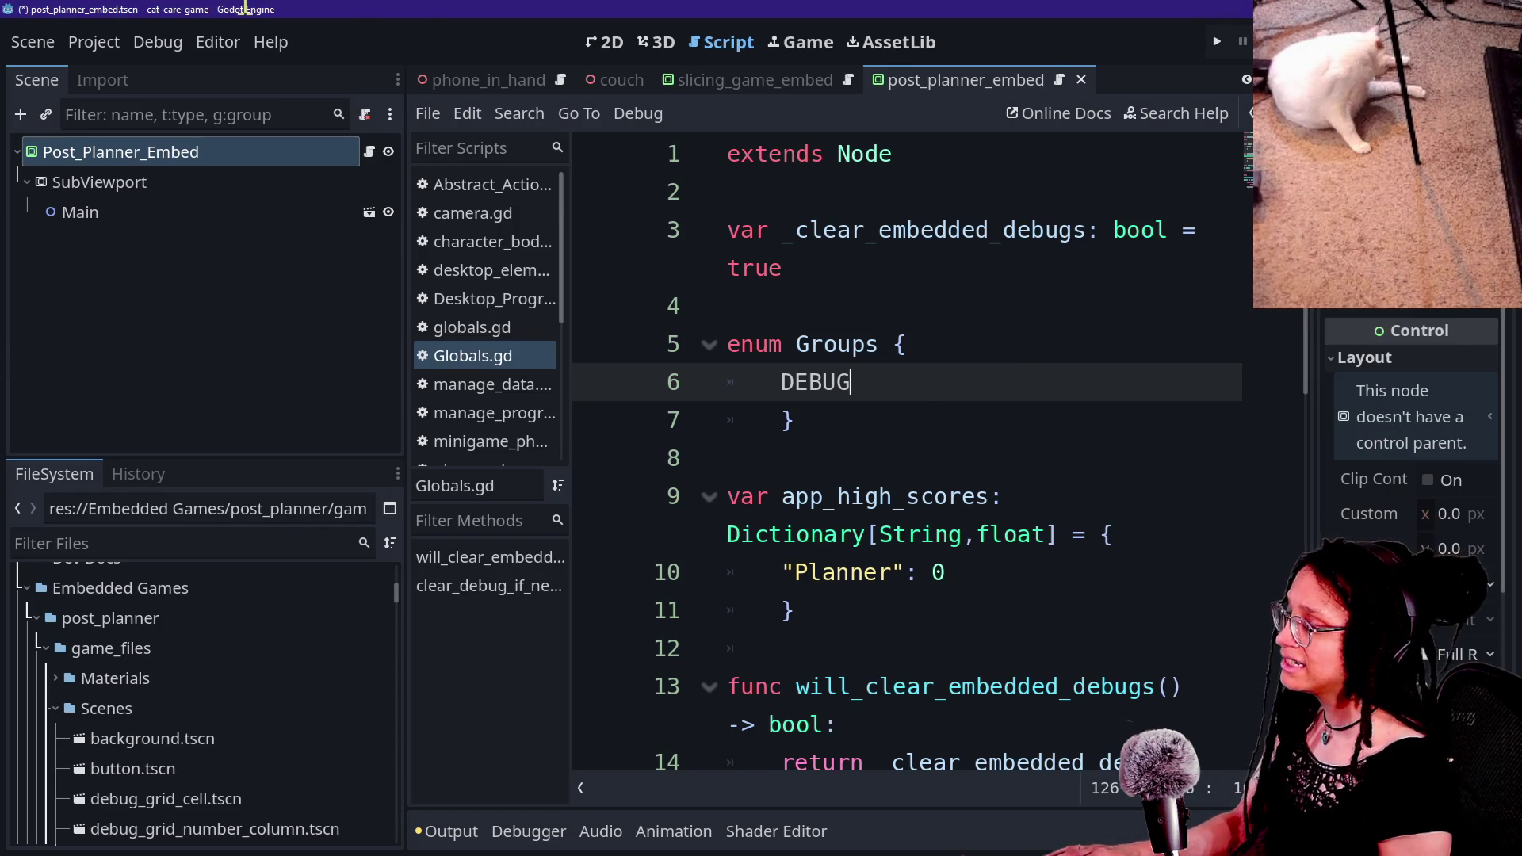
Step: Check Project Settings > Plugins, where Spotlight Search 2.0 is installed but disabled
{"action": "key", "text": "ctrl+Home"}
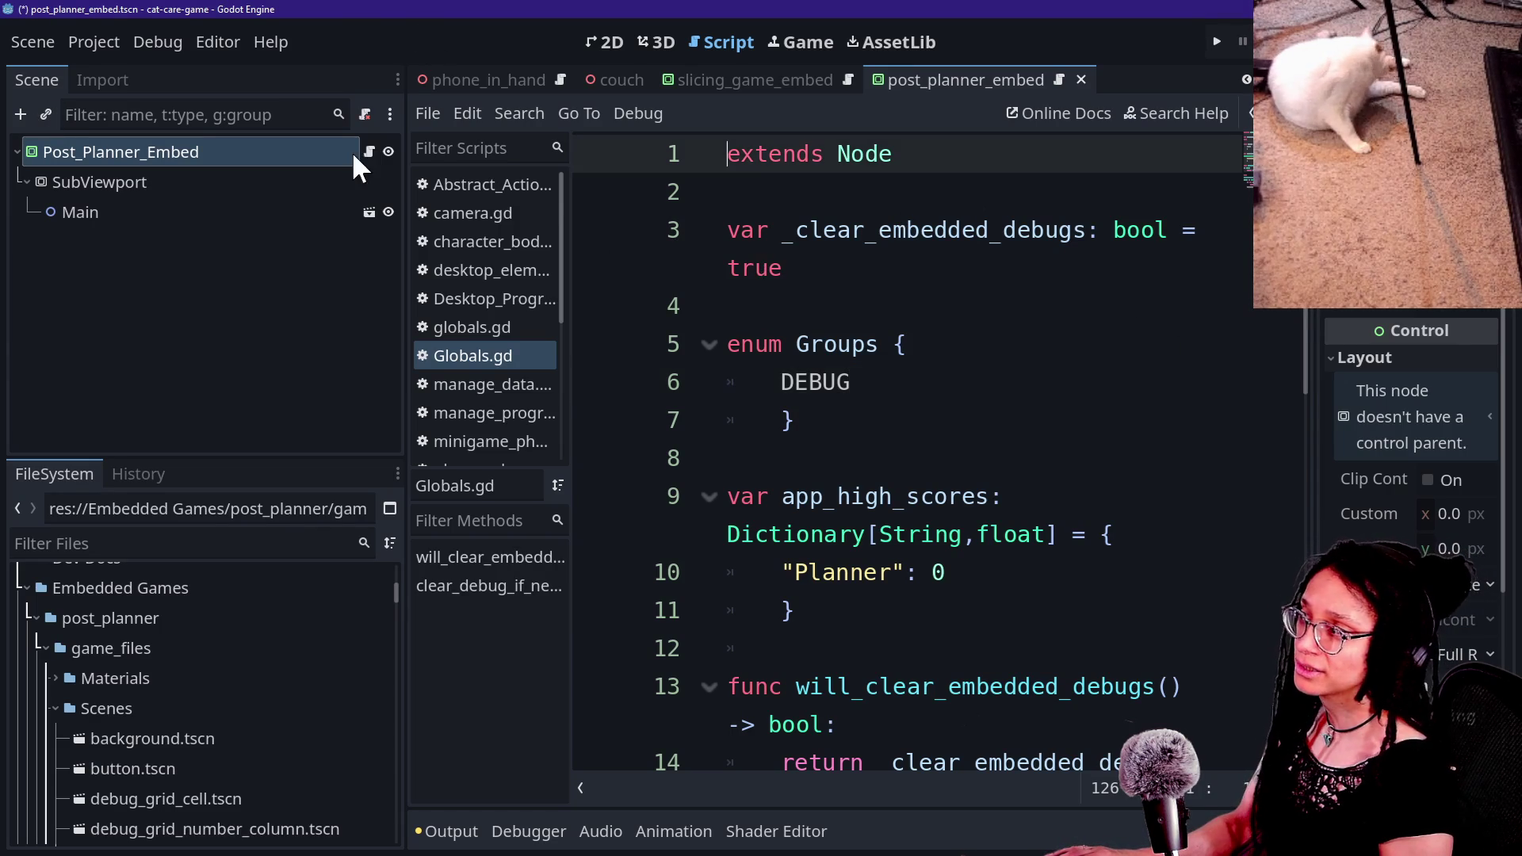
{"action": "left_click", "coordinate": [94, 44]}
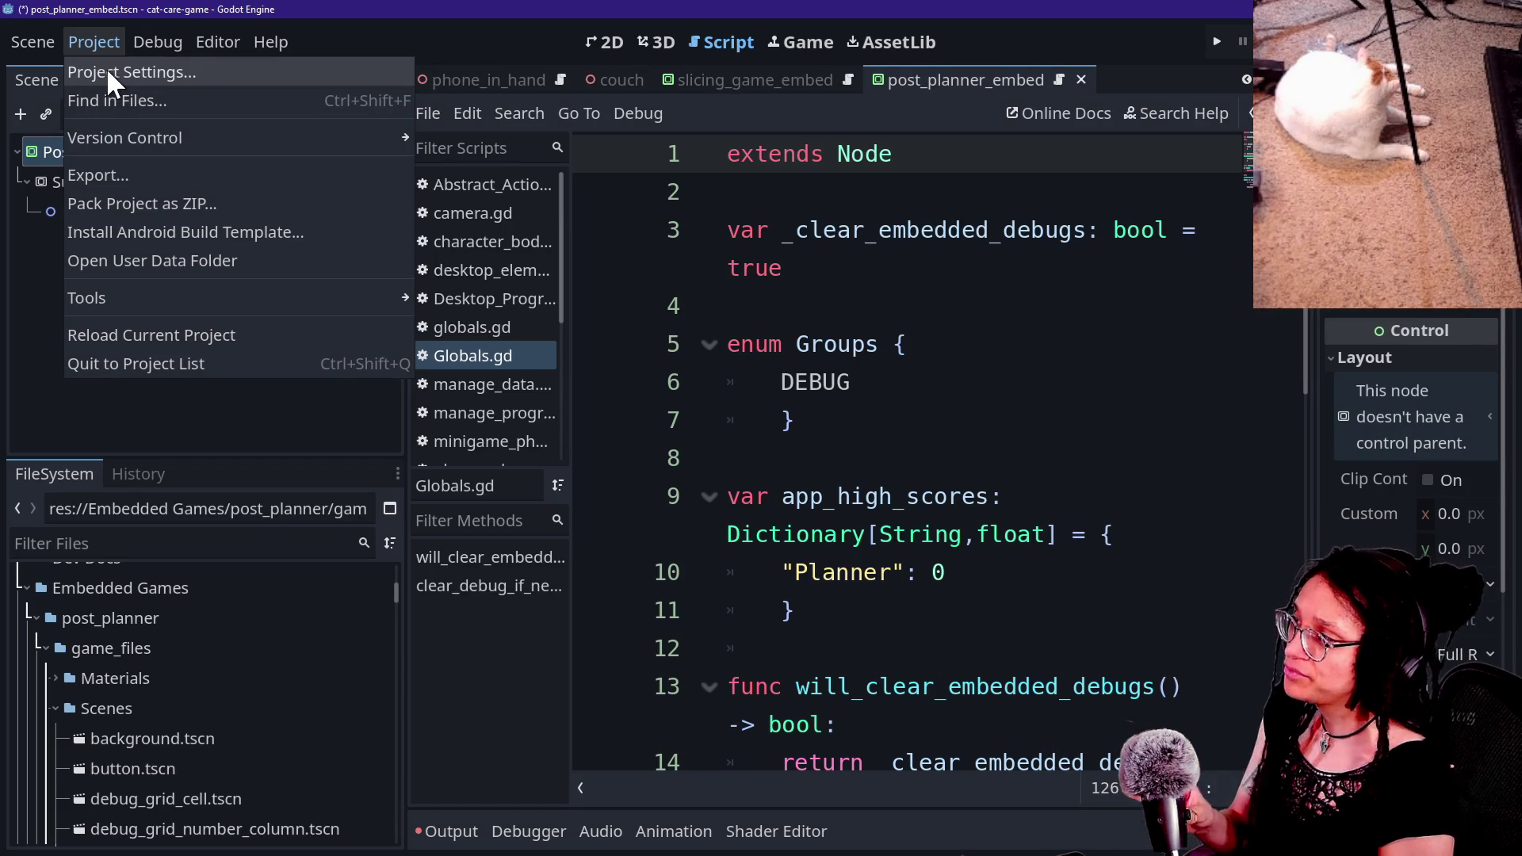
{"action": "left_click", "coordinate": [108, 72]}
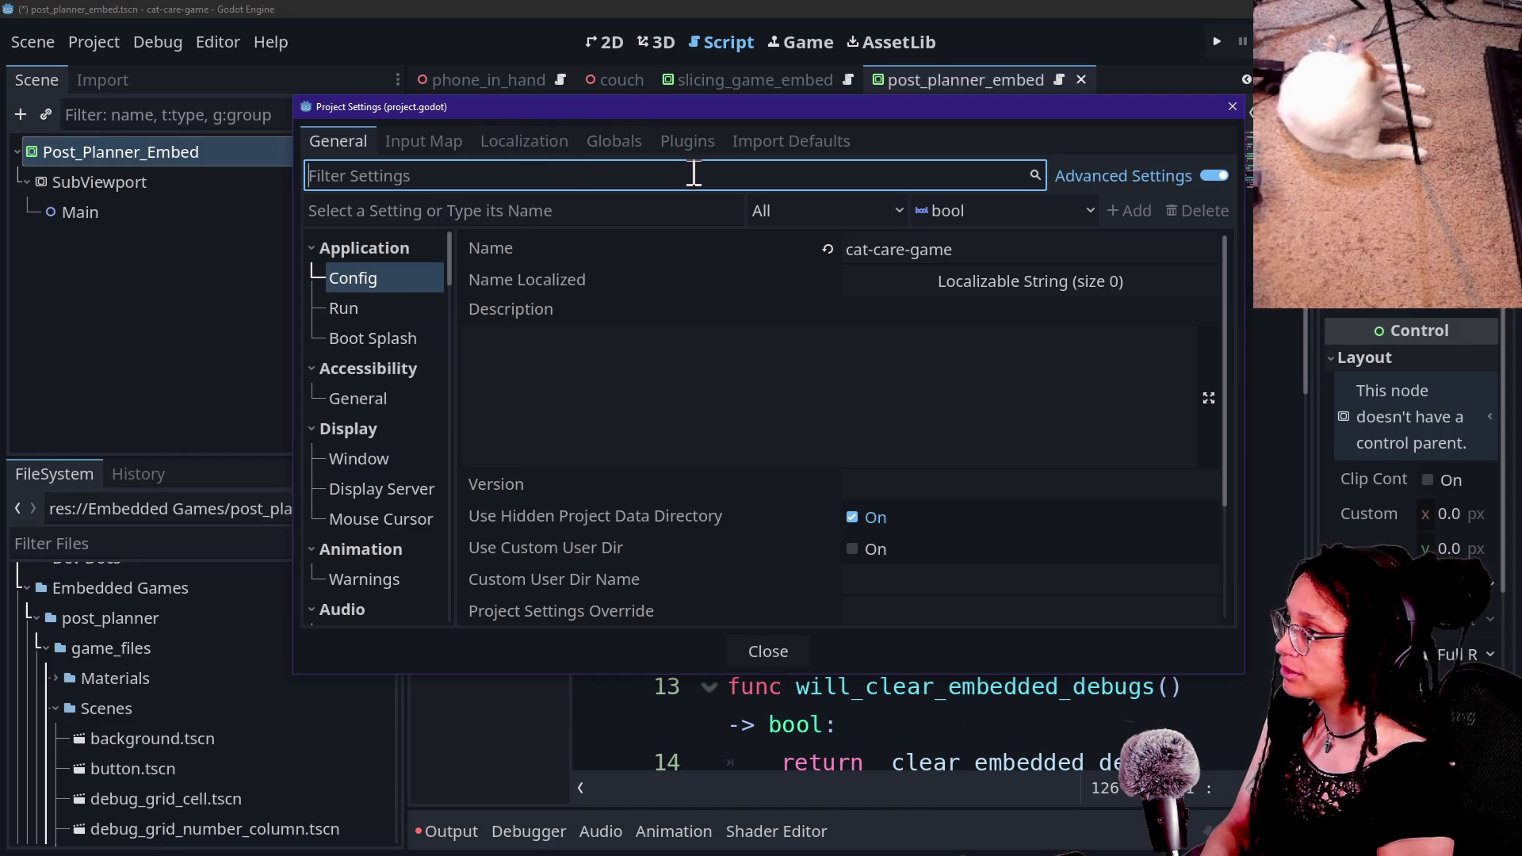
{"action": "left_click", "coordinate": [689, 141]}
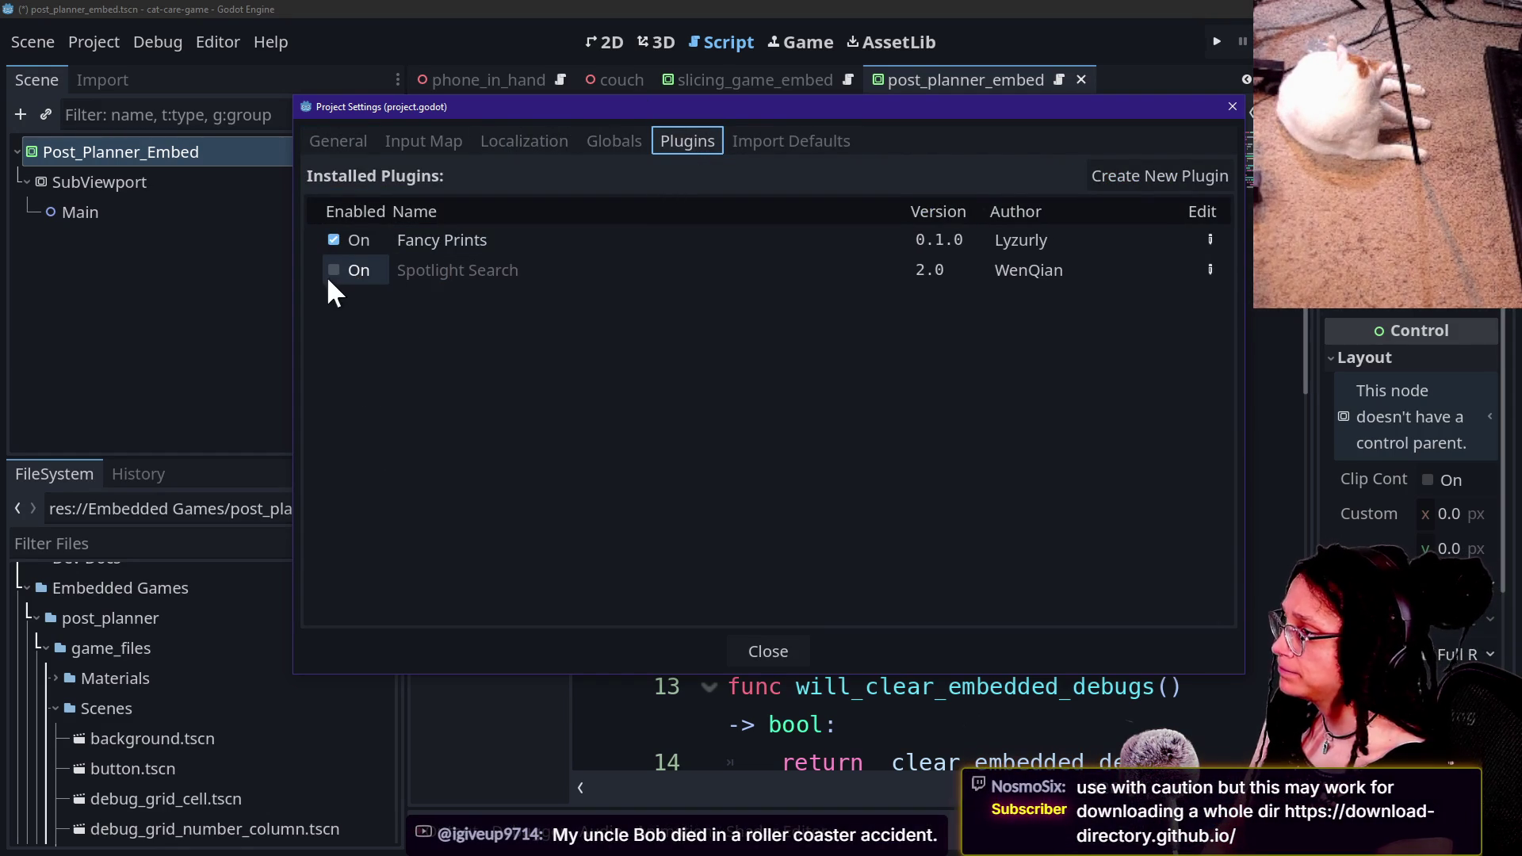
{"action": "left_click", "coordinate": [375, 282]}
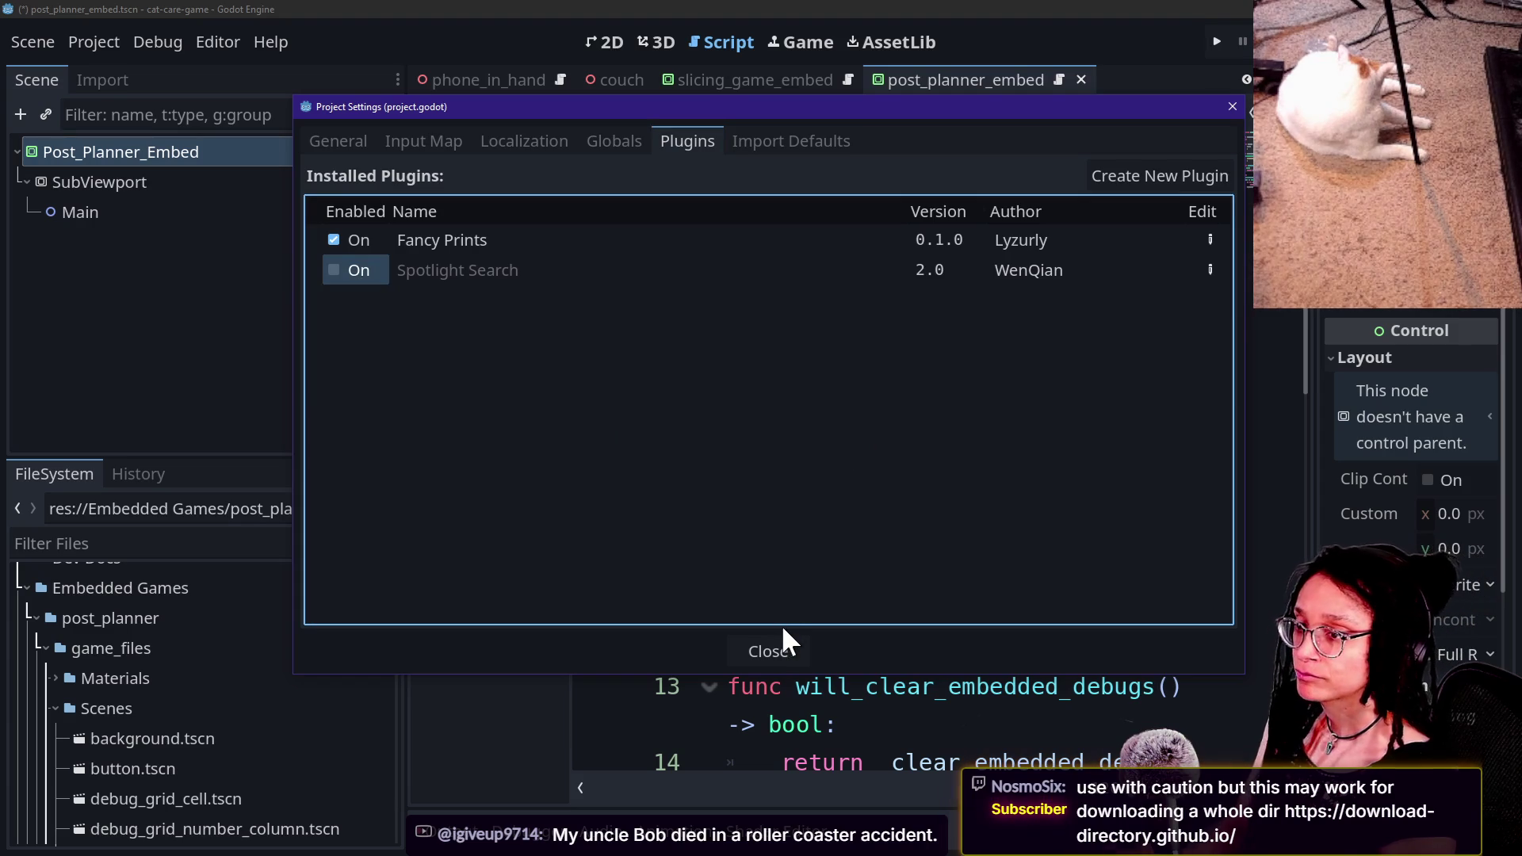
{"action": "left_click", "coordinate": [780, 646]}
Step: Select the _clear_embedded_debugs declaration in Globals.gd, then open manage_data.gd and save the scene
{"action": "left_click", "coordinate": [938, 414]}
{"action": "left_click", "coordinate": [965, 241]}
{"action": "left_click", "coordinate": [941, 428]}
{"action": "left_click", "coordinate": [904, 317]}
{"action": "left_click", "coordinate": [968, 583]}
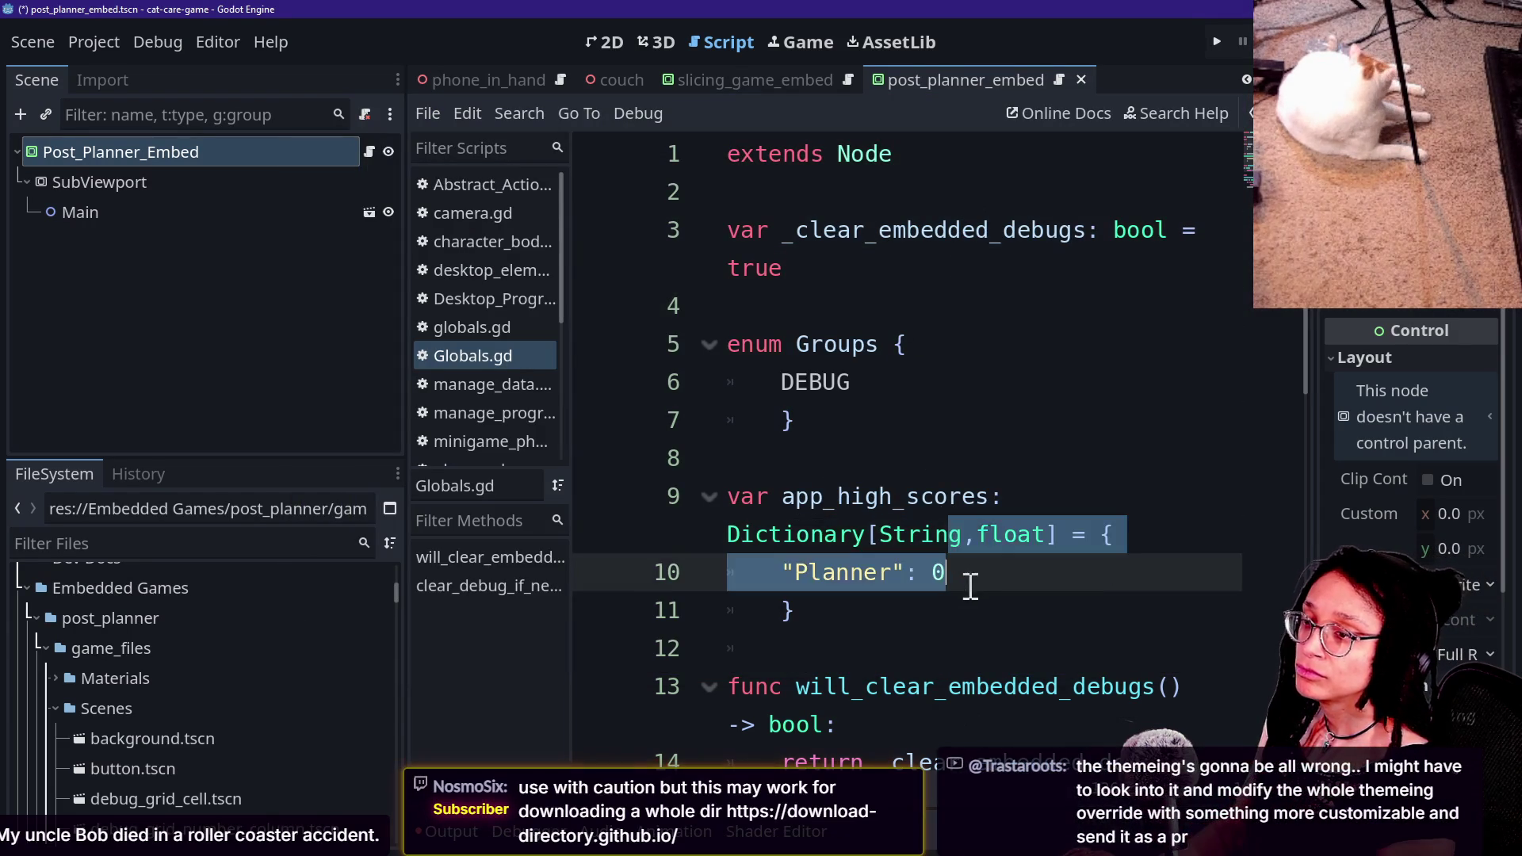
{"action": "left_click", "coordinate": [941, 383]}
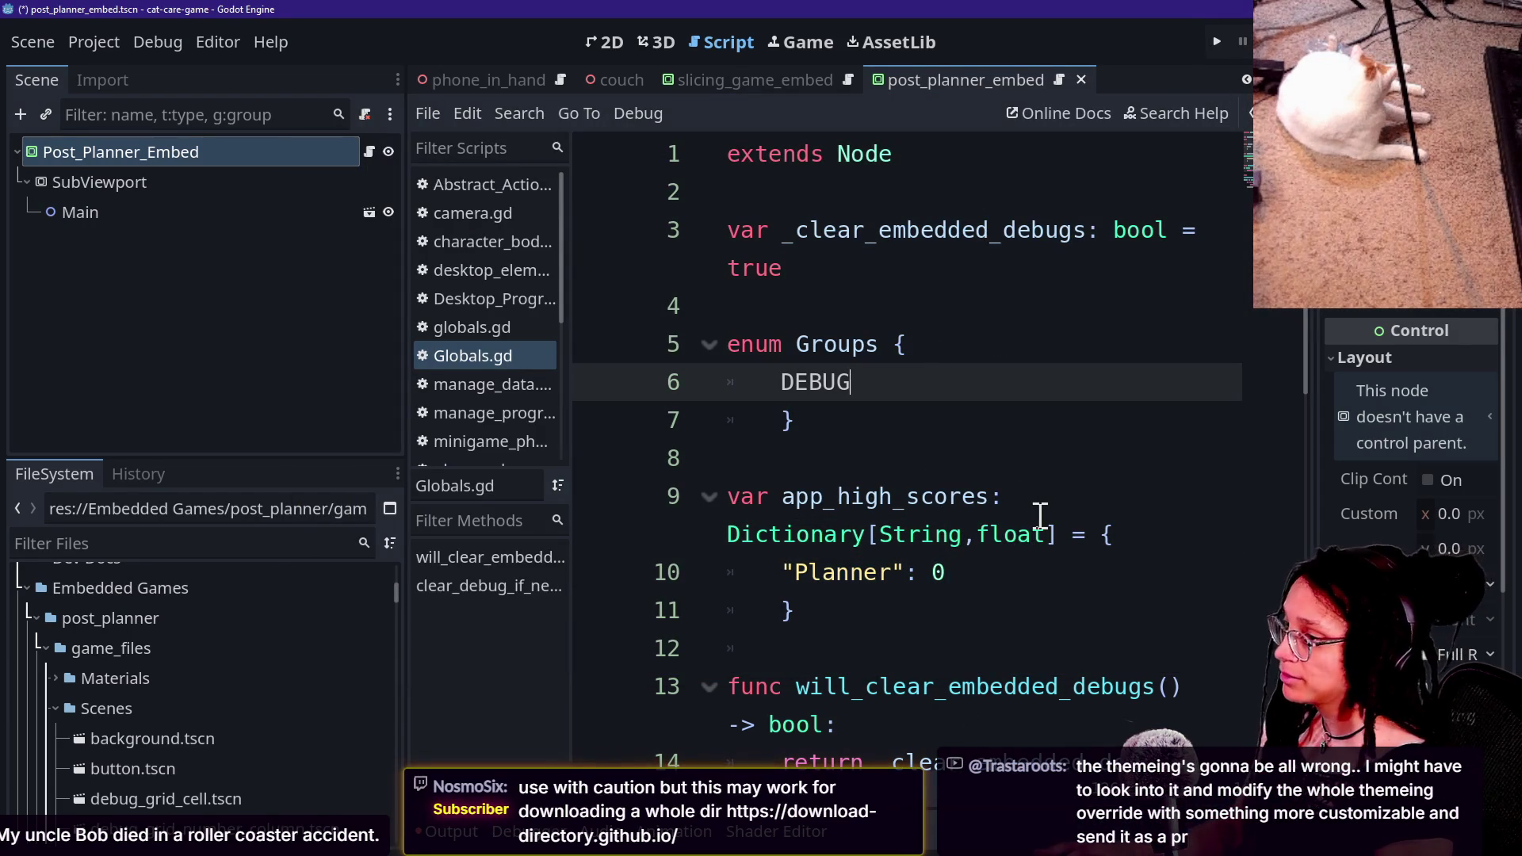
{"action": "left_click", "coordinate": [809, 323]}
{"action": "left_click_drag", "start_coordinate": [809, 322], "coordinate": [725, 230]}
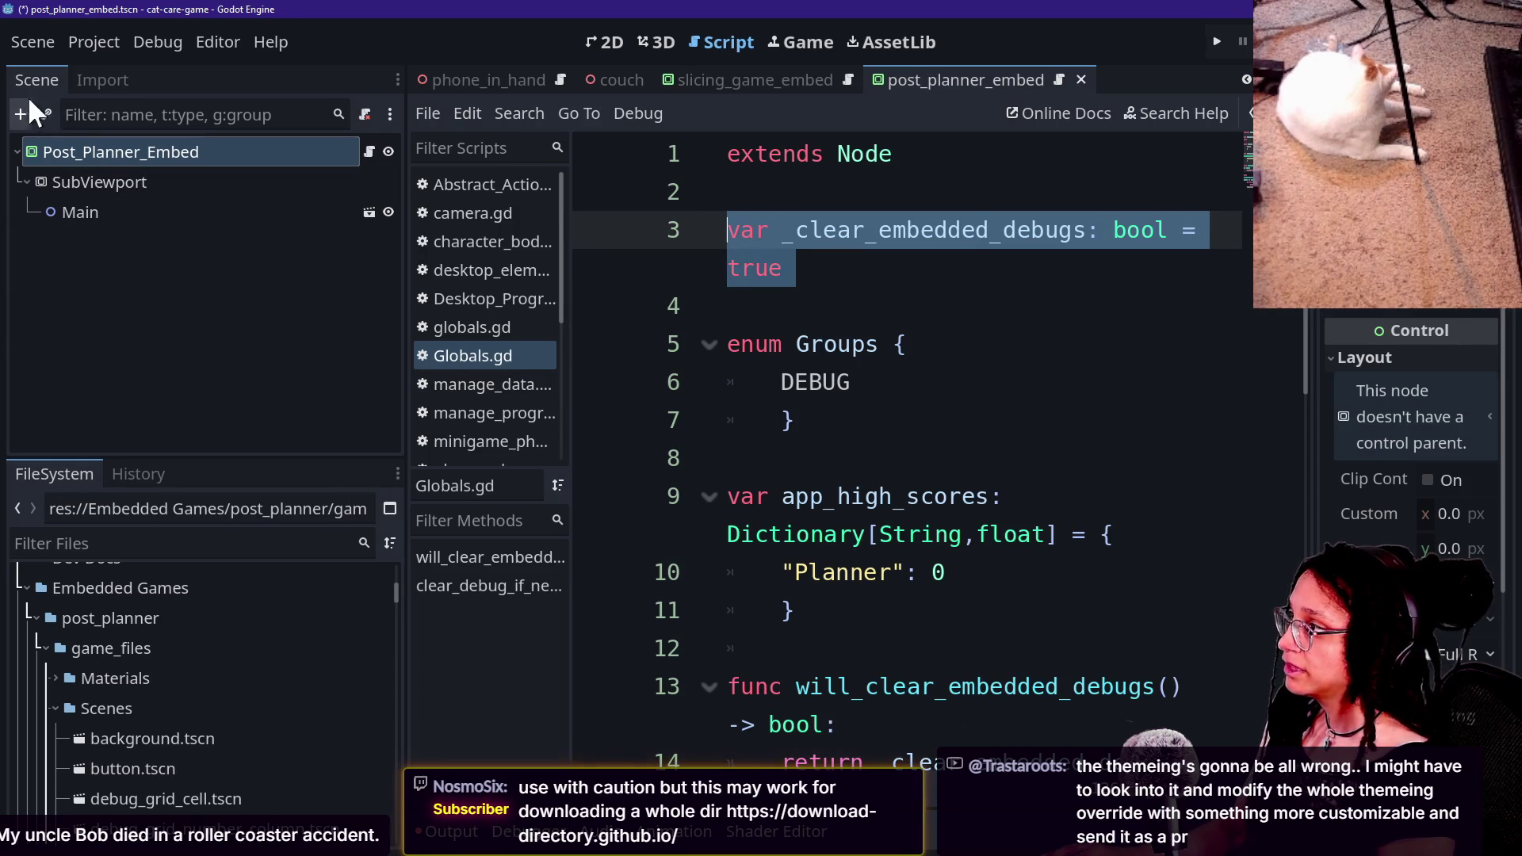
{"action": "left_click", "coordinate": [538, 398]}
{"action": "key", "text": "ctrl+s"}
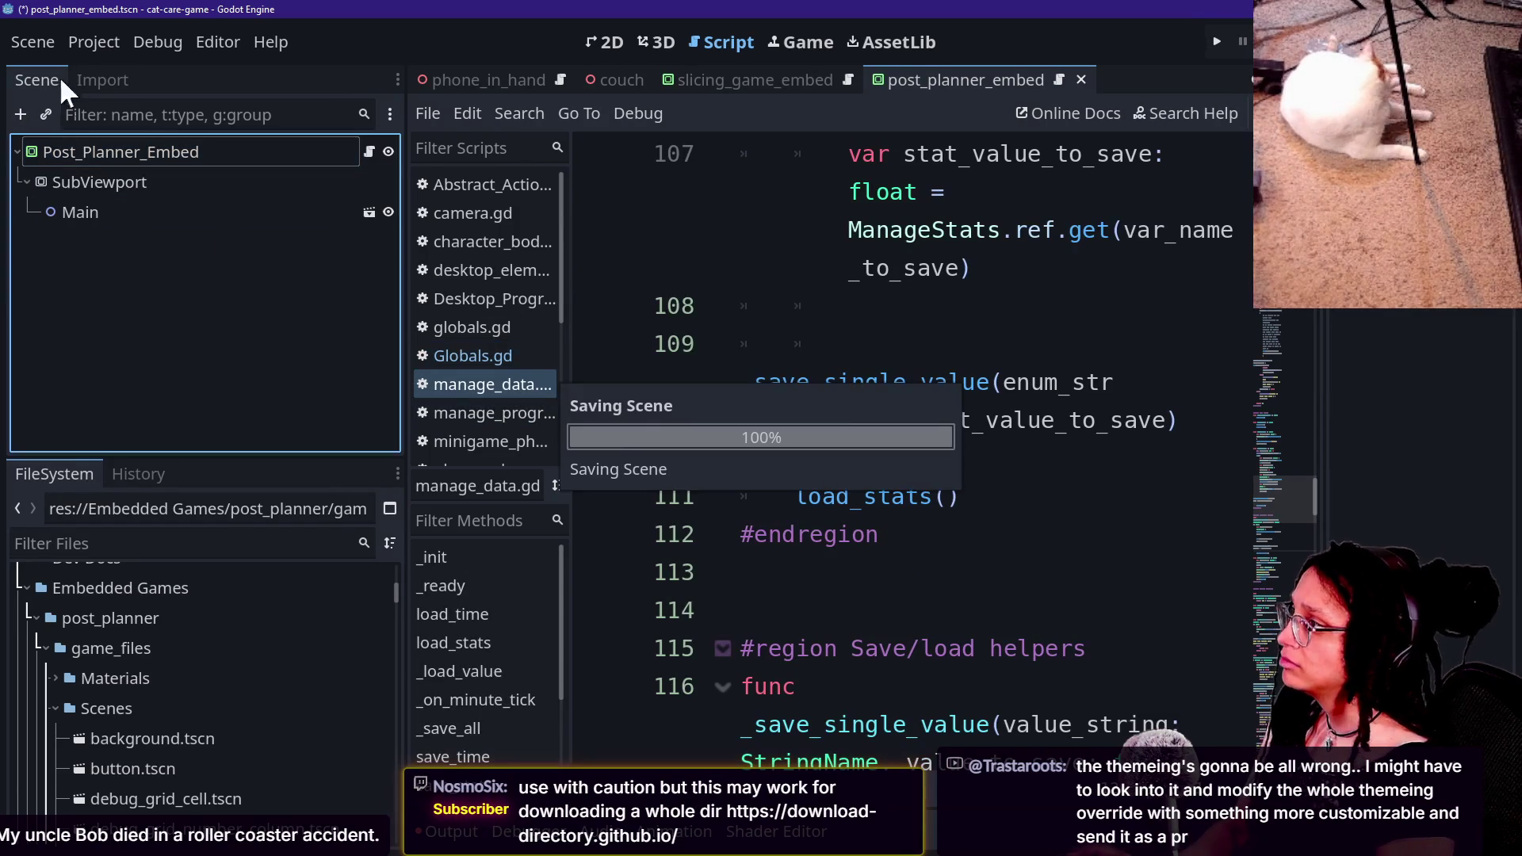
Step: Enable the Spotlight Search plugin in Project Settings' Plugins list
{"action": "left_click", "coordinate": [89, 42]}
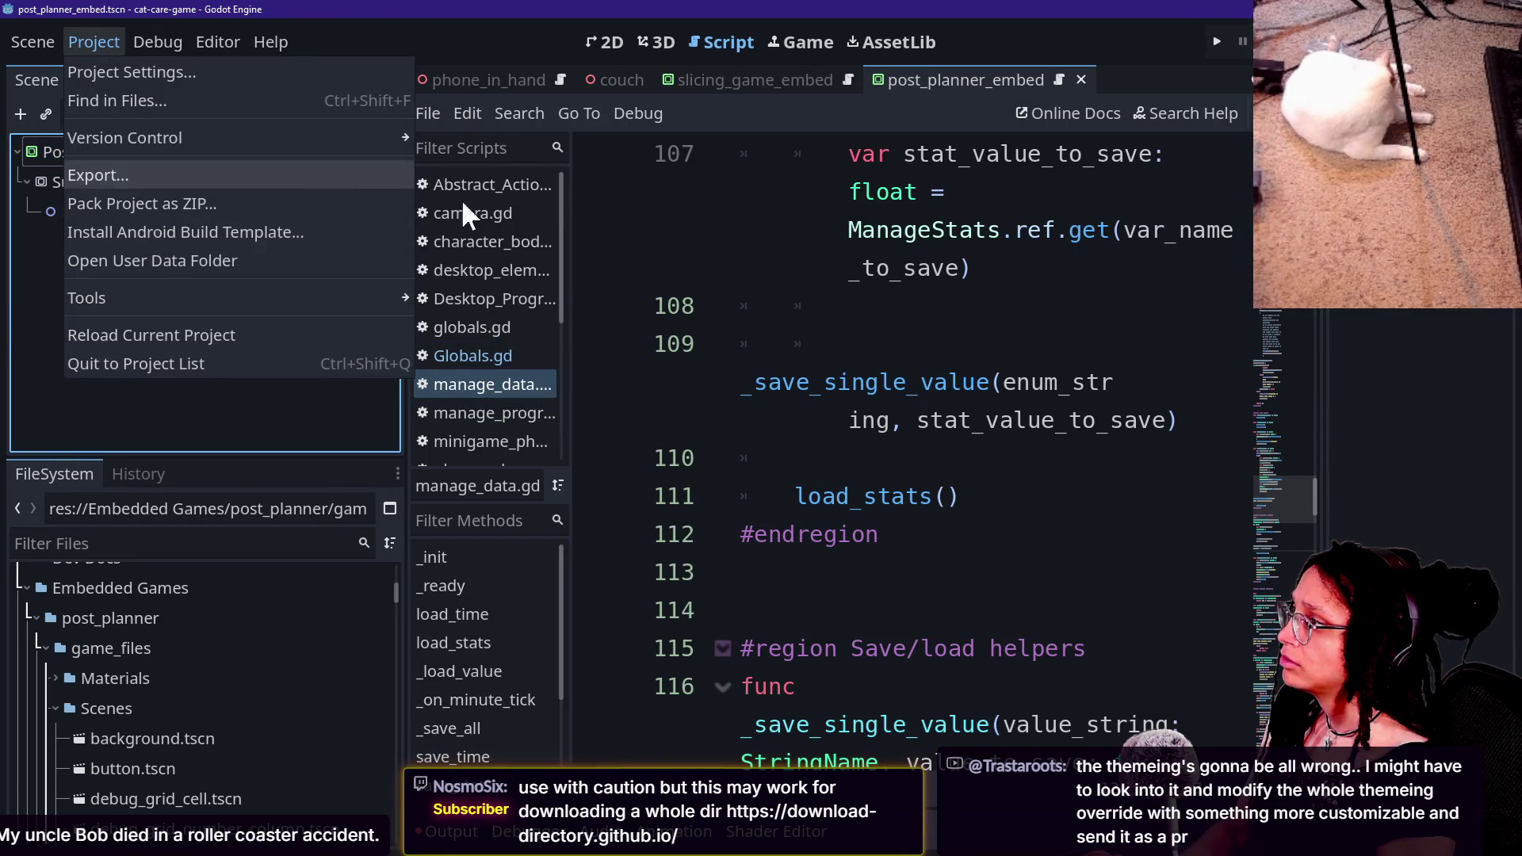
{"action": "left_click", "coordinate": [794, 266]}
{"action": "left_click", "coordinate": [121, 49]}
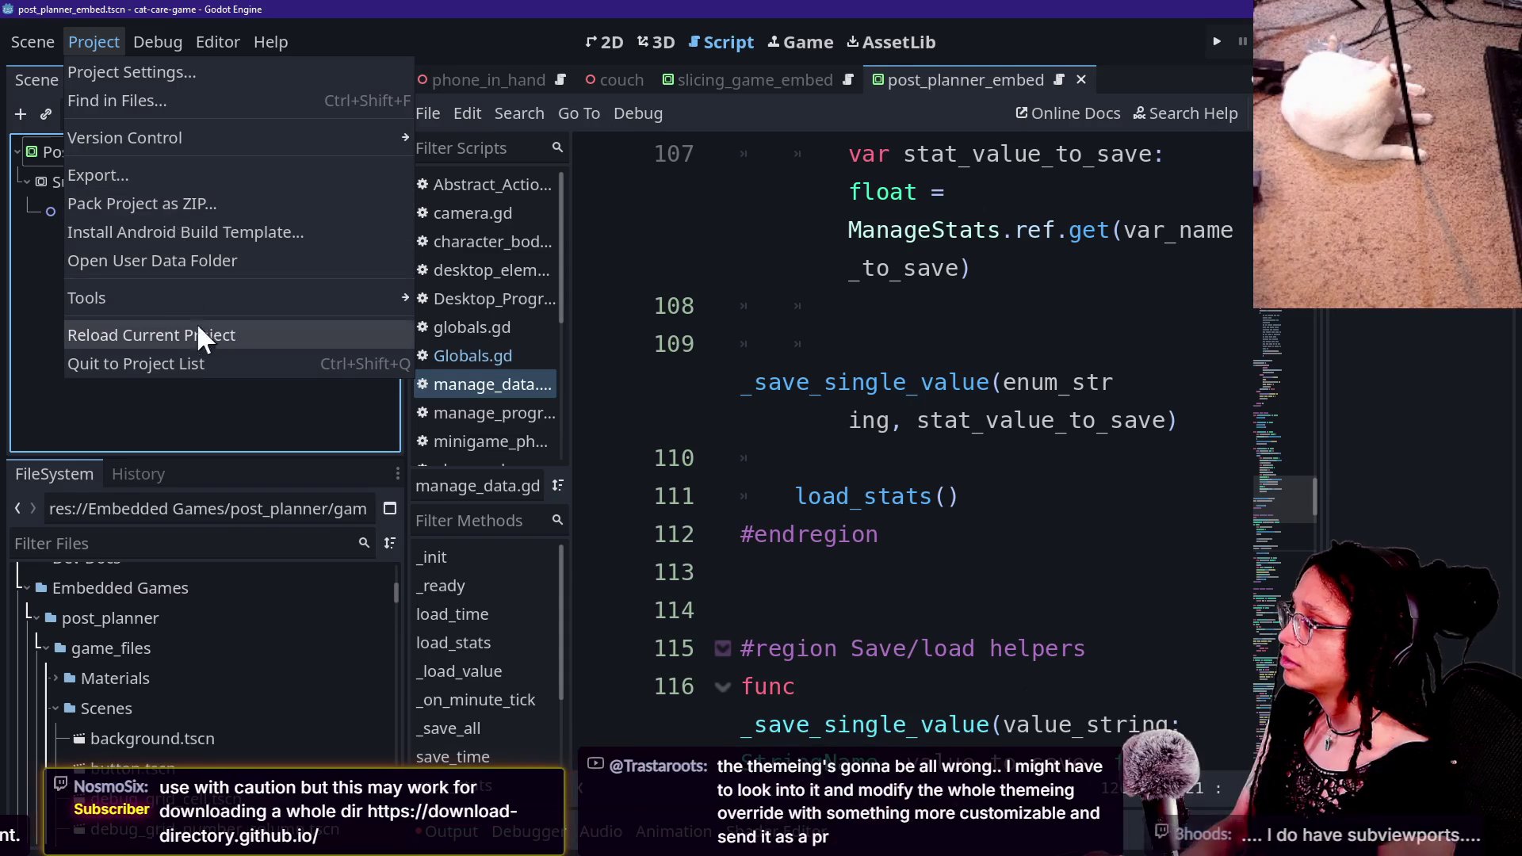
{"action": "left_click", "coordinate": [116, 63]}
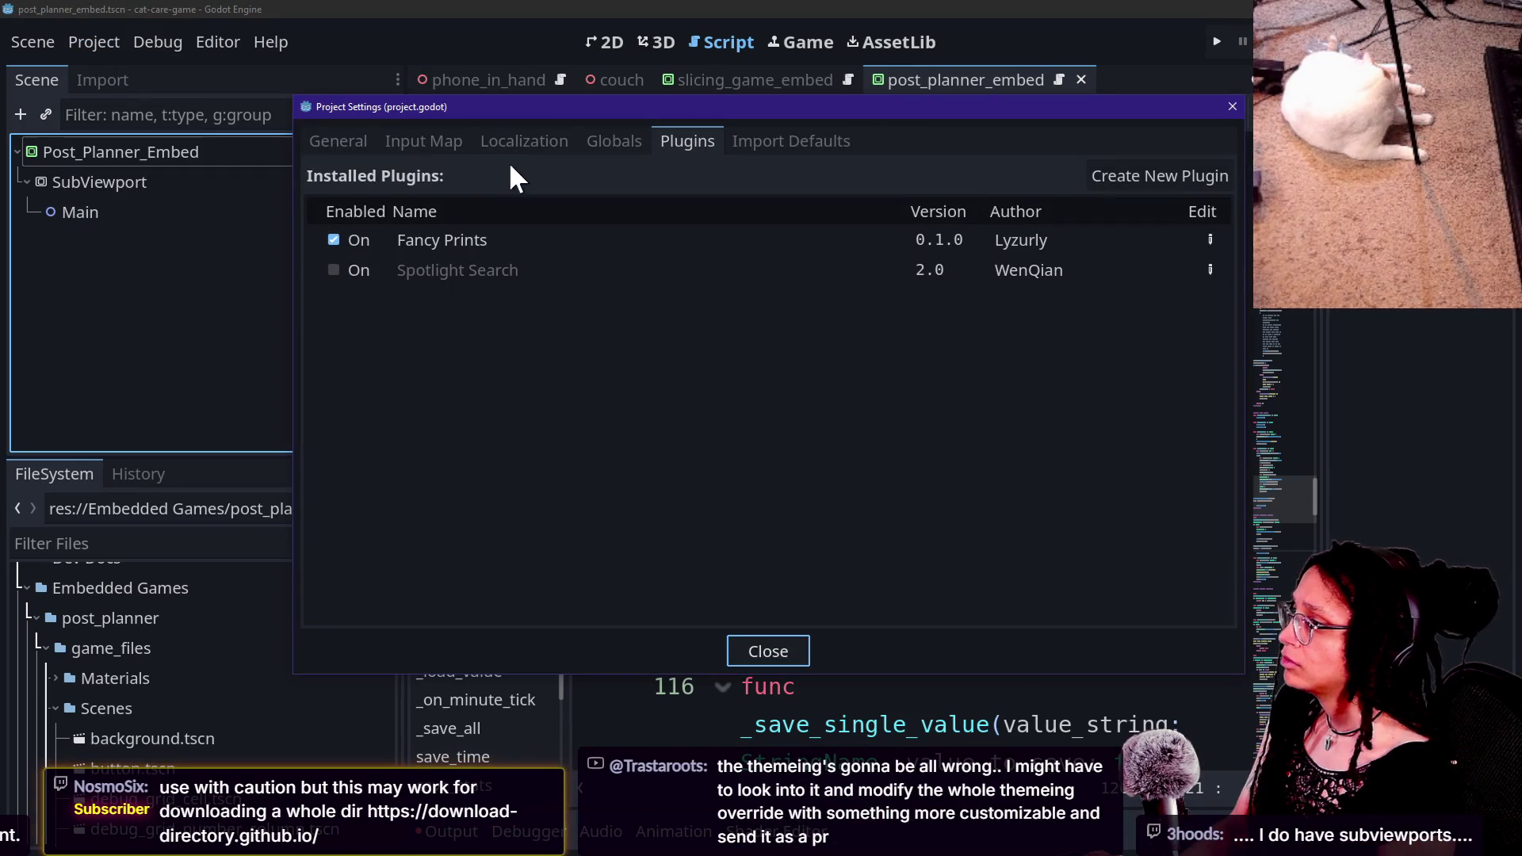
{"action": "left_click", "coordinate": [346, 266]}
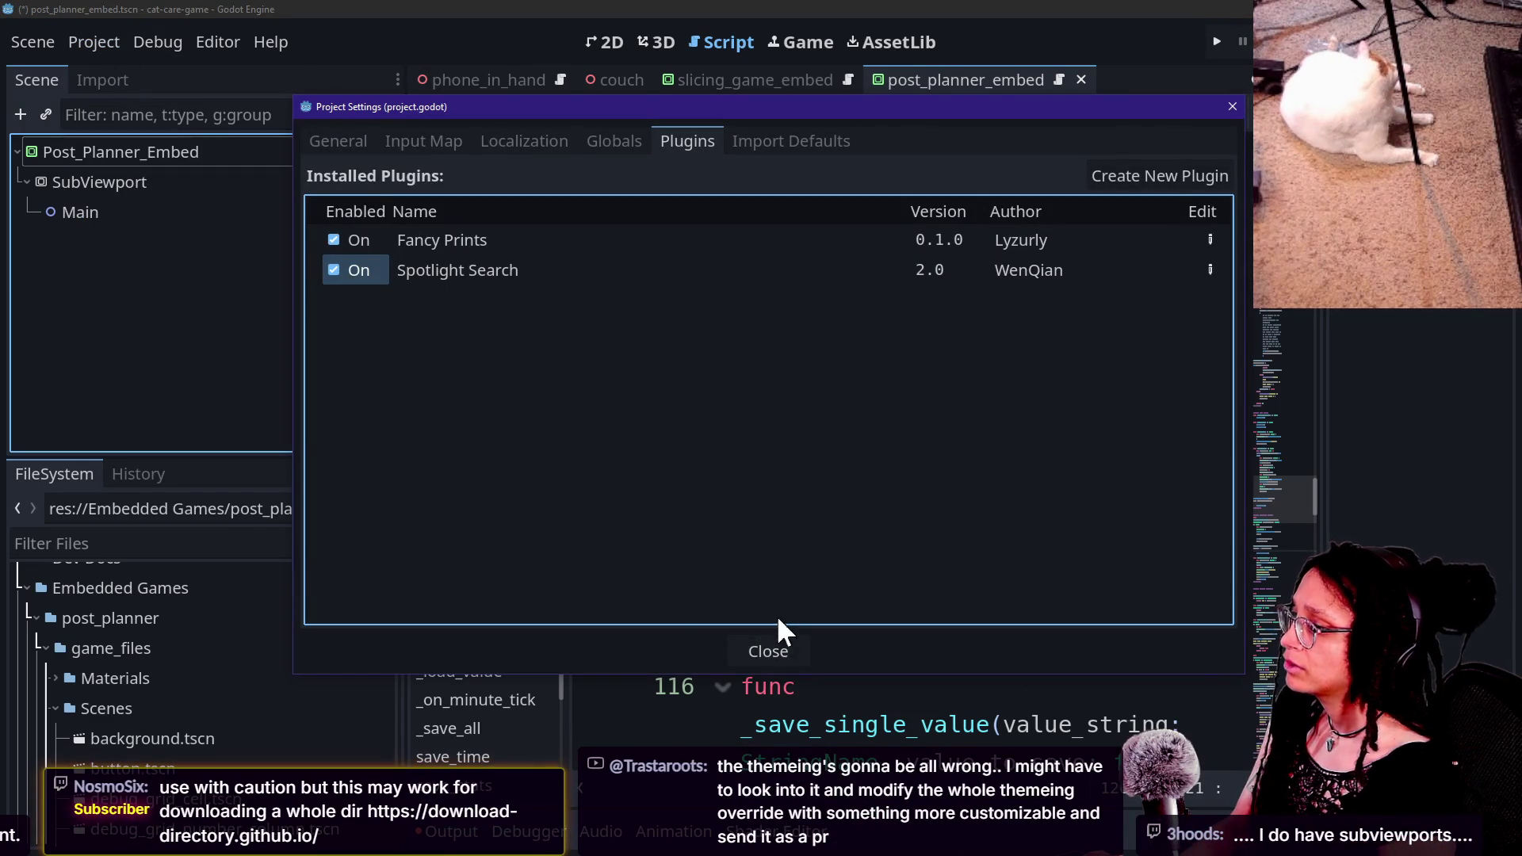
{"action": "left_click", "coordinate": [780, 653]}
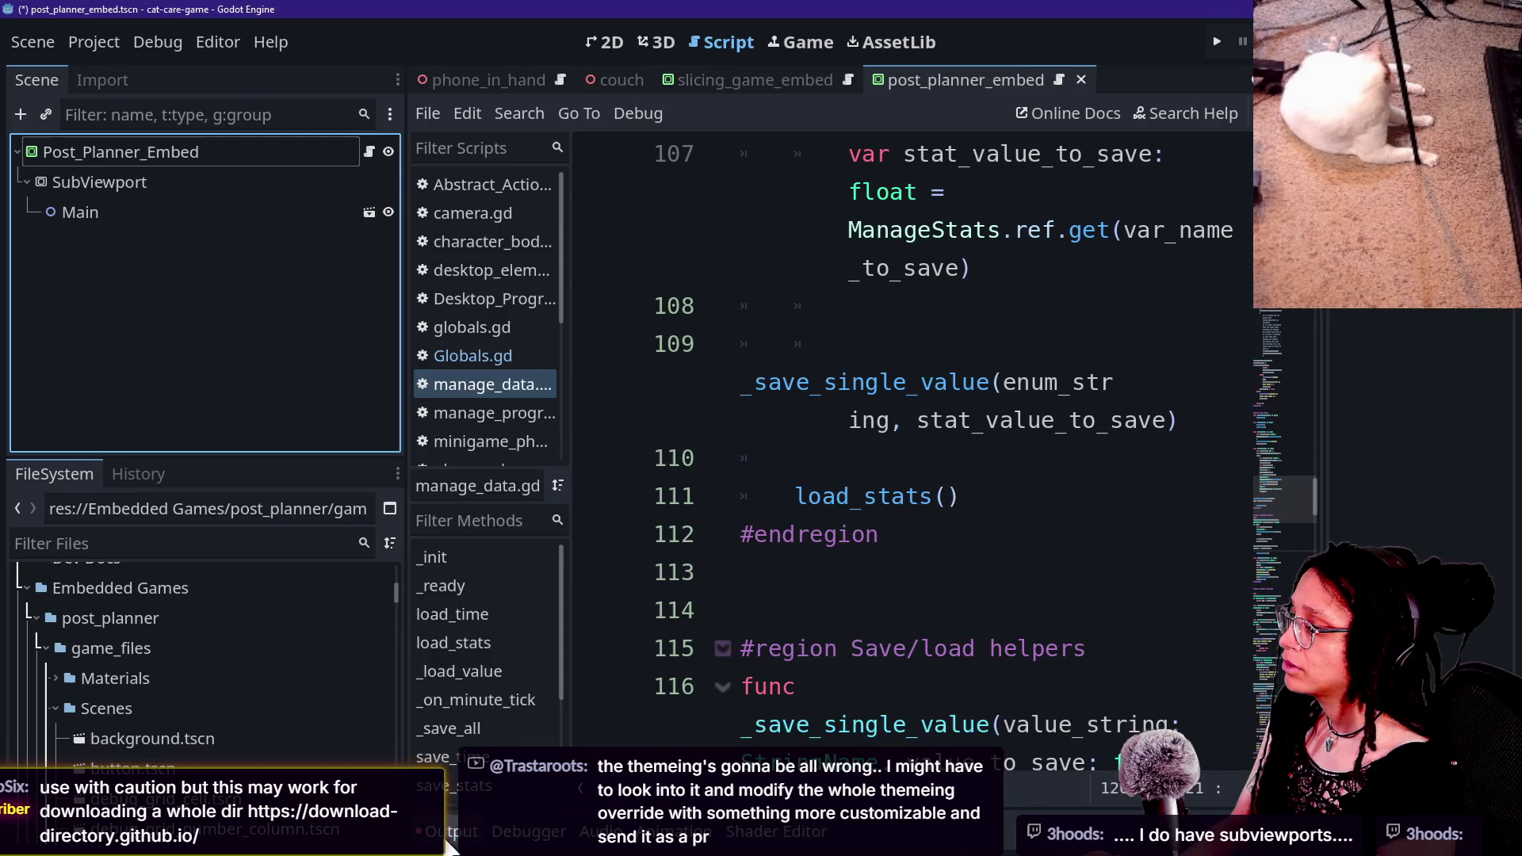
Step: Check the output log, then reopen Project Settings to confirm the plugin is enabled
{"action": "left_click", "coordinate": [447, 840]}
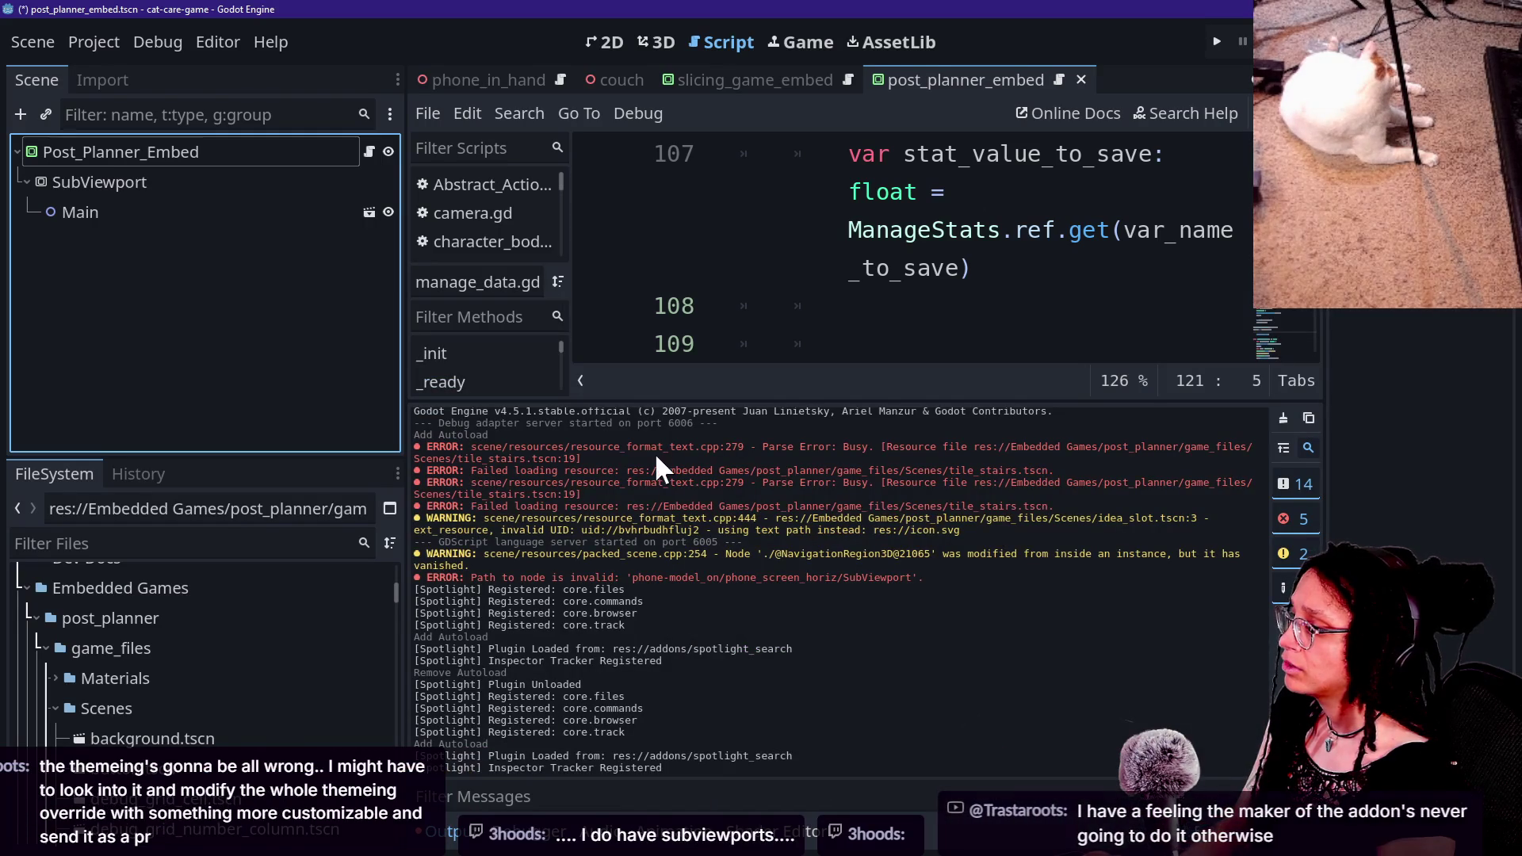
{"action": "left_click", "coordinate": [767, 279]}
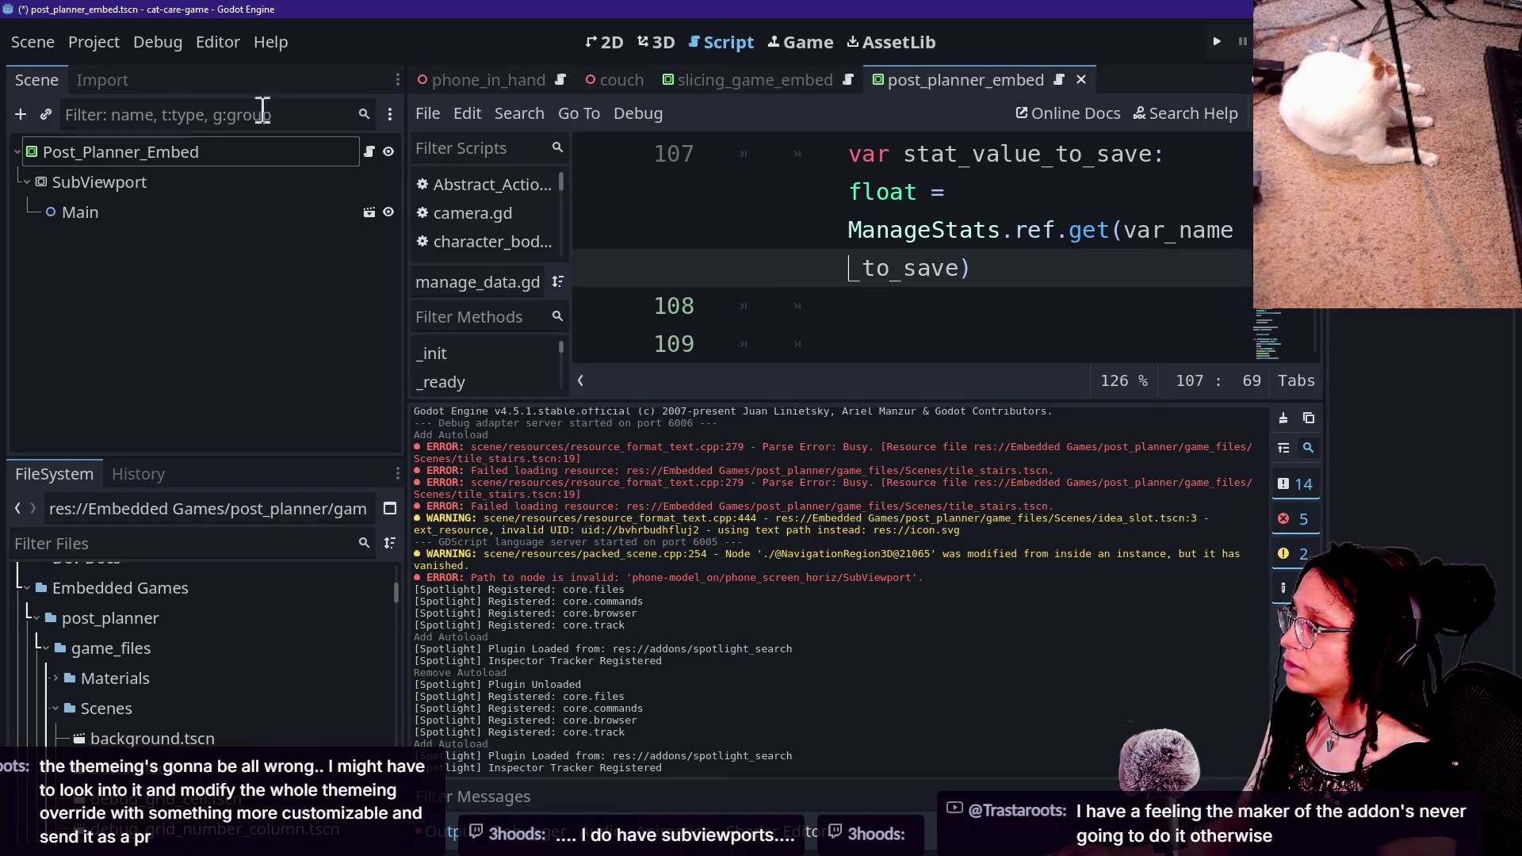
{"action": "left_click", "coordinate": [110, 56]}
{"action": "left_click", "coordinate": [111, 69]}
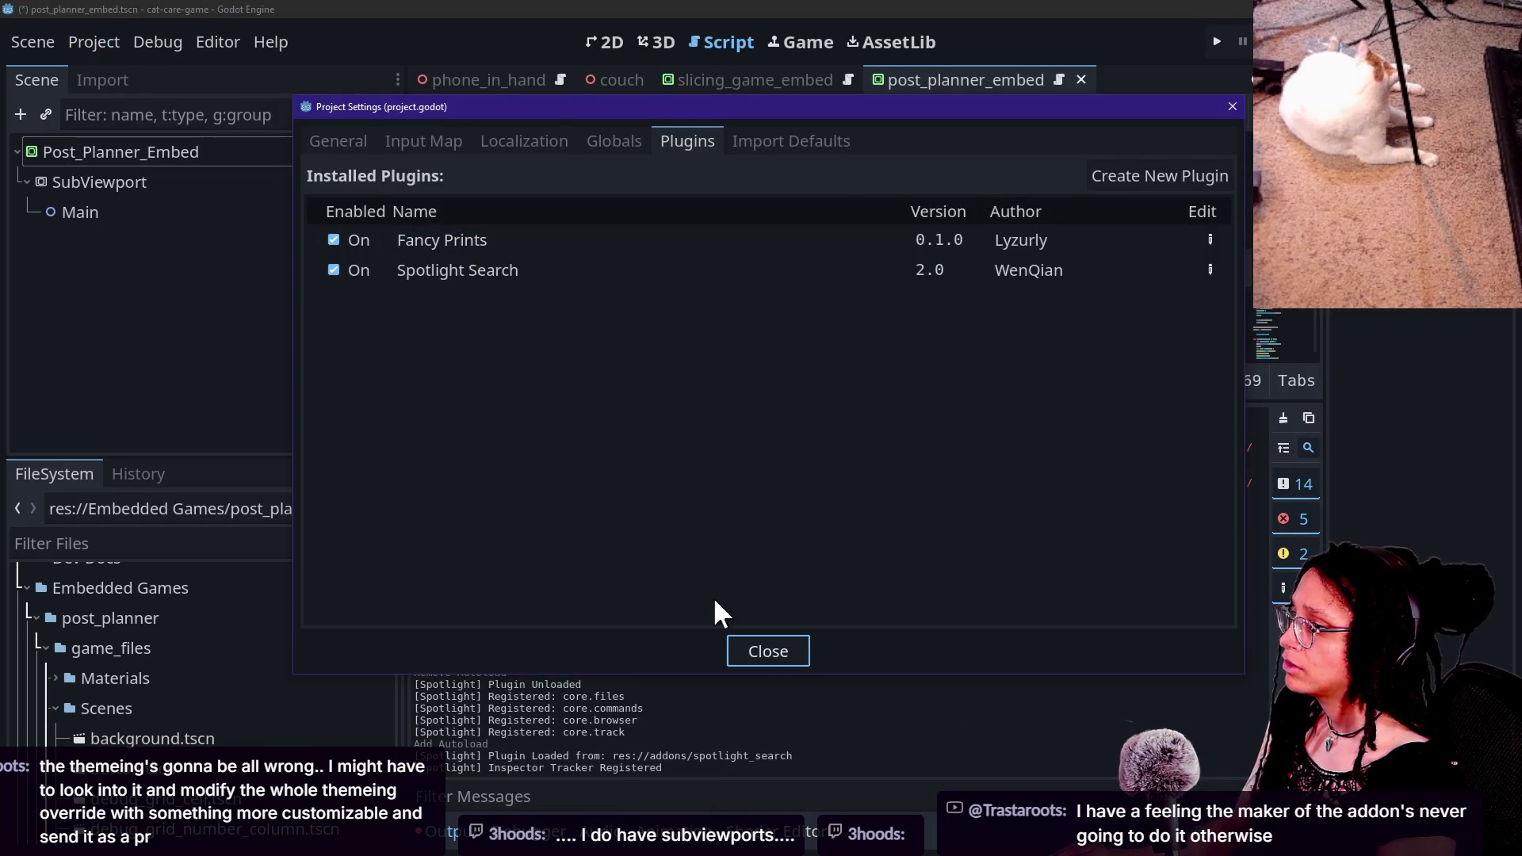
{"action": "left_click", "coordinate": [789, 652]}
Step: Test the Spotlight Search popup with Ctrl+P, dismiss it, and save the post_planner_embed scene
{"action": "left_click", "coordinate": [832, 298]}
{"action": "key", "text": "ctrl+p"}
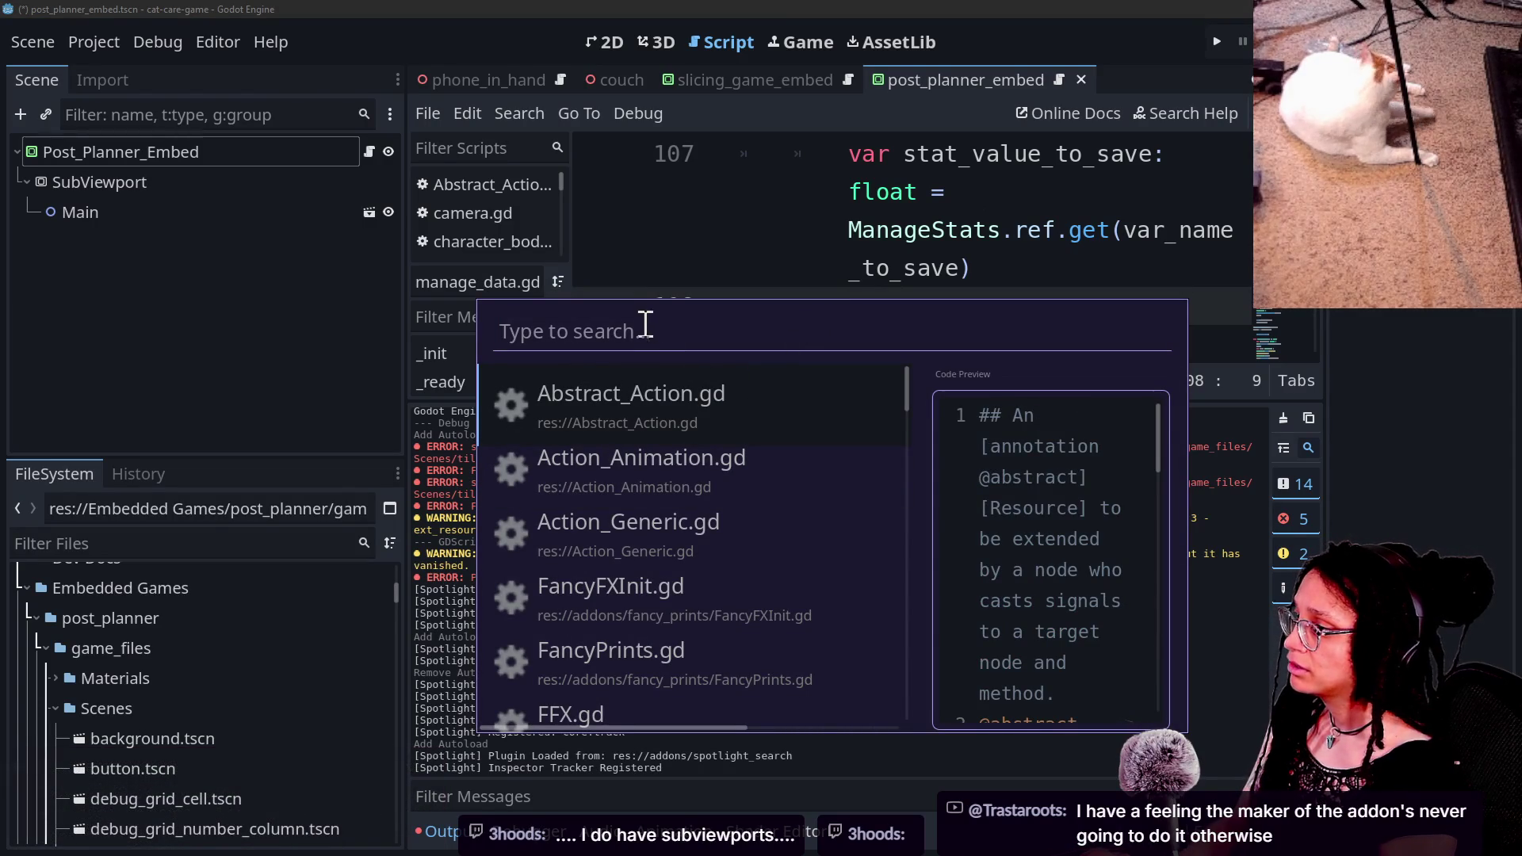
{"action": "scroll", "coordinate": [571, 480], "scroll_direction": "down", "scroll_amount": 3}
{"action": "scroll", "coordinate": [569, 478], "scroll_direction": "up", "scroll_amount": 3}
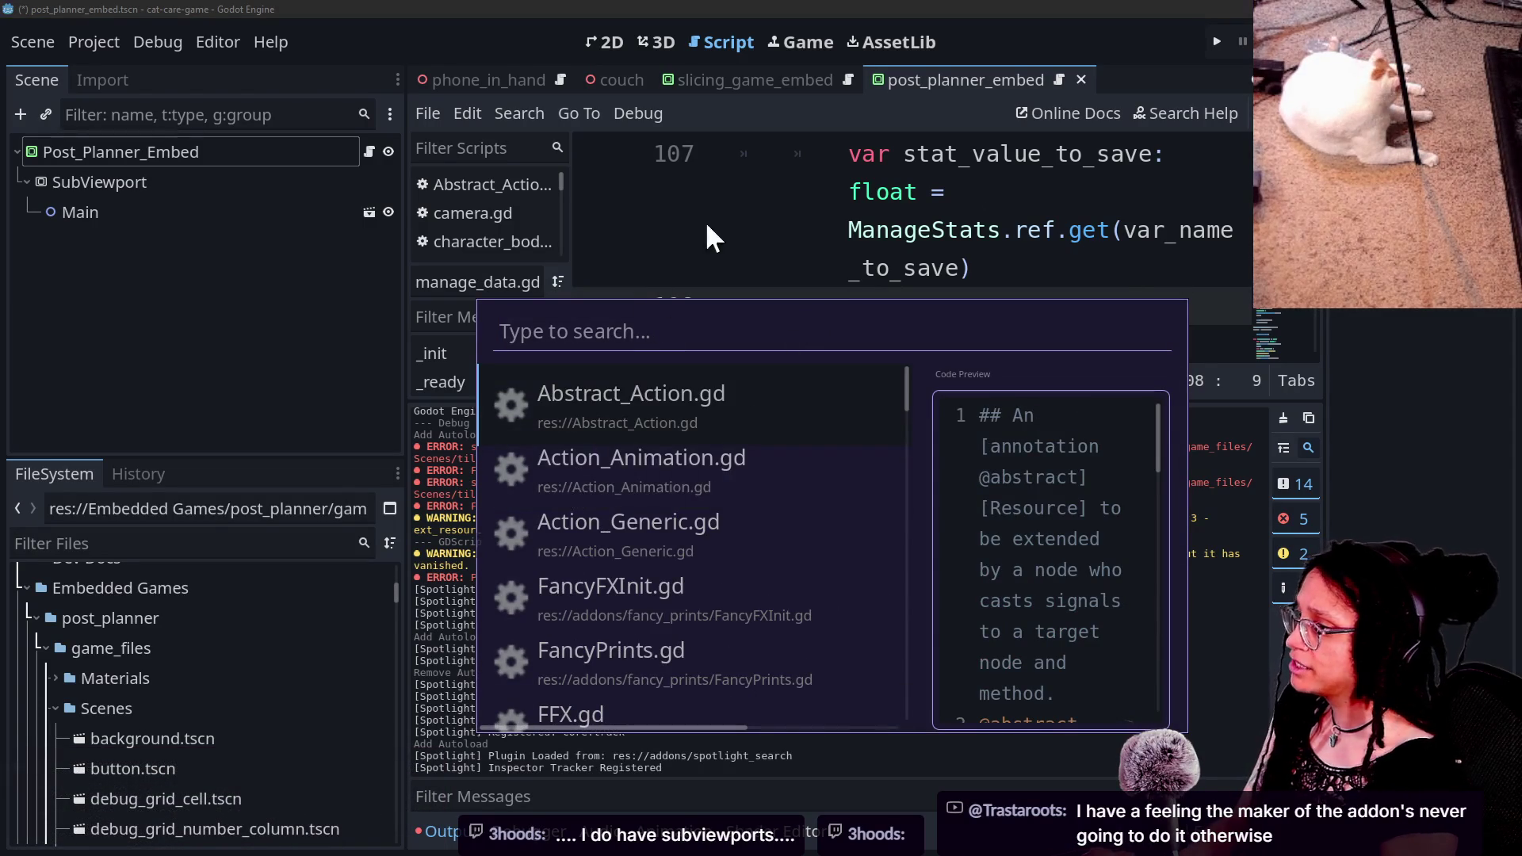
{"action": "left_click", "coordinate": [706, 238], "text": "shift"}
{"action": "key", "text": "ctrl+p"}
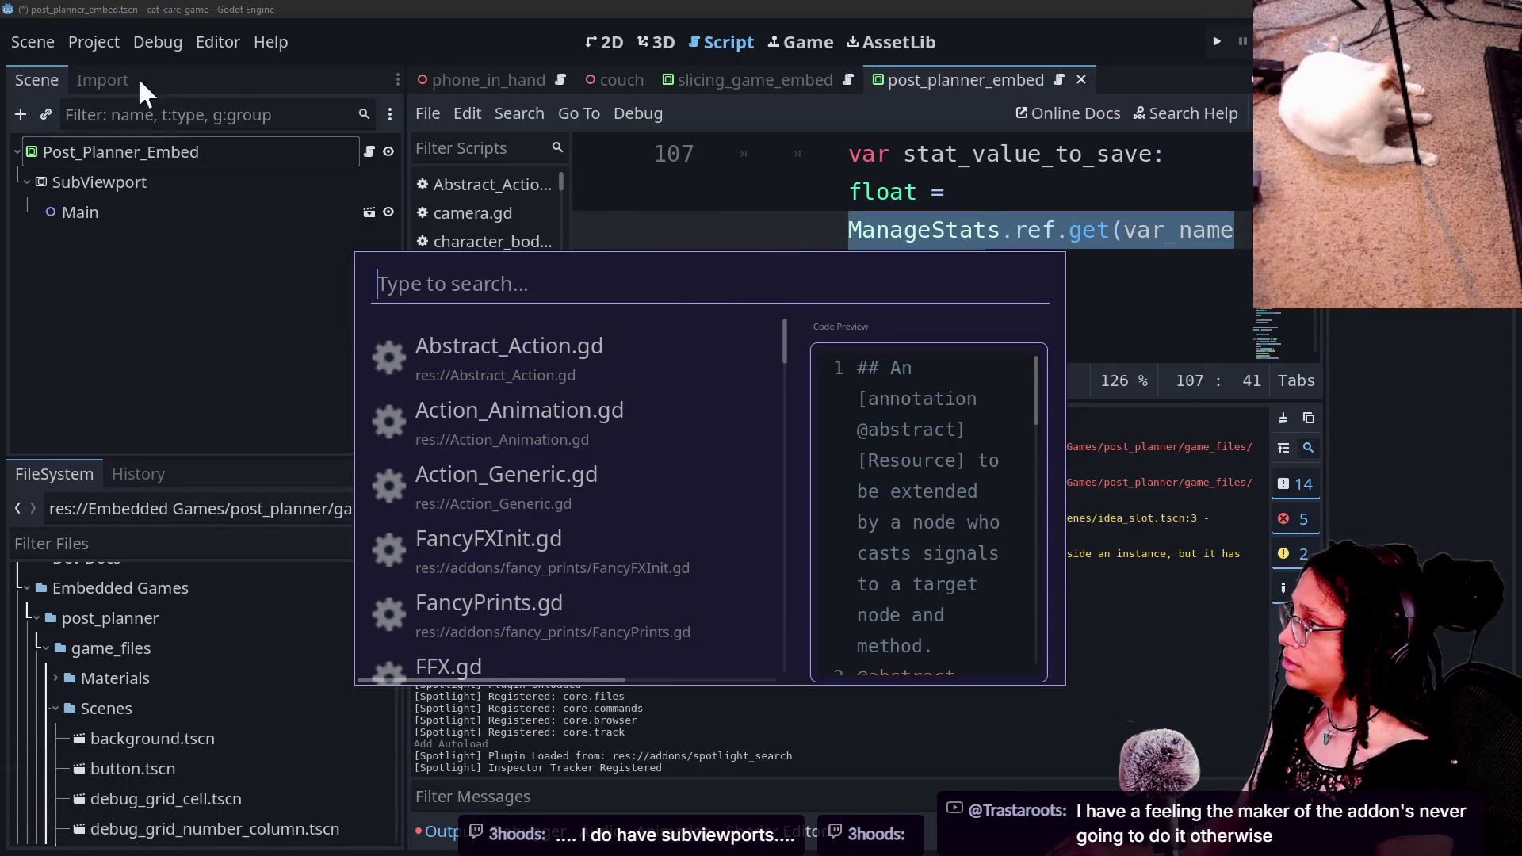
{"action": "left_click", "coordinate": [64, 46]}
{"action": "key", "text": "ctrl+s"}
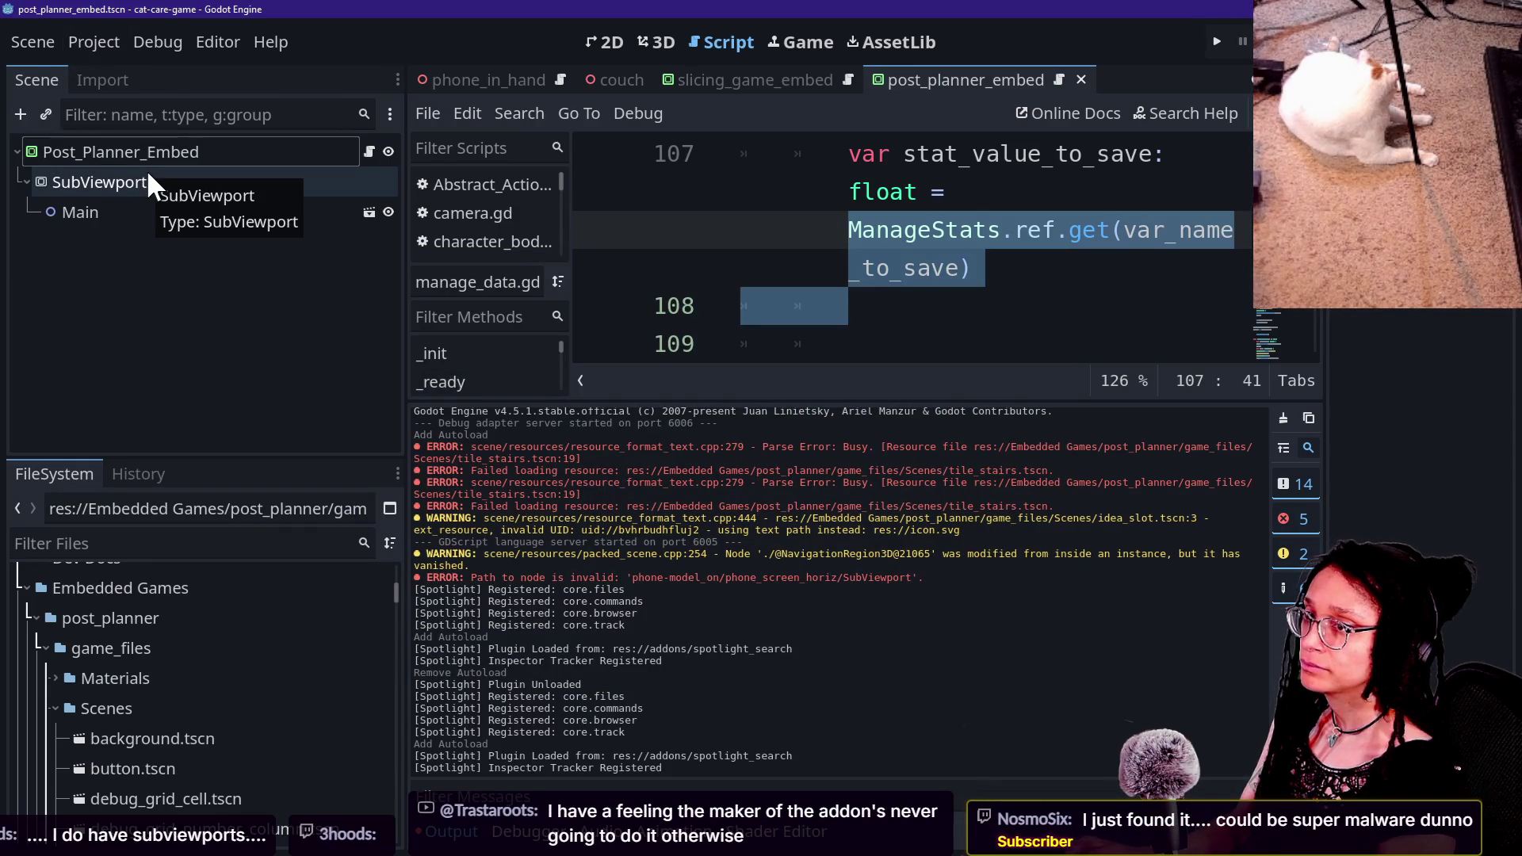
{"action": "key", "text": "alt+Tab"}
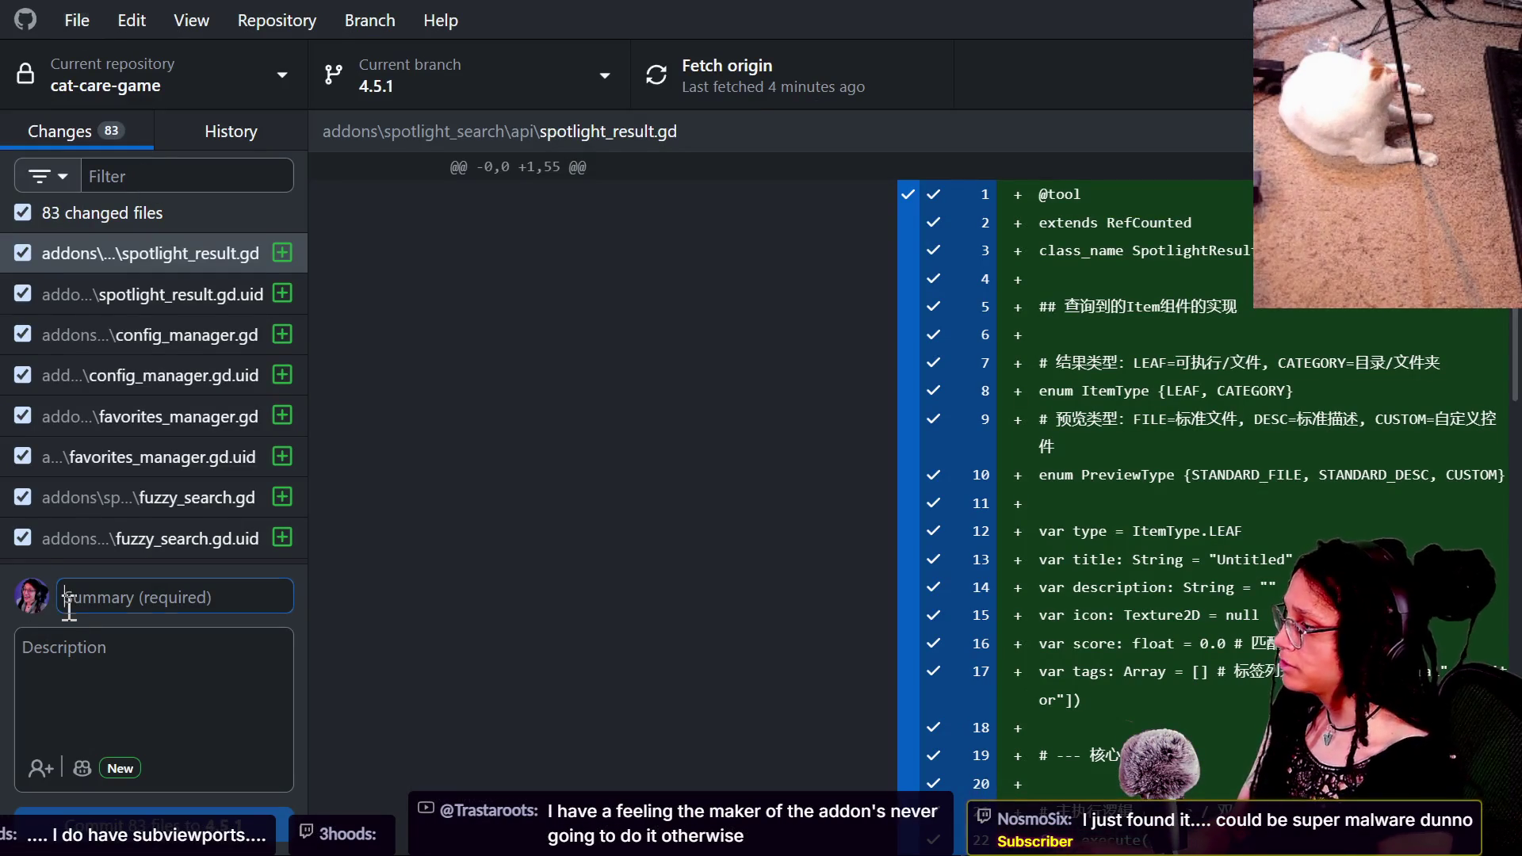
Step: Commit the 83 changed files to 4.5.1 with the summary 'spotlight plugin added in'
{"action": "type", "text": "spotlight plugin add"}
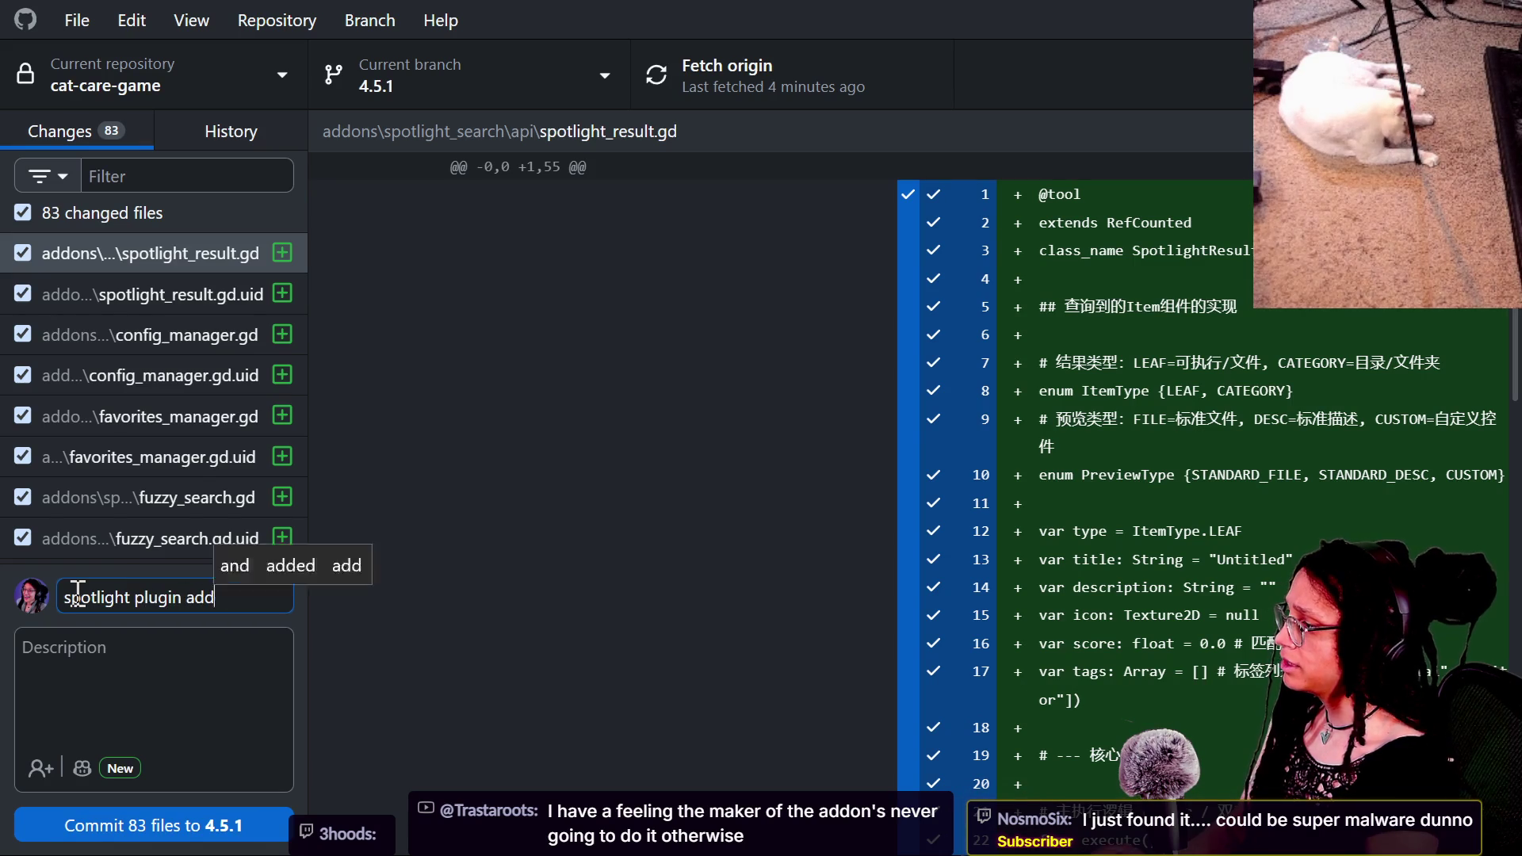
{"action": "key", "text": "alt+Tab"}
{"action": "key", "text": "alt+Tab"}
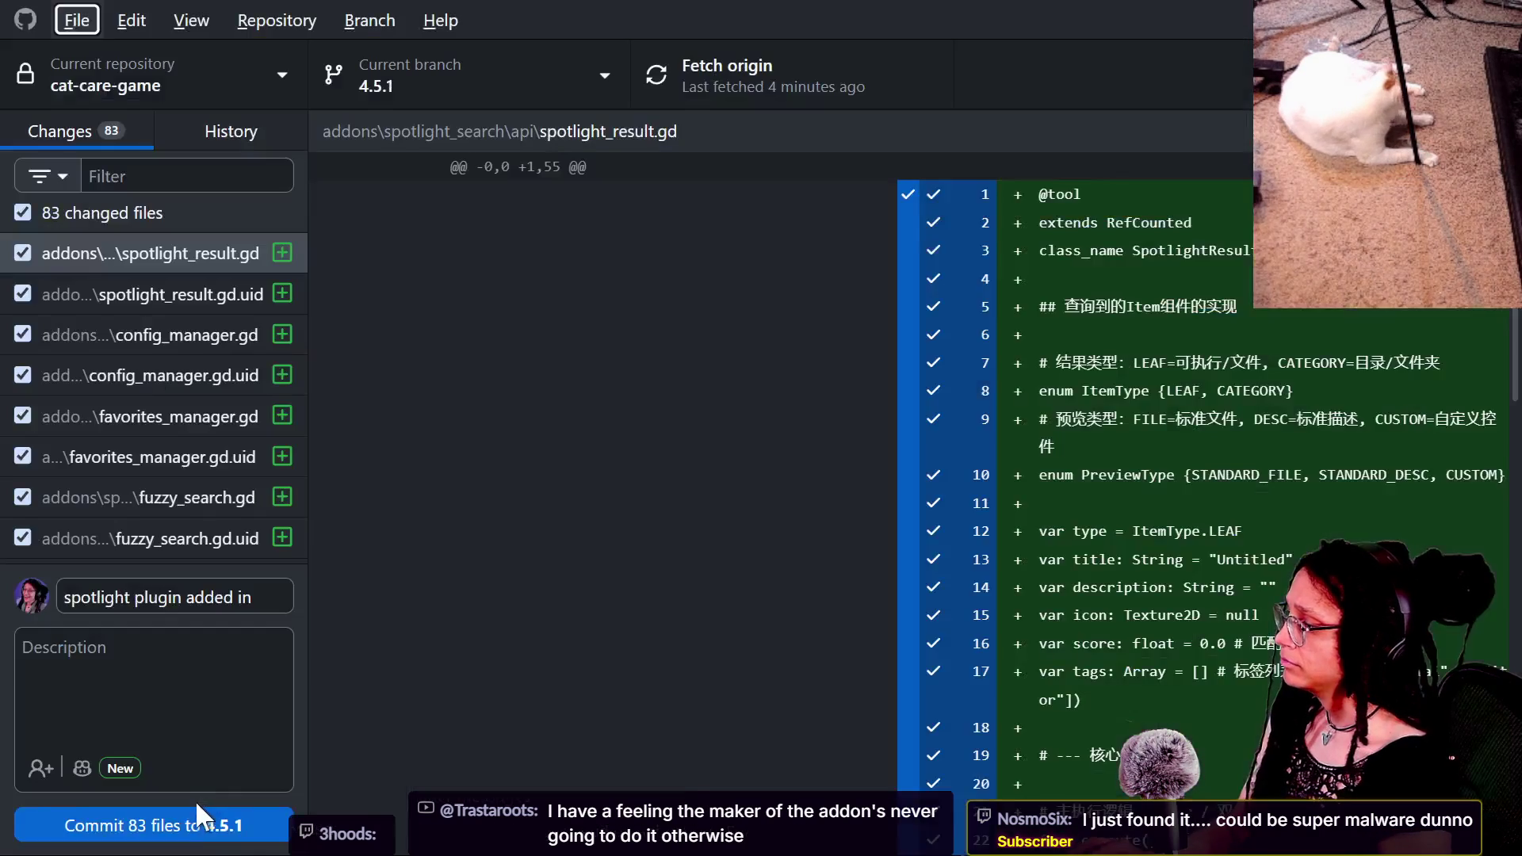
{"action": "left_click", "coordinate": [195, 820]}
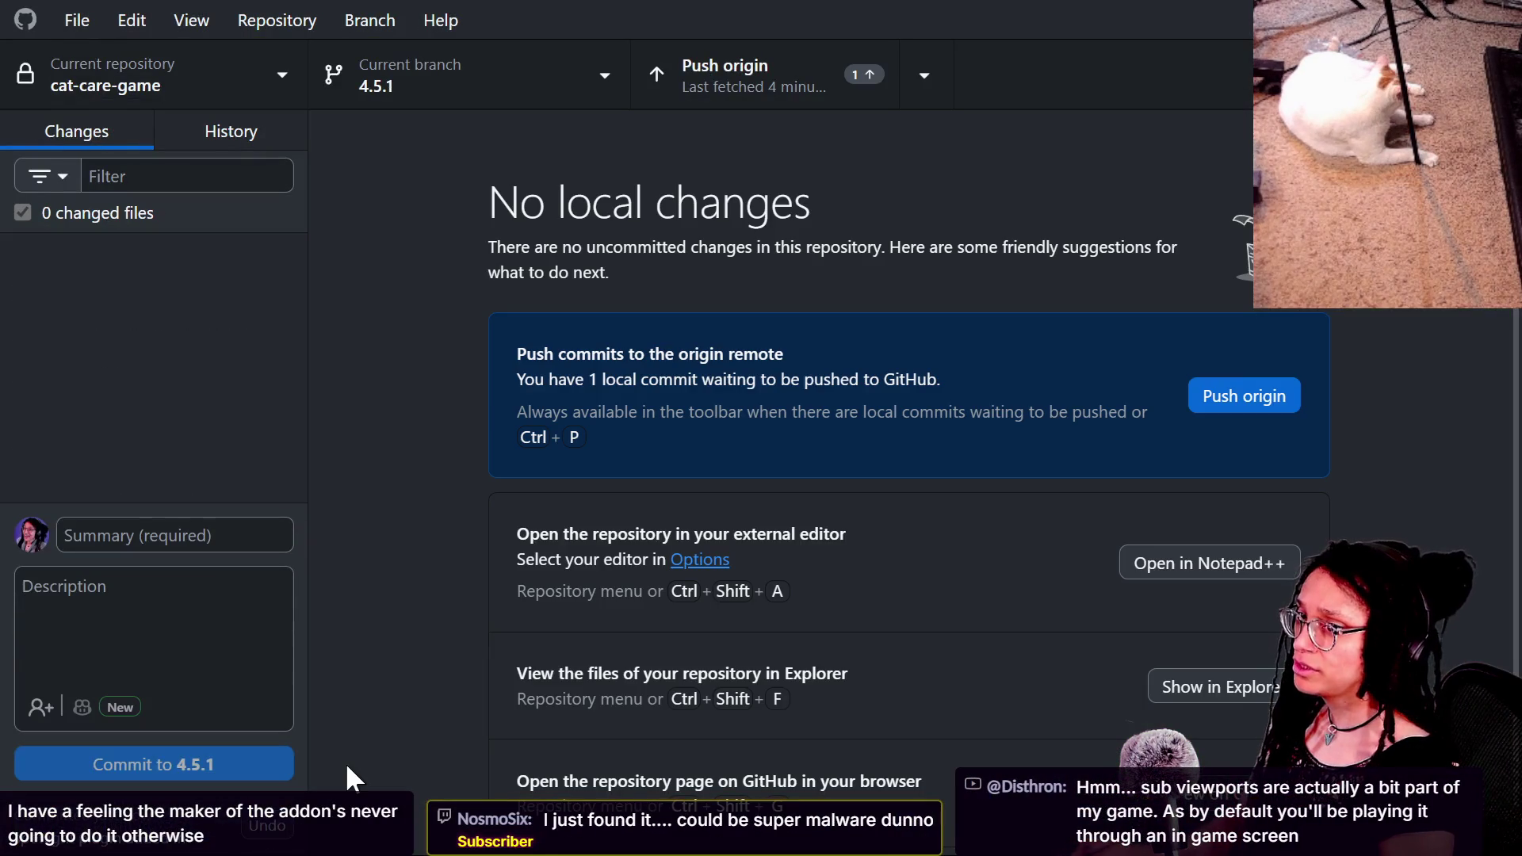
{"action": "key", "text": "alt+Tab"}
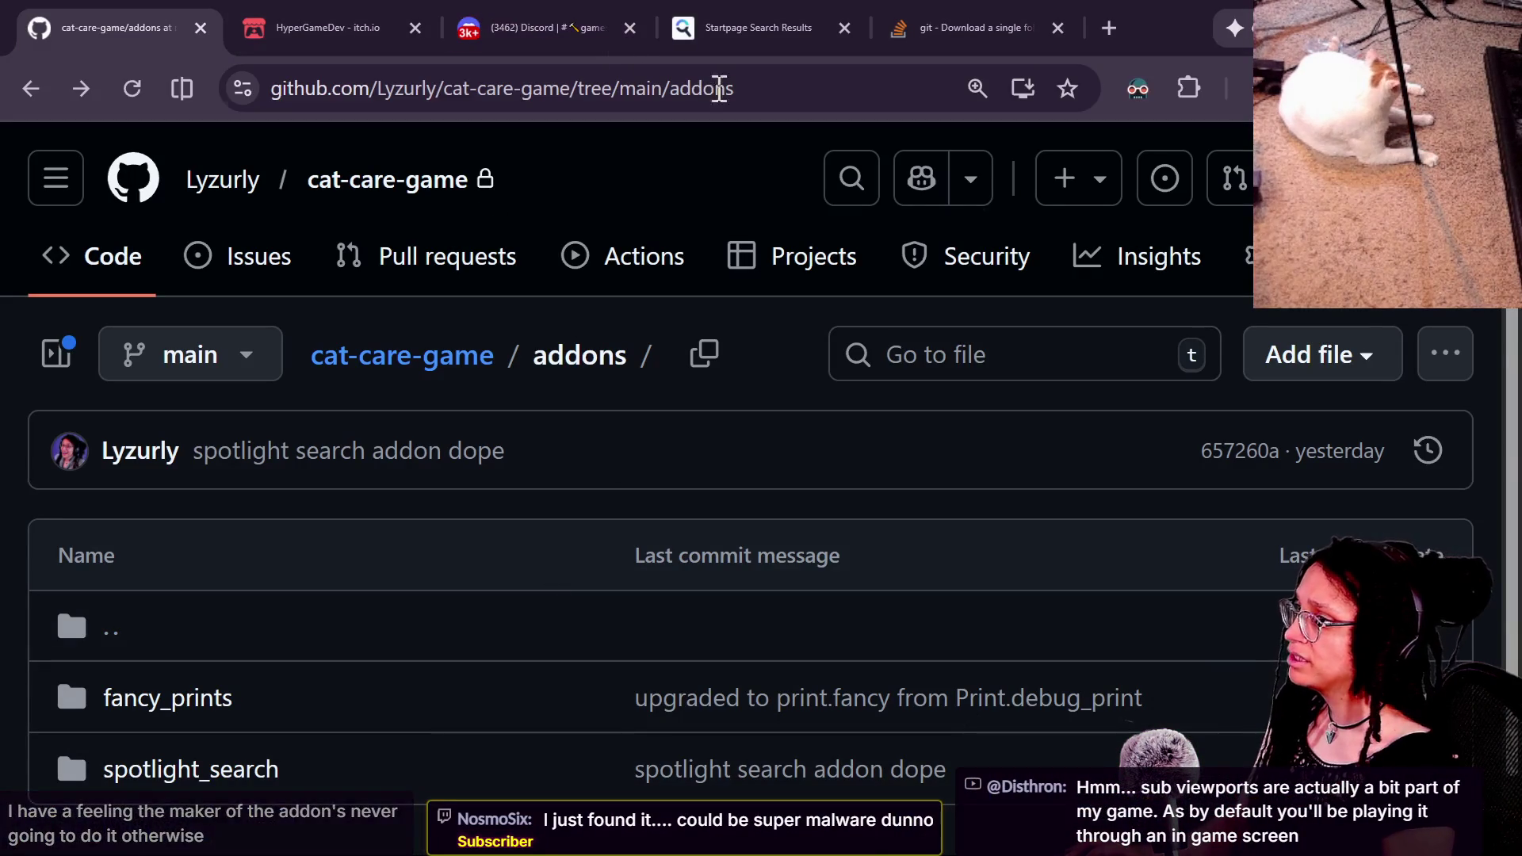
Step: Copy the download-directory.github.io address from the link shared in the stream chat
{"action": "key", "text": "alt+Tab"}
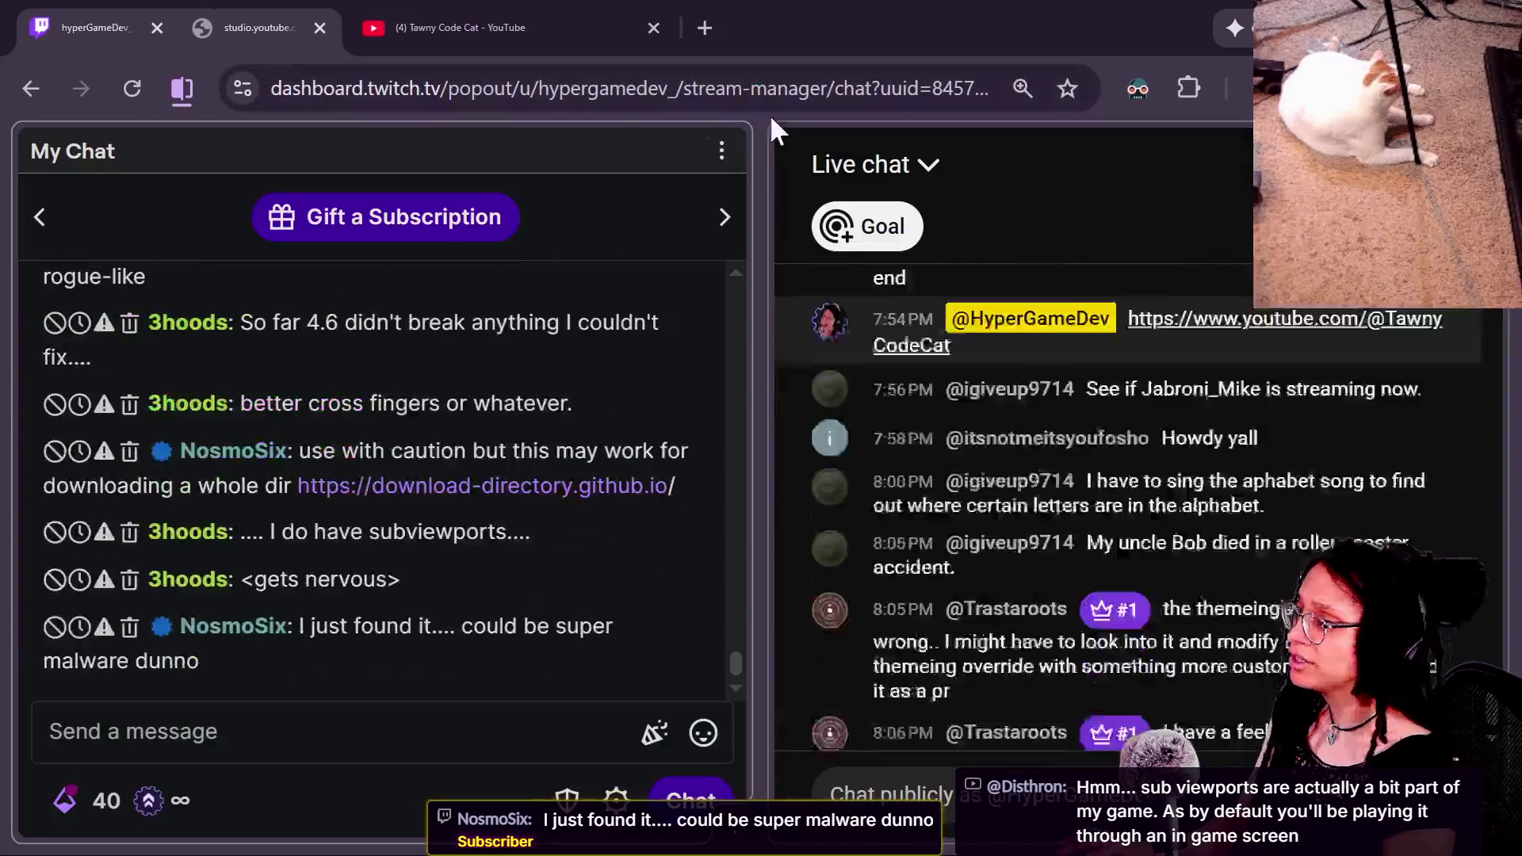
{"action": "mouse_move", "coordinate": [466, 485]}
{"action": "left_mouse_down"}
{"action": "mouse_move", "coordinate": [719, 146]}
{"action": "mouse_move", "coordinate": [543, 27]}
{"action": "left_mouse_up"}
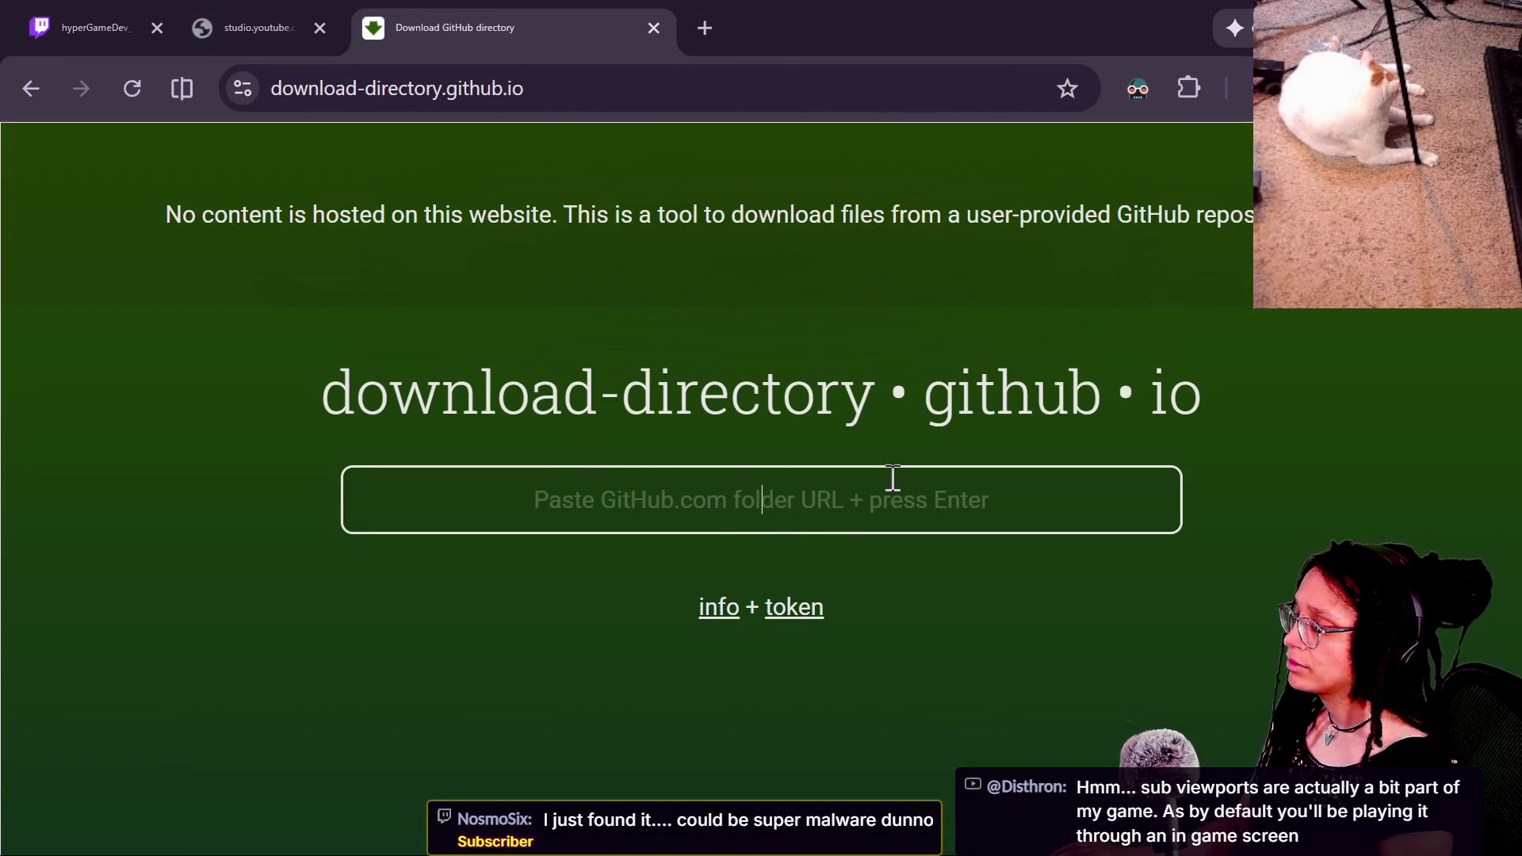
{"action": "left_click_drag", "start_coordinate": [627, 417], "coordinate": [1210, 430]}
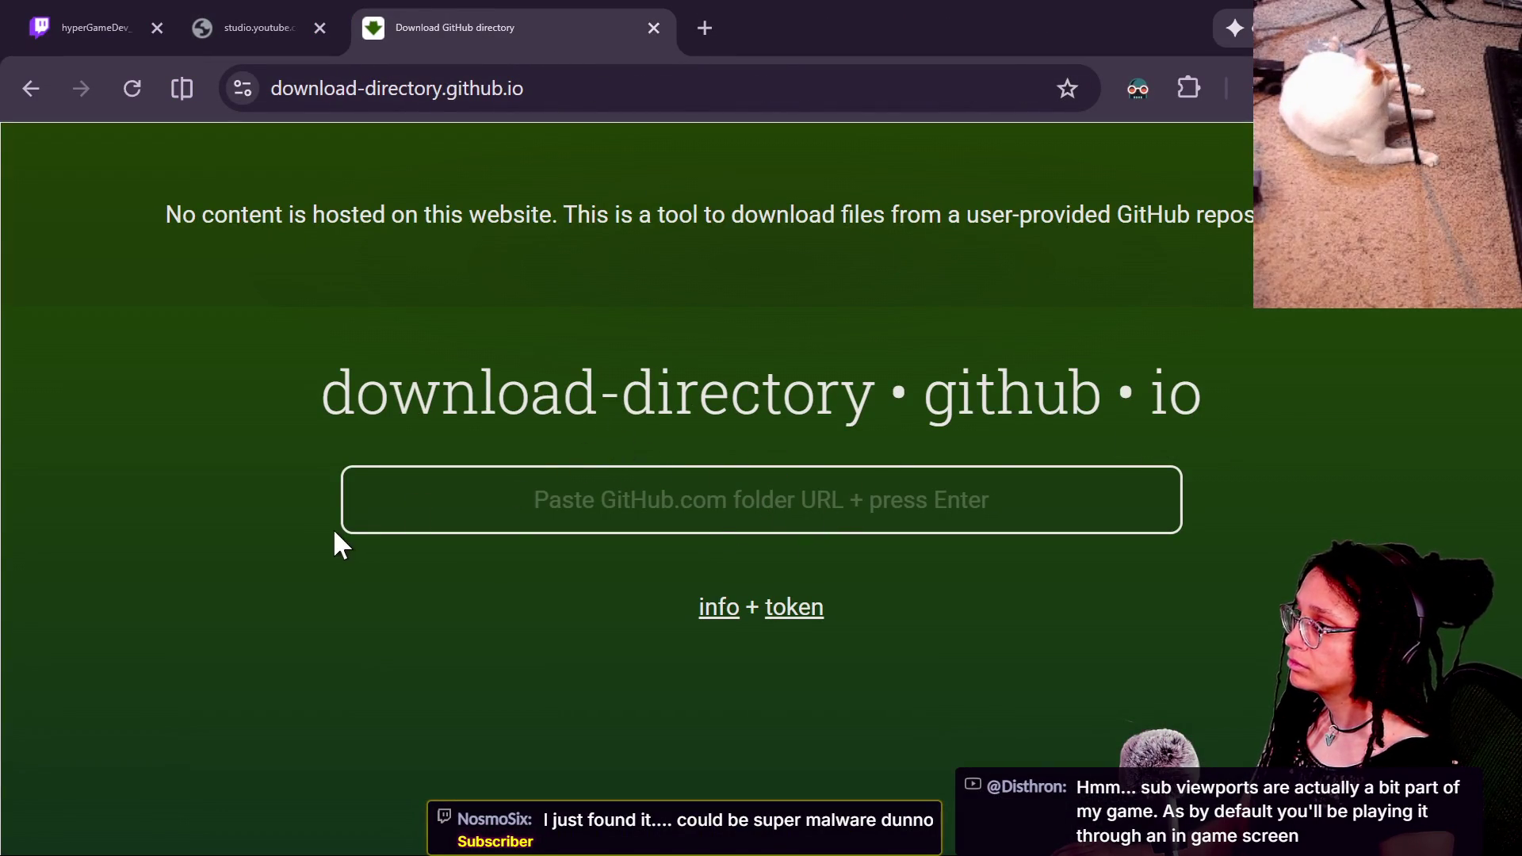
{"action": "left_click", "coordinate": [485, 482]}
{"action": "left_click", "coordinate": [630, 100]}
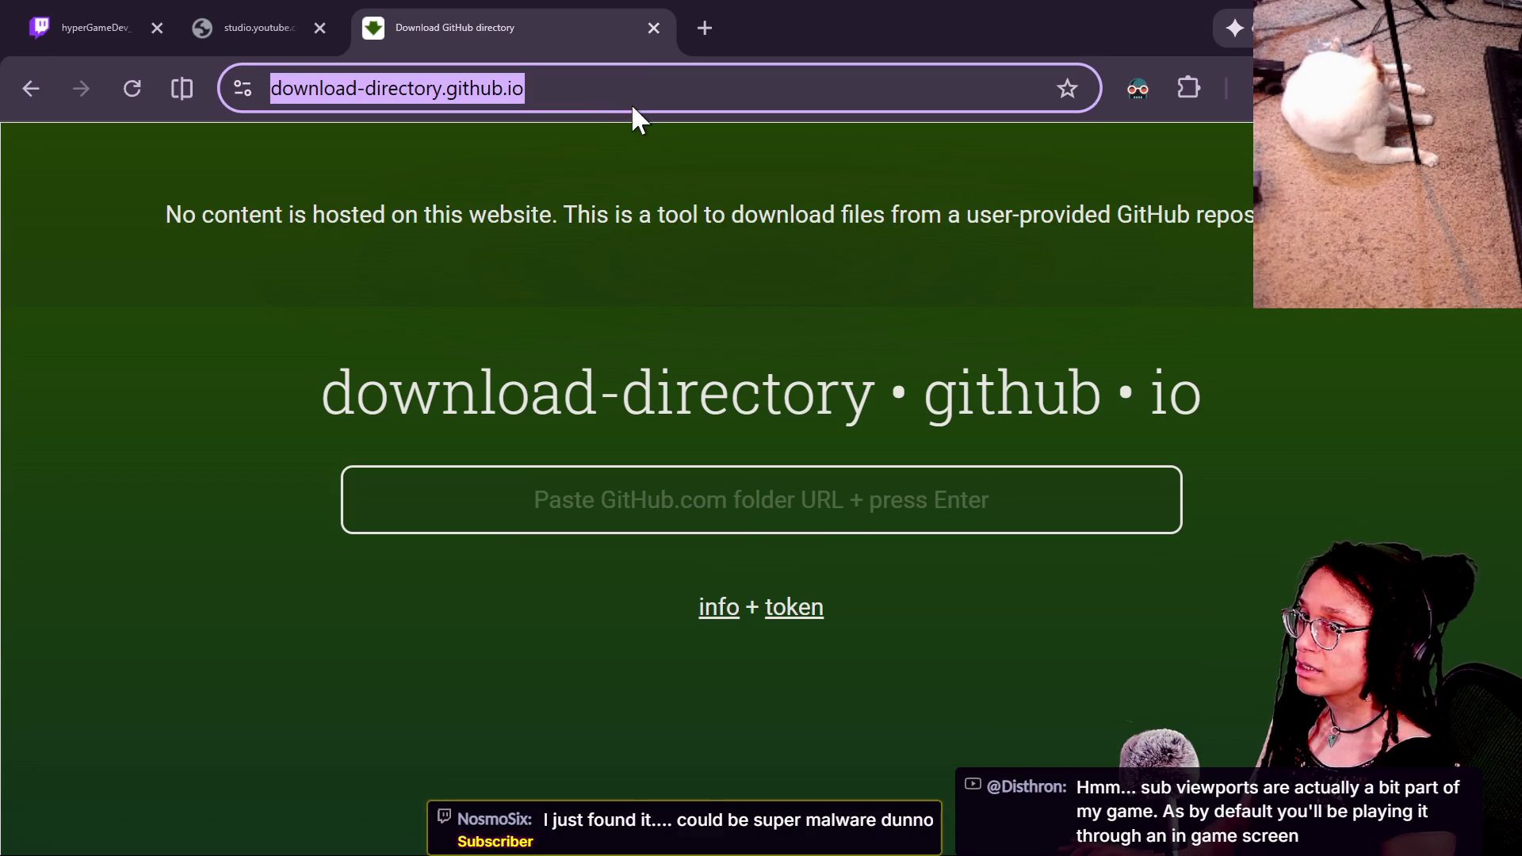
{"action": "key", "text": "ctrl+c"}
Step: Load download-directory.github.io in a new Firefox tab and bookmark it to the toolbar
{"action": "key", "text": "alt+Tab"}
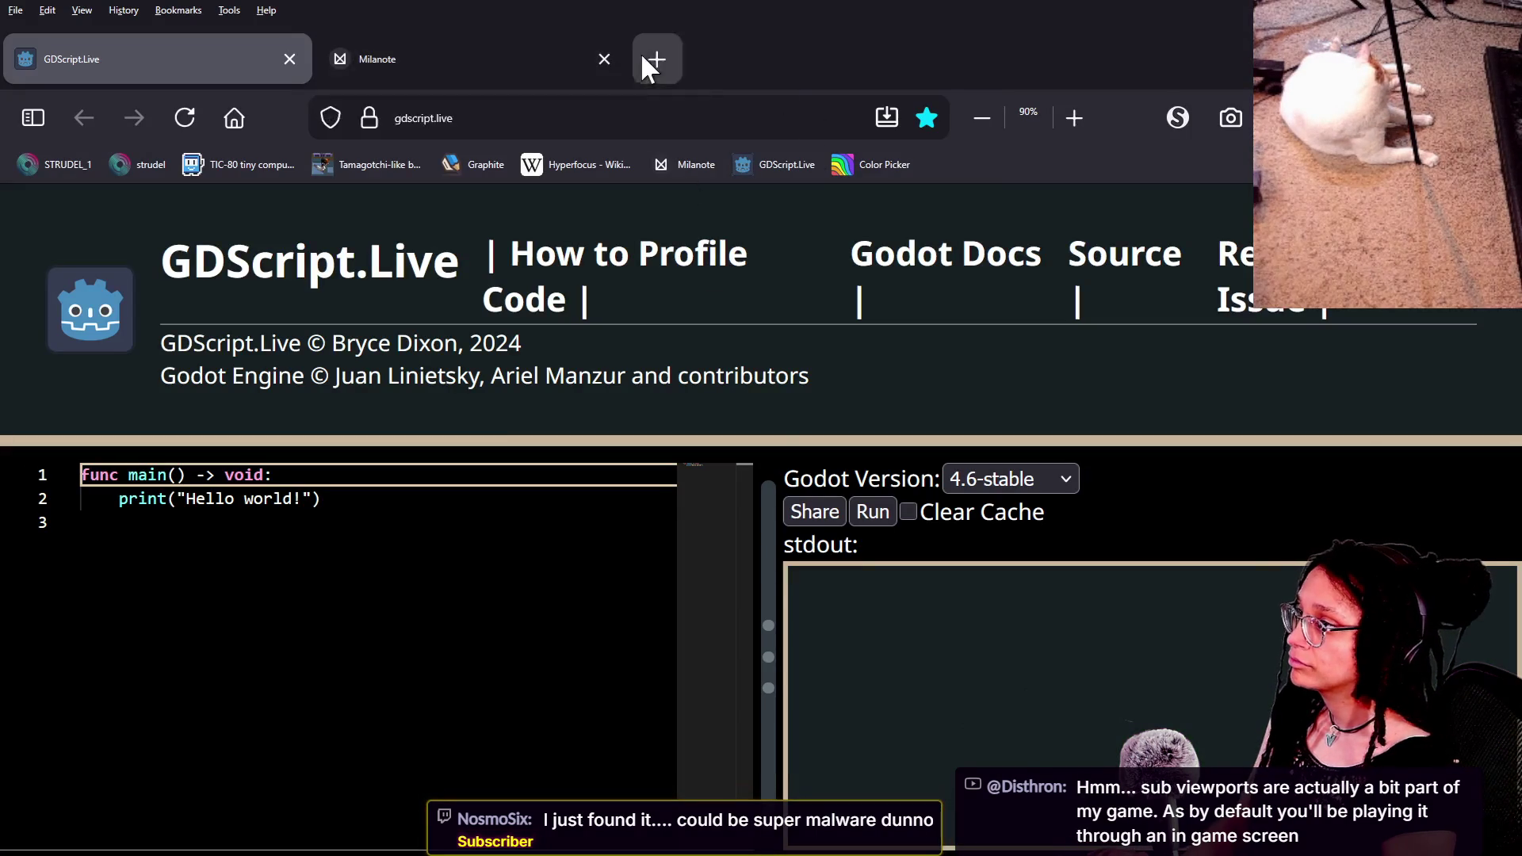
{"action": "left_click", "coordinate": [654, 60]}
{"action": "key", "text": "ctrl+v"}
{"action": "key", "text": "Return"}
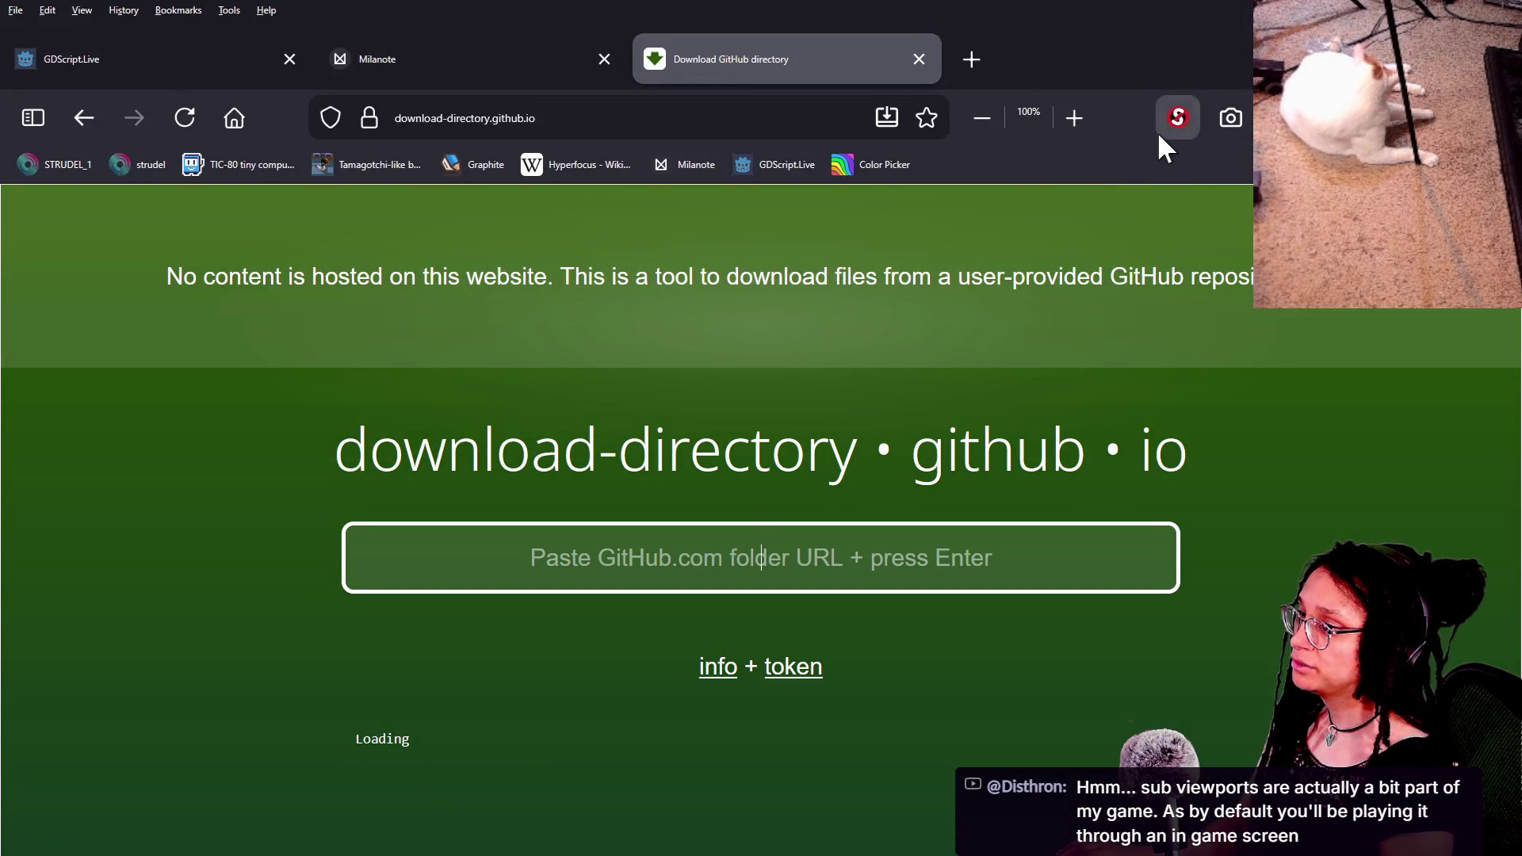
{"action": "left_click", "coordinate": [1177, 118]}
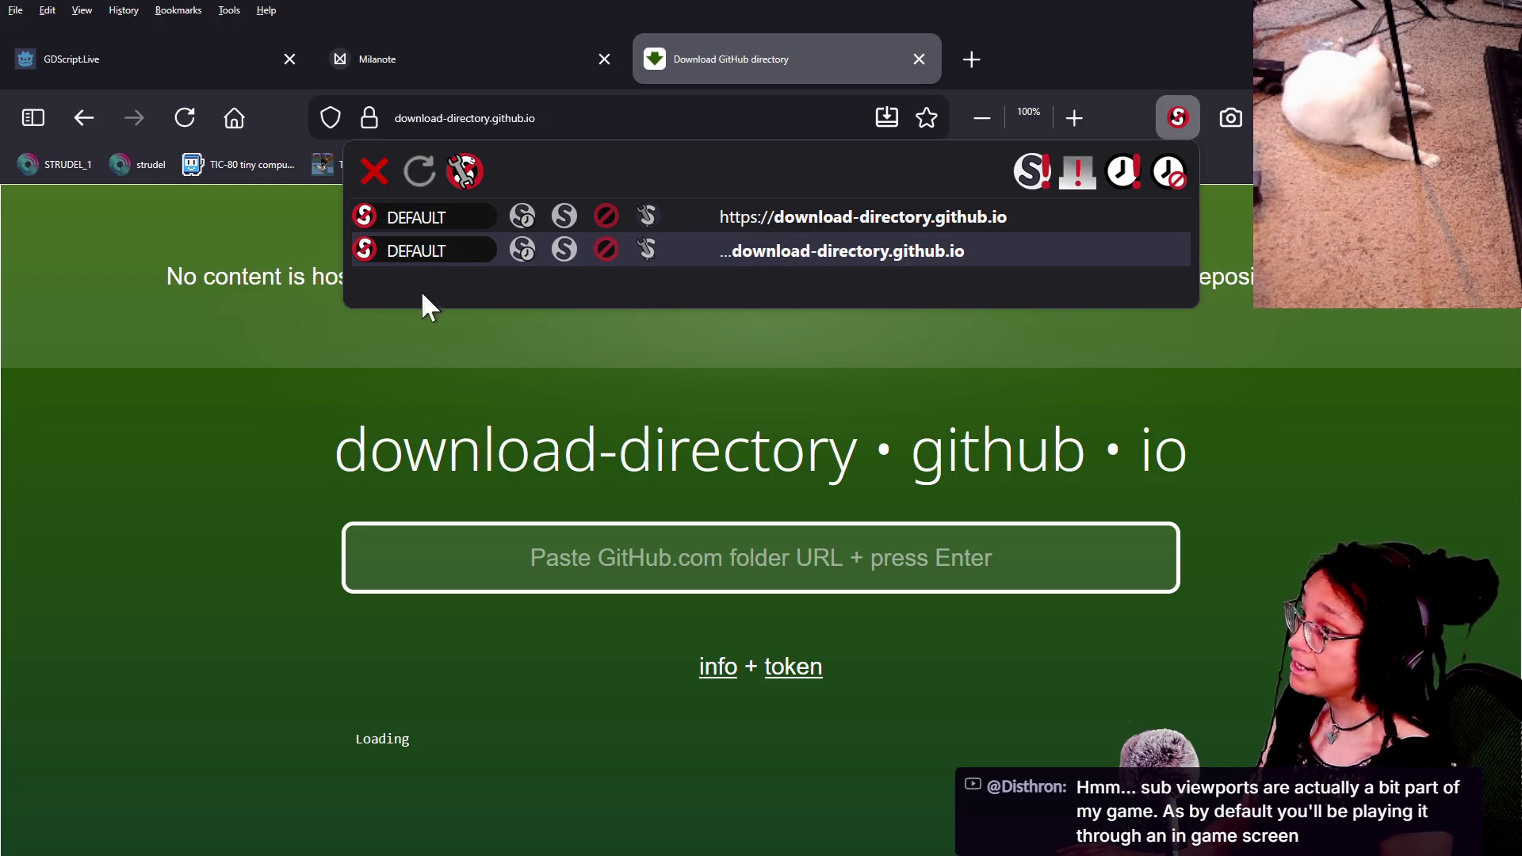
{"action": "left_click", "coordinate": [469, 463]}
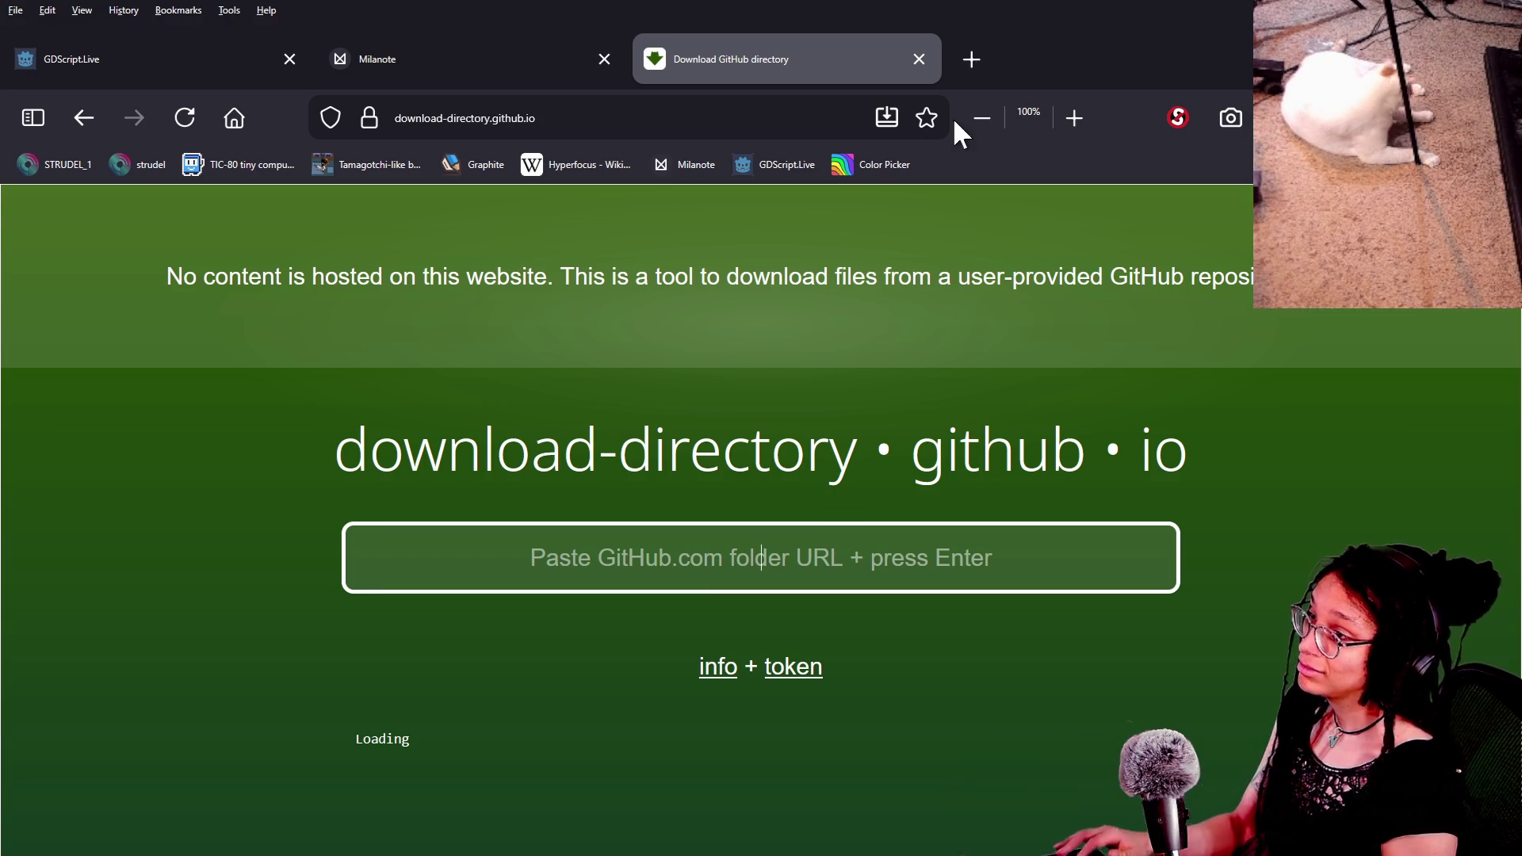
{"action": "left_click", "coordinate": [919, 115]}
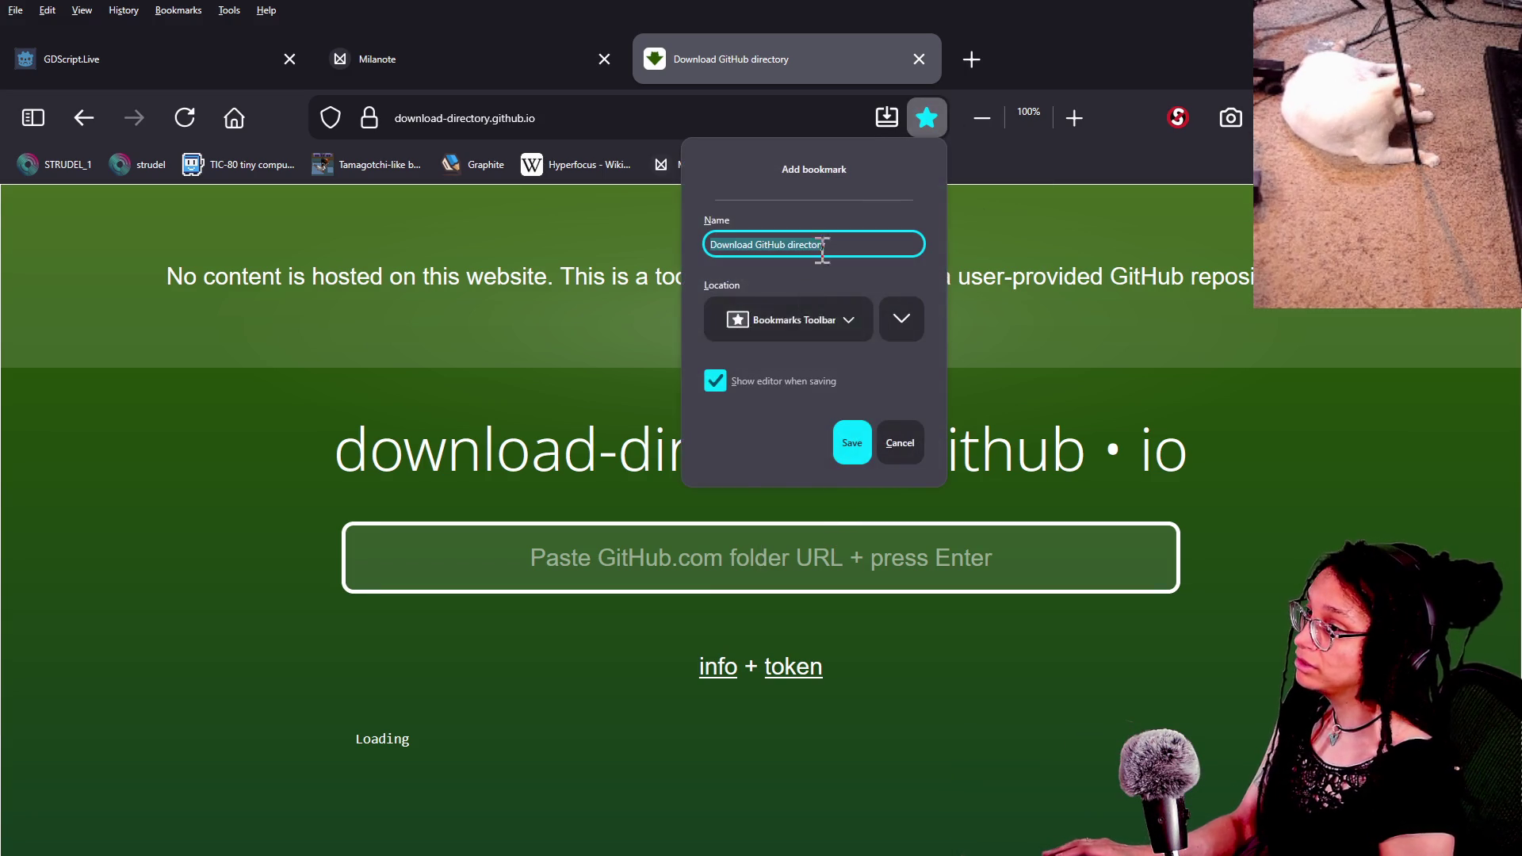
{"action": "left_click", "coordinate": [771, 481]}
Step: Look over the Milanote and GDScript.Live tabs, then return to the Download GitHub directory tab
{"action": "key", "text": "alt+Tab"}
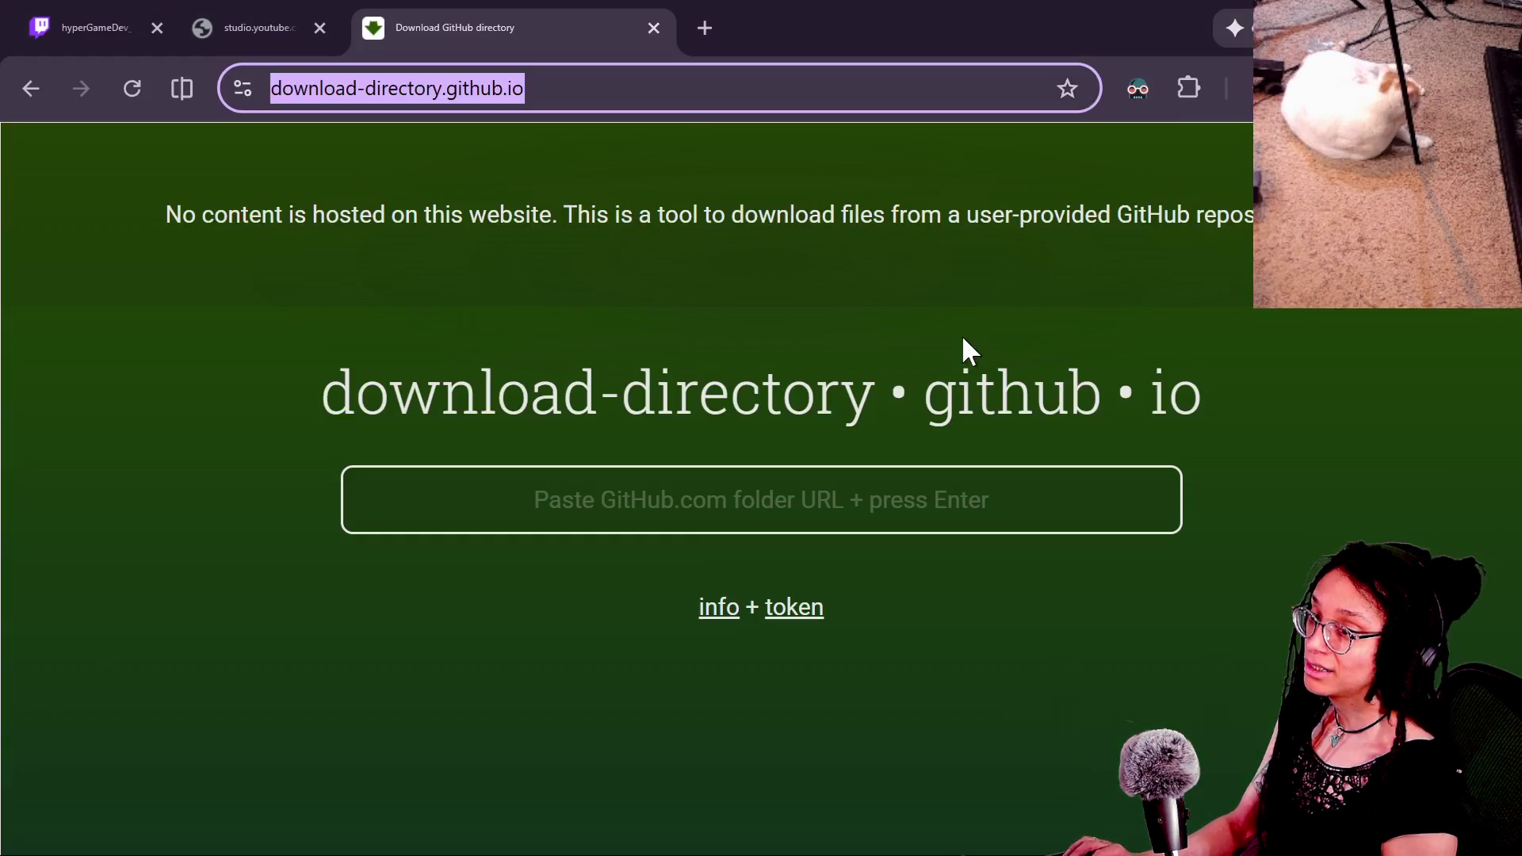
{"action": "key", "text": "alt+Tab"}
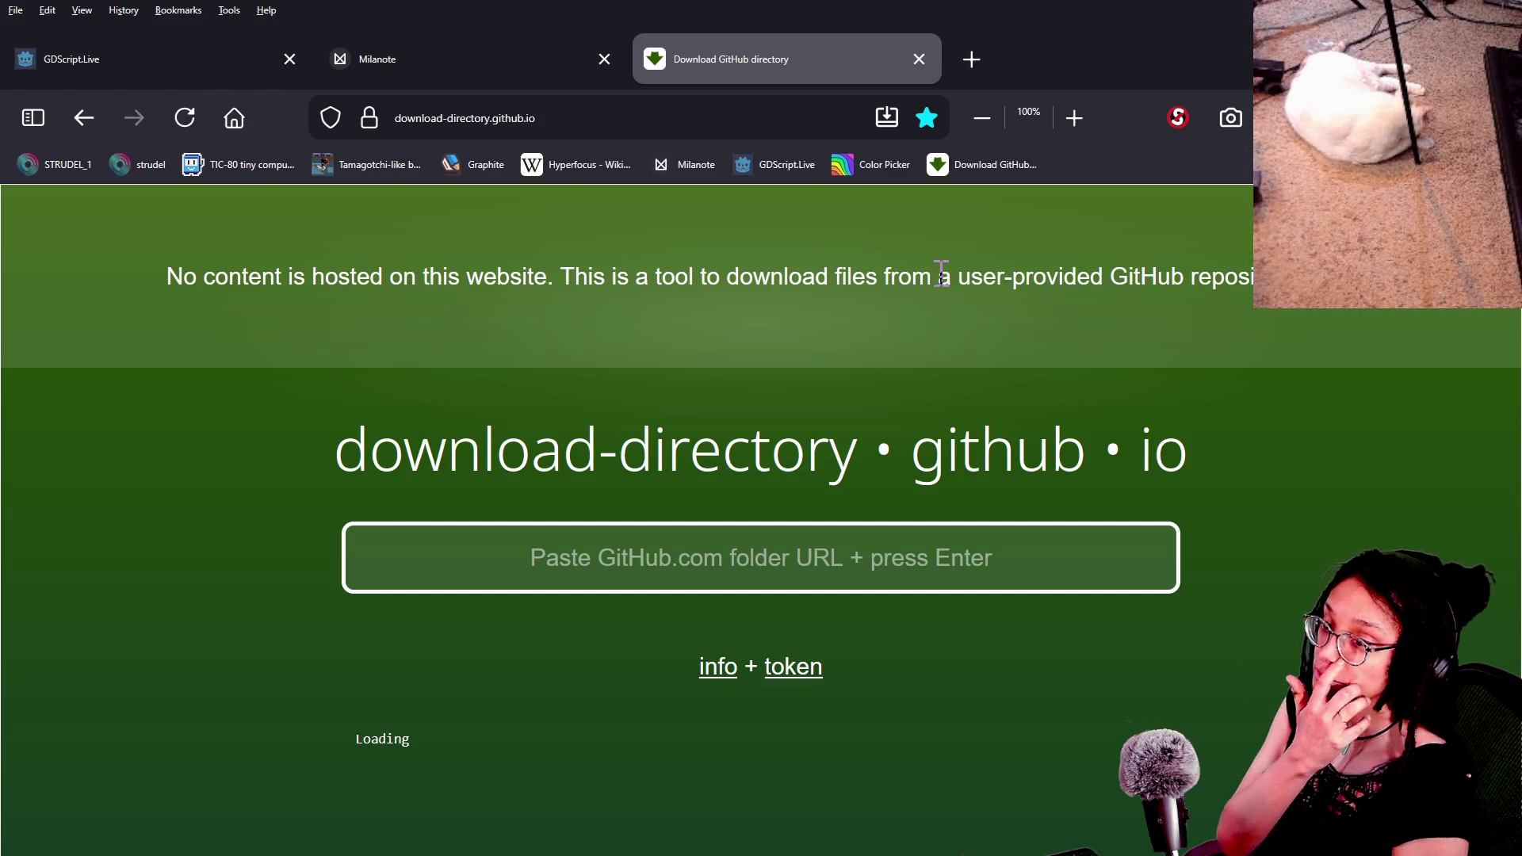
{"action": "left_click", "coordinate": [333, 60]}
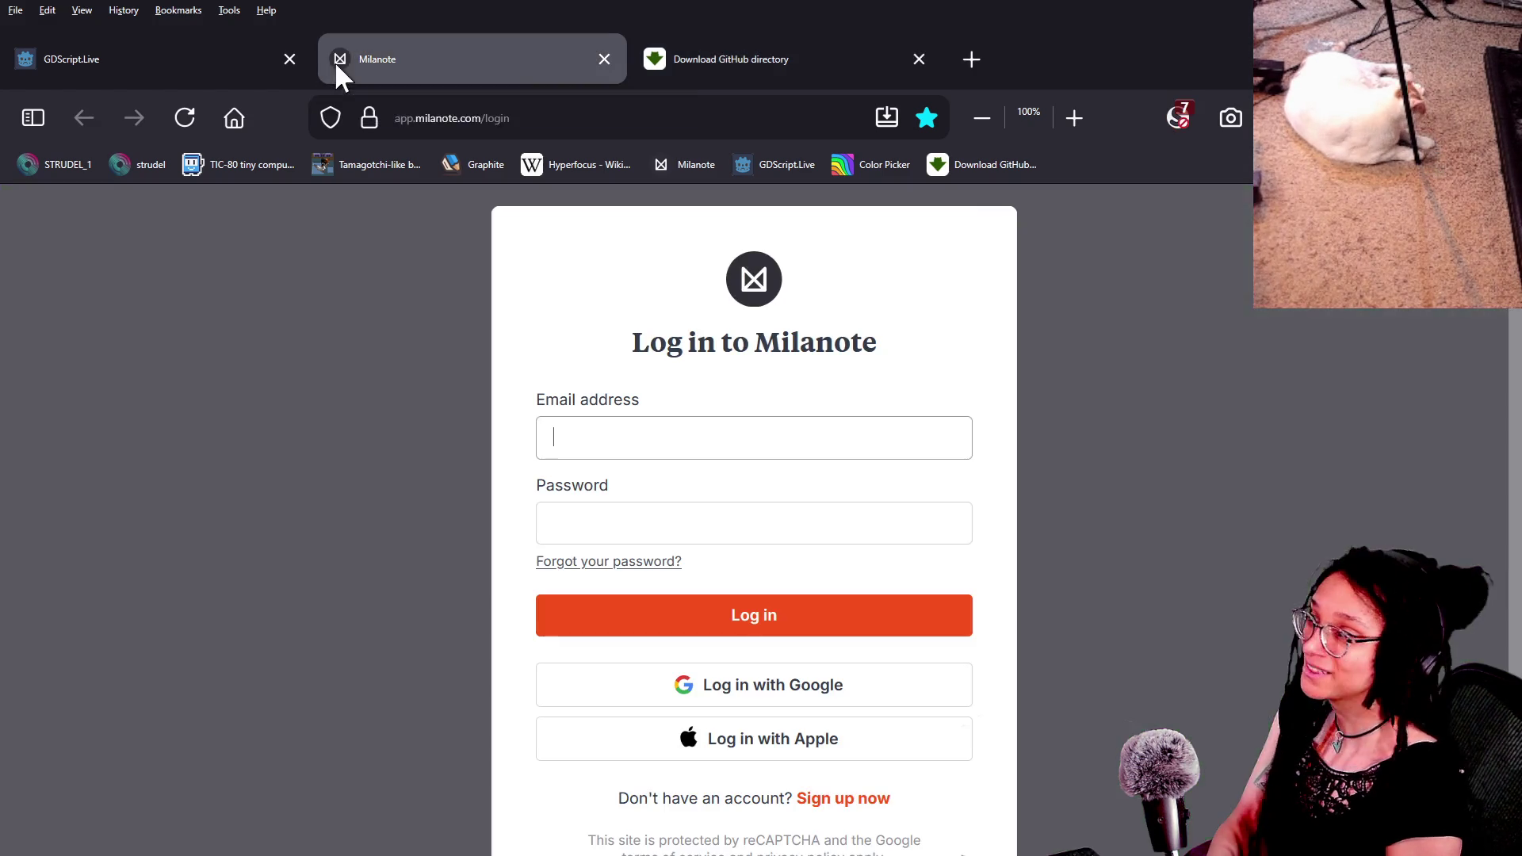
{"action": "left_click", "coordinate": [159, 78]}
{"action": "left_click", "coordinate": [725, 57]}
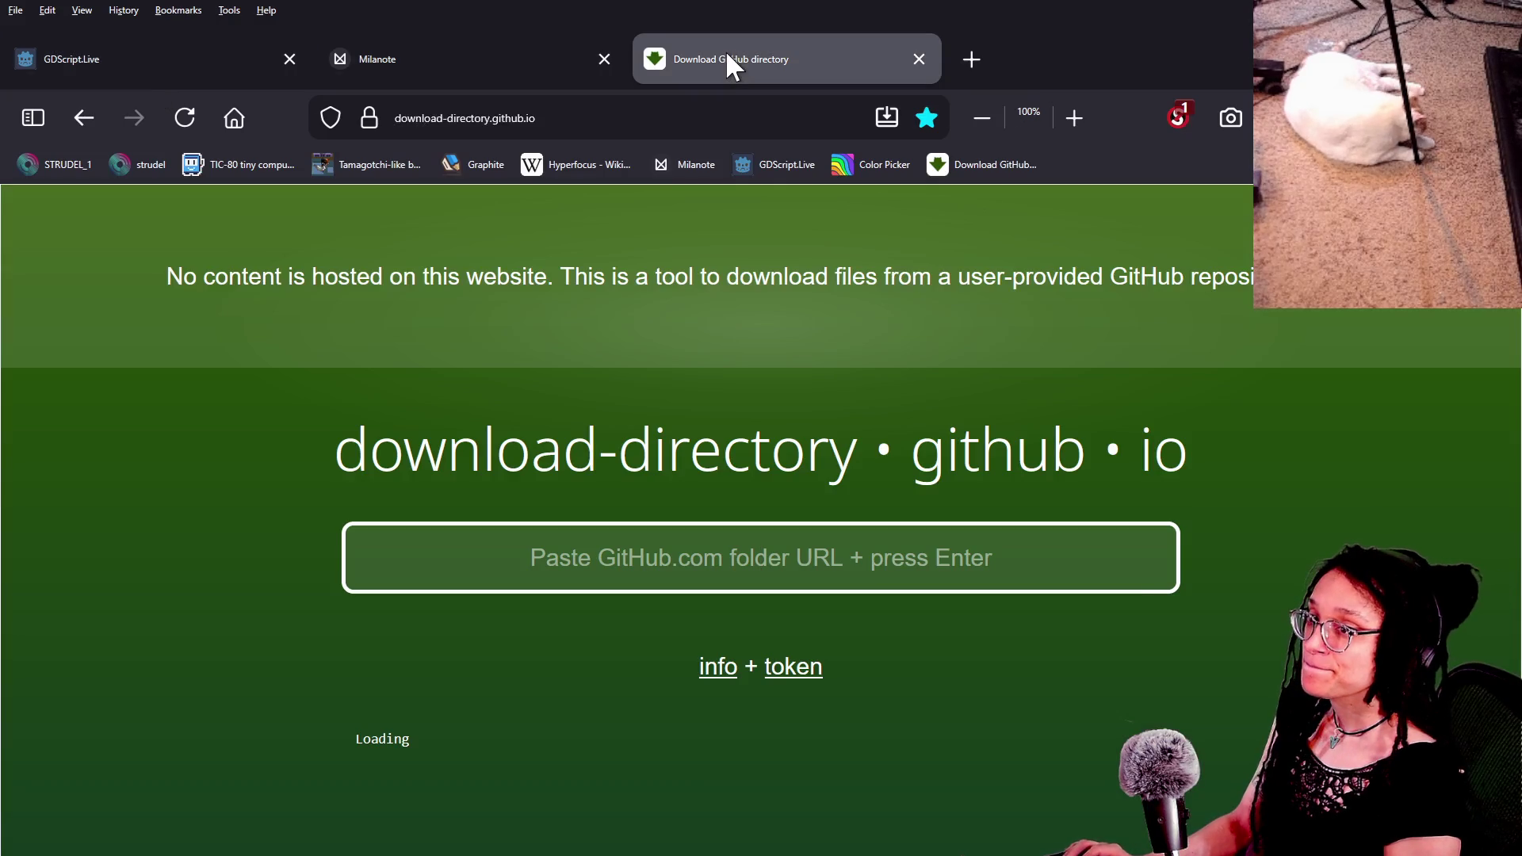
{"action": "key", "text": "alt+Tab"}
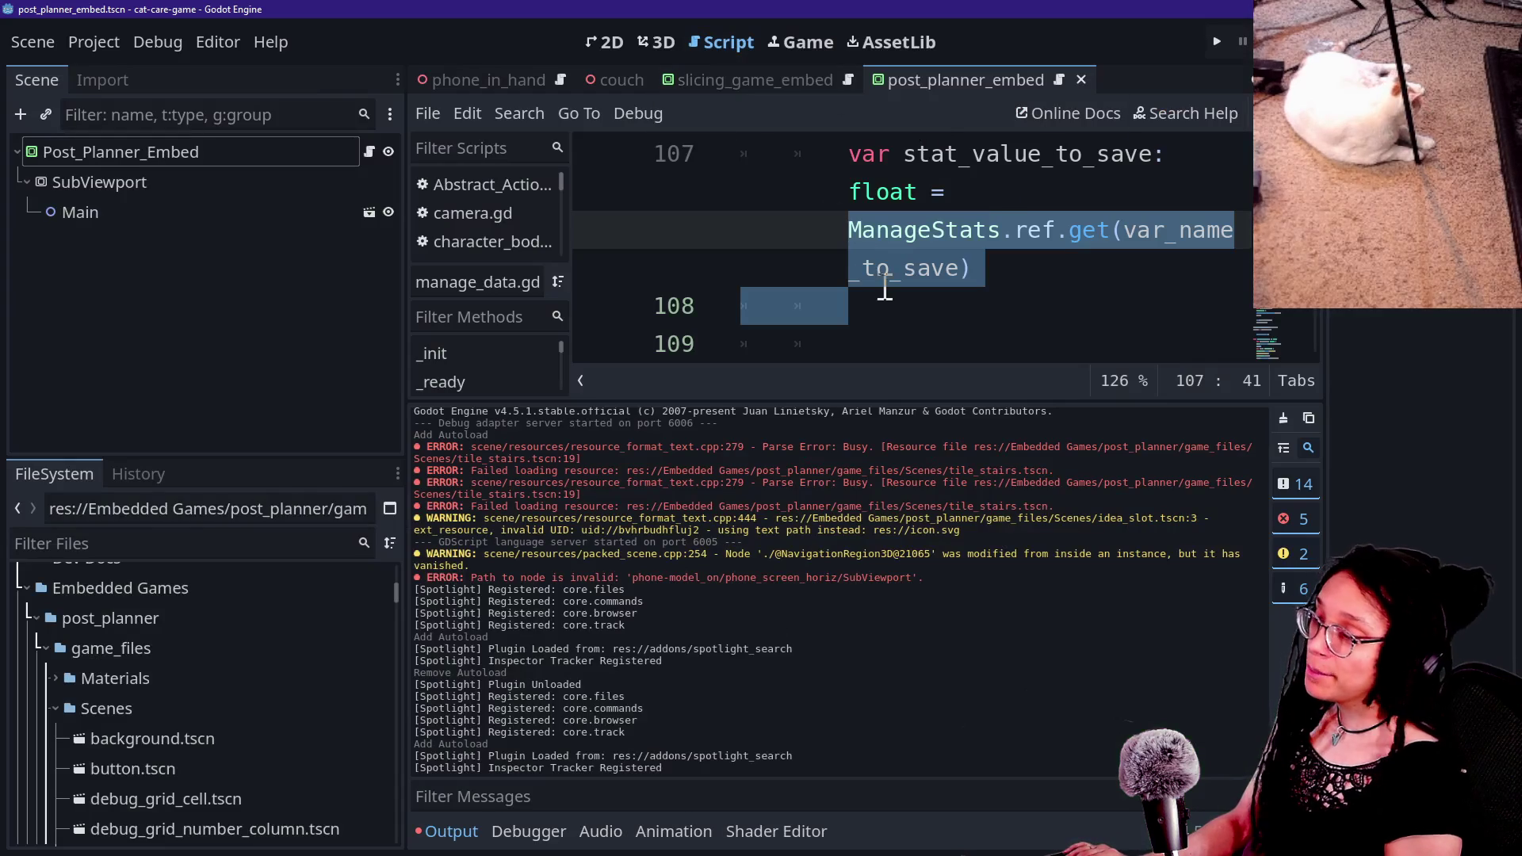
Step: Hide Godot's output panel and side docks to widen the script, then start a new browser tab
{"action": "left_click", "coordinate": [1068, 214]}
{"action": "key", "text": "ctrl+j"}
{"action": "key", "text": "ctrl+shift+F11"}
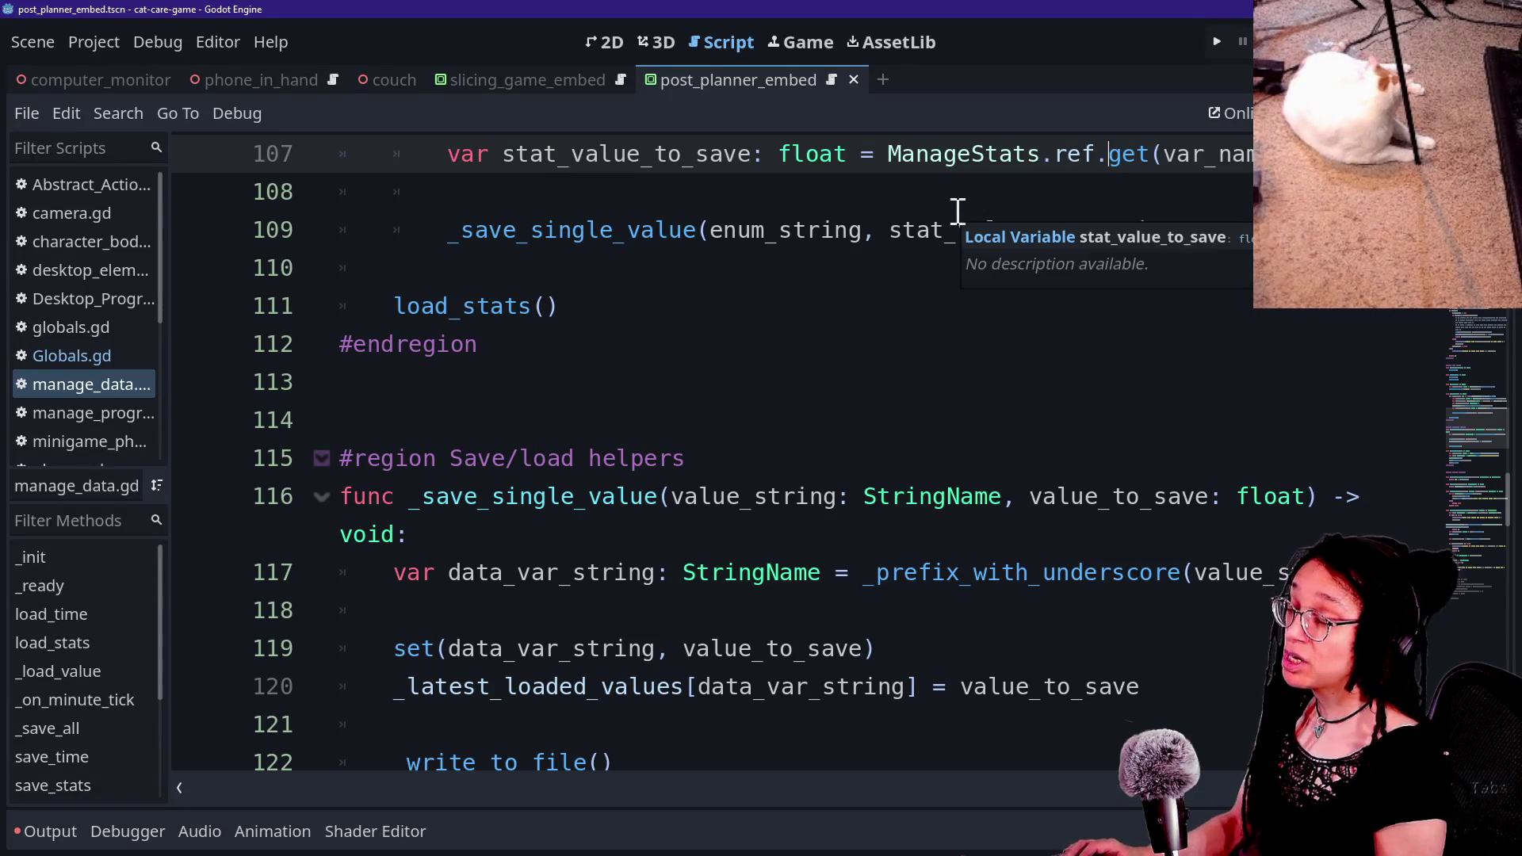
{"action": "key", "text": "alt+Tab"}
{"action": "key", "text": "alt+Tab"}
{"action": "key", "text": "alt+Tab"}
{"action": "left_click", "coordinate": [1108, 27]}
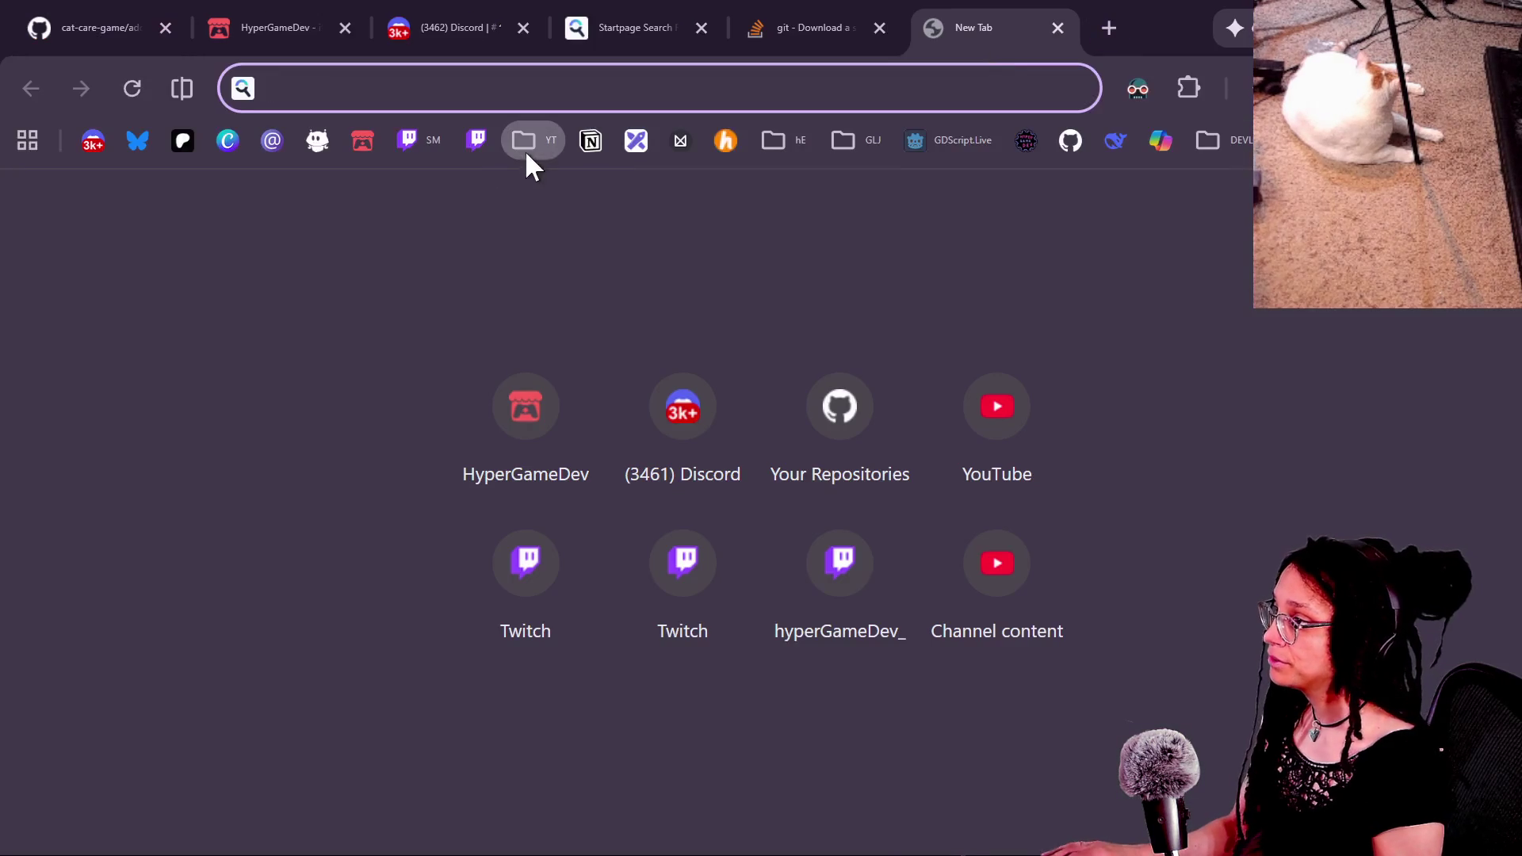
Step: From the YT bookmarks, open the channel and play 'Adding ROGUE to my Tamagotchi-like, but it's inception' full screen
{"action": "left_click", "coordinate": [527, 152]}
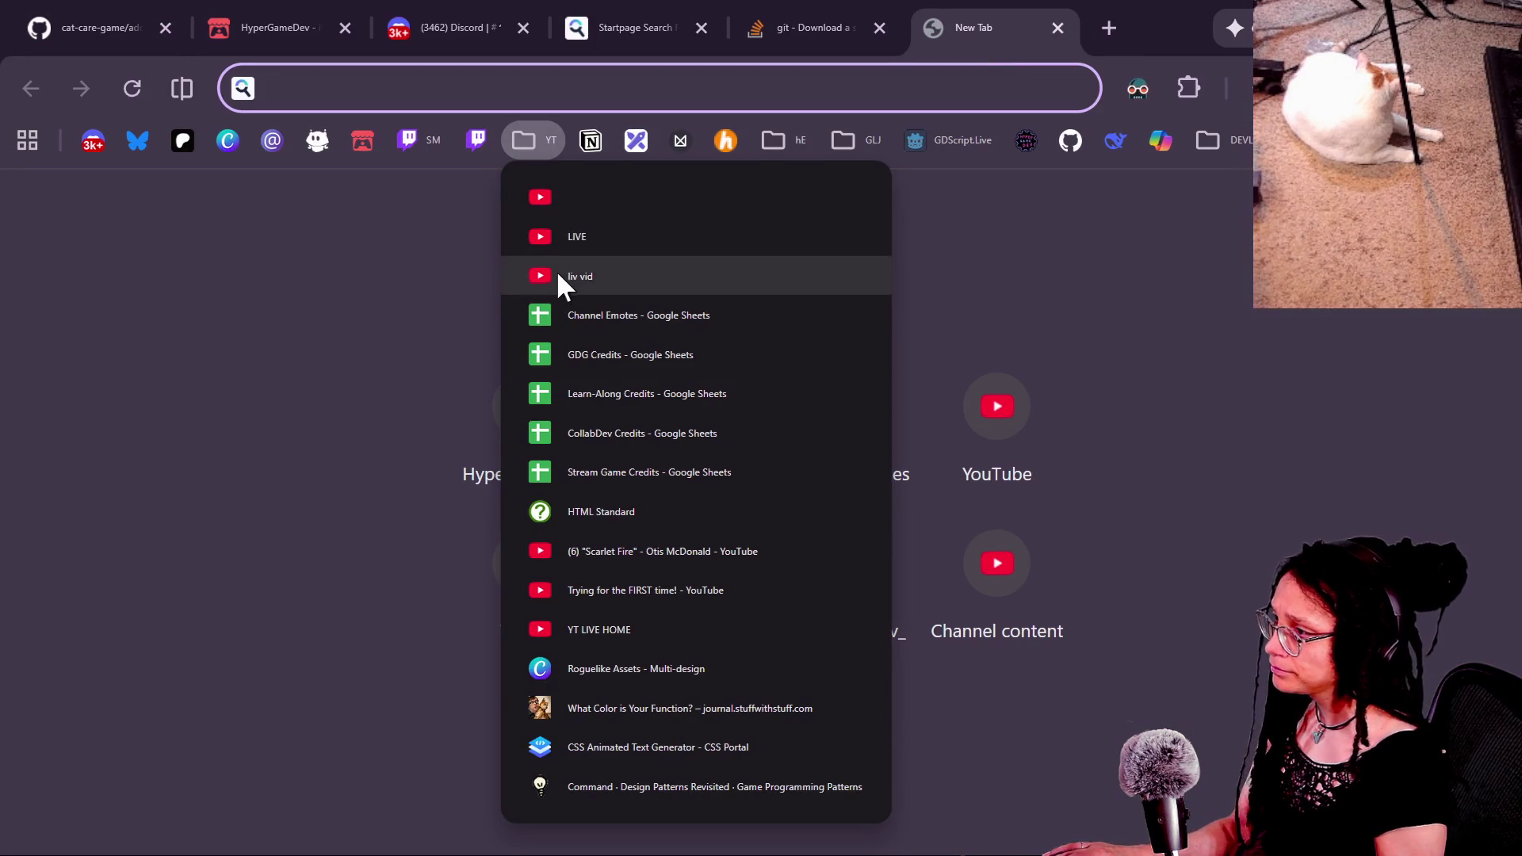
{"action": "left_click", "coordinate": [545, 194]}
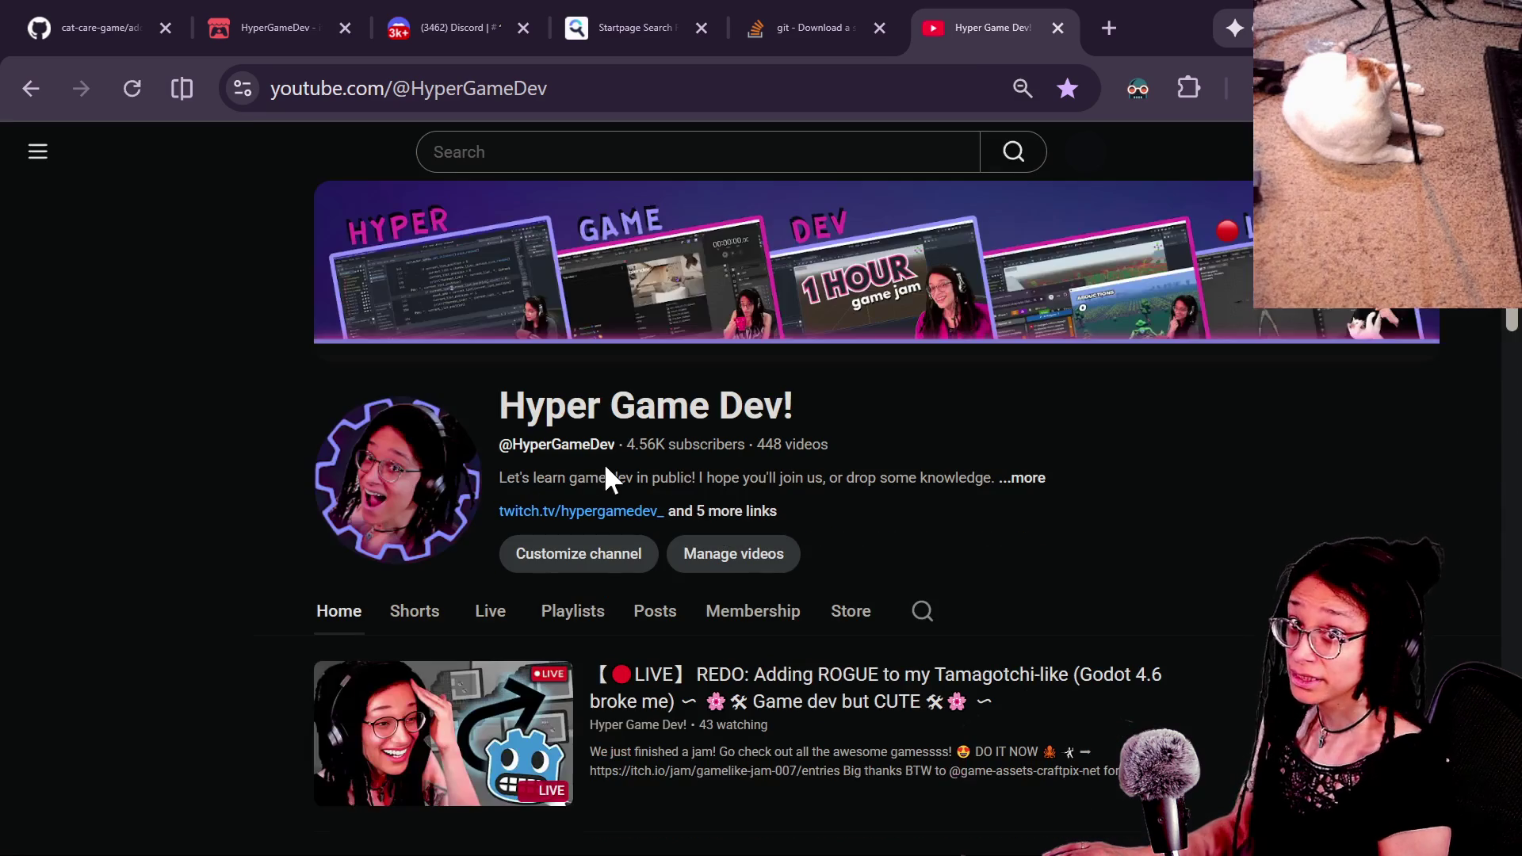
{"action": "scroll", "coordinate": [740, 737], "scroll_direction": "down", "scroll_amount": 8}
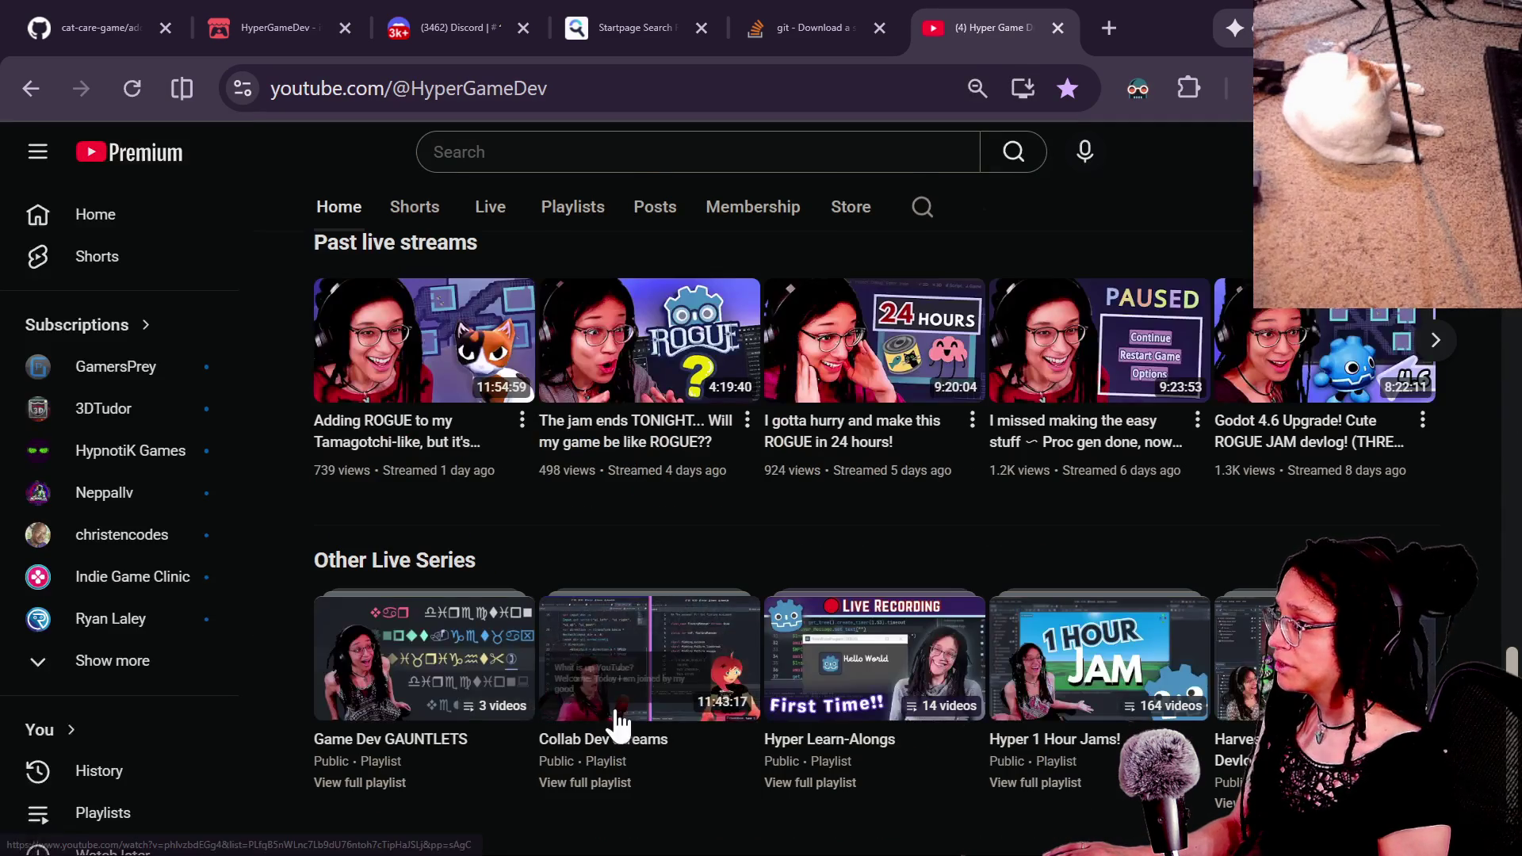
{"action": "left_click", "coordinate": [617, 717]}
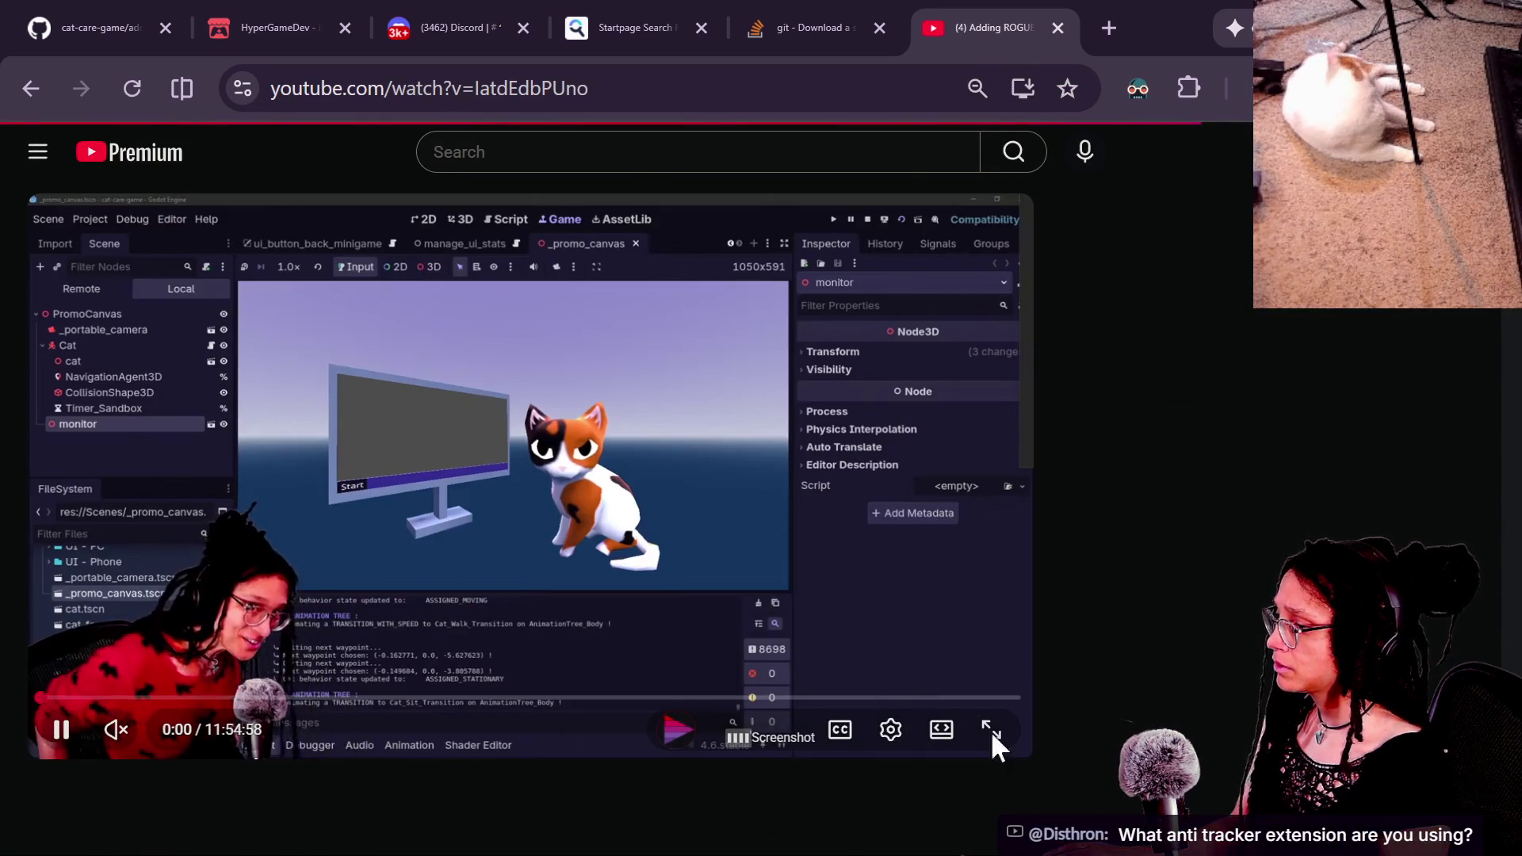
{"action": "left_click", "coordinate": [991, 731]}
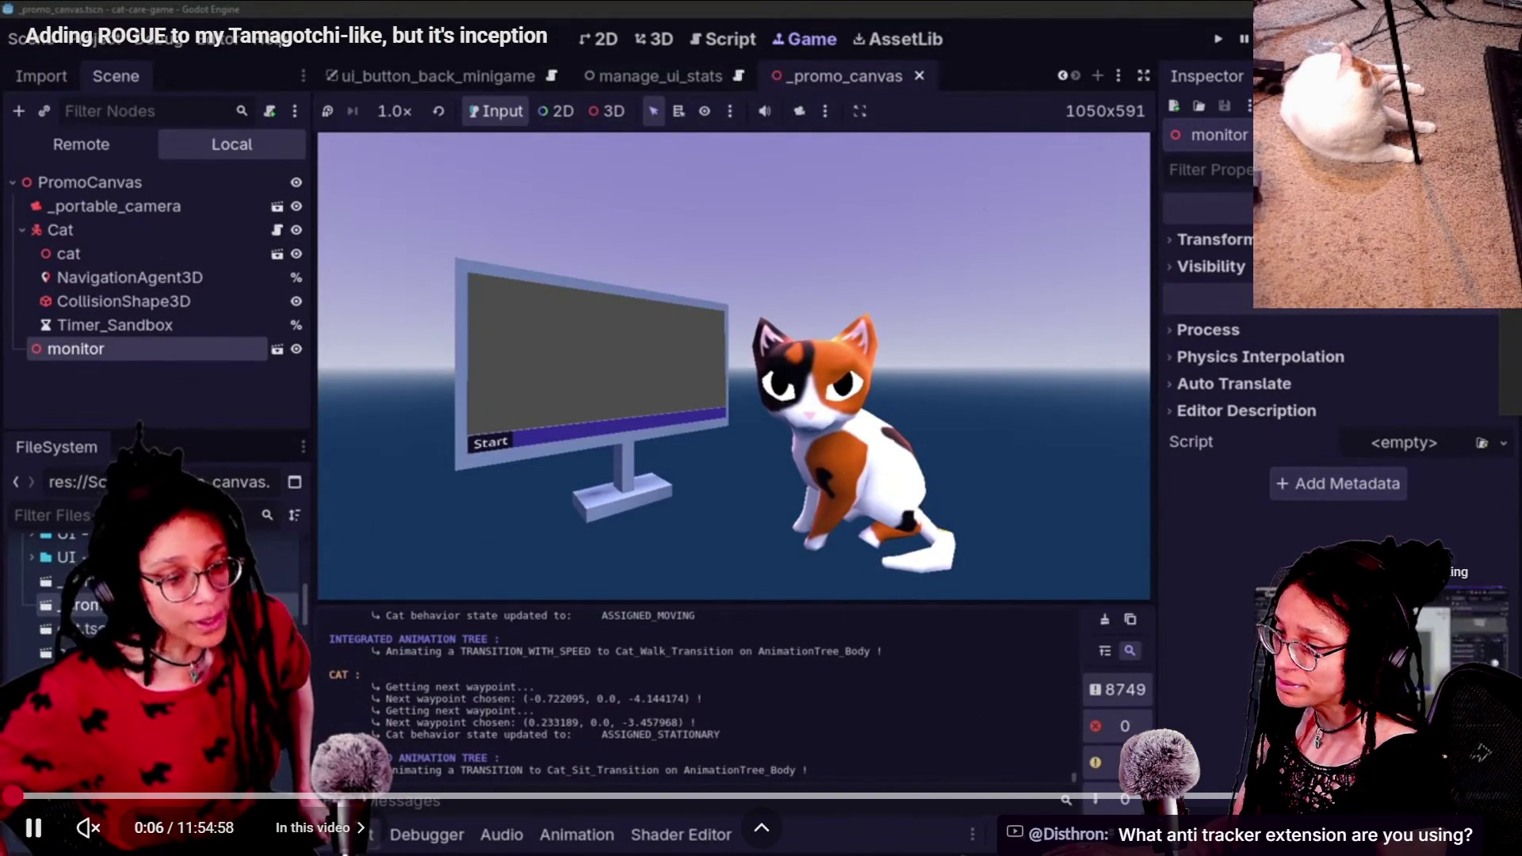
Step: Jump near the replay's end and seek around the Godot crash dialog to about 10:56:41
{"action": "left_click", "coordinate": [1440, 795]}
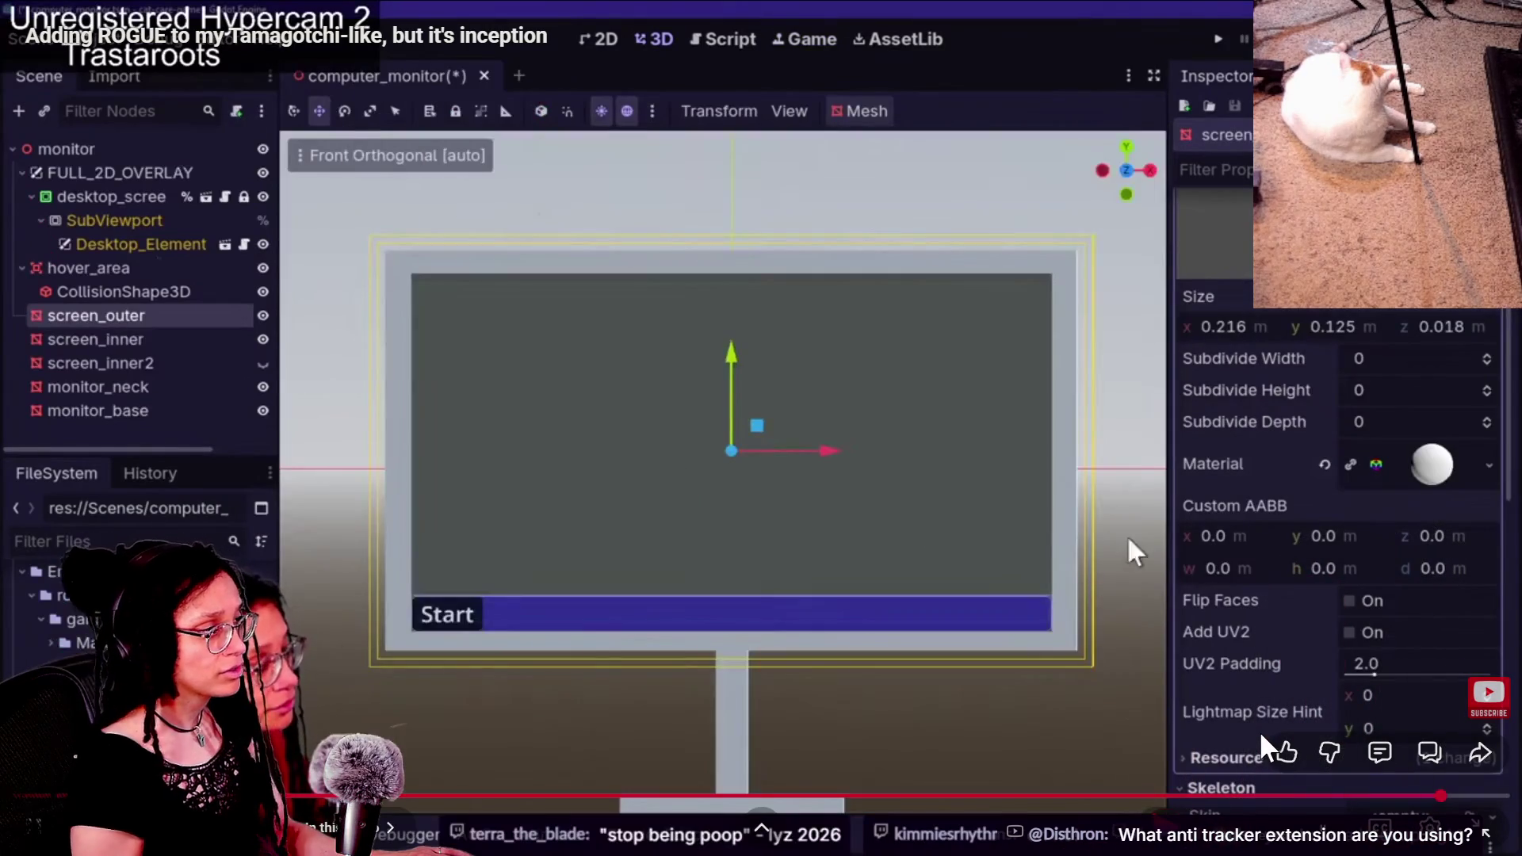
{"action": "key", "text": "Right"}
{"action": "key", "text": "Right"}
{"action": "key", "text": "Right"}
{"action": "key", "text": "Right"}
{"action": "key", "text": "Right"}
{"action": "key", "text": "Right"}
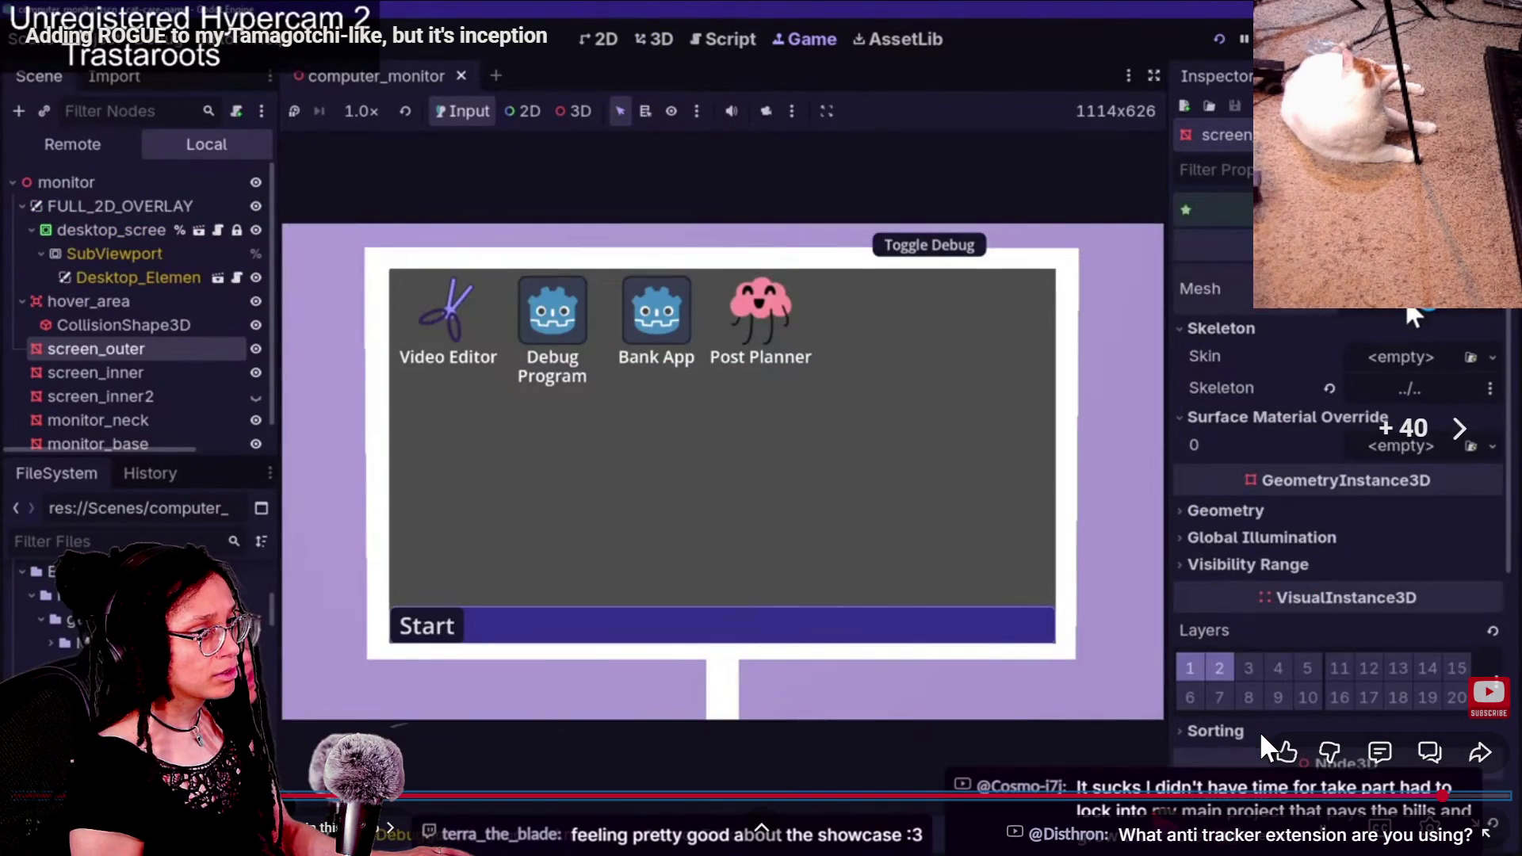
{"action": "key", "text": "Right"}
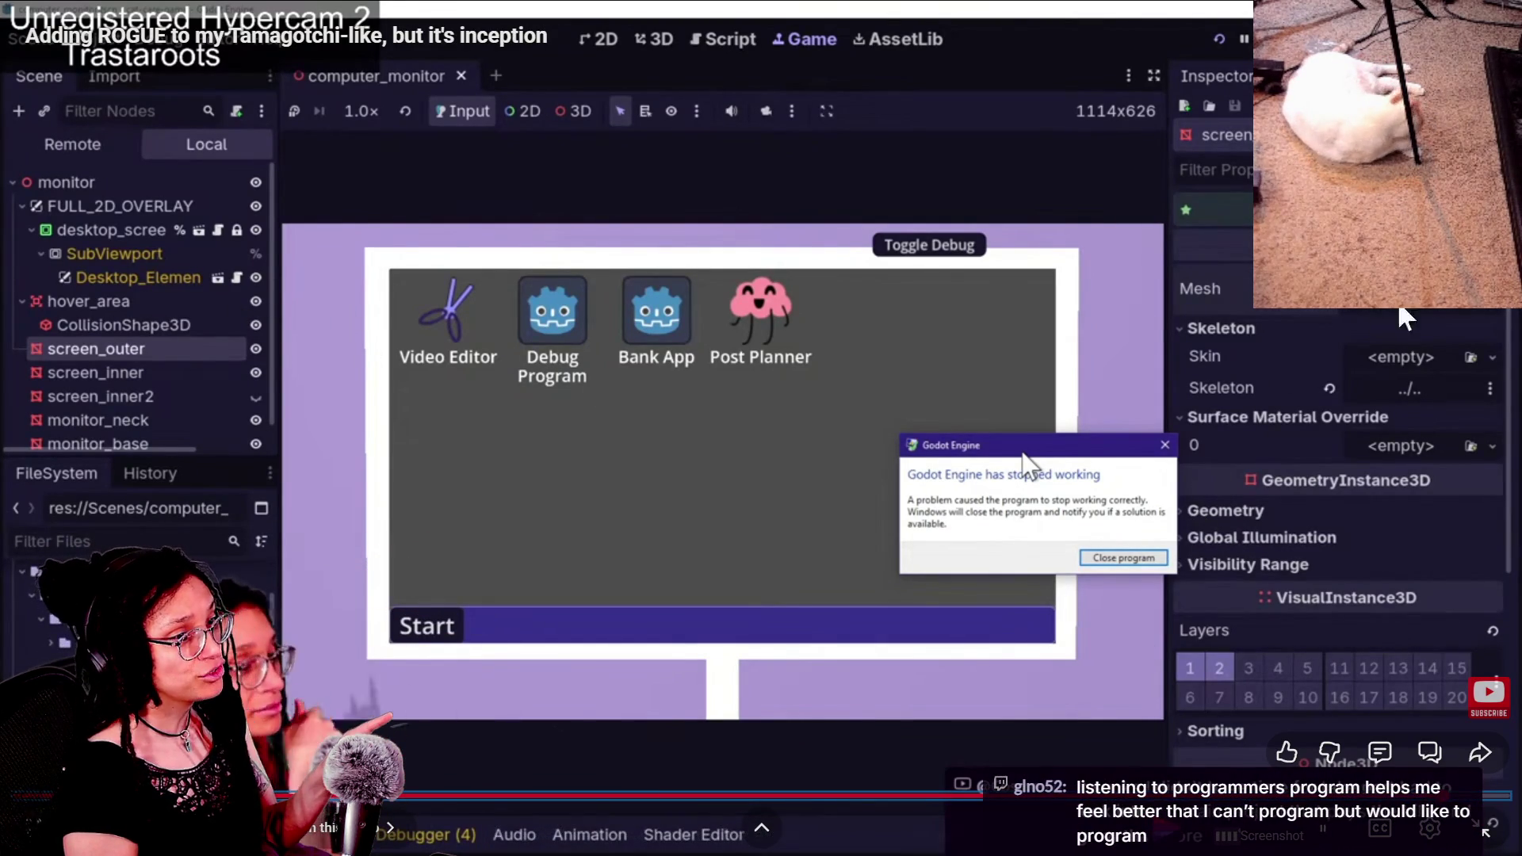
{"action": "key", "text": "Left"}
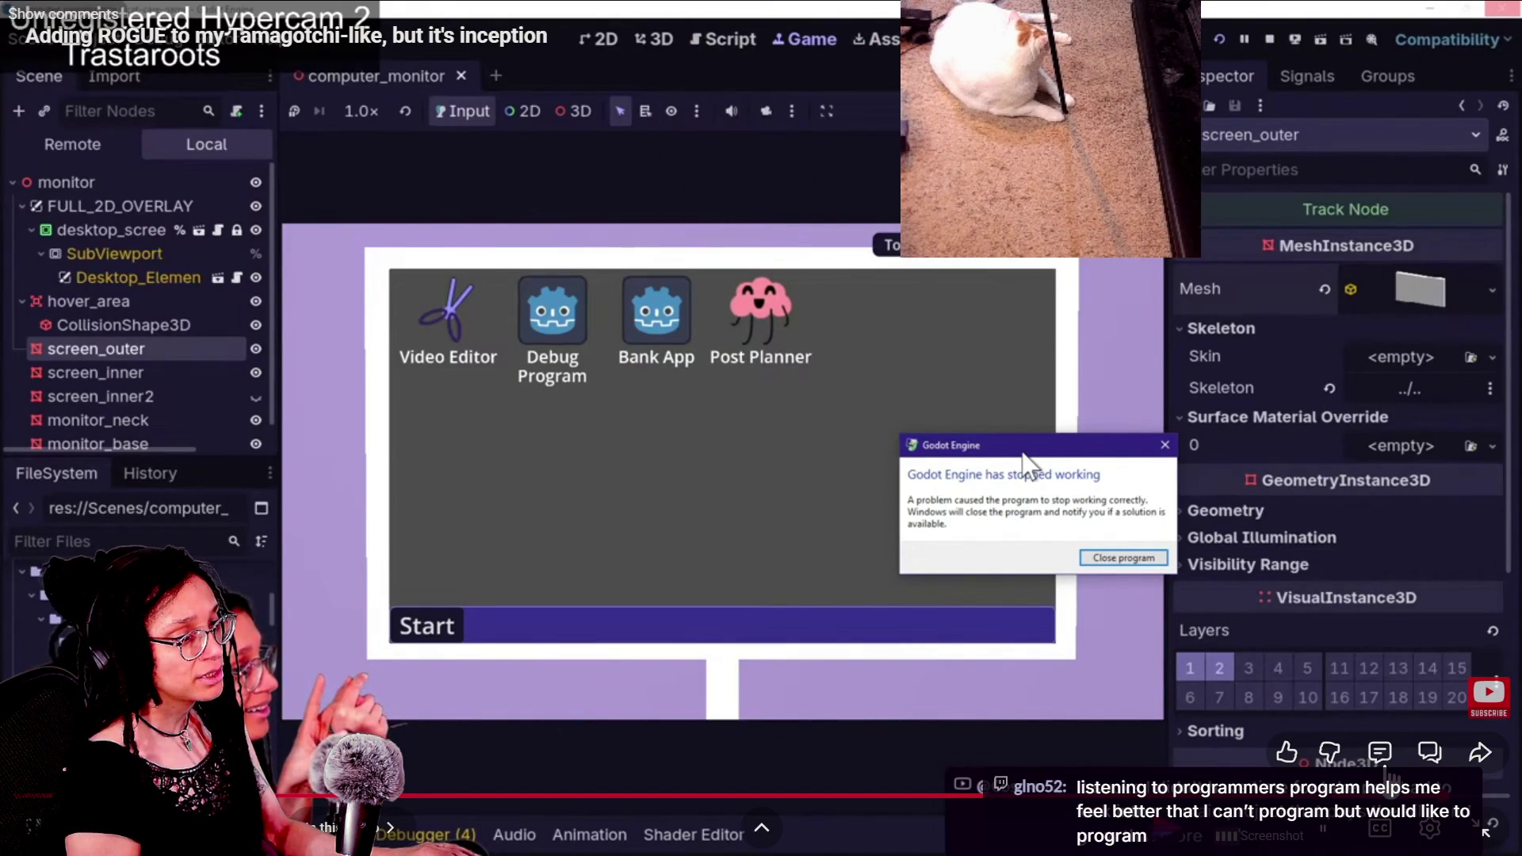
{"action": "left_click", "coordinate": [1230, 687]}
{"action": "key", "text": "Left"}
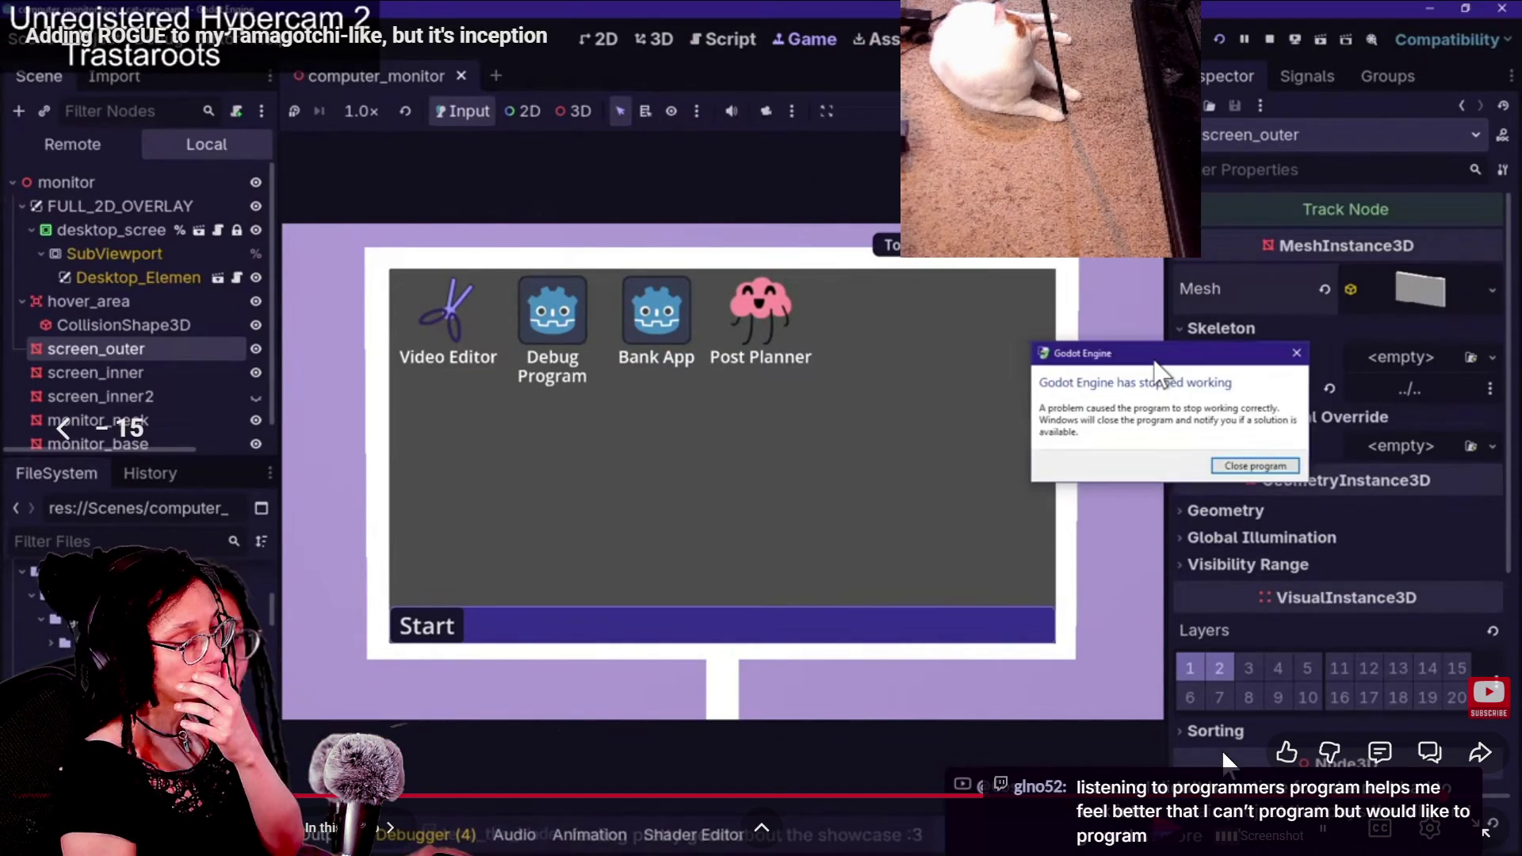
{"action": "key", "text": "Left"}
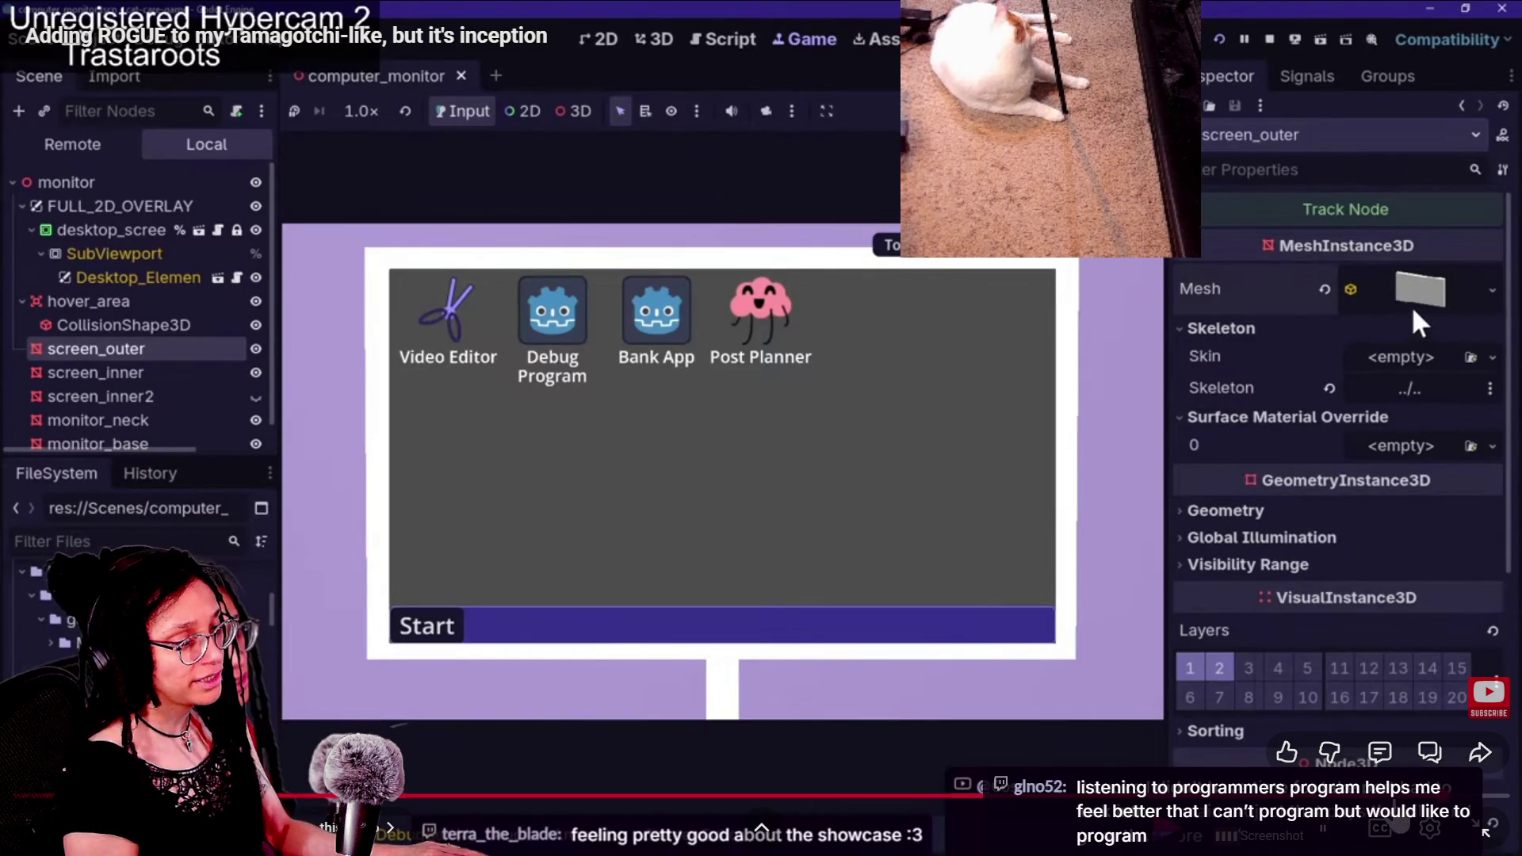
{"action": "left_click_drag", "start_coordinate": [1384, 795], "coordinate": [1389, 795]}
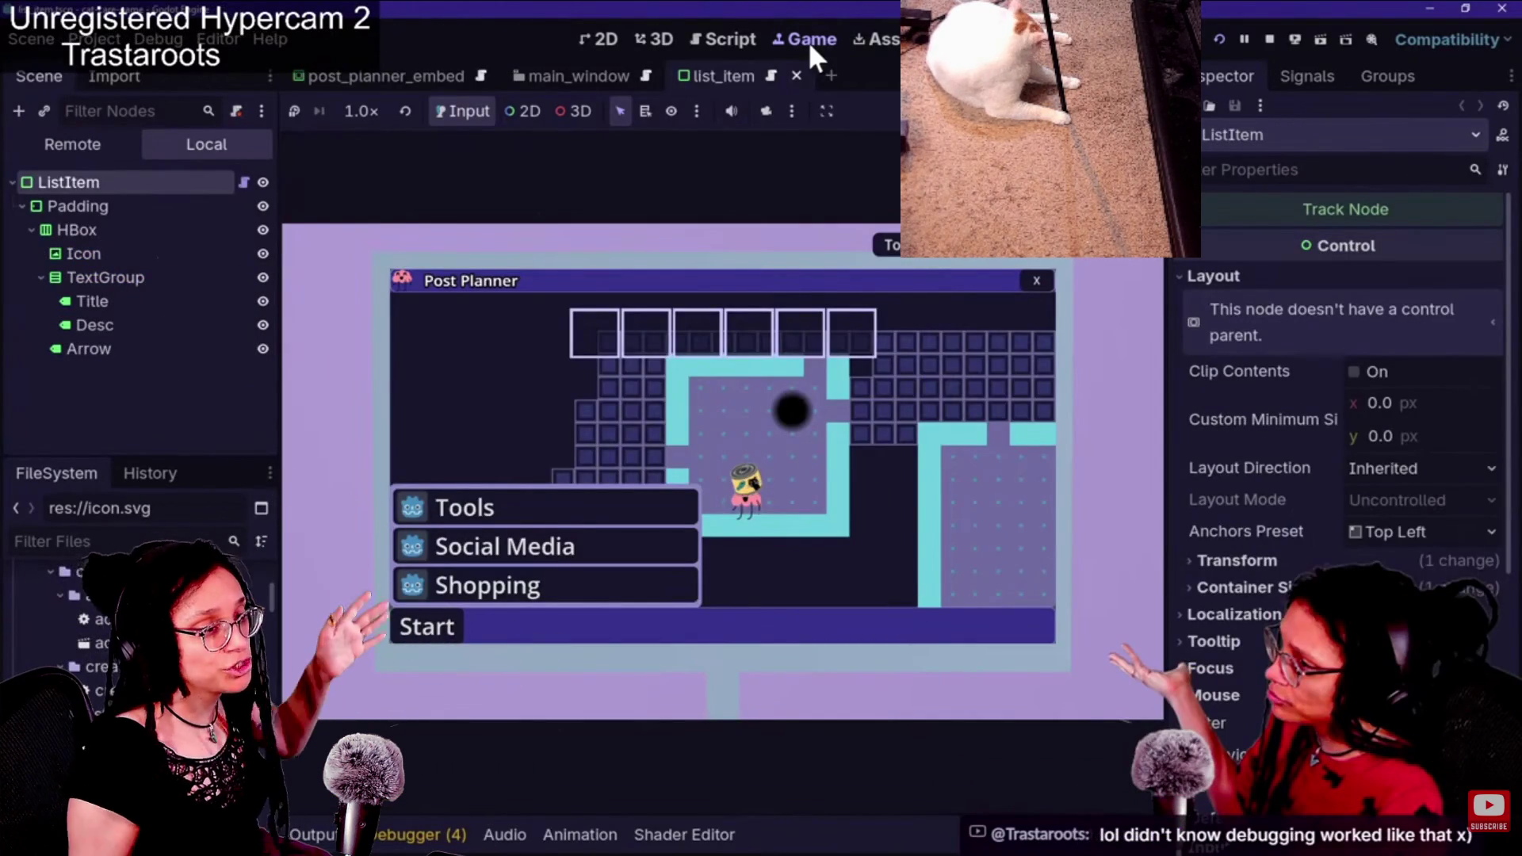
Step: Skip through the Post Planner scene, quick file search and monitor scene back to the project manager
{"action": "key", "text": "Right"}
{"action": "key", "text": "Right"}
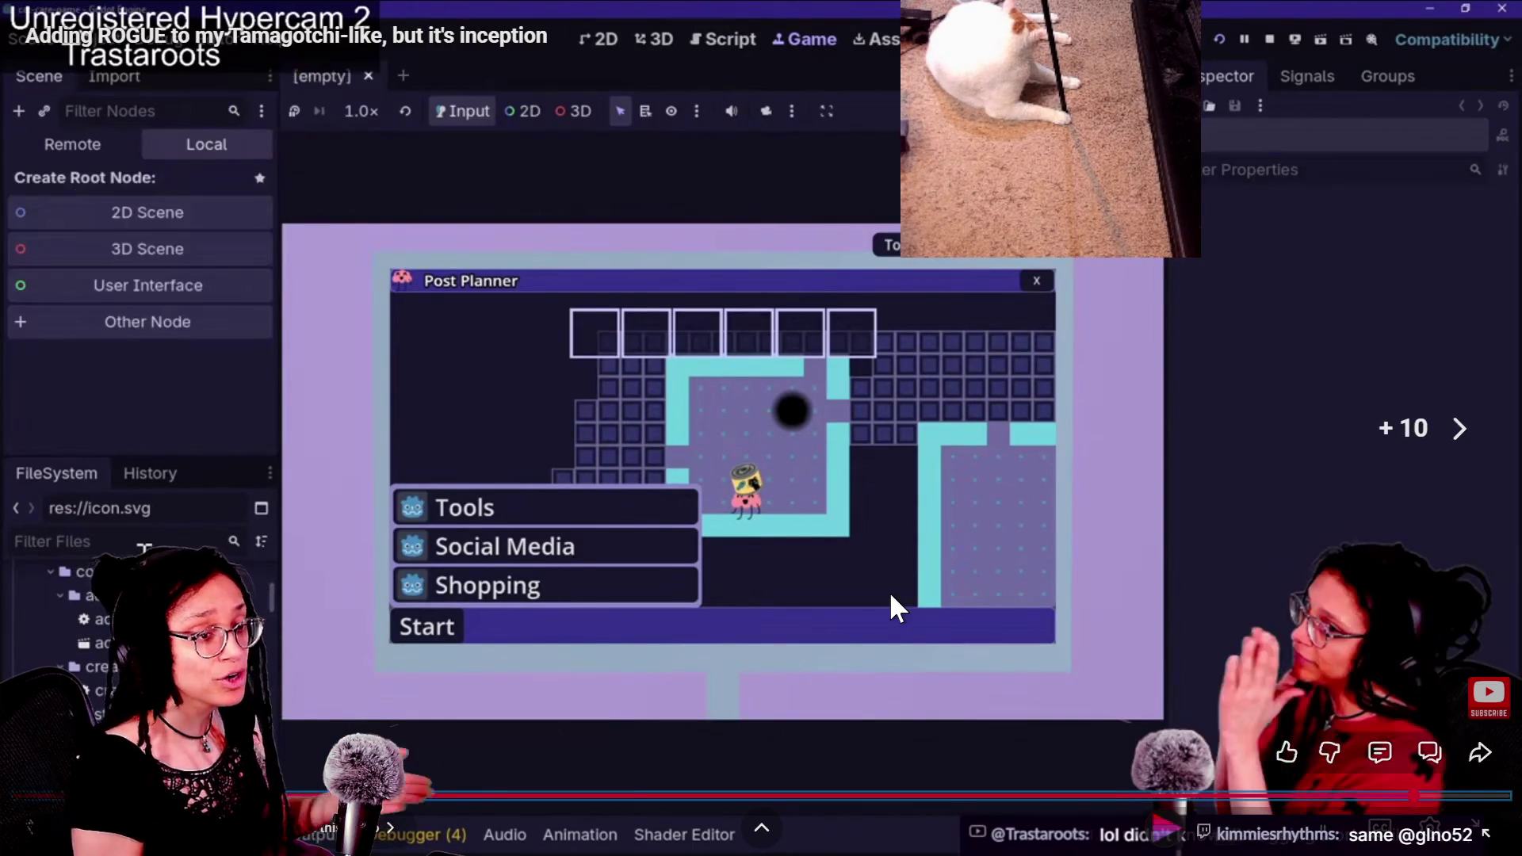
{"action": "key", "text": "Right"}
{"action": "key", "text": "Right"}
{"action": "key", "text": "Right"}
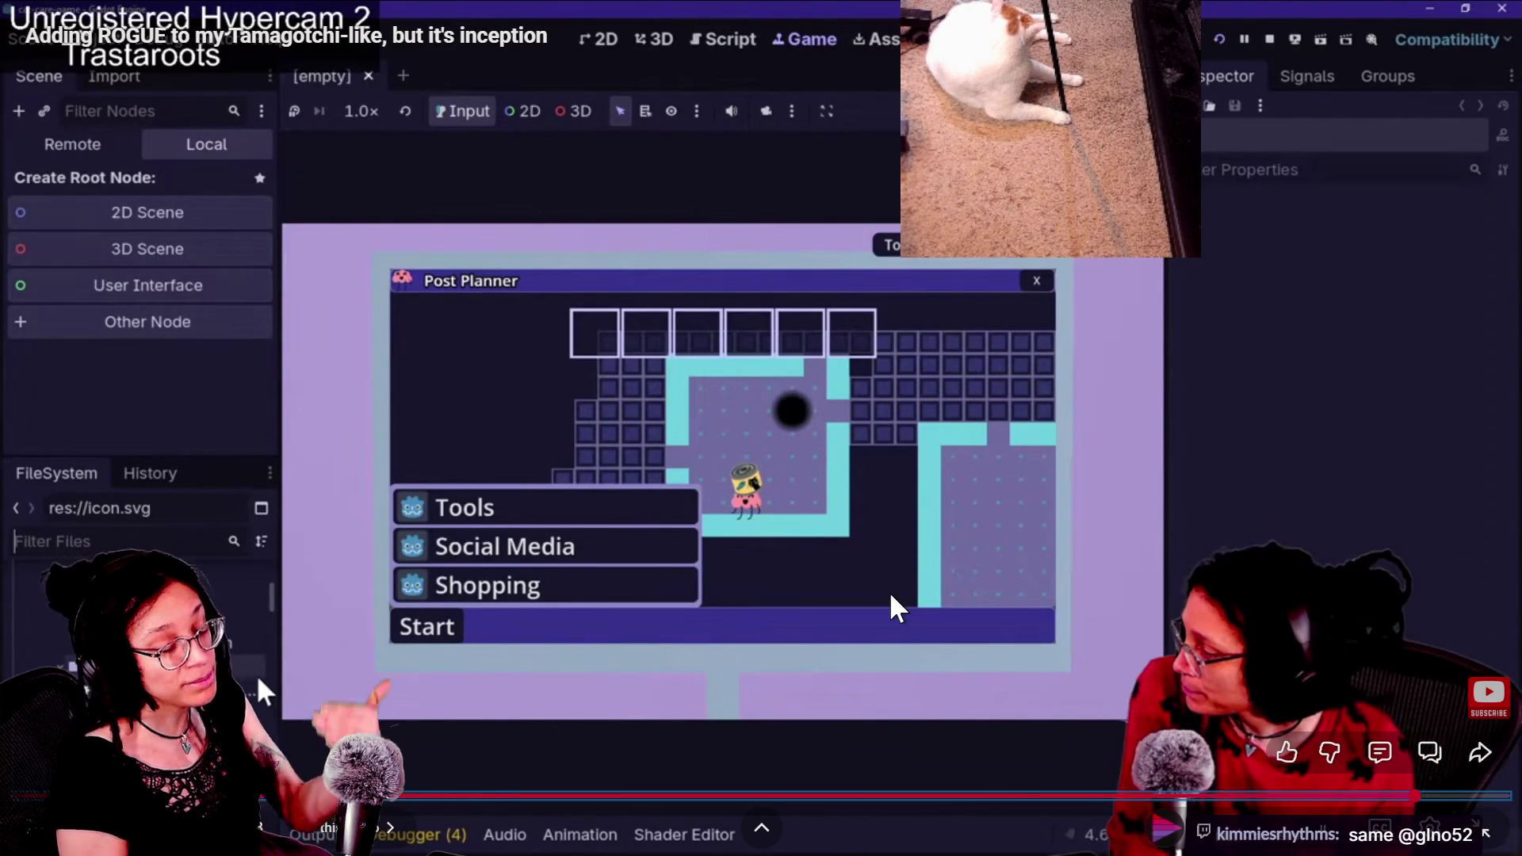
{"action": "key", "text": "Right"}
{"action": "key", "text": "Right"}
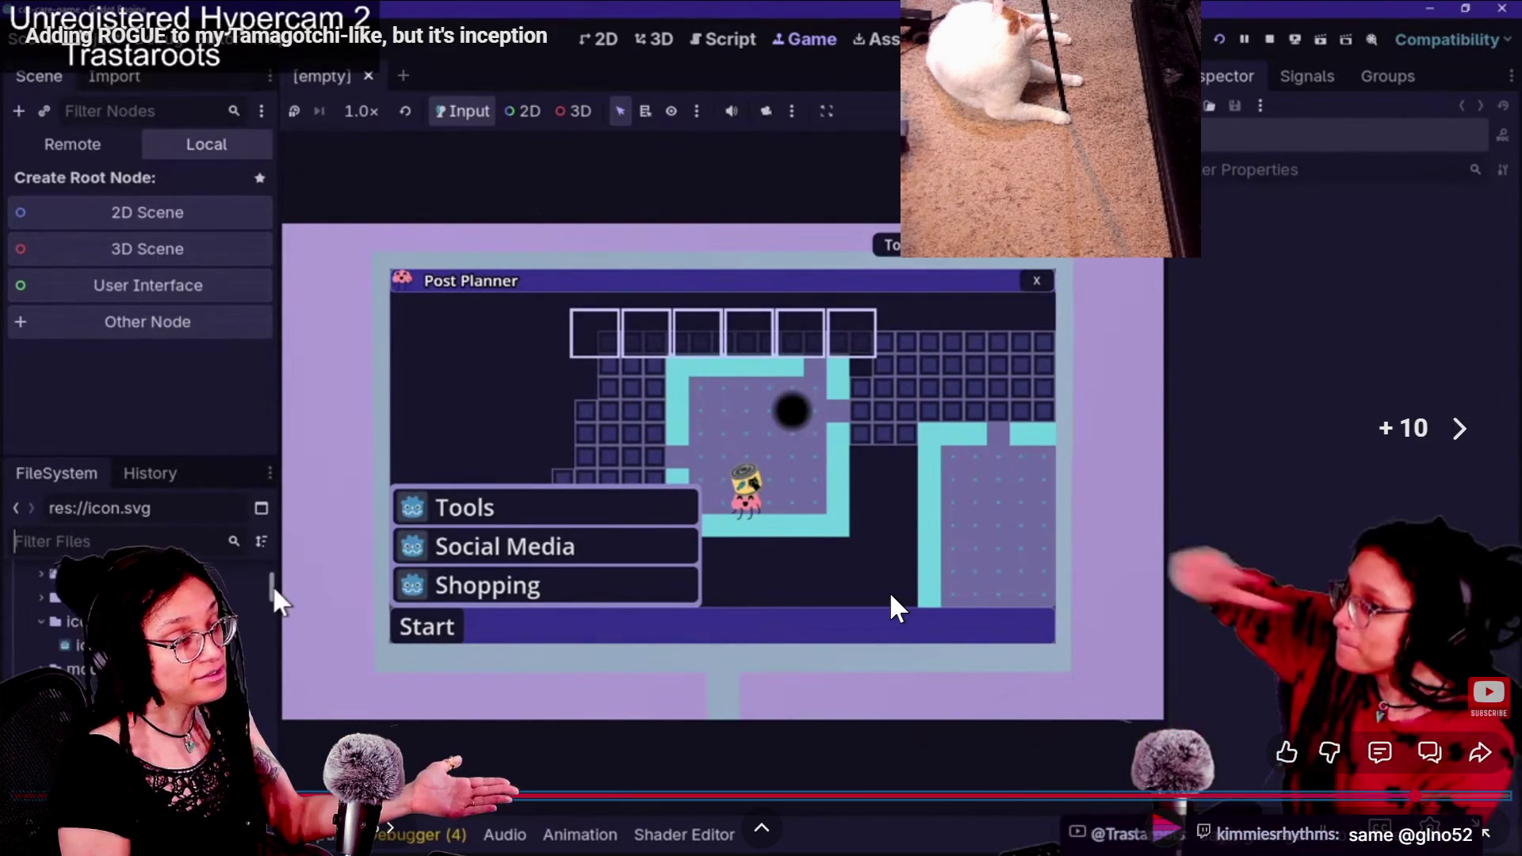
{"action": "key", "text": "Right"}
{"action": "key", "text": "Right"}
{"action": "key", "text": "Right"}
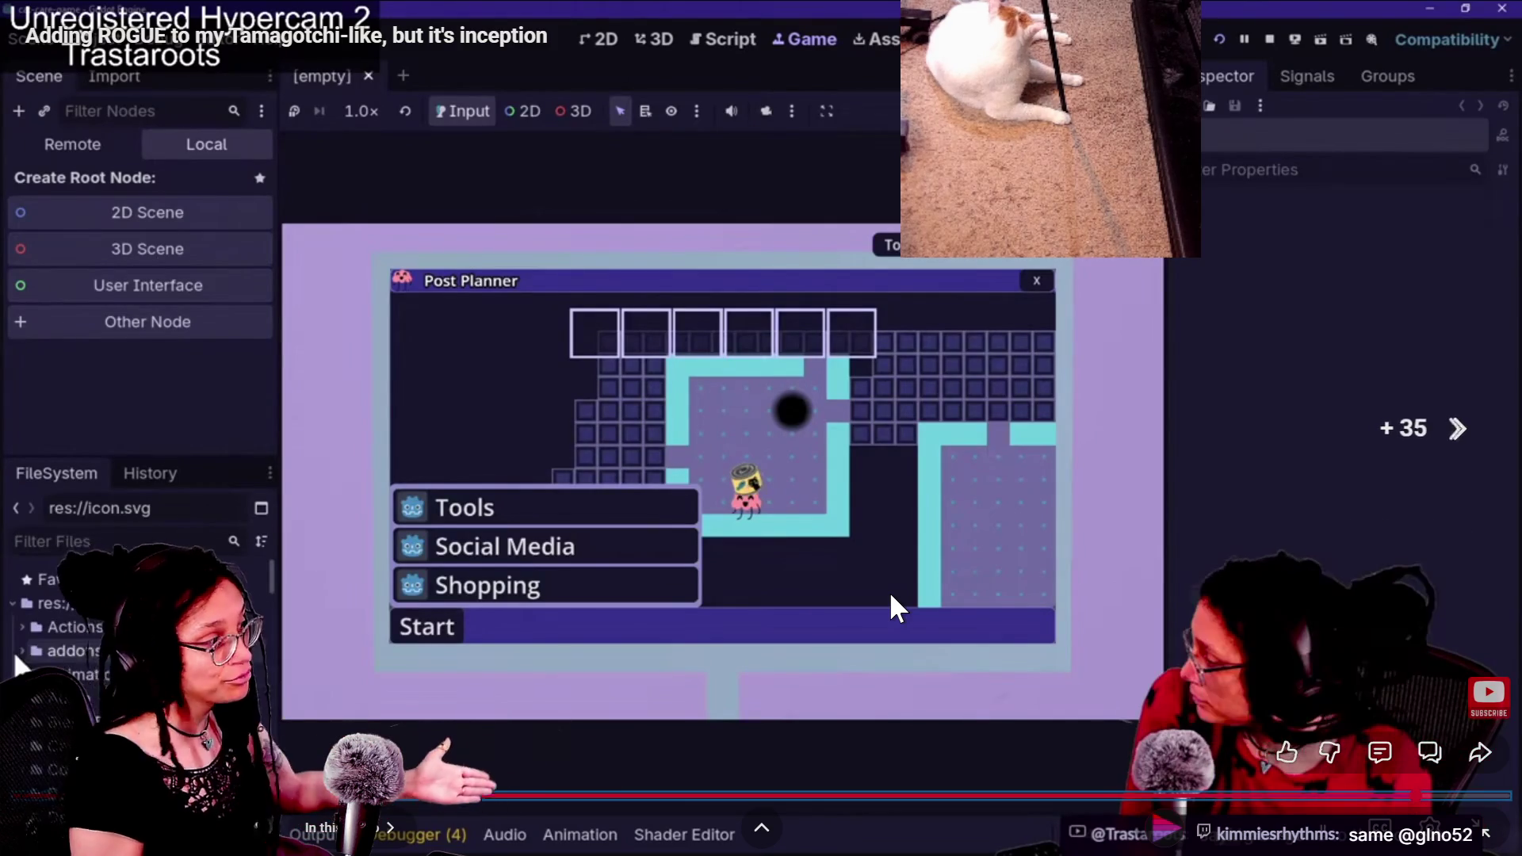
{"action": "key", "text": "Right"}
{"action": "key", "text": "Right"}
{"action": "key", "text": "Right"}
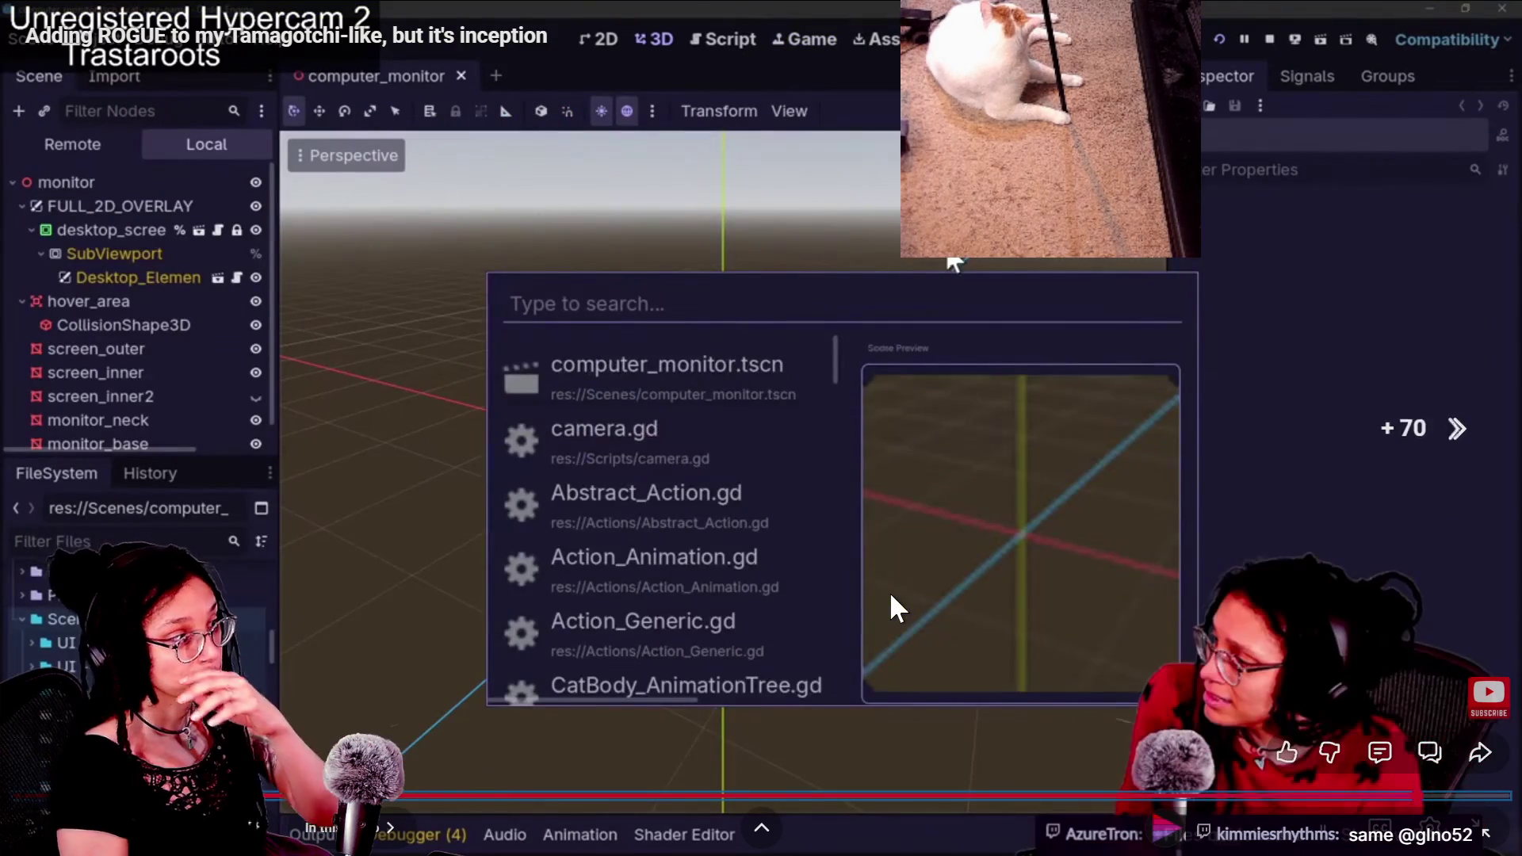
{"action": "key", "text": "Right"}
{"action": "key", "text": "Right"}
{"action": "key", "text": "Right"}
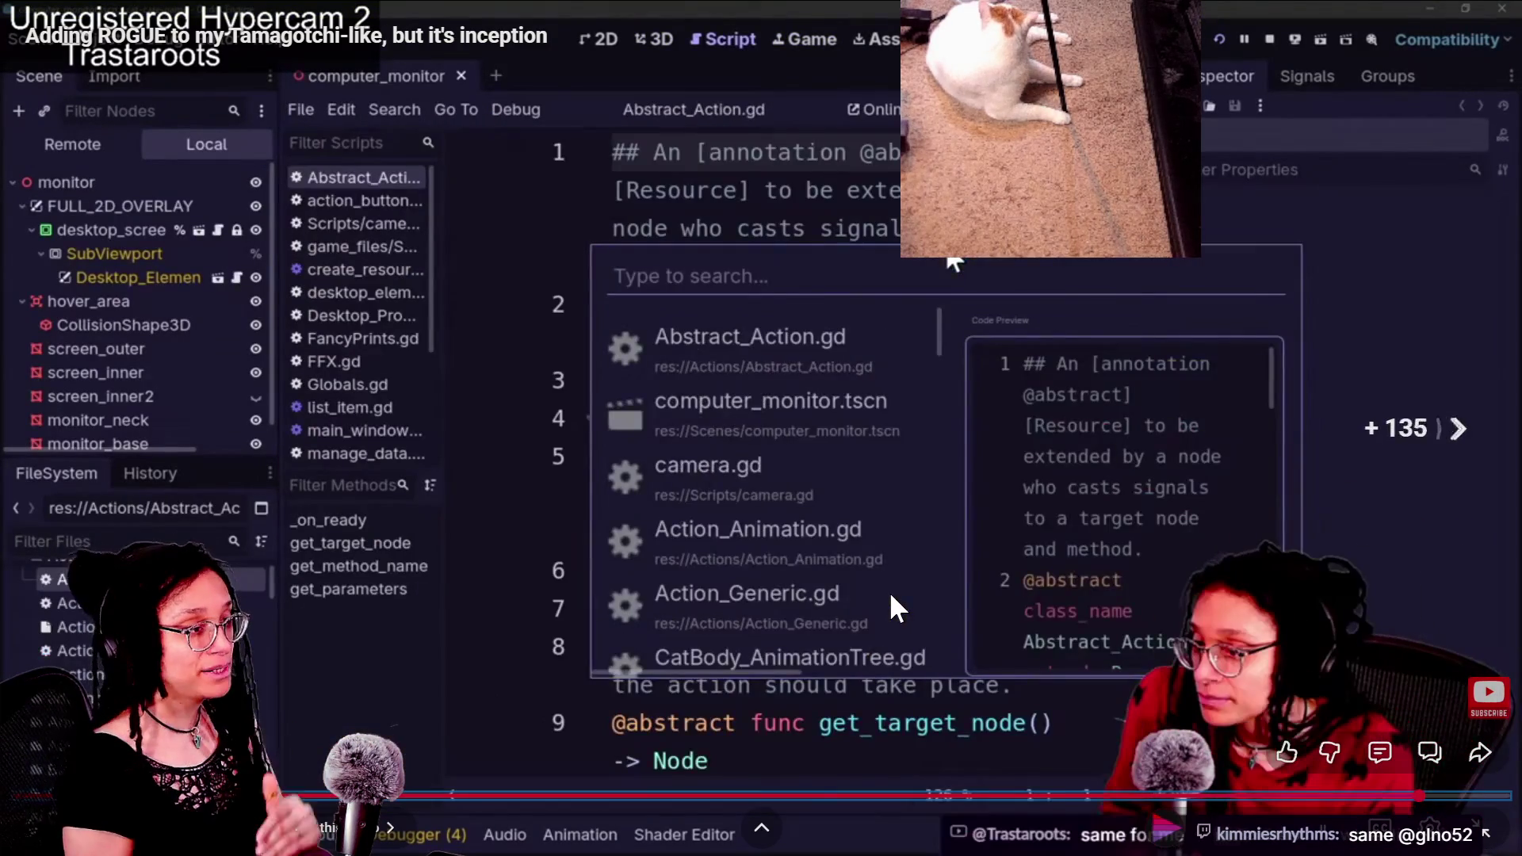
{"action": "key", "text": "Right"}
{"action": "key", "text": "Right"}
{"action": "key", "text": "Right"}
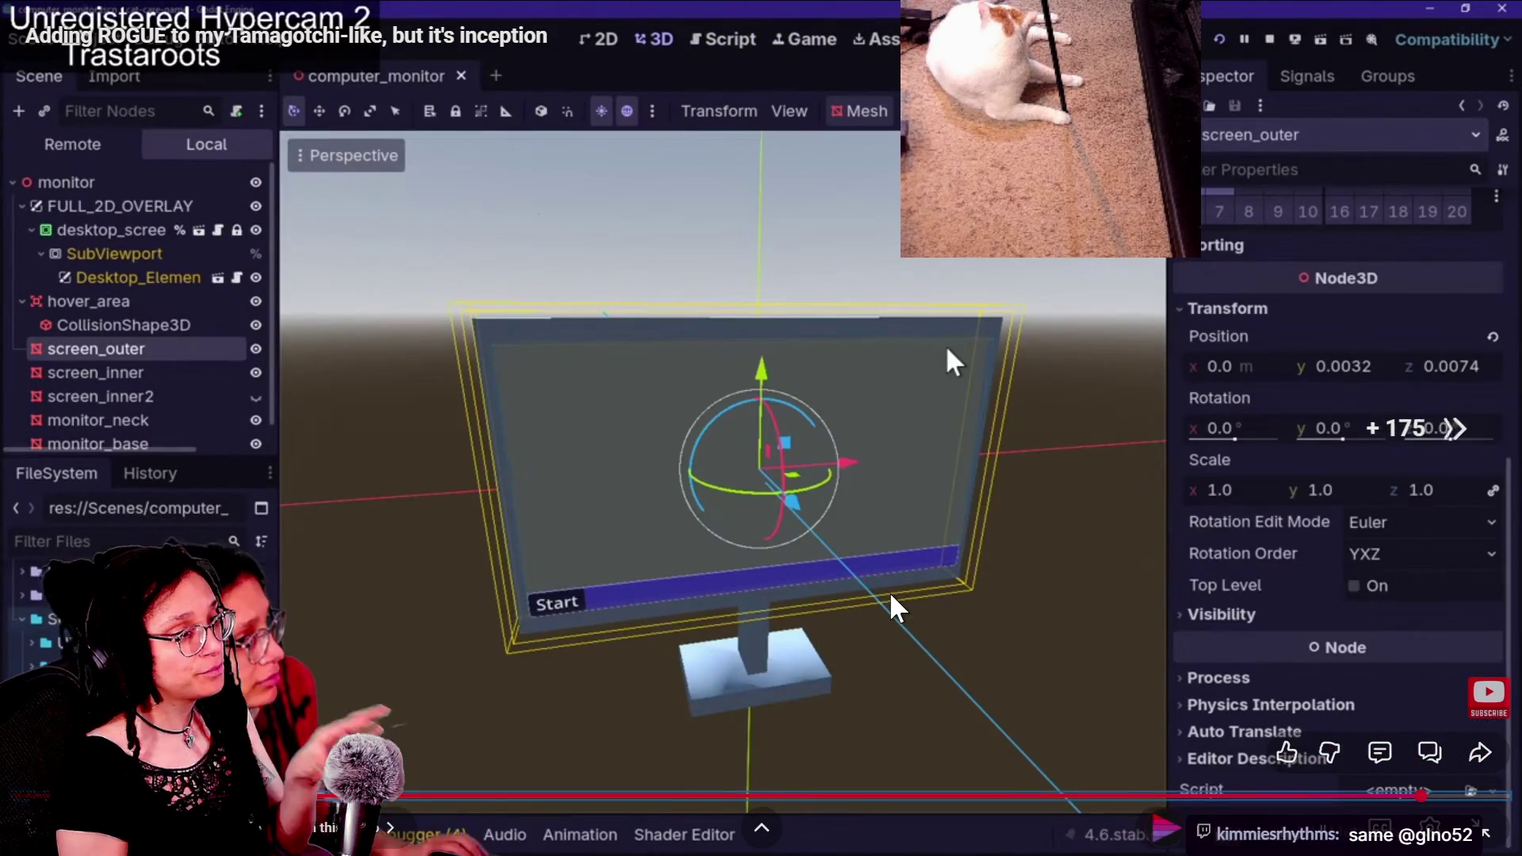
{"action": "key", "text": "Right"}
{"action": "key", "text": "Right"}
{"action": "key", "text": "Right"}
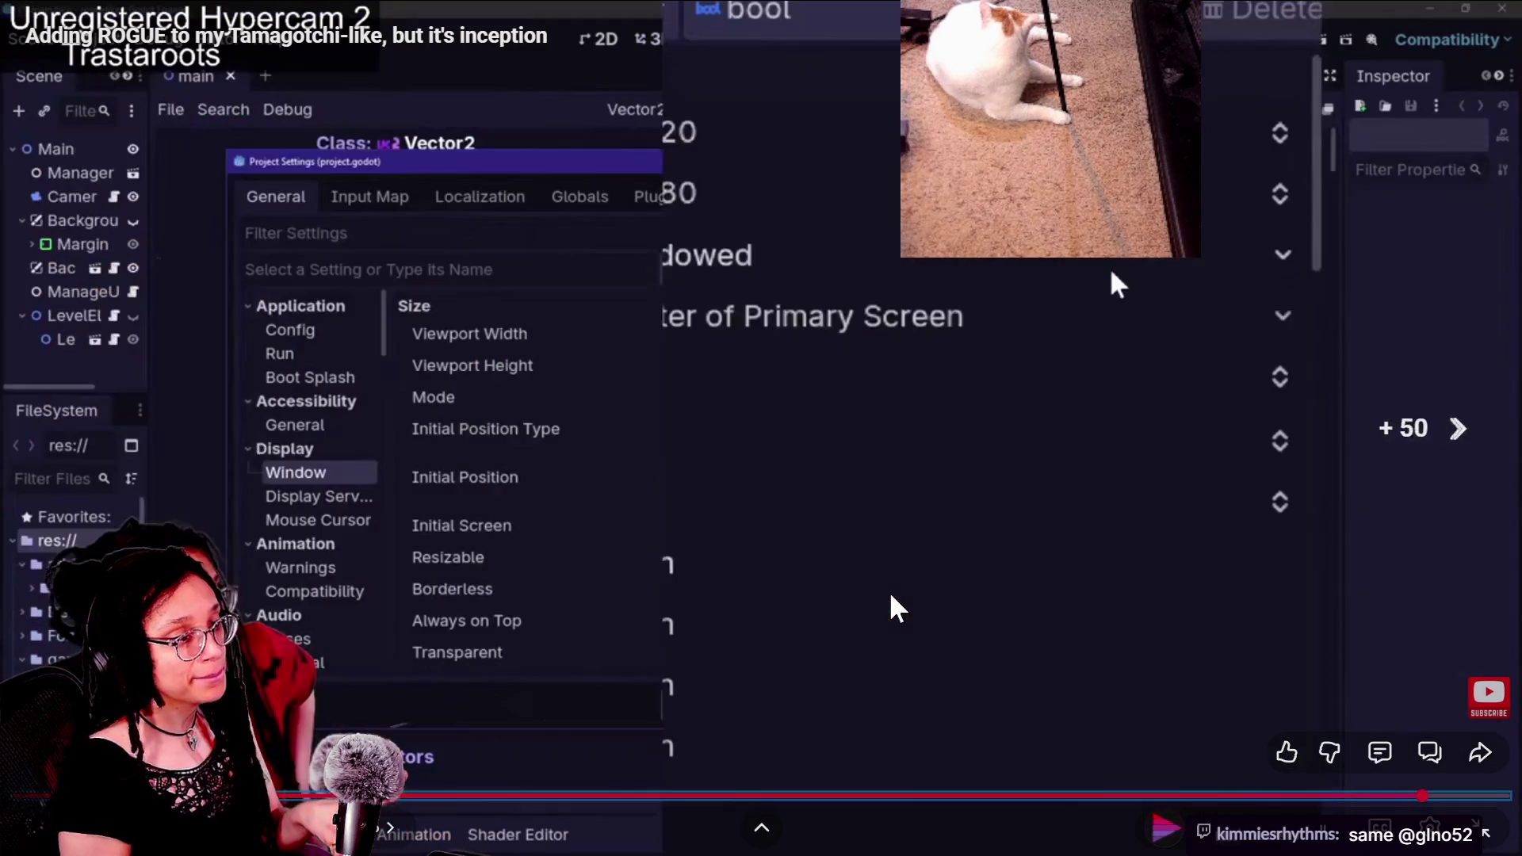
{"action": "key", "text": "Right"}
{"action": "key", "text": "Right"}
{"action": "key", "text": "Right"}
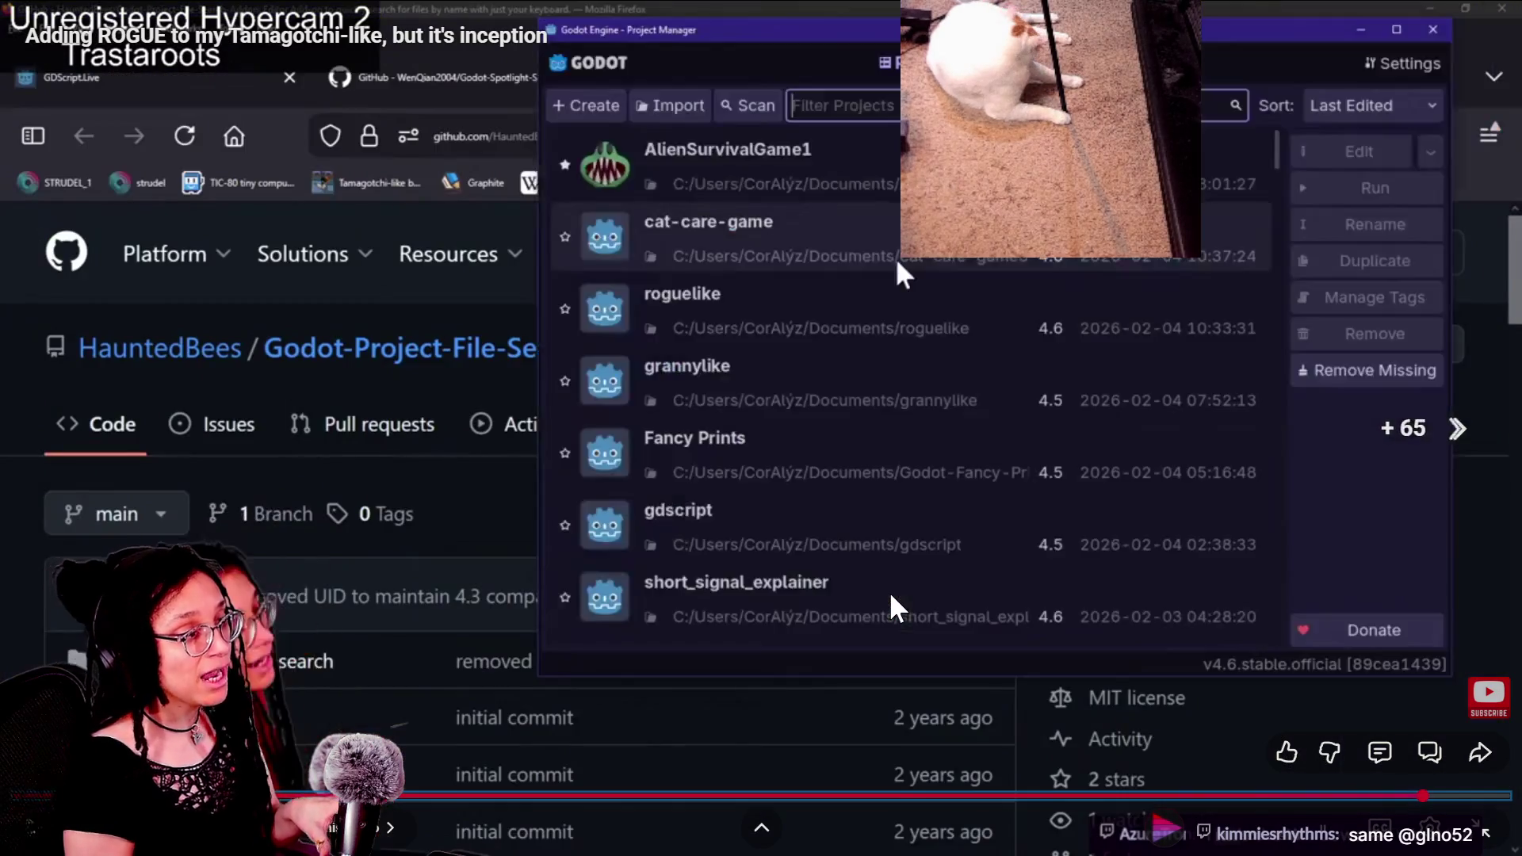
{"action": "key", "text": "Right"}
{"action": "key", "text": "Right"}
{"action": "key", "text": "Right"}
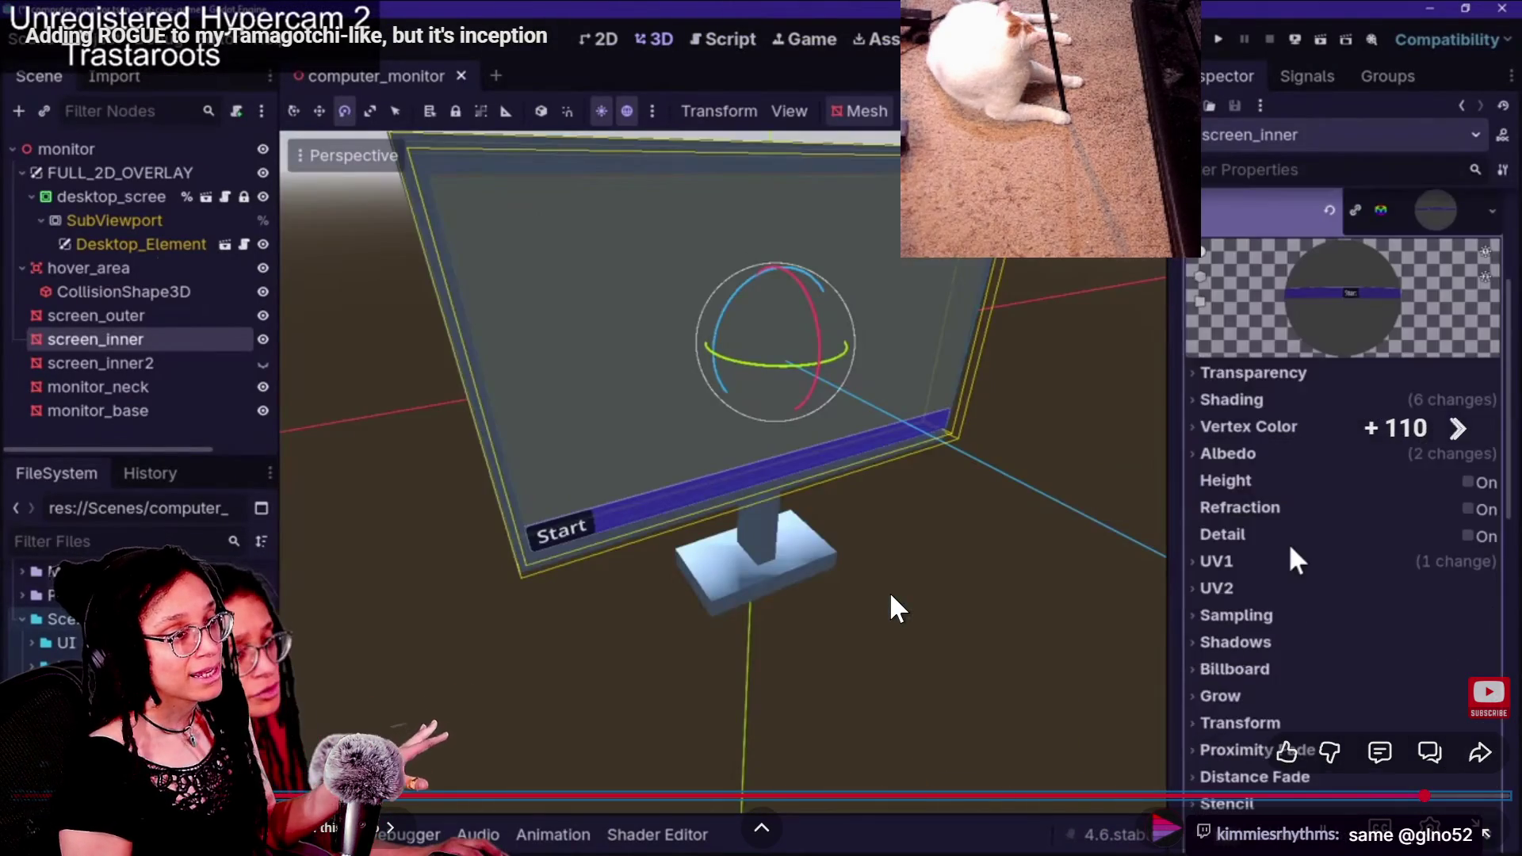
{"action": "key", "text": "Left"}
{"action": "key", "text": "Left"}
{"action": "key", "text": "Left"}
{"action": "key", "text": "Left"}
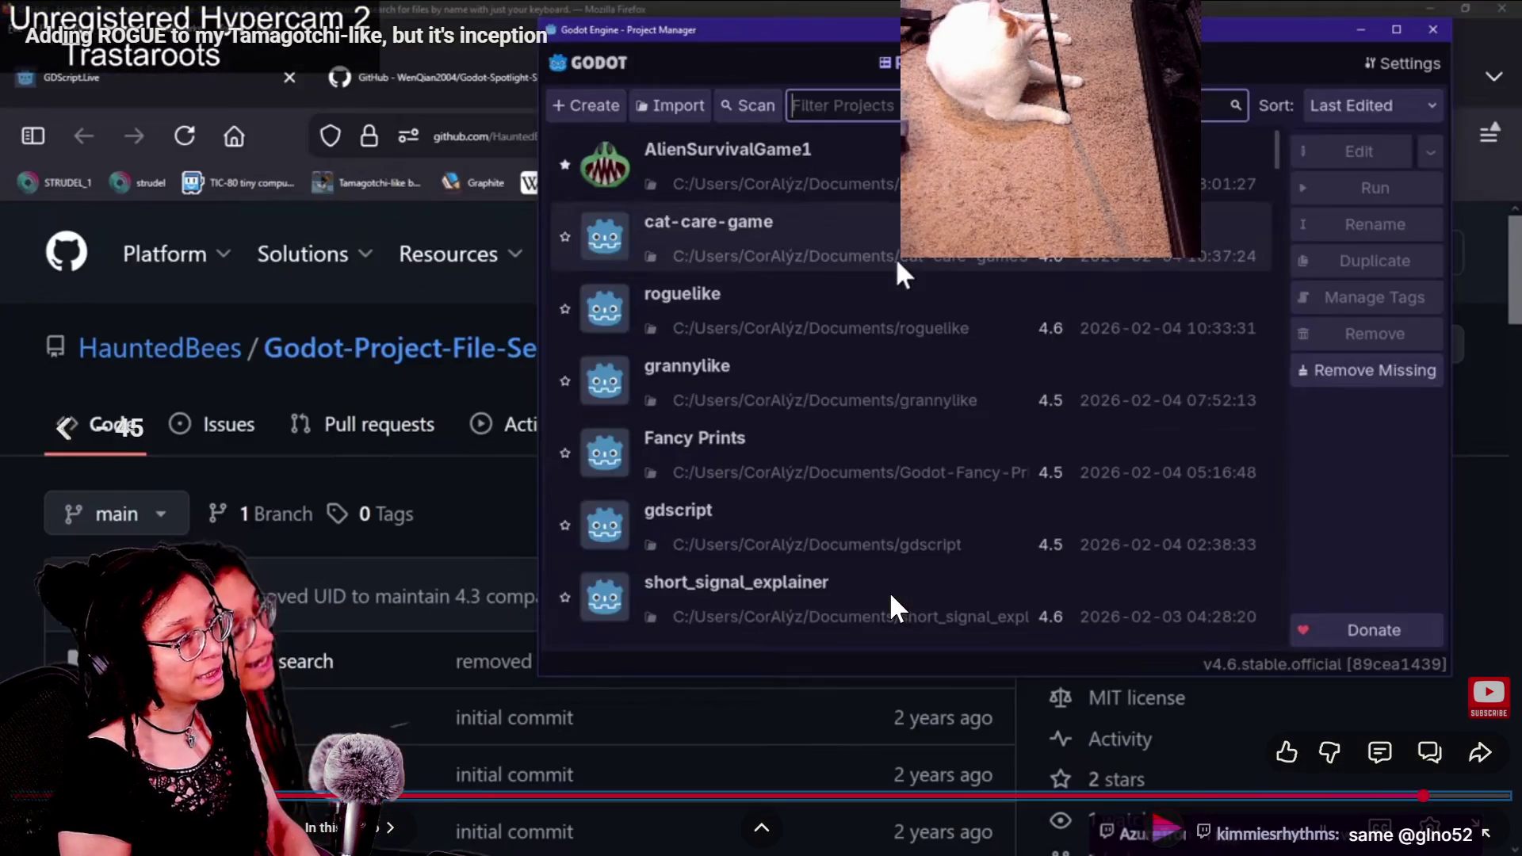
{"action": "key", "text": "Left"}
{"action": "key", "text": "Left"}
{"action": "key", "text": "Left"}
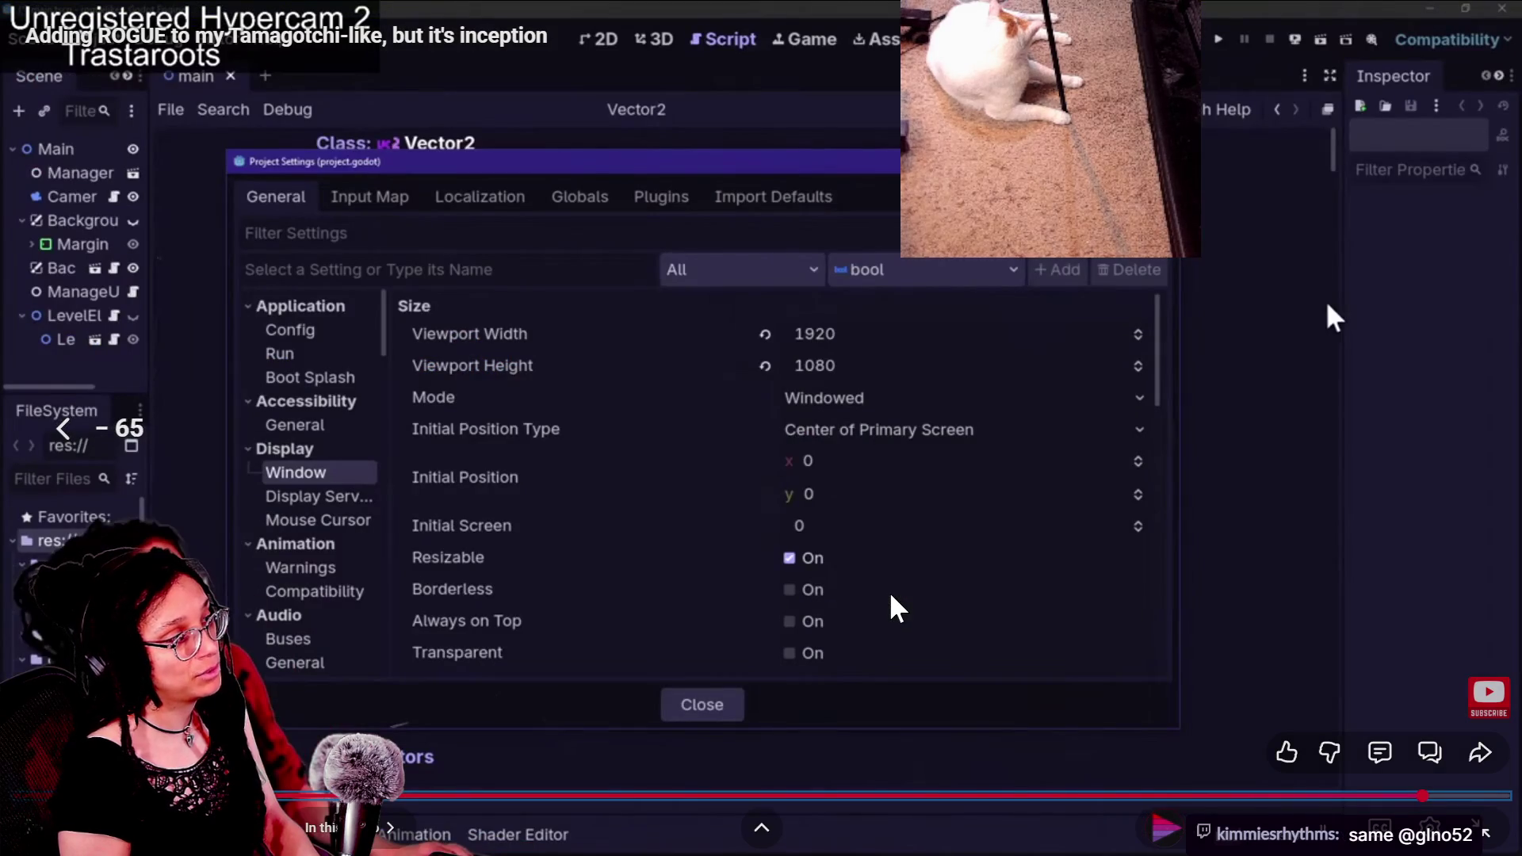
Step: Resume playback, seek back before the crash dialog, and leave full screen to the watch page
{"action": "key", "text": "space"}
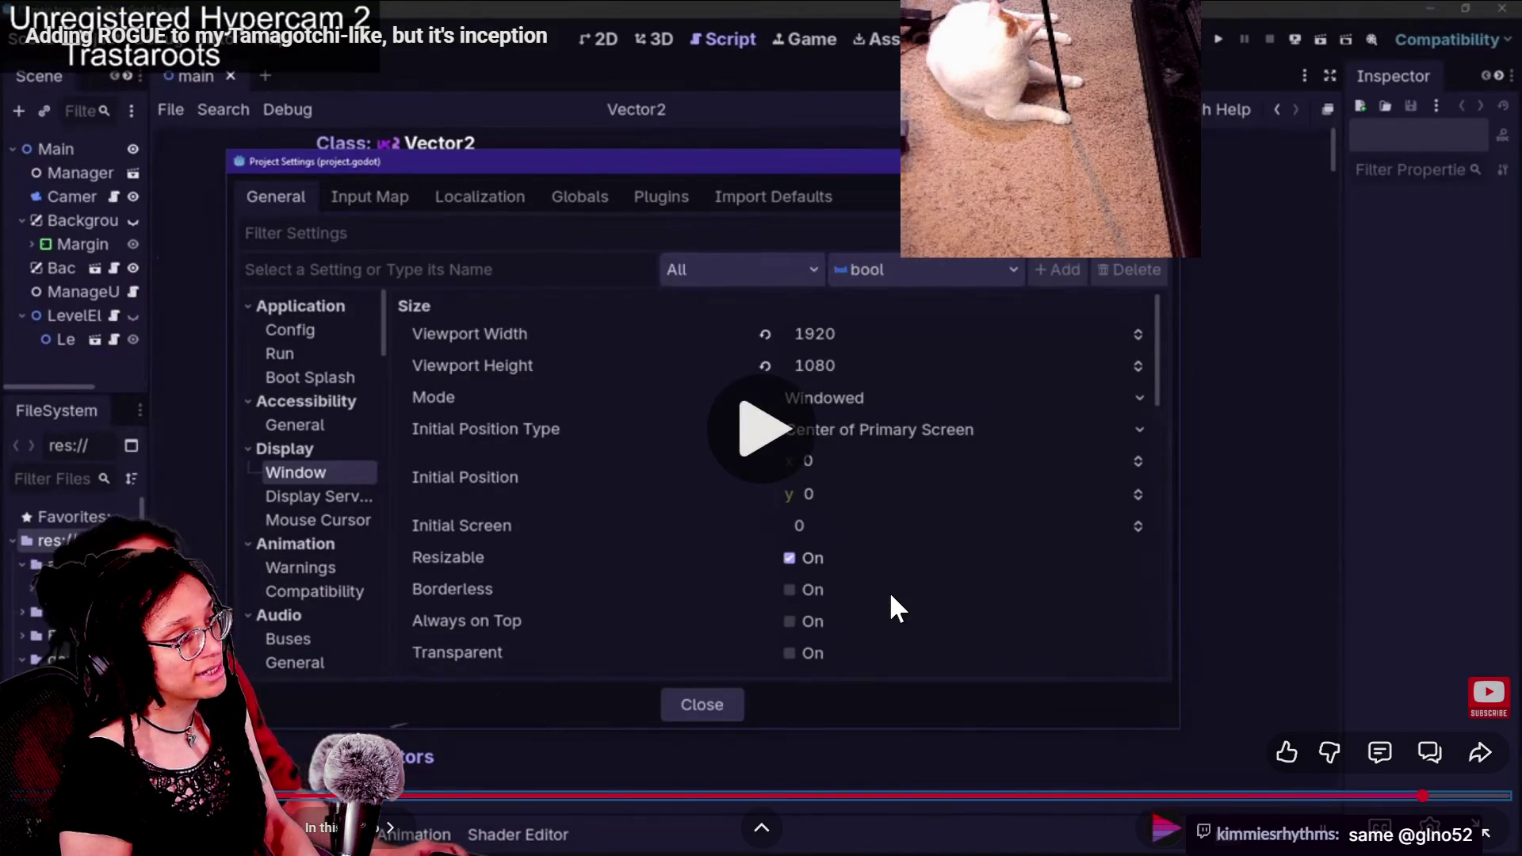
{"action": "key", "text": "Right"}
{"action": "key", "text": "Right"}
{"action": "key", "text": "Right"}
{"action": "key", "text": "Right"}
{"action": "key", "text": "Right"}
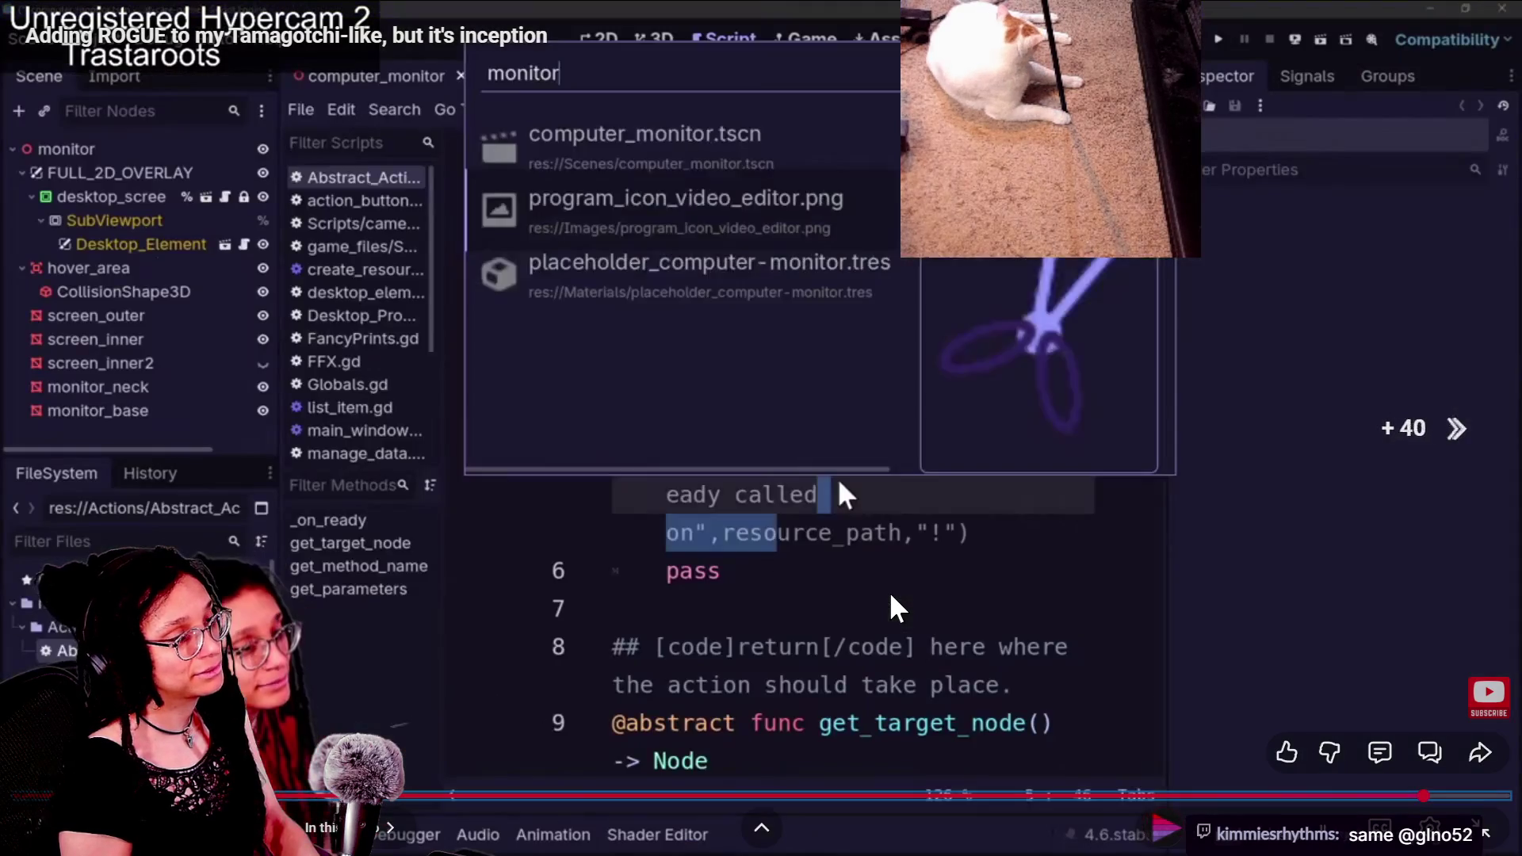
{"action": "key", "text": "Right"}
{"action": "key", "text": "Right"}
{"action": "key", "text": "Right"}
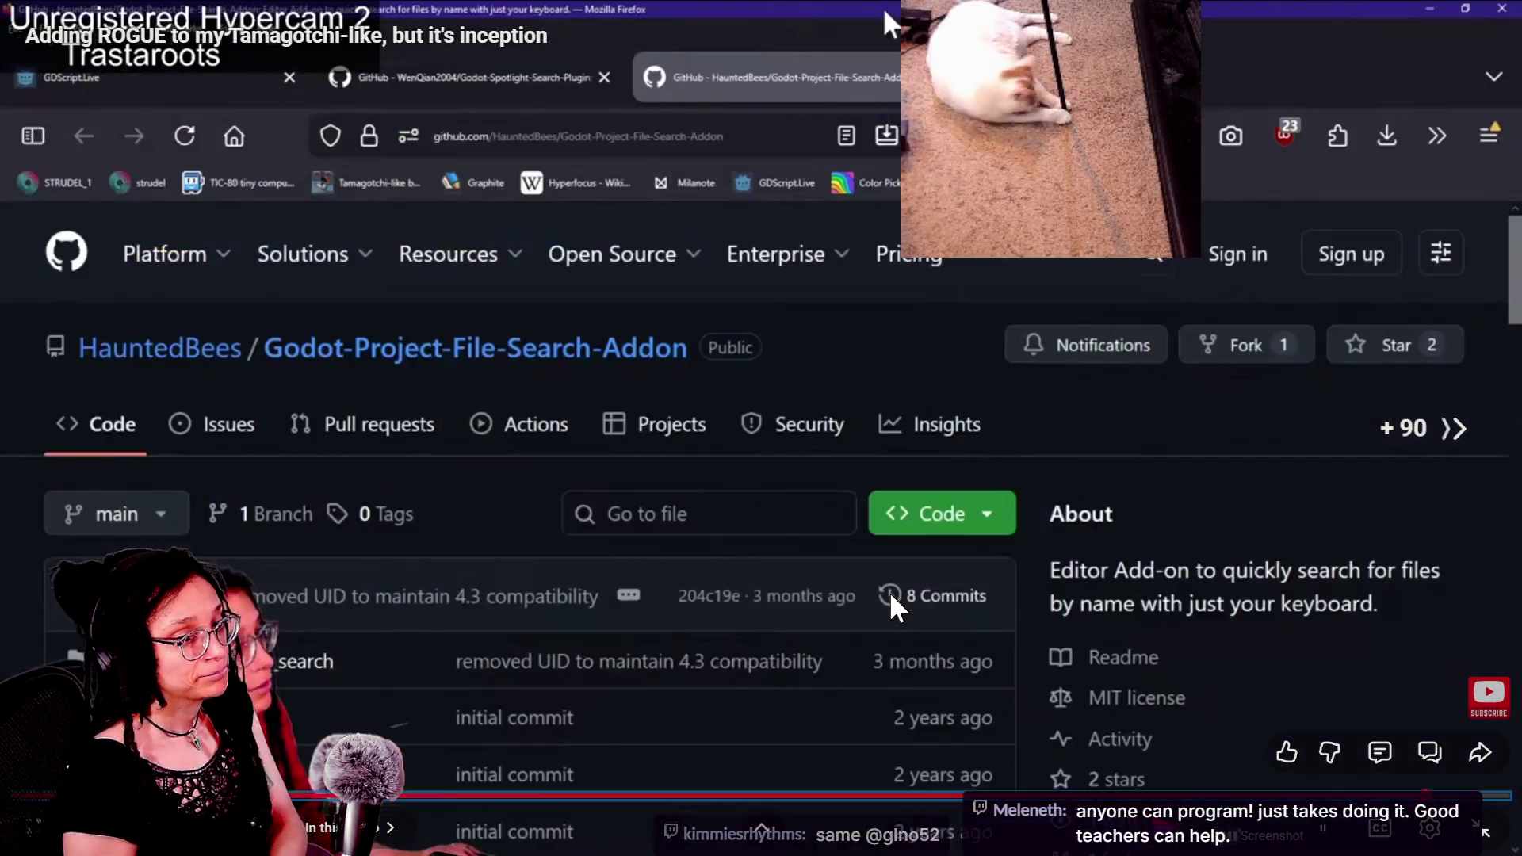
{"action": "key", "text": "Right"}
{"action": "key", "text": "Right"}
{"action": "key", "text": "Right"}
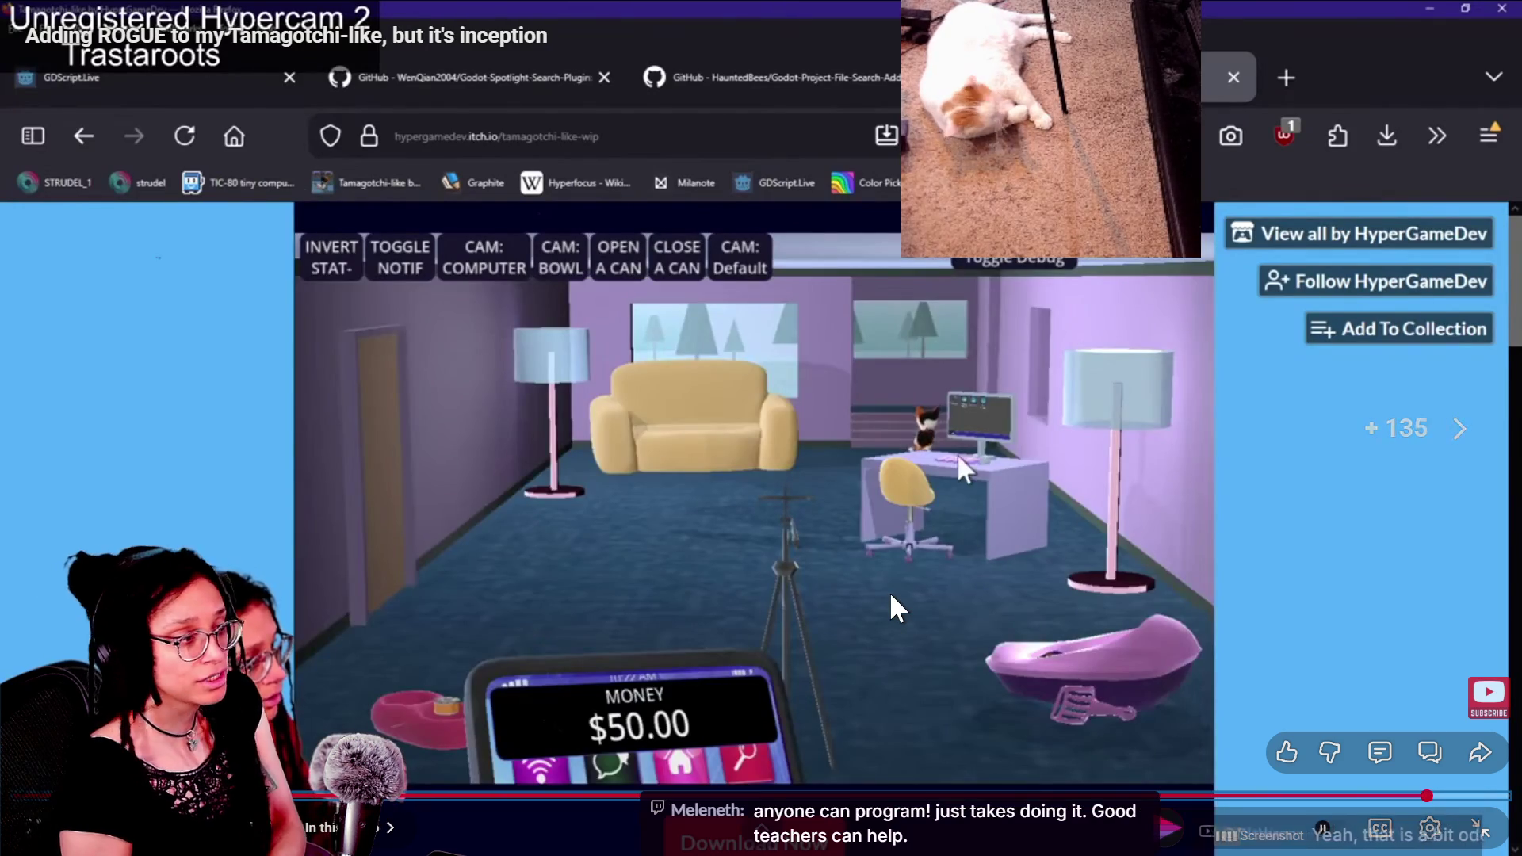
{"action": "key", "text": "Right"}
{"action": "key", "text": "Right"}
{"action": "key", "text": "Right"}
{"action": "key", "text": "Right"}
{"action": "key", "text": "Left"}
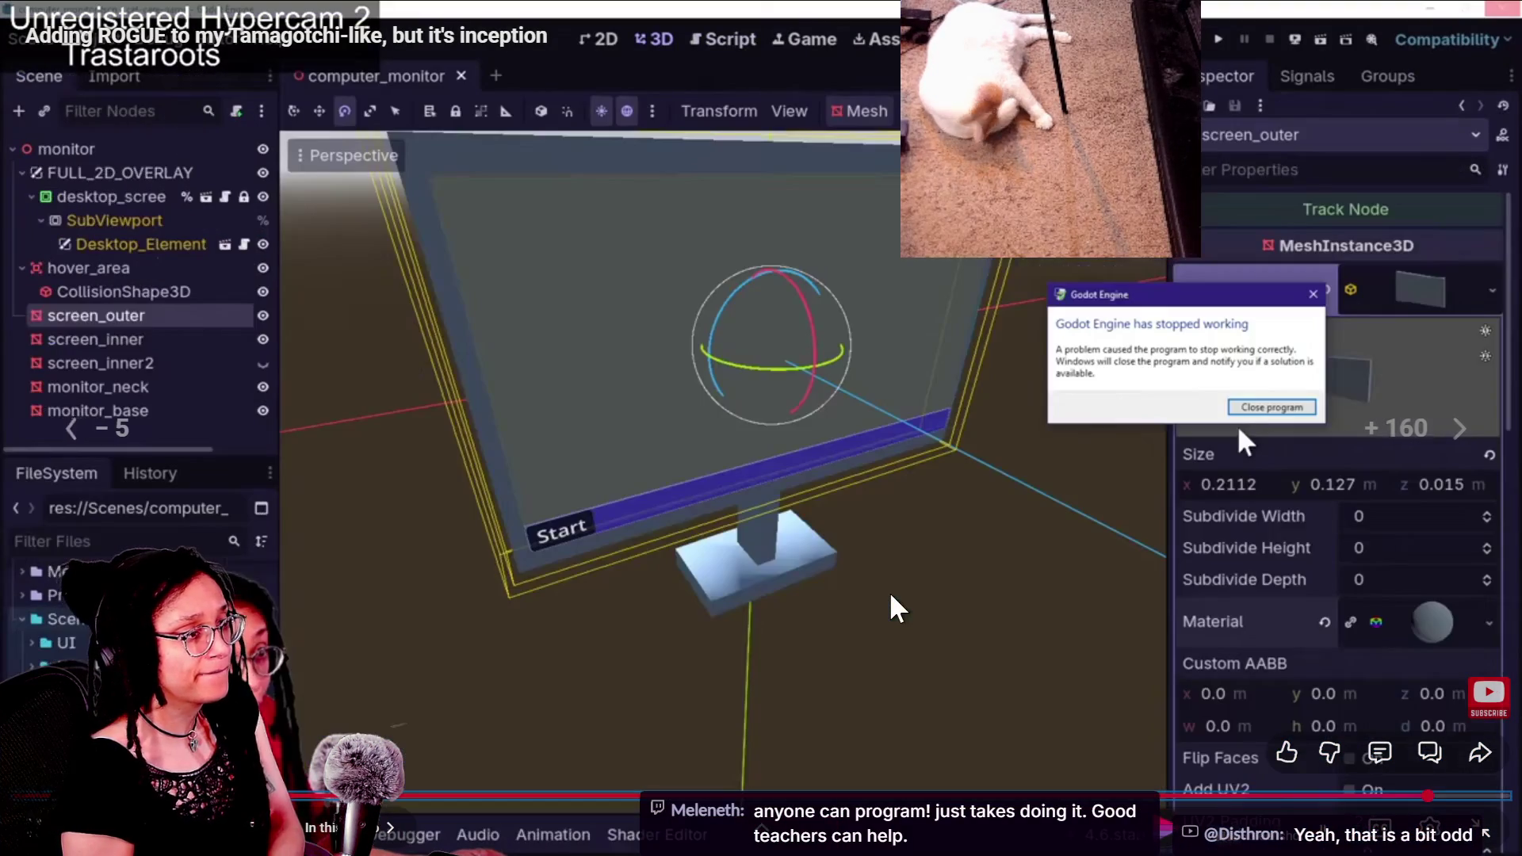
{"action": "key", "text": "Left"}
{"action": "key", "text": "Left"}
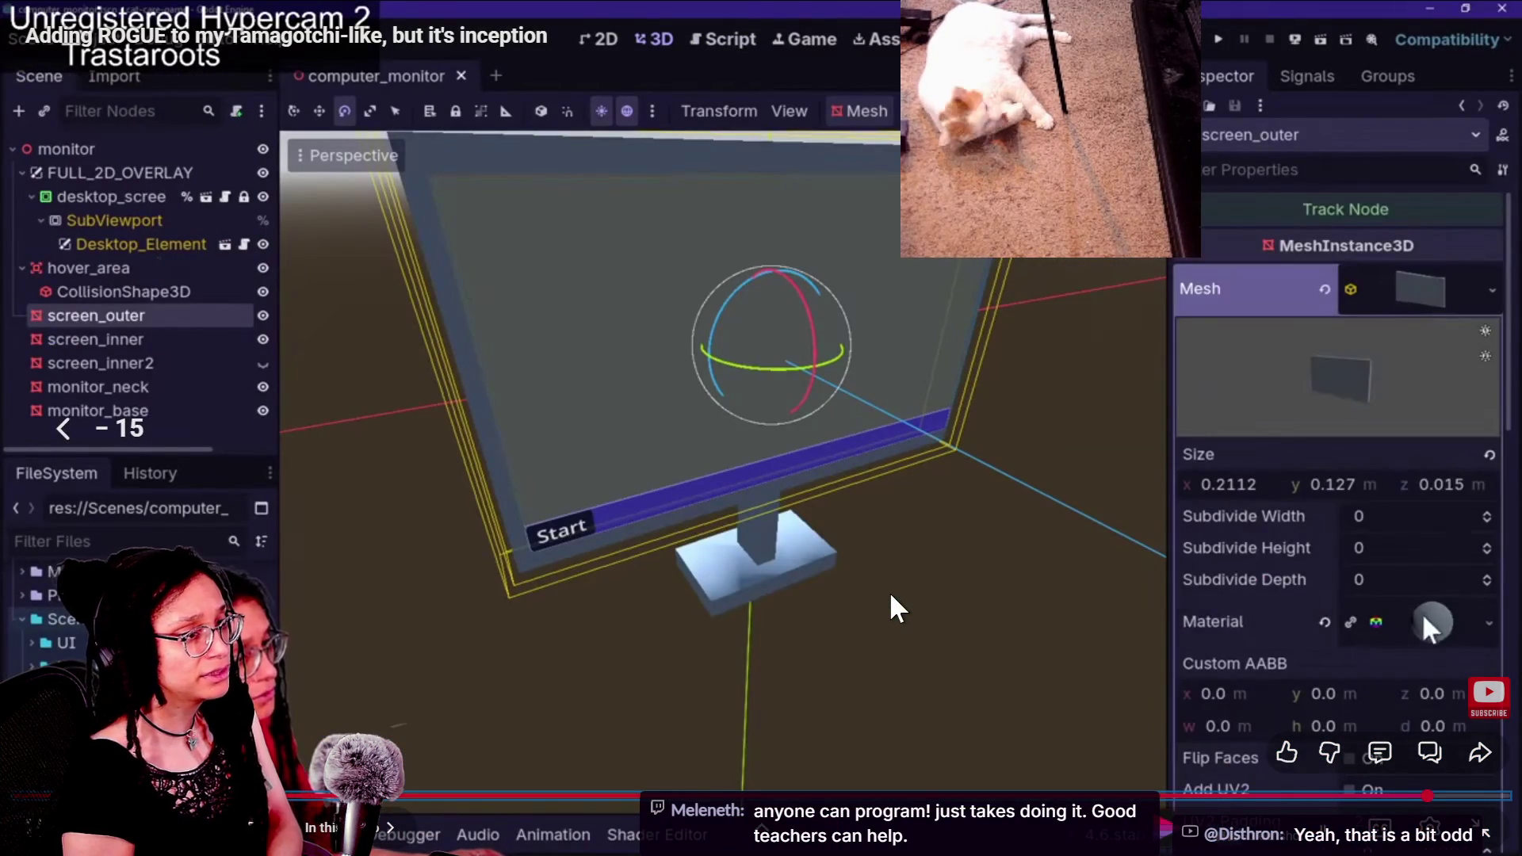
{"action": "key", "text": "Left"}
{"action": "key", "text": "Left"}
{"action": "key", "text": "Left"}
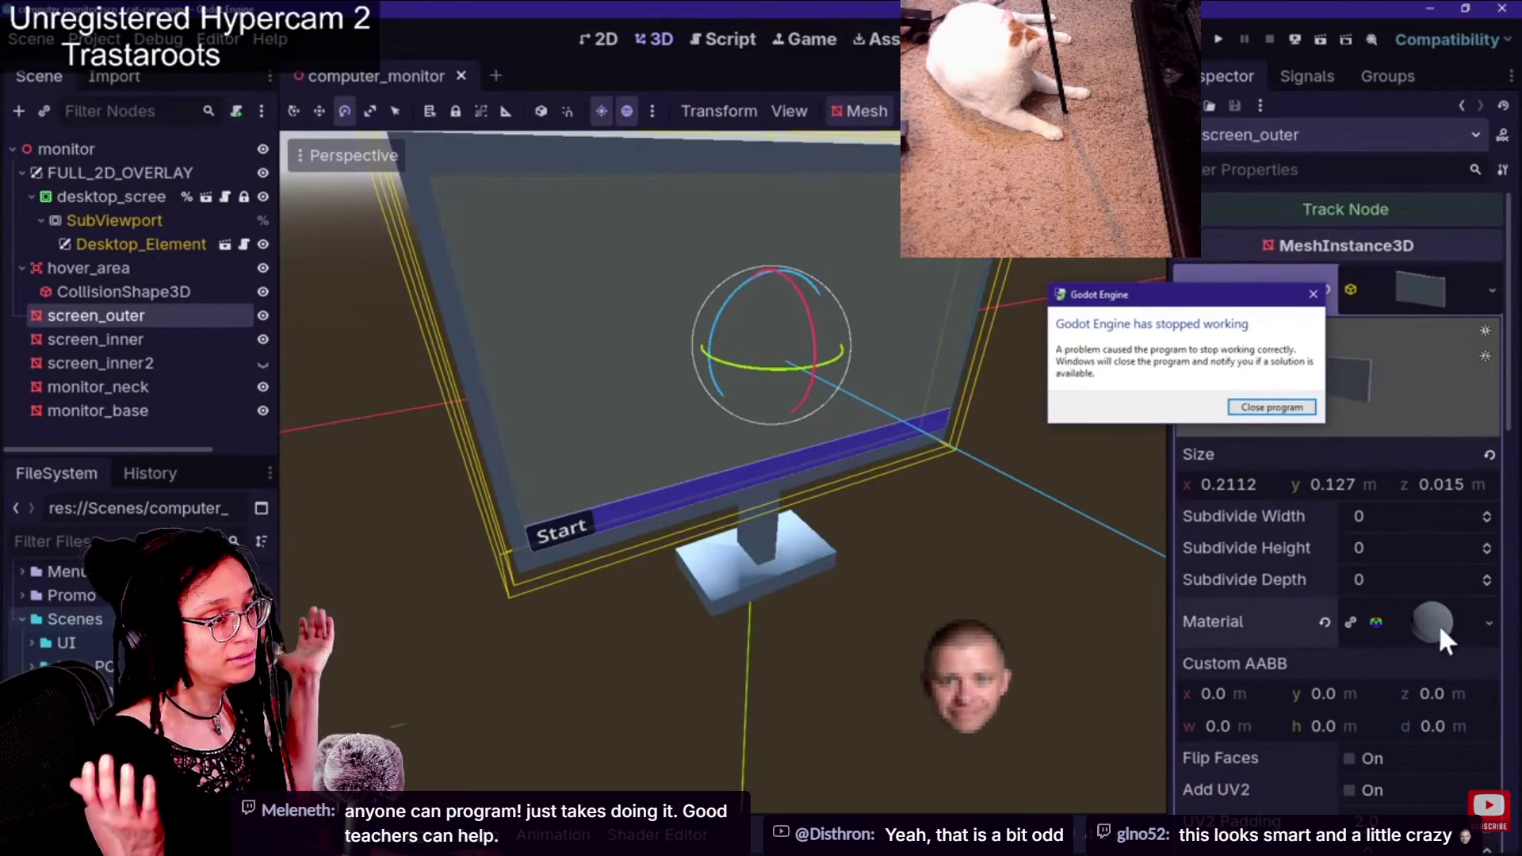
{"action": "left_click", "coordinate": [1252, 409]}
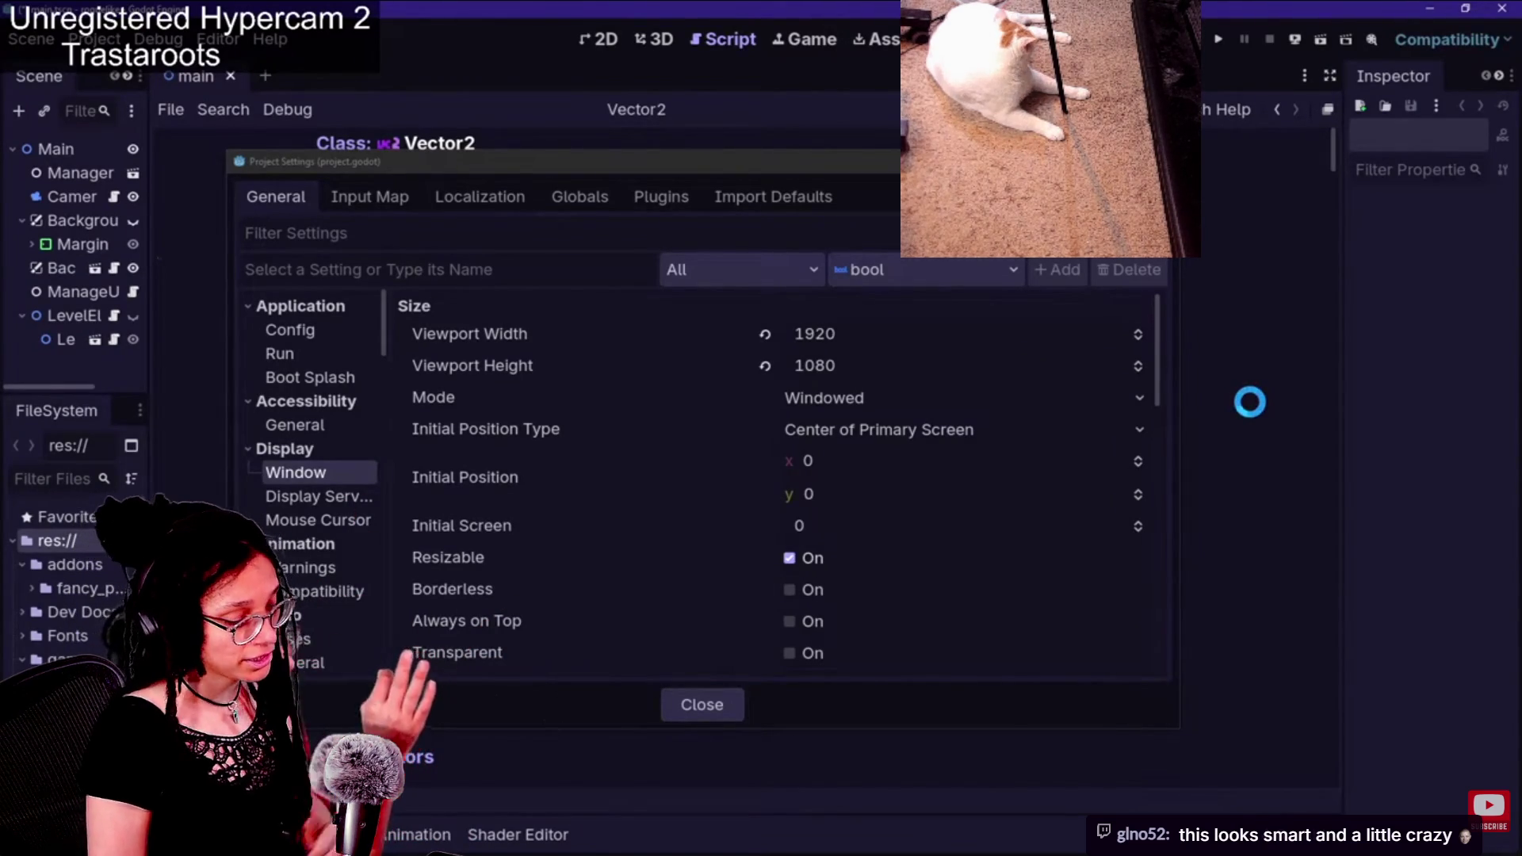
{"action": "mouse_move", "coordinate": [670, 432]}
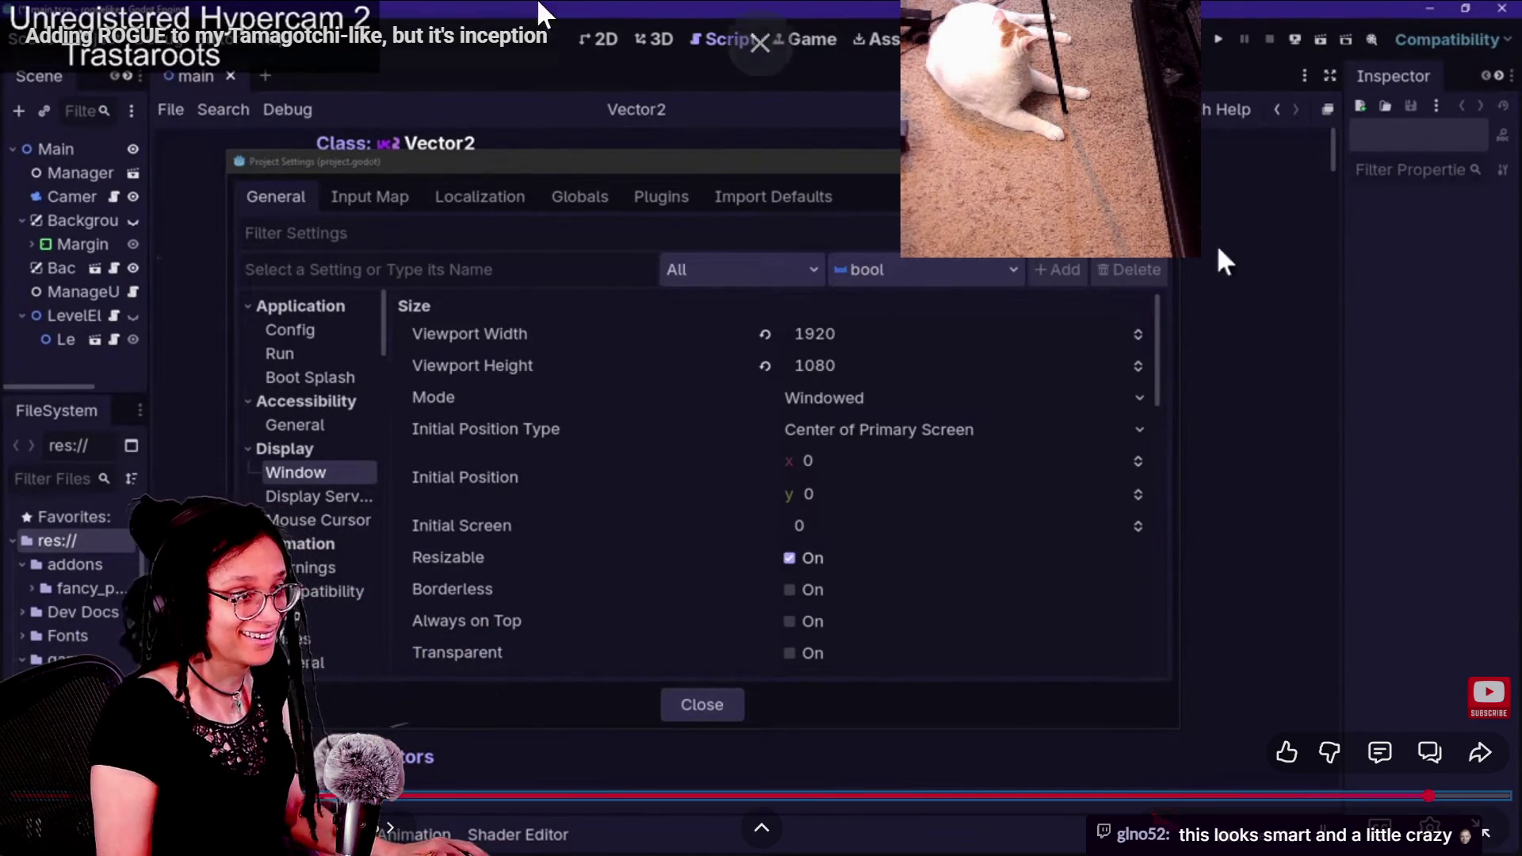
{"action": "left_click", "coordinate": [739, 117]}
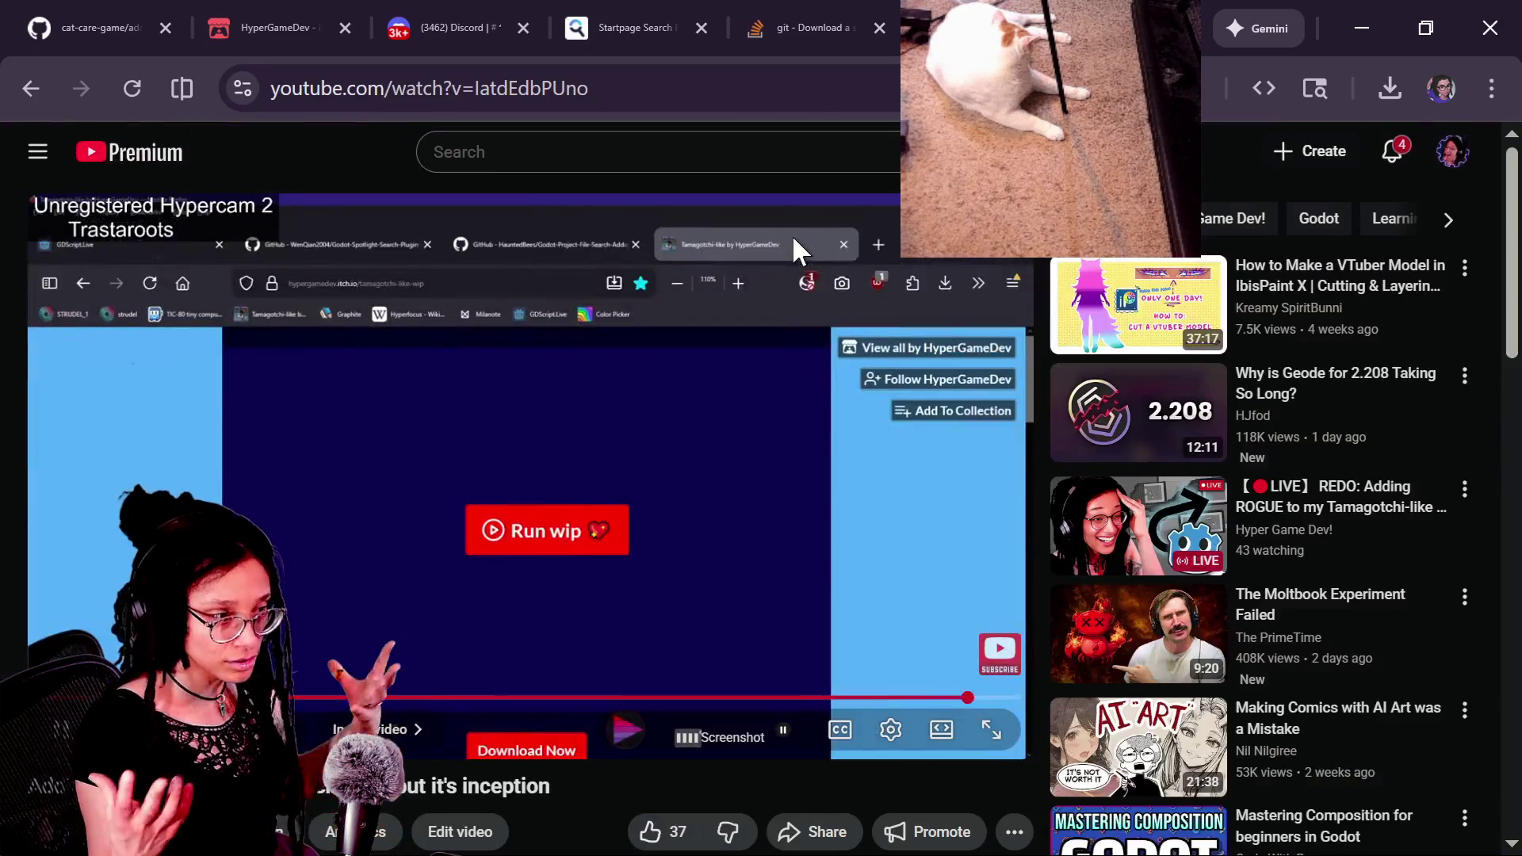
Step: Close the YouTube and Download GitHub directory tabs and focus the Twitch chat window
{"action": "key", "text": "ctrl+w"}
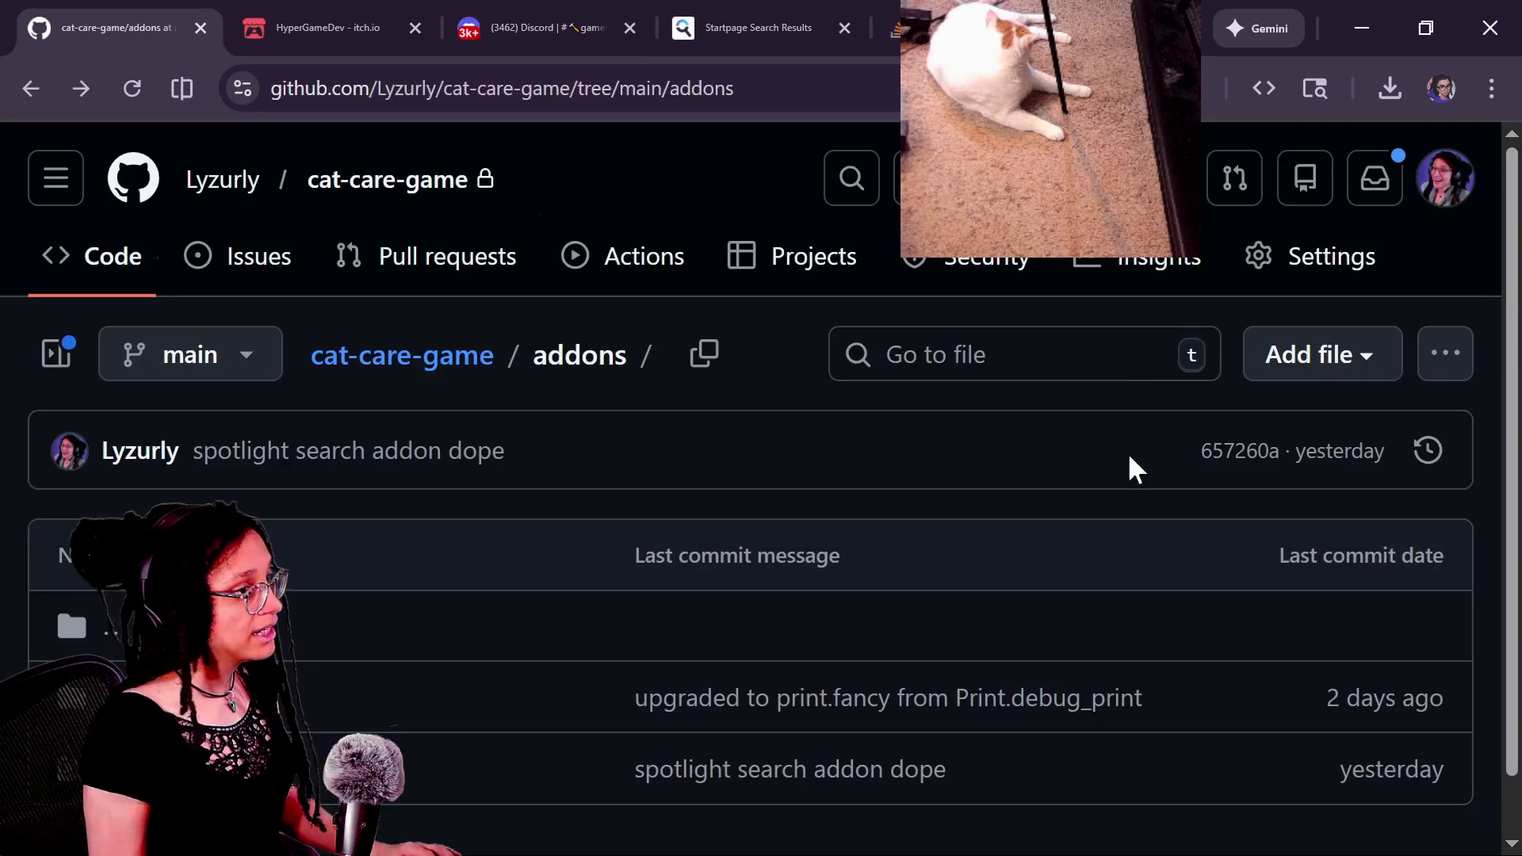
{"action": "key", "text": "alt+Tab"}
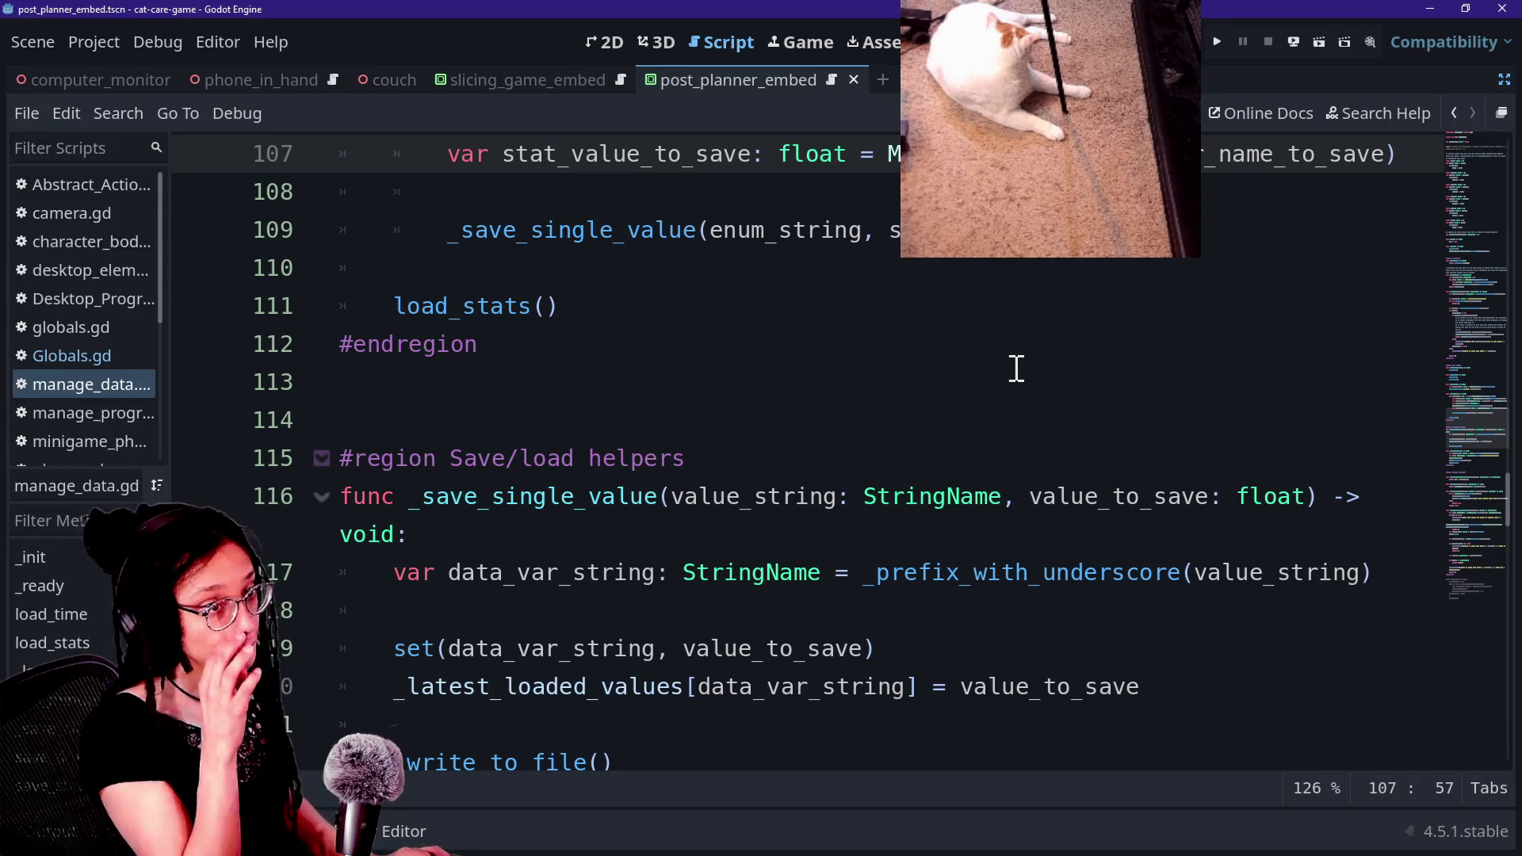
{"action": "key", "text": "alt+Tab"}
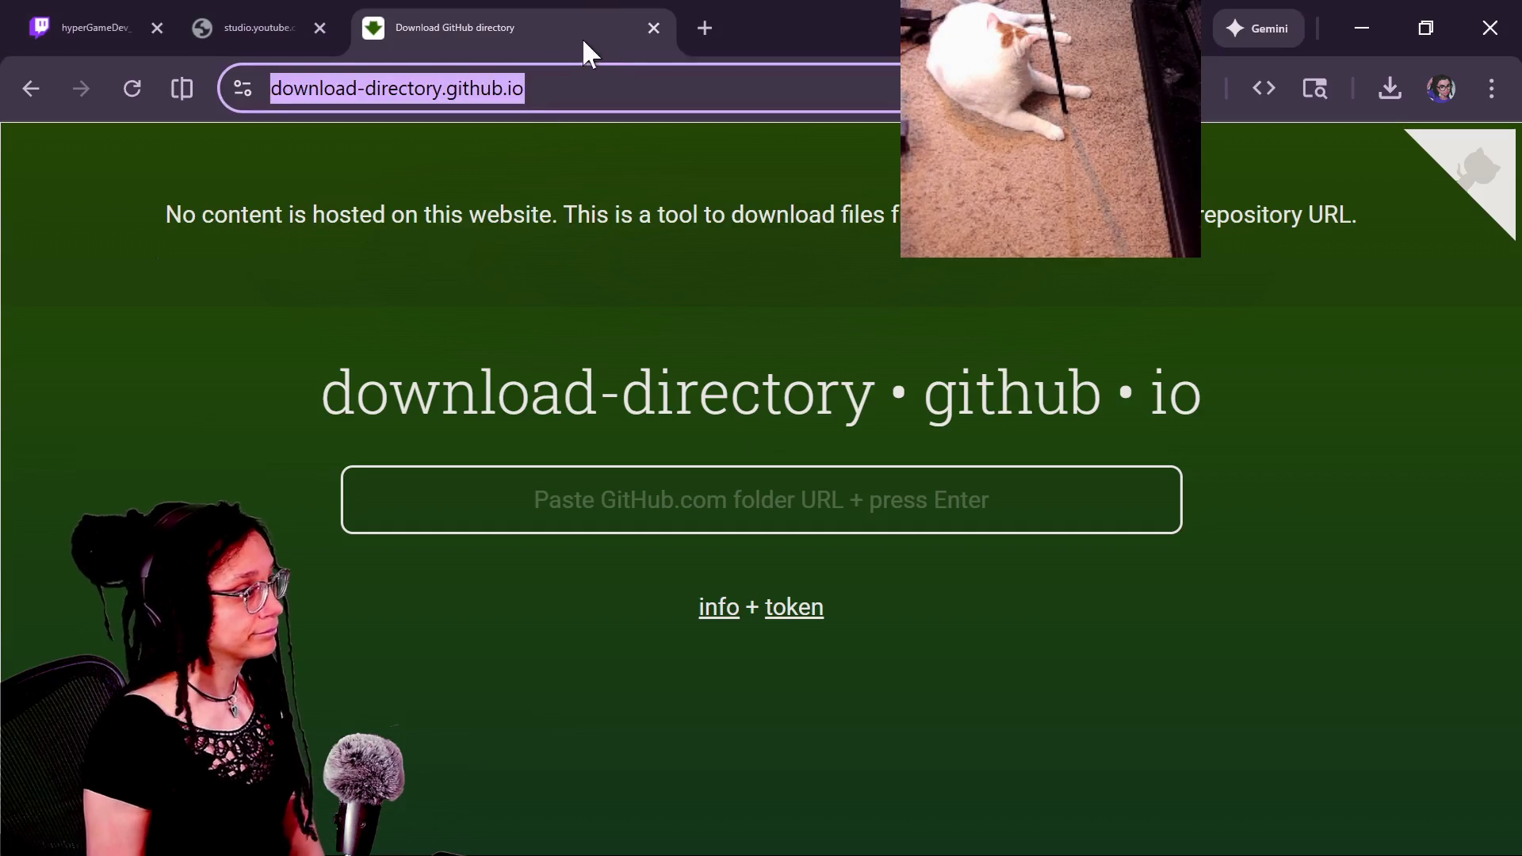
{"action": "middle_click", "coordinate": [582, 40]}
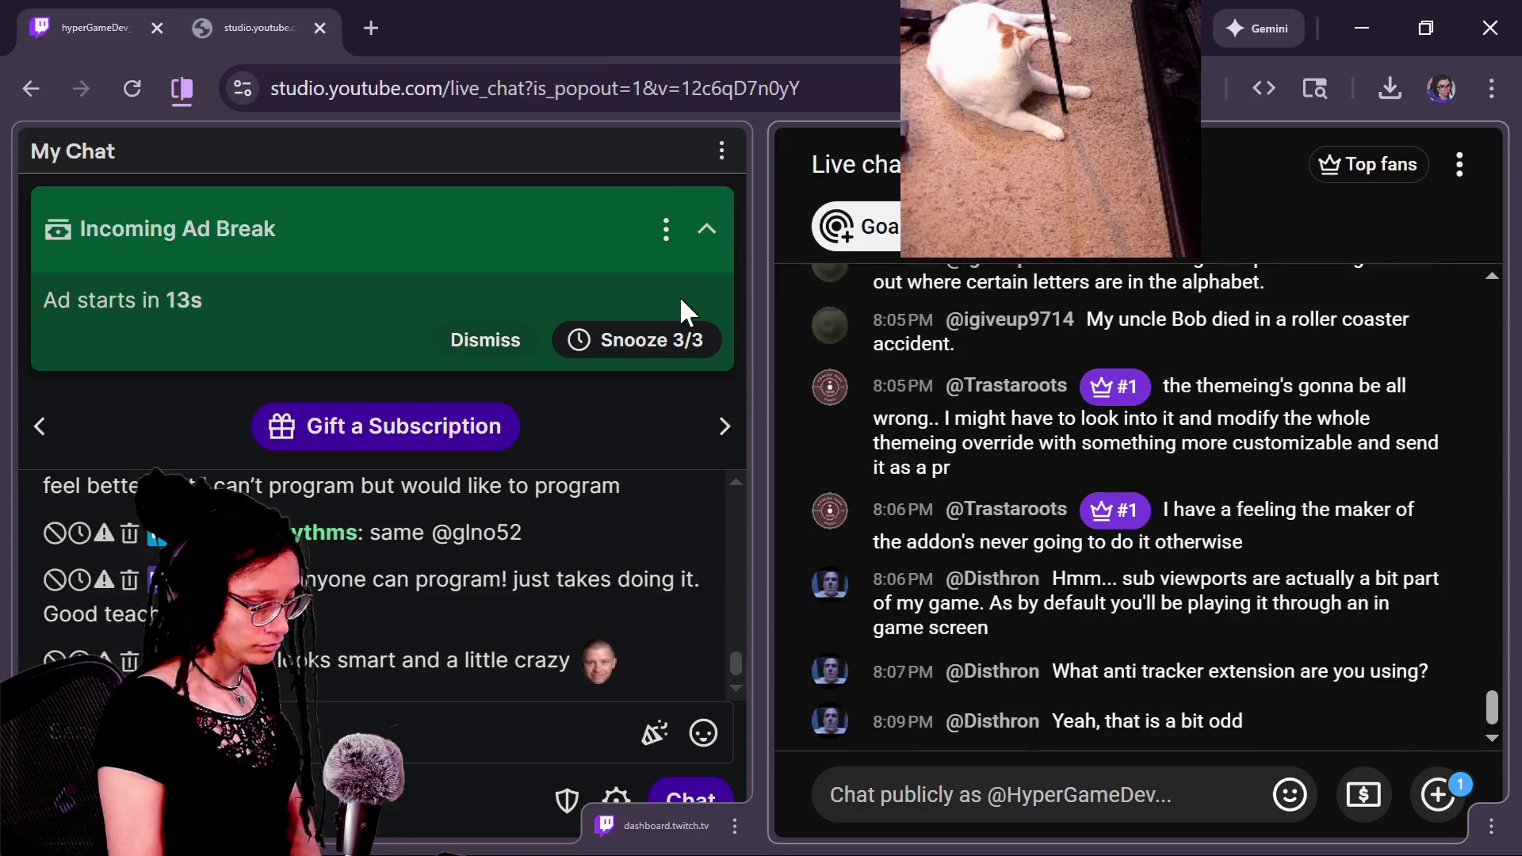
{"action": "left_click", "coordinate": [679, 295]}
{"action": "scroll", "coordinate": [472, 595], "scroll_direction": "up", "scroll_amount": 4}
{"action": "scroll", "coordinate": [469, 598], "scroll_direction": "down", "scroll_amount": 2}
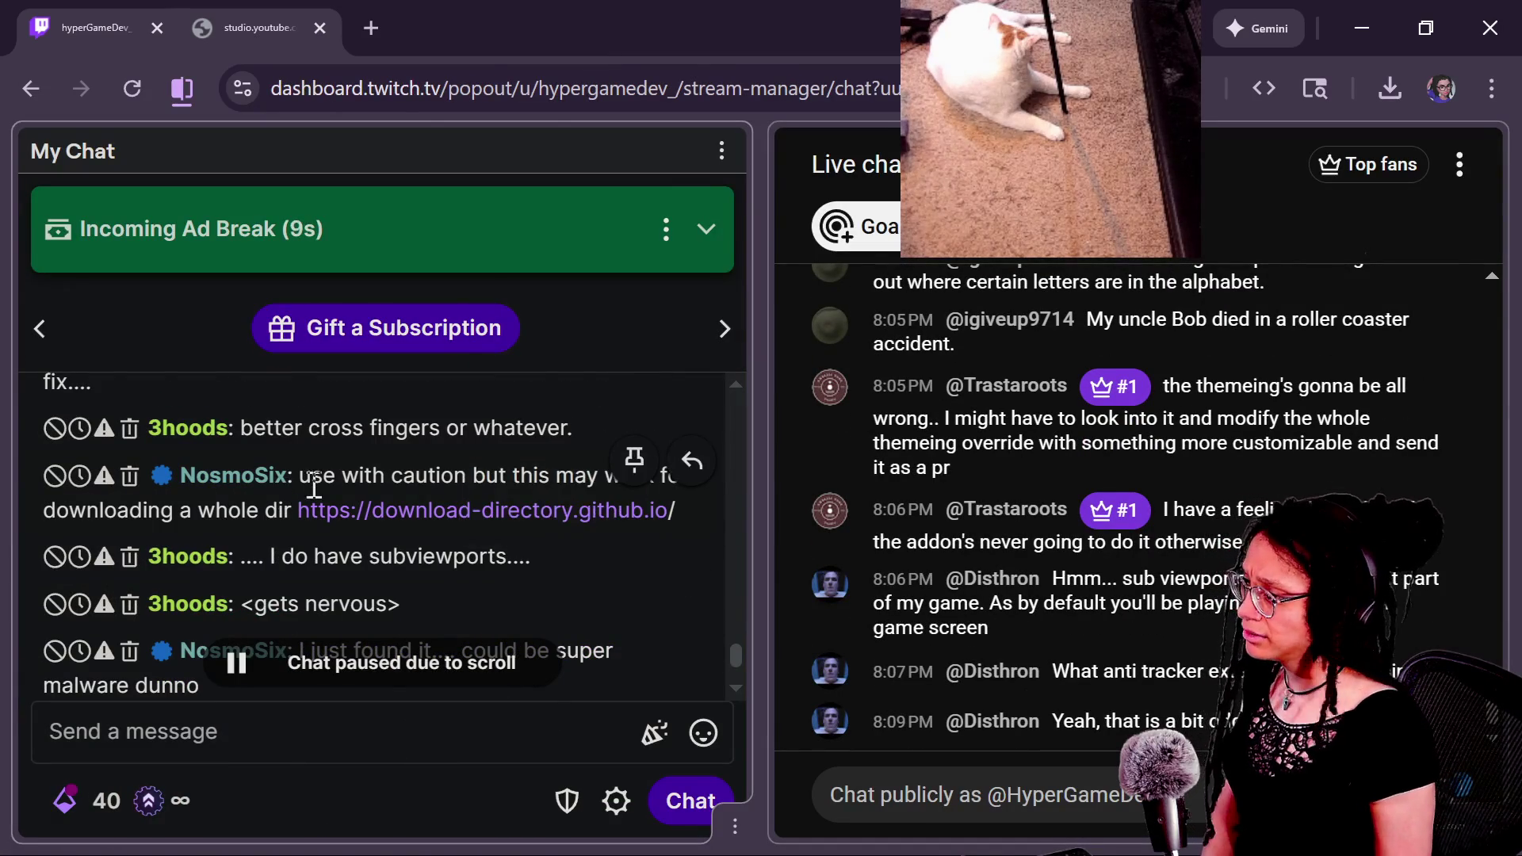
{"action": "scroll", "coordinate": [333, 508], "scroll_direction": "down", "scroll_amount": 5}
{"action": "scroll", "coordinate": [360, 475], "scroll_direction": "up", "scroll_amount": 6}
{"action": "scroll", "coordinate": [361, 474], "scroll_direction": "down", "scroll_amount": 5}
{"action": "scroll", "coordinate": [547, 483], "scroll_direction": "up", "scroll_amount": 1}
{"action": "scroll", "coordinate": [547, 484], "scroll_direction": "down", "scroll_amount": 1}
{"action": "scroll", "coordinate": [547, 484], "scroll_direction": "up", "scroll_amount": 2}
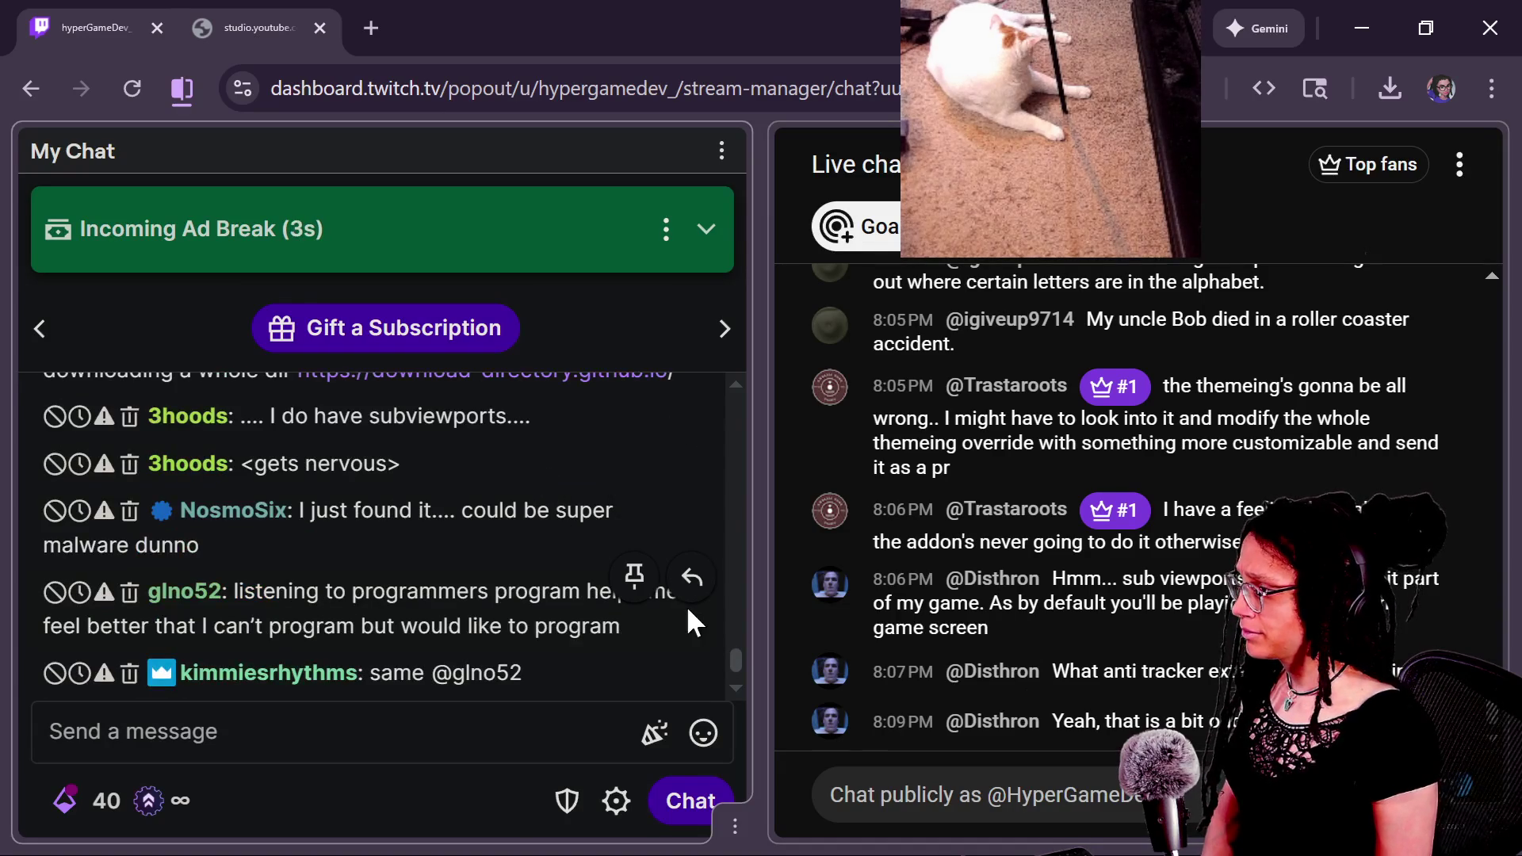
{"action": "left_click_drag", "start_coordinate": [388, 466], "coordinate": [325, 418]}
{"action": "scroll", "coordinate": [738, 656], "scroll_direction": "up", "scroll_amount": 2}
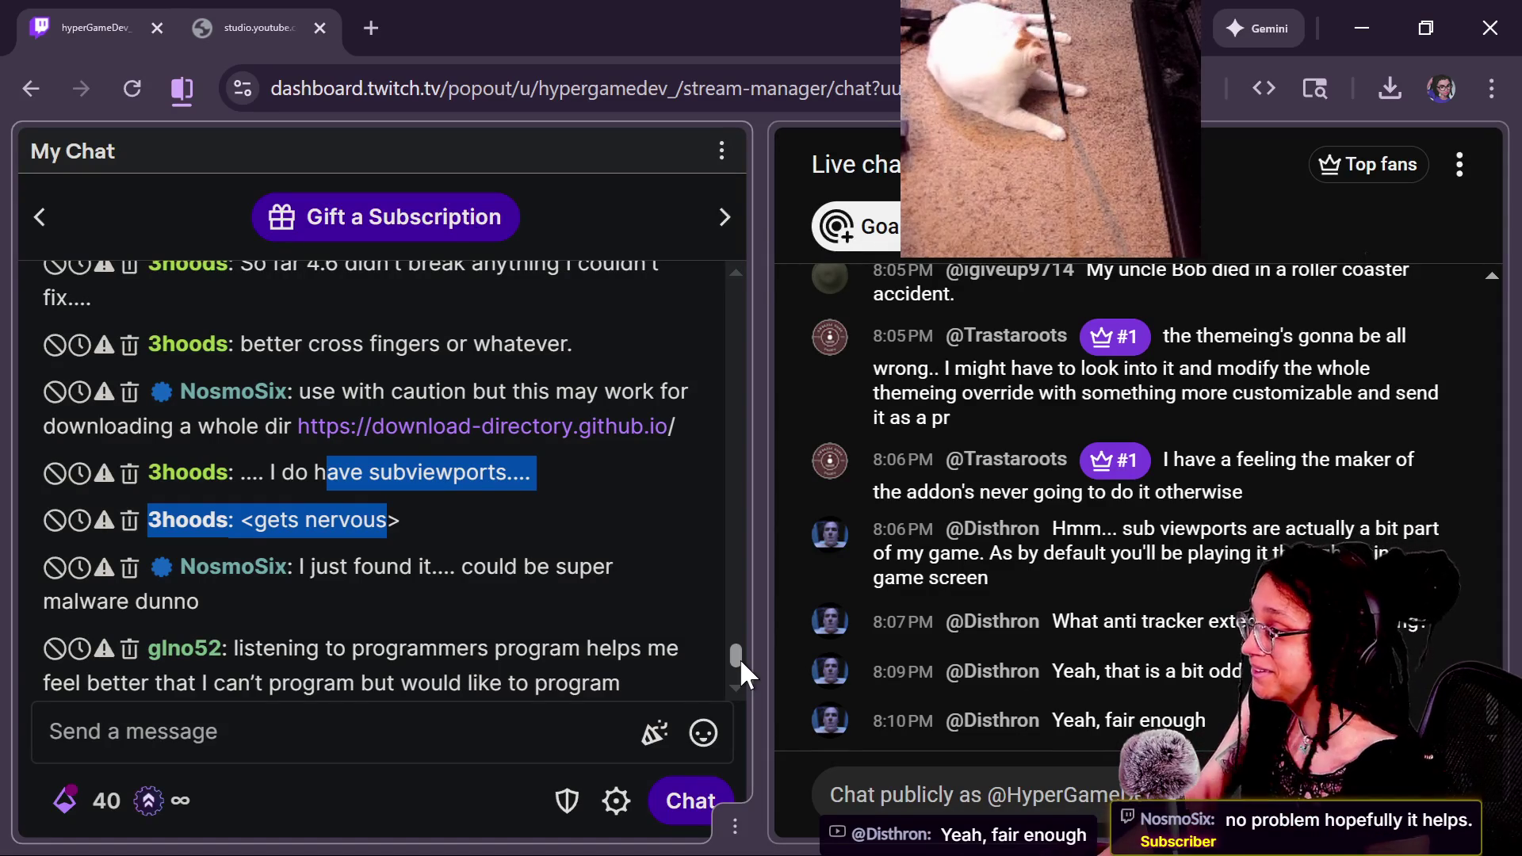
{"action": "scroll", "coordinate": [739, 658], "scroll_direction": "up", "scroll_amount": 2}
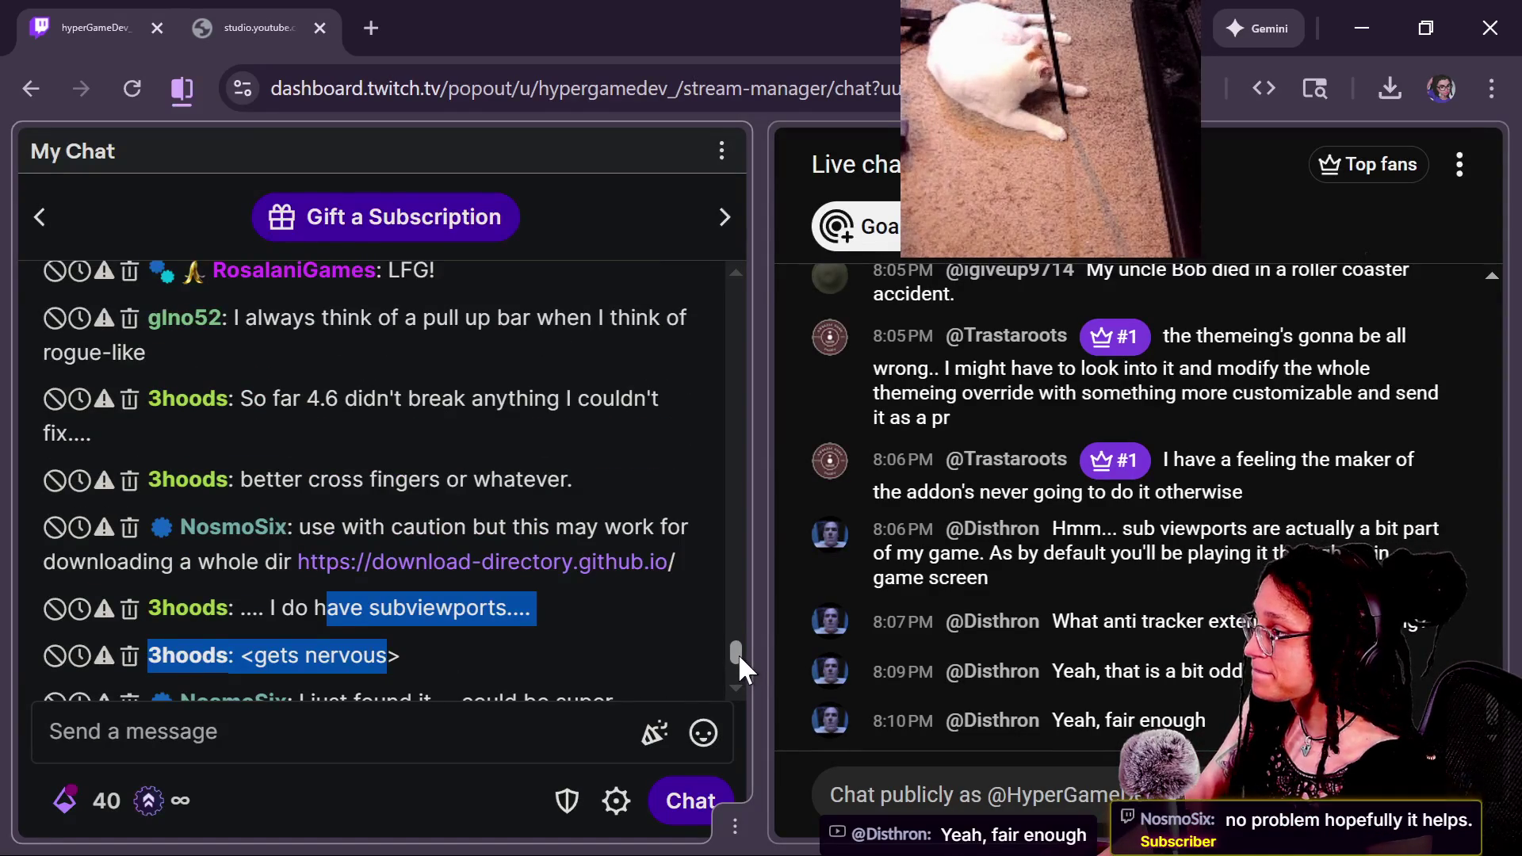
{"action": "scroll", "coordinate": [739, 653], "scroll_direction": "down", "scroll_amount": 1}
{"action": "left_click_drag", "start_coordinate": [739, 654], "coordinate": [739, 649]}
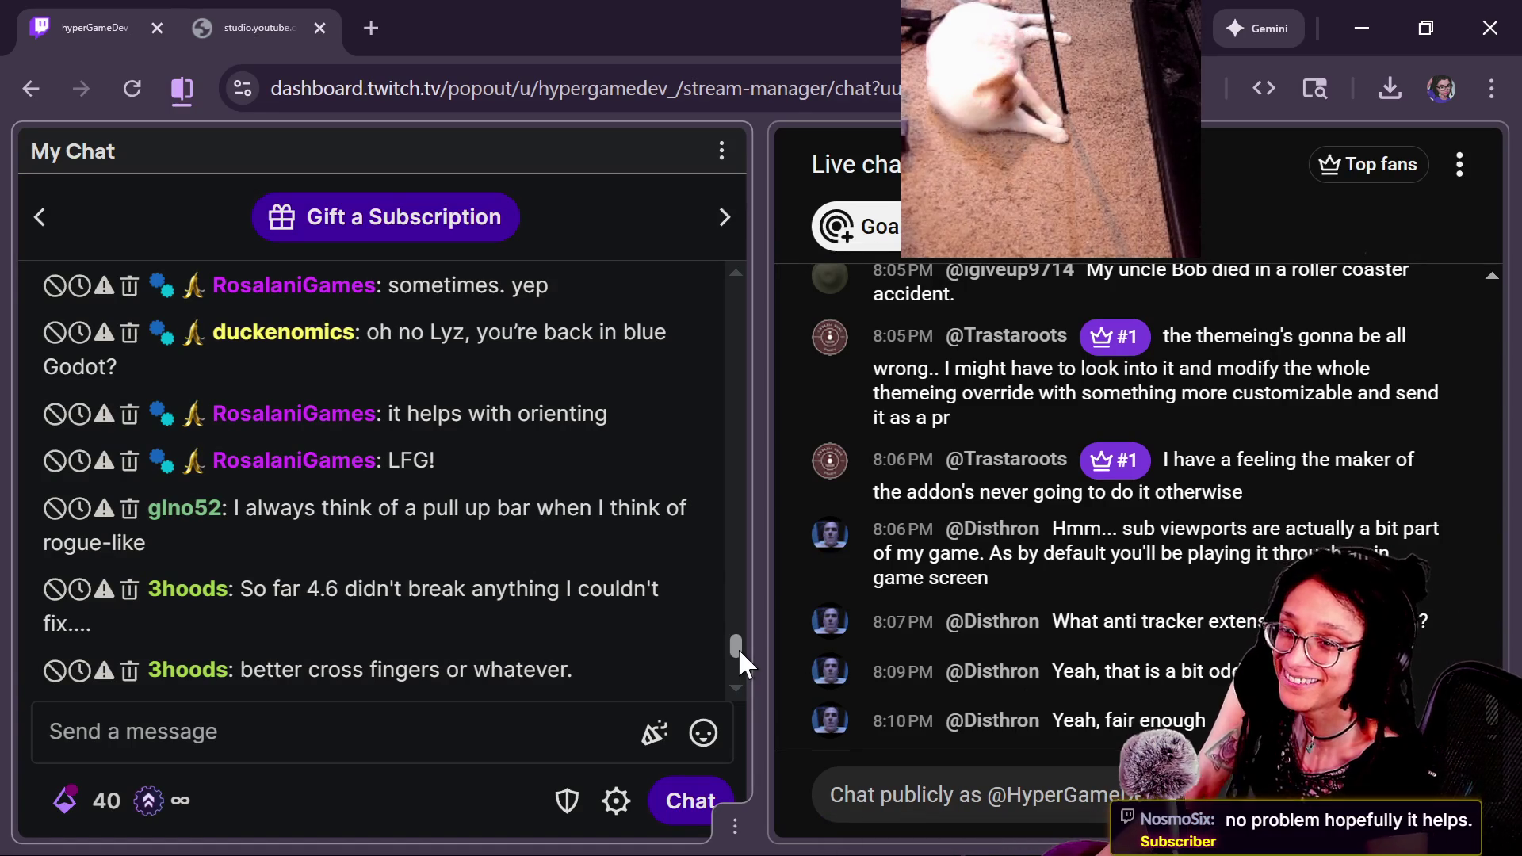
{"action": "left_click_drag", "start_coordinate": [739, 649], "coordinate": [739, 645]}
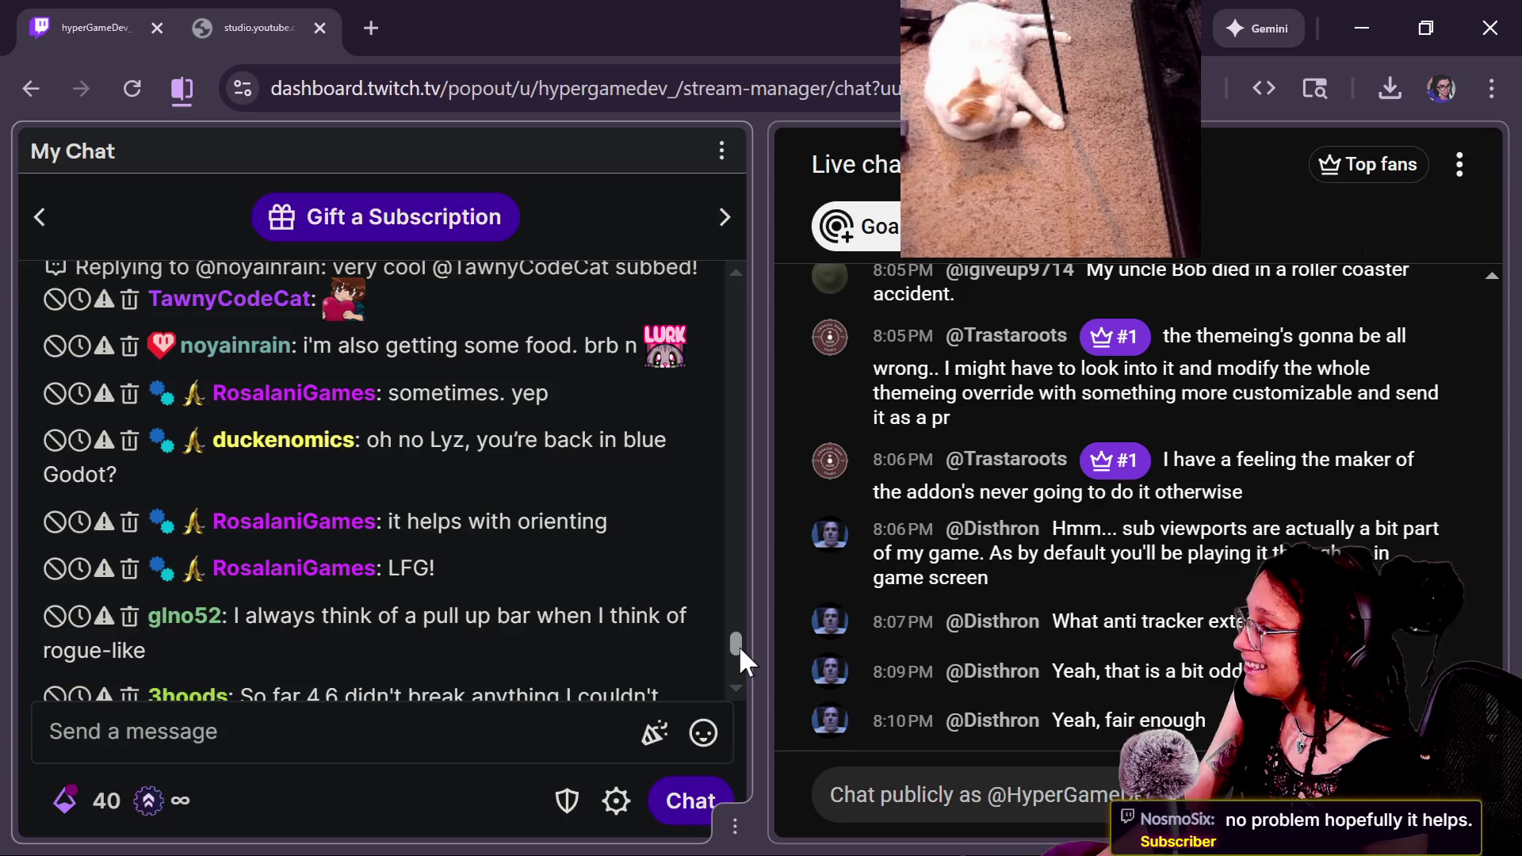
{"action": "scroll", "coordinate": [738, 646], "scroll_direction": "up", "scroll_amount": 1}
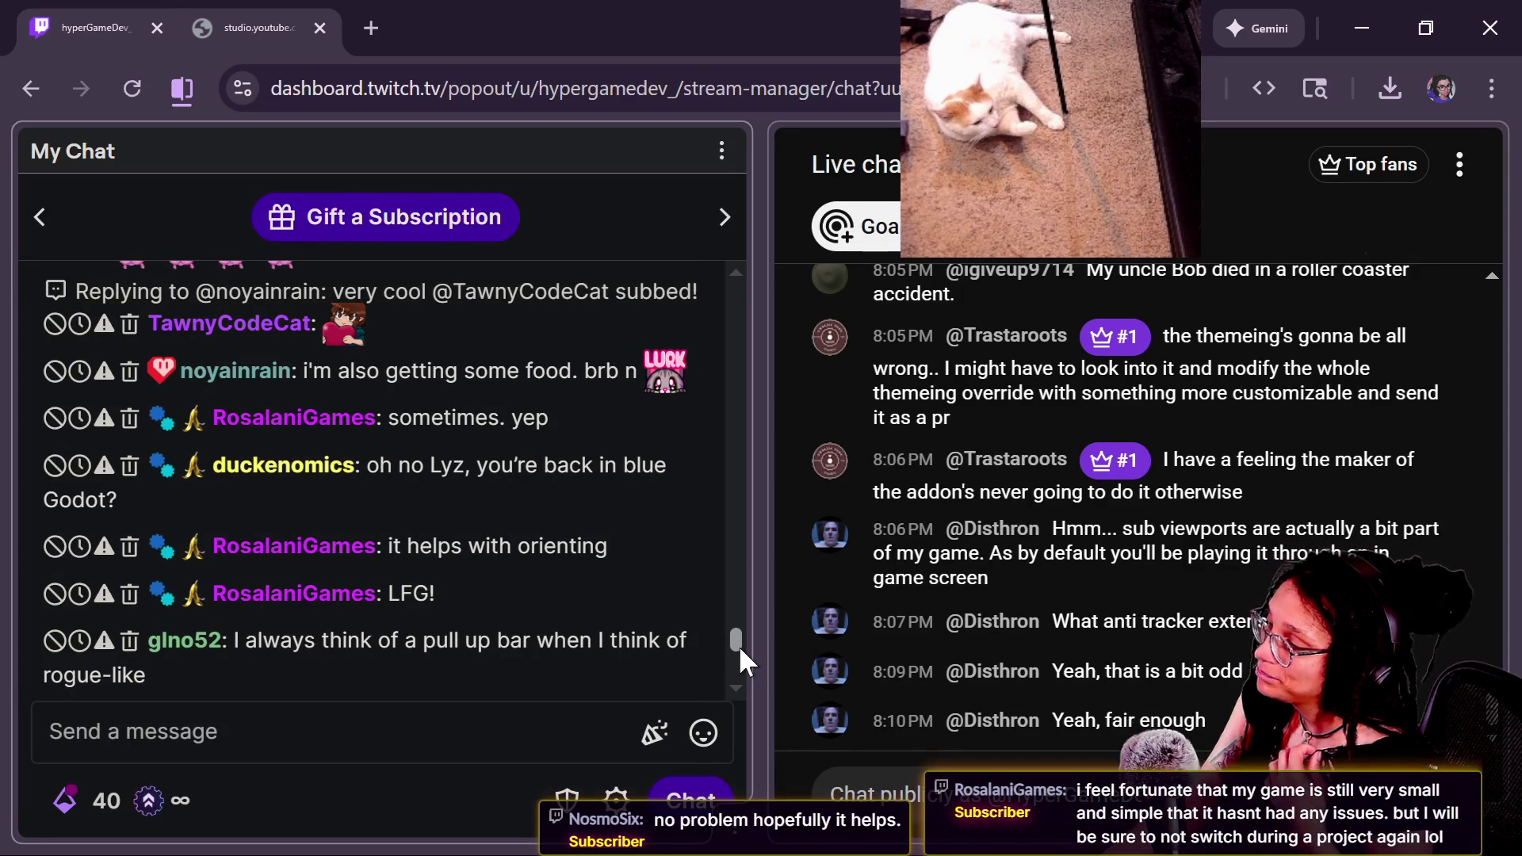
{"action": "left_click_drag", "start_coordinate": [740, 648], "coordinate": [729, 676]}
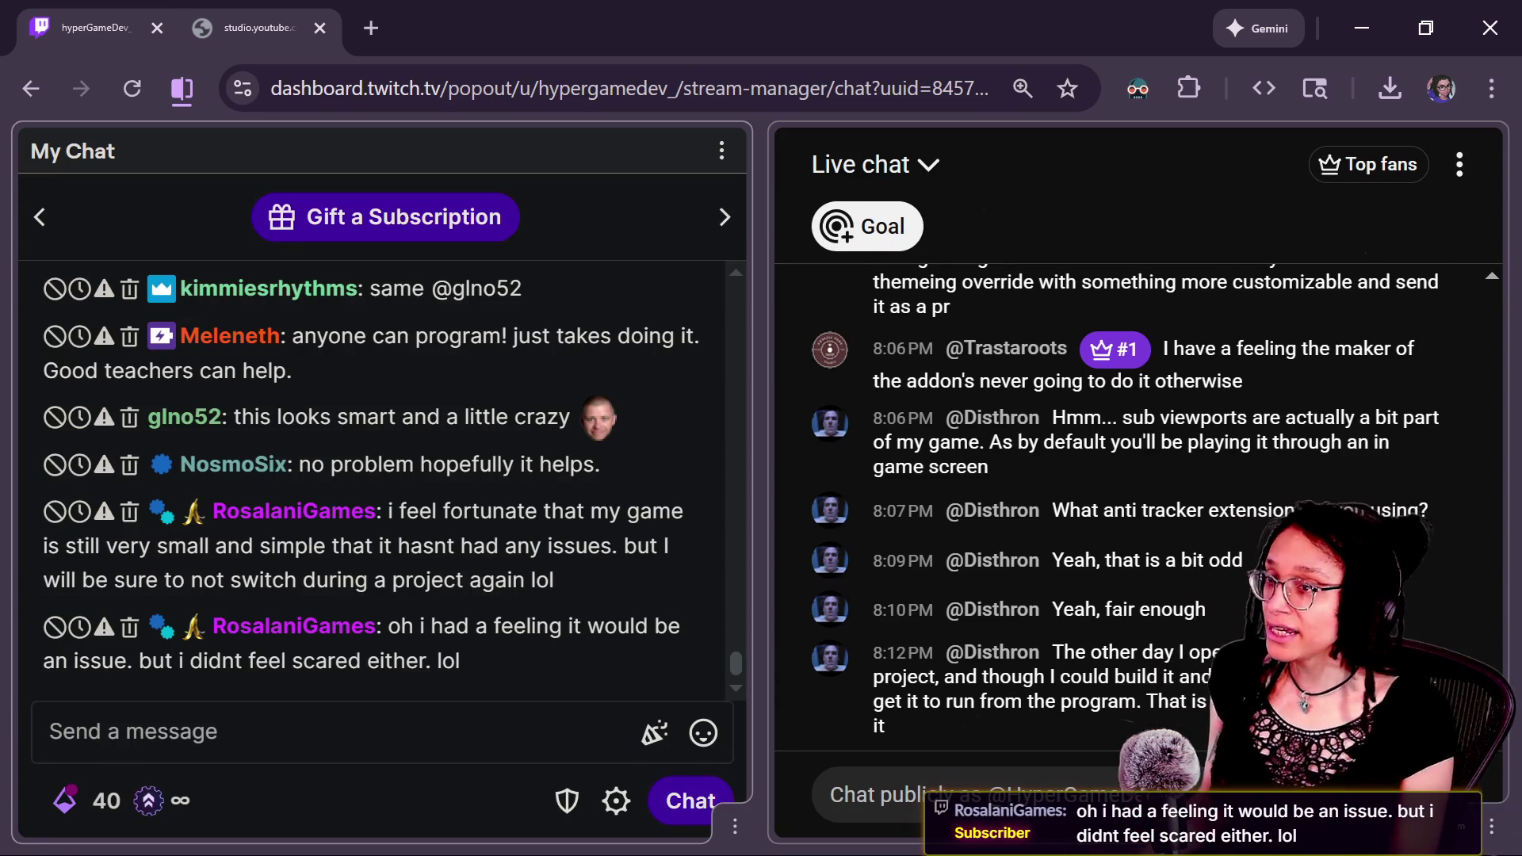
{"action": "key", "text": "alt+Tab"}
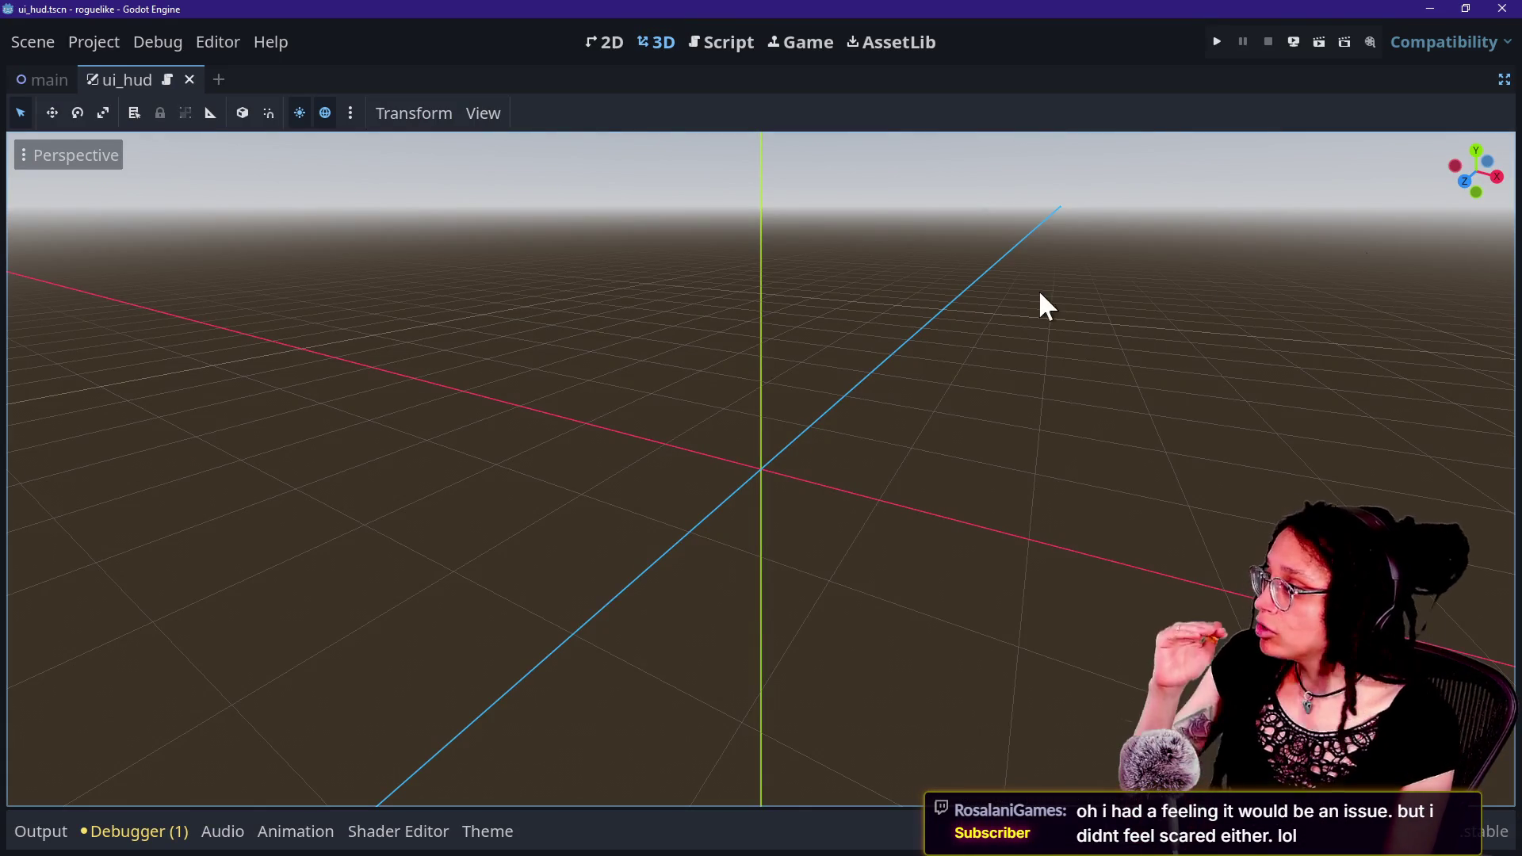
Step: Quick Open computer_monitor.tscn in the cat-care-game project and restore the hidden docks
{"action": "key", "text": "alt+Tab"}
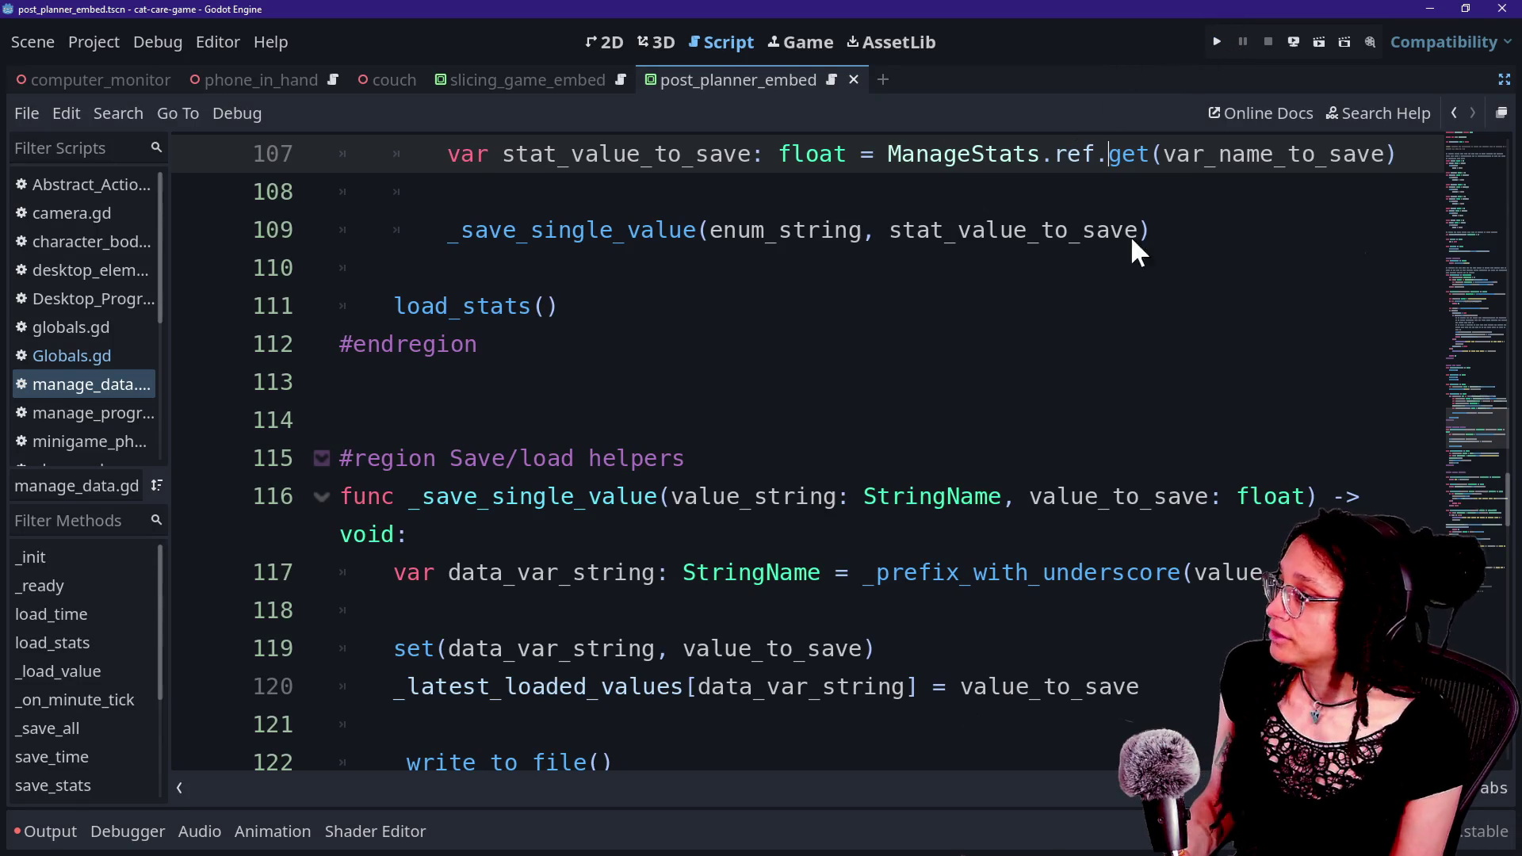
{"action": "left_click", "coordinate": [1114, 296]}
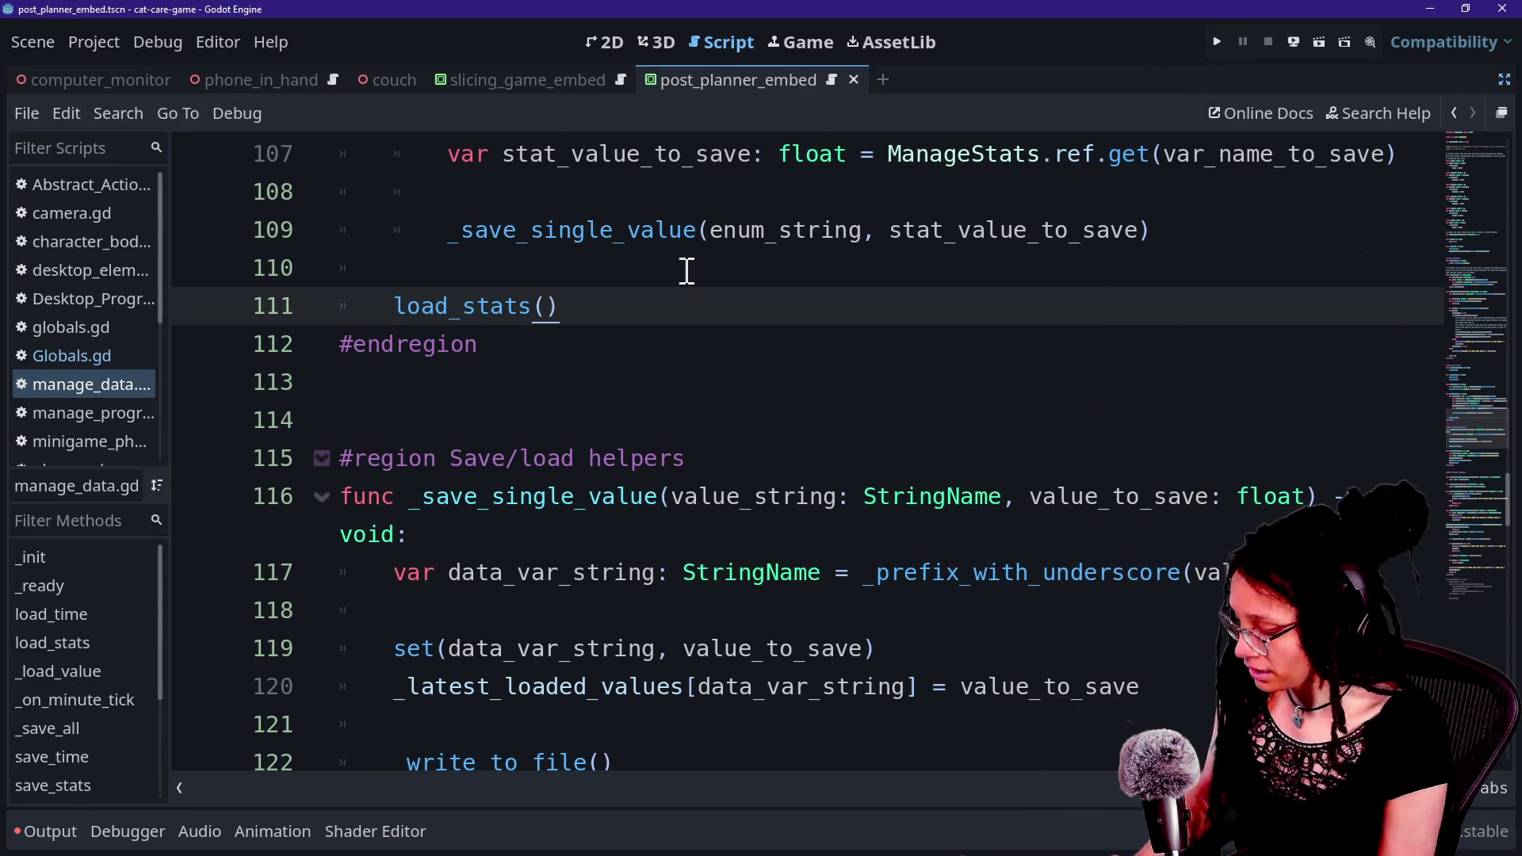
{"action": "key", "text": "shift+alt+o"}
{"action": "type", "text": "monit"}
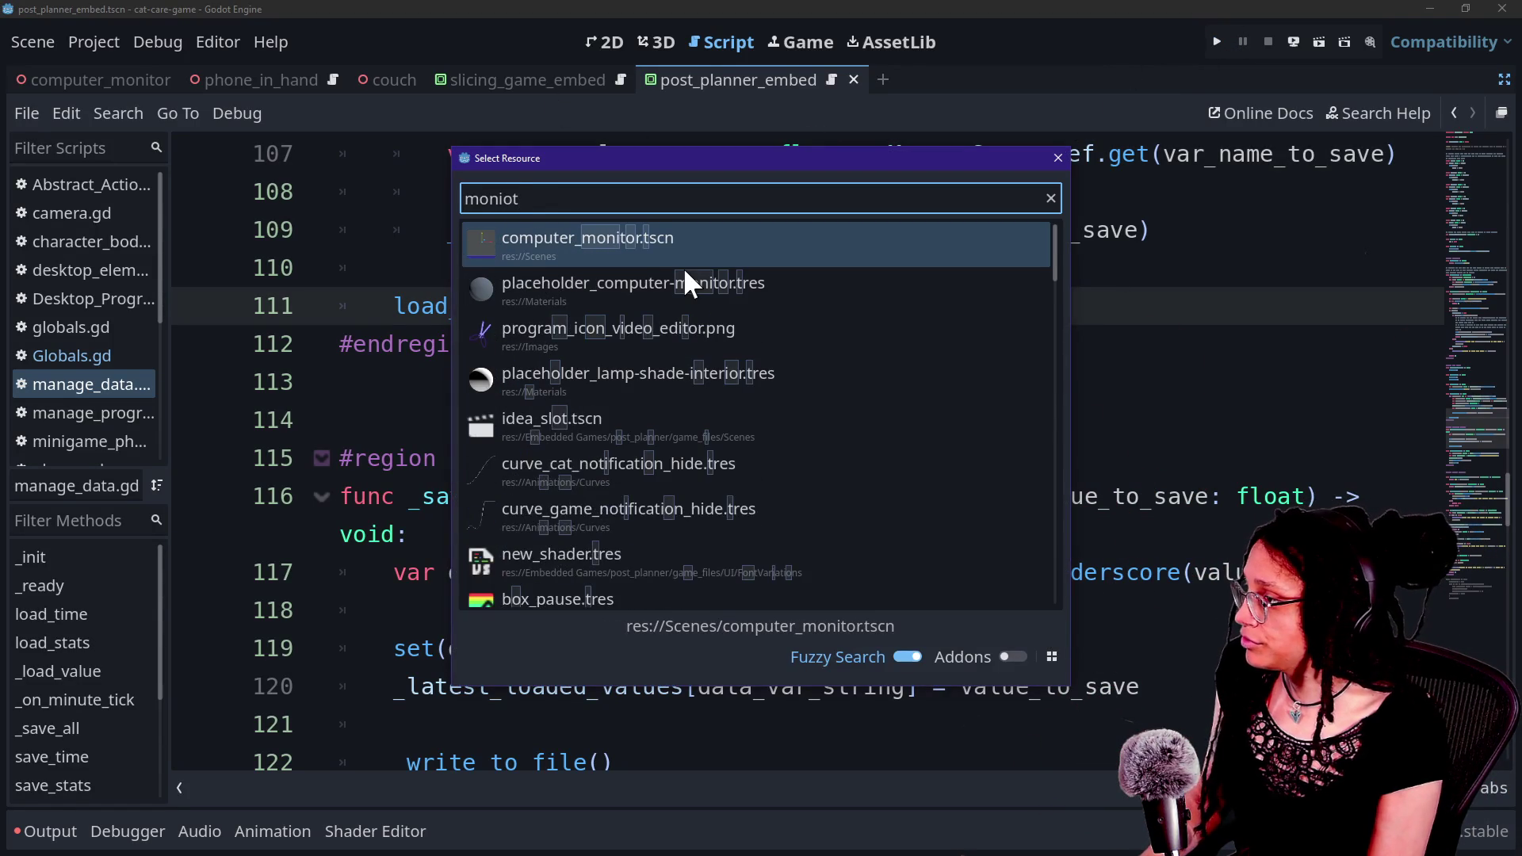
{"action": "type", "text": "or"}
{"action": "key", "text": "Return"}
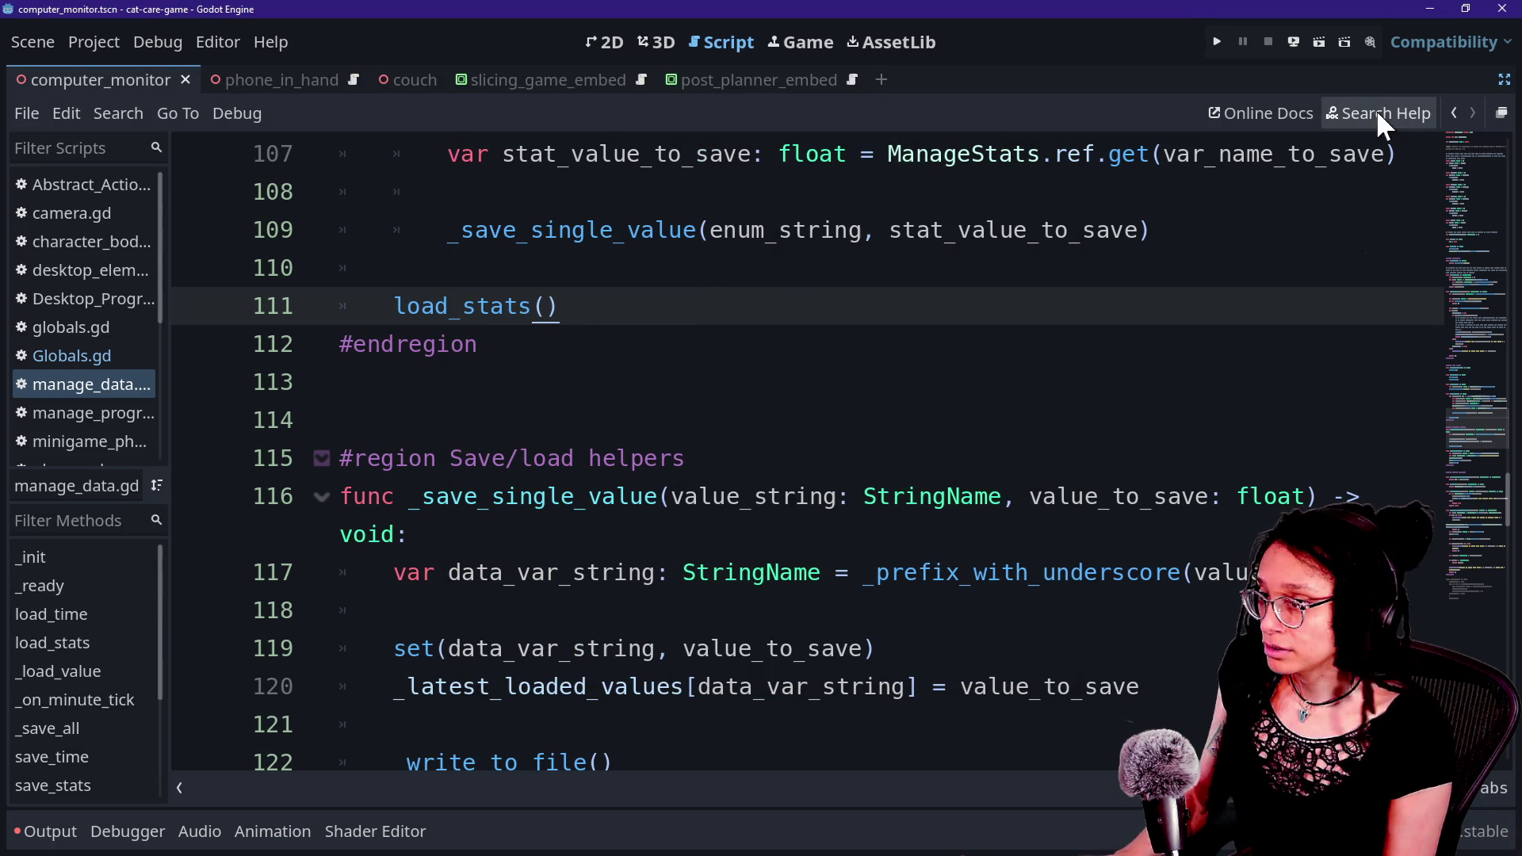
{"action": "left_click", "coordinate": [1505, 79]}
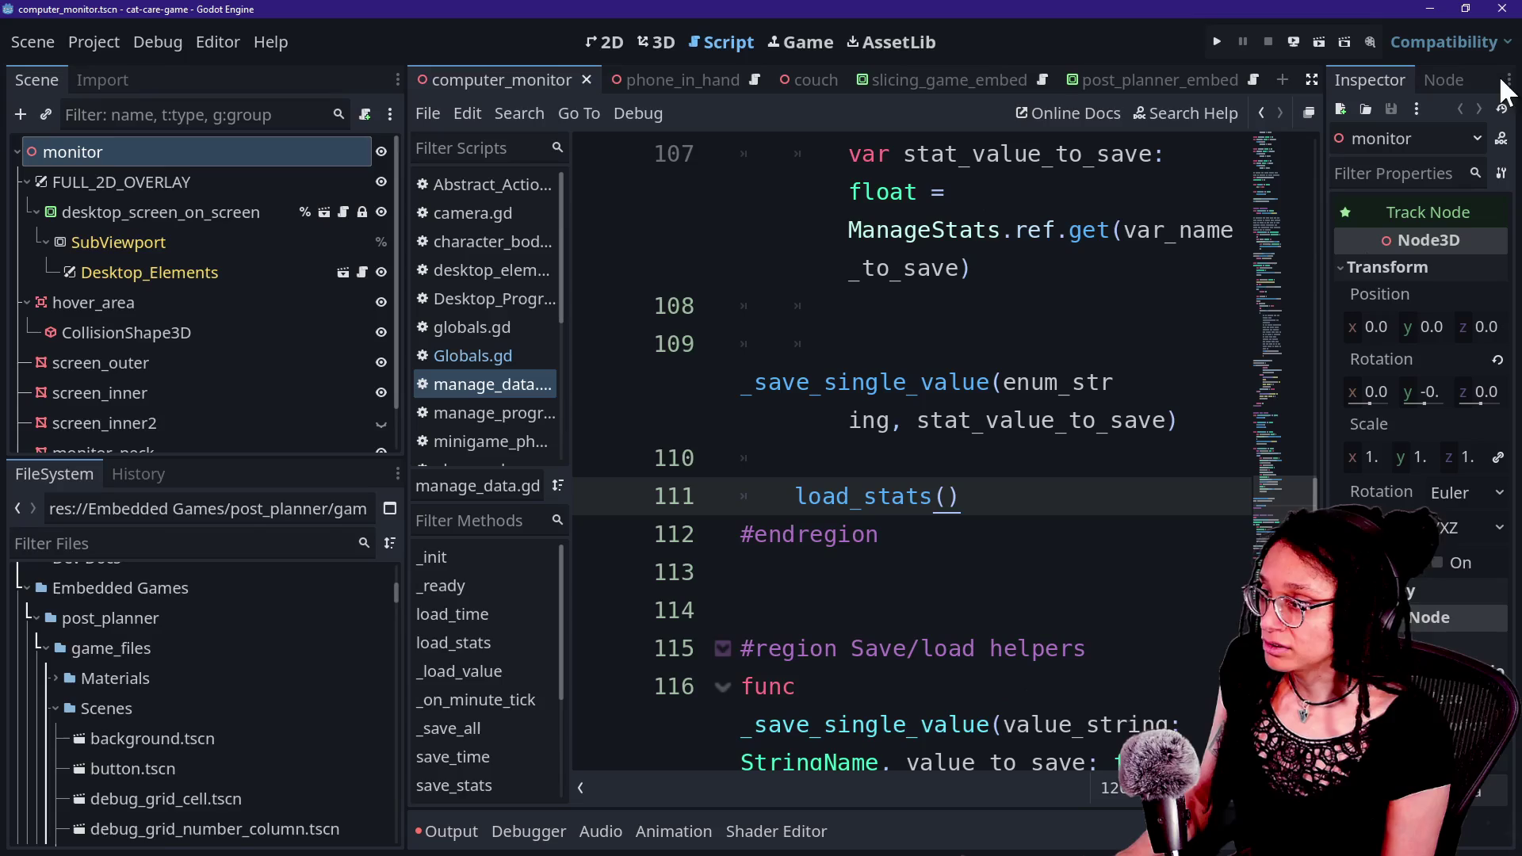
Step: Select screen_outer in the 3D view and expand its box mesh and material in the Inspector
{"action": "left_click", "coordinate": [159, 212]}
{"action": "left_click", "coordinate": [165, 332]}
{"action": "scroll", "coordinate": [164, 332], "scroll_direction": "down", "scroll_amount": 1}
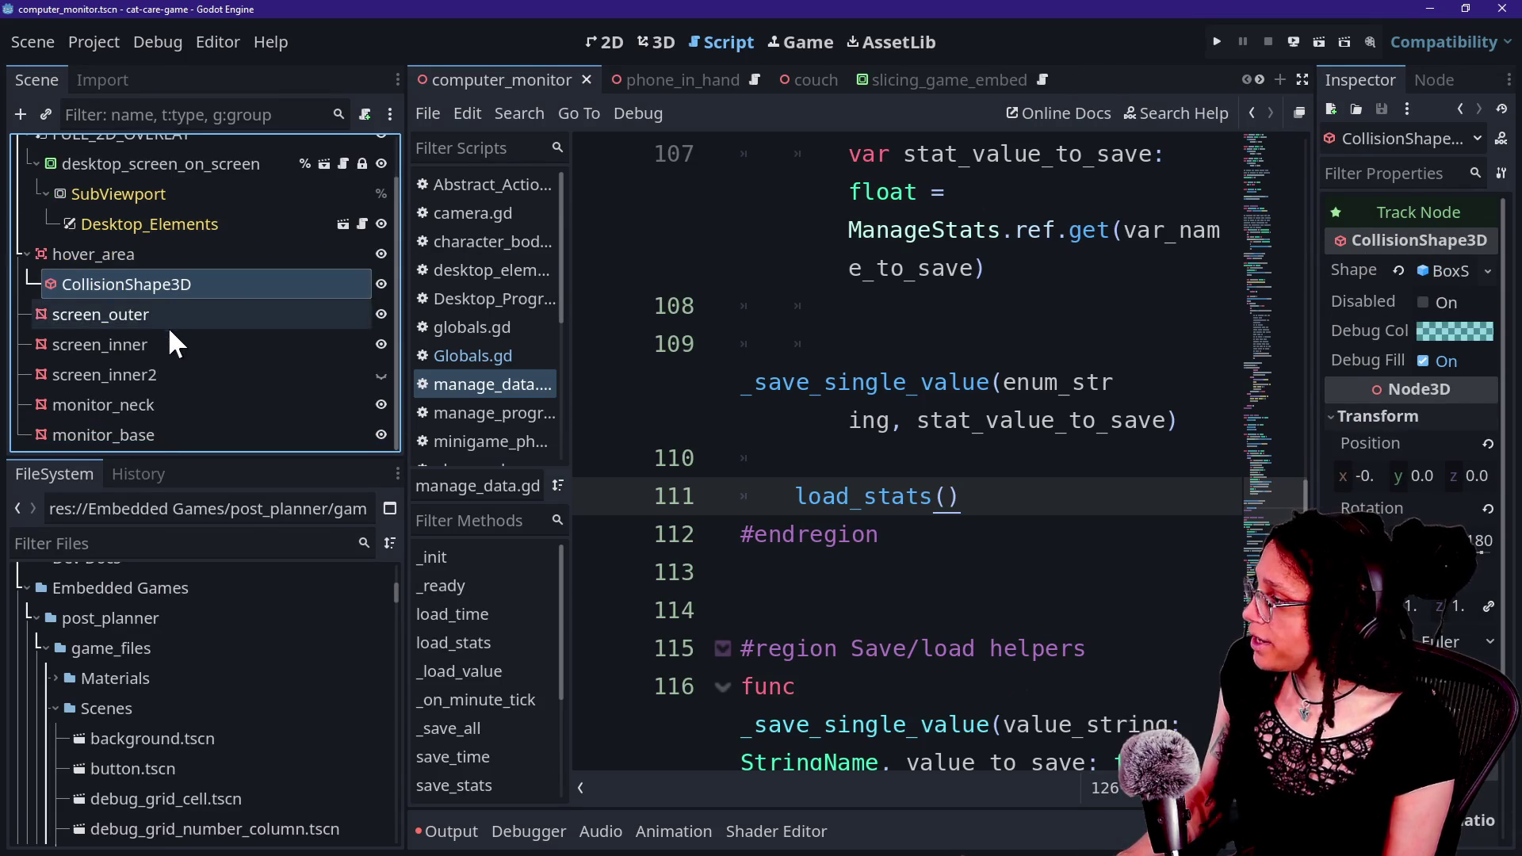
{"action": "left_click", "coordinate": [168, 317]}
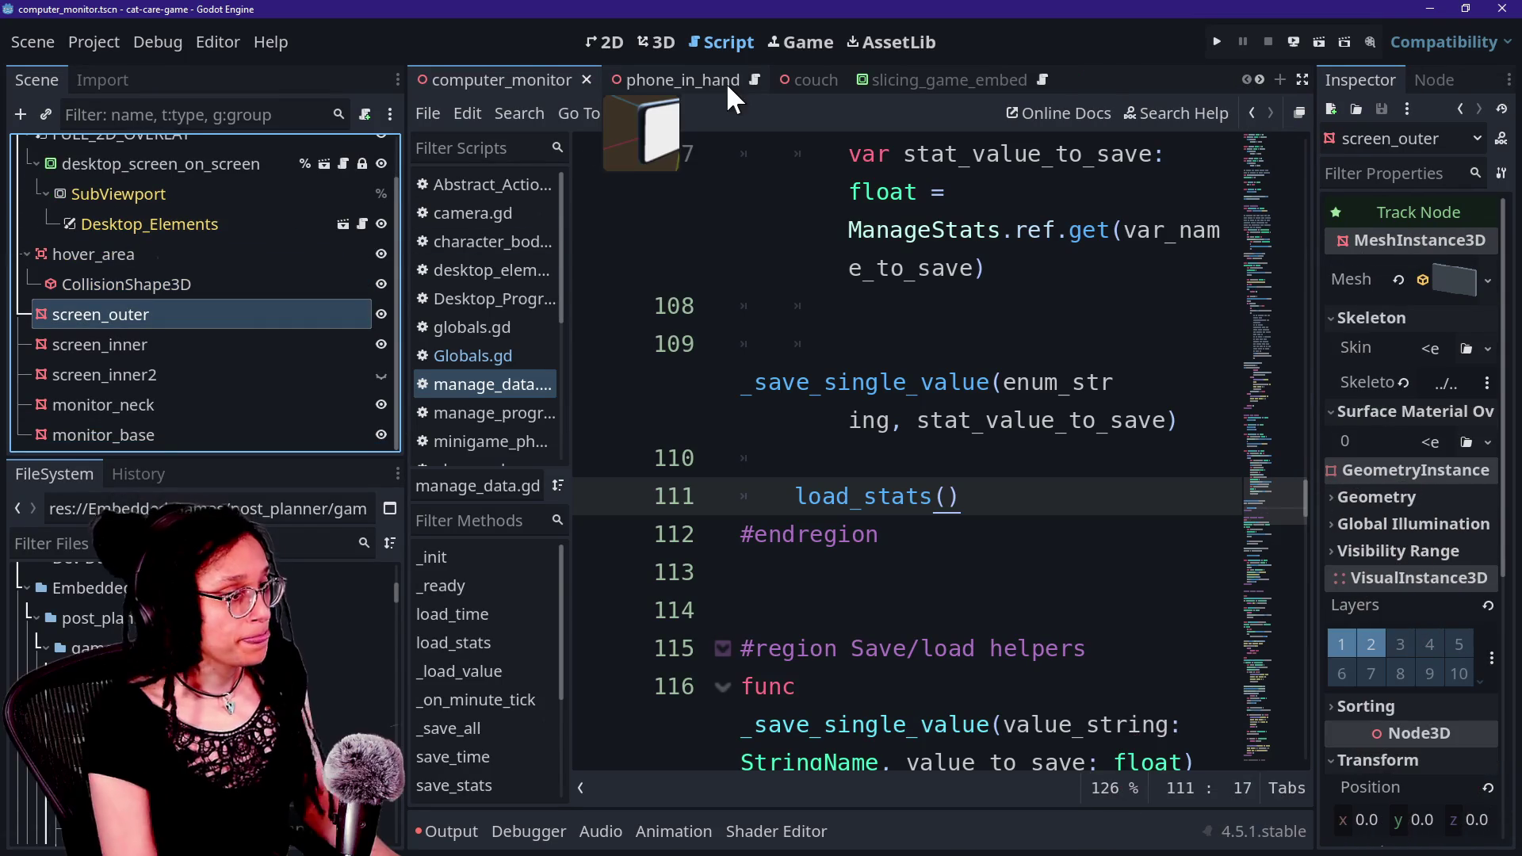
{"action": "left_click_drag", "start_coordinate": [1310, 211], "coordinate": [1146, 198]}
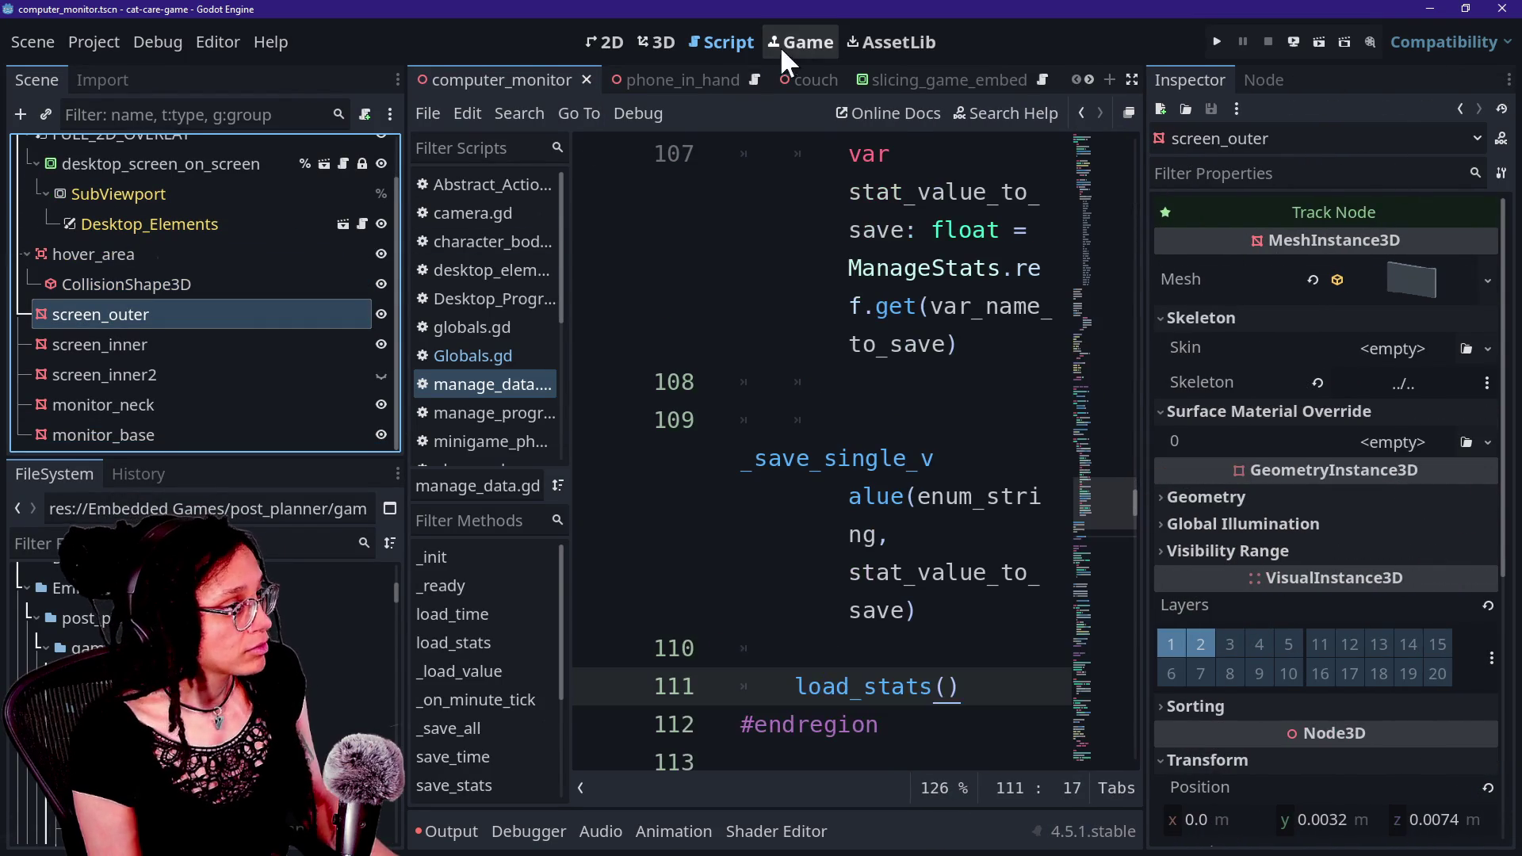
{"action": "left_click", "coordinate": [659, 43]}
{"action": "left_click", "coordinate": [1402, 282]}
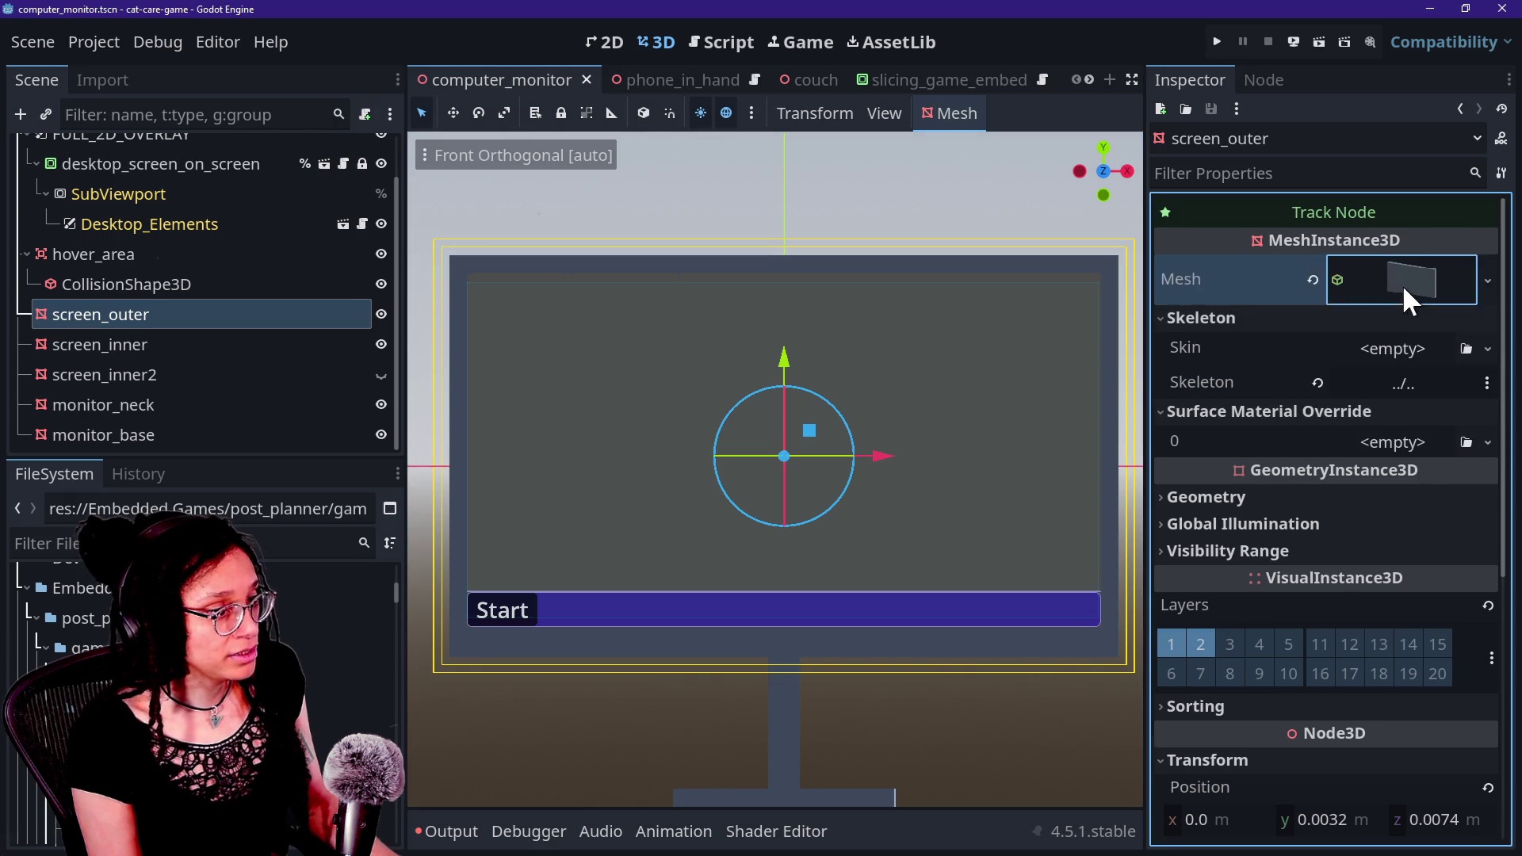
{"action": "left_click", "coordinate": [1424, 607]}
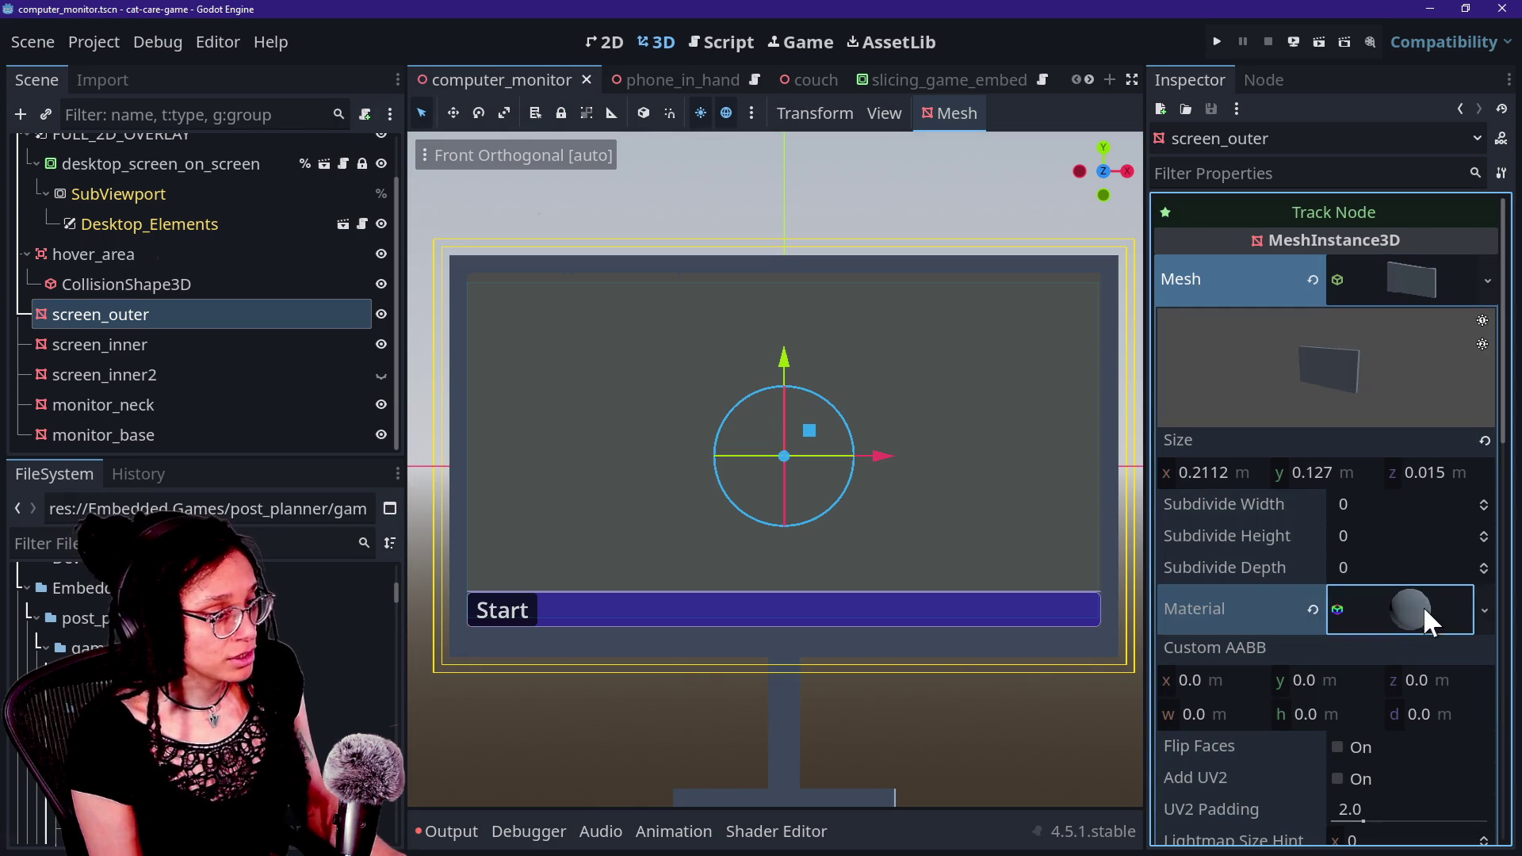